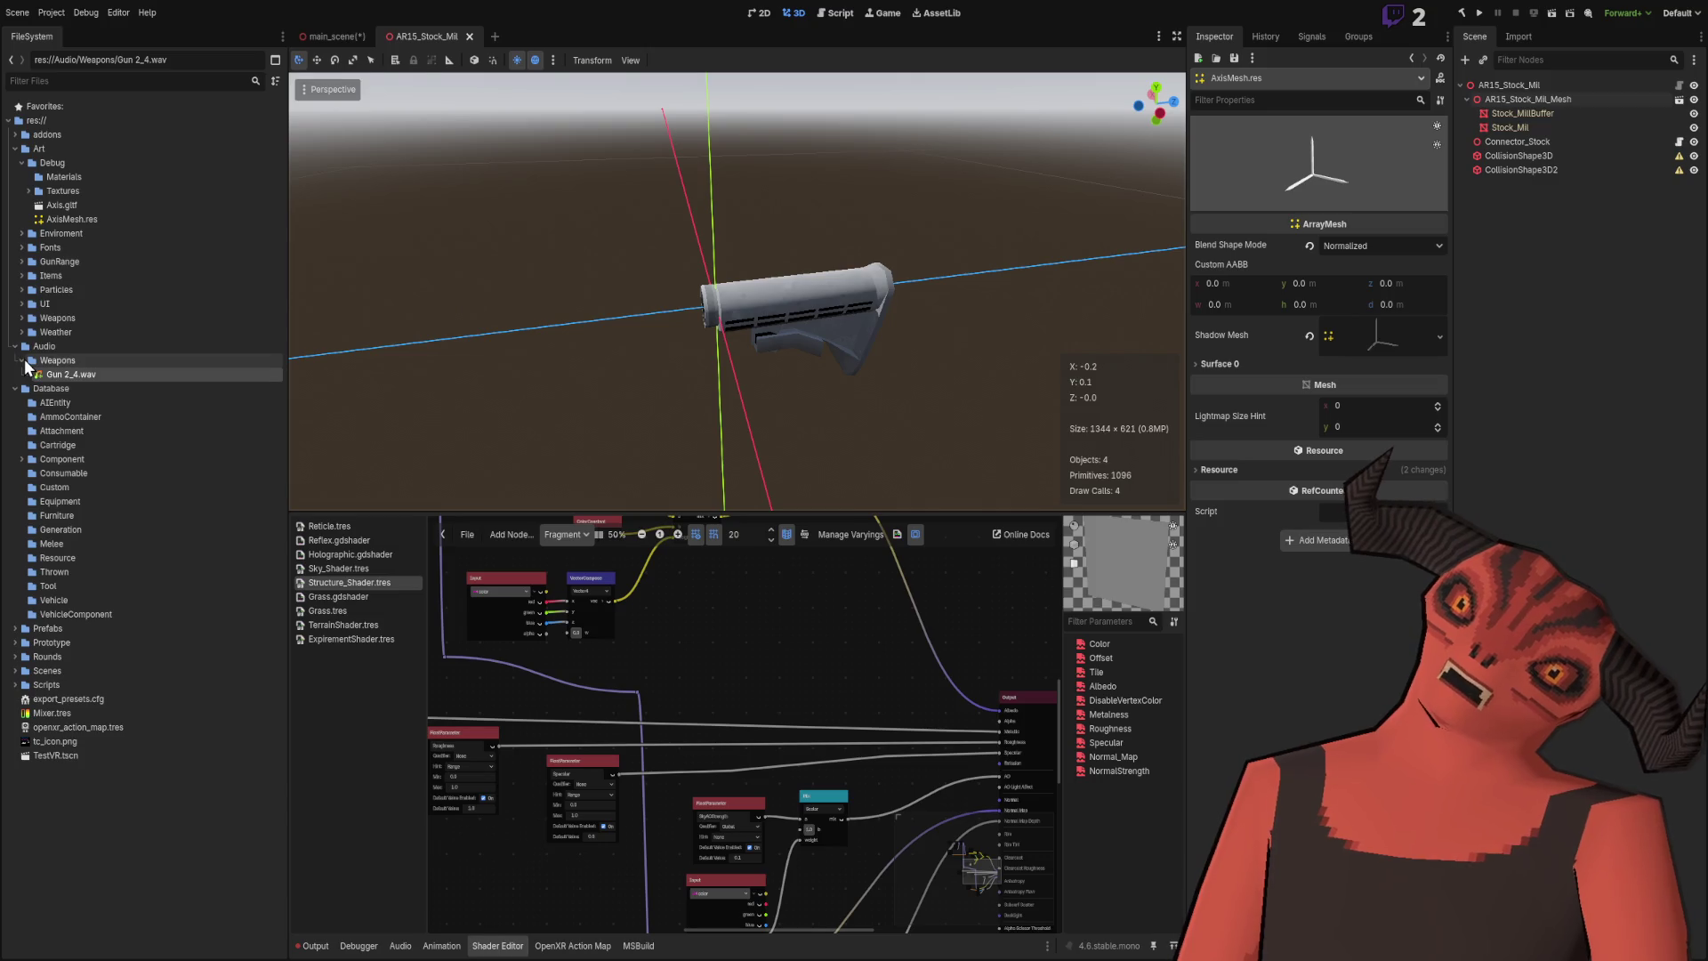
Step: Collapse the Weapons audio folder and glance at the Folder Structure note before returning to Godot
left_click(26, 363)
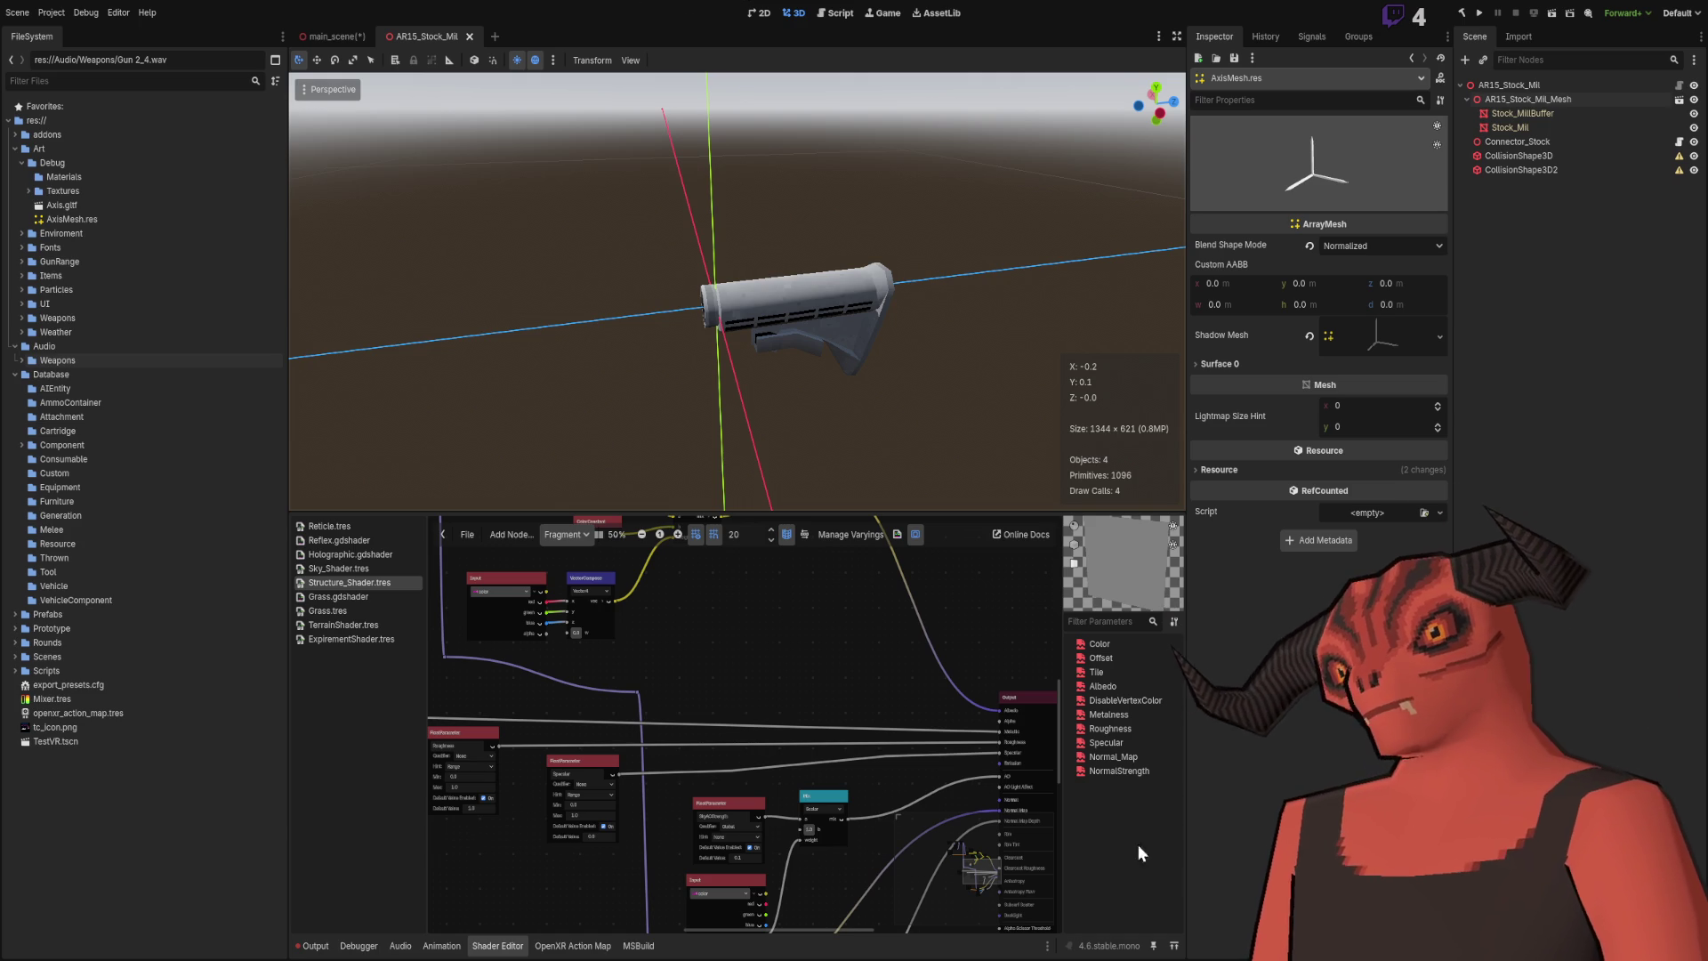
key("alt+Tab")
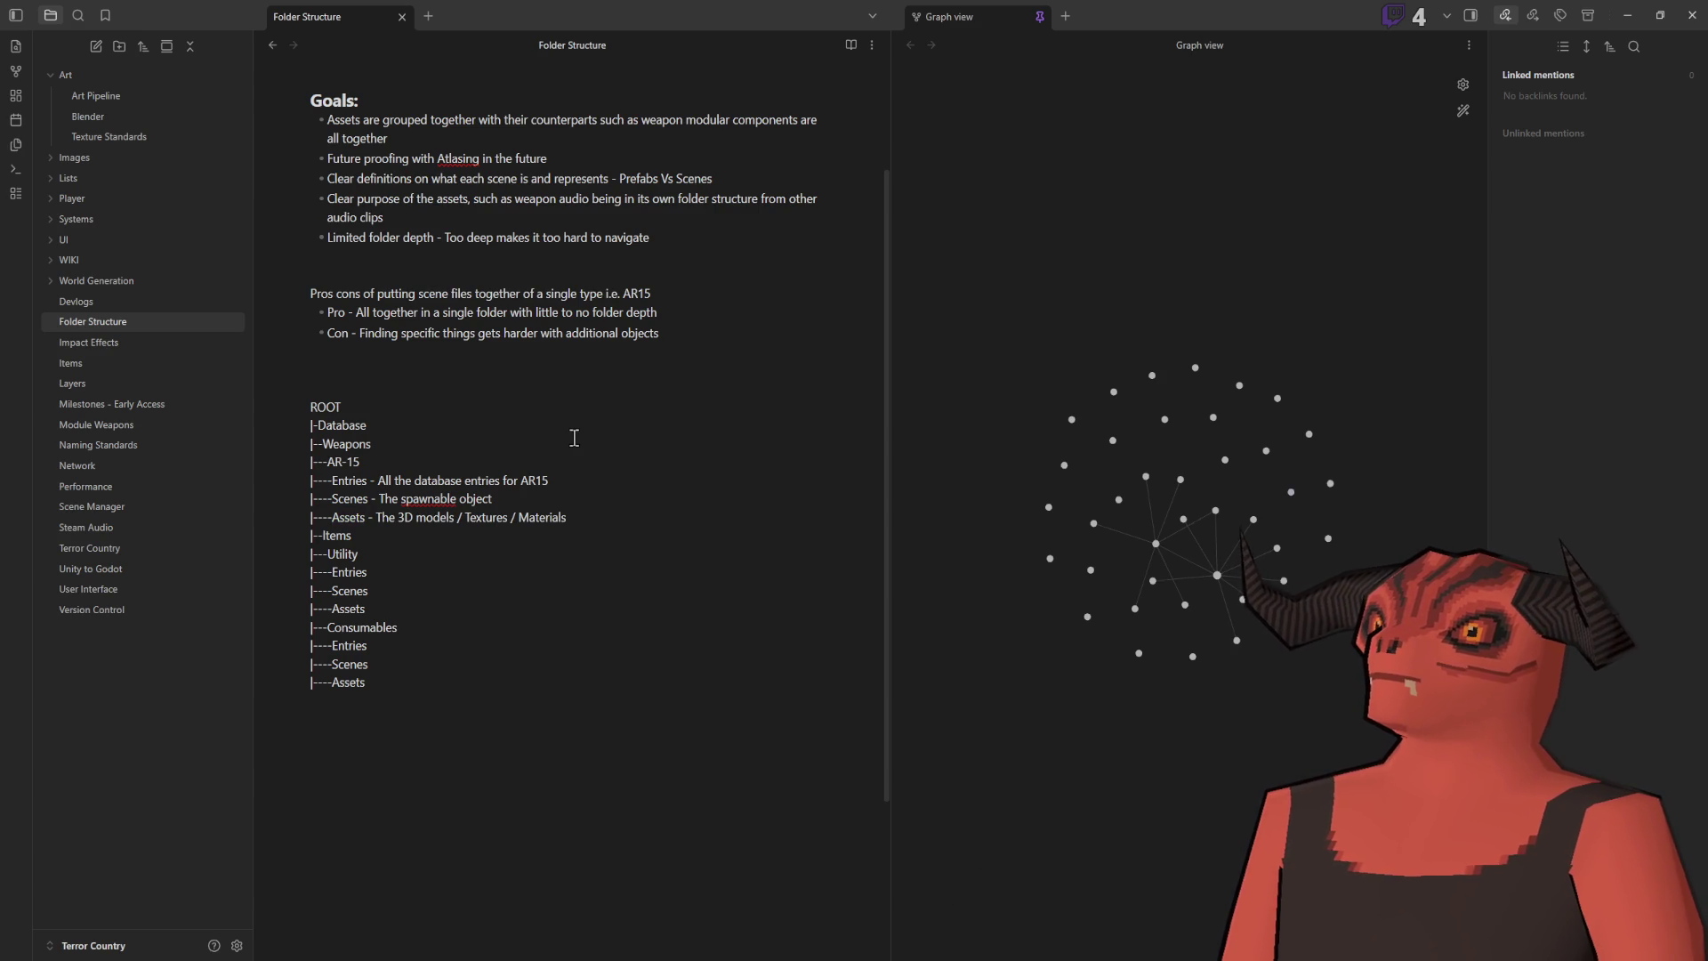
key("alt+Tab")
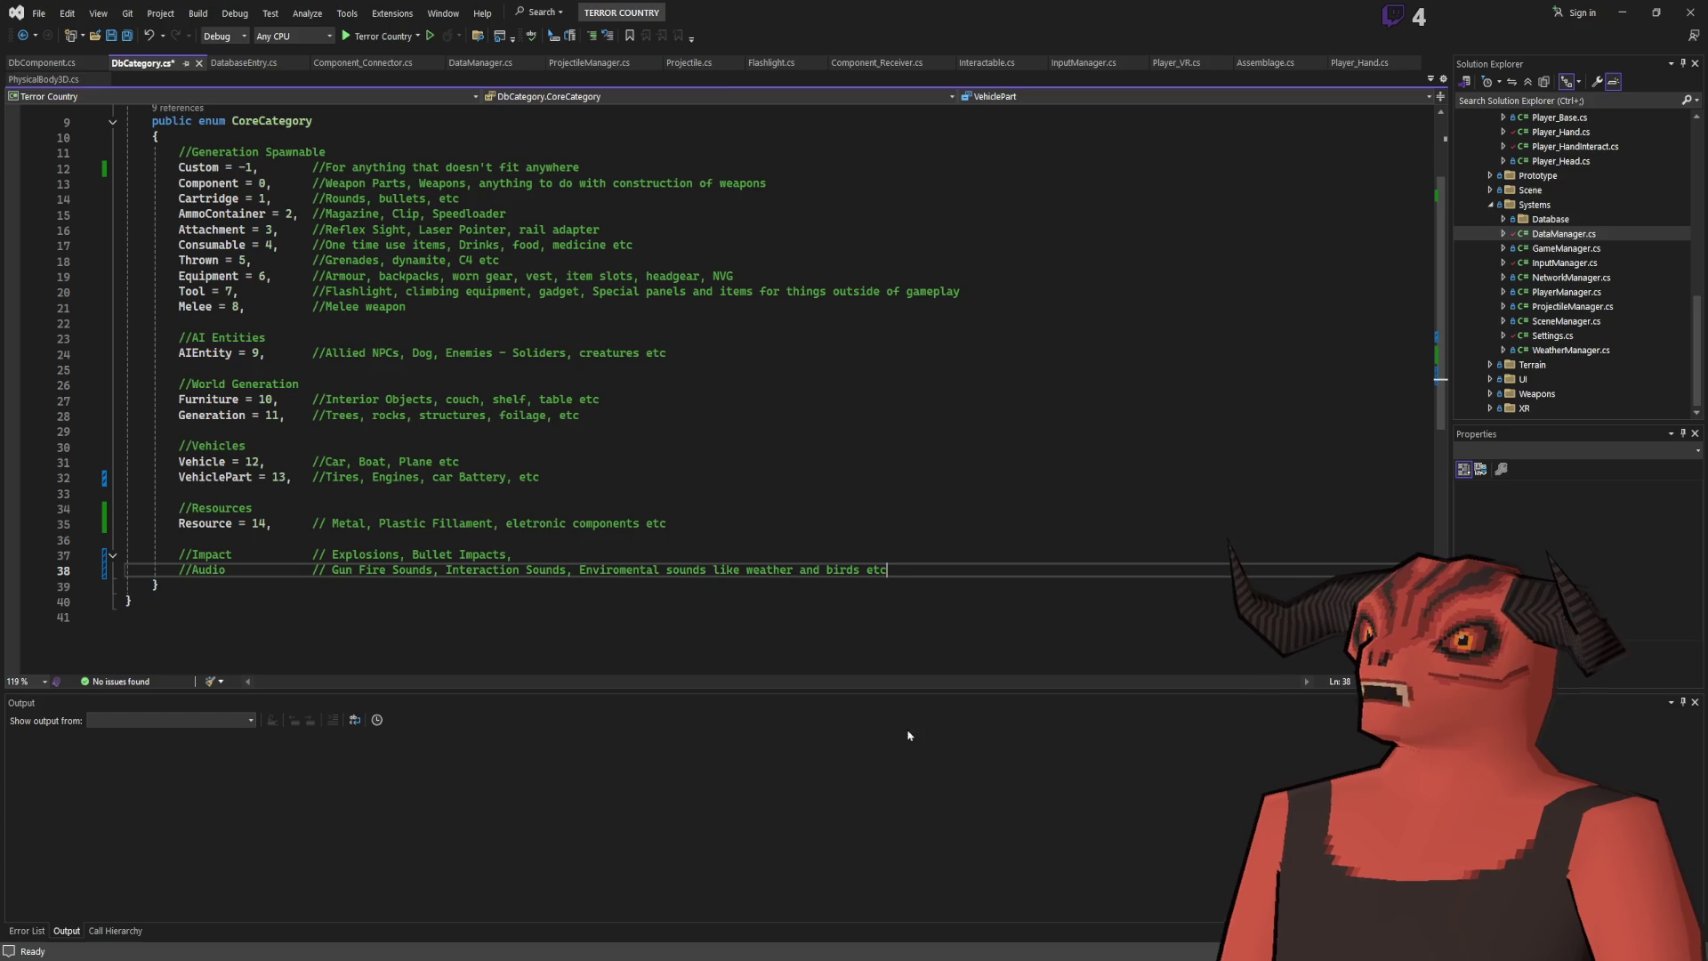
key("alt+Tab")
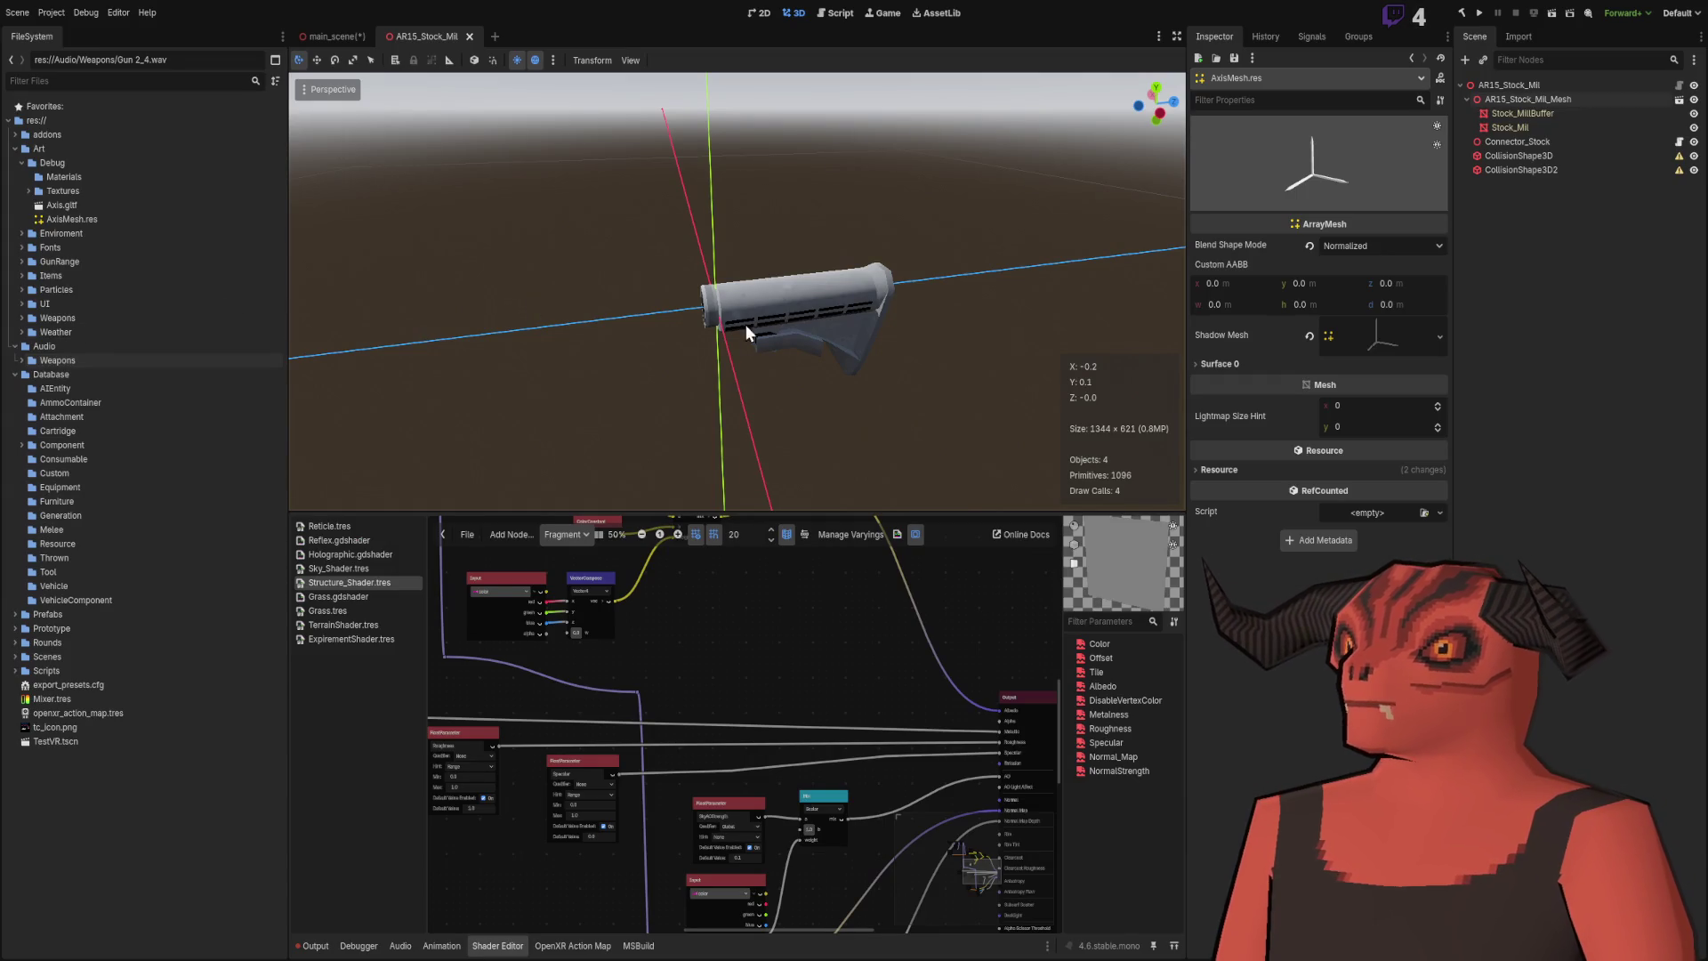
Step: Fold Art/Debug, expand AR15 Handguards and its Materials, and select the handguard albedo PNG
left_click(22, 164)
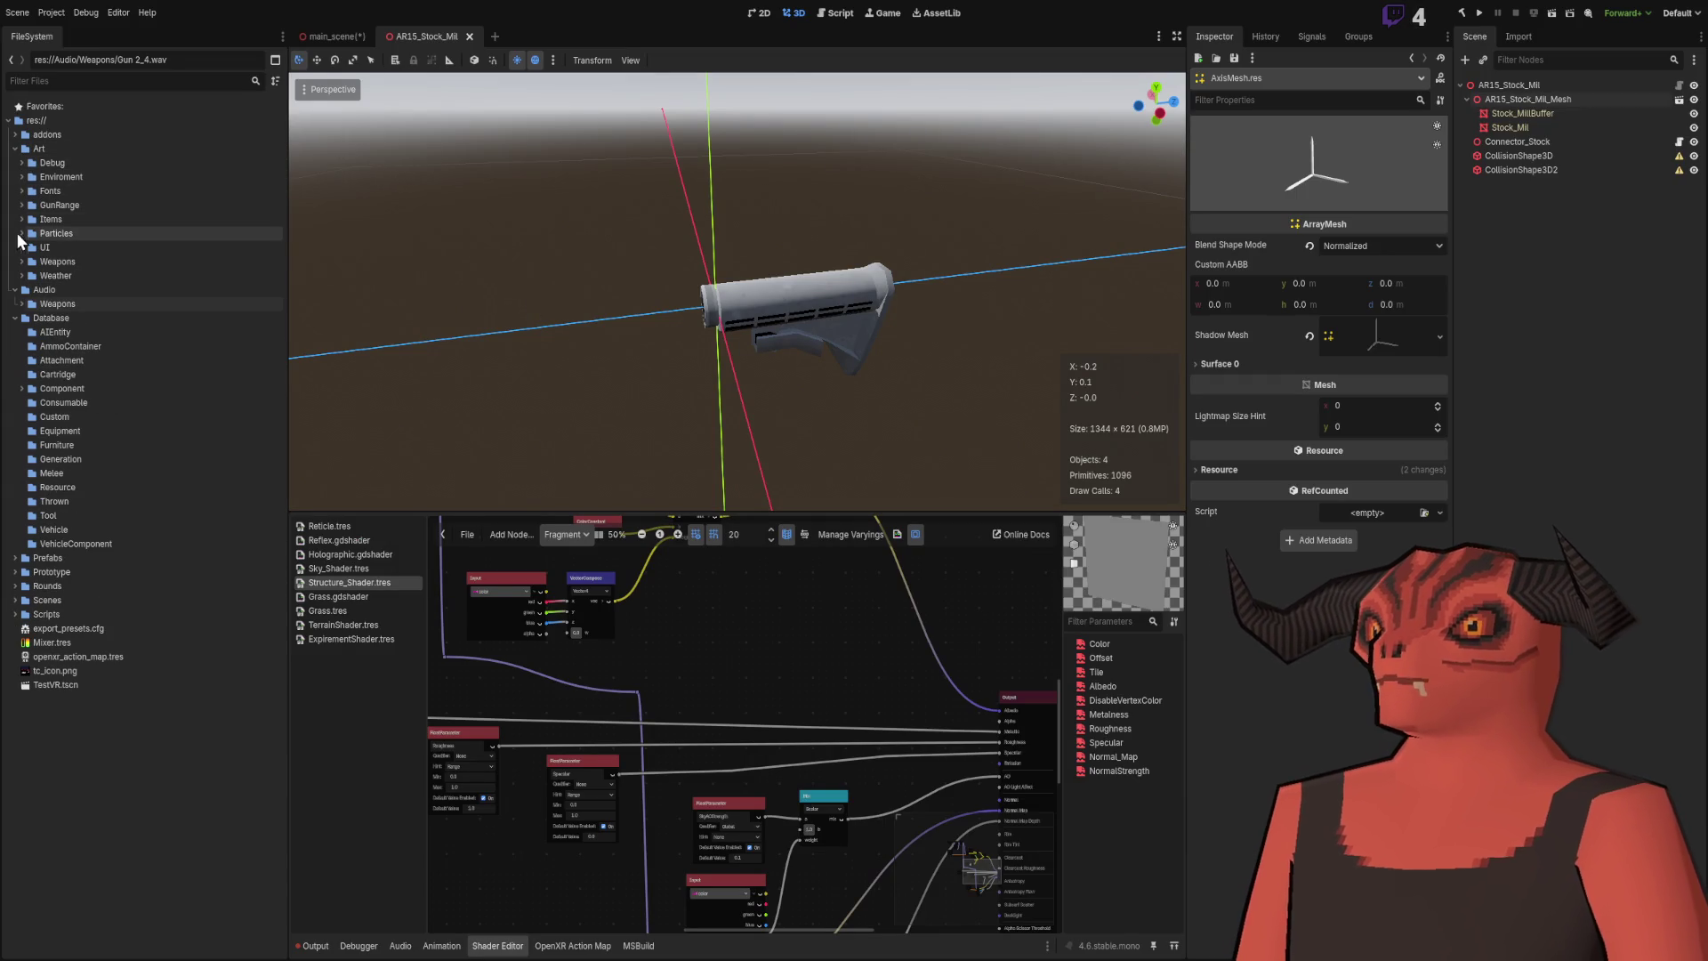
left_click(20, 262)
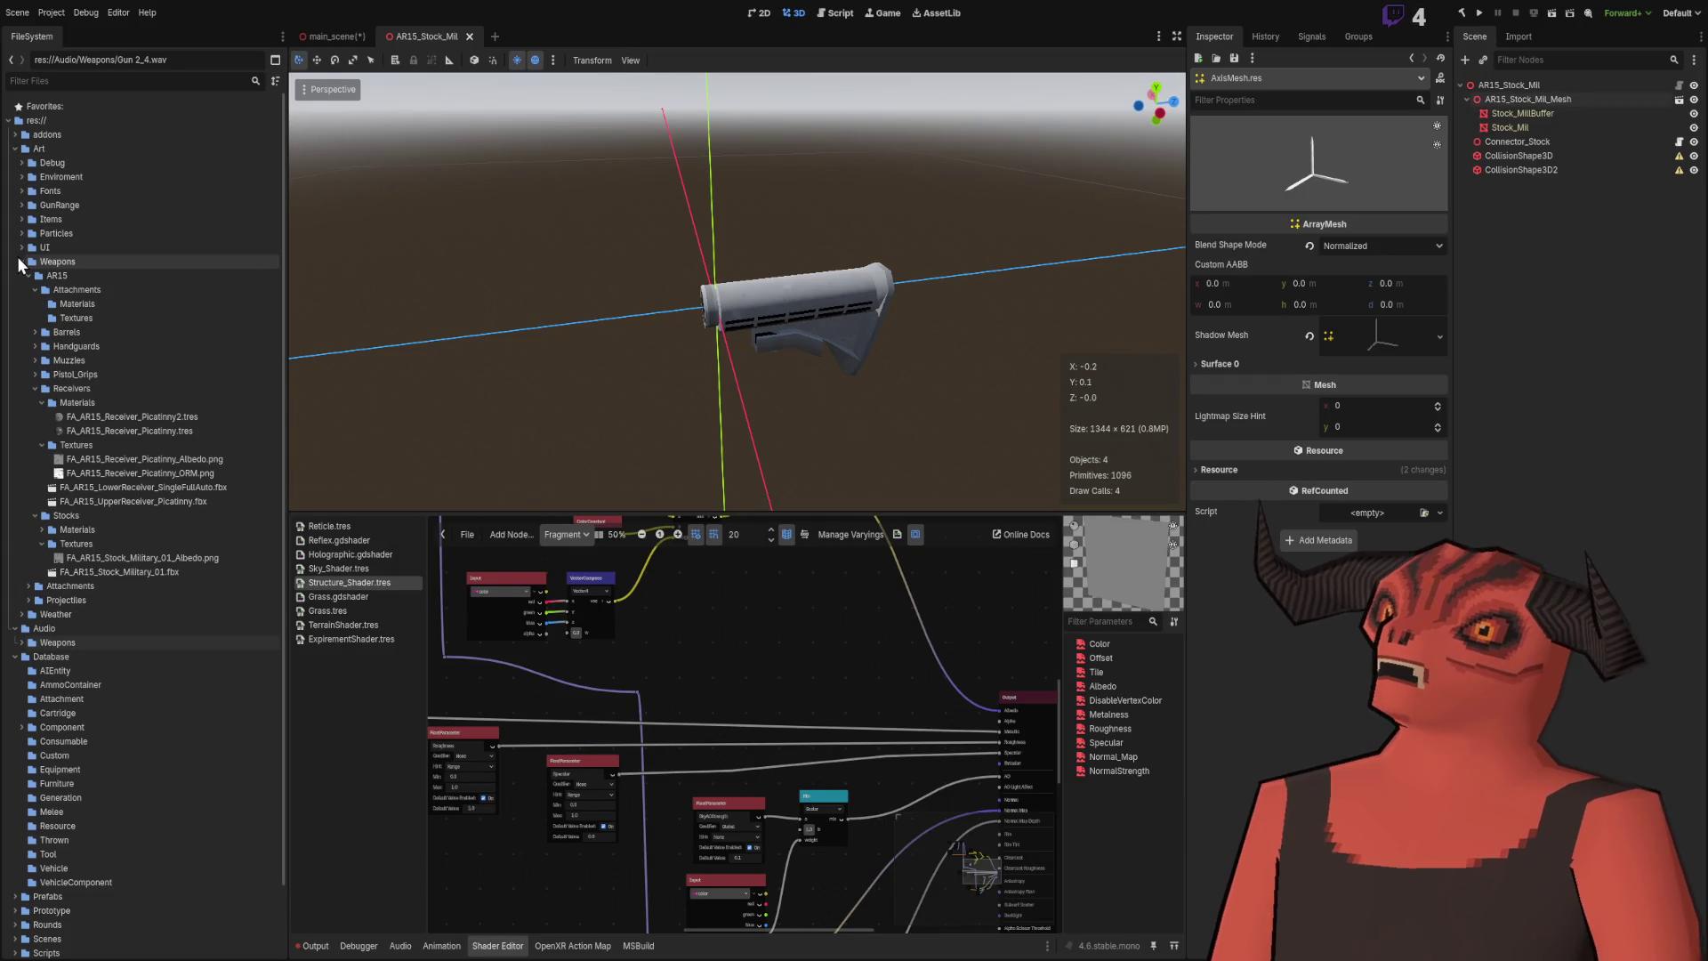
left_click(35, 347)
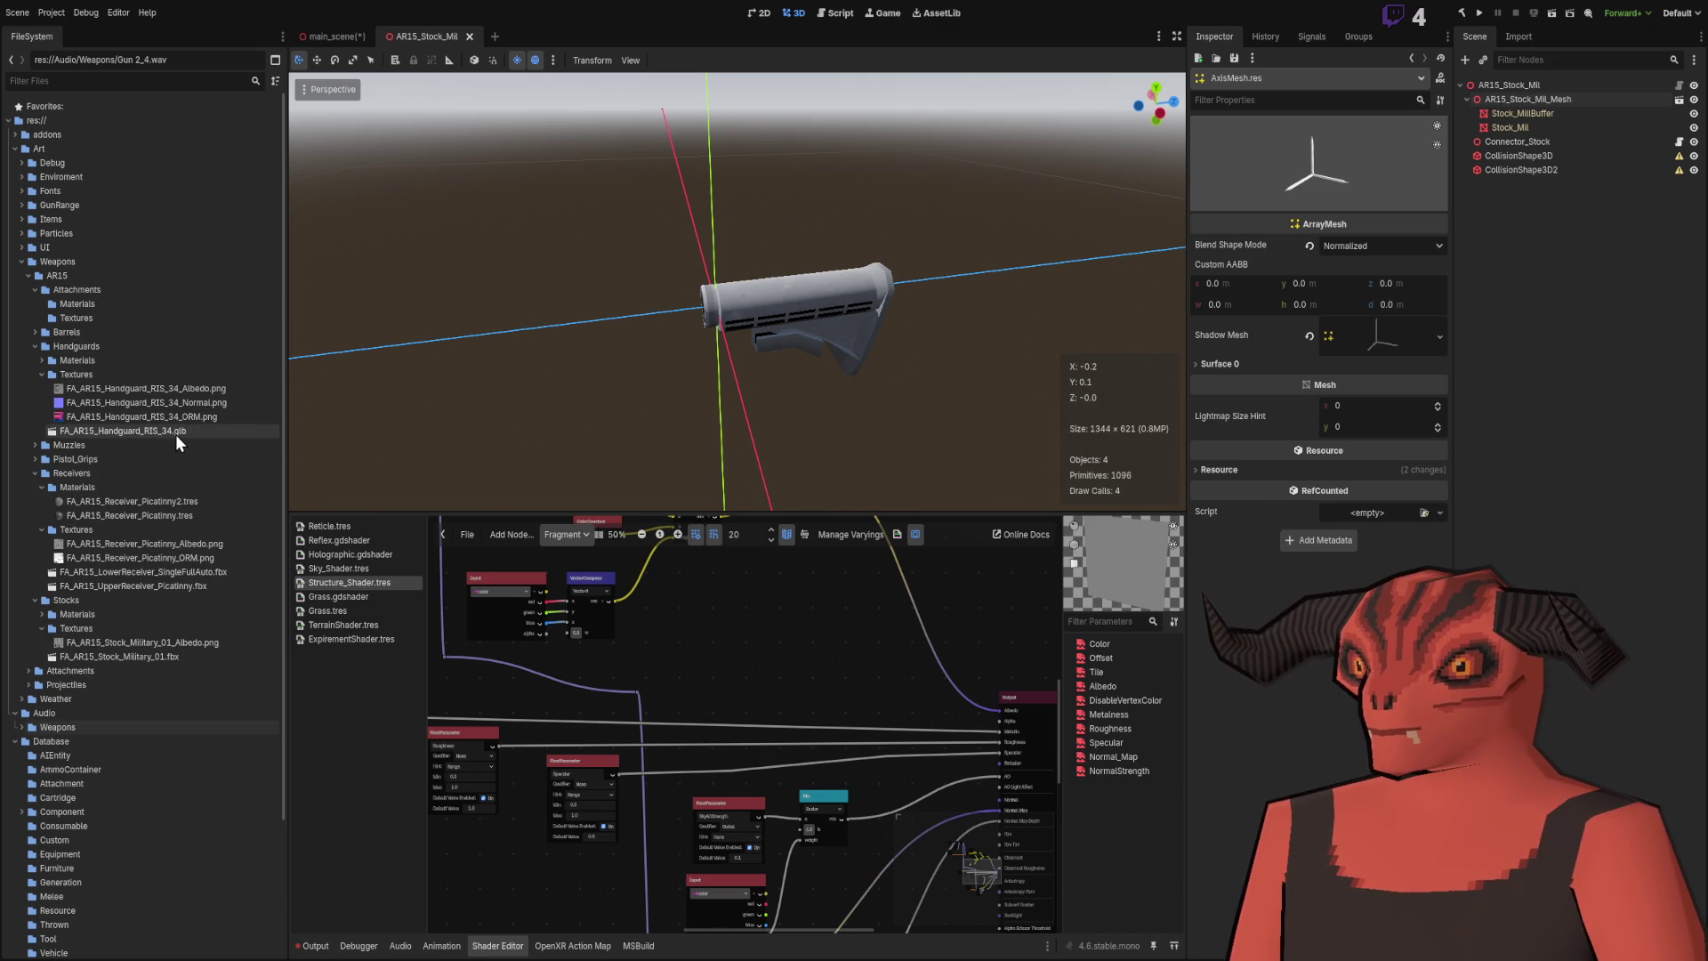
left_click(42, 361)
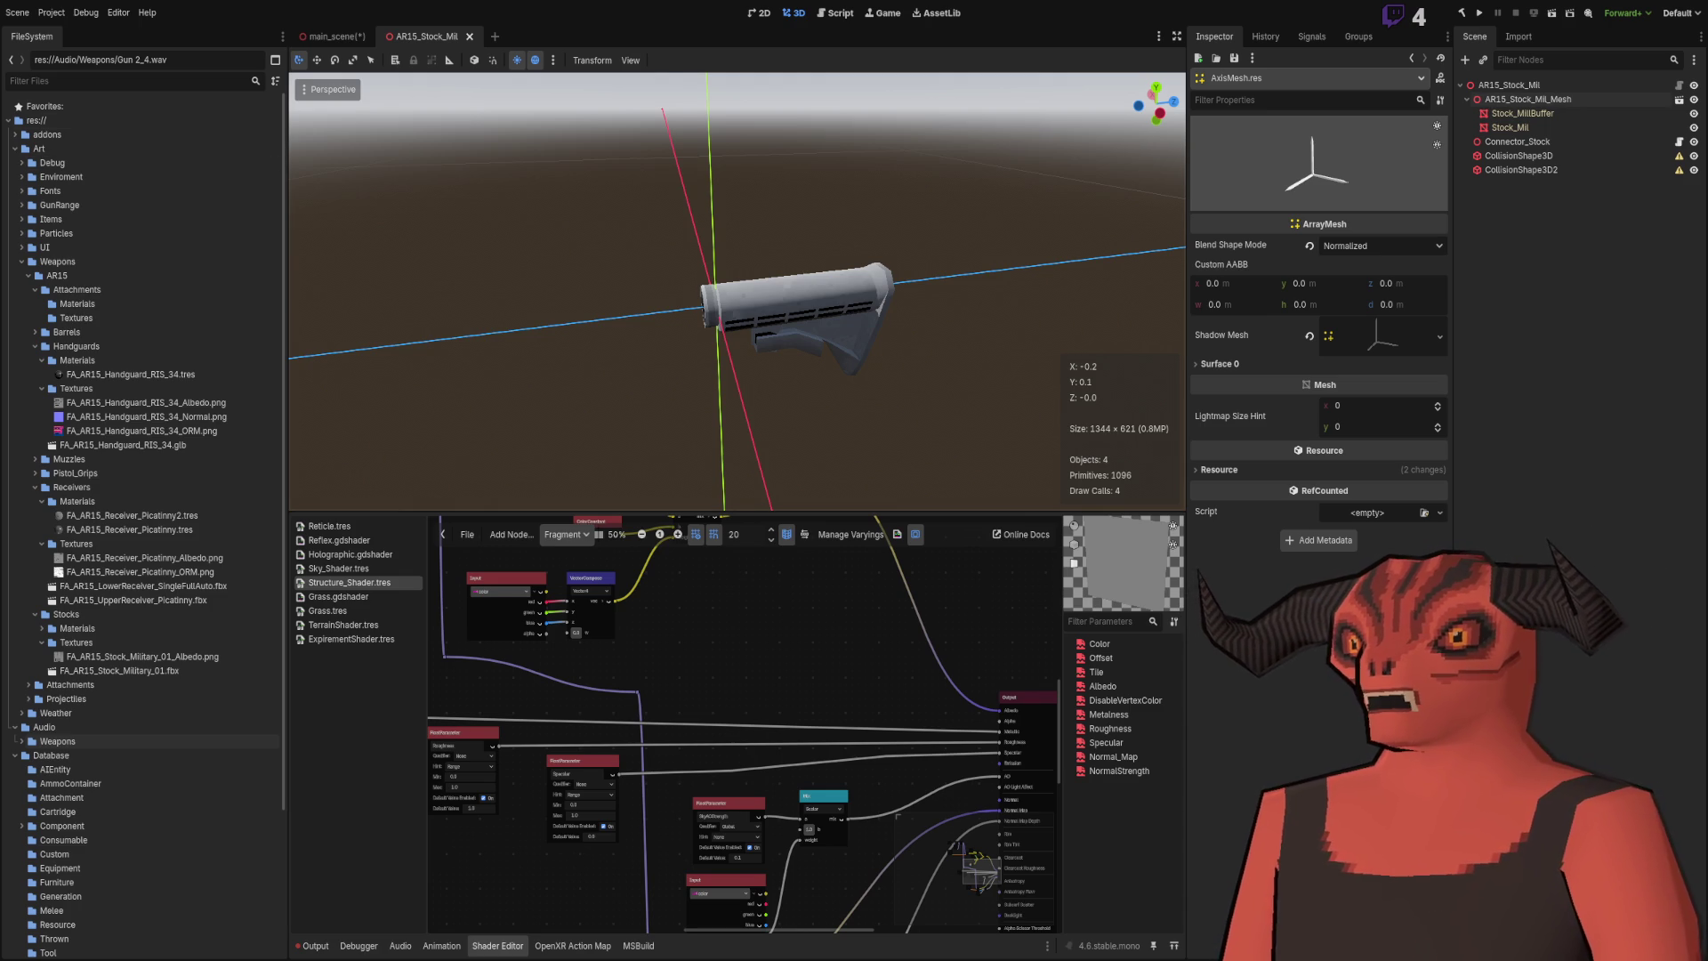
left_click(156, 402)
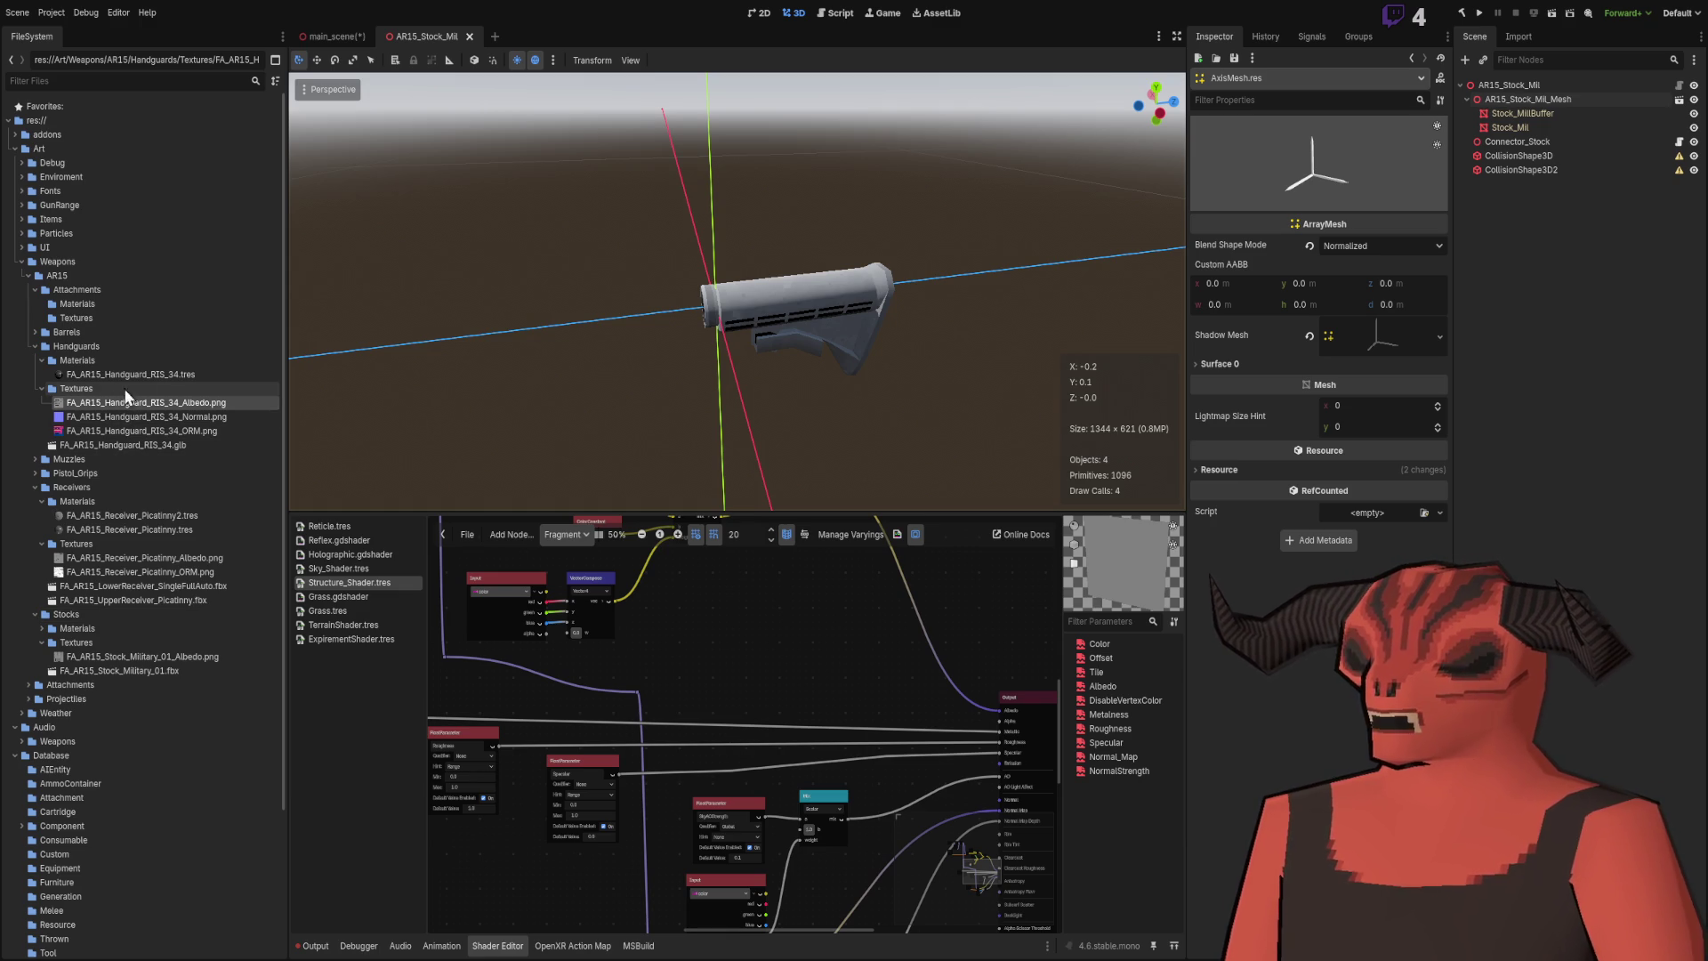
Step: Add the FA_ prefix to the barrel albedo texture, making it FA_AR15_Barrel_40_Albedo.png
left_click(34, 333)
left_click(42, 361)
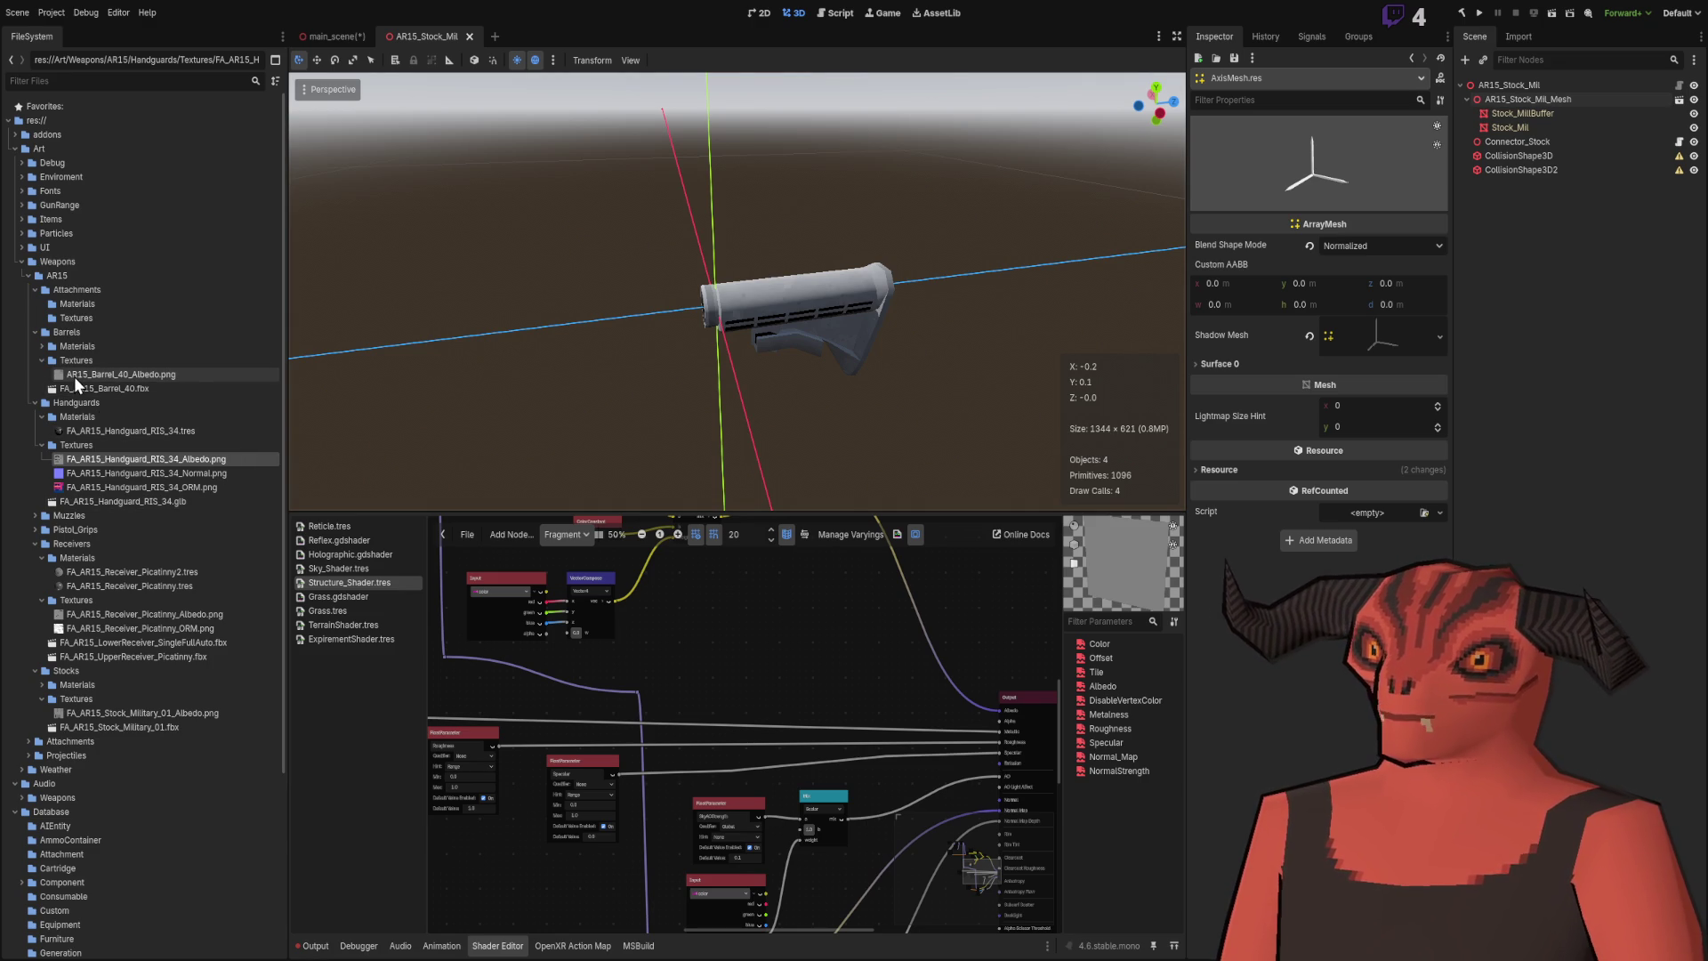
left_click(183, 377)
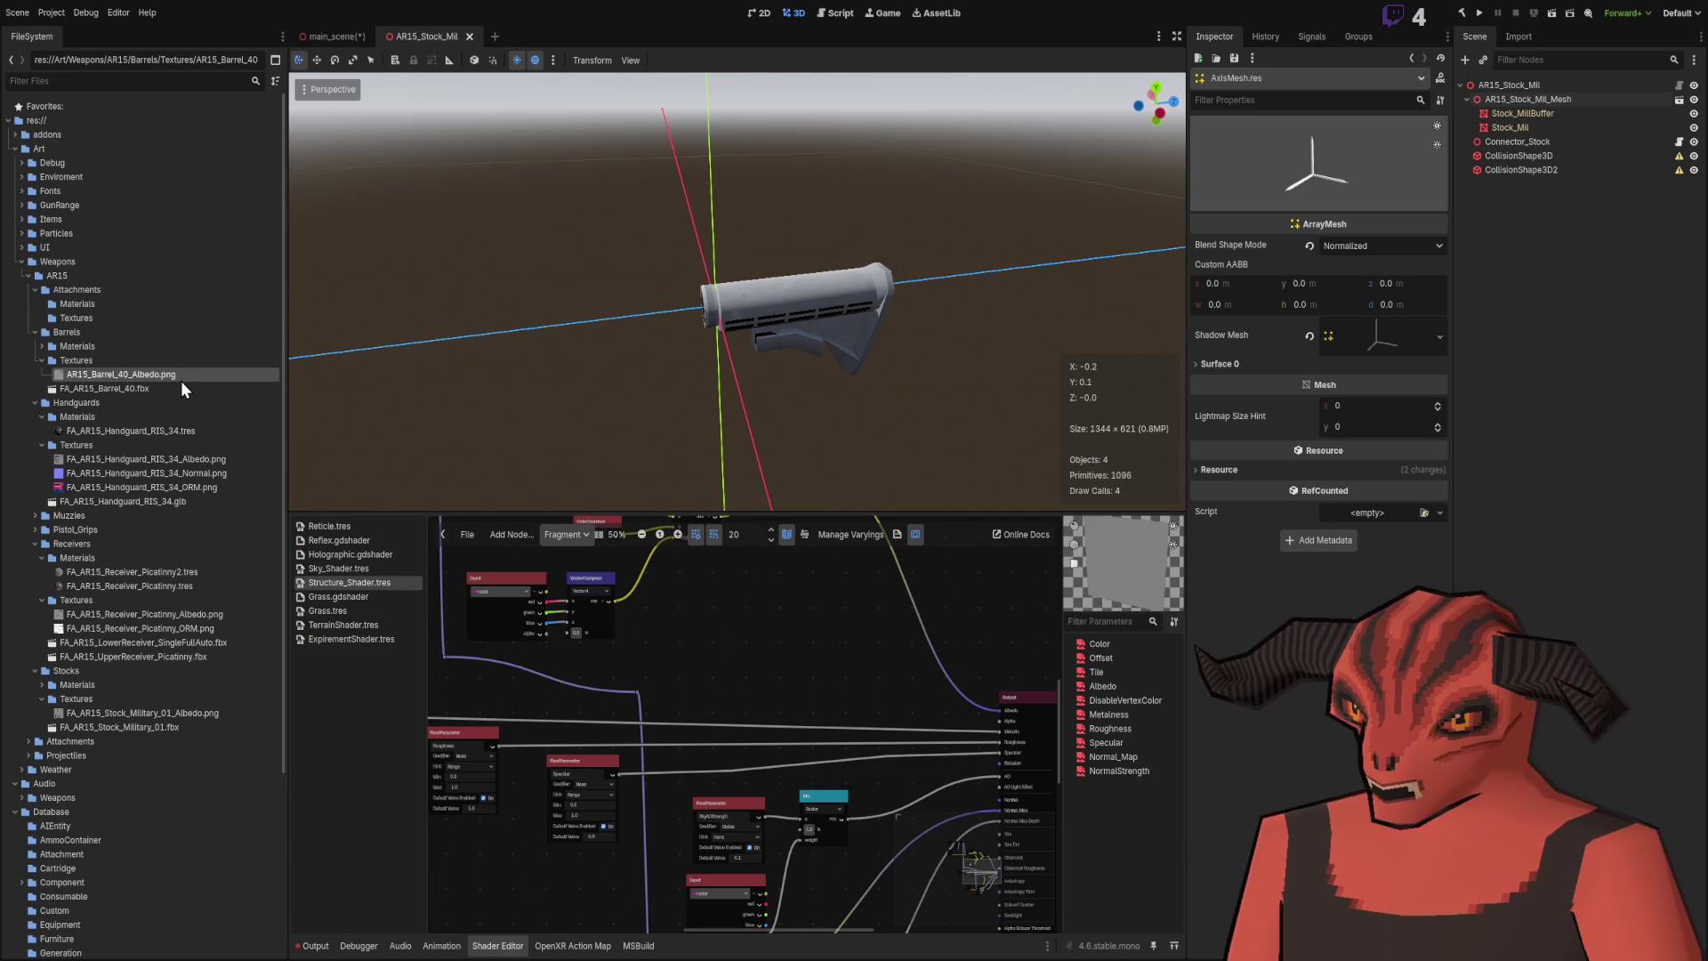
type("FA_")
key("Return")
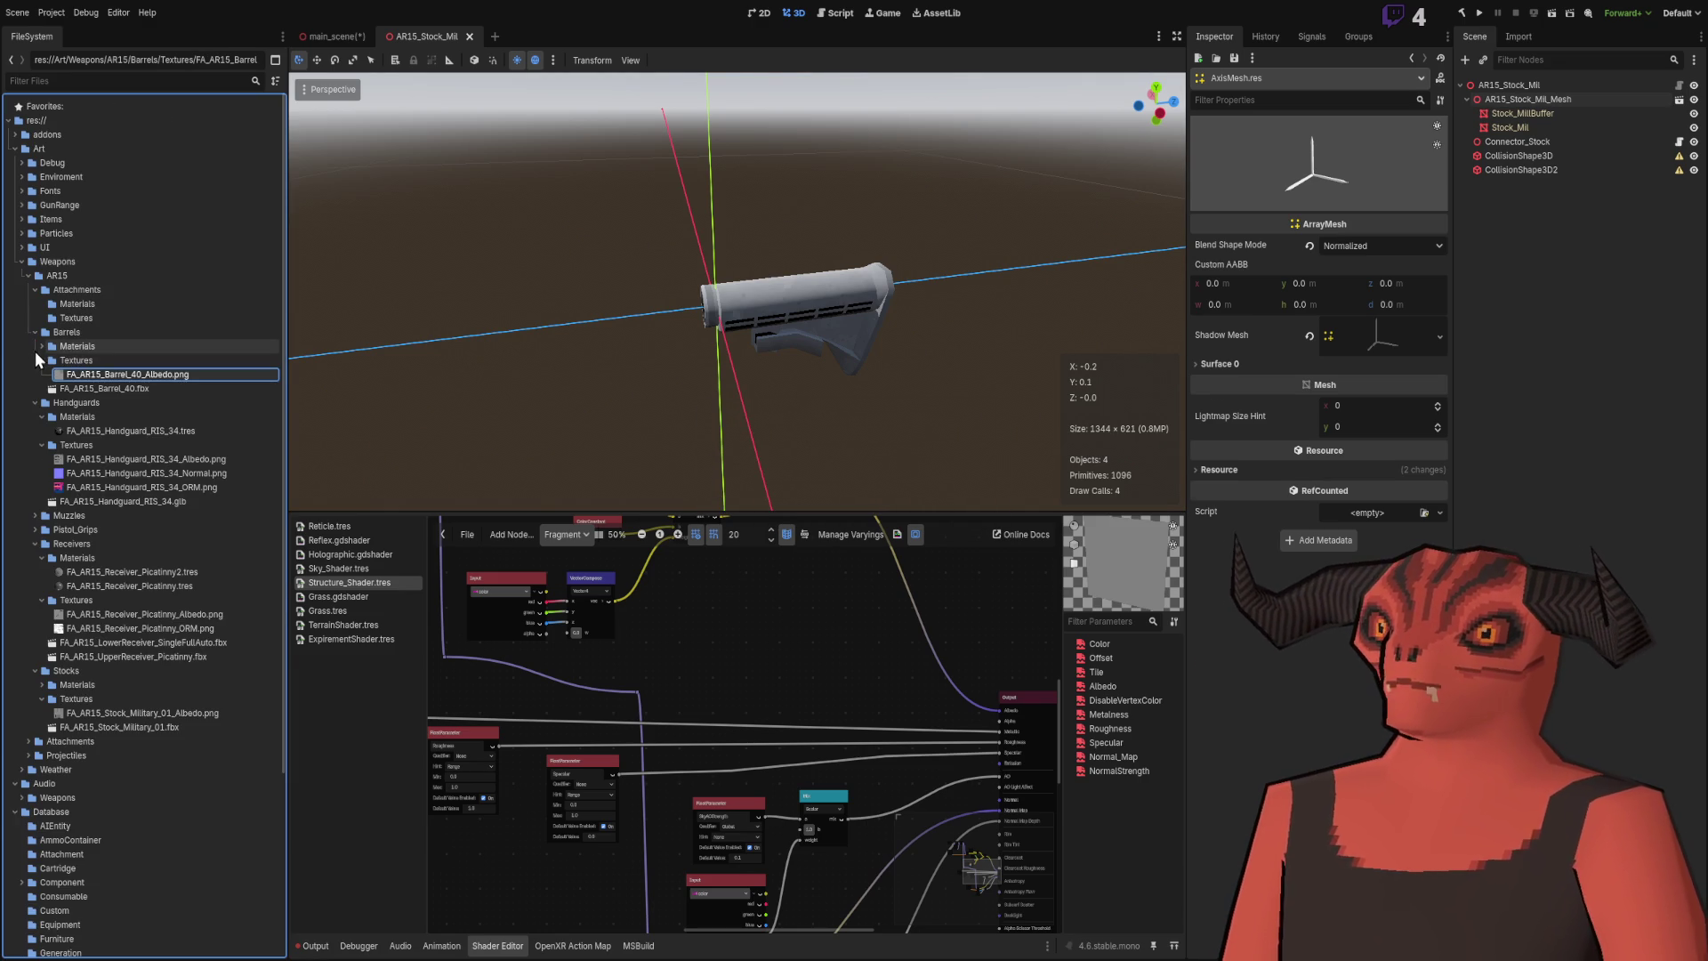
Step: Fold the Handguards, Barrels, Attachments and Receivers folders, then switch to Visual Studio
left_click(35, 348)
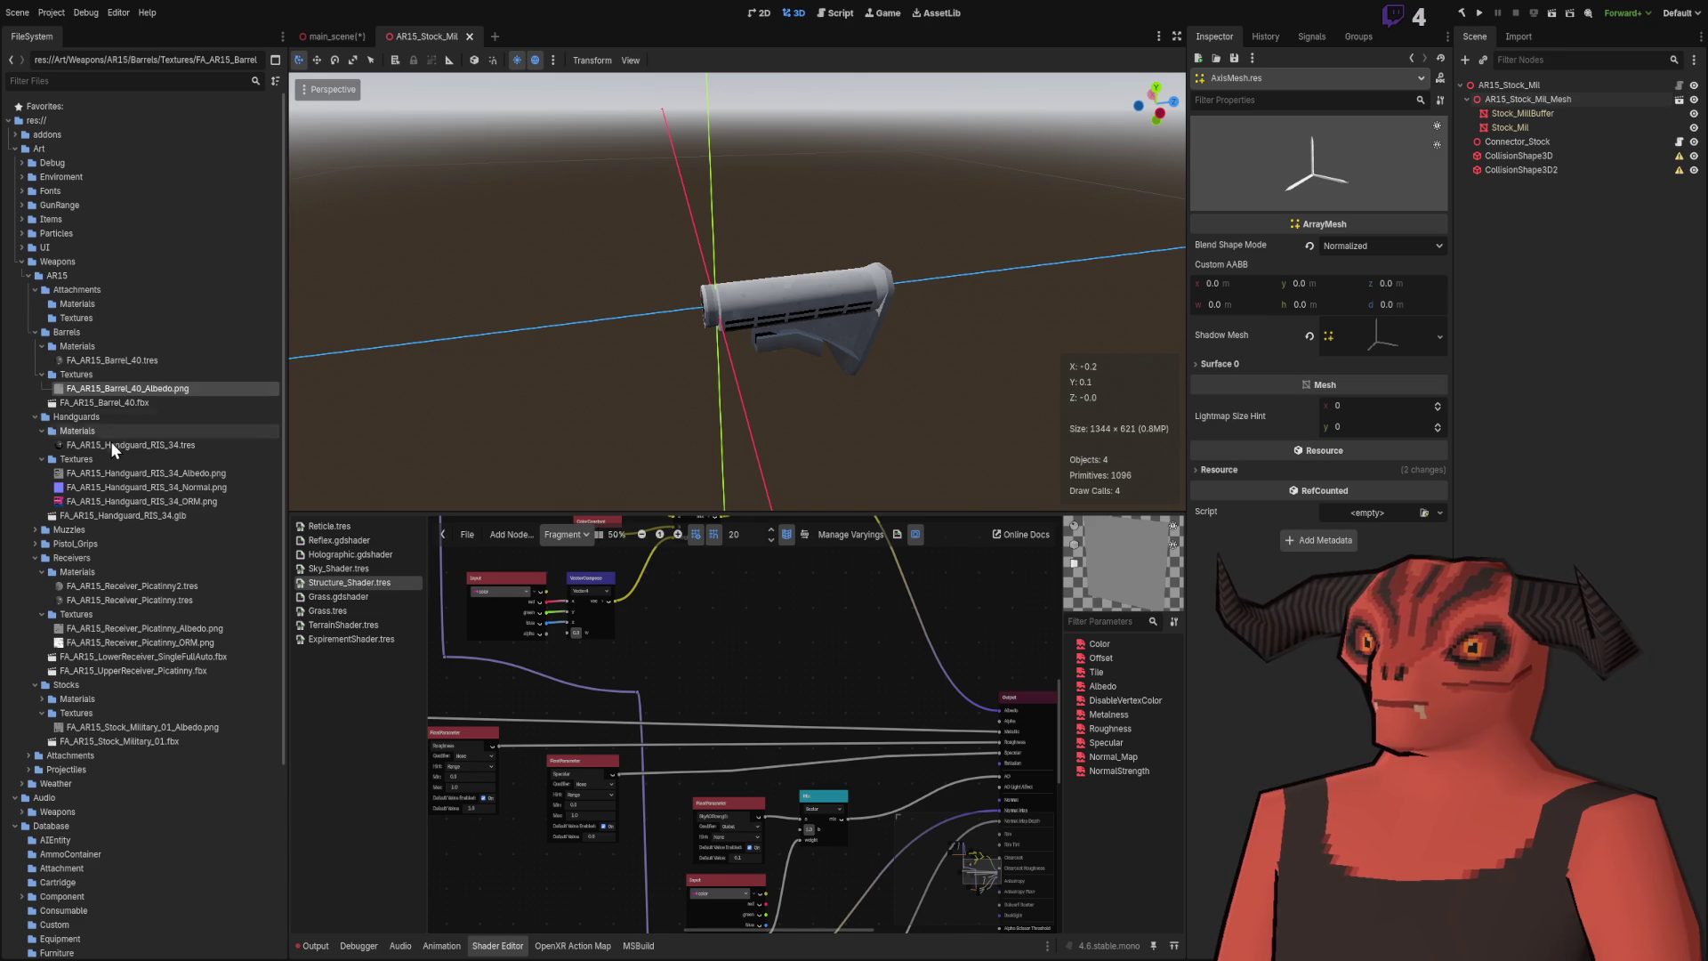
left_click(36, 416)
left_click(34, 332)
left_click(32, 290)
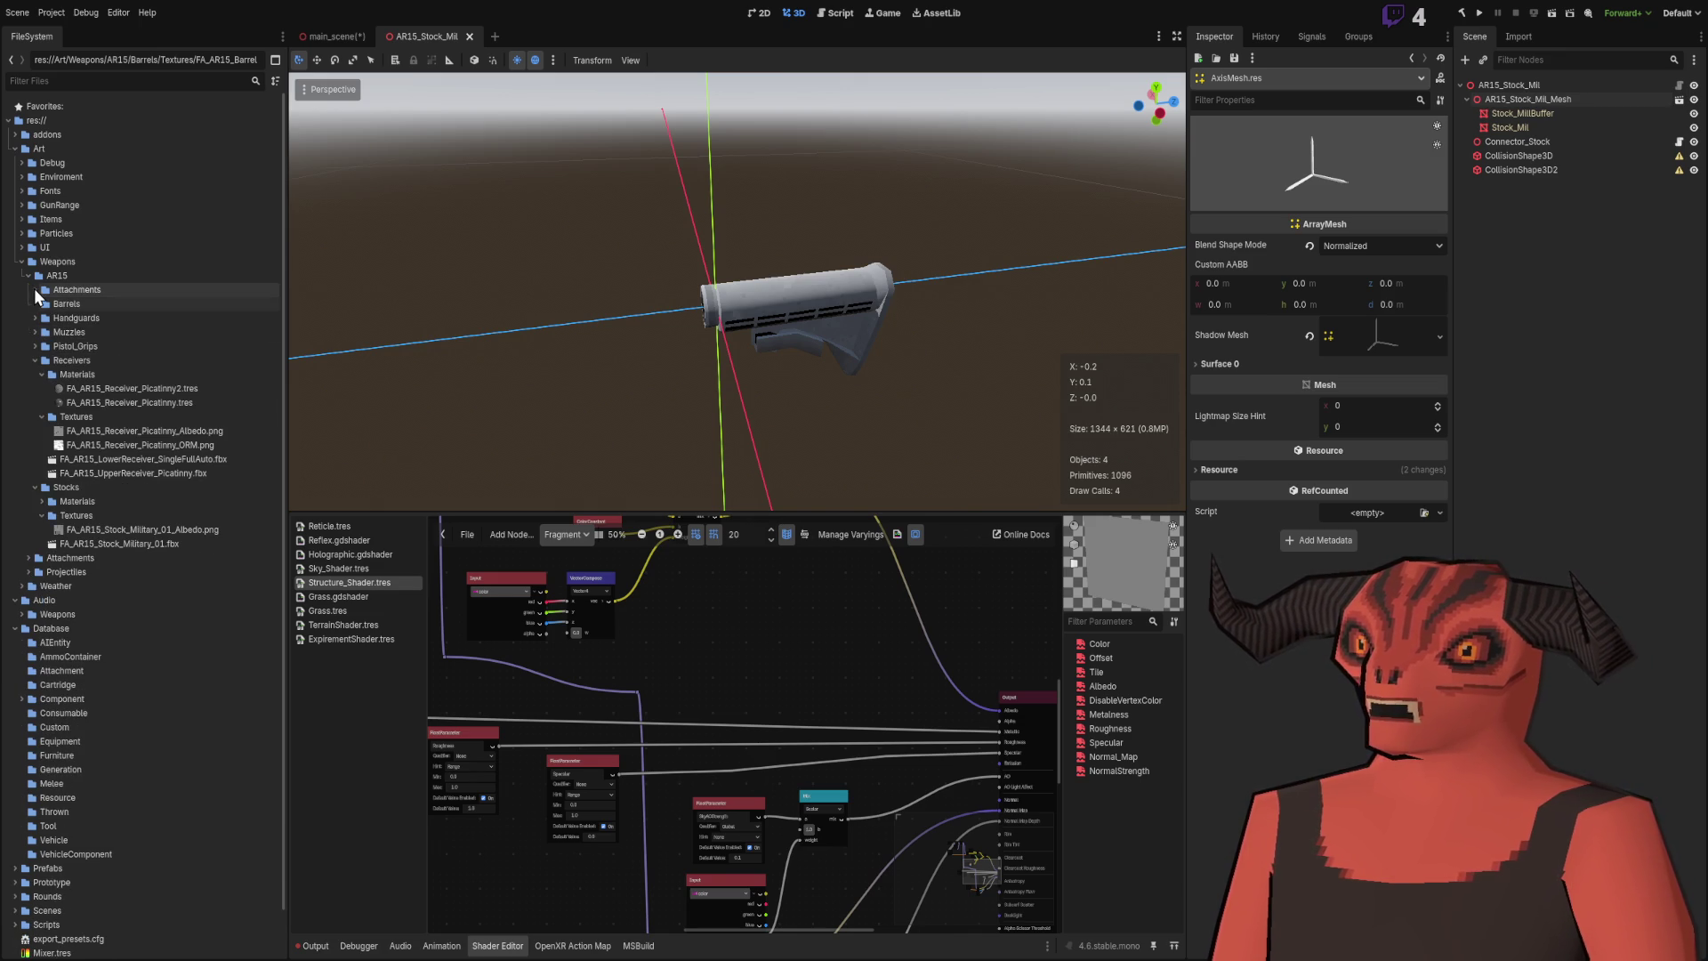
left_click(34, 360)
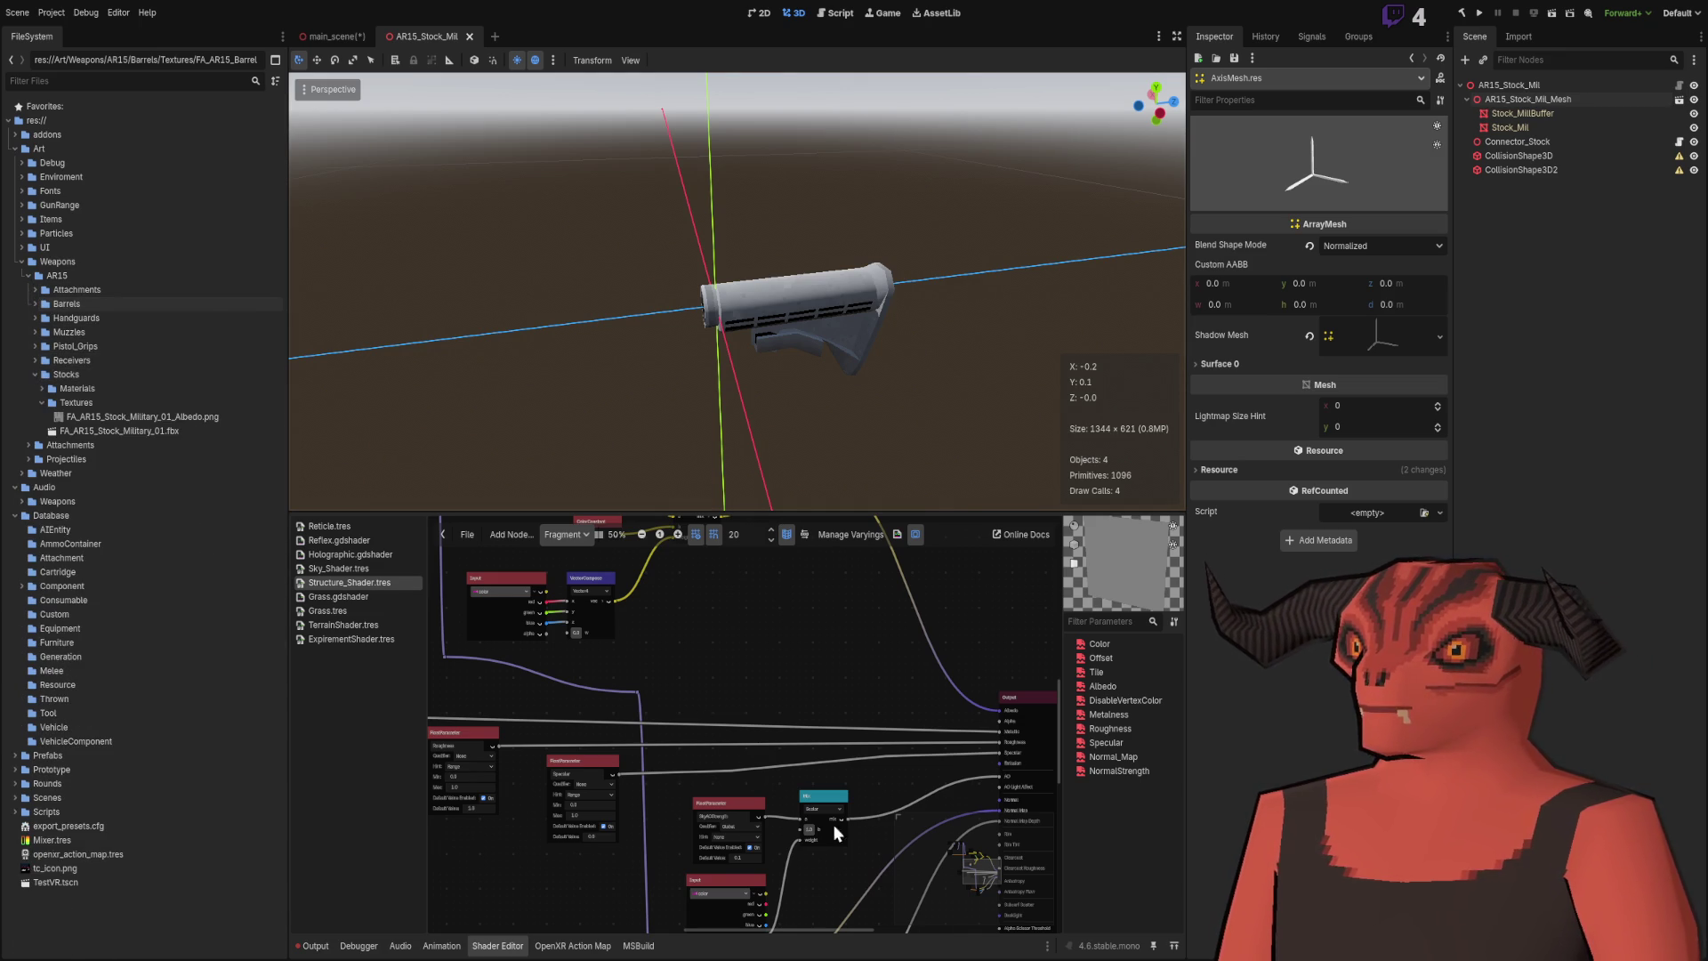
key("alt+Tab")
key("alt+Tab")
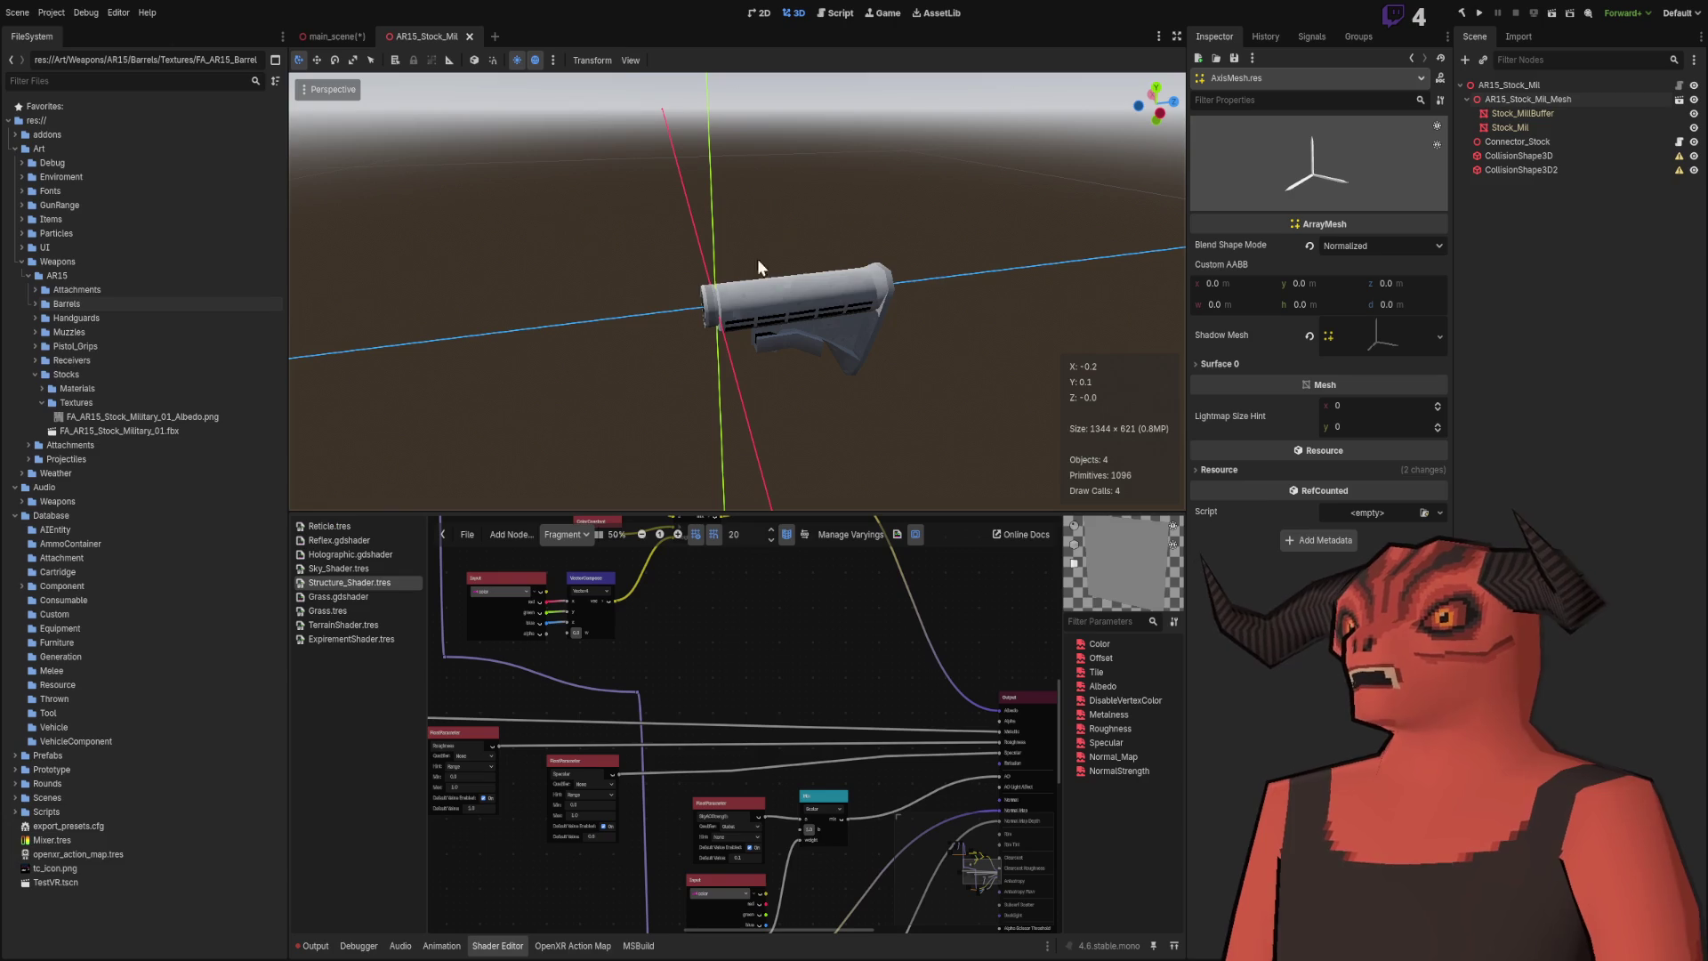
key("alt+Tab")
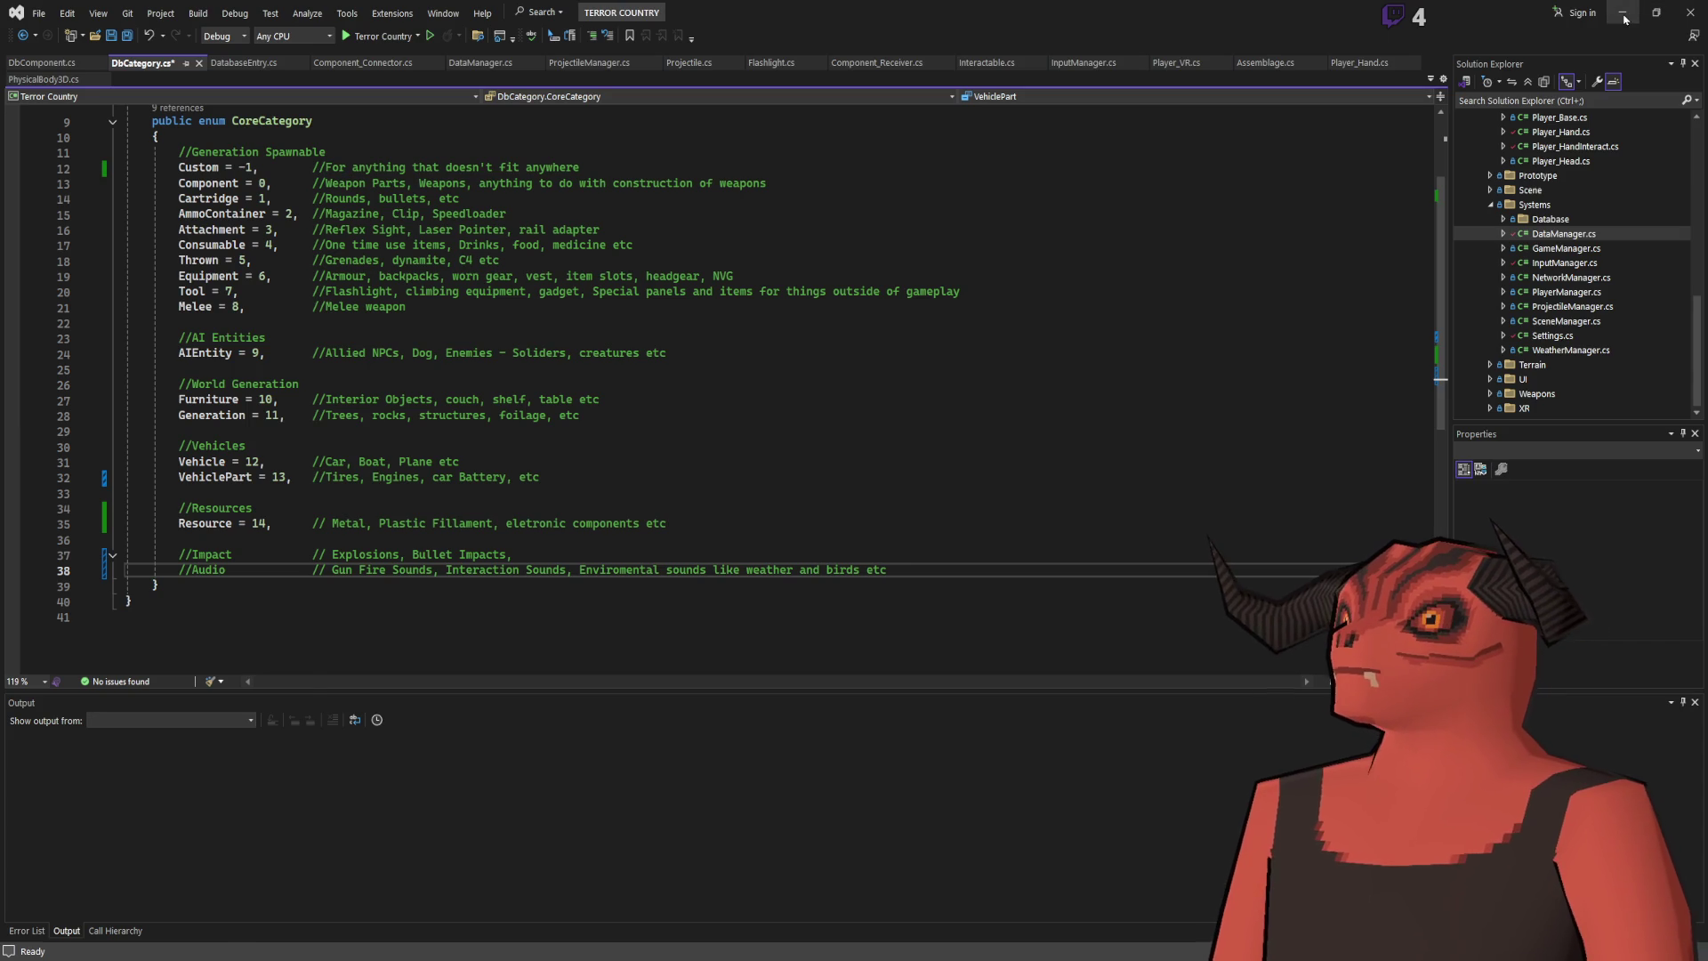
Step: Minimize Visual Studio and the notes app, then bring up Godot's Asset Library
left_click(1622, 12)
left_click(1626, 11)
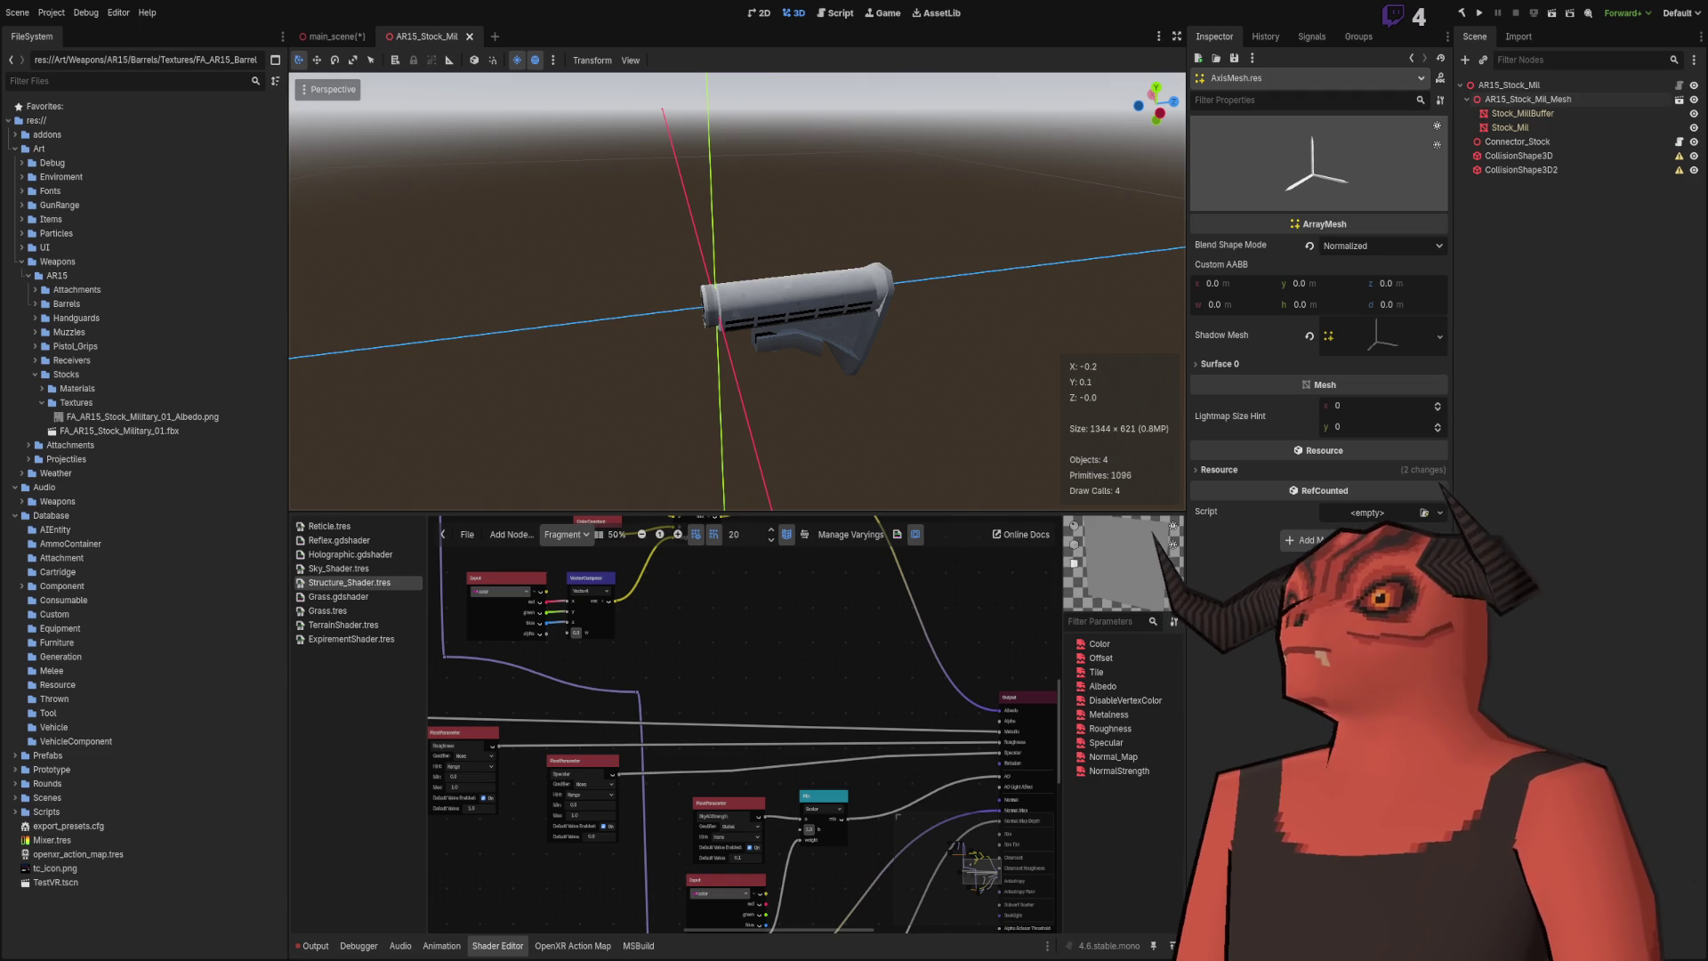
left_click(936, 13)
Step: Search the Asset Library for PSD and then Photoshop, and finally clear the search box
type("PSD")
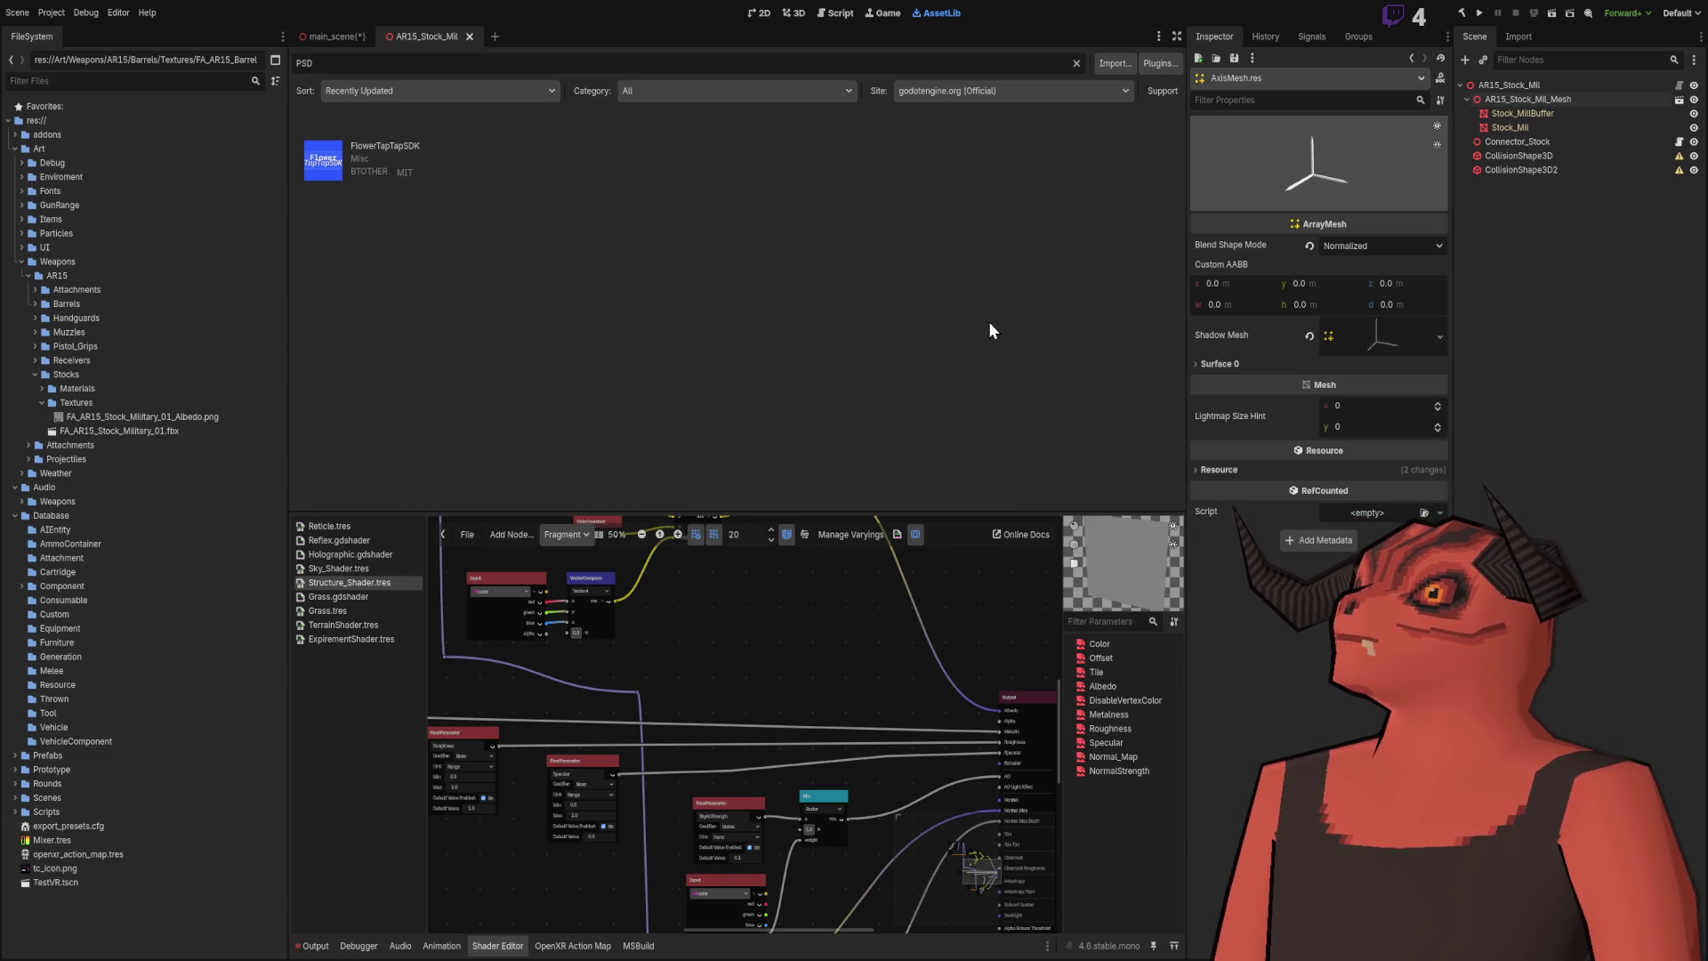
double_click(339, 62)
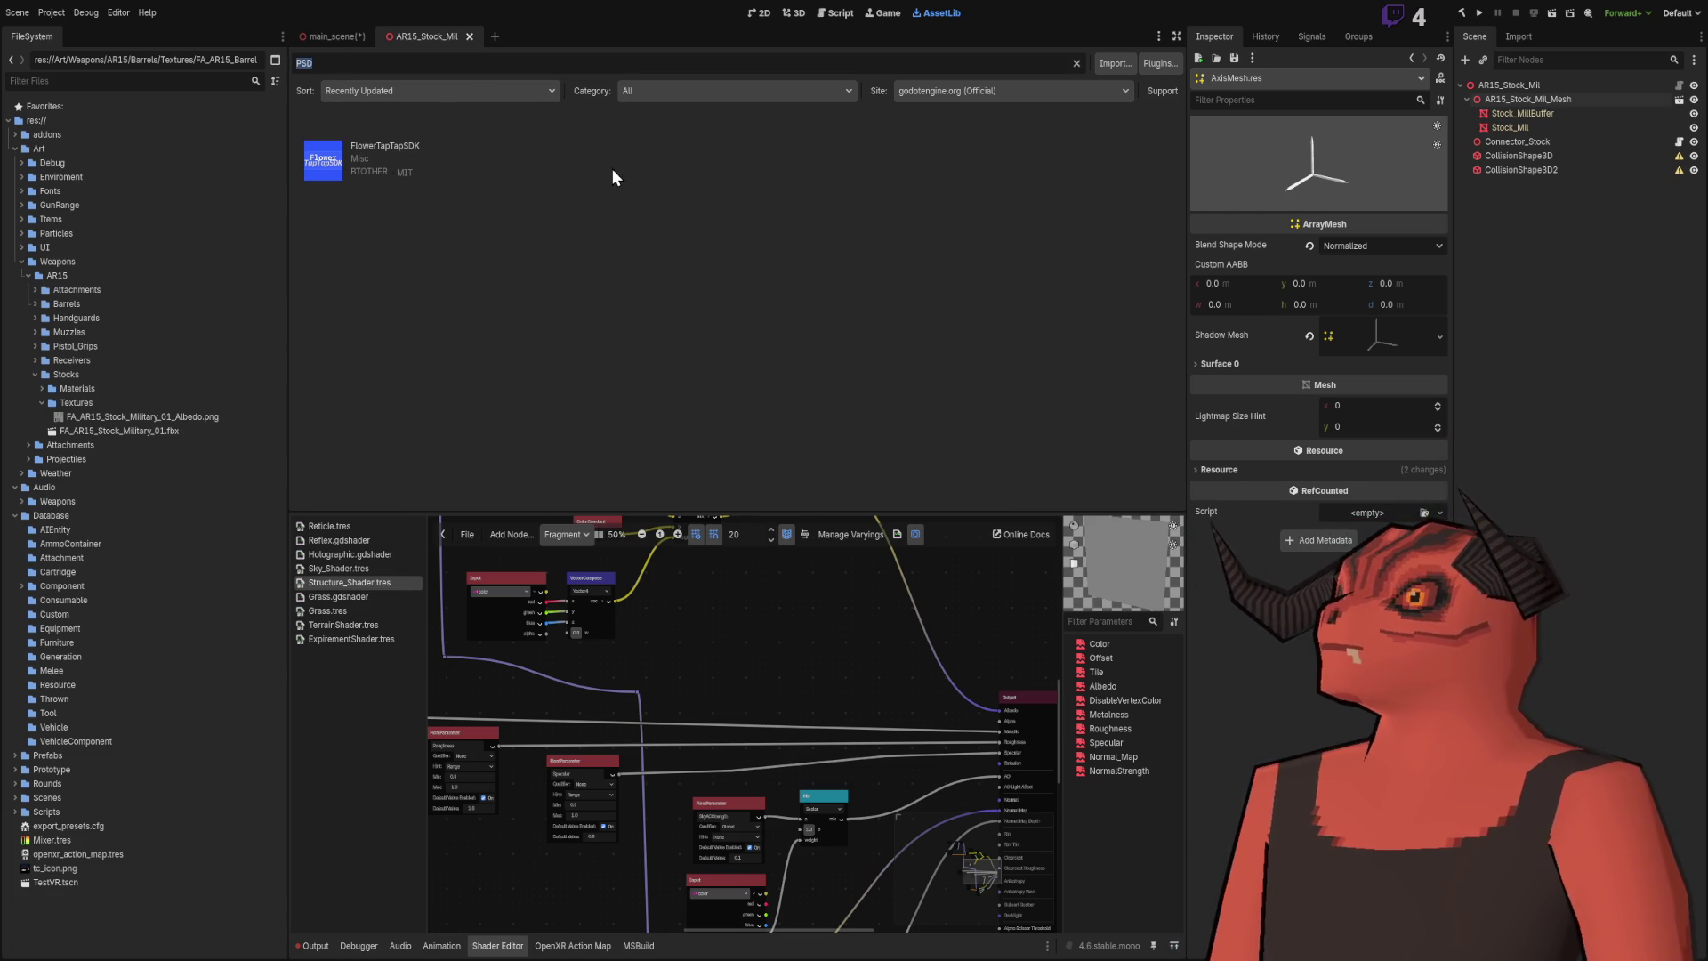
type("PDS")
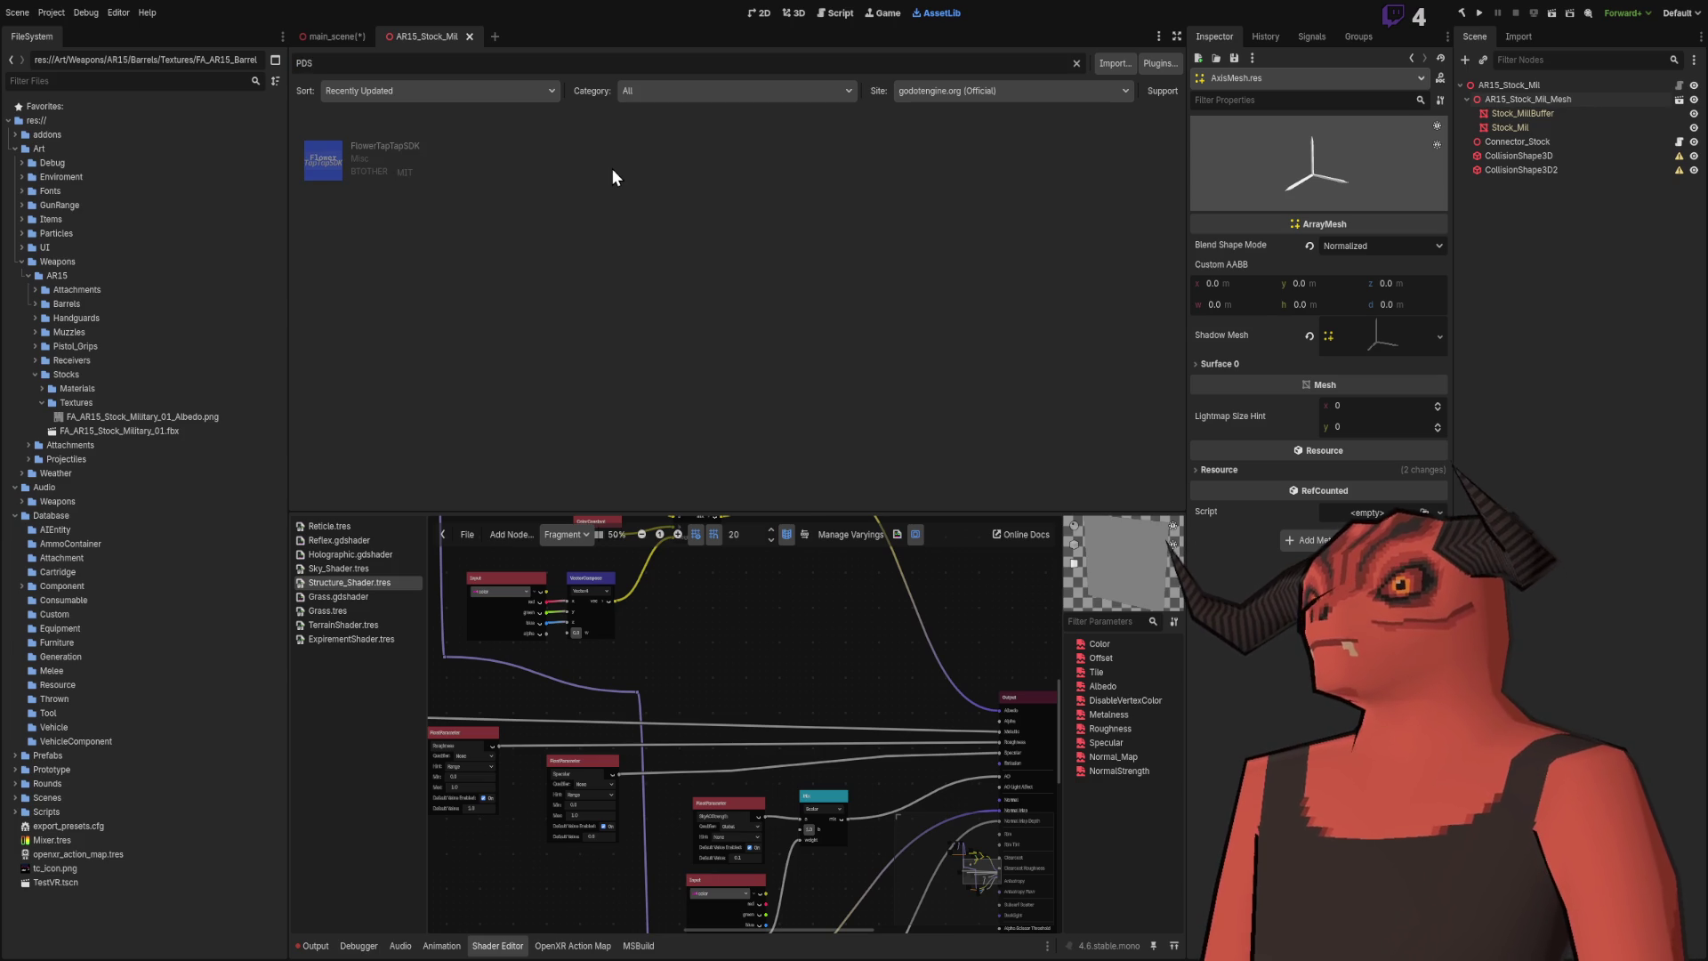
key("ctrl+a")
type("Photoshop")
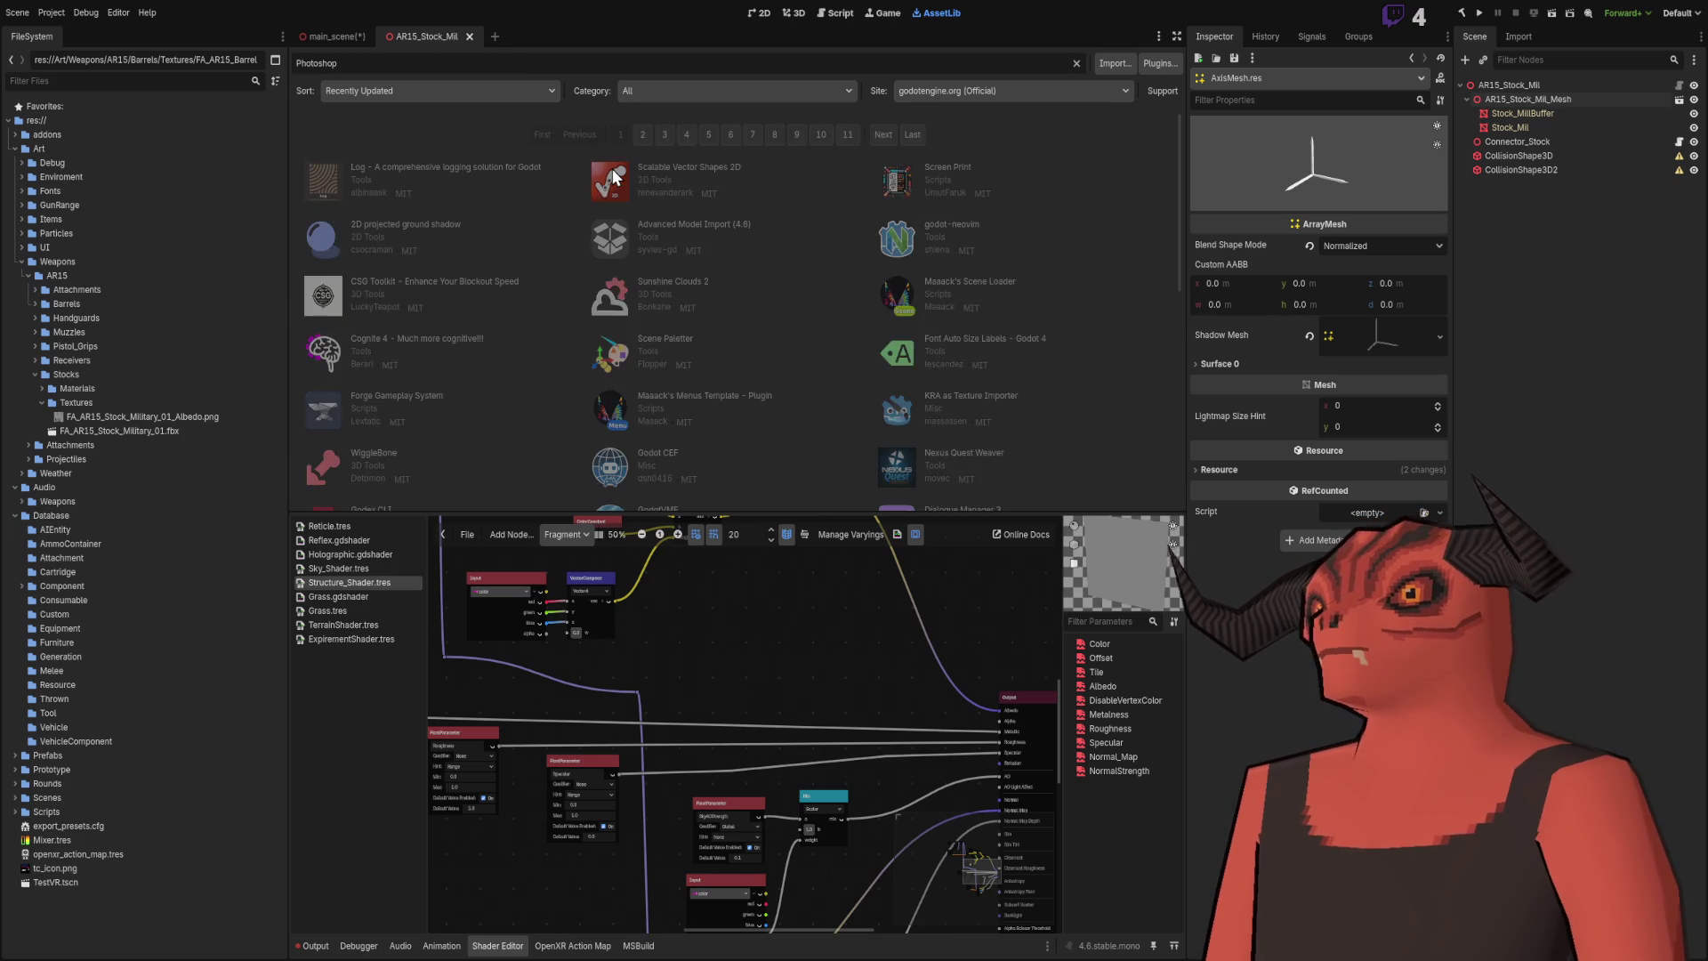
key("ctrl+a")
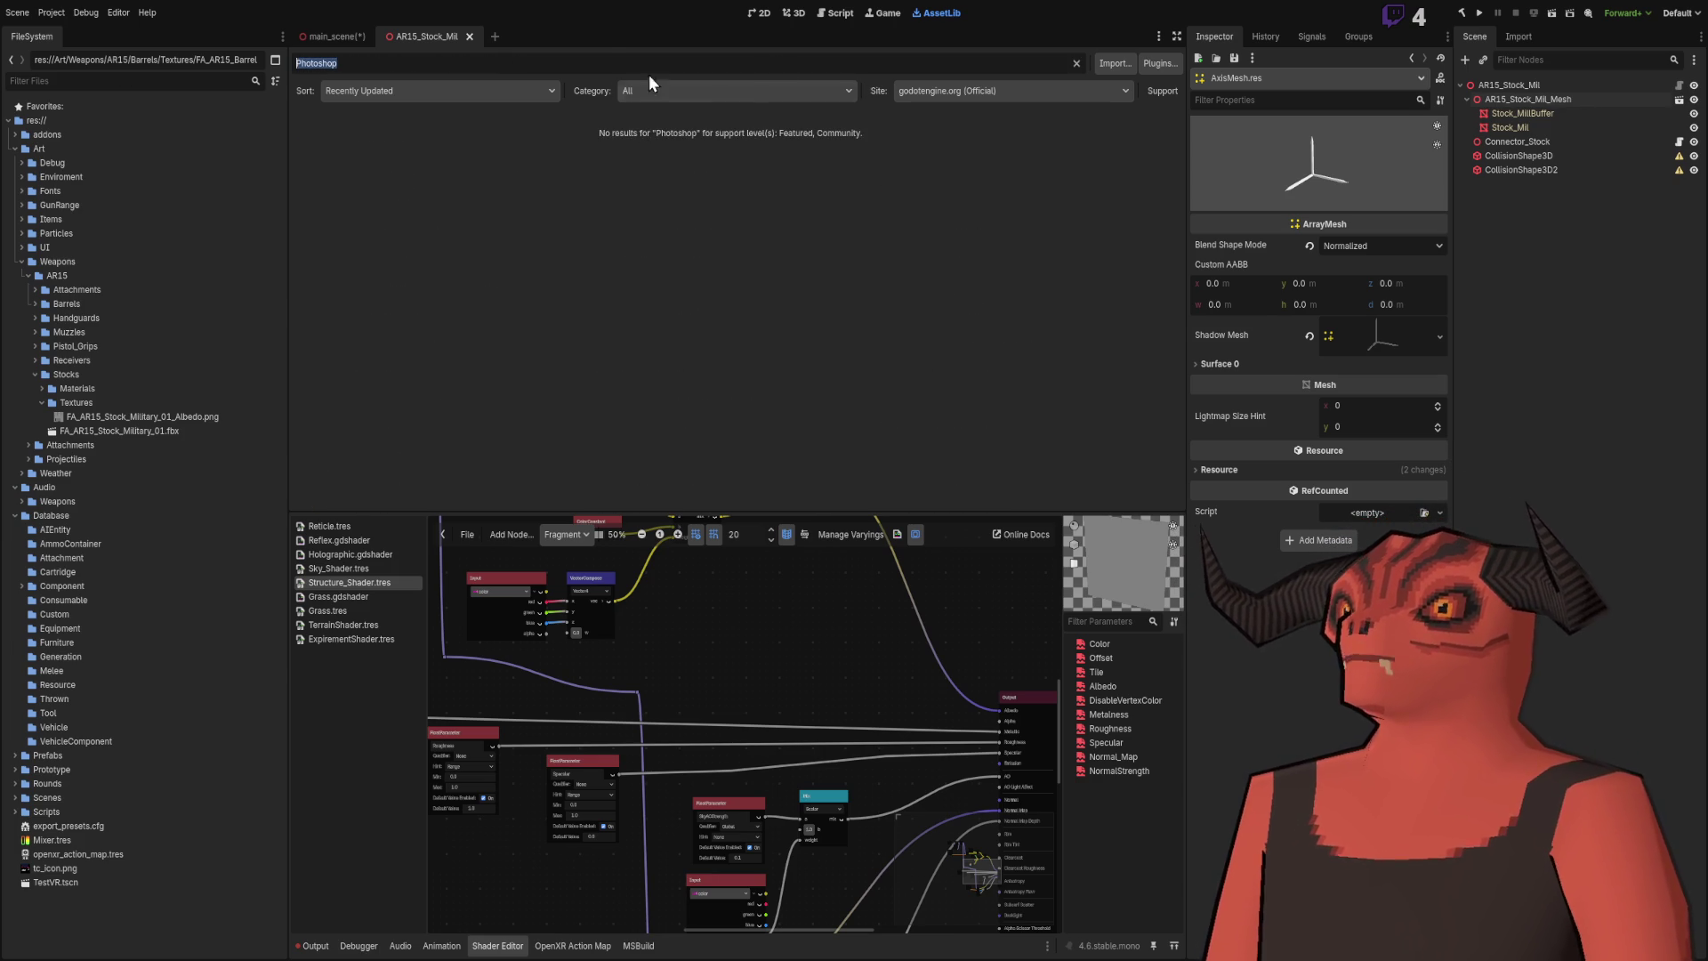
key("BackSpace")
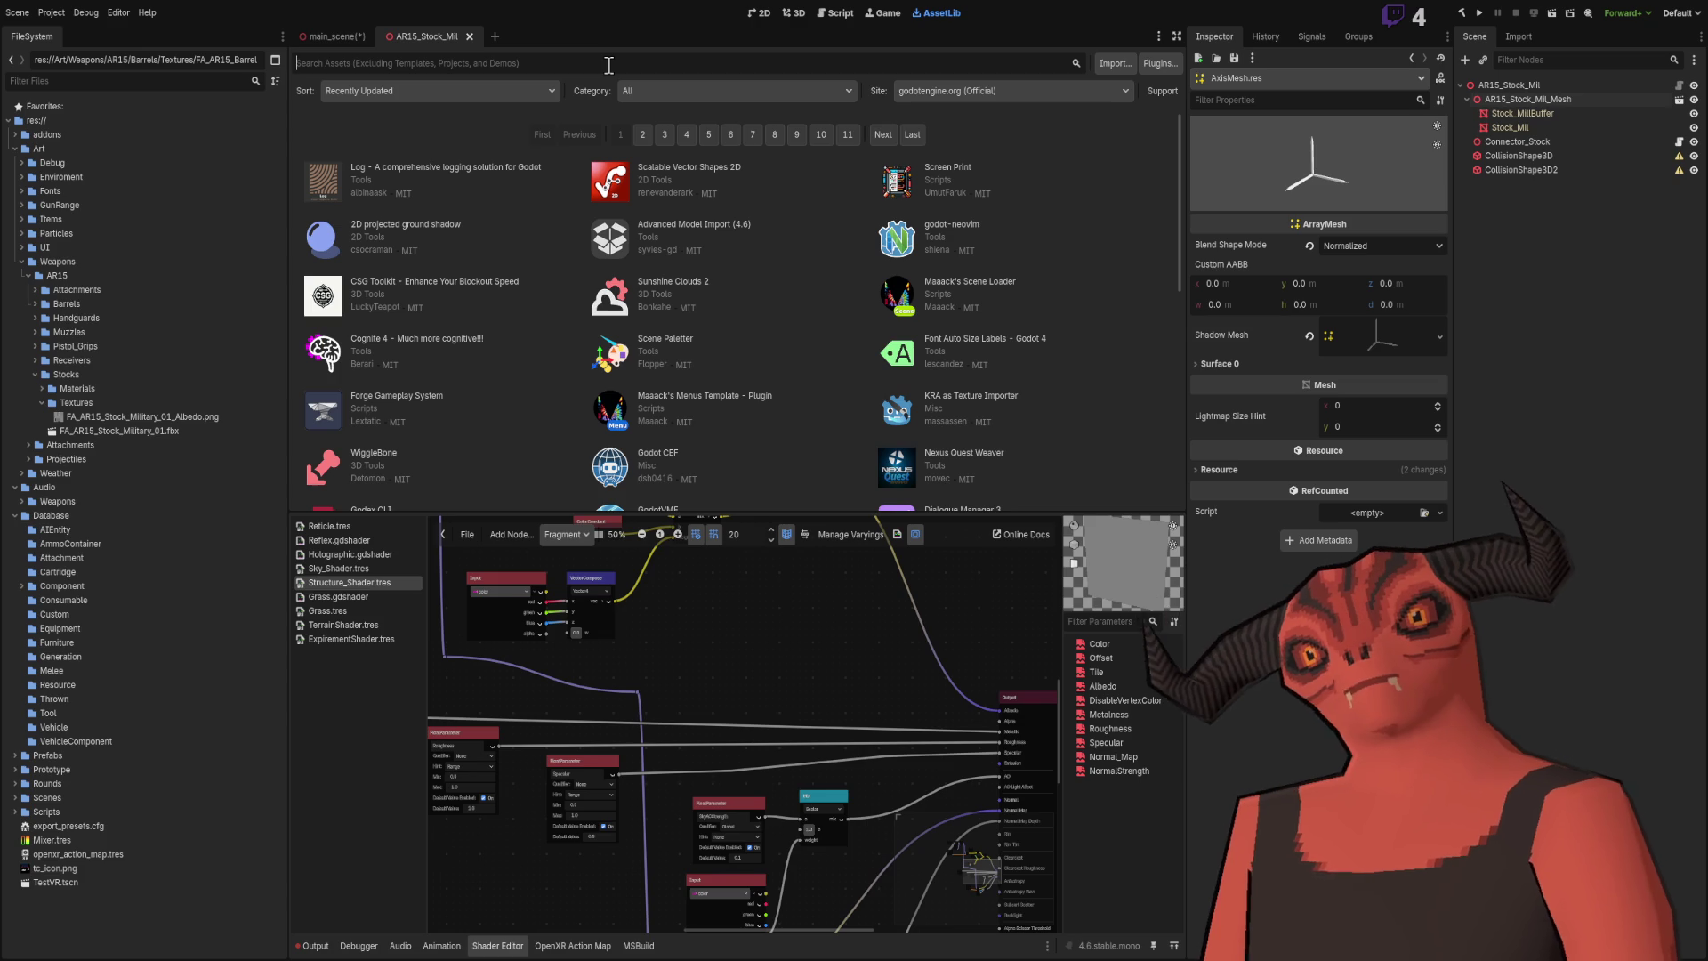
left_click(609, 65)
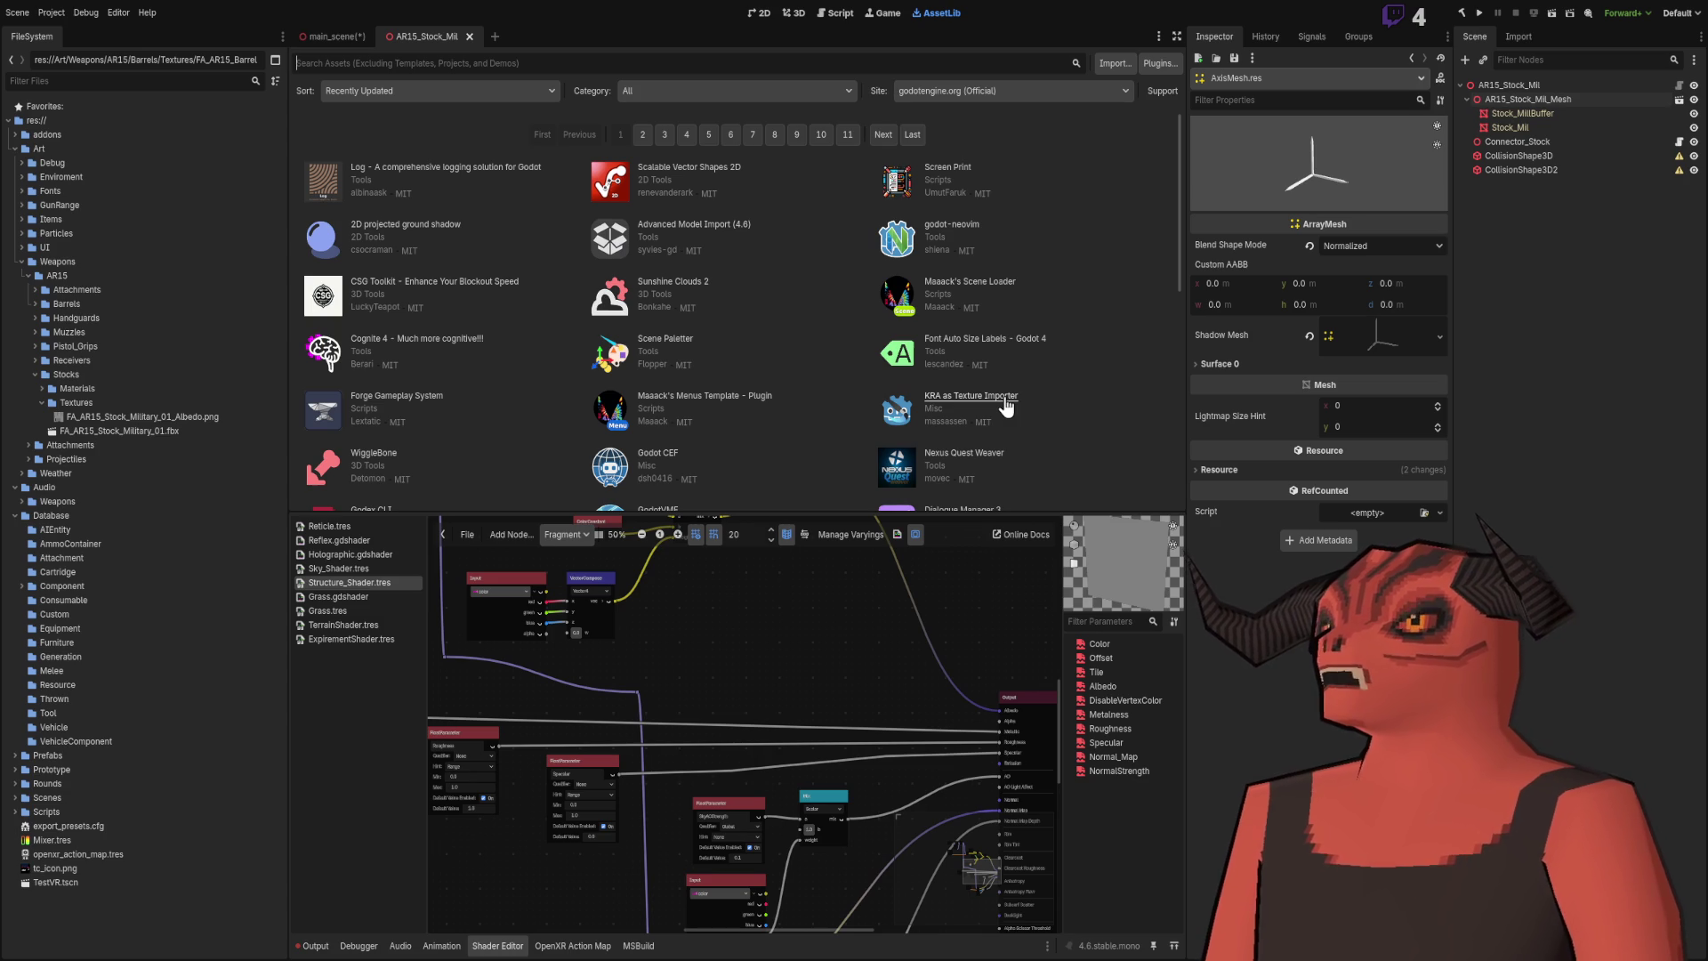
Step: Browse the asset list, then inspect FA_AR15_Stock_Military_01_Albedo.png in the FileSystem dock
scroll(796, 363, "down", 2)
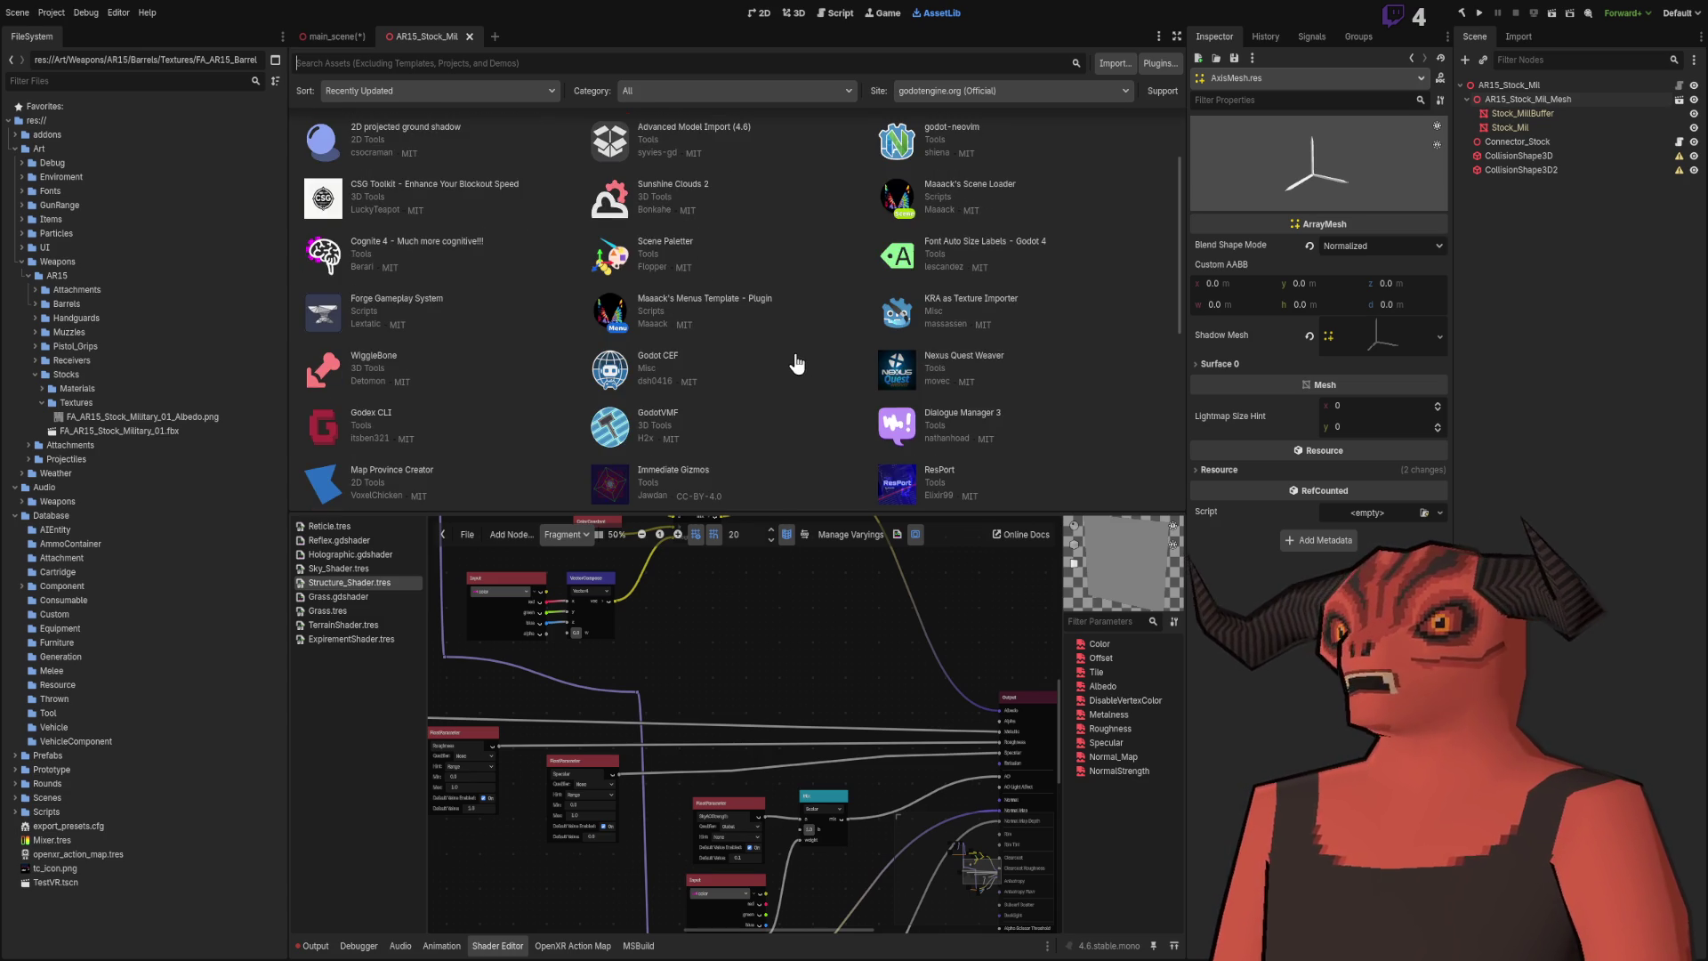
scroll(796, 363, "down", 2)
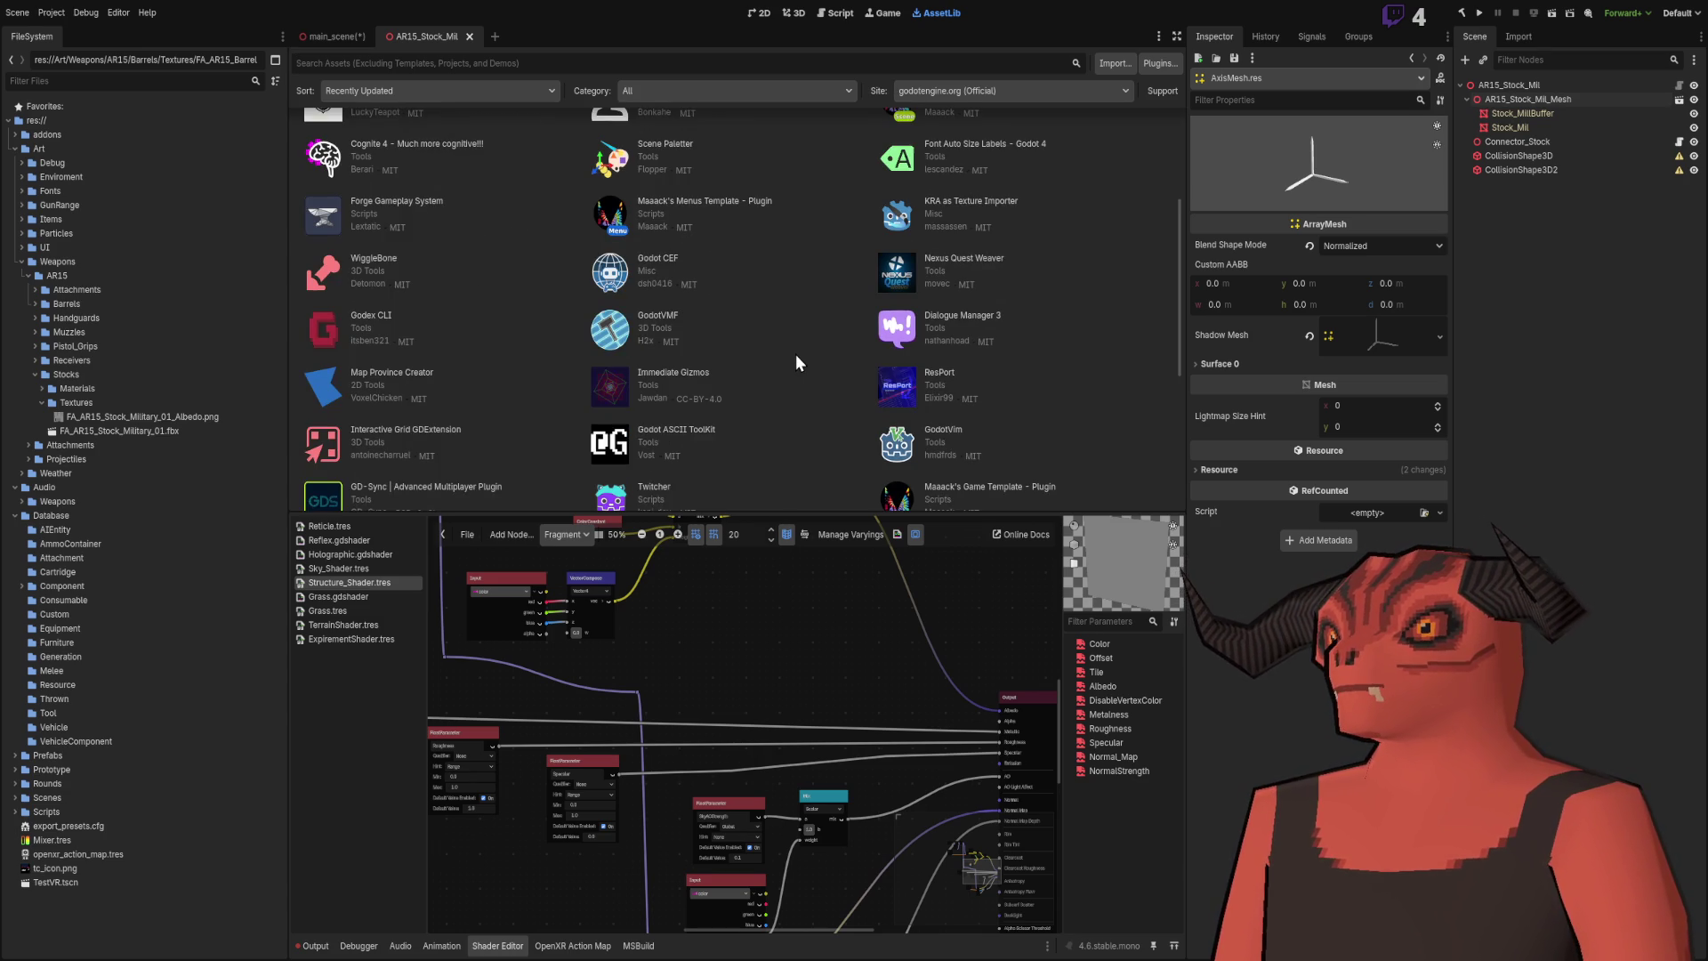
scroll(795, 354, "up", 2)
scroll(797, 356, "up", 1)
scroll(797, 364, "up", 1)
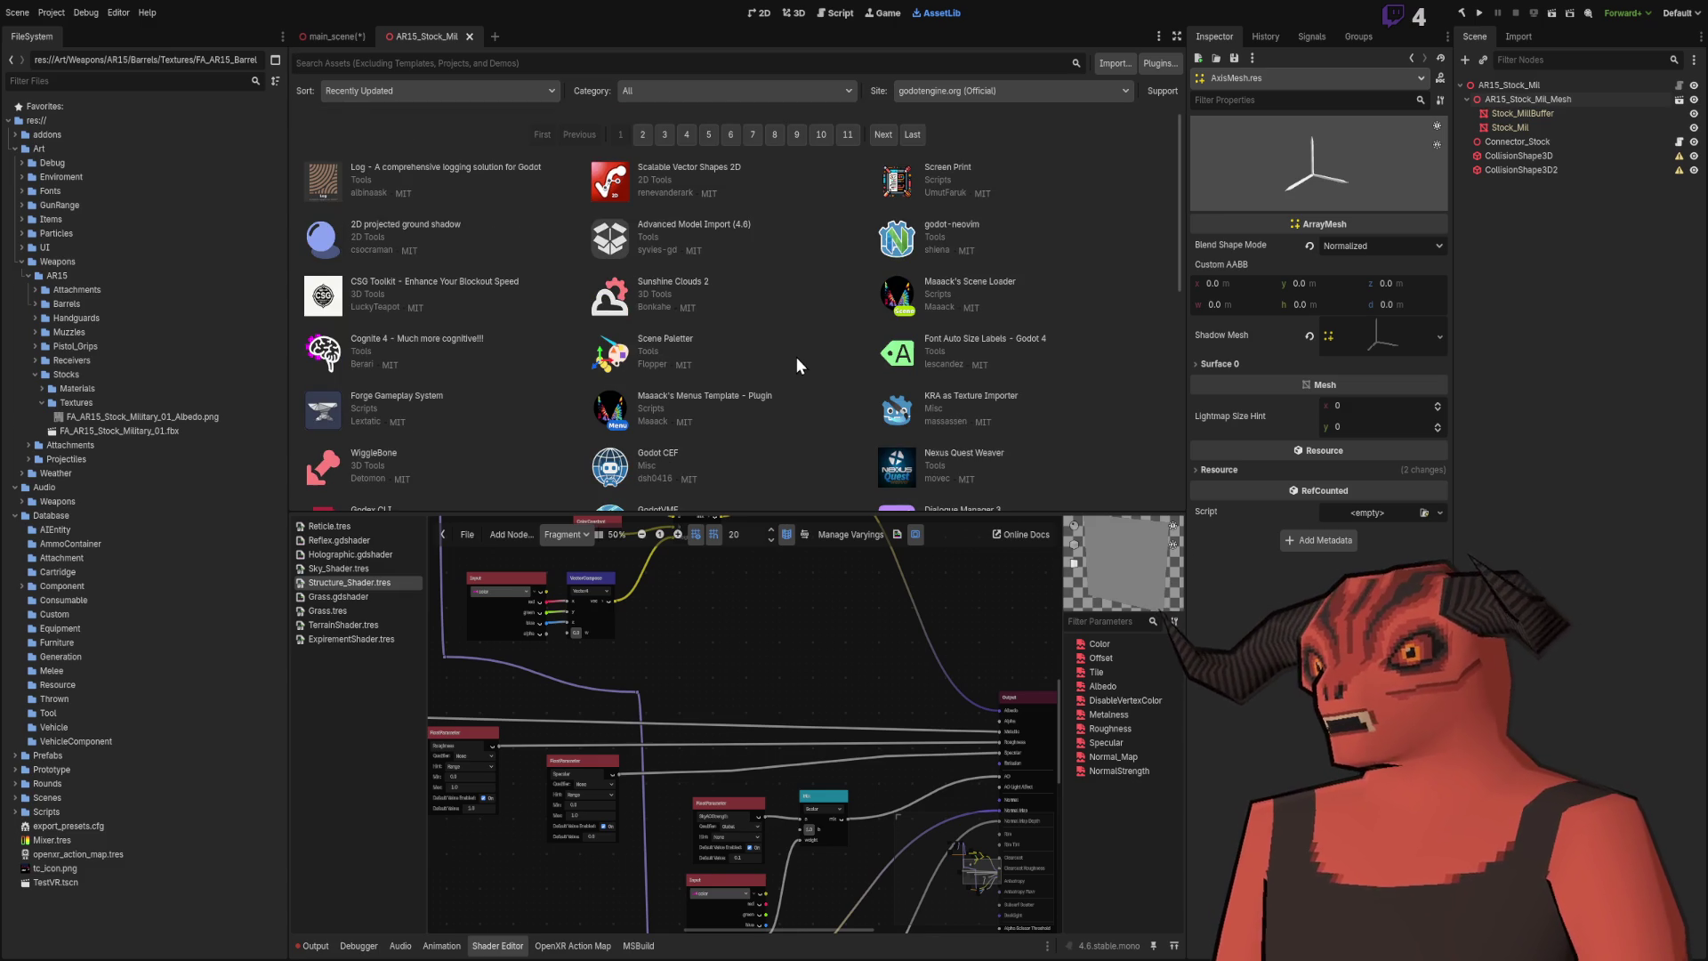
scroll(797, 356, "down", 6)
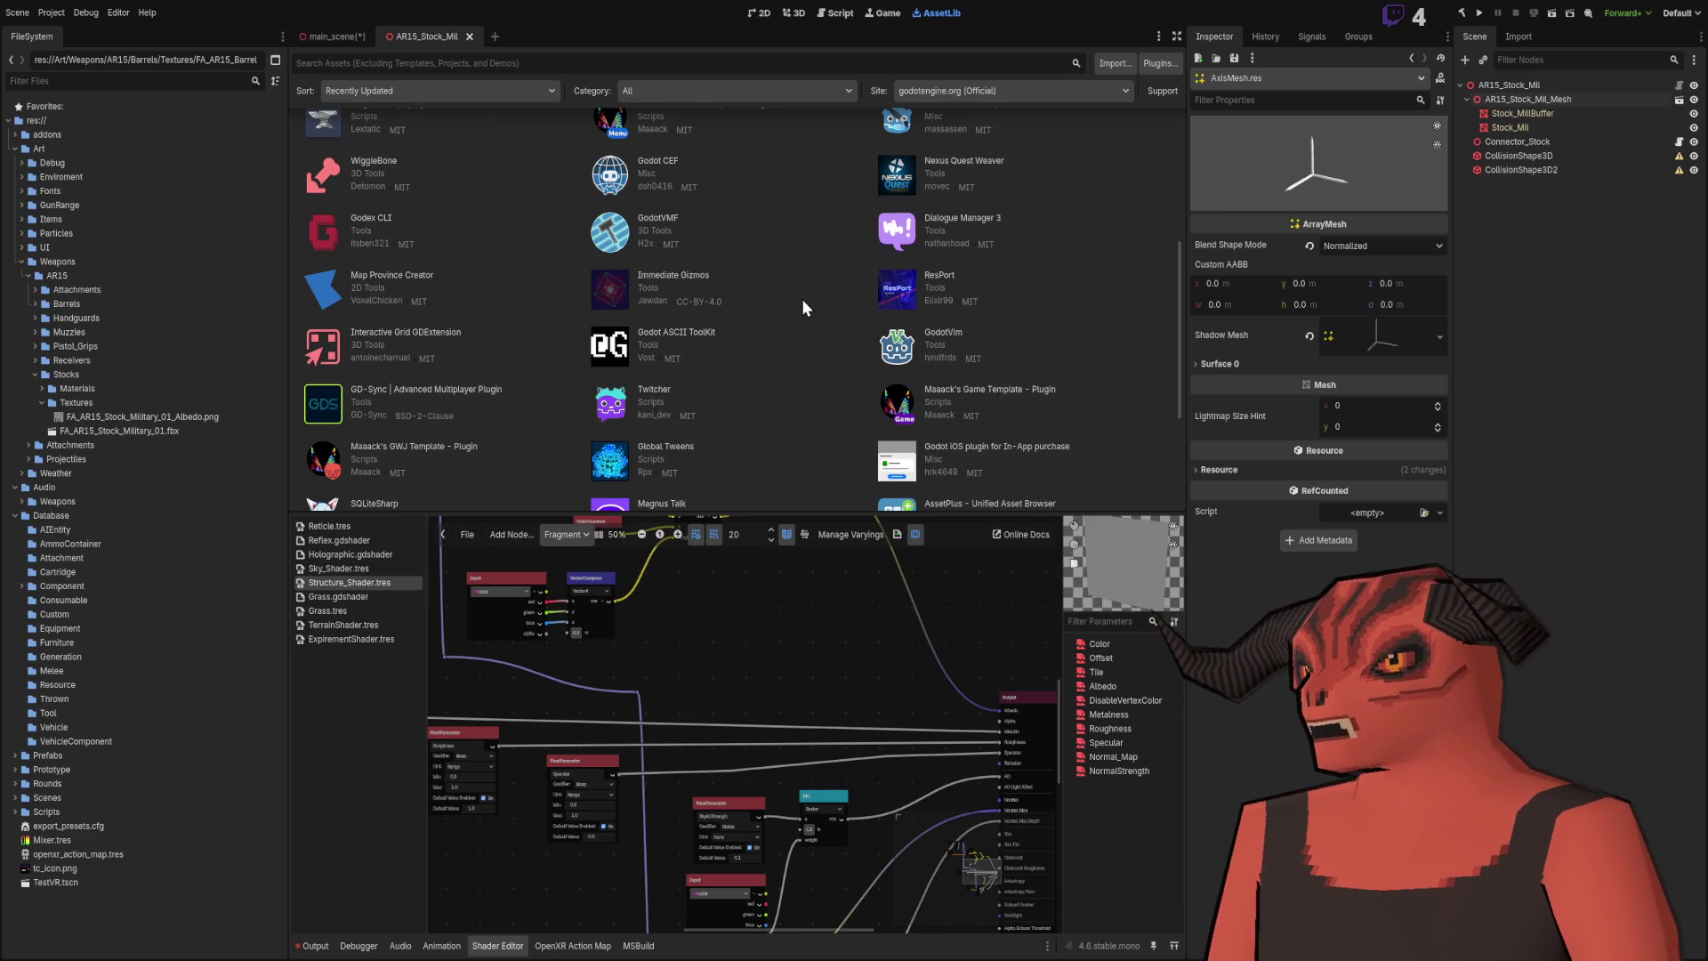
scroll(802, 303, "up", 6)
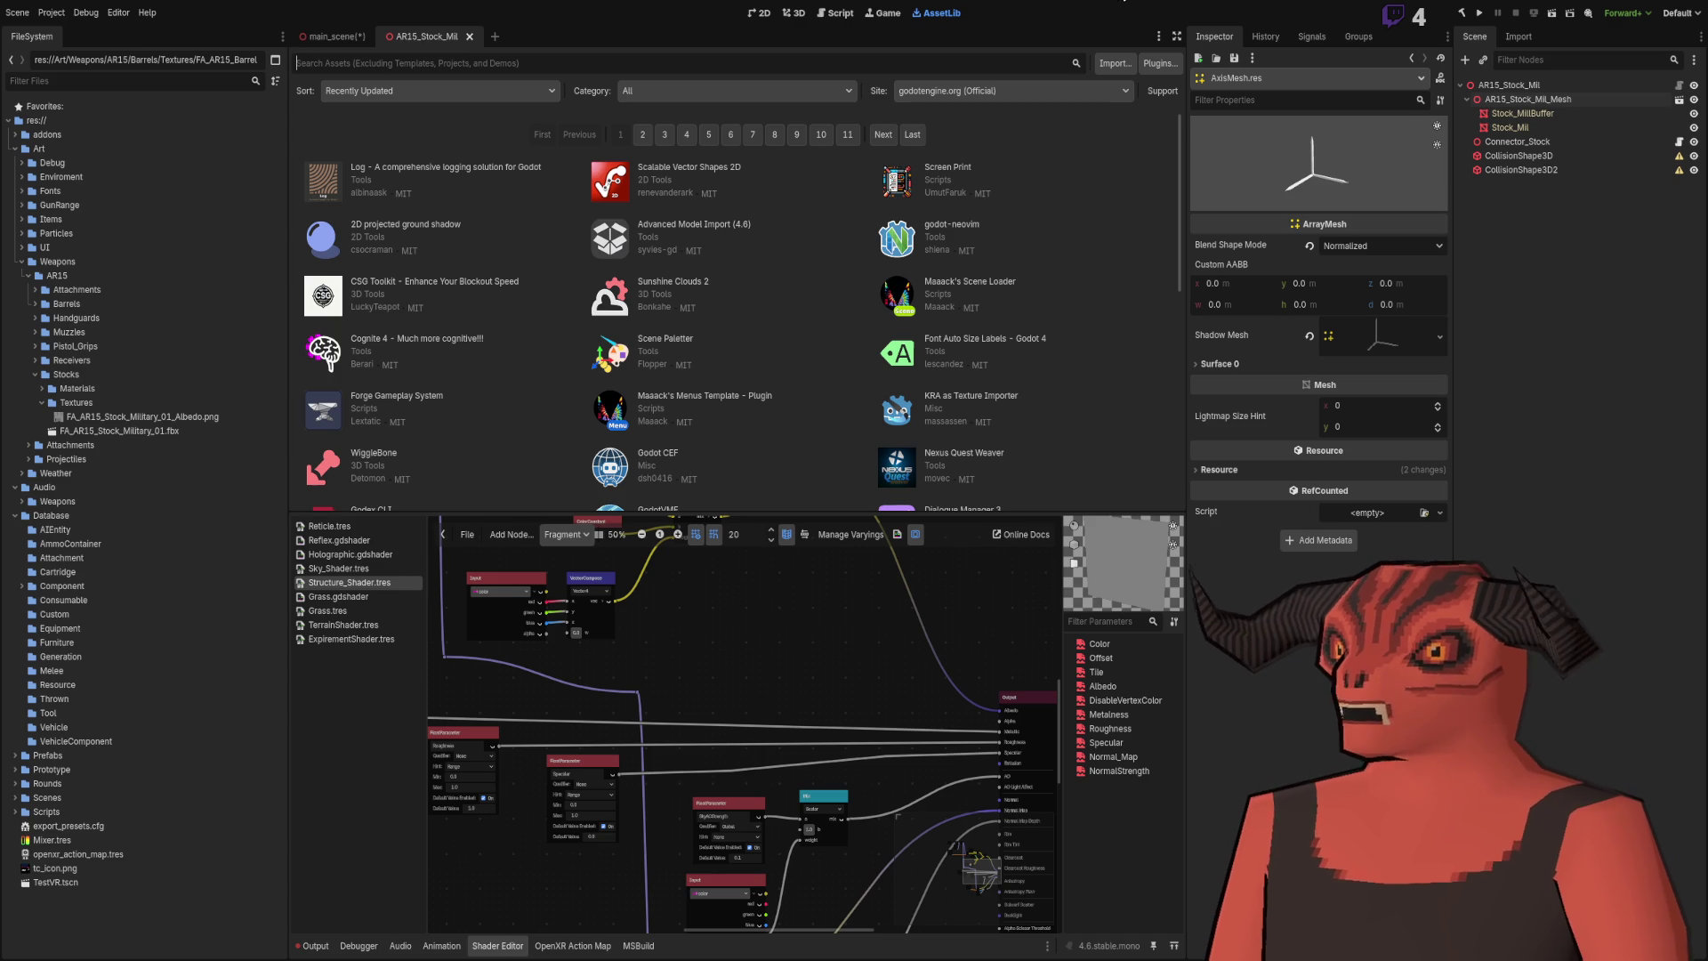
left_click(214, 419)
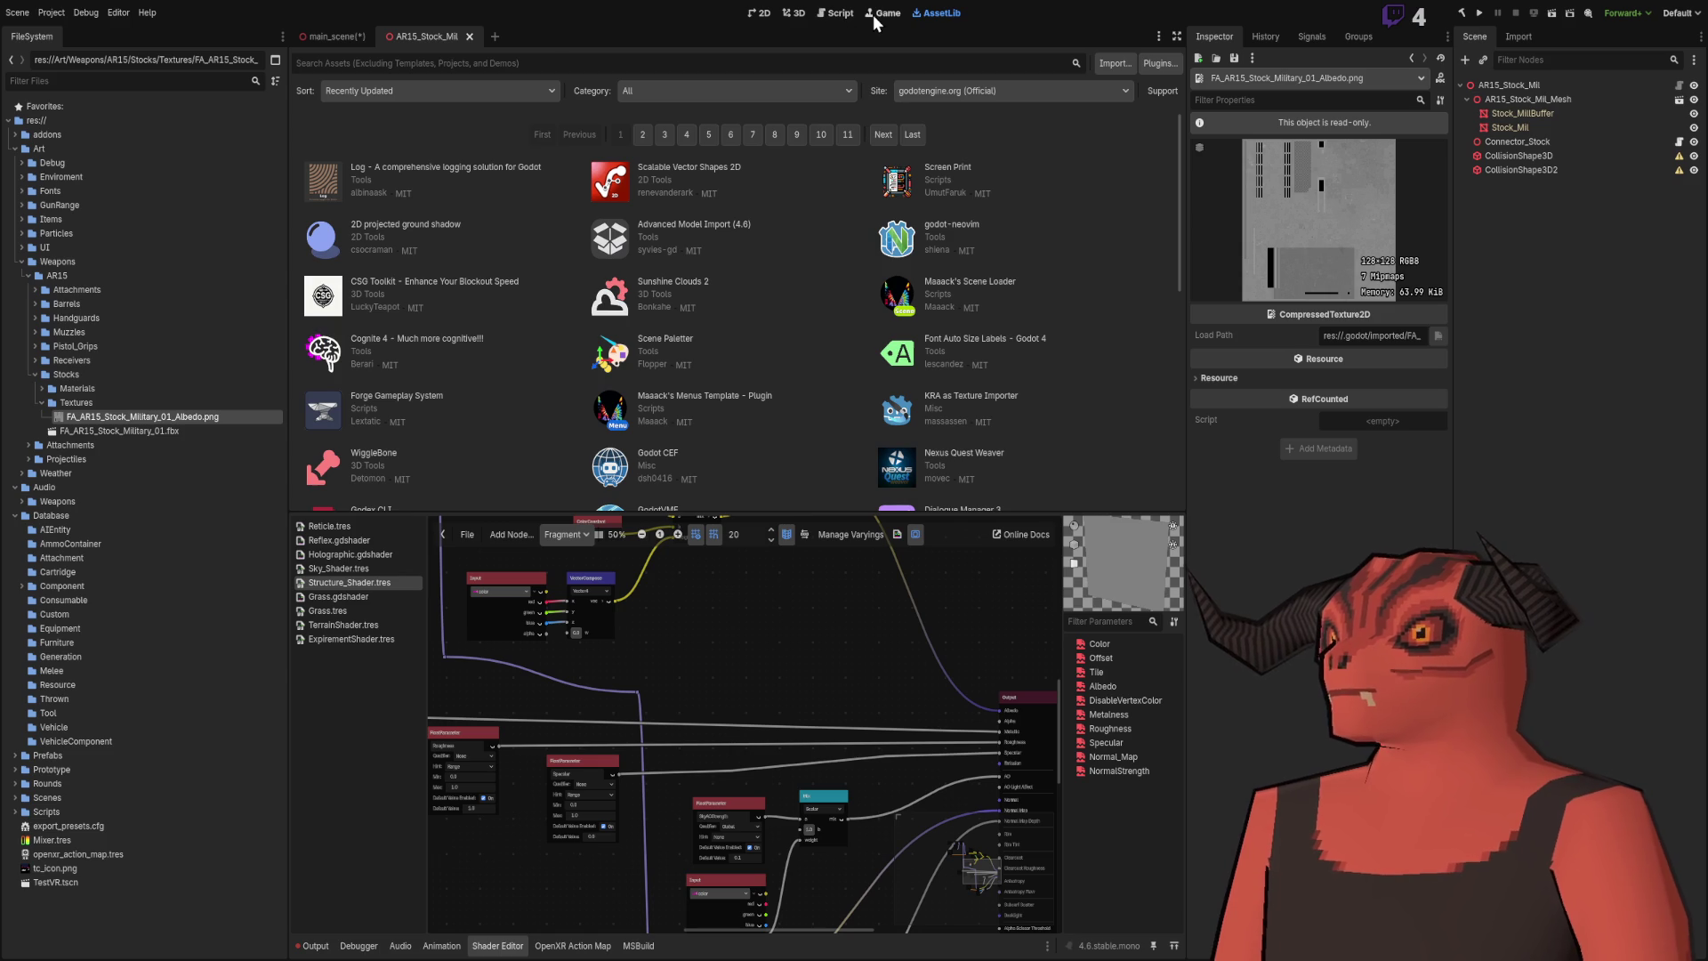
Step: View the textured stock in the 3D workspace, then switch to Obsidian
left_click(873, 15)
left_click(794, 14)
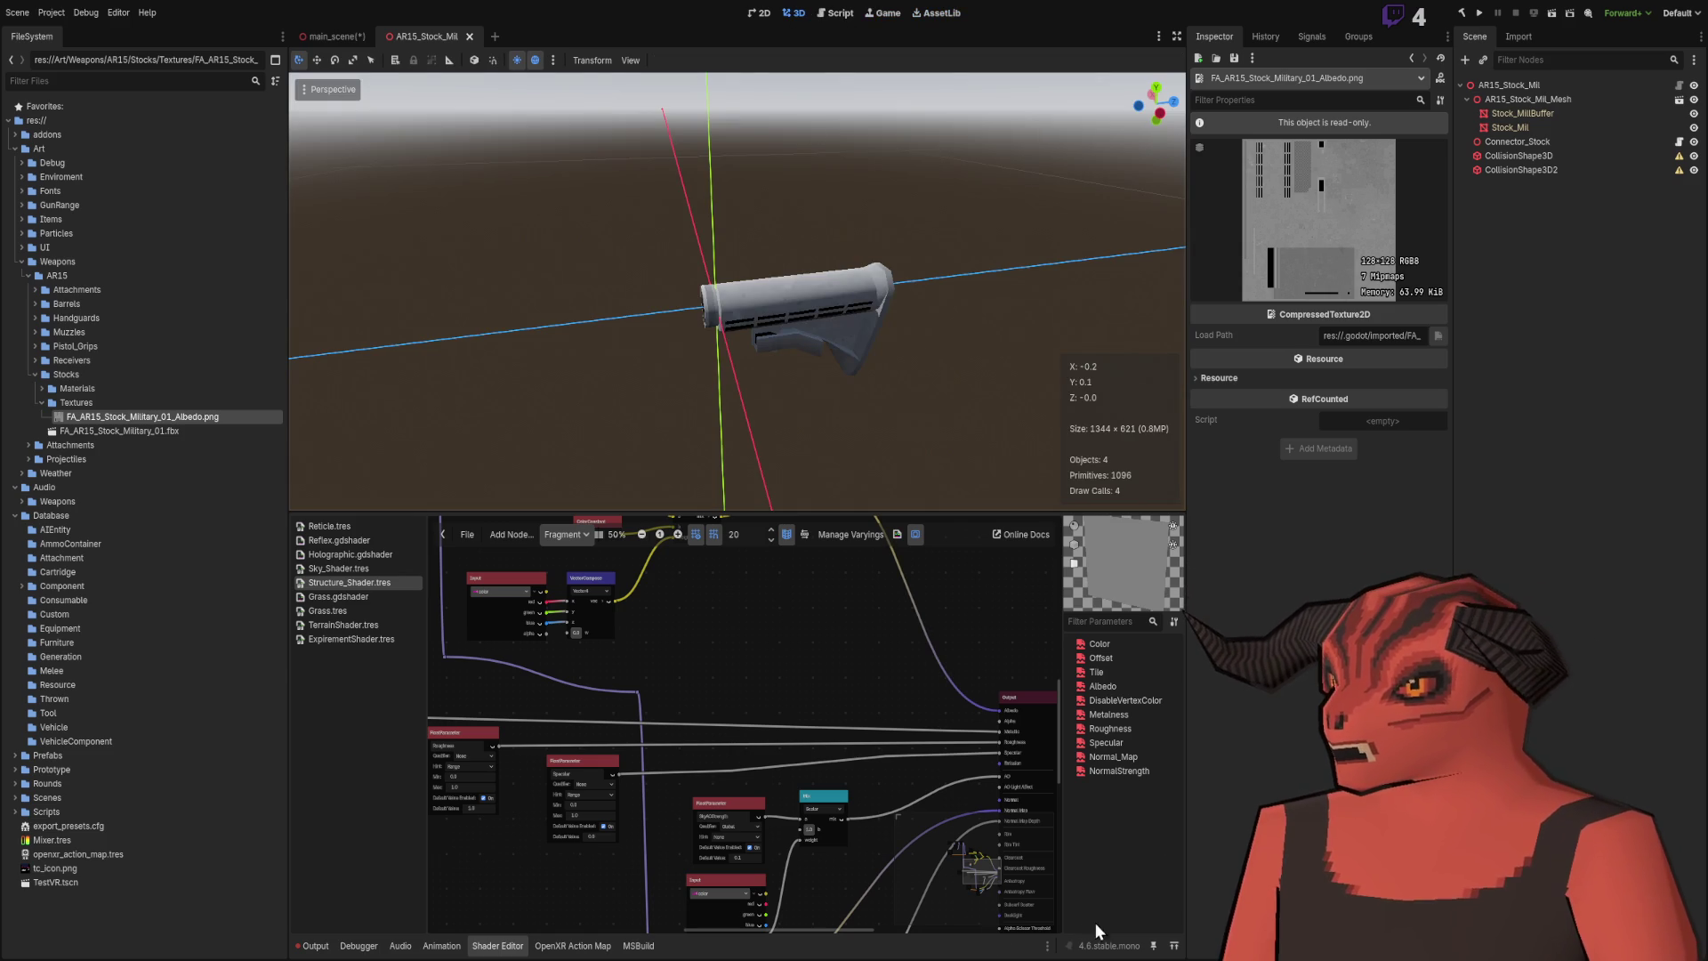
key("alt+Tab")
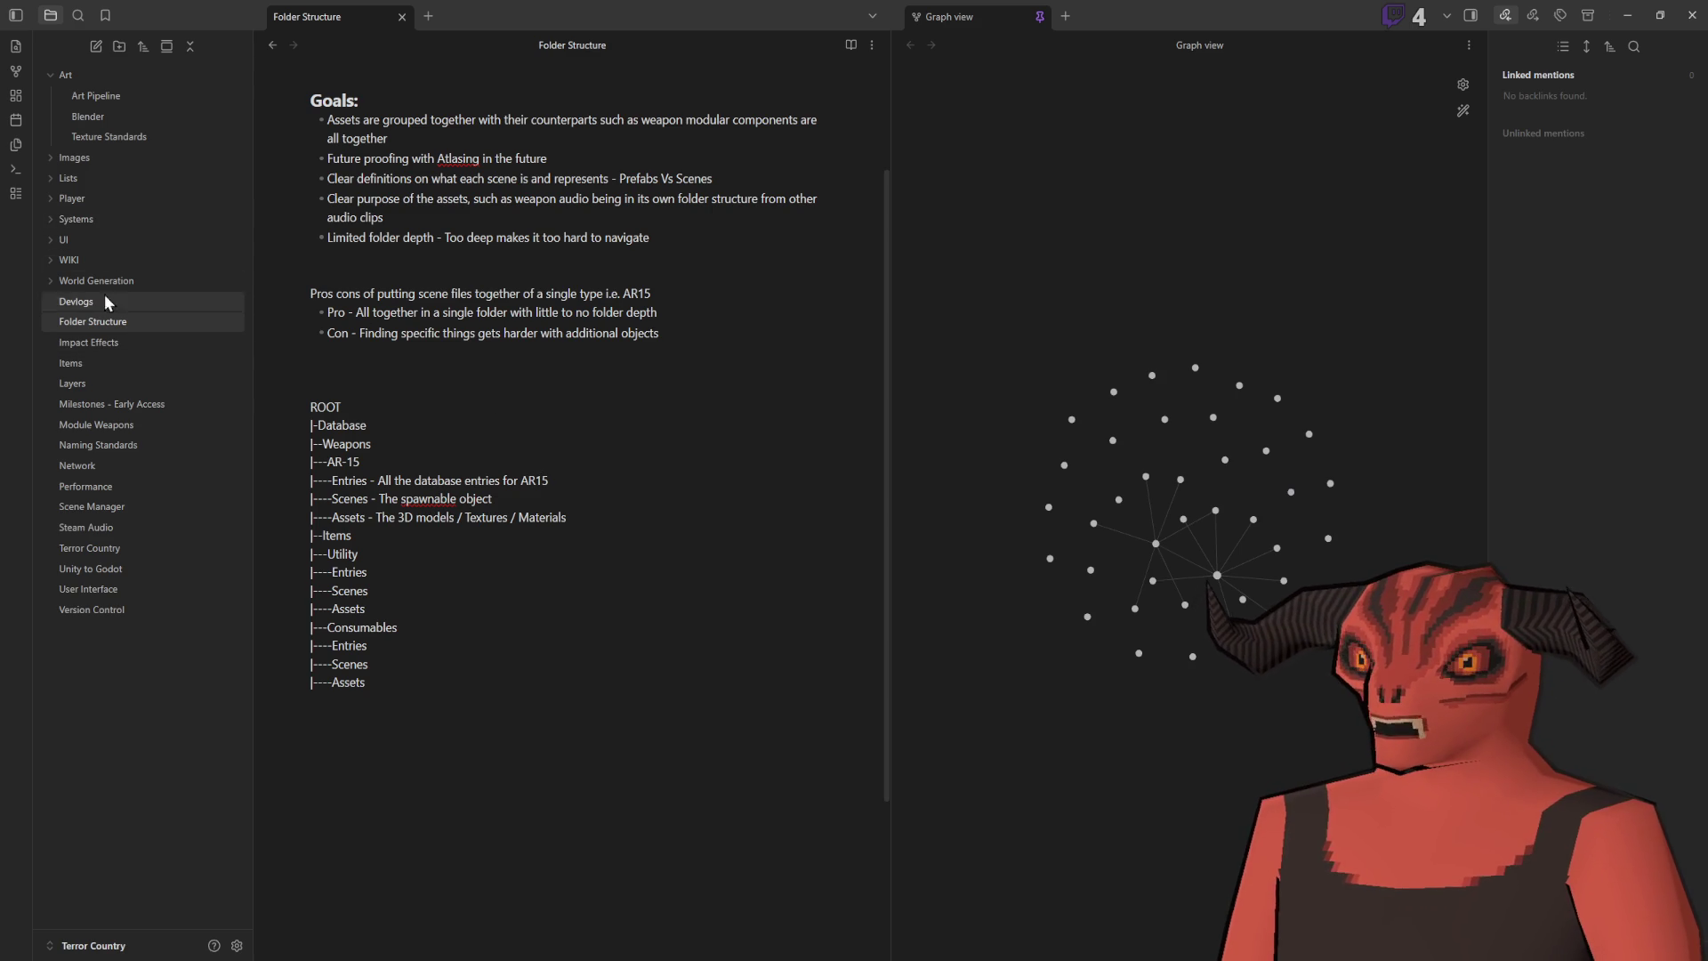
Step: Peek into the Images, Systems, UI, WIKI and World Generation folders, then open Art Pipeline
left_click(43, 159)
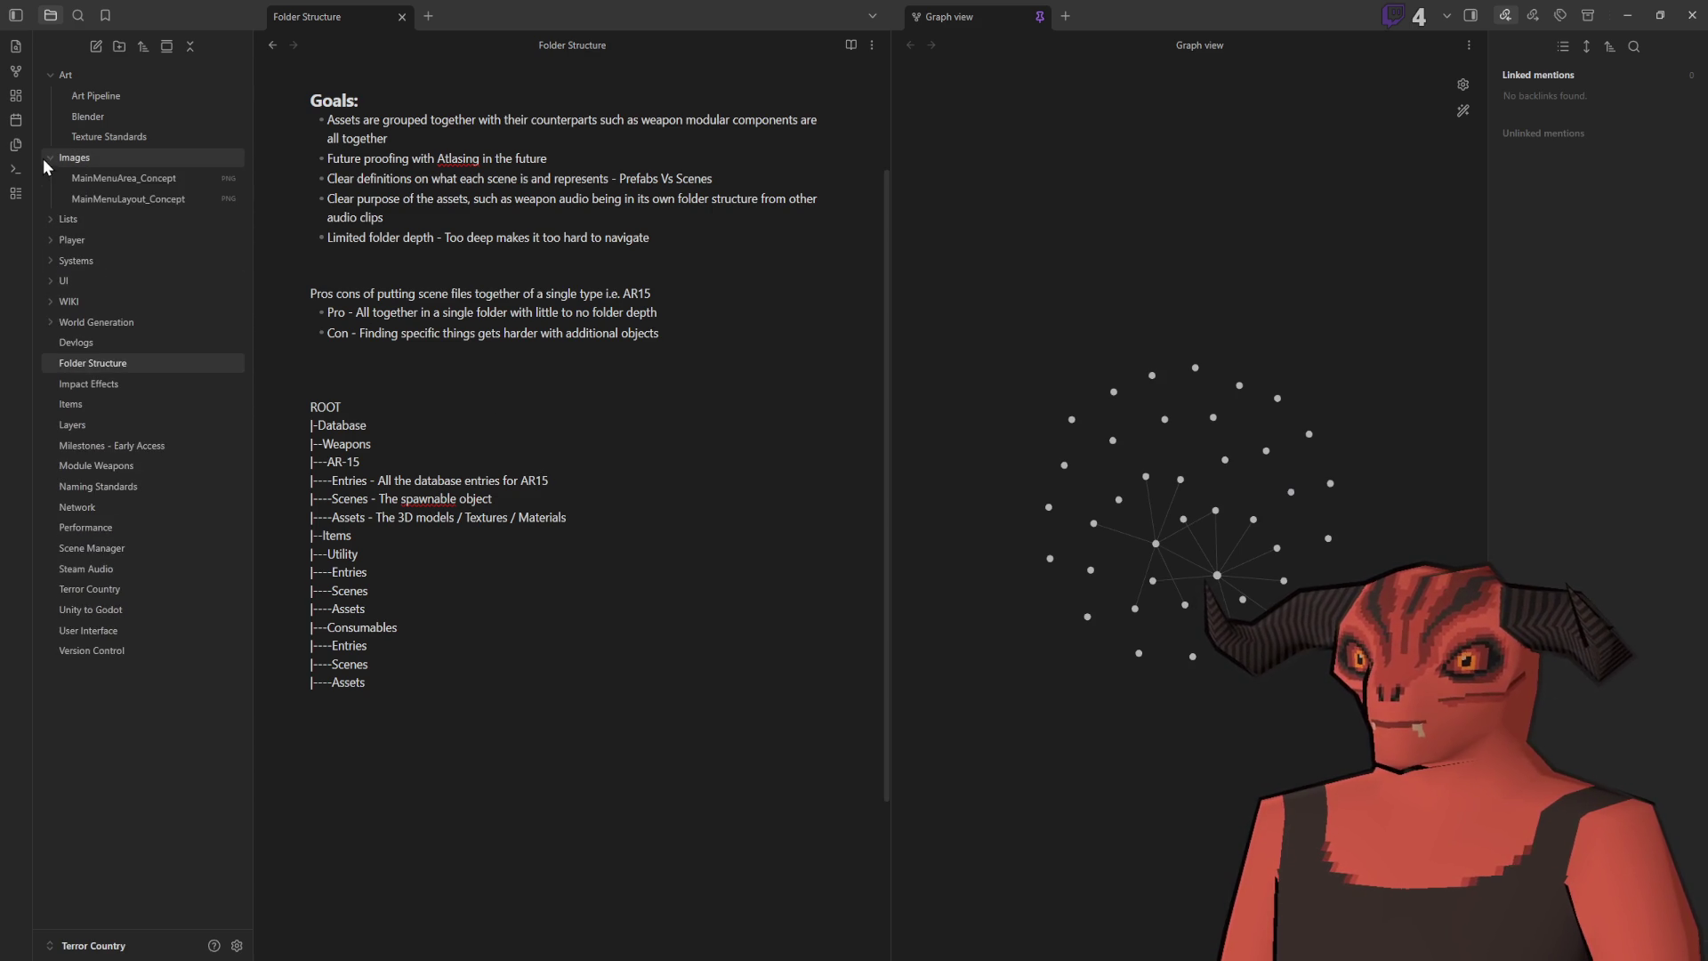
left_click(43, 159)
left_click(47, 226)
left_click(46, 226)
left_click(46, 238)
left_click(46, 239)
left_click(46, 254)
left_click(48, 260)
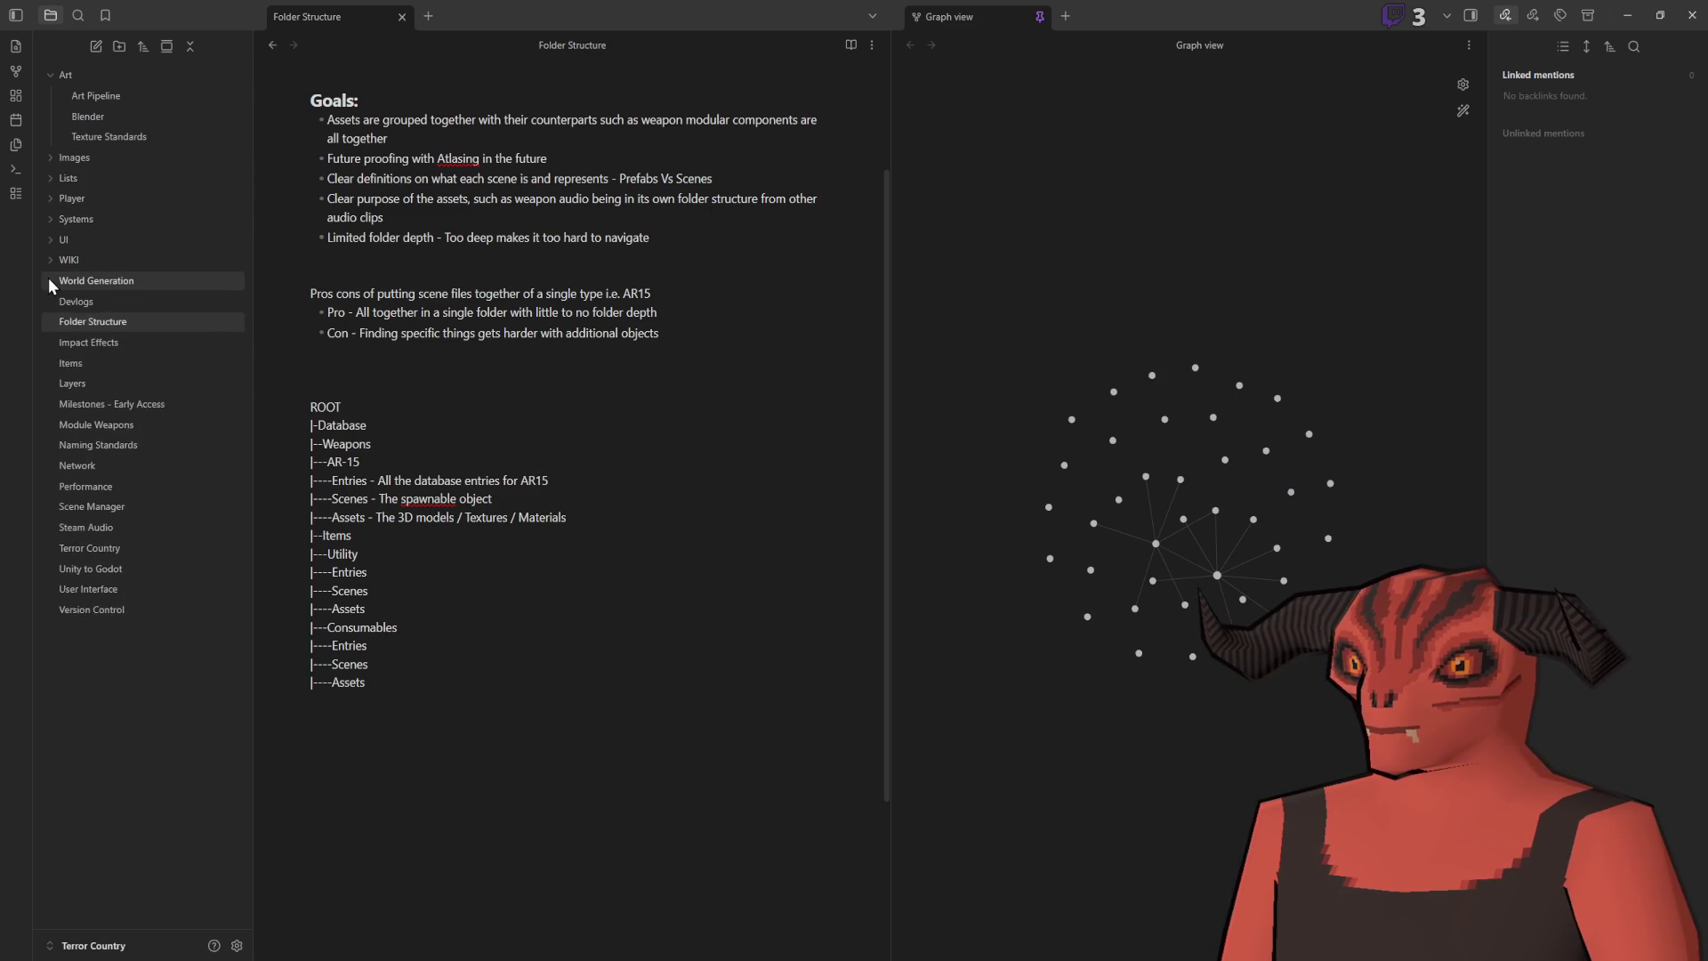
left_click(50, 281)
left_click(48, 279)
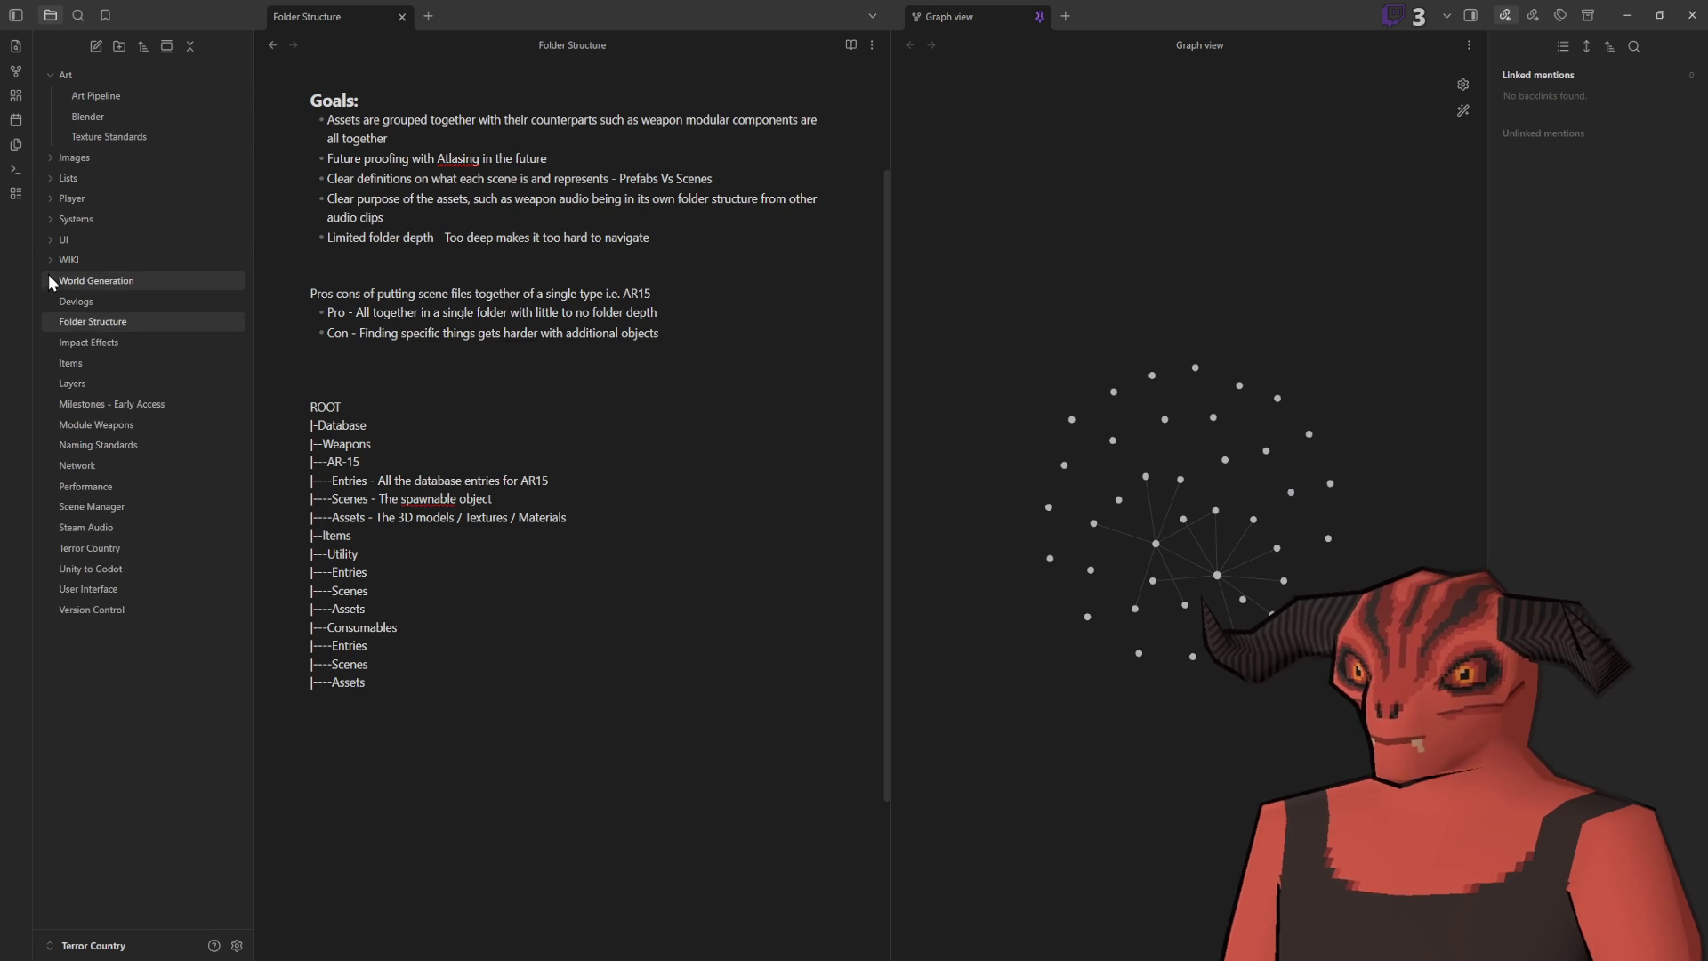
left_click(111, 96)
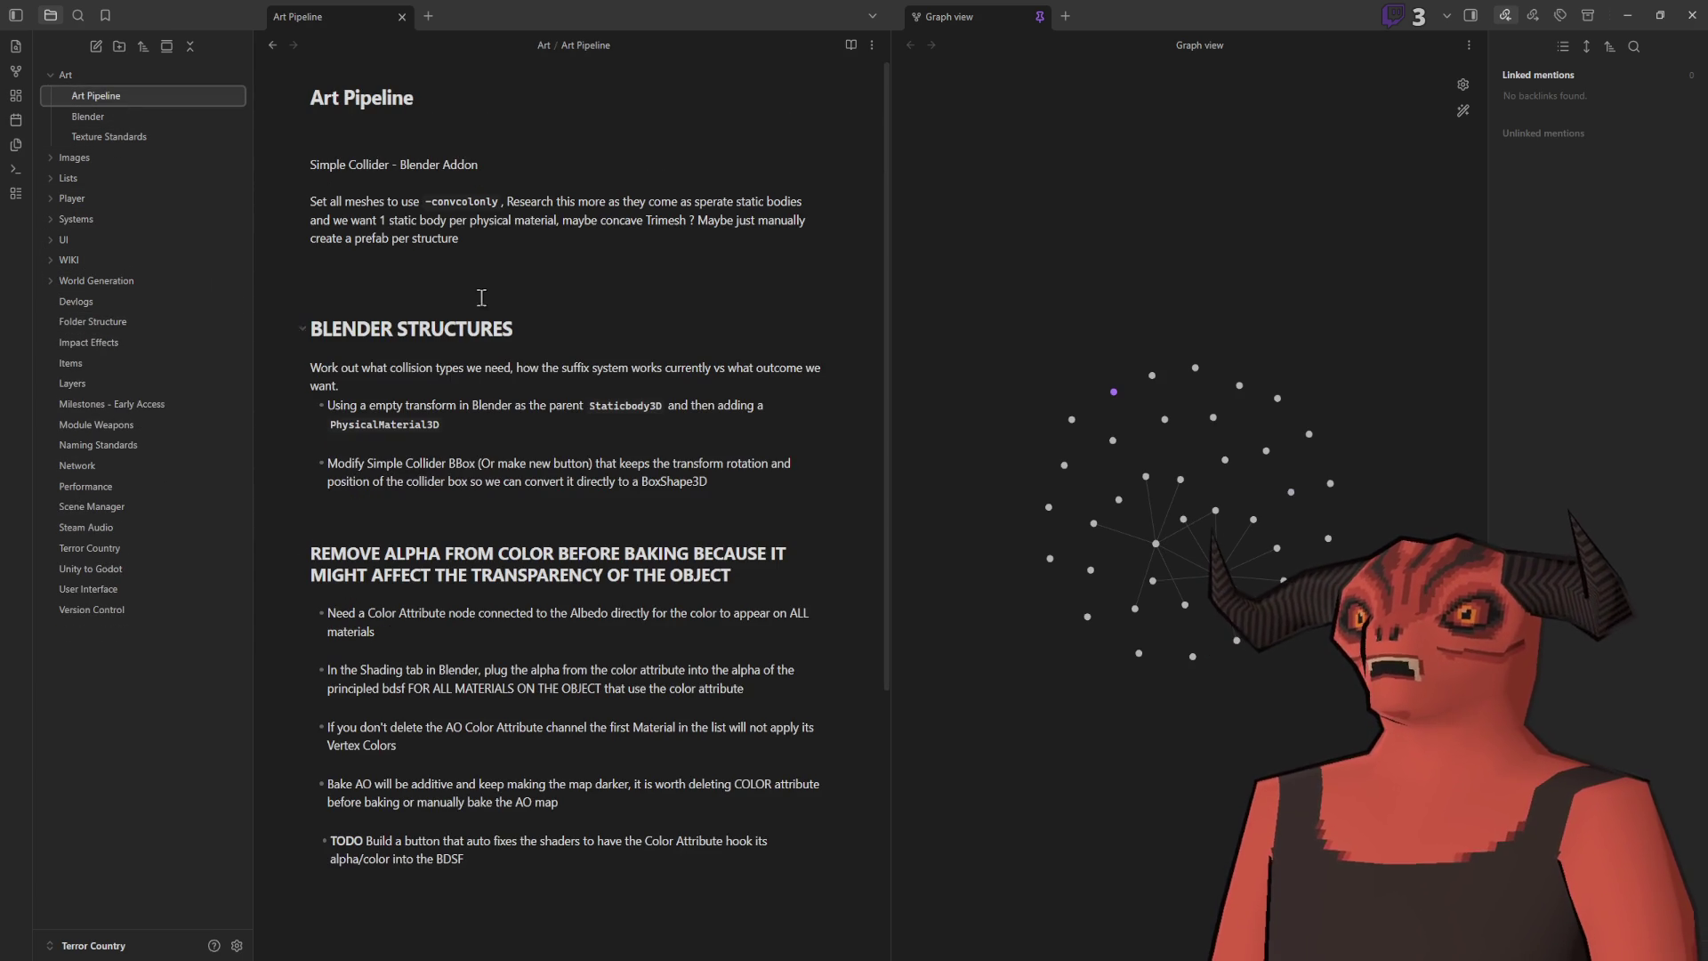
Step: Add a '# PSD Format' heading under the title with a line about creating a PSD importer
left_click(510, 263)
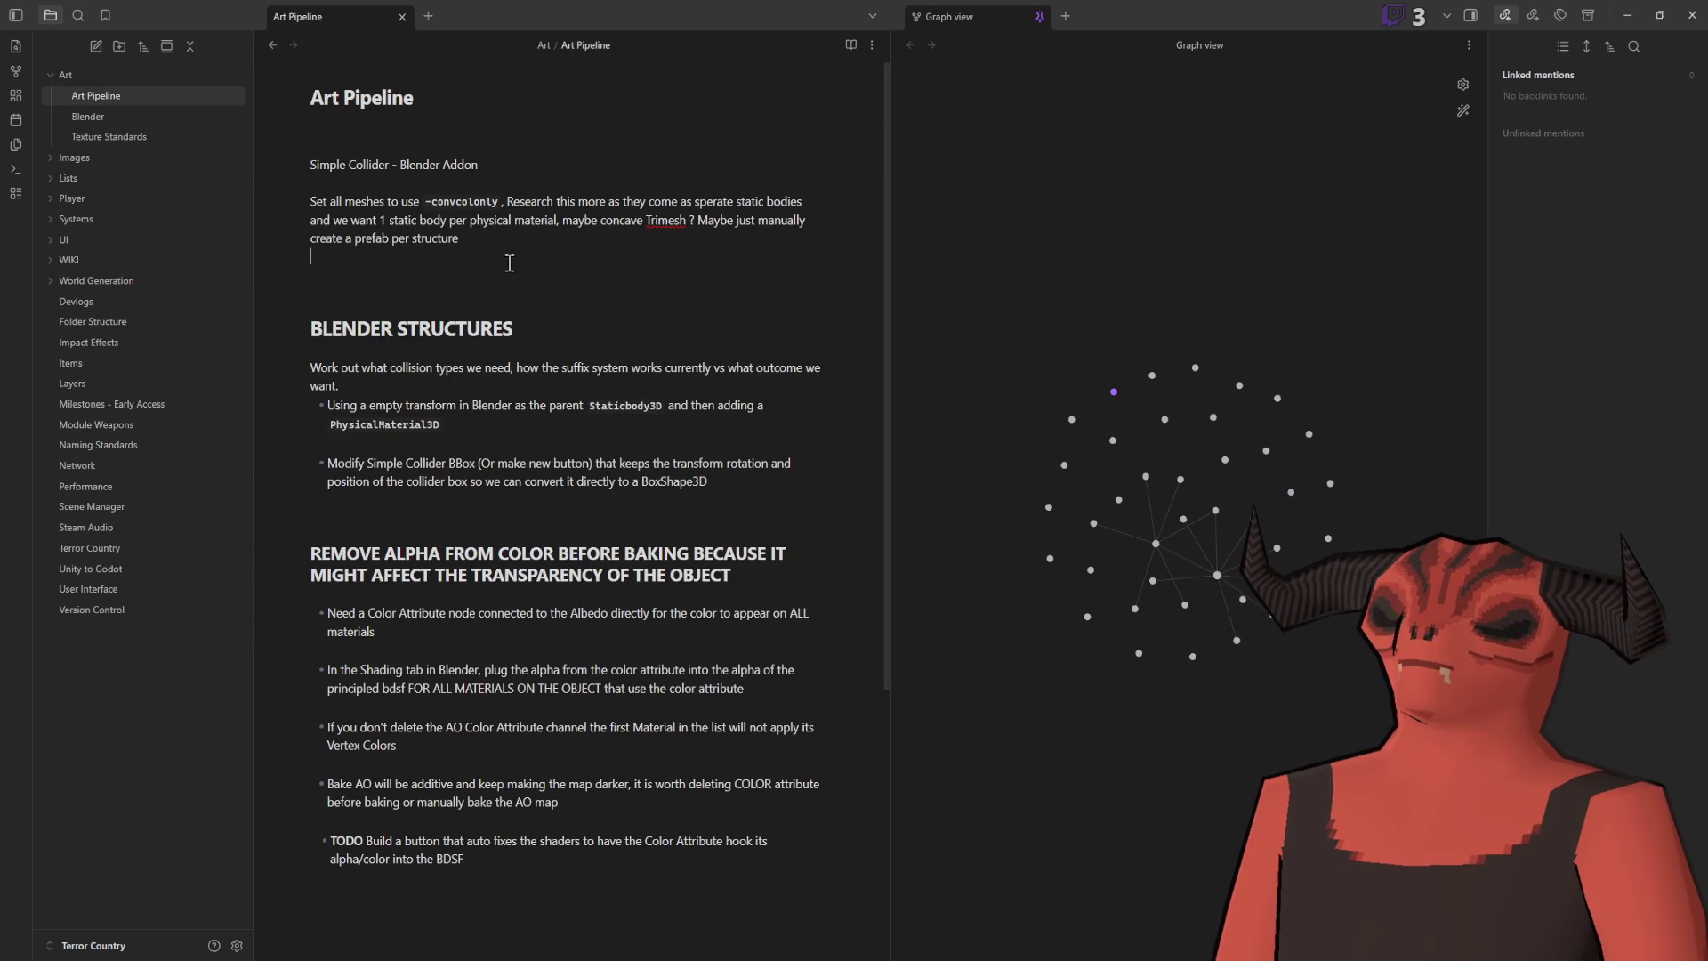
left_click(432, 131)
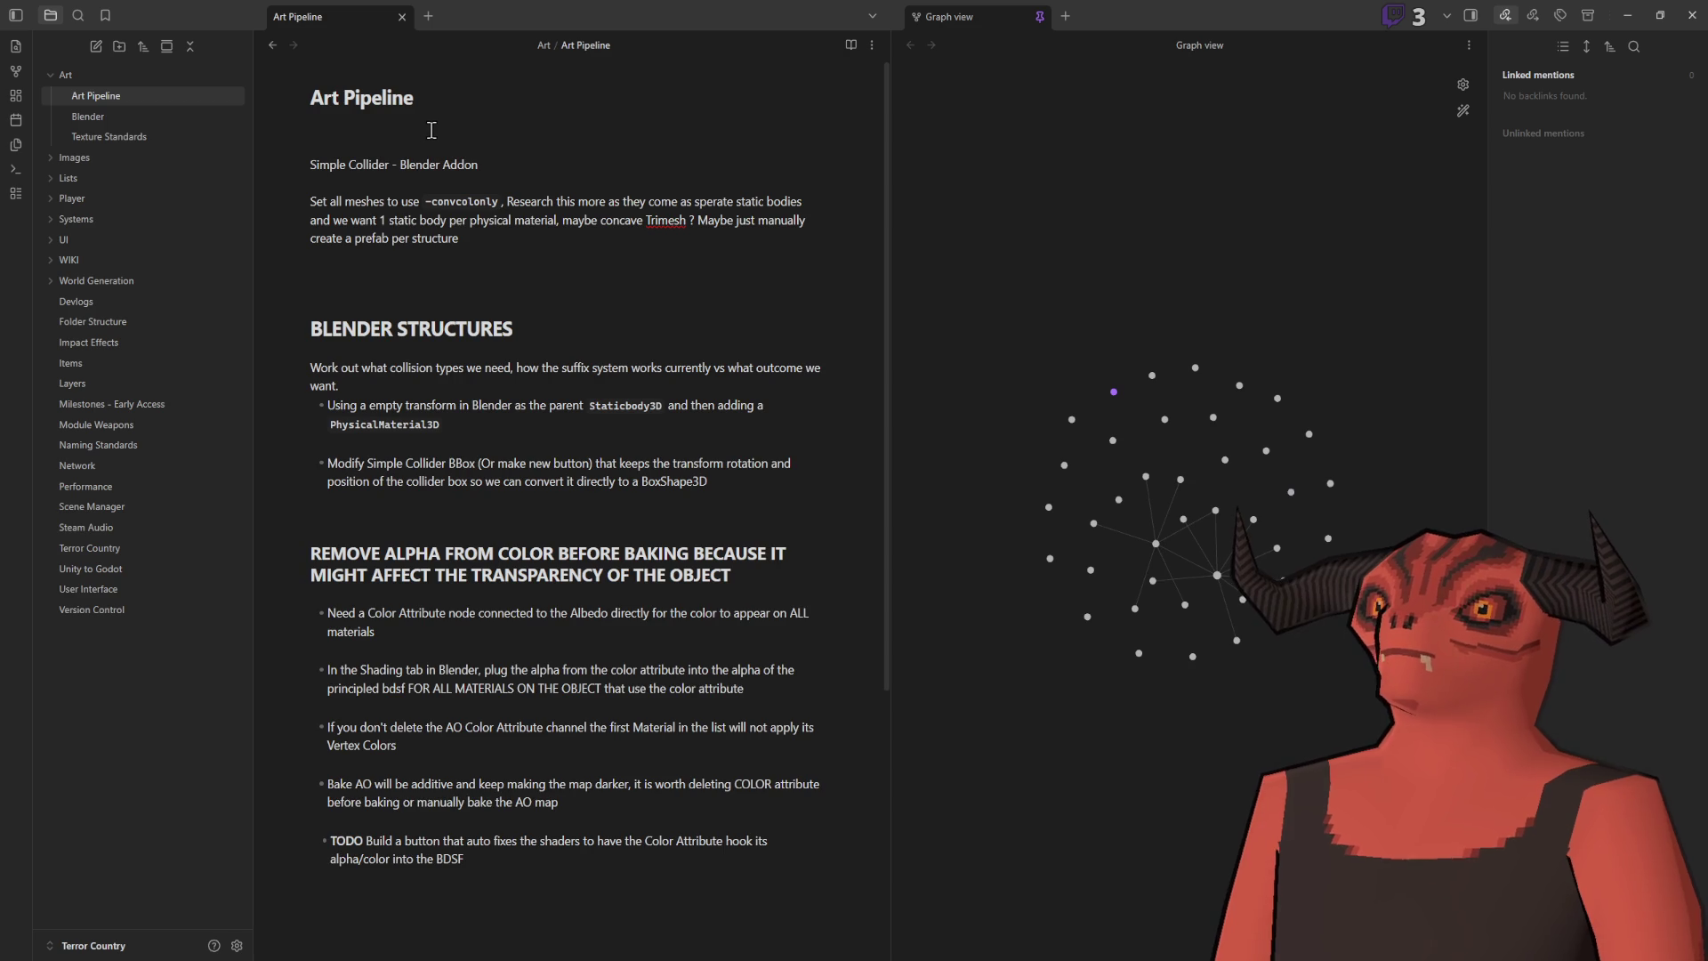
key("Return")
type("# PSD F")
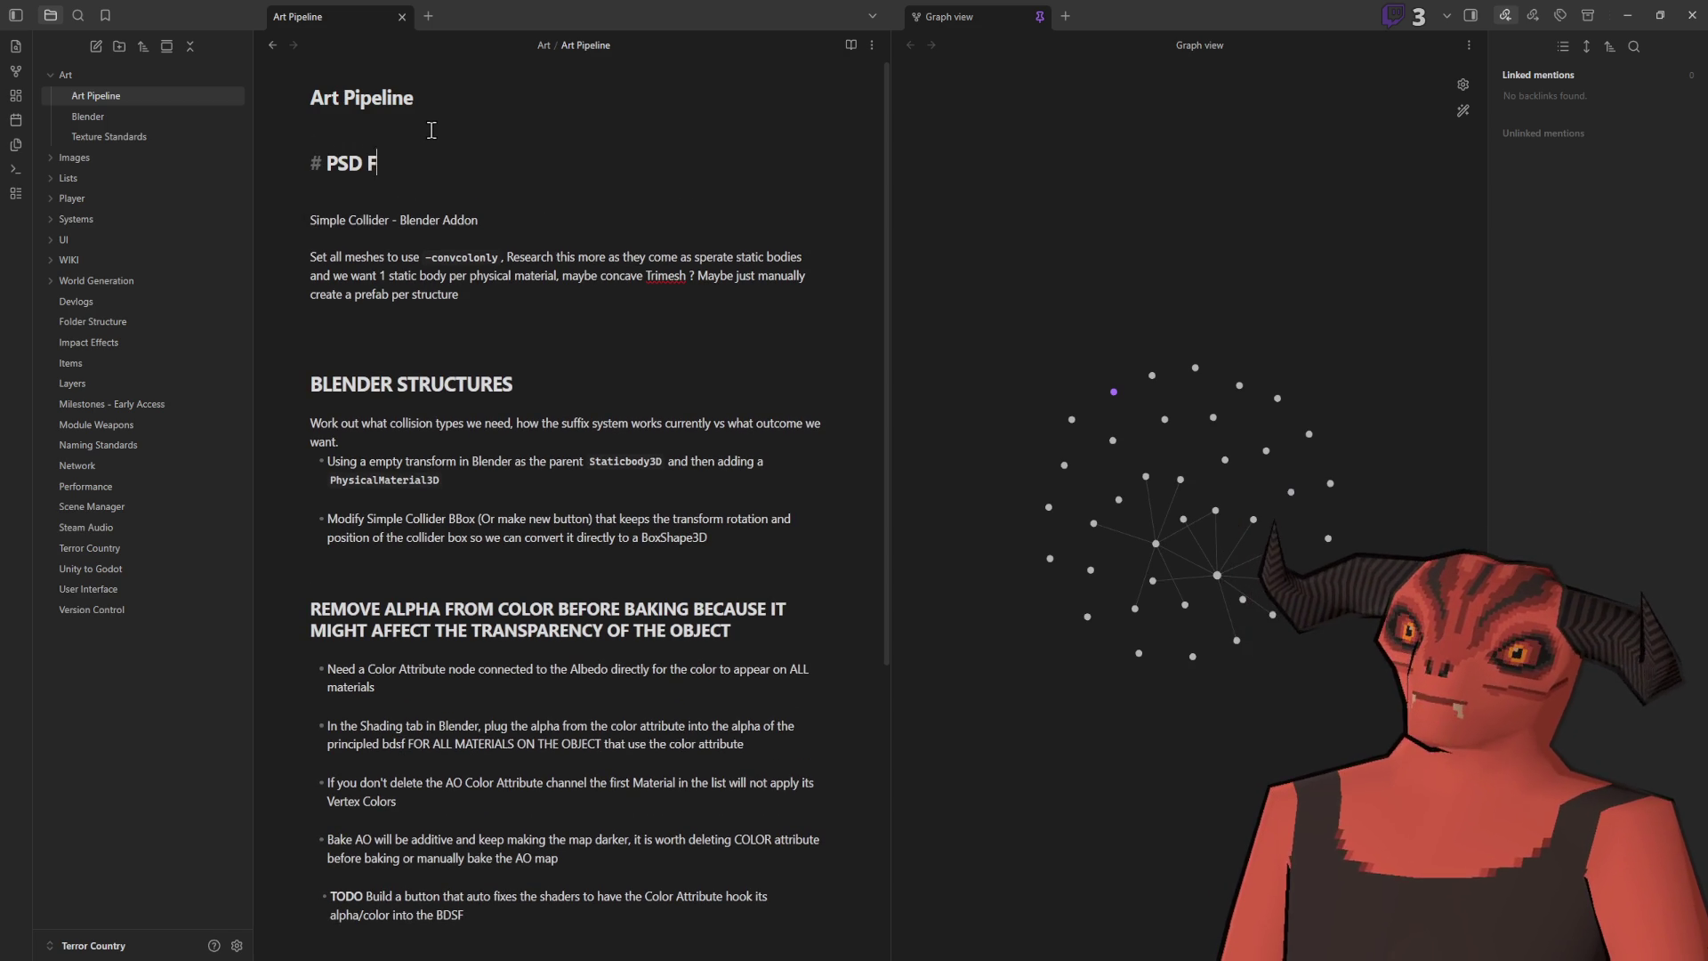
type("ormat")
key("Return")
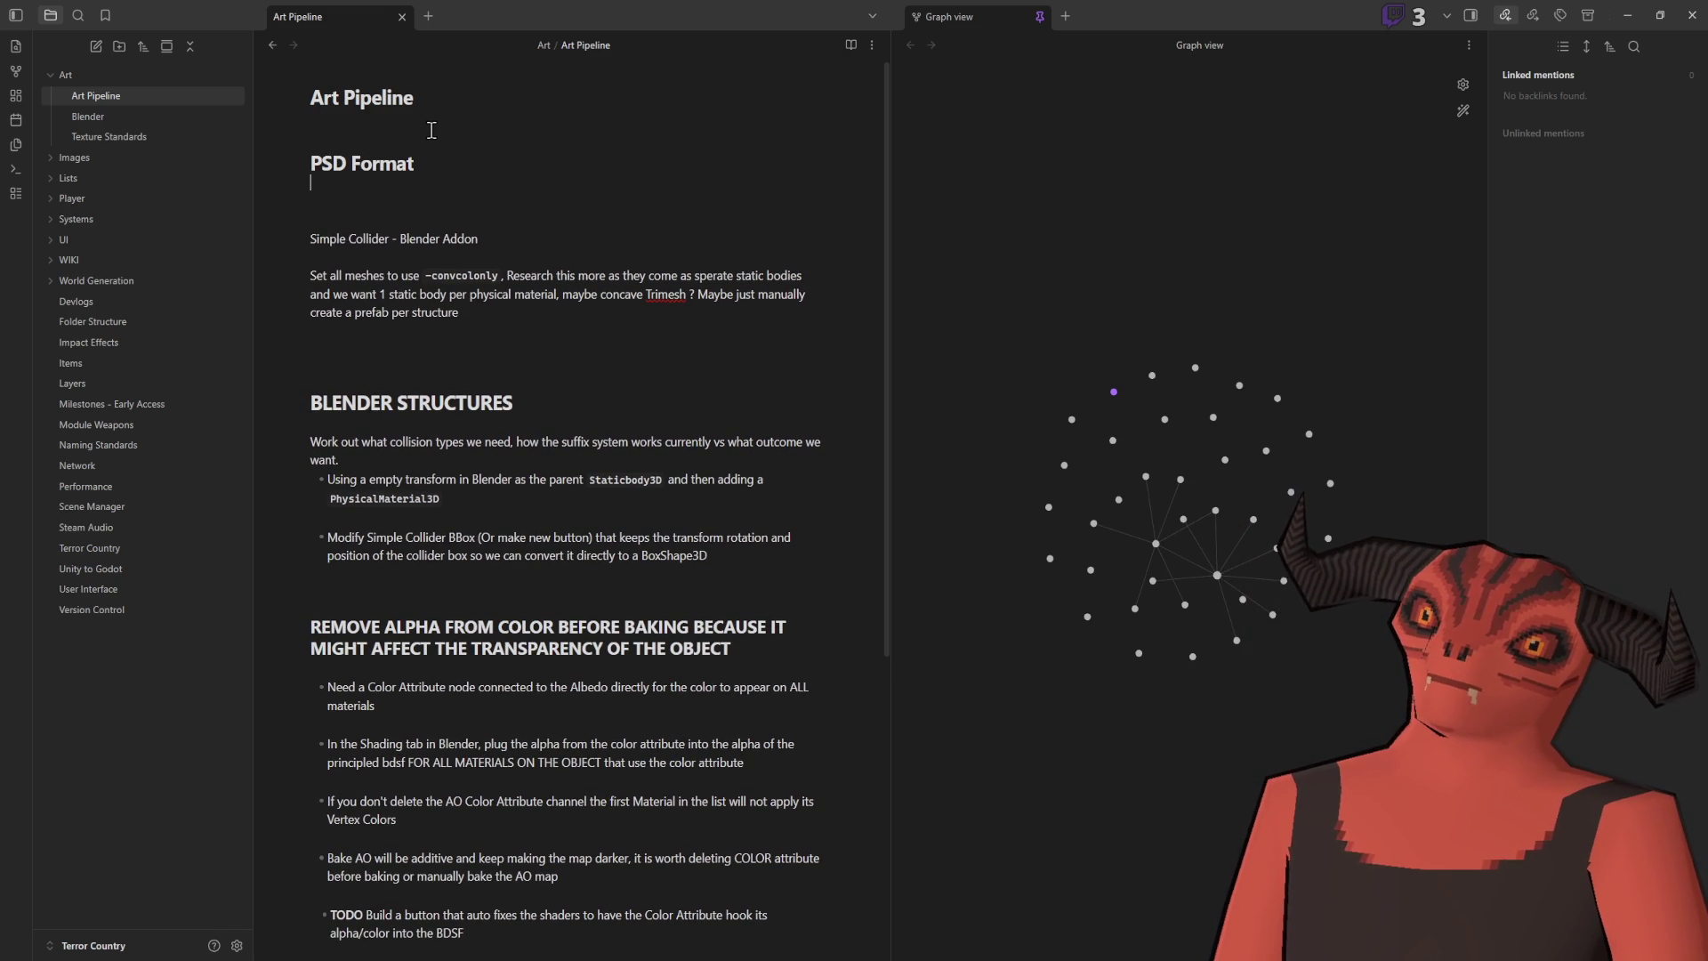
type("Look at creating a P")
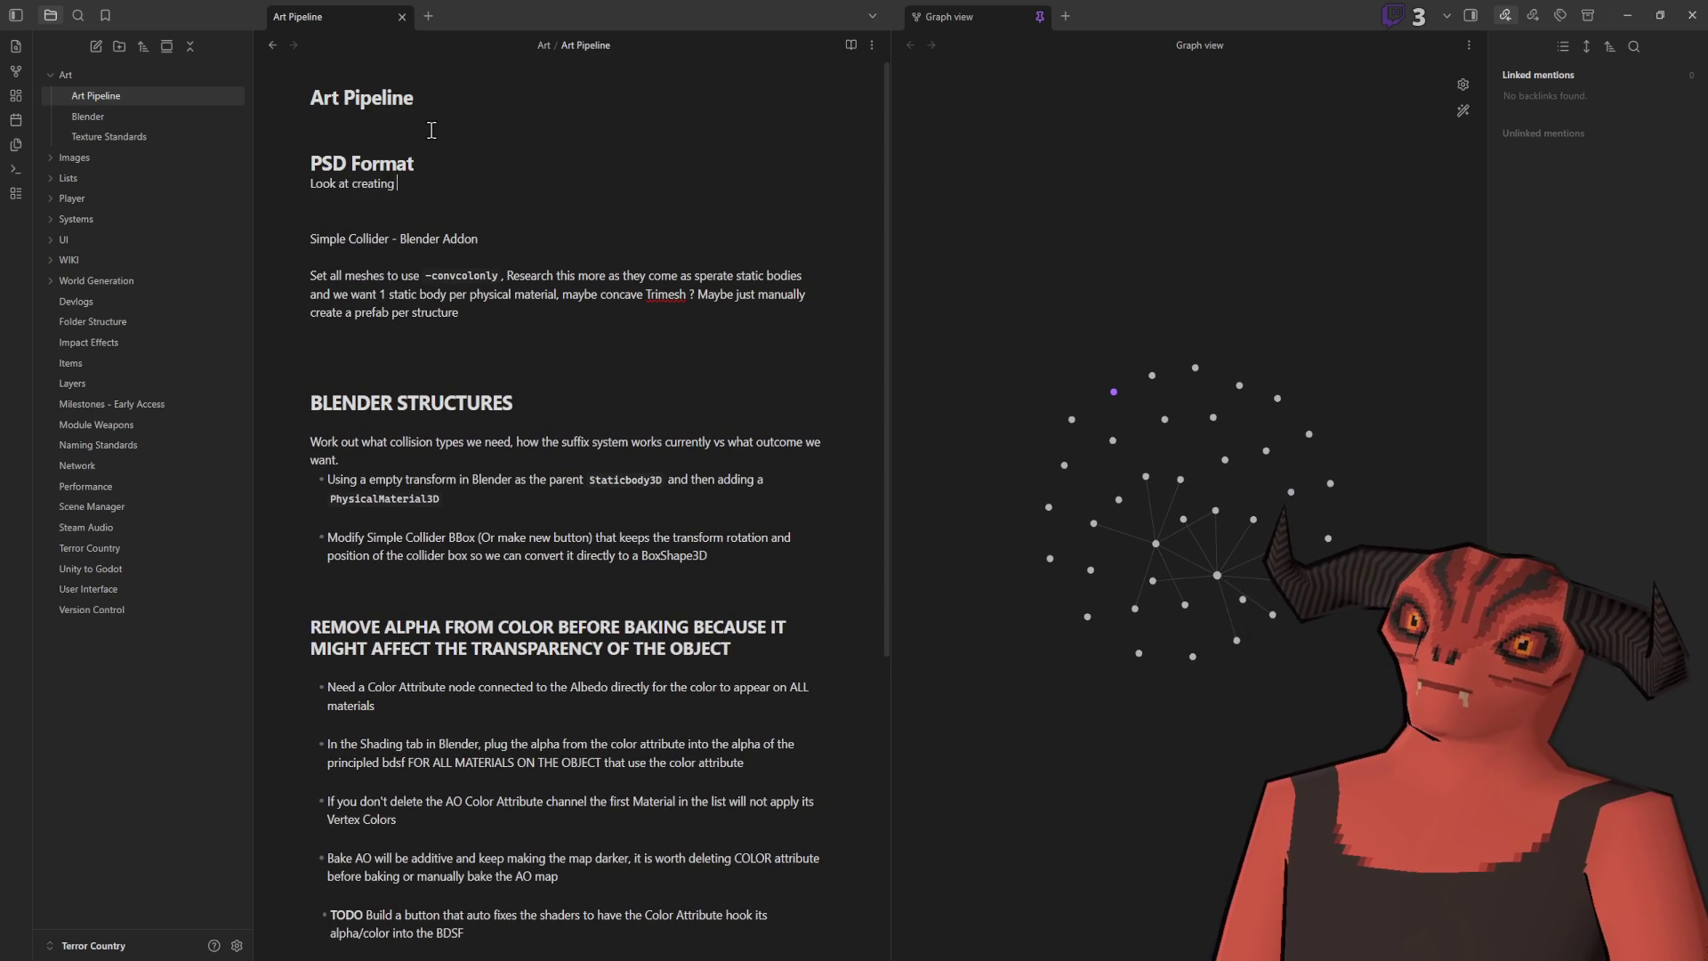
type("SD format importer, would save a metric ton of time with working on textures in Godot than having to export each time")
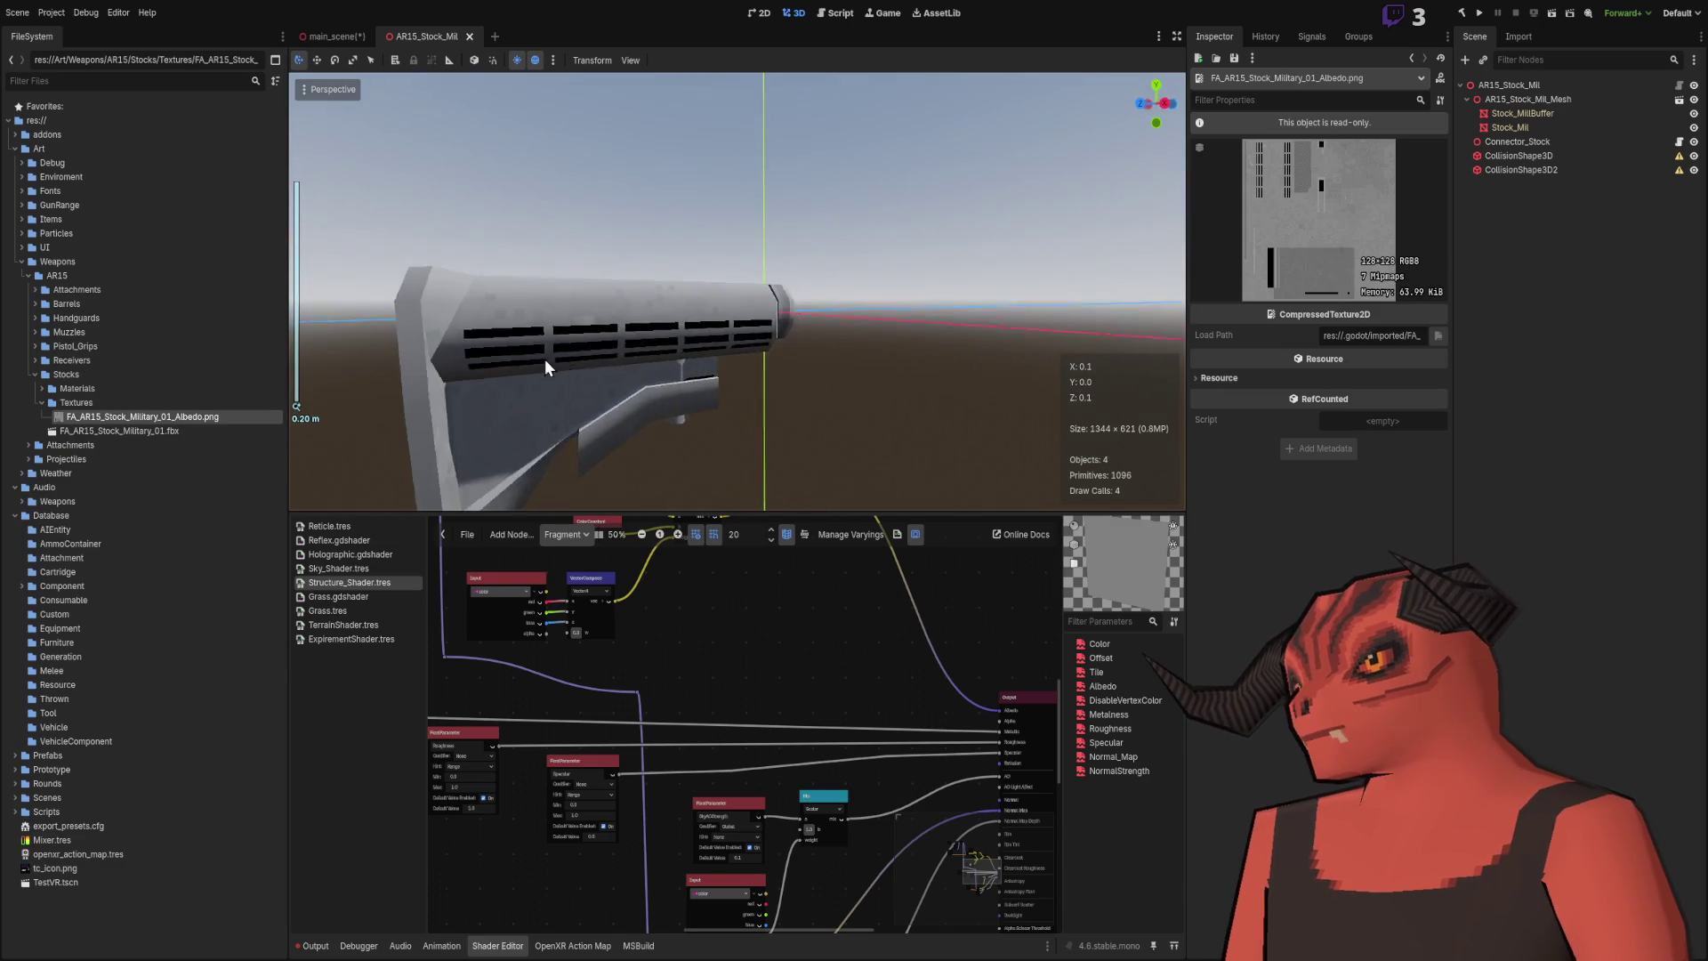
mouse_move(783, 267)
left_mouse_down()
mouse_move(795, 253)
mouse_move(740, 333)
mouse_move(819, 367)
mouse_move(927, 361)
mouse_move(504, 343)
mouse_move(813, 306)
mouse_move(946, 312)
mouse_move(925, 298)
left_mouse_up()
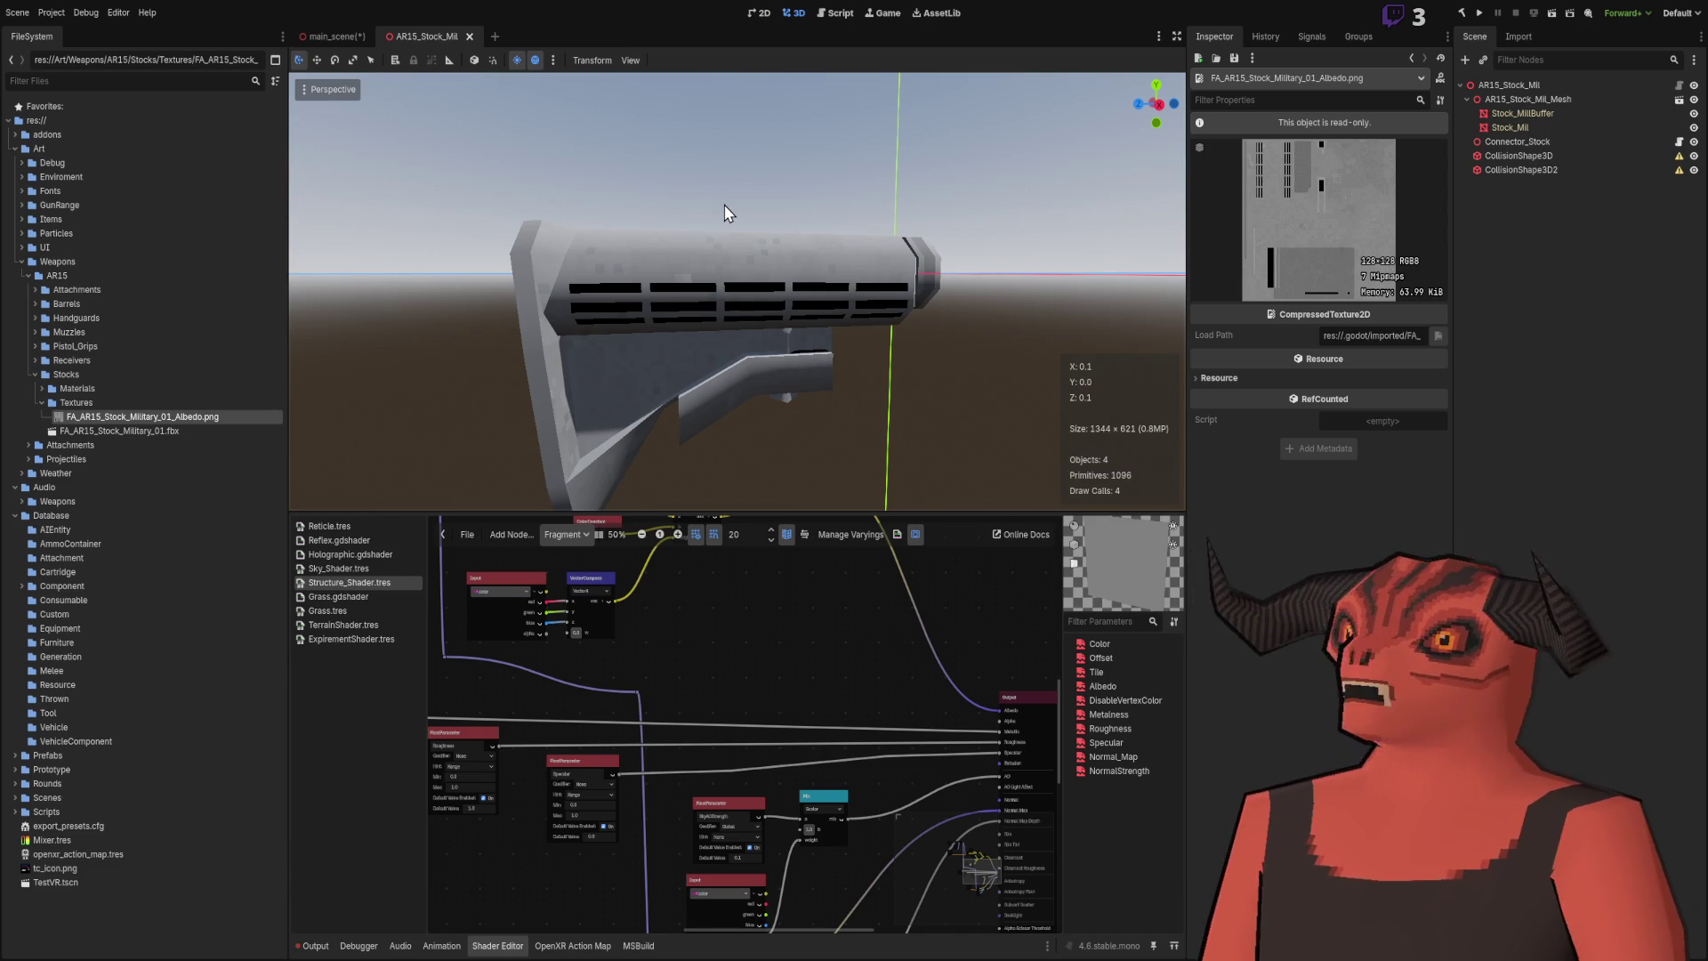
mouse_move(774, 248)
left_mouse_down()
mouse_move(382, 259)
mouse_move(697, 366)
mouse_move(835, 248)
mouse_move(785, 222)
left_mouse_up()
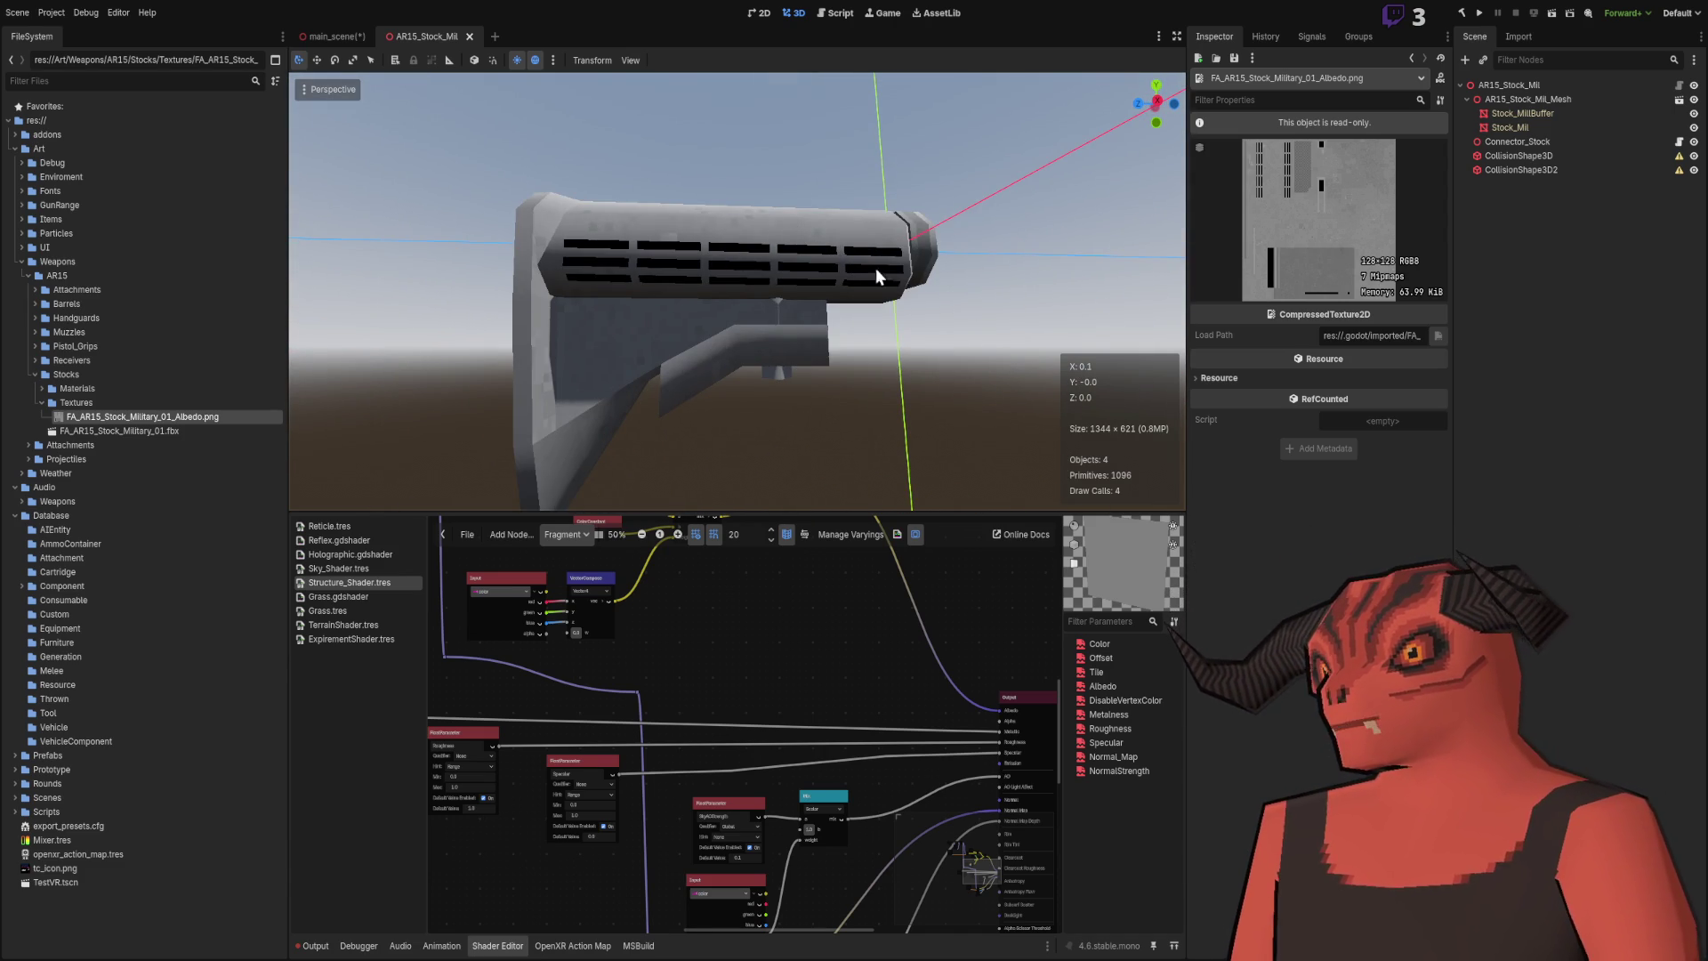
mouse_move(995, 294)
left_mouse_down()
mouse_move(318, 465)
mouse_move(378, 306)
mouse_move(920, 367)
mouse_move(1037, 318)
mouse_move(1014, 236)
mouse_move(986, 280)
mouse_move(739, 201)
mouse_move(683, 258)
mouse_move(1034, 370)
mouse_move(741, 292)
mouse_move(440, 388)
mouse_move(643, 462)
mouse_move(806, 283)
left_mouse_up()
mouse_move(824, 391)
left_mouse_down()
mouse_move(390, 360)
mouse_move(638, 360)
mouse_move(1024, 190)
left_mouse_up()
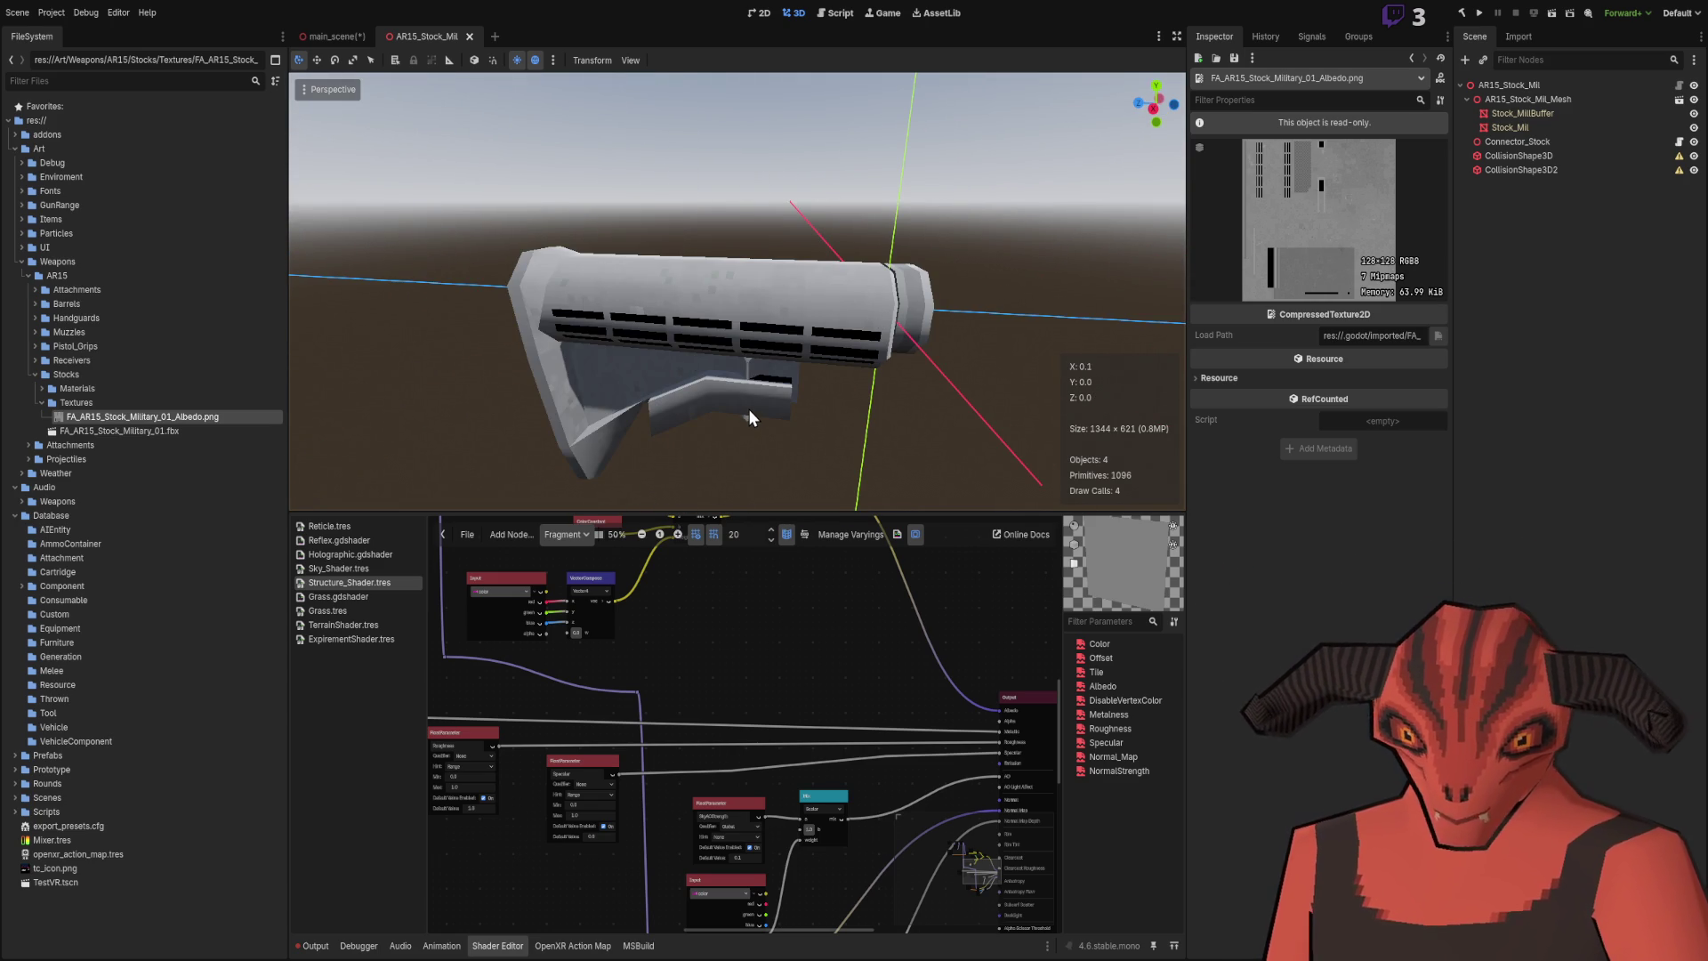
mouse_move(667, 283)
left_mouse_down()
mouse_move(718, 206)
mouse_move(831, 227)
mouse_move(665, 271)
mouse_move(736, 282)
left_mouse_up()
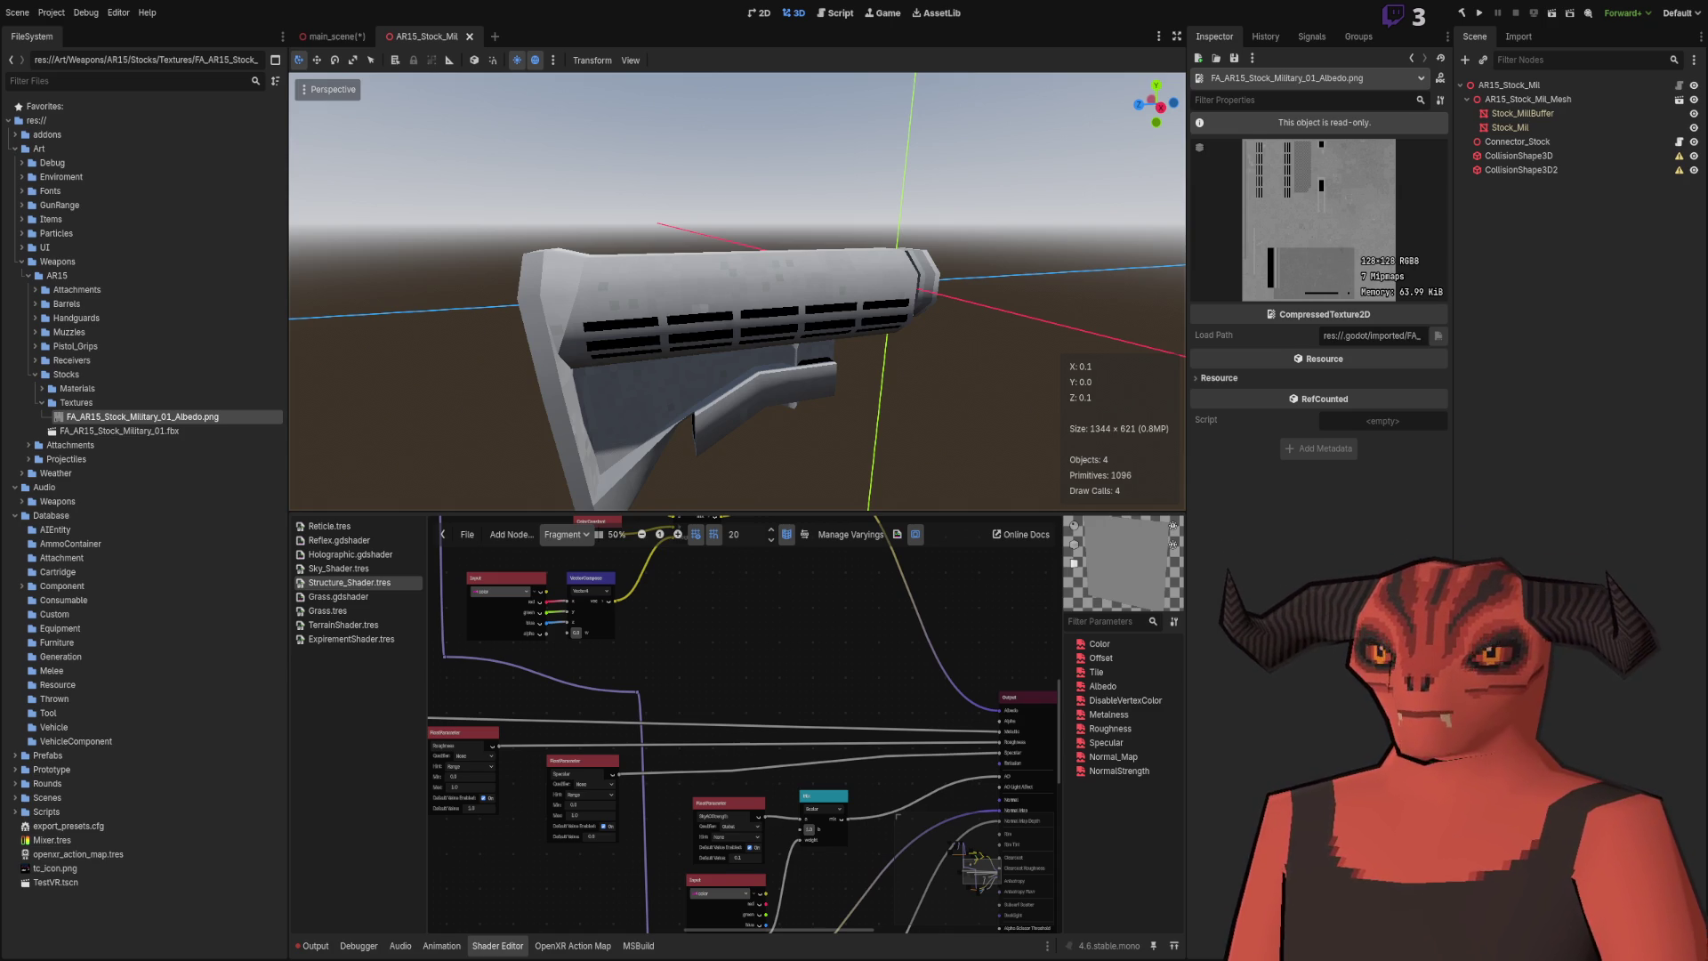
mouse_move(676, 321)
left_mouse_down()
mouse_move(717, 318)
mouse_move(734, 372)
left_mouse_up()
scroll(735, 372, "down", 2)
scroll(734, 371, "down", 5)
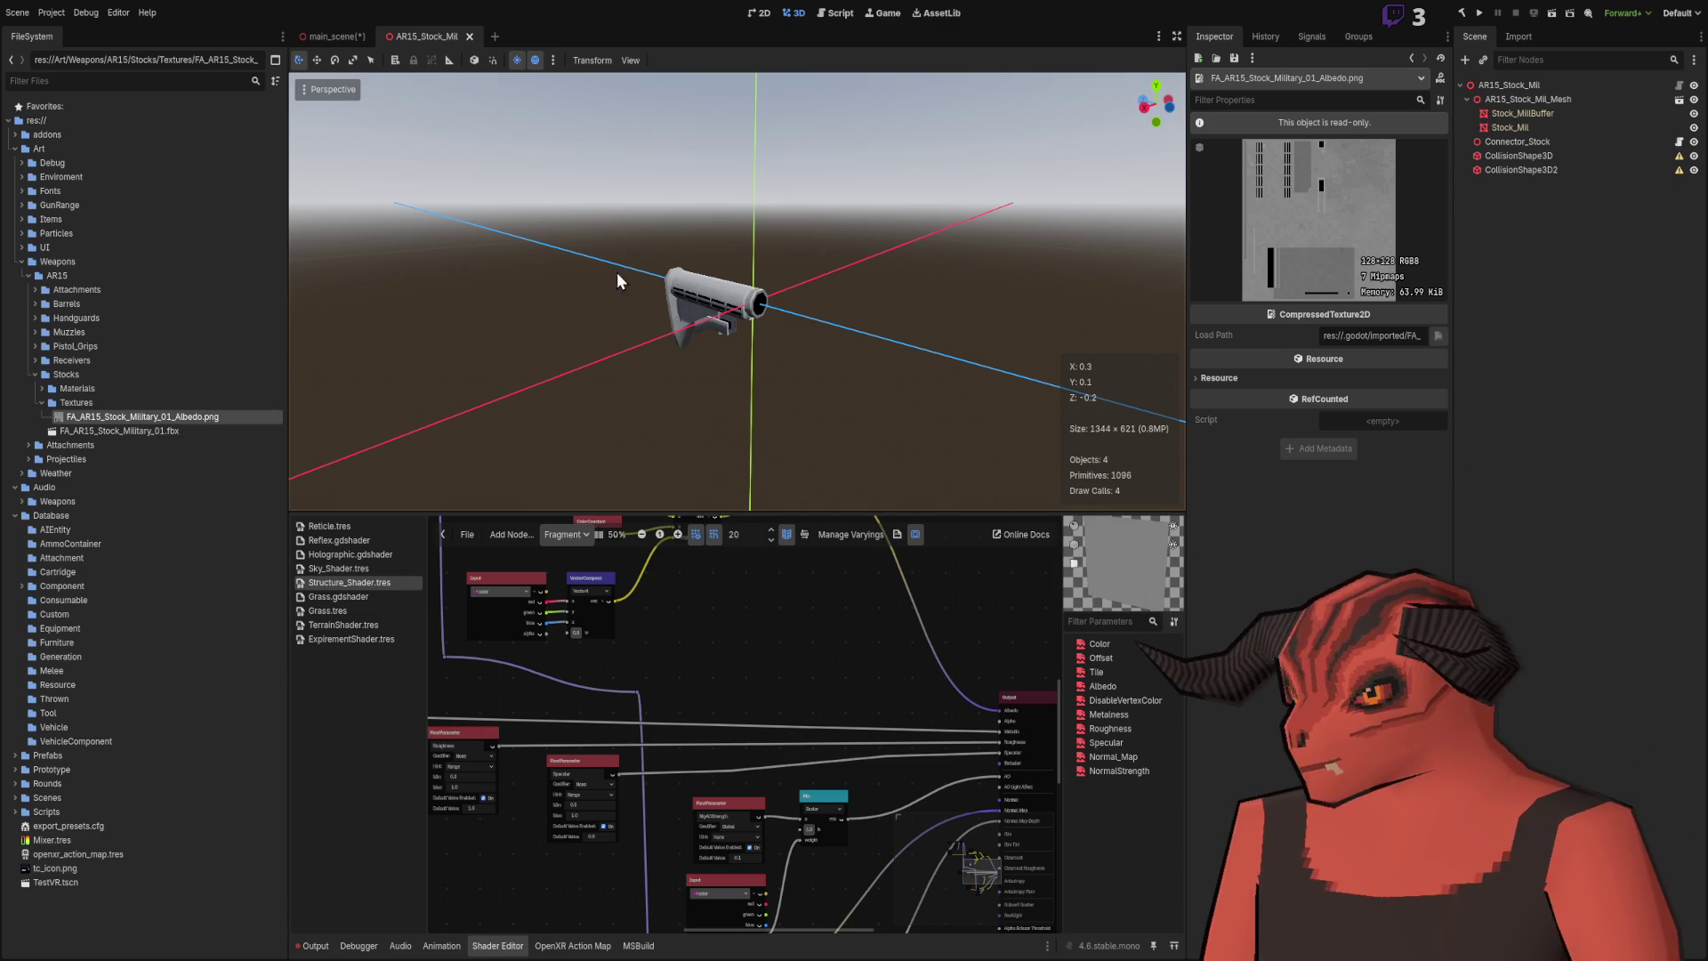
left_click_drag(457, 392, 552, 373)
Step: Expand the Component folder to locate the AR15 Assets Materials and Textures folders
left_click_drag(623, 294, 735, 337)
left_click(21, 585)
scroll(71, 633, "down", 4)
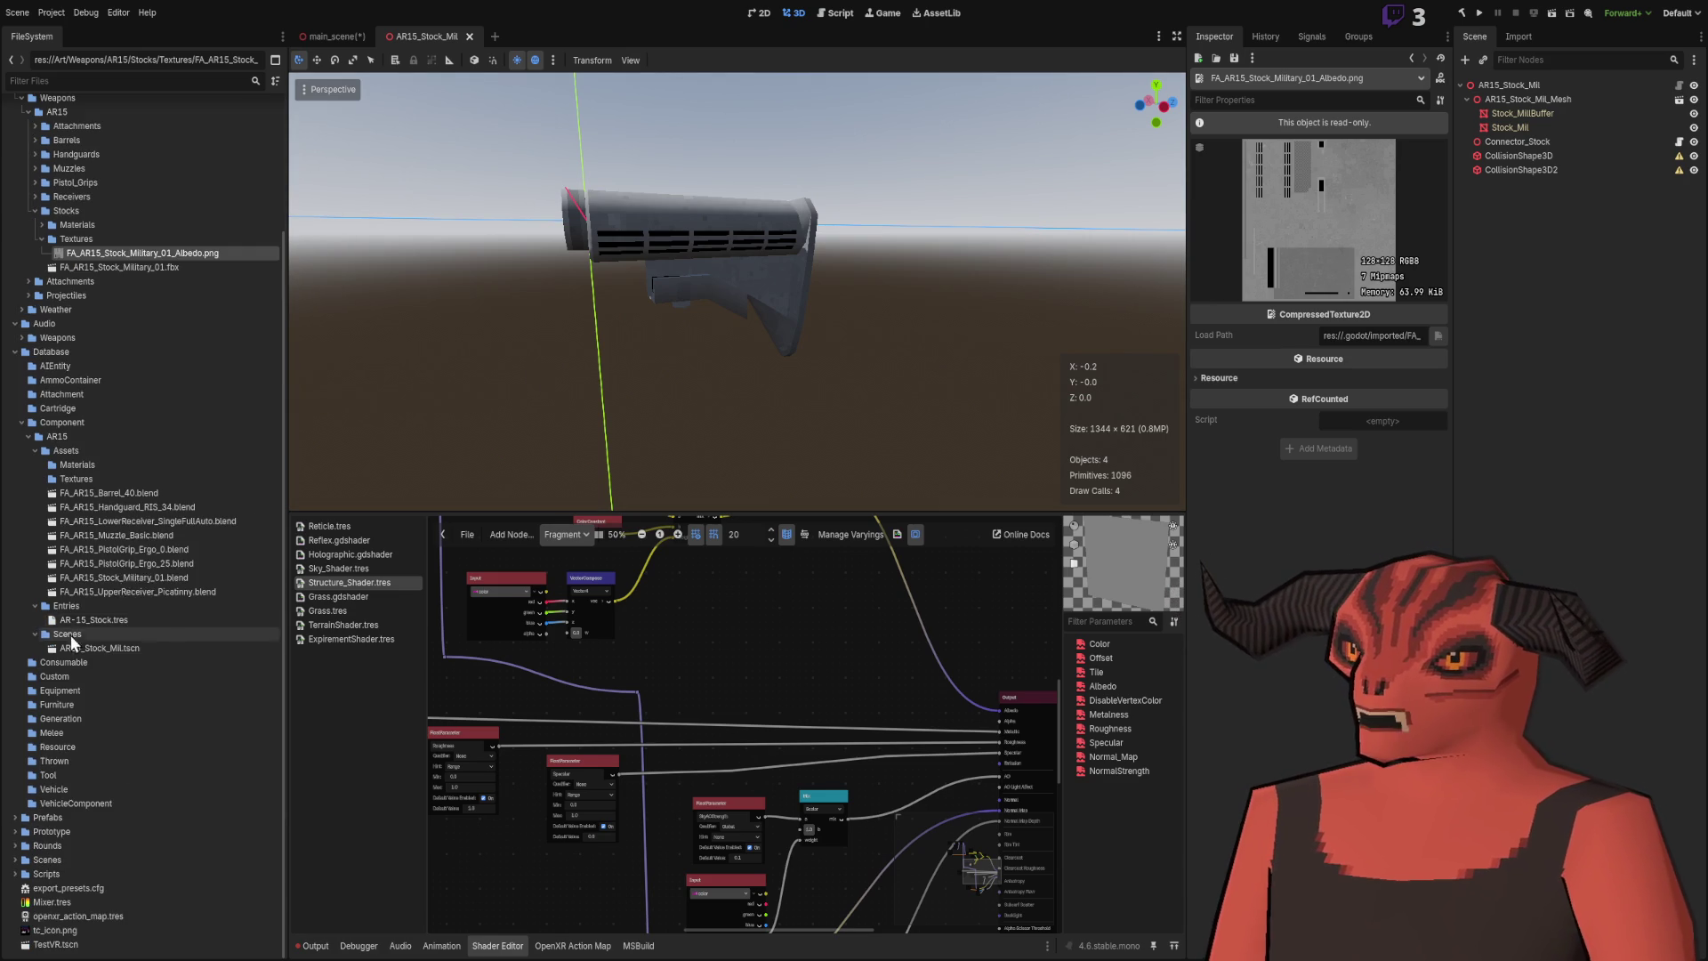
double_click(142, 494)
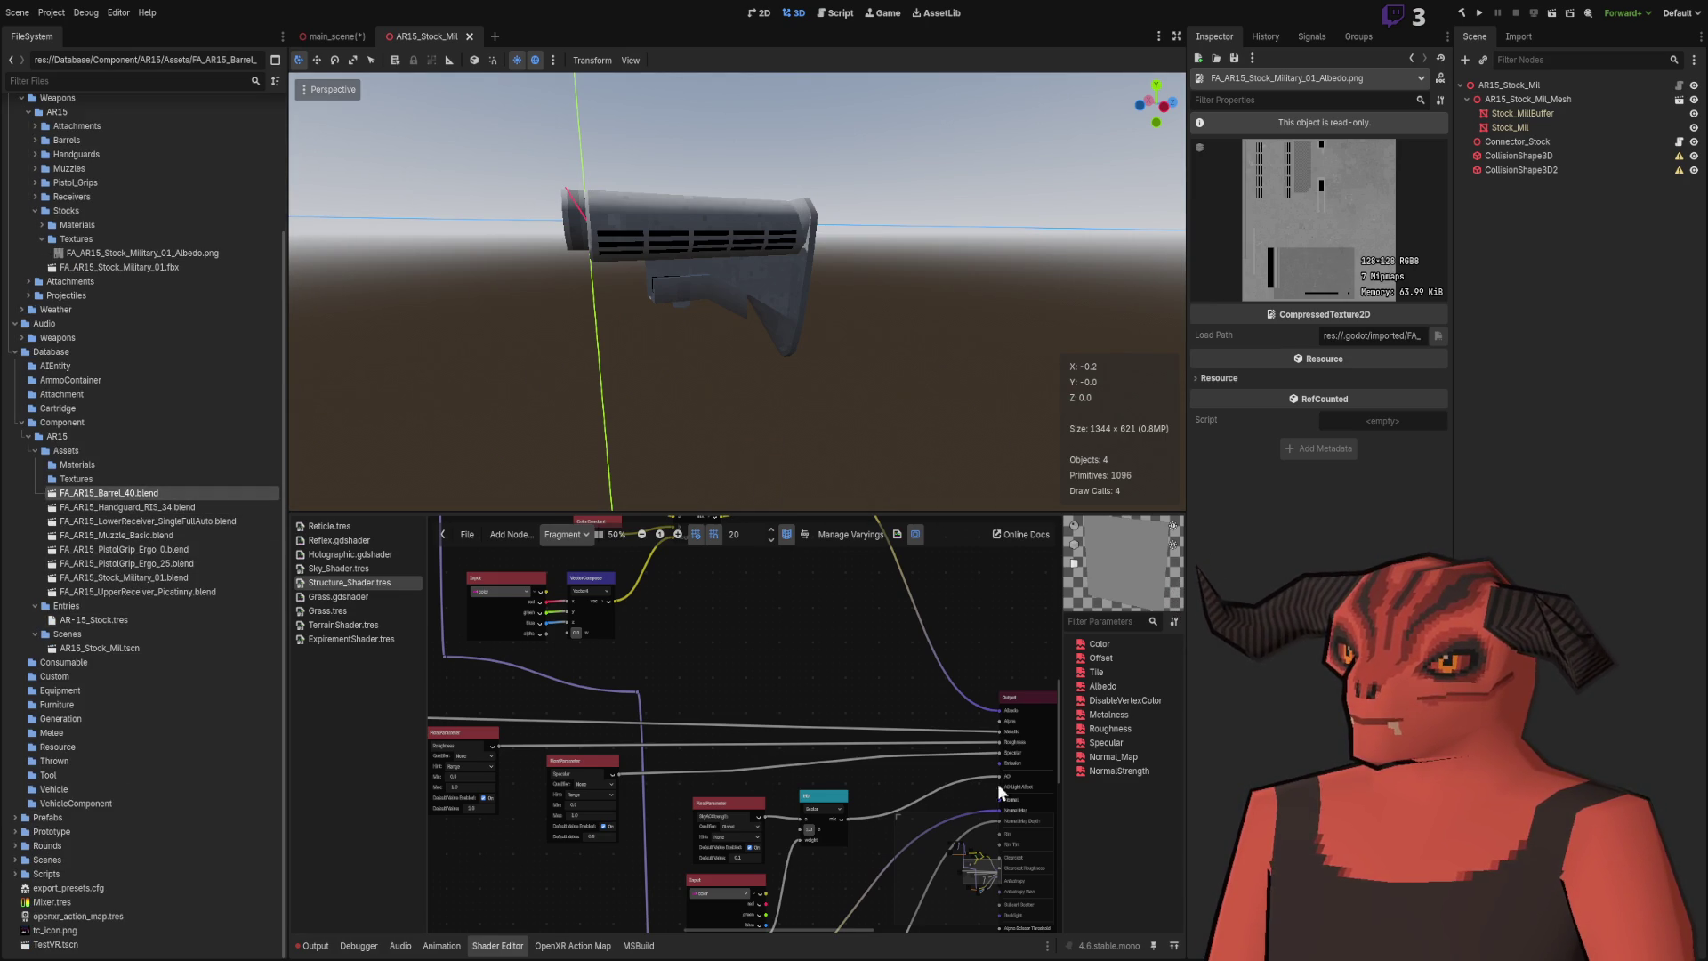
left_click(89, 581)
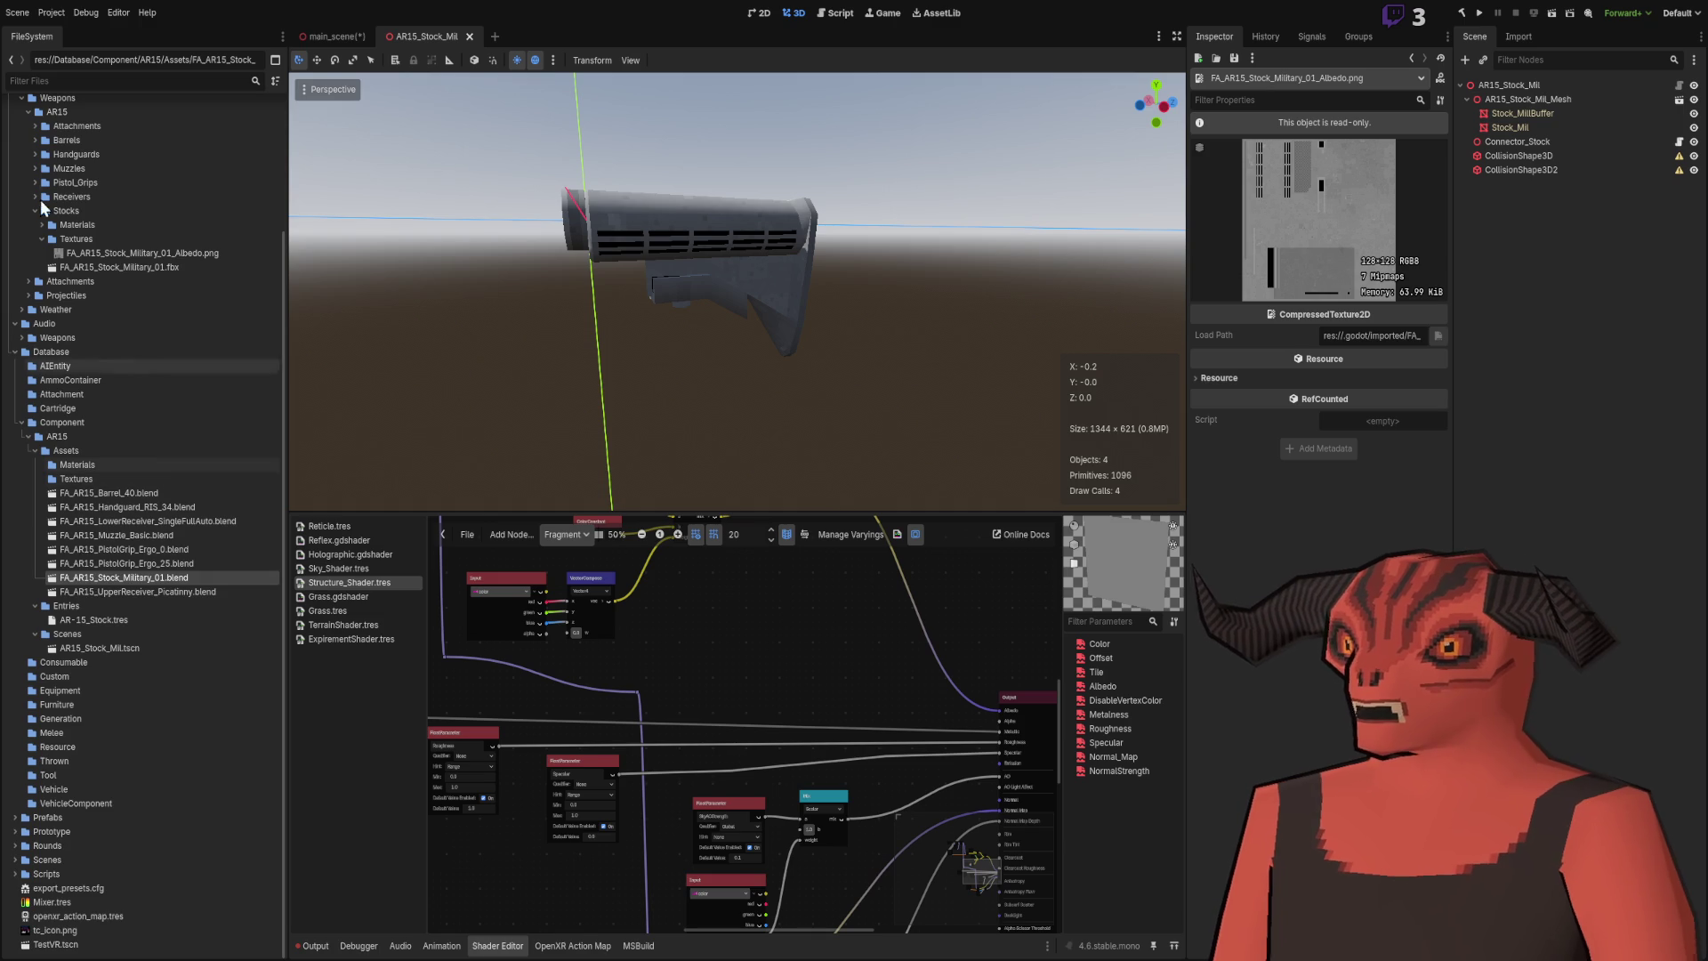
scroll(105, 459, "up", 4)
scroll(185, 452, "down", 4)
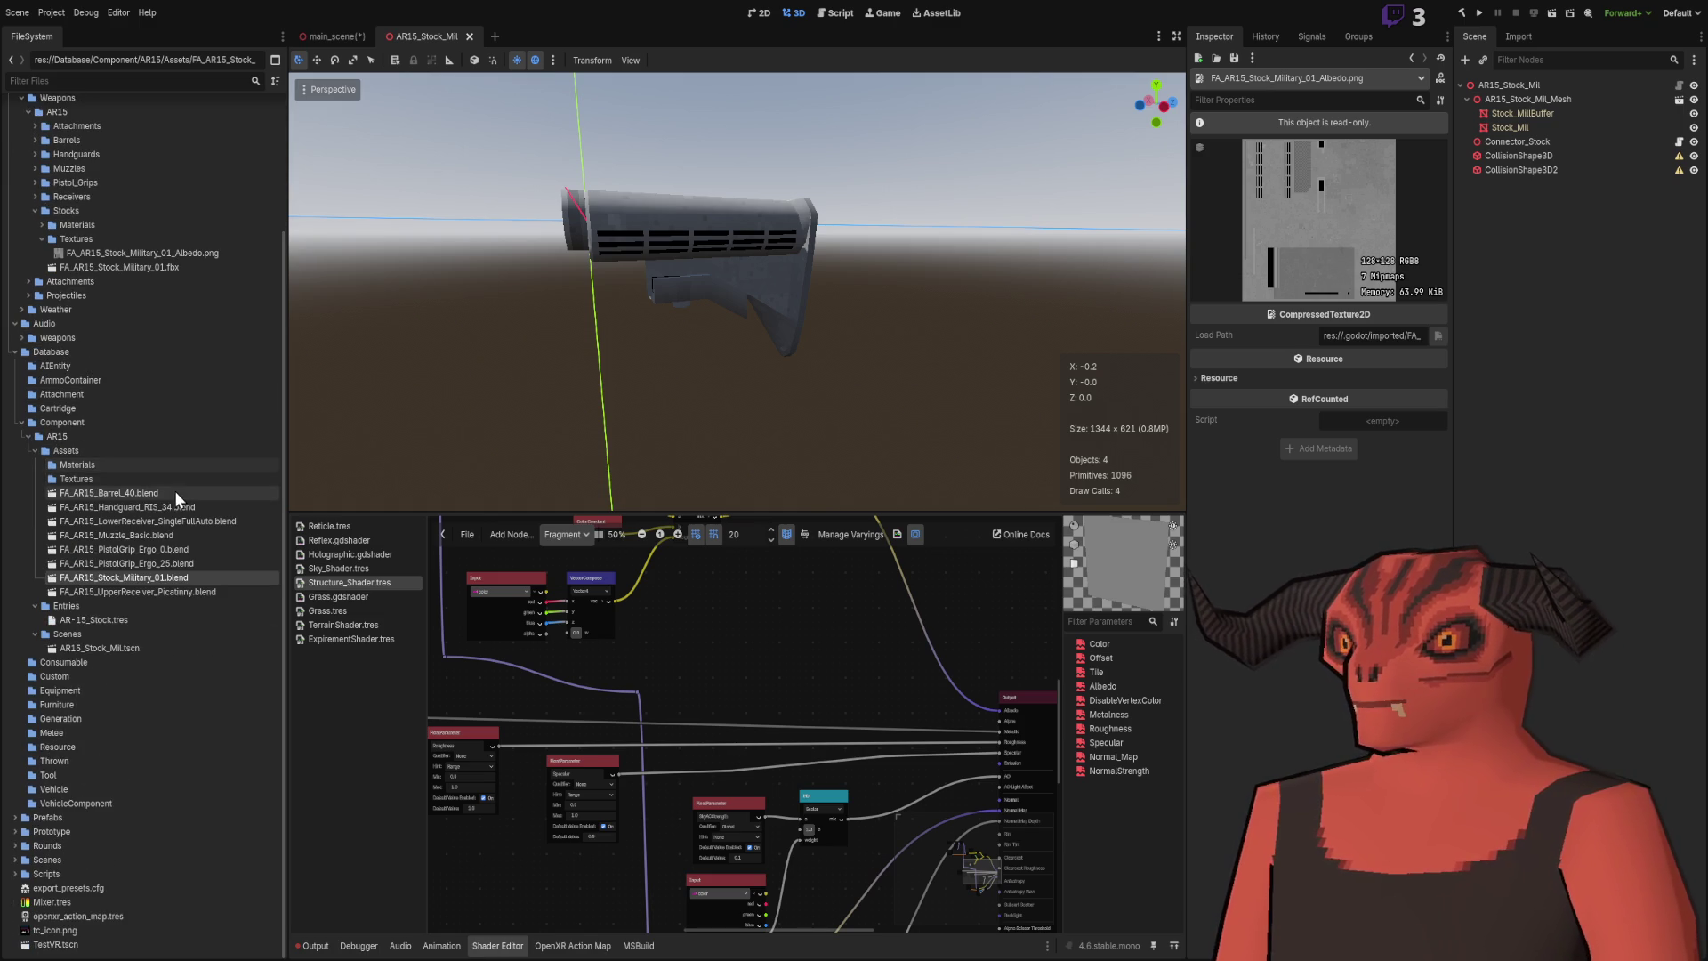
left_click(98, 481)
scroll(98, 478, "up", 3)
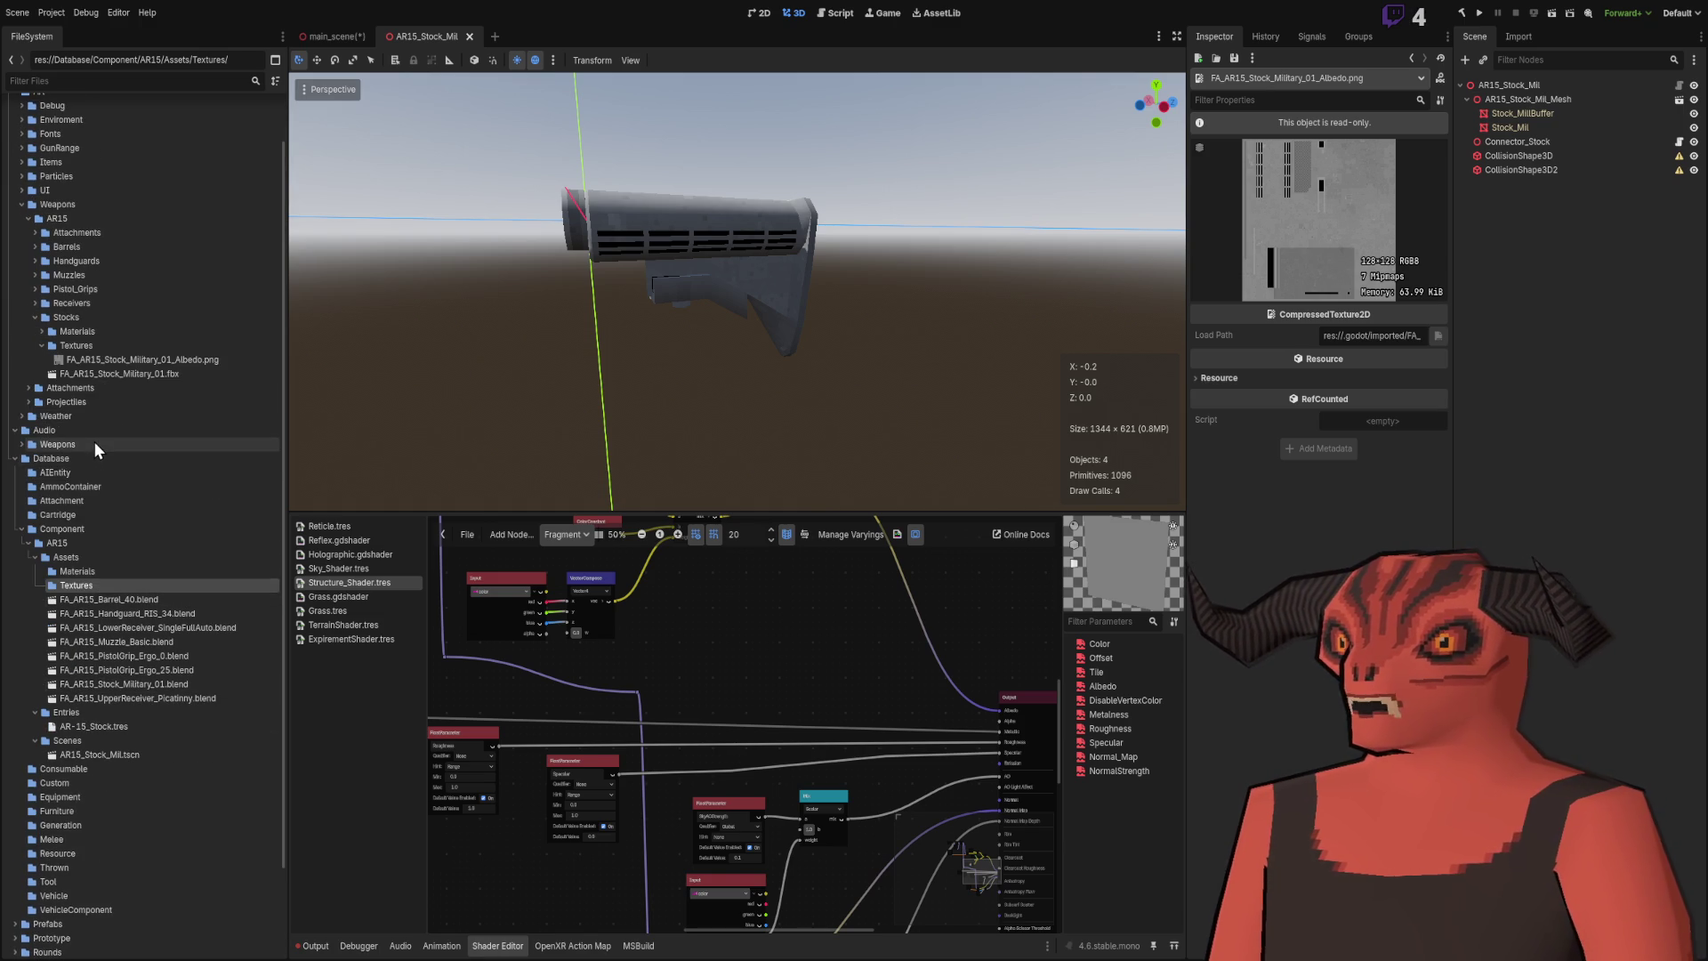
Step: Move the Barrel_40 material into the AR15 Assets Materials folder
left_click(35, 247)
left_click(84, 277)
mouse_move(94, 276)
left_mouse_down()
mouse_move(93, 631)
mouse_move(103, 344)
mouse_move(71, 642)
left_mouse_up()
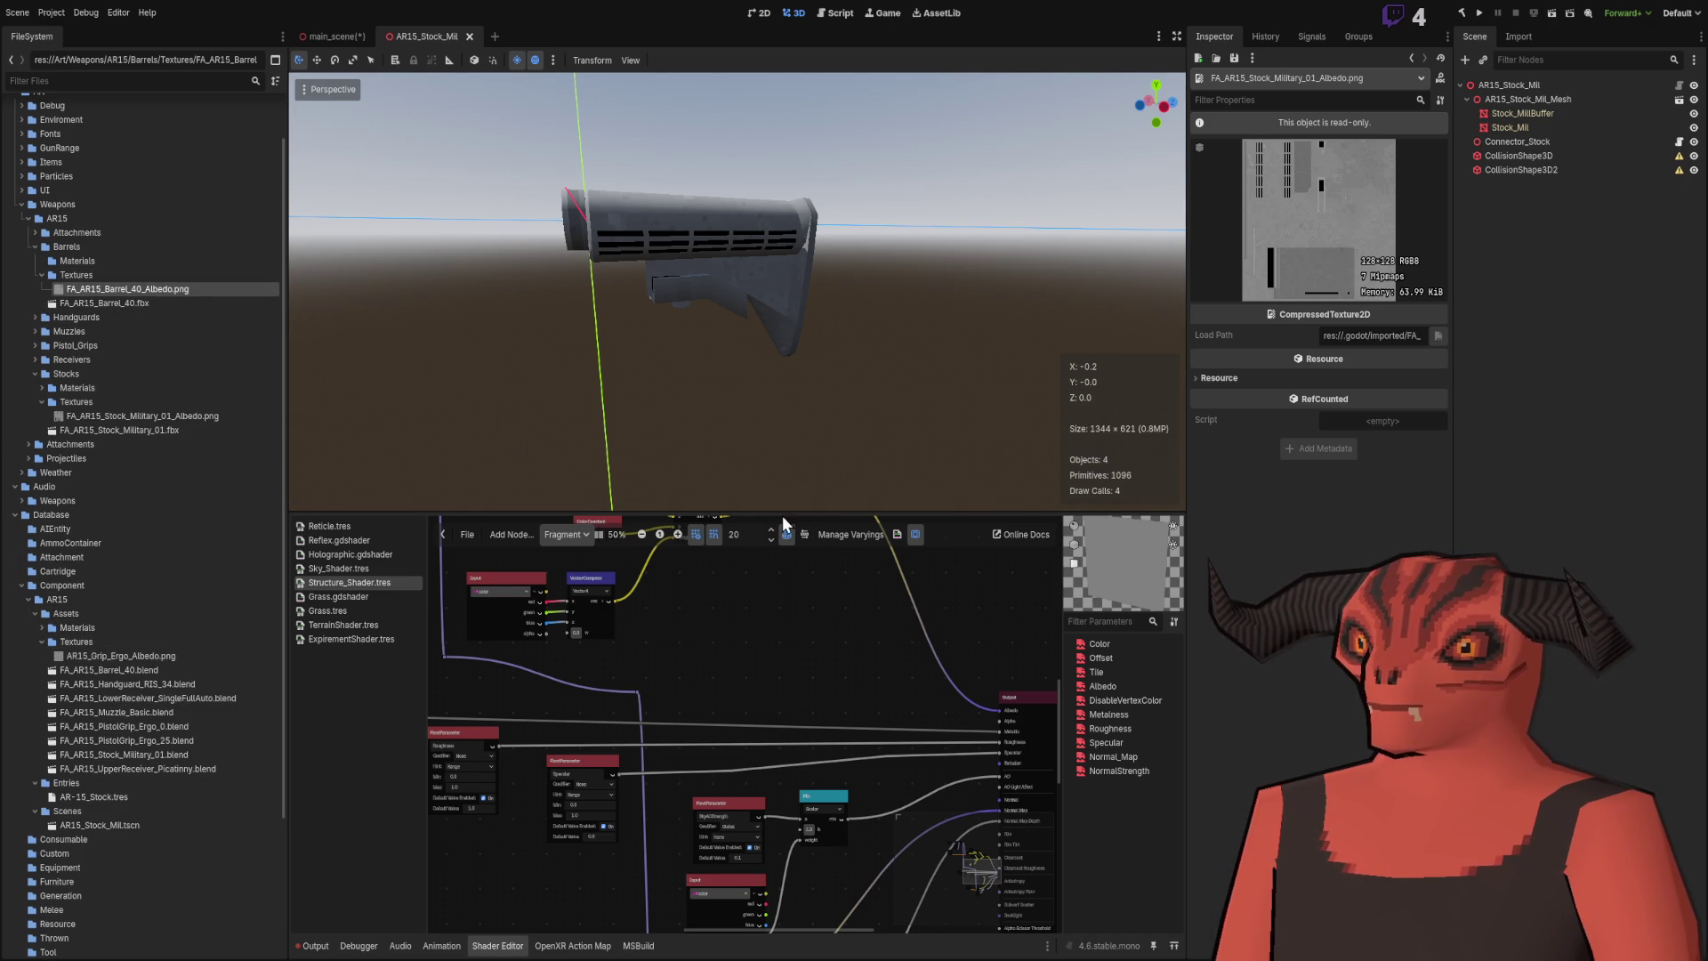
left_click(39, 610)
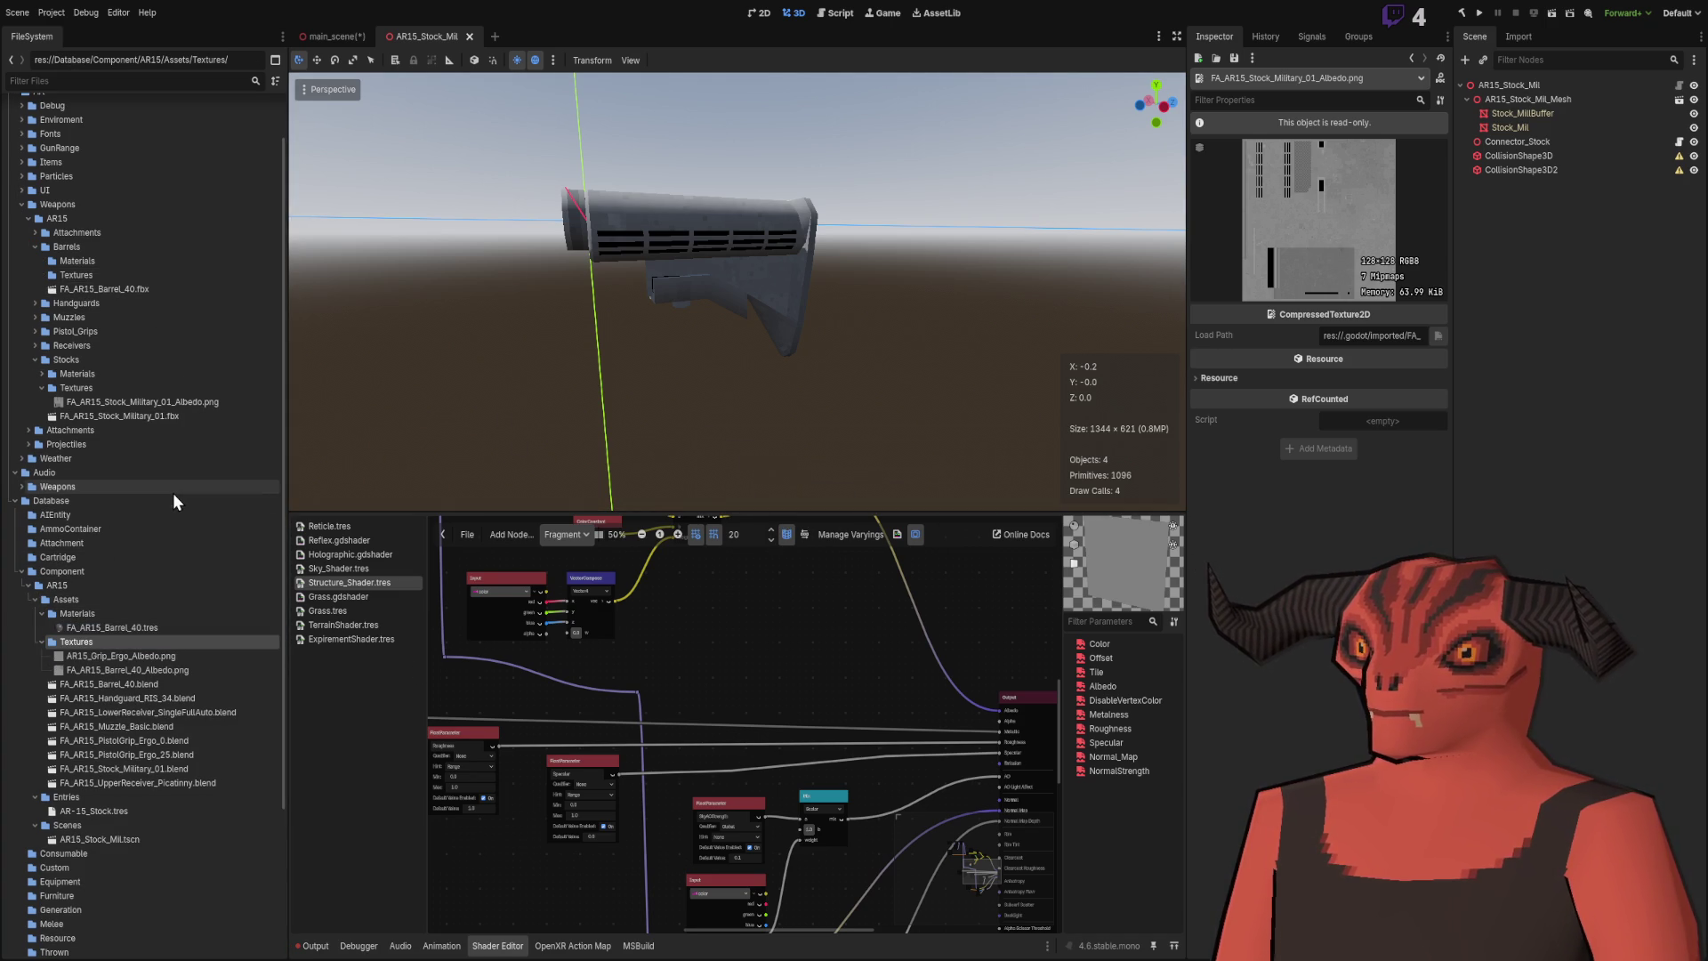
left_click(35, 246)
Step: Move the Handguard_RIS_34 material into Assets Materials and its Albedo, Normal, ORM textures into Assets Textures
left_click(33, 260)
mouse_move(74, 287)
left_mouse_down()
mouse_move(114, 697)
mouse_move(84, 675)
mouse_move(238, 670)
left_mouse_up()
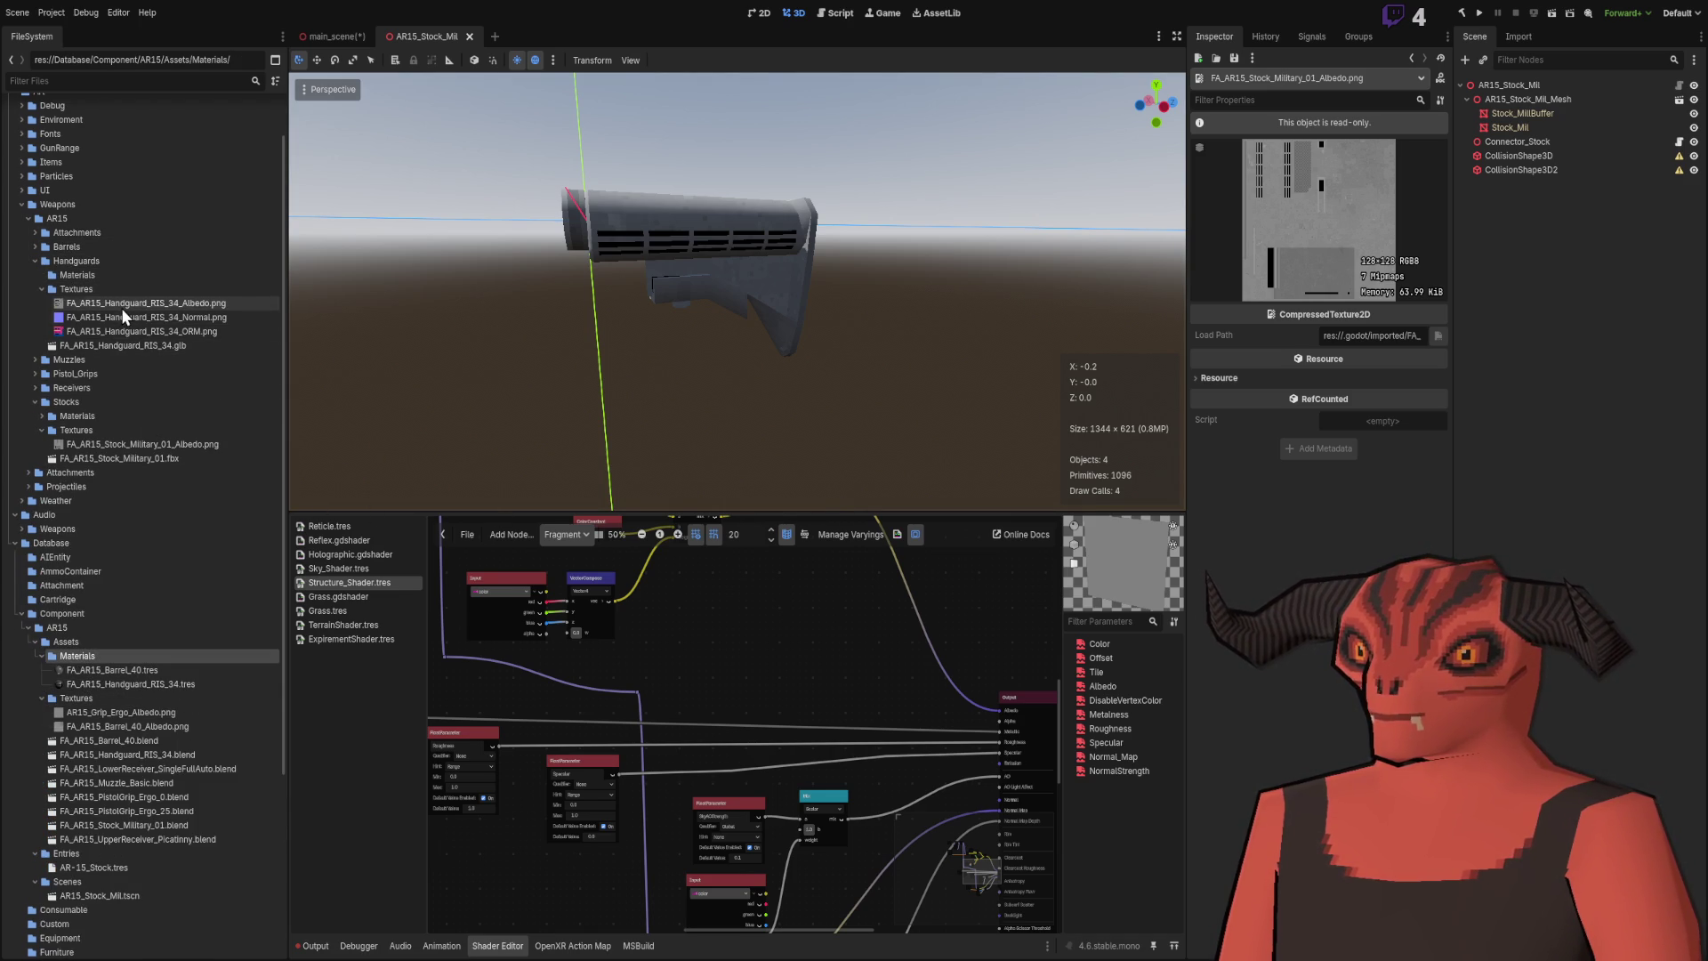
left_click(121, 308)
left_click(122, 332, "shift")
left_click_drag(124, 308, 67, 697)
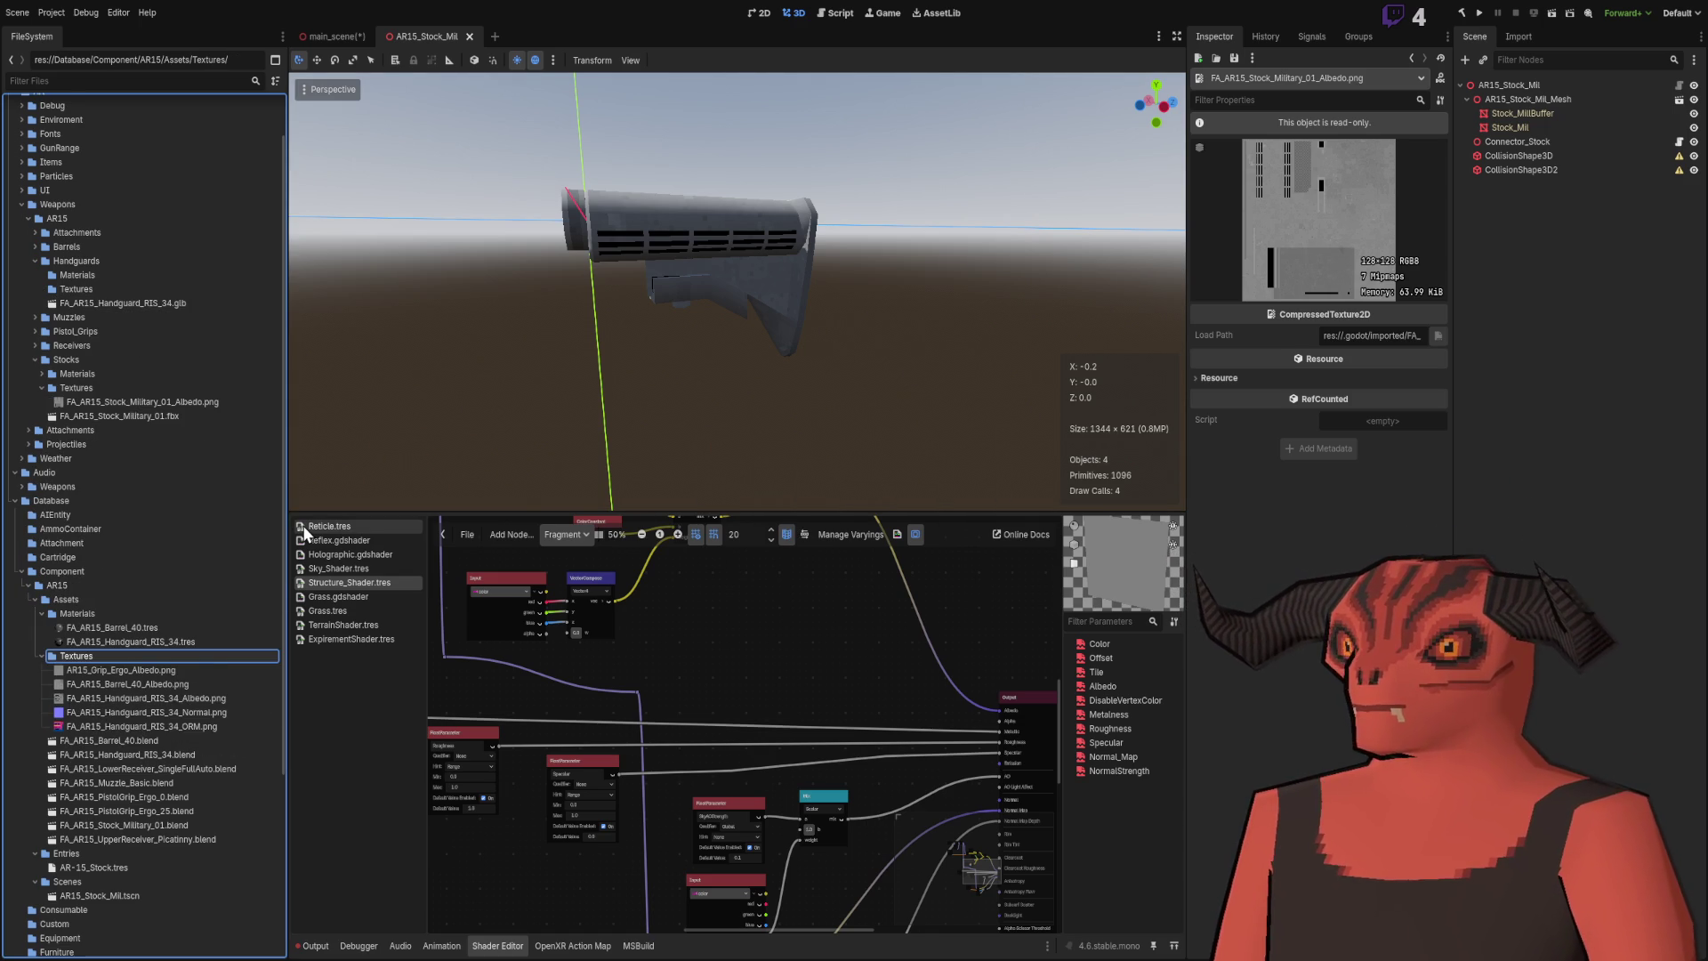
scroll(226, 592, "down", 3)
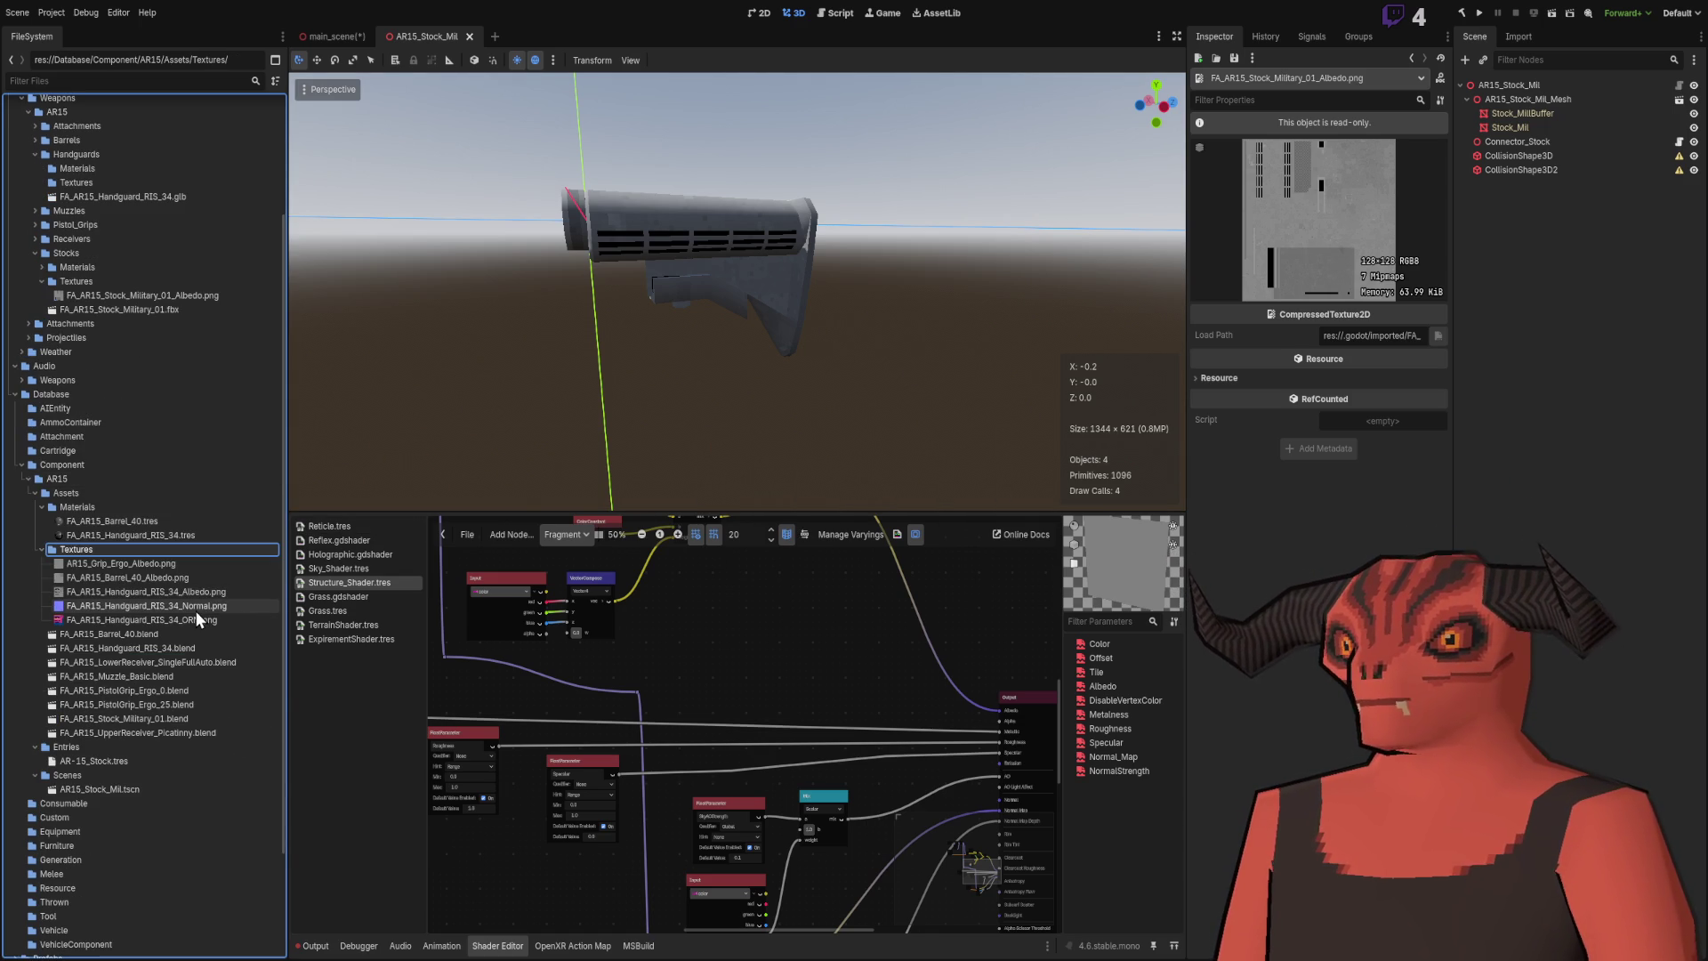
scroll(203, 779, "up", 2)
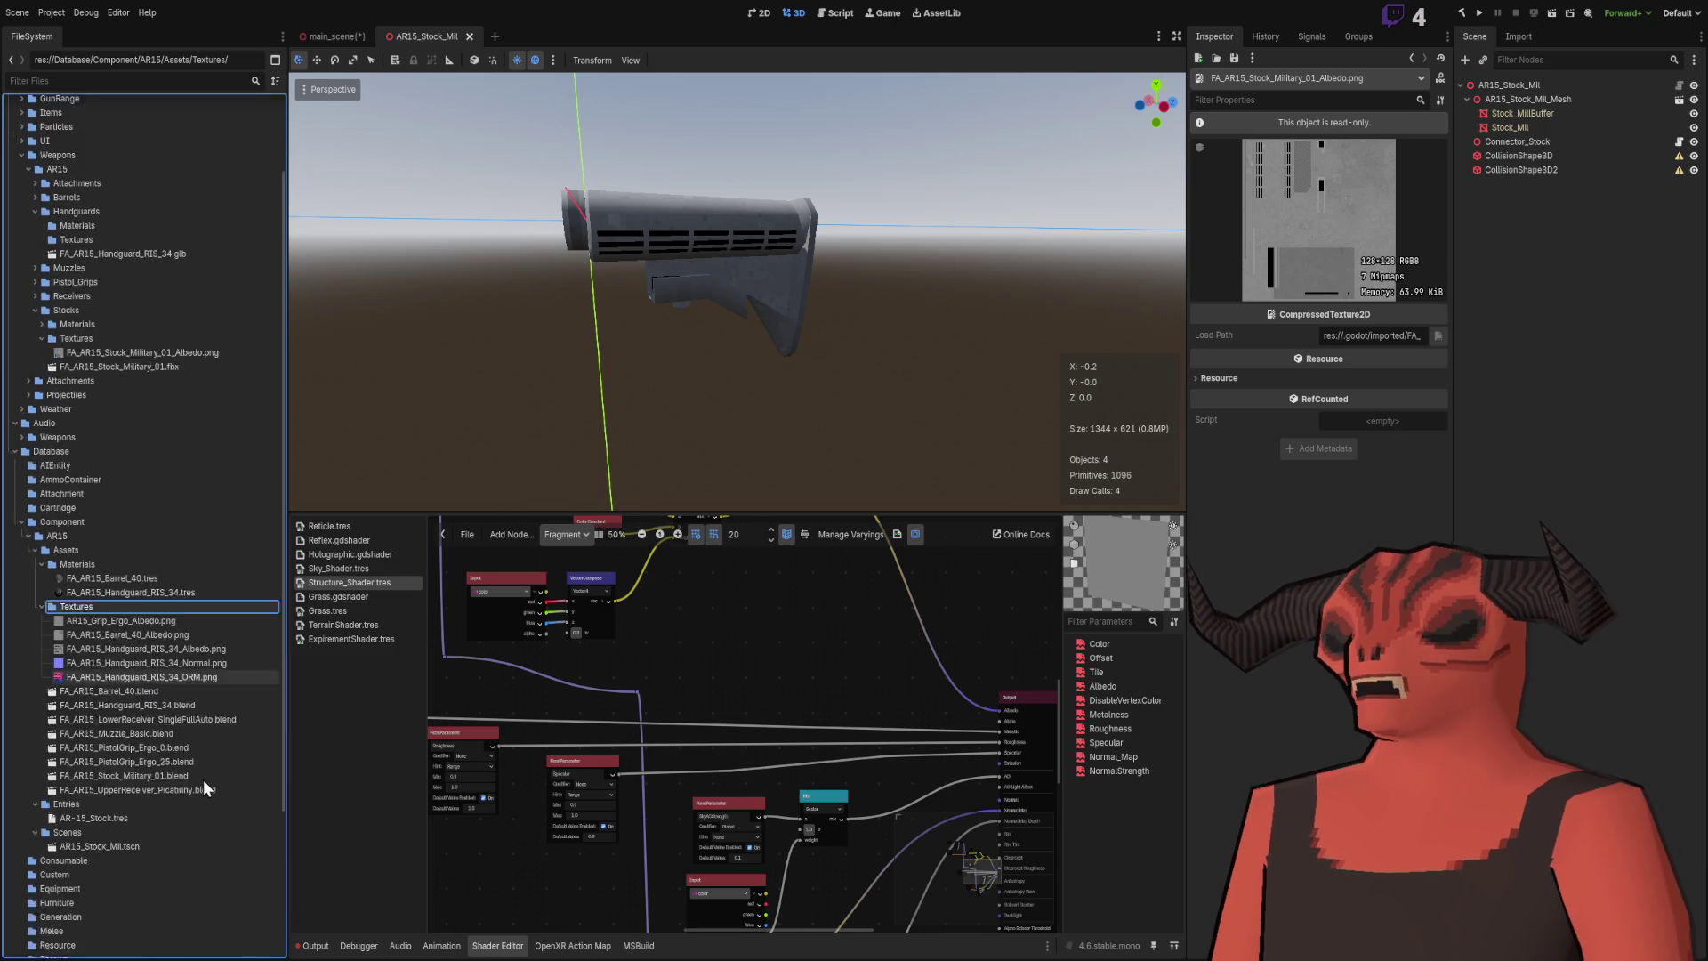
scroll(203, 779, "down", 3)
scroll(114, 511, "up", 6)
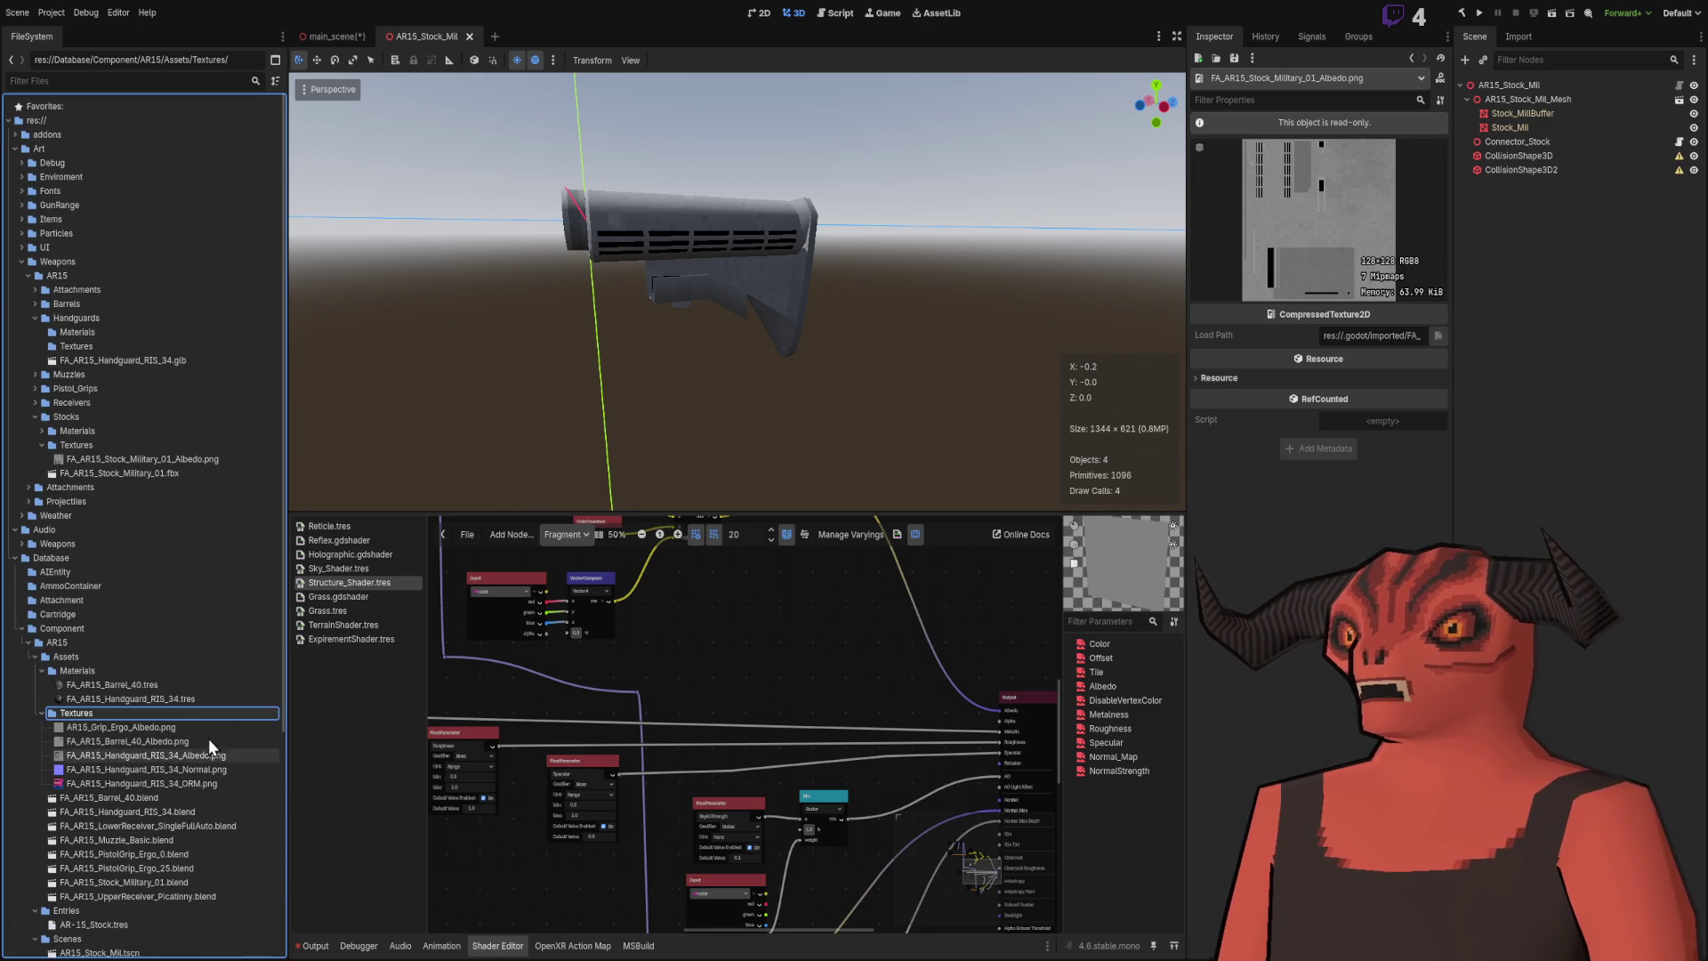
Step: Move the PistolGrip_Ergo material and its Albedo texture into the AR15 Assets folders
left_click(32, 317)
left_click(32, 331)
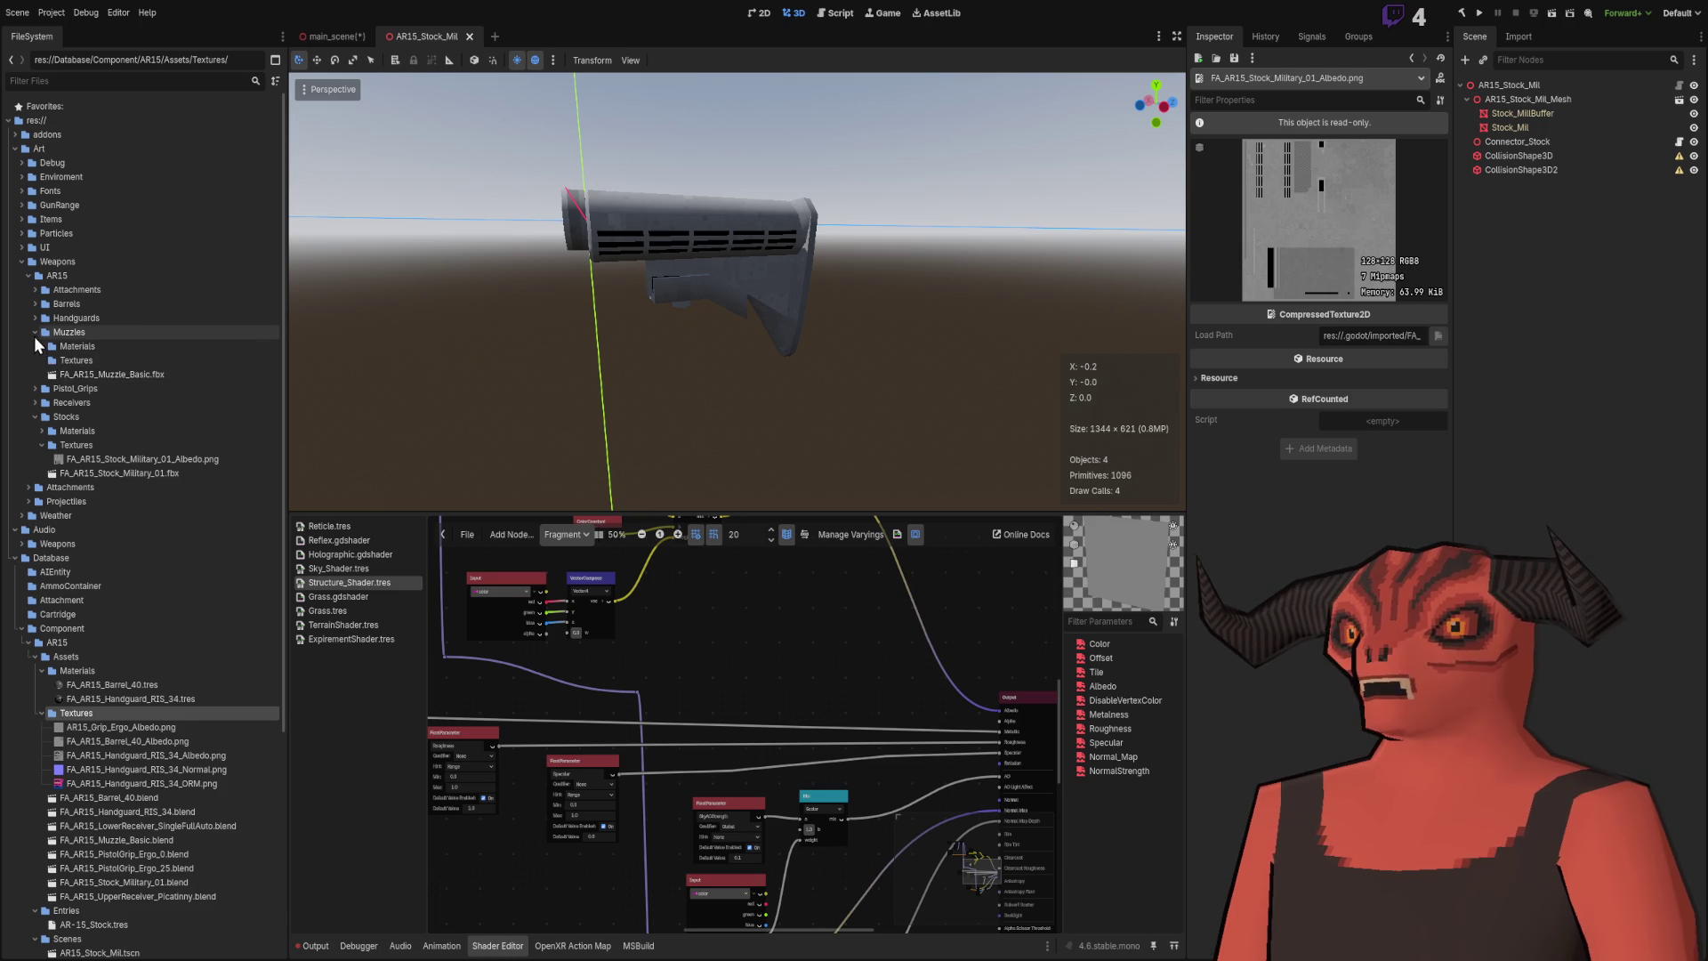
left_click(35, 332)
left_click(33, 346)
left_click(51, 374)
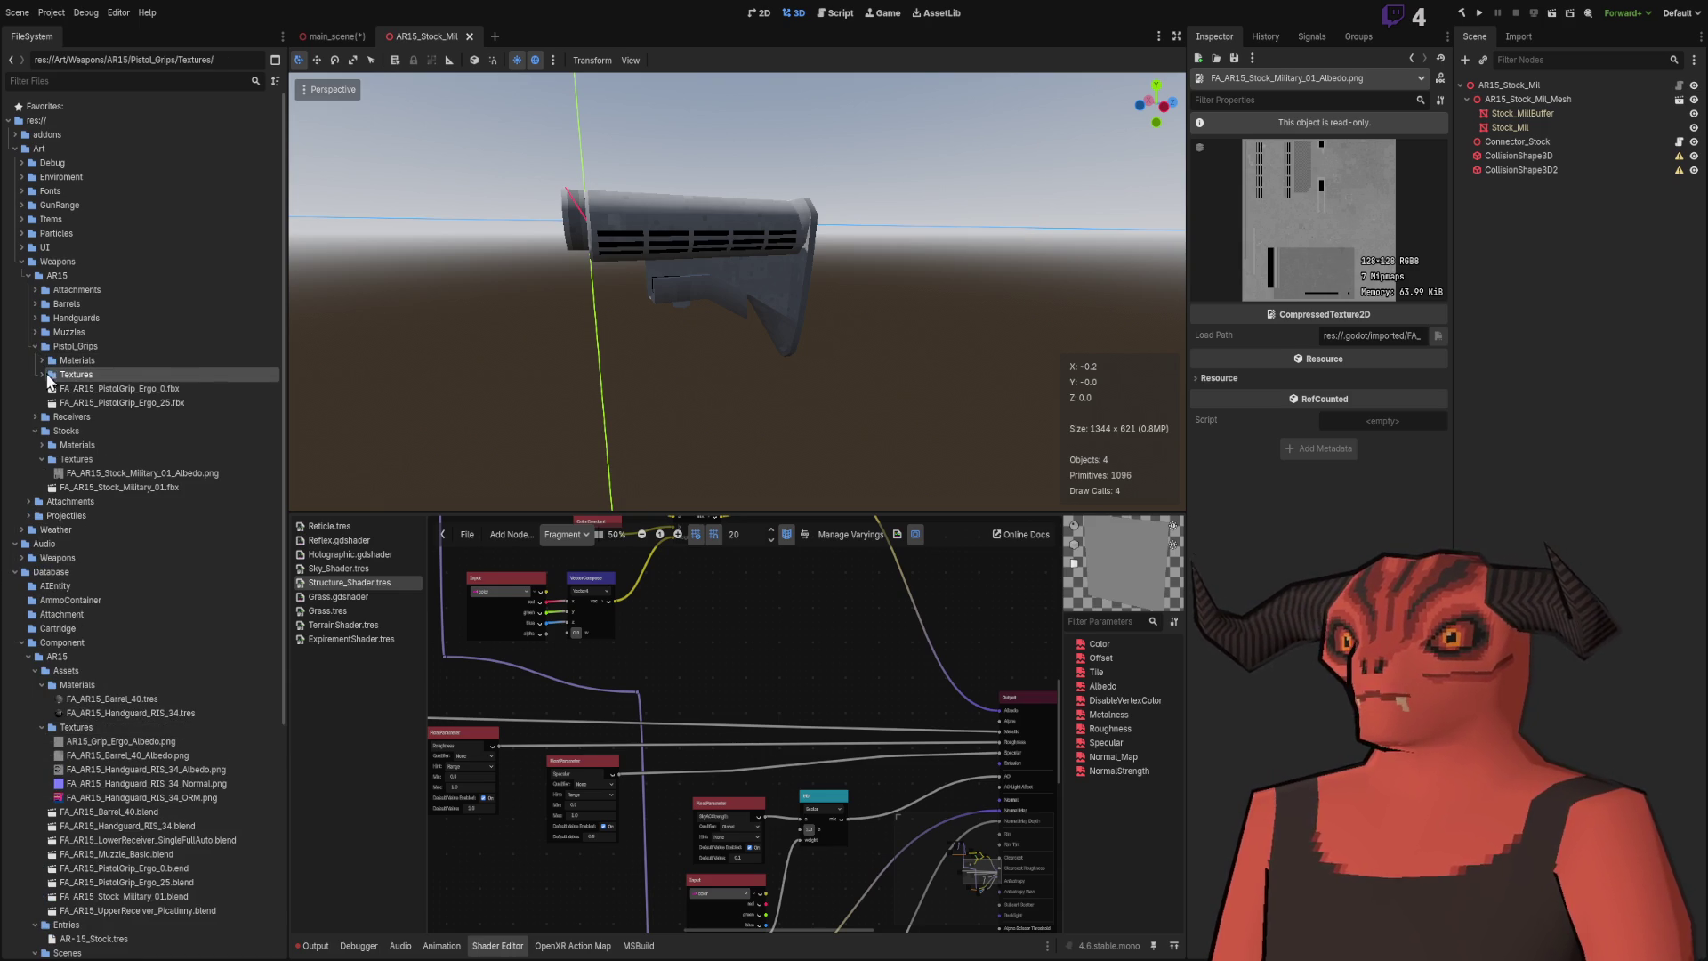
left_click(42, 375)
left_click(41, 360)
mouse_move(105, 375)
left_mouse_down()
mouse_move(148, 754)
mouse_move(89, 715)
left_mouse_up()
mouse_move(116, 392)
left_mouse_down()
mouse_move(105, 727)
mouse_move(71, 762)
left_mouse_up()
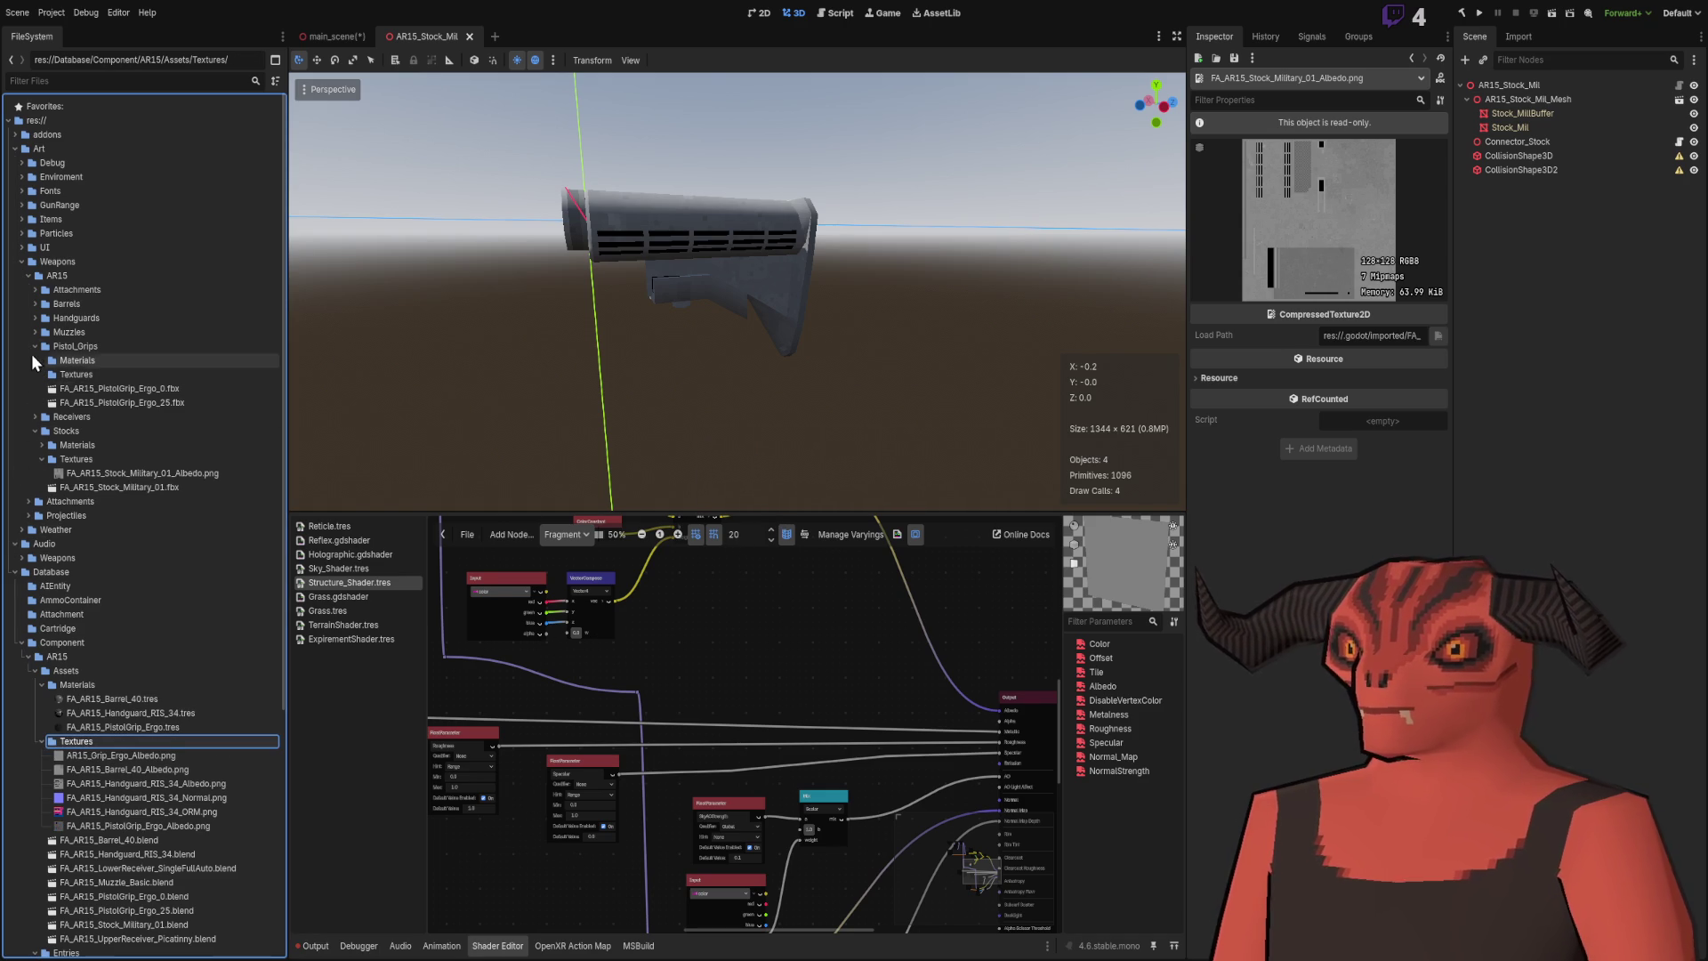
Step: Move the Receiver_Picatinny material and its Albedo and ORM textures into the AR15 Assets folders
left_click(34, 346)
left_click(35, 361)
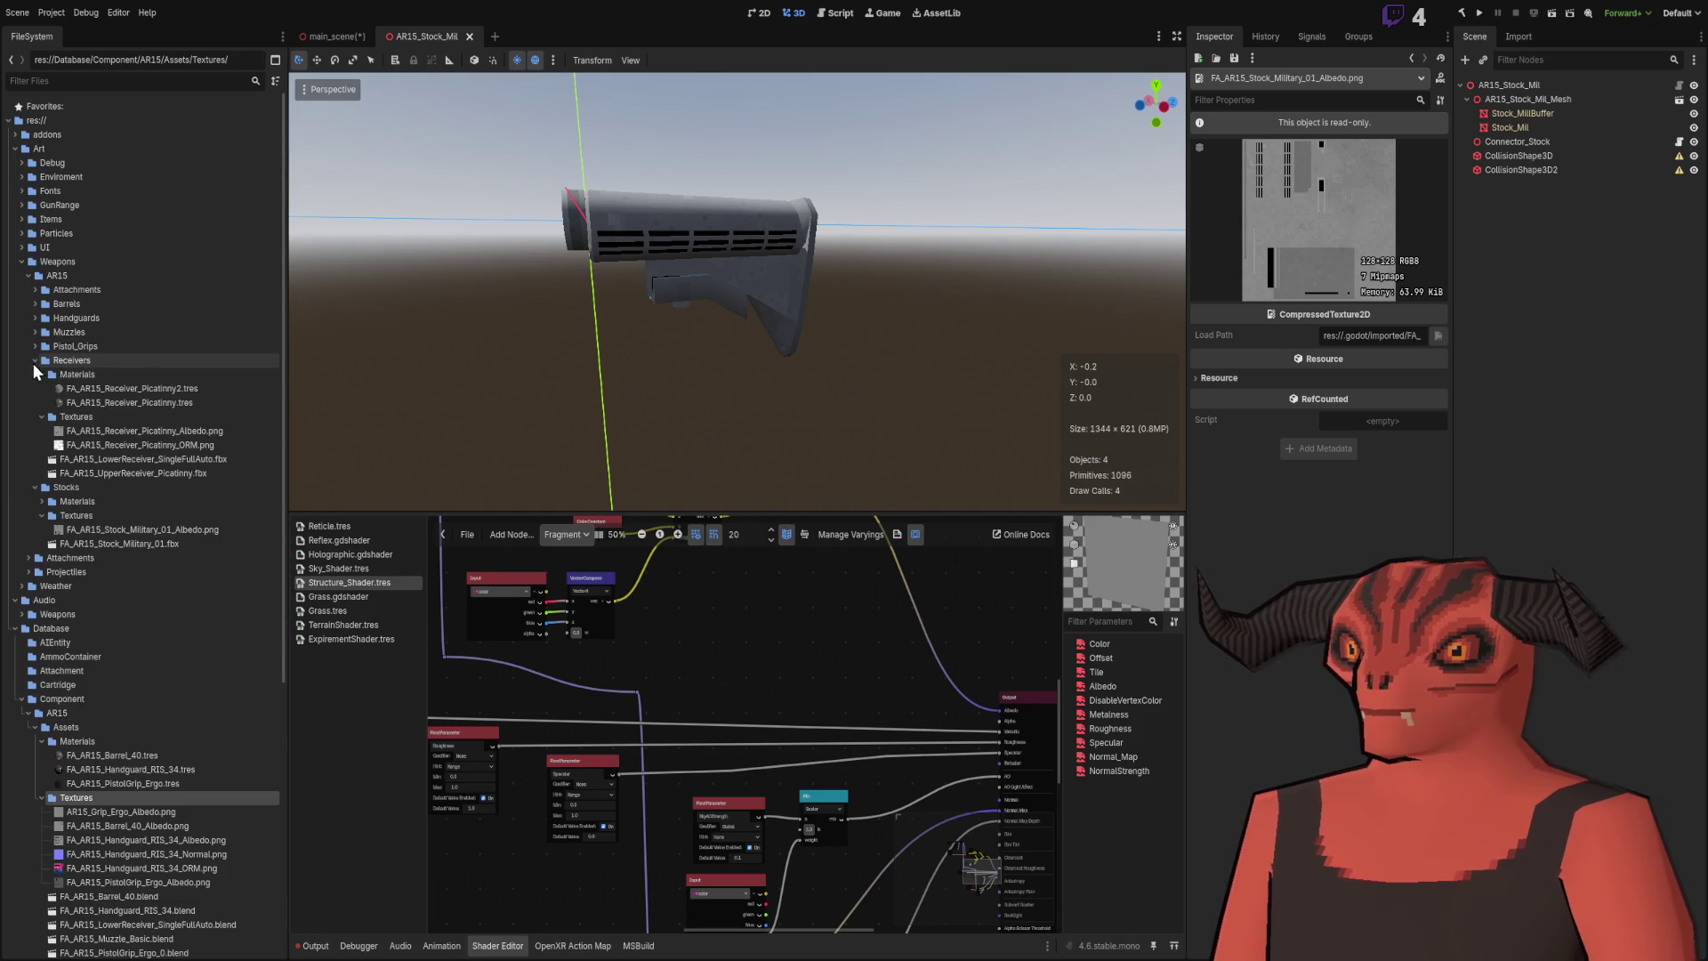
left_click(111, 406)
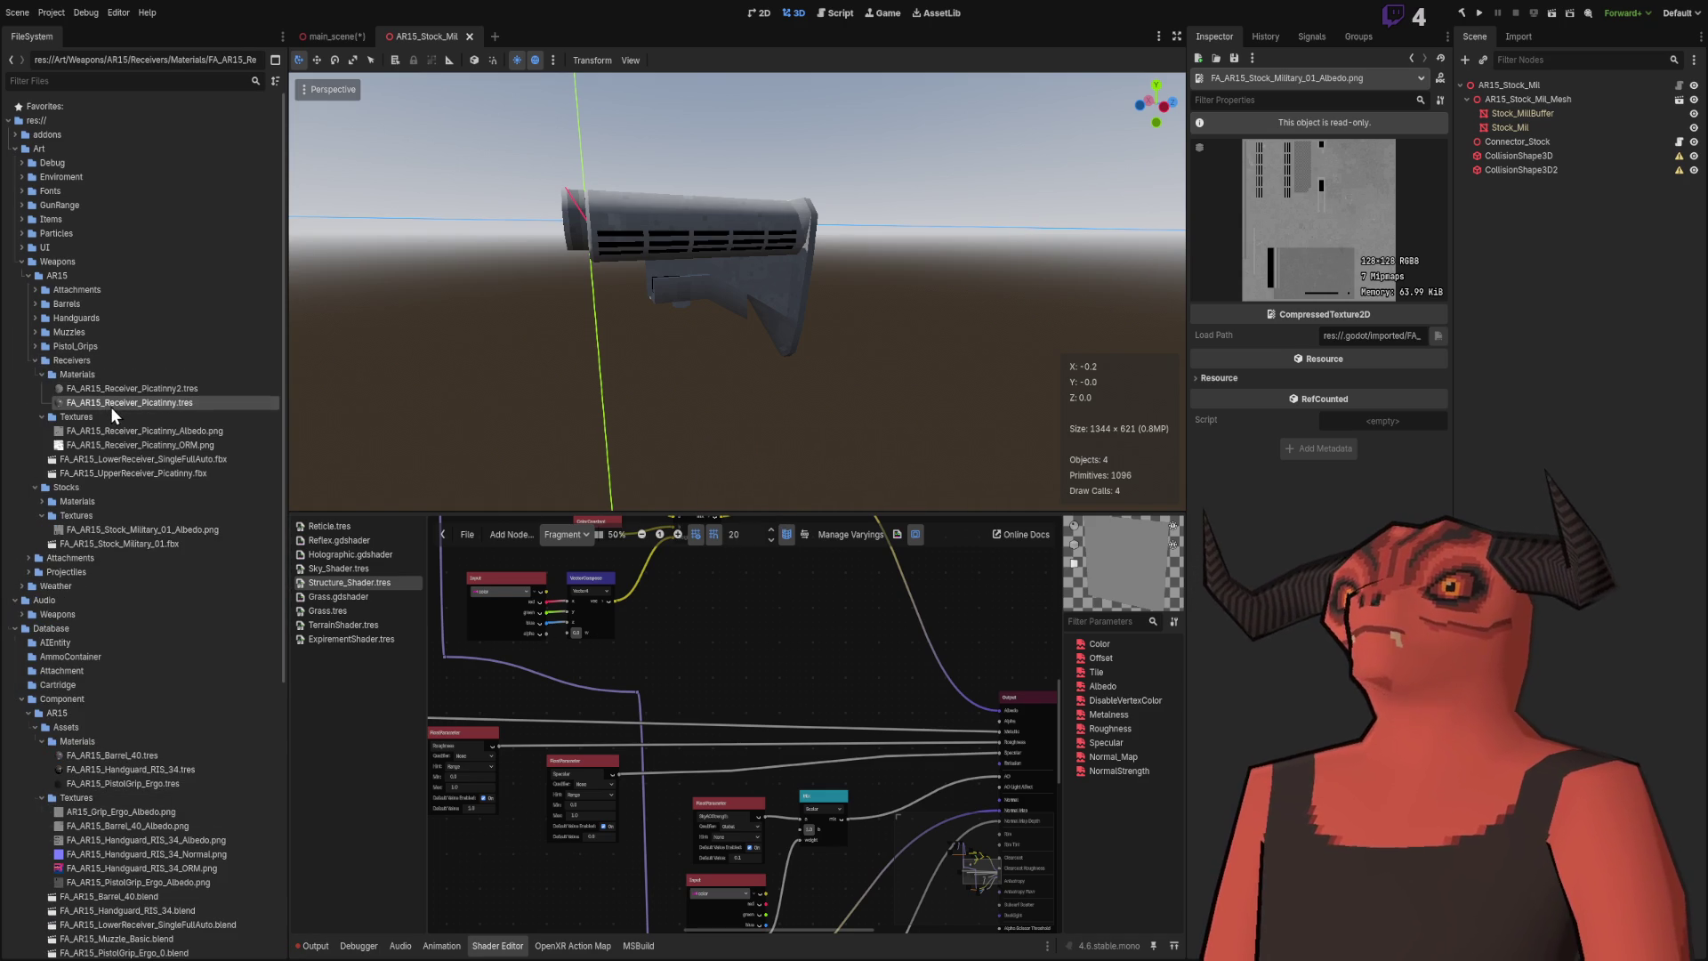
mouse_move(137, 408)
left_mouse_down()
mouse_move(158, 744)
mouse_move(67, 744)
mouse_move(201, 642)
mouse_move(790, 535)
mouse_move(77, 741)
left_mouse_up()
left_click(133, 416)
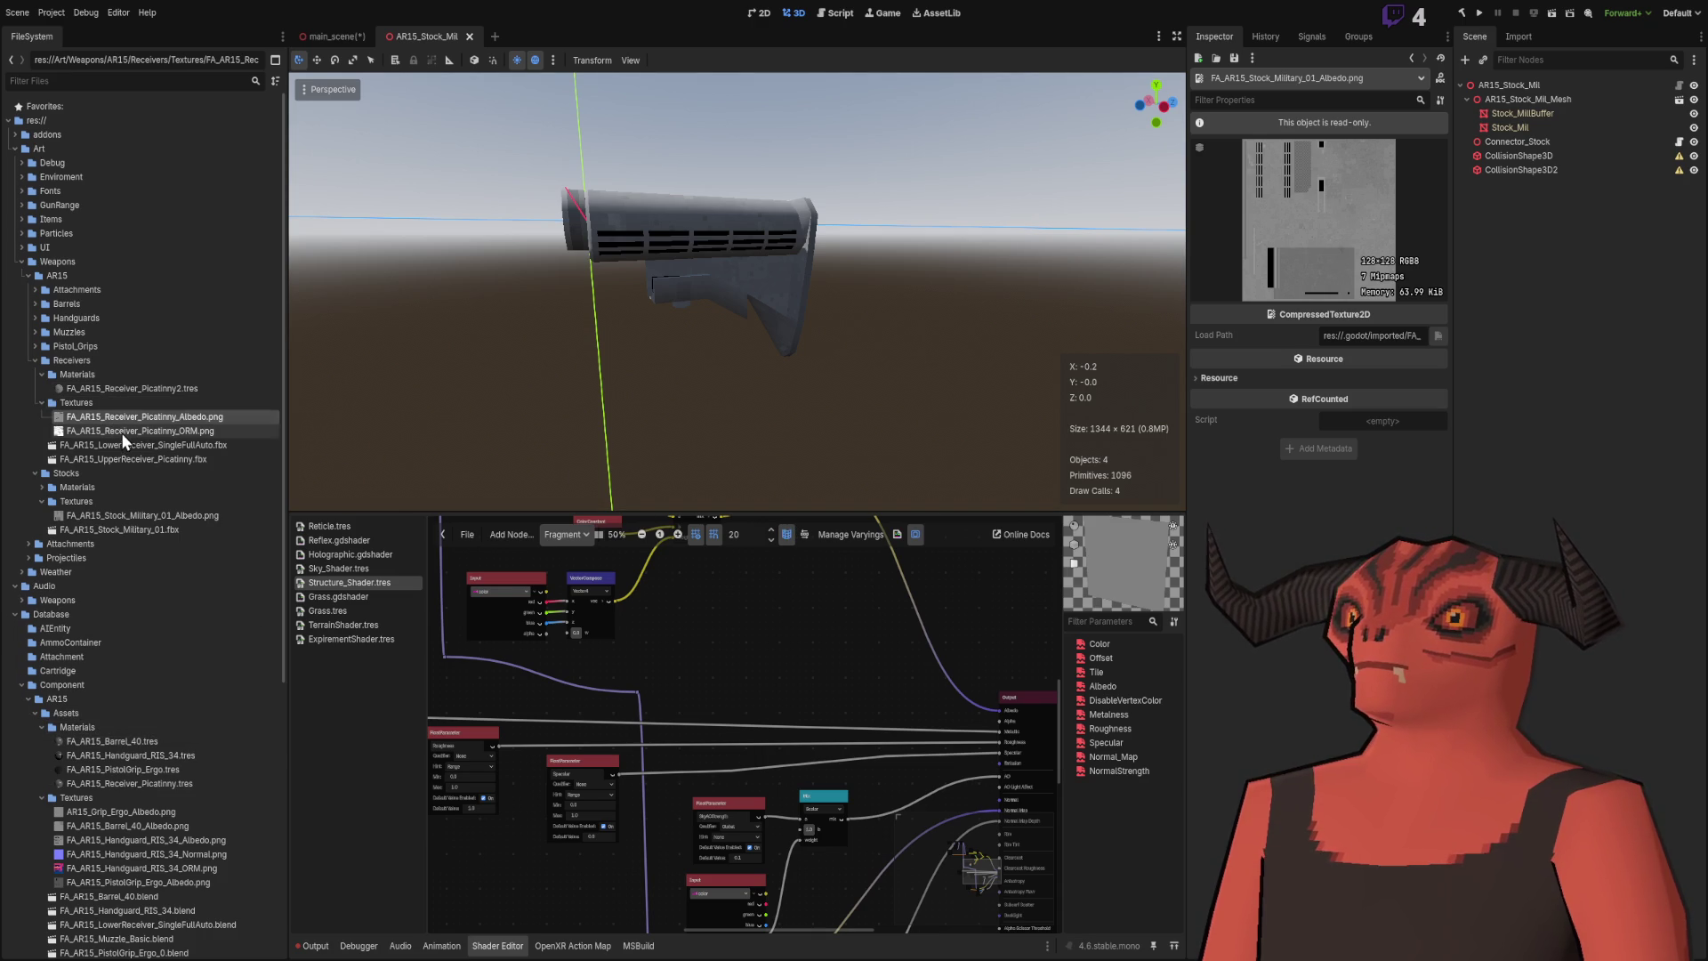
mouse_move(171, 422)
left_mouse_down()
mouse_move(78, 797)
mouse_move(806, 525)
mouse_move(210, 731)
left_mouse_up()
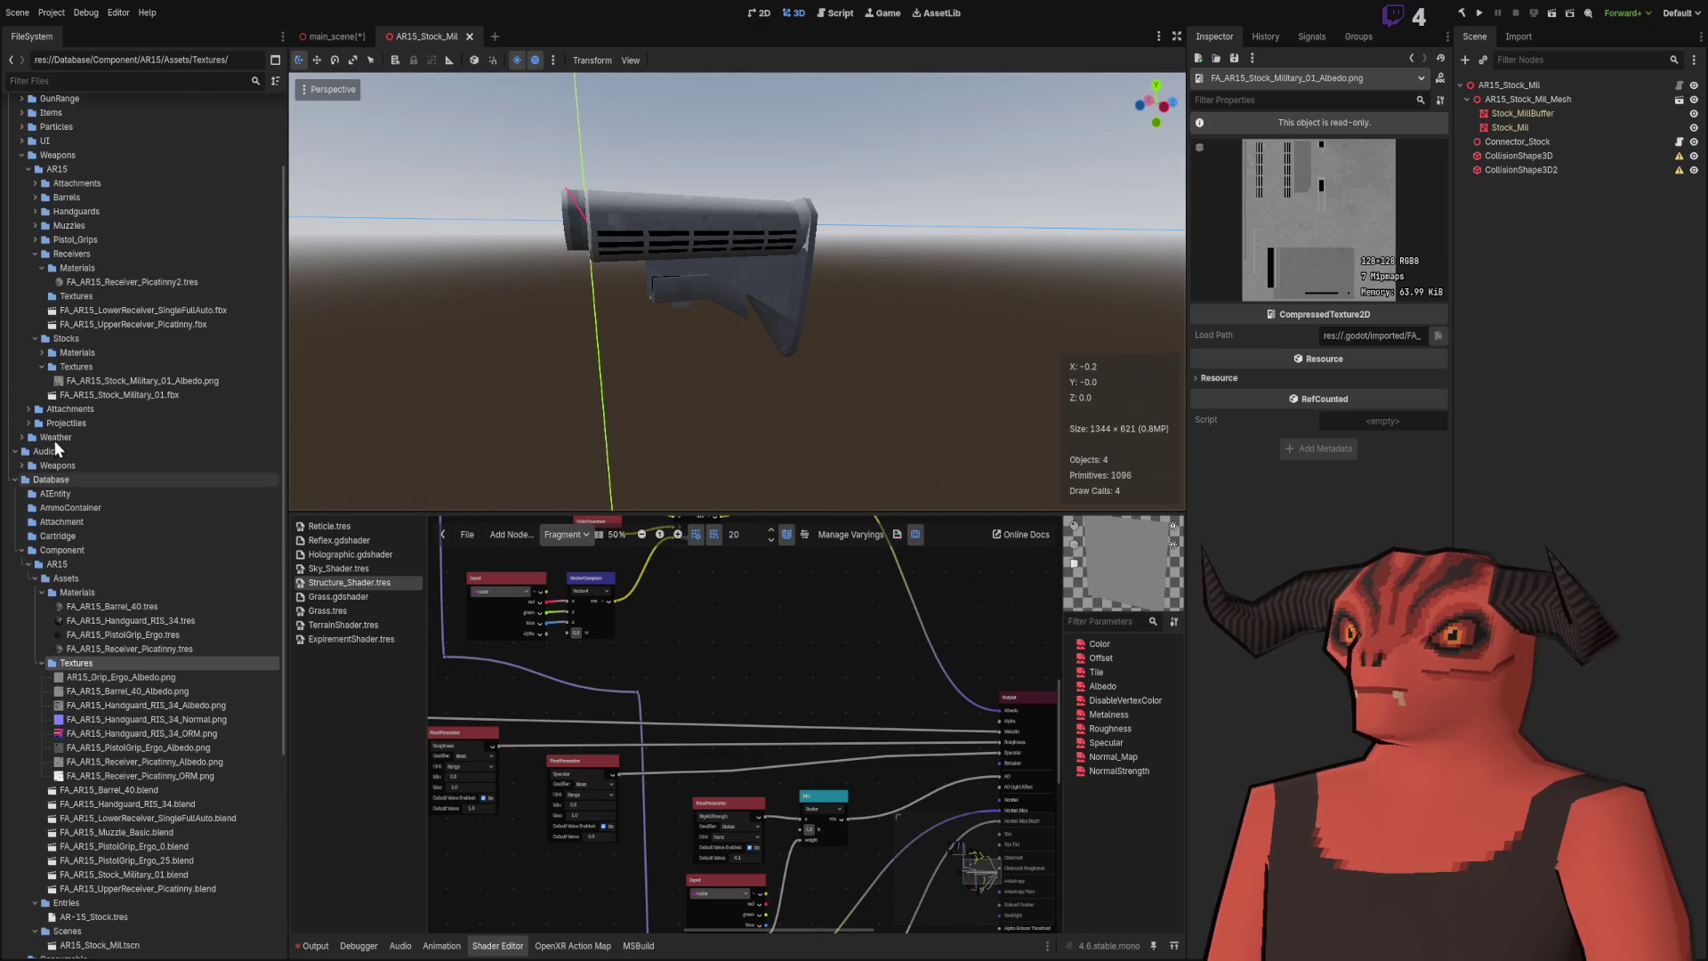
Step: Move the Stock_Military_01 material and its Albedo texture into the AR15 Assets folders
left_click(41, 354)
left_click(103, 367)
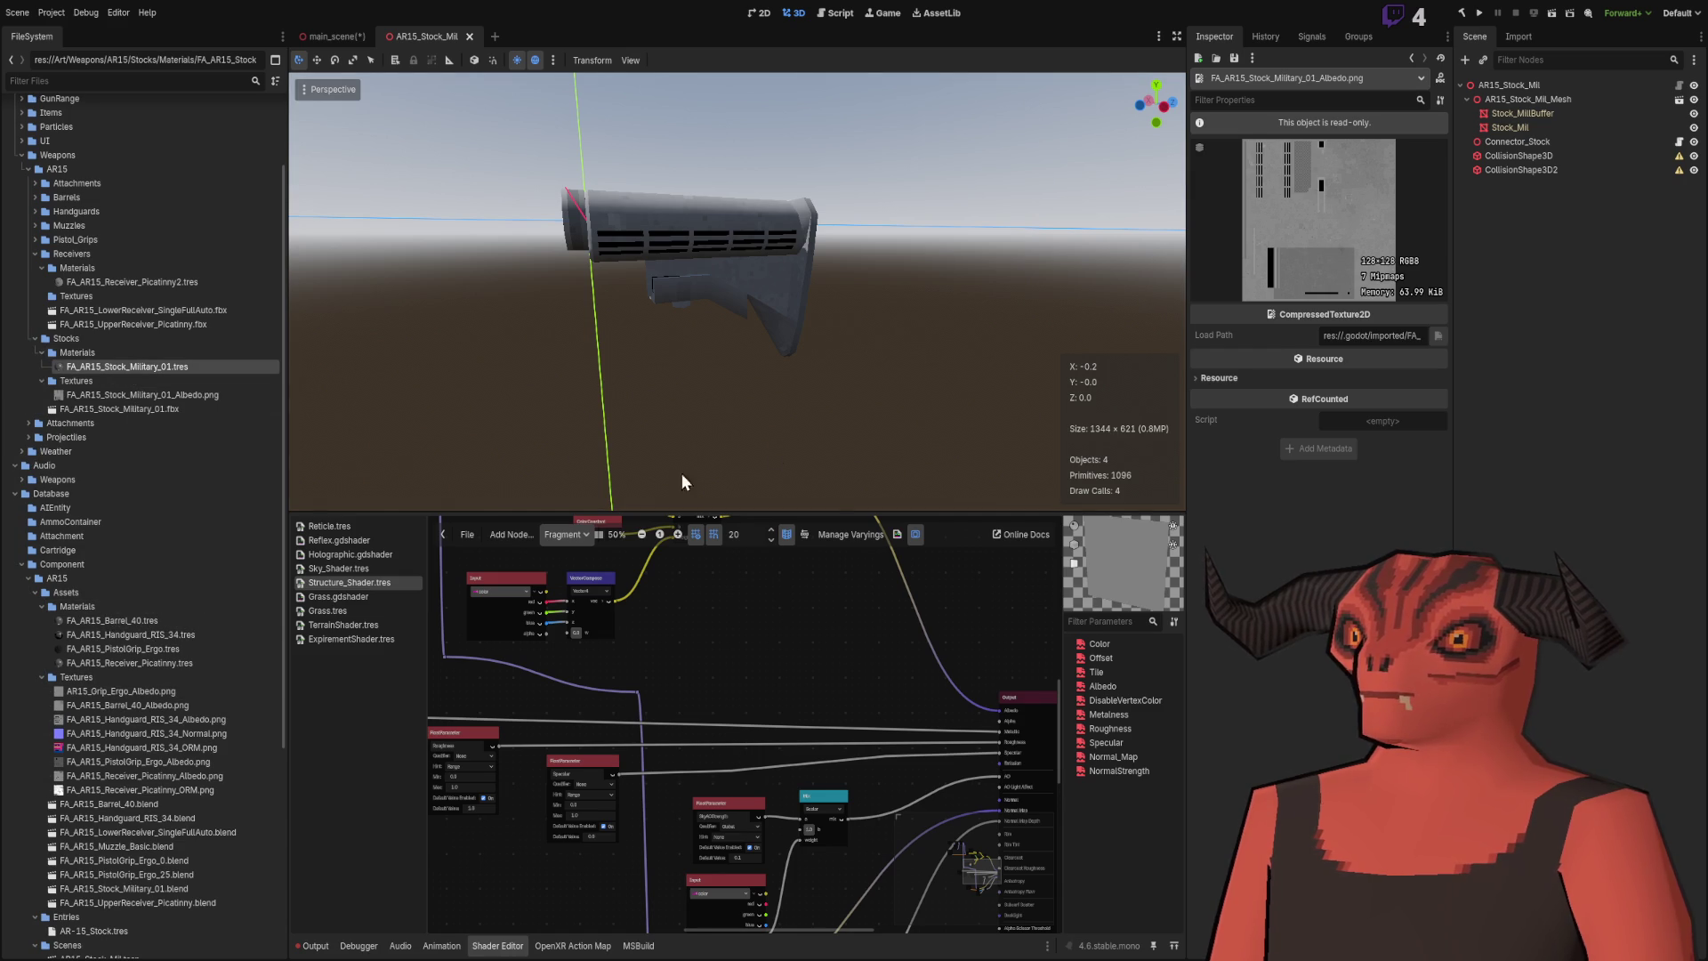
left_click_drag(777, 501, 76, 605)
mouse_move(162, 381)
left_mouse_down()
mouse_move(194, 386)
mouse_move(77, 679)
left_mouse_up()
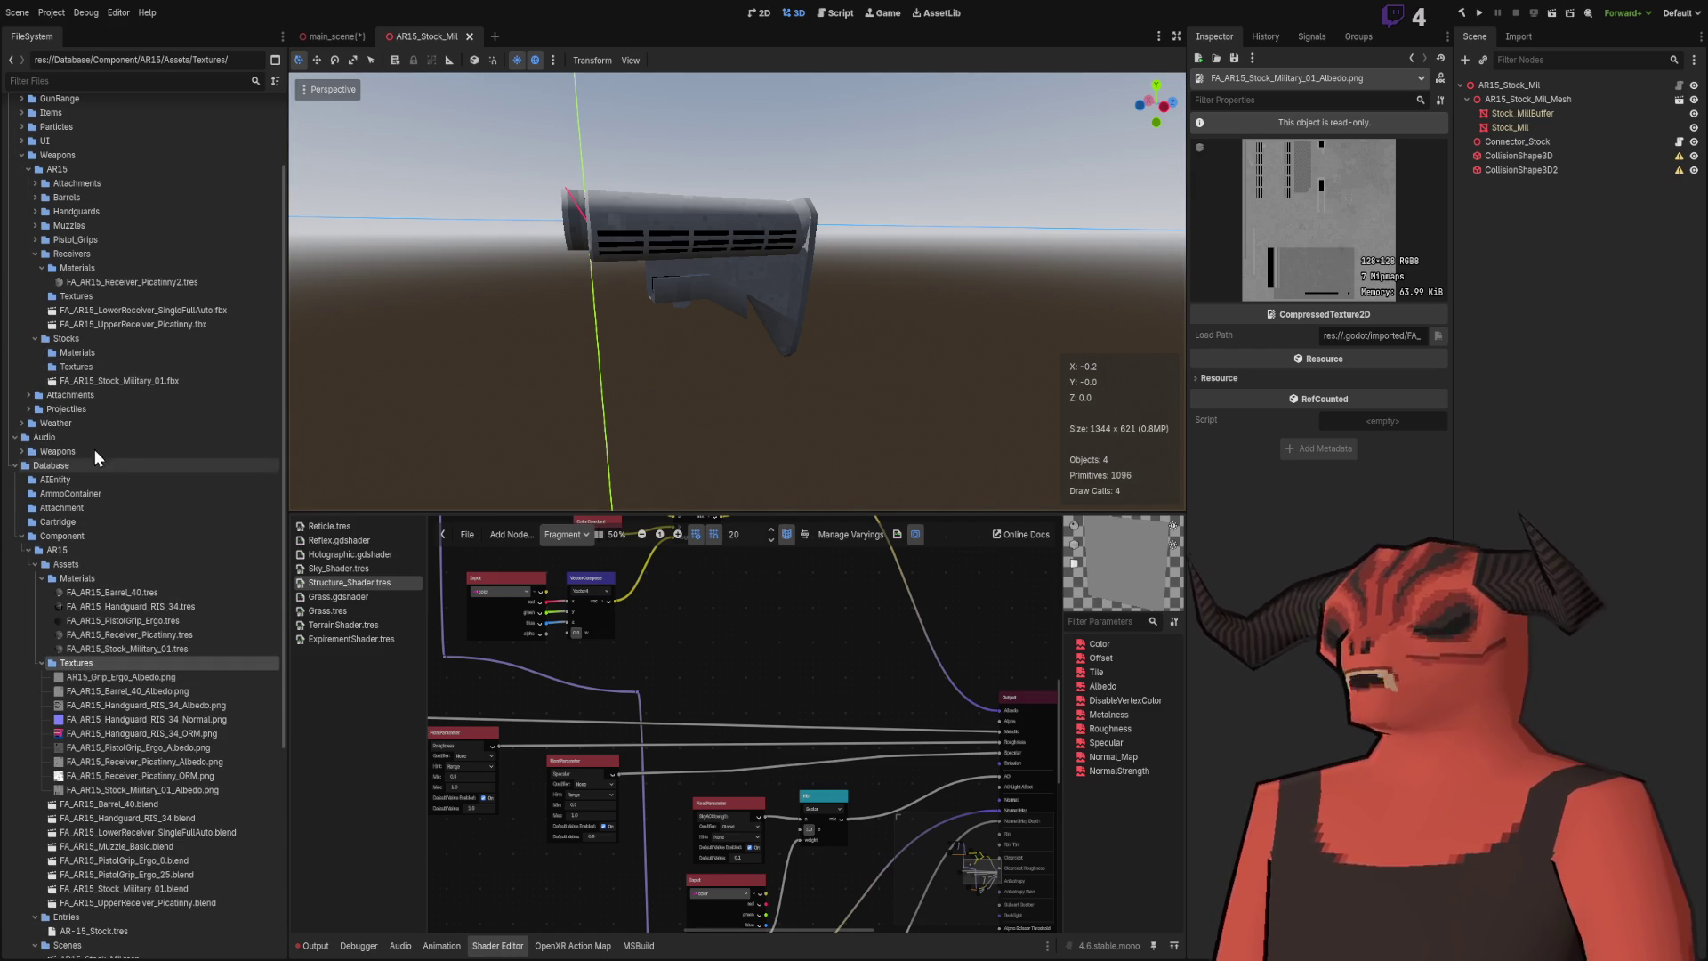
Step: Fold the Receivers, Stocks and Attachments folders and orbit the viewport around the stock
left_click(37, 255)
left_click(37, 263)
left_click(27, 285)
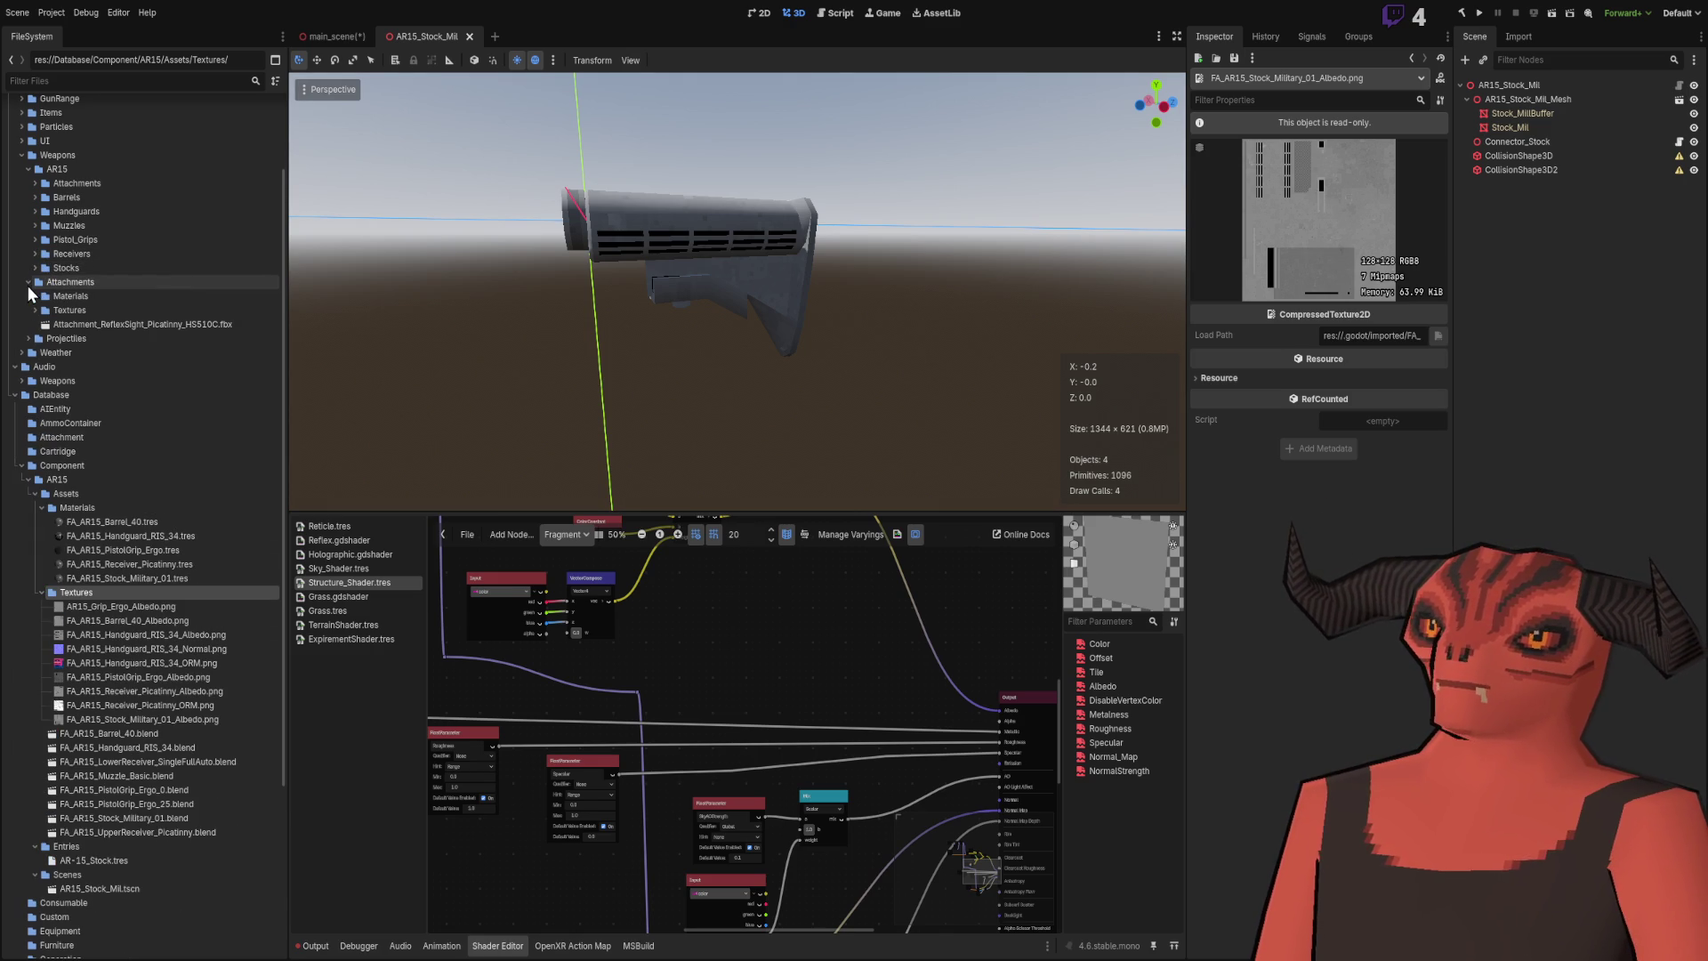
left_click(29, 284)
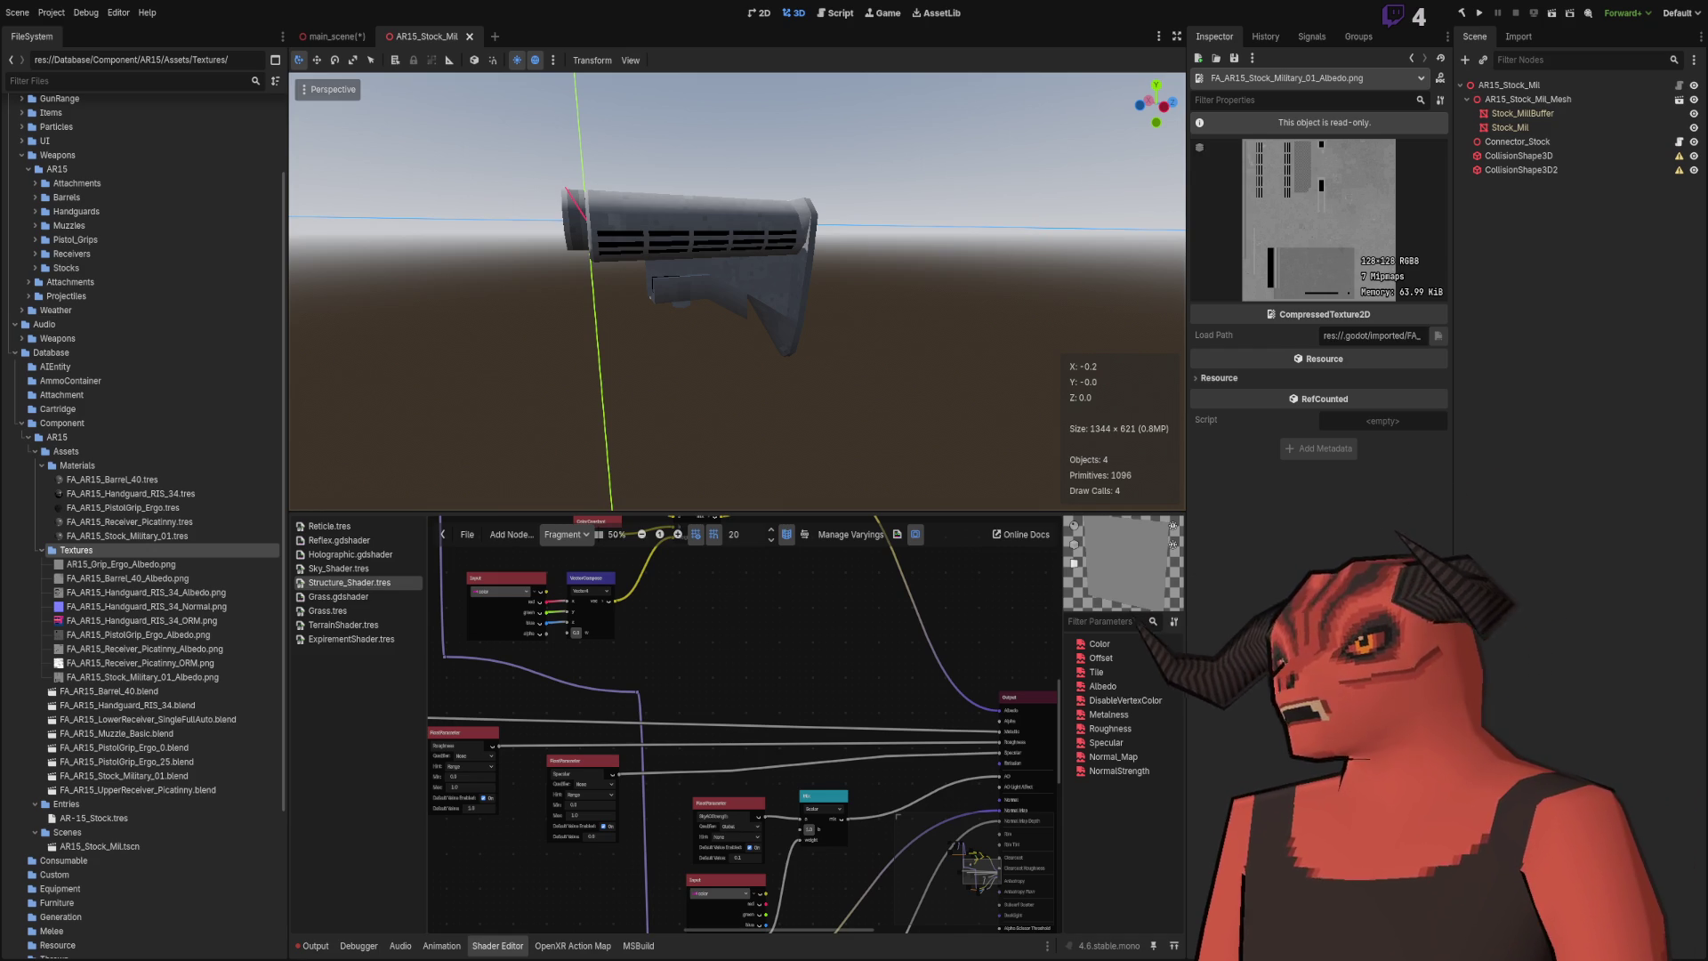
scroll(114, 513, "down", 5)
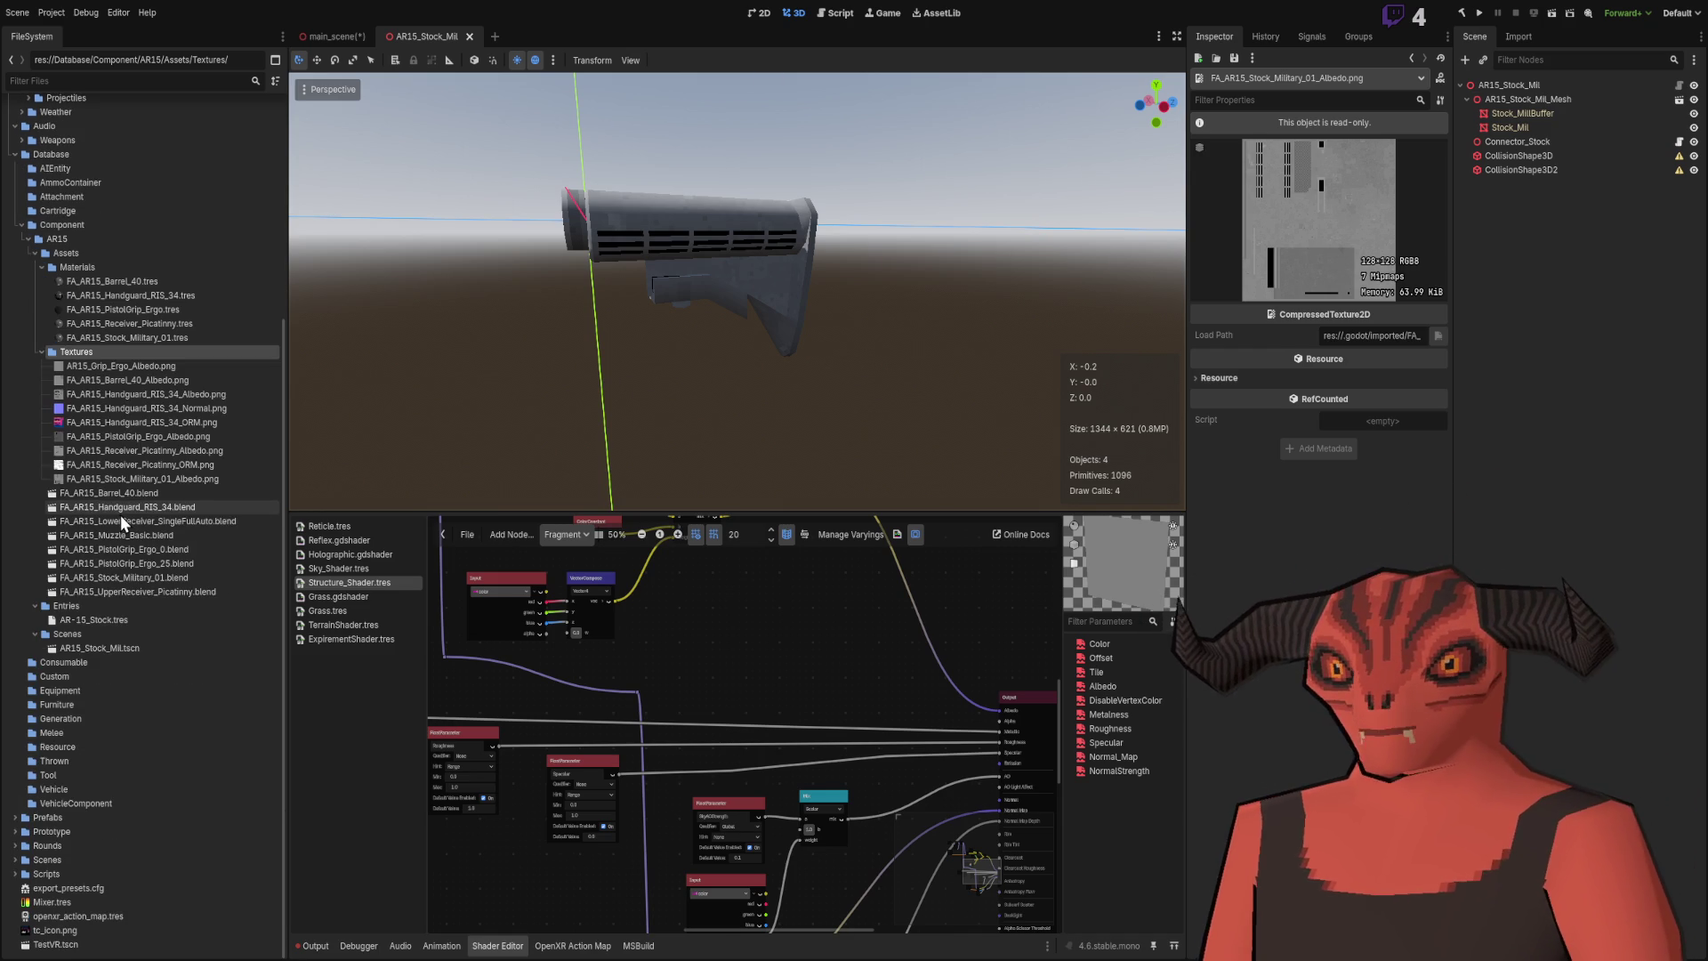
mouse_move(827, 418)
left_mouse_down()
mouse_move(755, 450)
mouse_move(724, 415)
mouse_move(507, 412)
mouse_move(729, 314)
left_mouse_up()
scroll(724, 336, "up", 3)
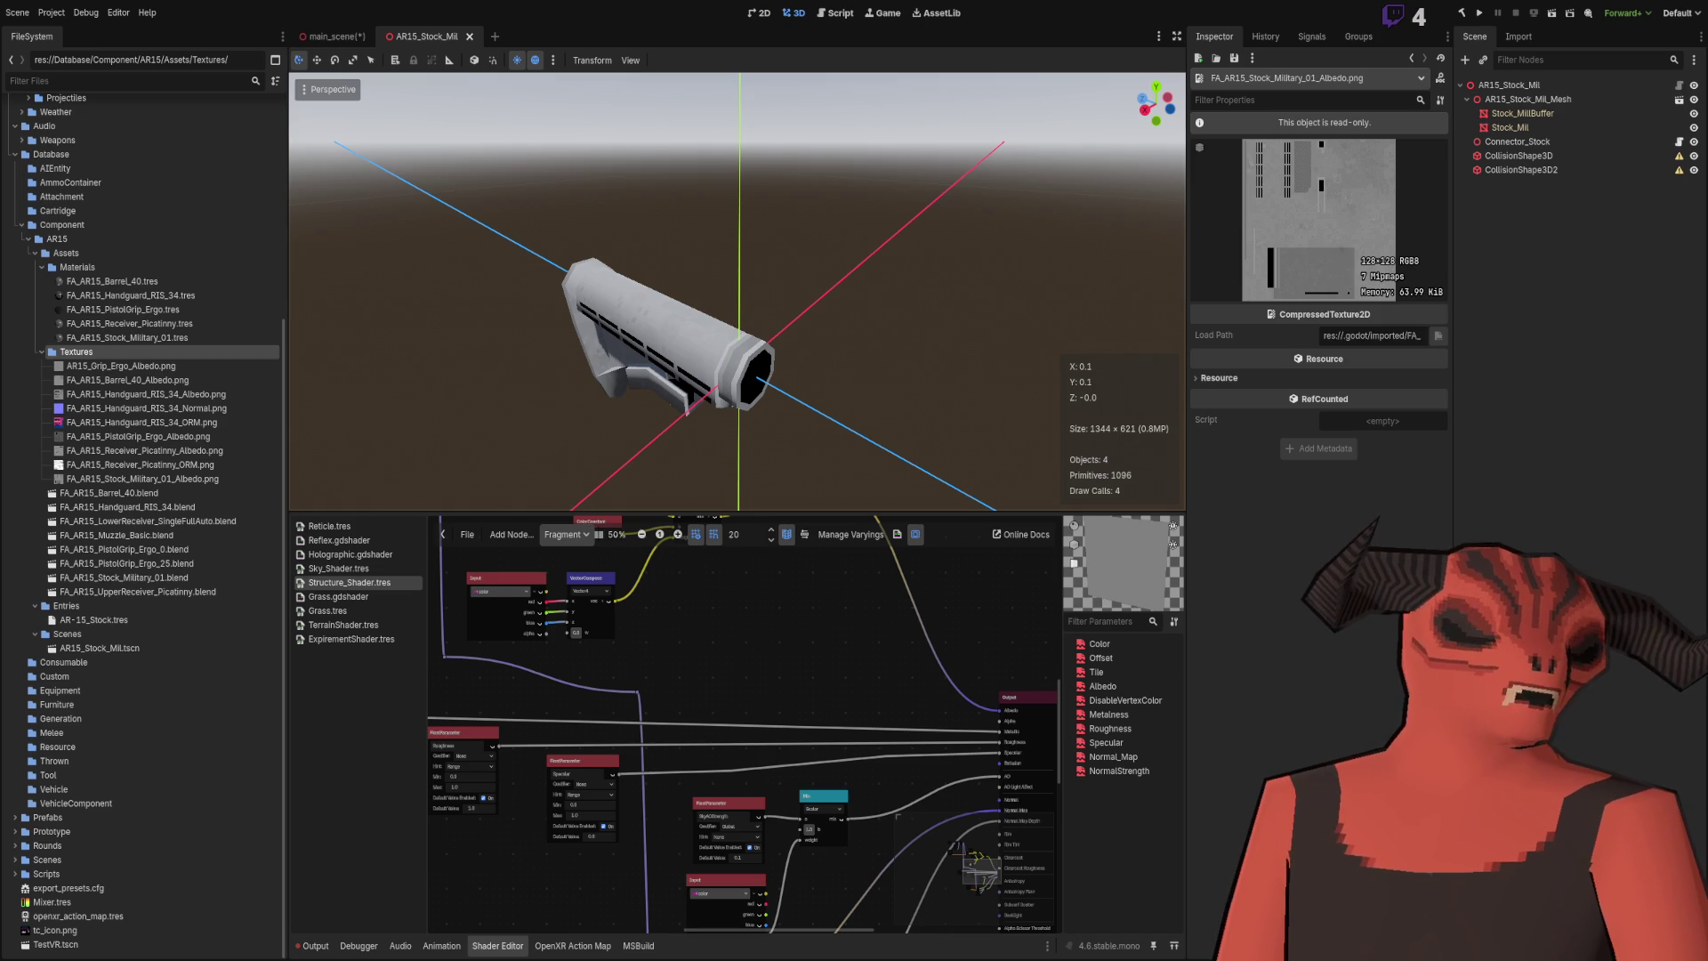
Step: Select FA_AR15_Handguard_RIS_34.blend in the FileSystem dock
left_click(125, 507)
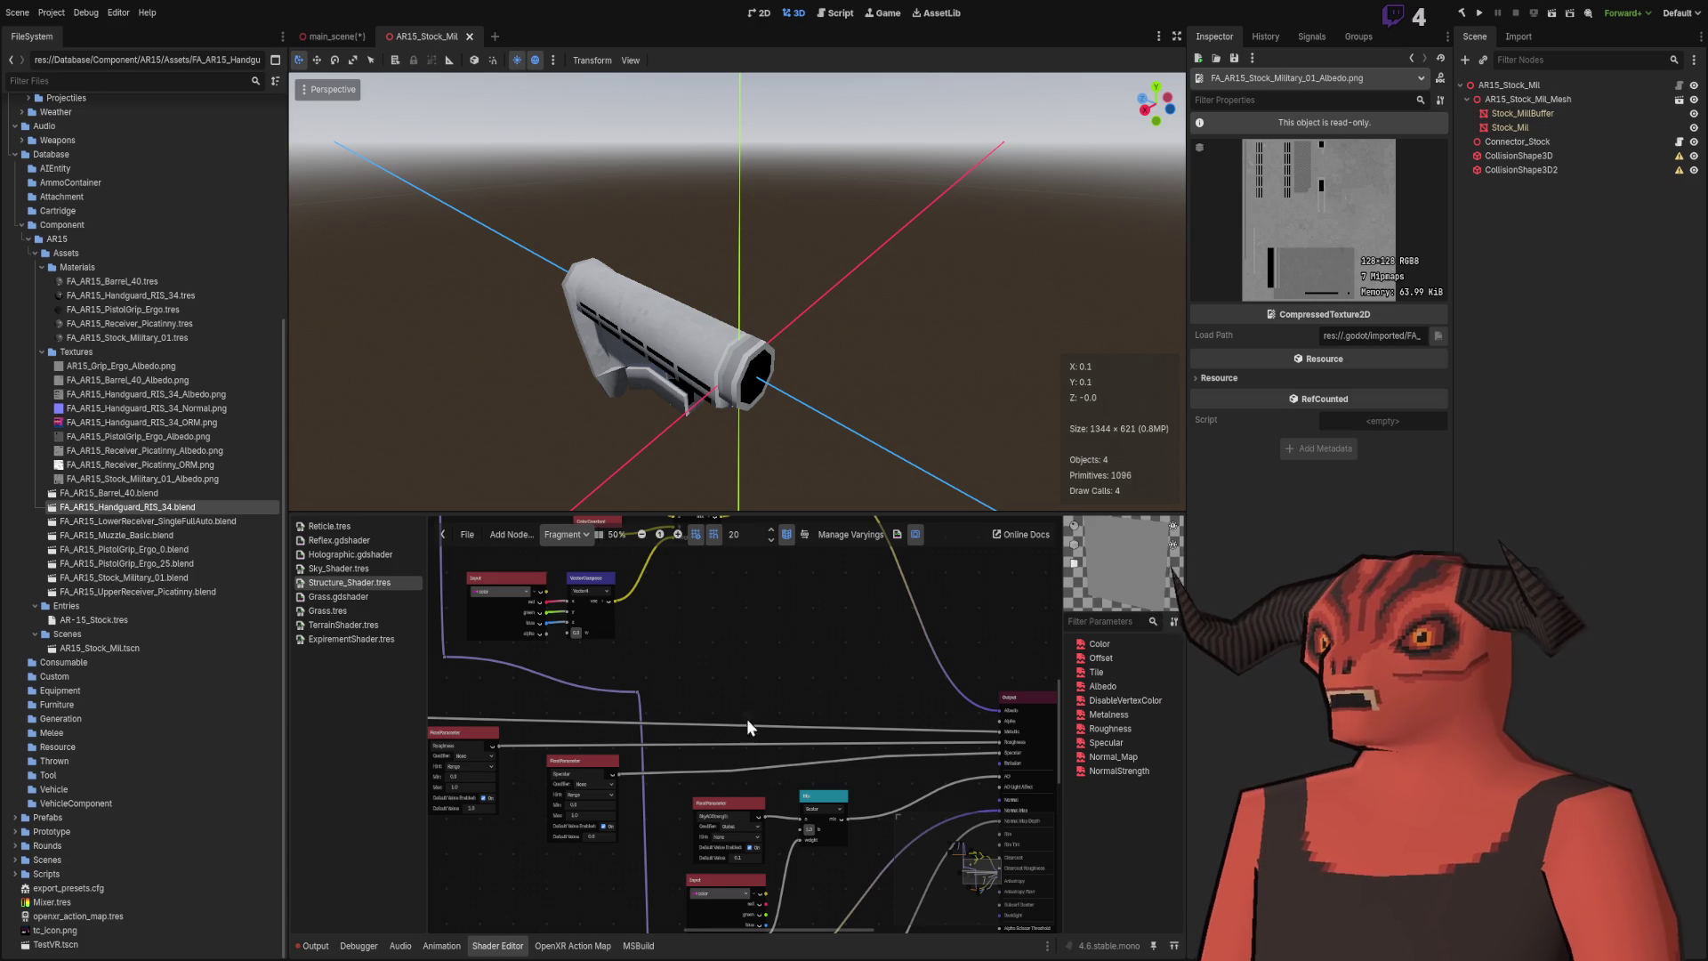
Step: Add the RIS 34 handguard model to the AR15 stock scene
mouse_move(374, 374)
left_mouse_down()
mouse_move(647, 334)
mouse_move(429, 328)
mouse_move(302, 391)
left_mouse_up()
mouse_move(142, 506)
left_mouse_down()
mouse_move(647, 475)
mouse_move(896, 336)
mouse_move(641, 355)
left_mouse_up()
scroll(641, 356, "up", 3)
Step: Try placing the lower receiver model twice, deleting it from the scene each time
mouse_move(169, 520)
left_mouse_down()
mouse_move(267, 521)
mouse_move(796, 337)
mouse_move(857, 404)
mouse_move(1049, 444)
left_mouse_up()
scroll(858, 404, "up", 4)
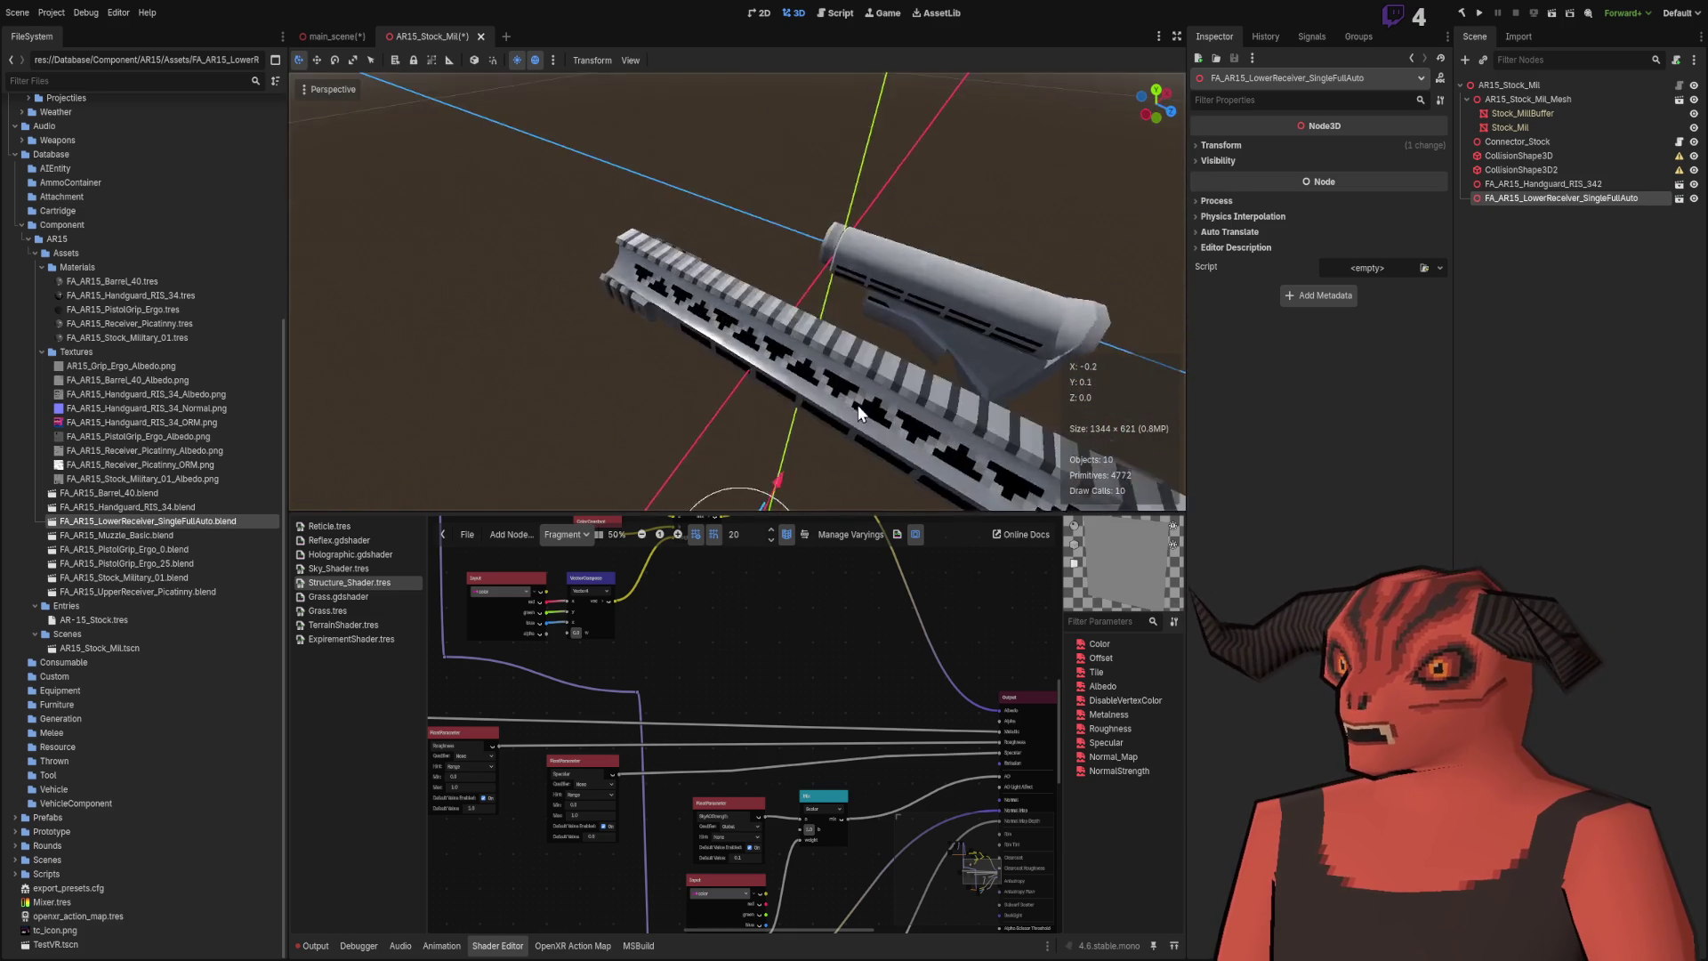
mouse_move(856, 397)
left_mouse_down()
mouse_move(846, 323)
mouse_move(850, 349)
left_mouse_up()
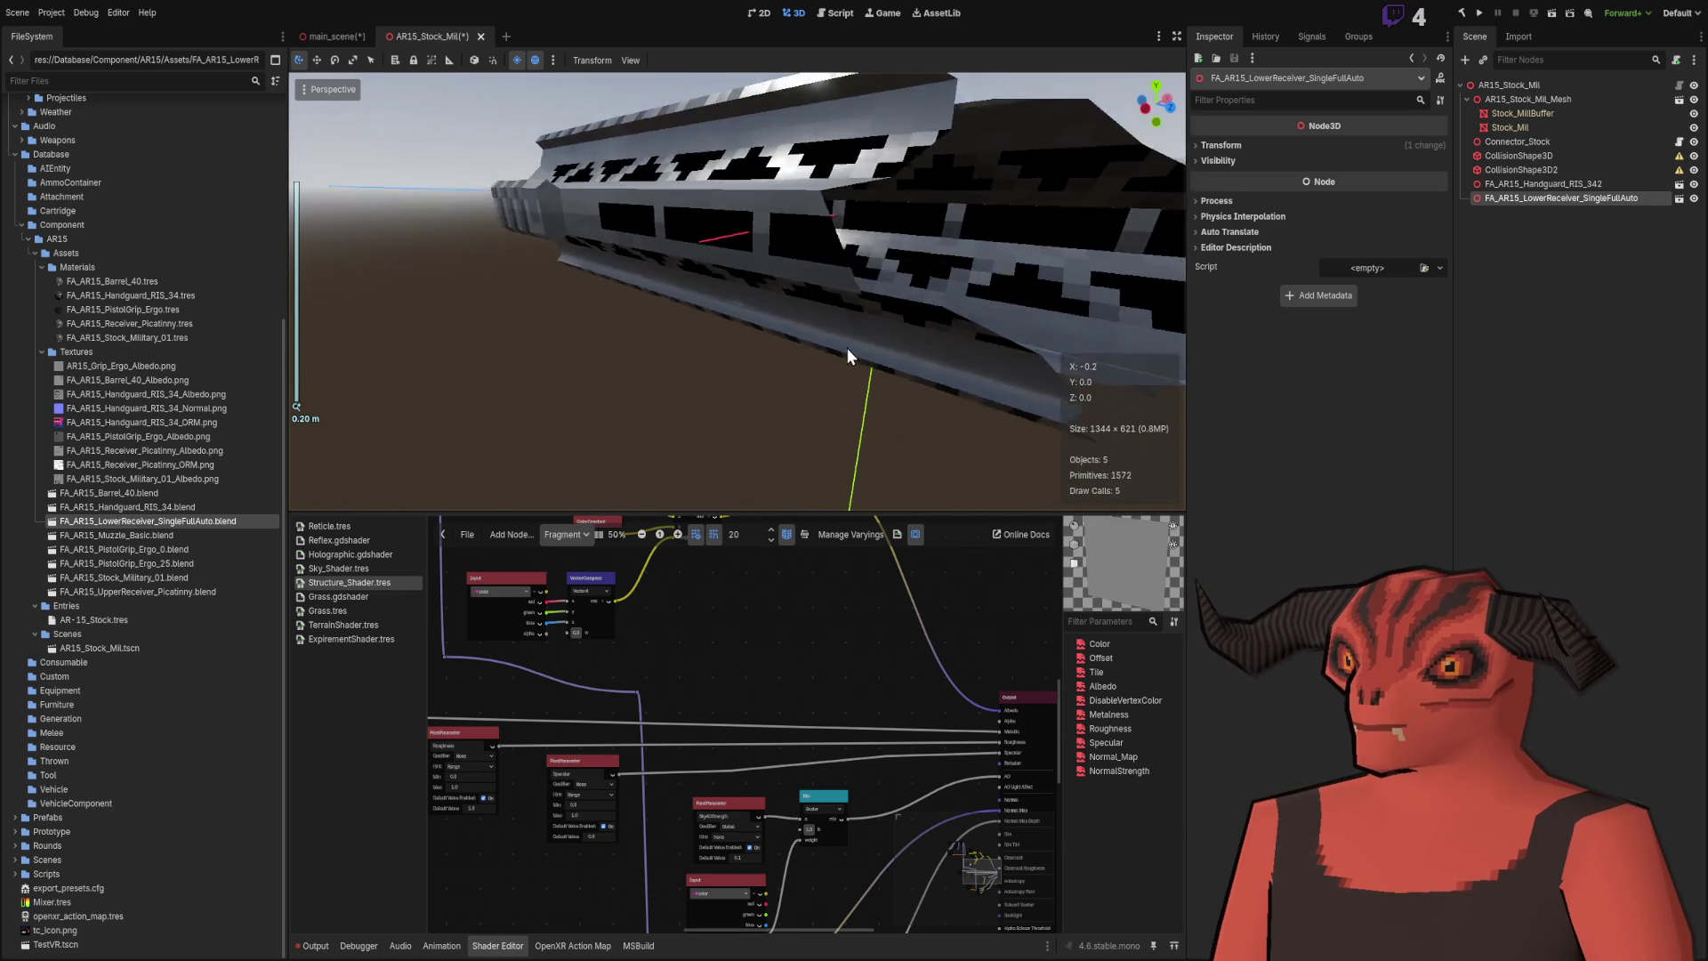
scroll(850, 349, "down", 2)
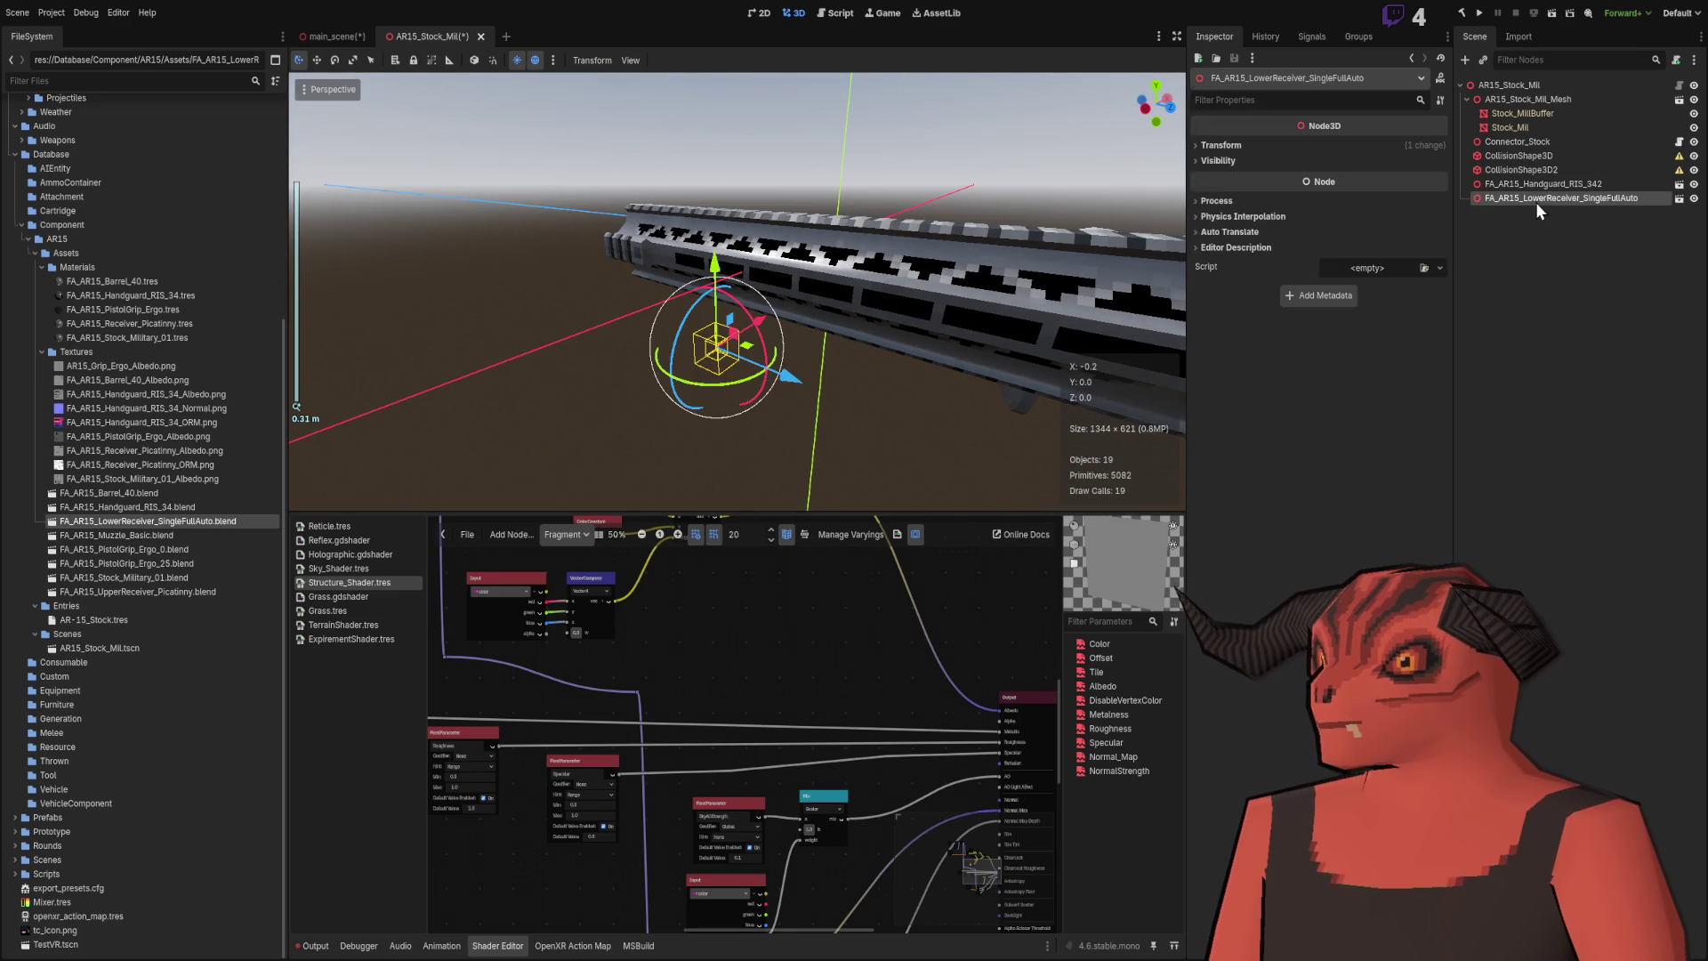
key("Delete")
mouse_move(201, 521)
left_mouse_down()
mouse_move(653, 360)
mouse_move(647, 394)
left_mouse_up()
key("Delete")
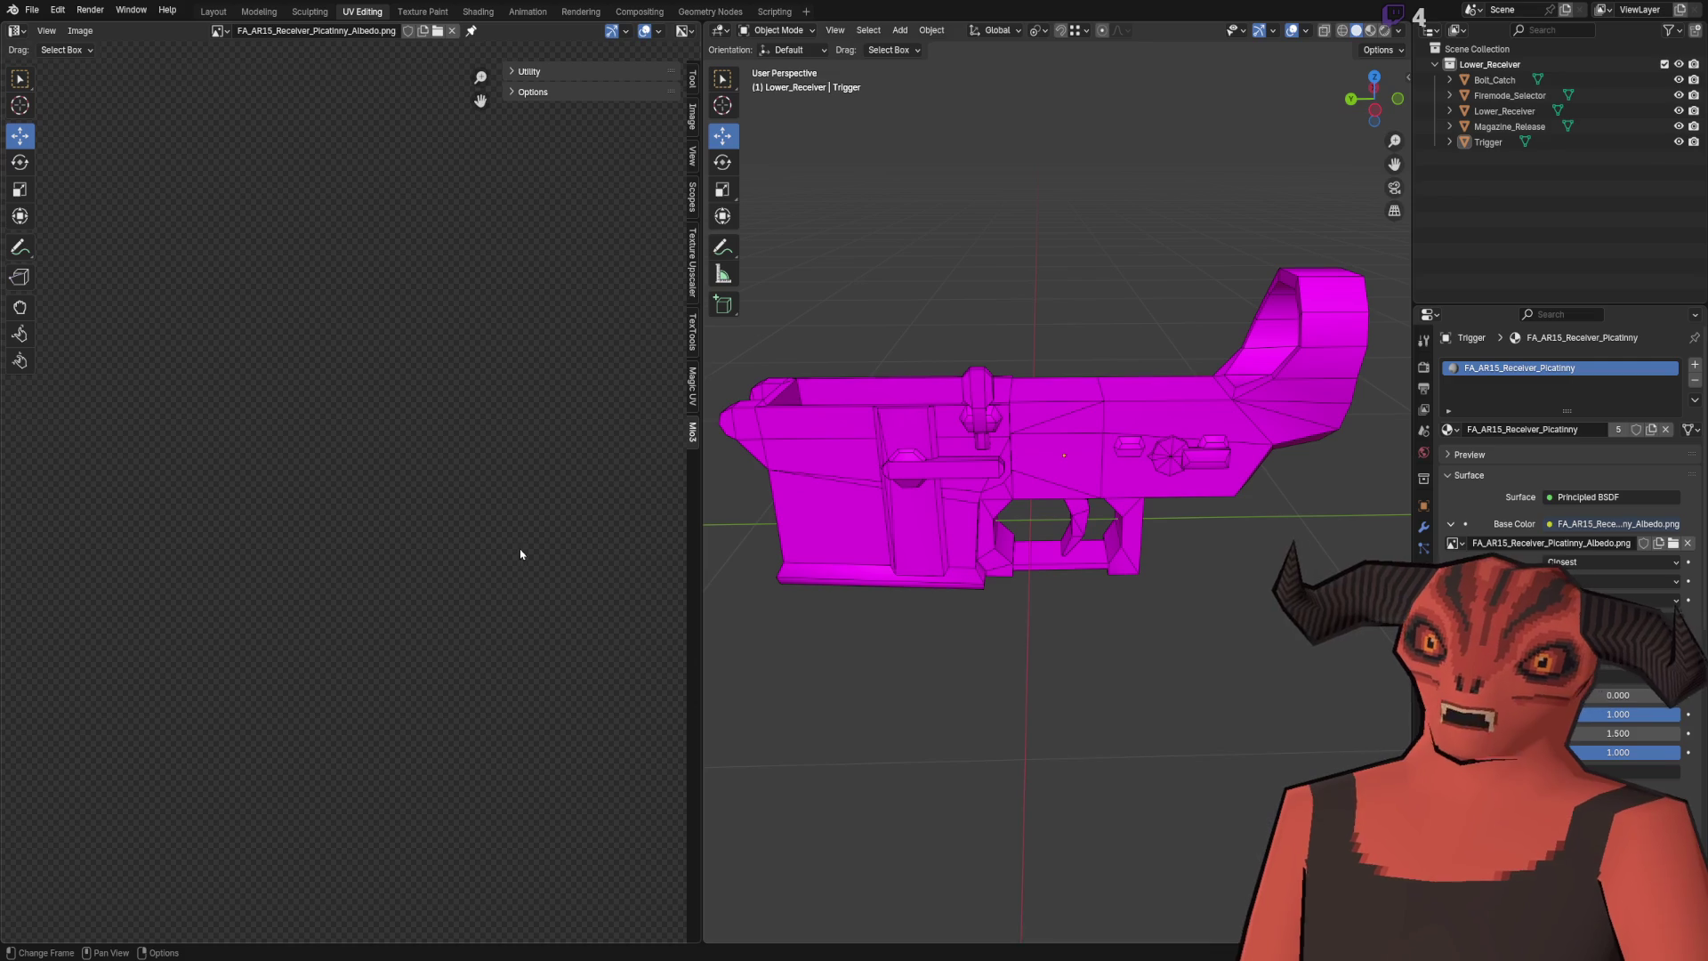
Step: Delete the lower receiver file's linked AR15_Stock_Mil.blend library in the Outliner's Blender File view
left_click_drag(907, 477, 952, 499)
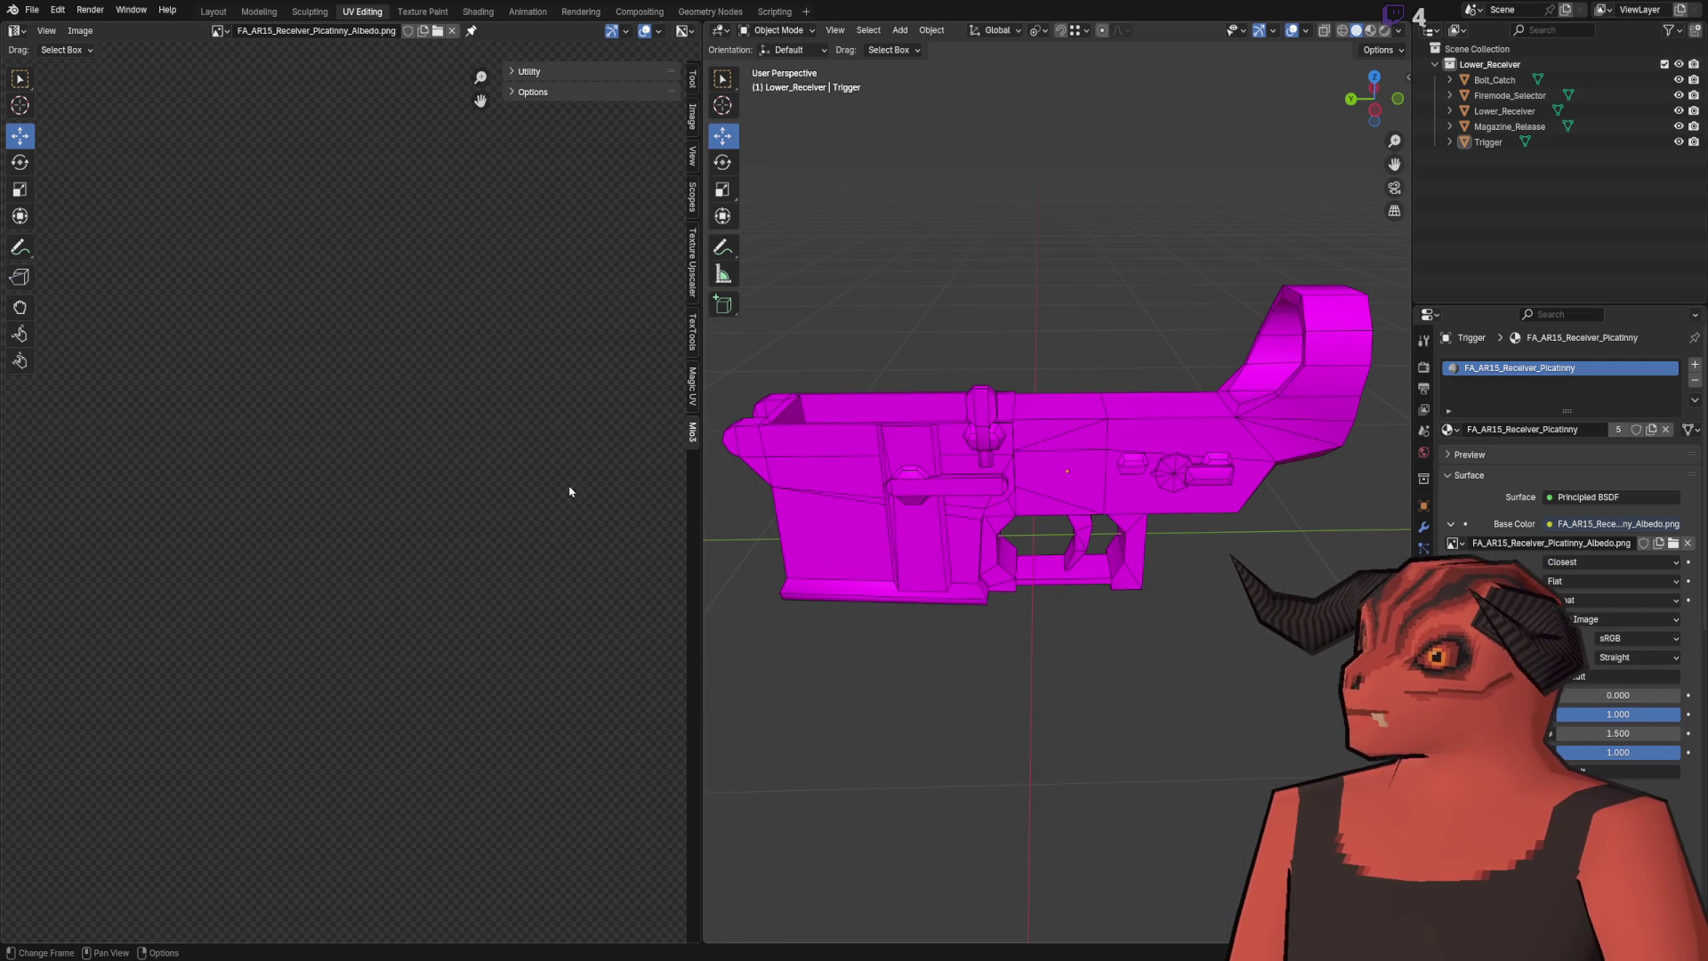
left_click(1054, 481)
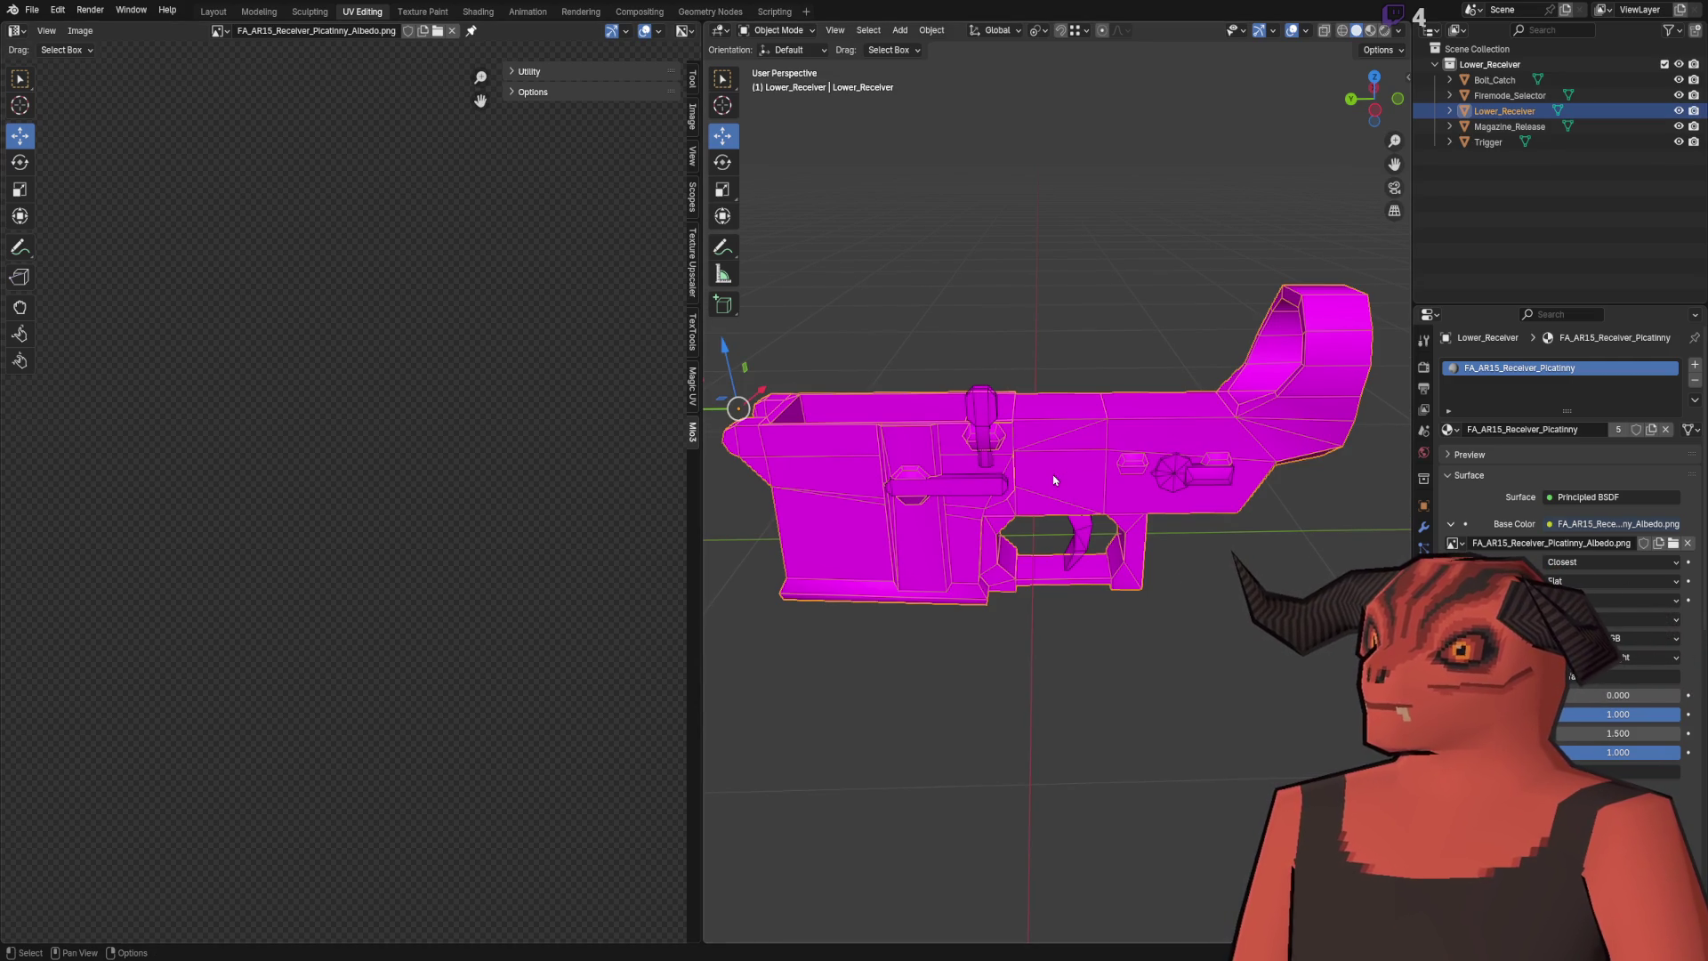
left_click(1035, 305)
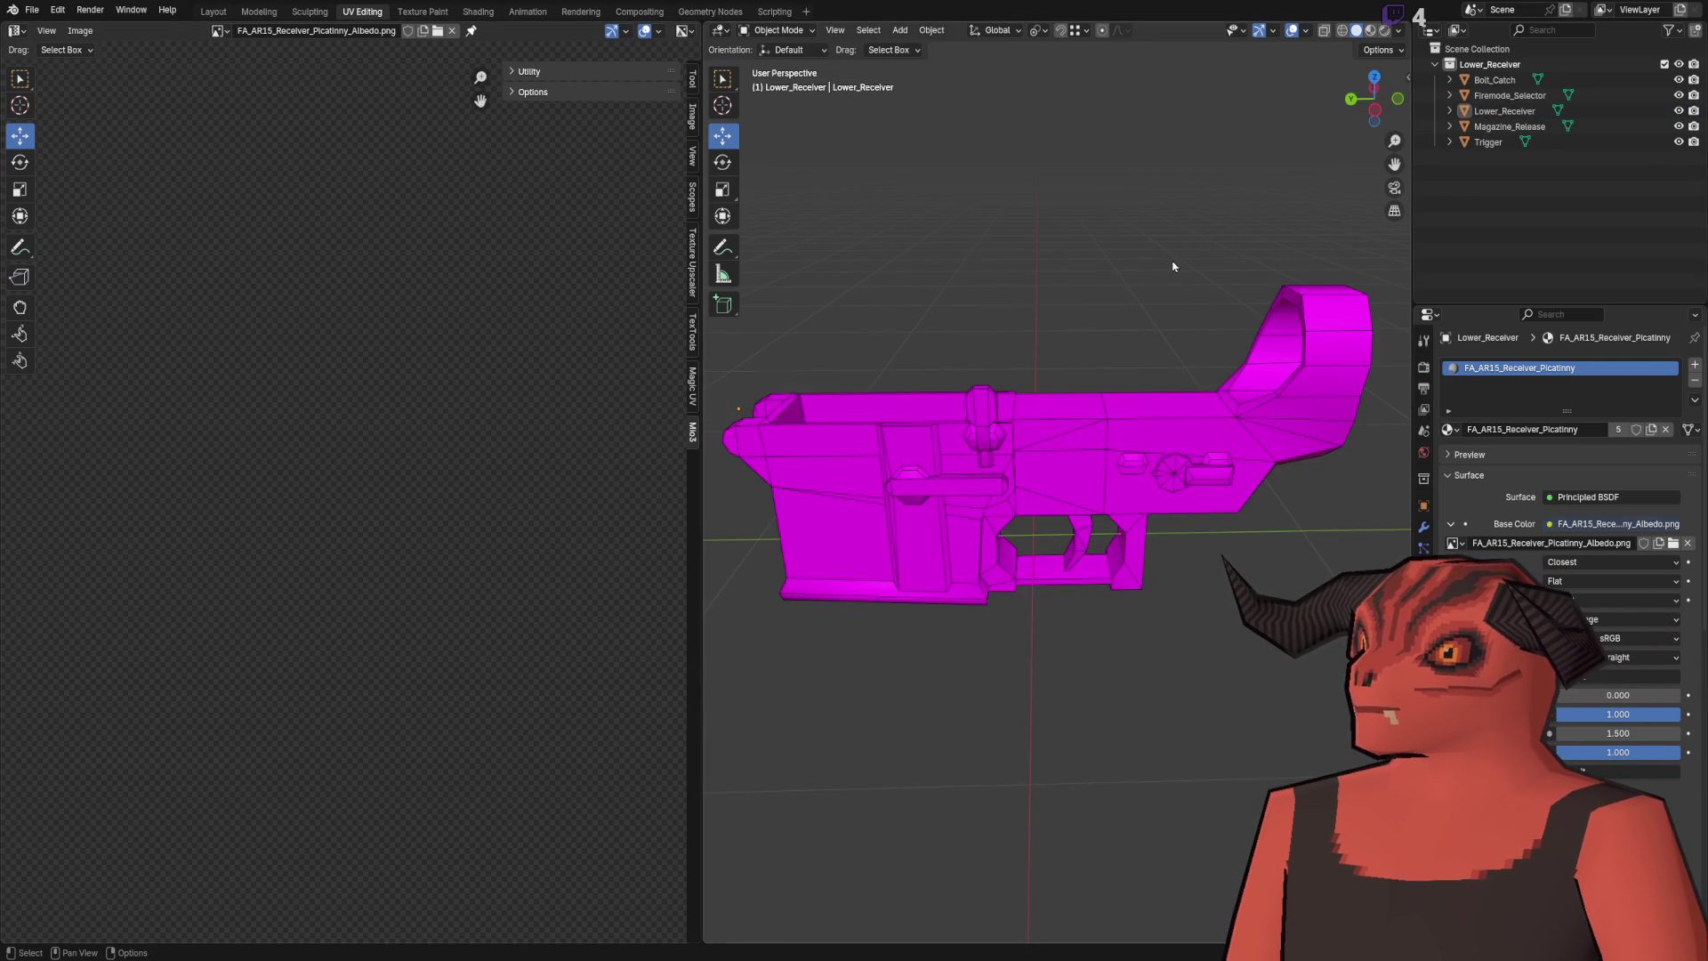
left_click(1459, 30)
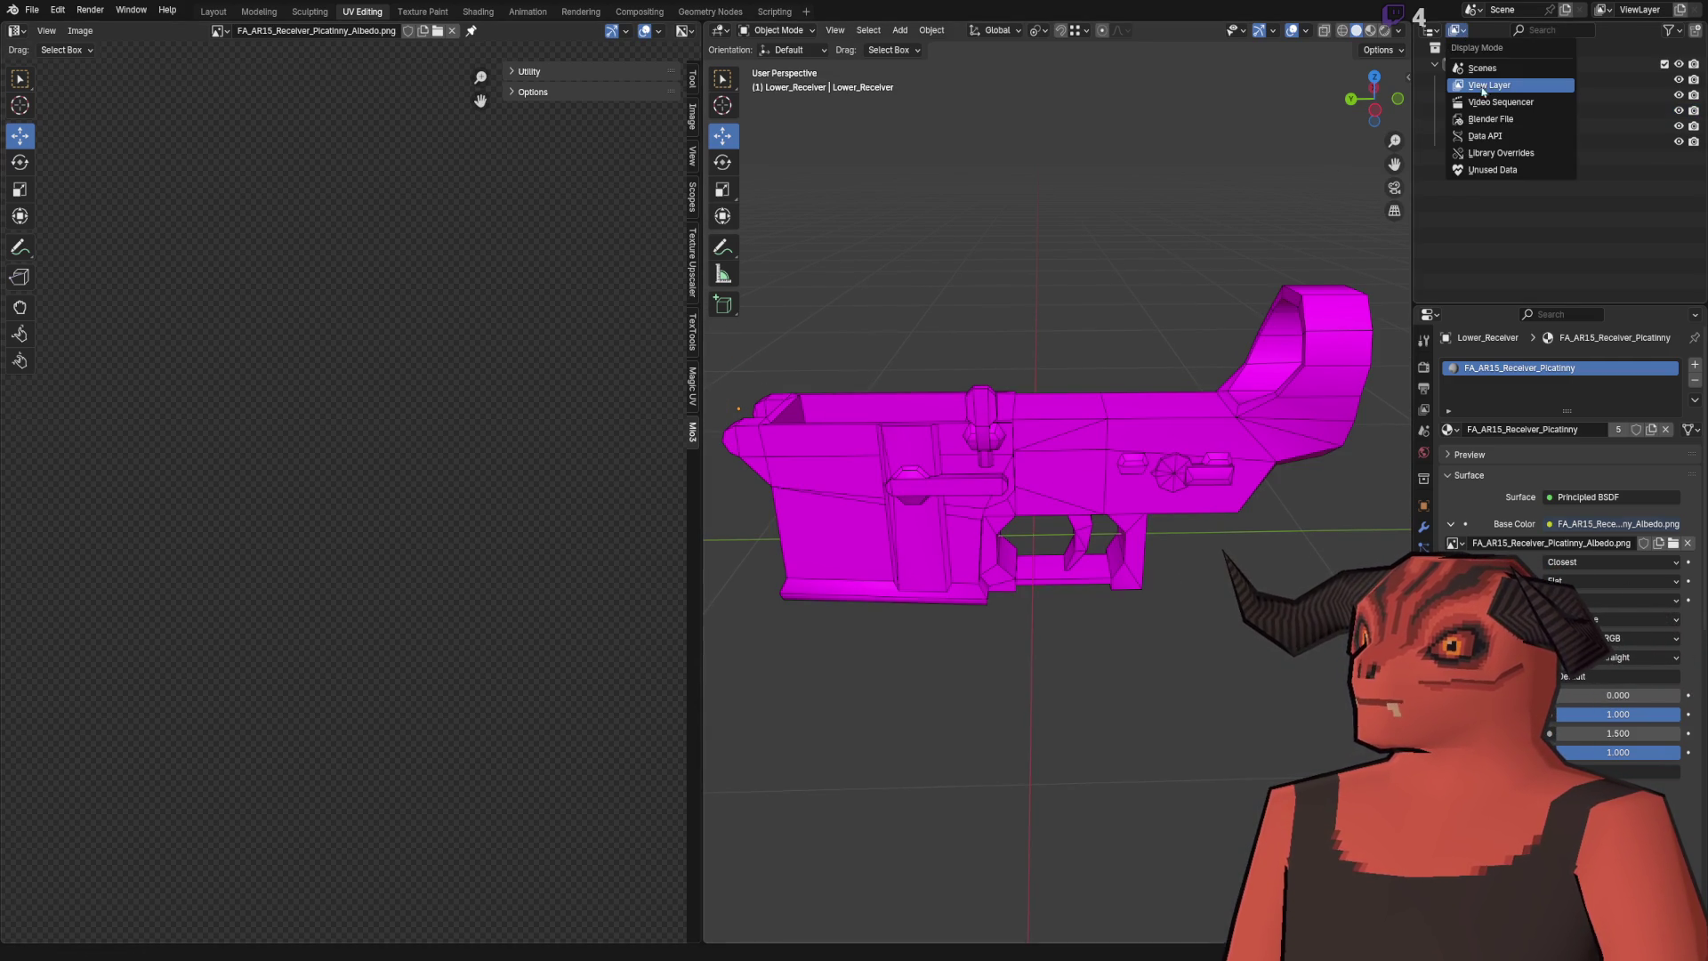
left_click(1468, 118)
left_click(1450, 127)
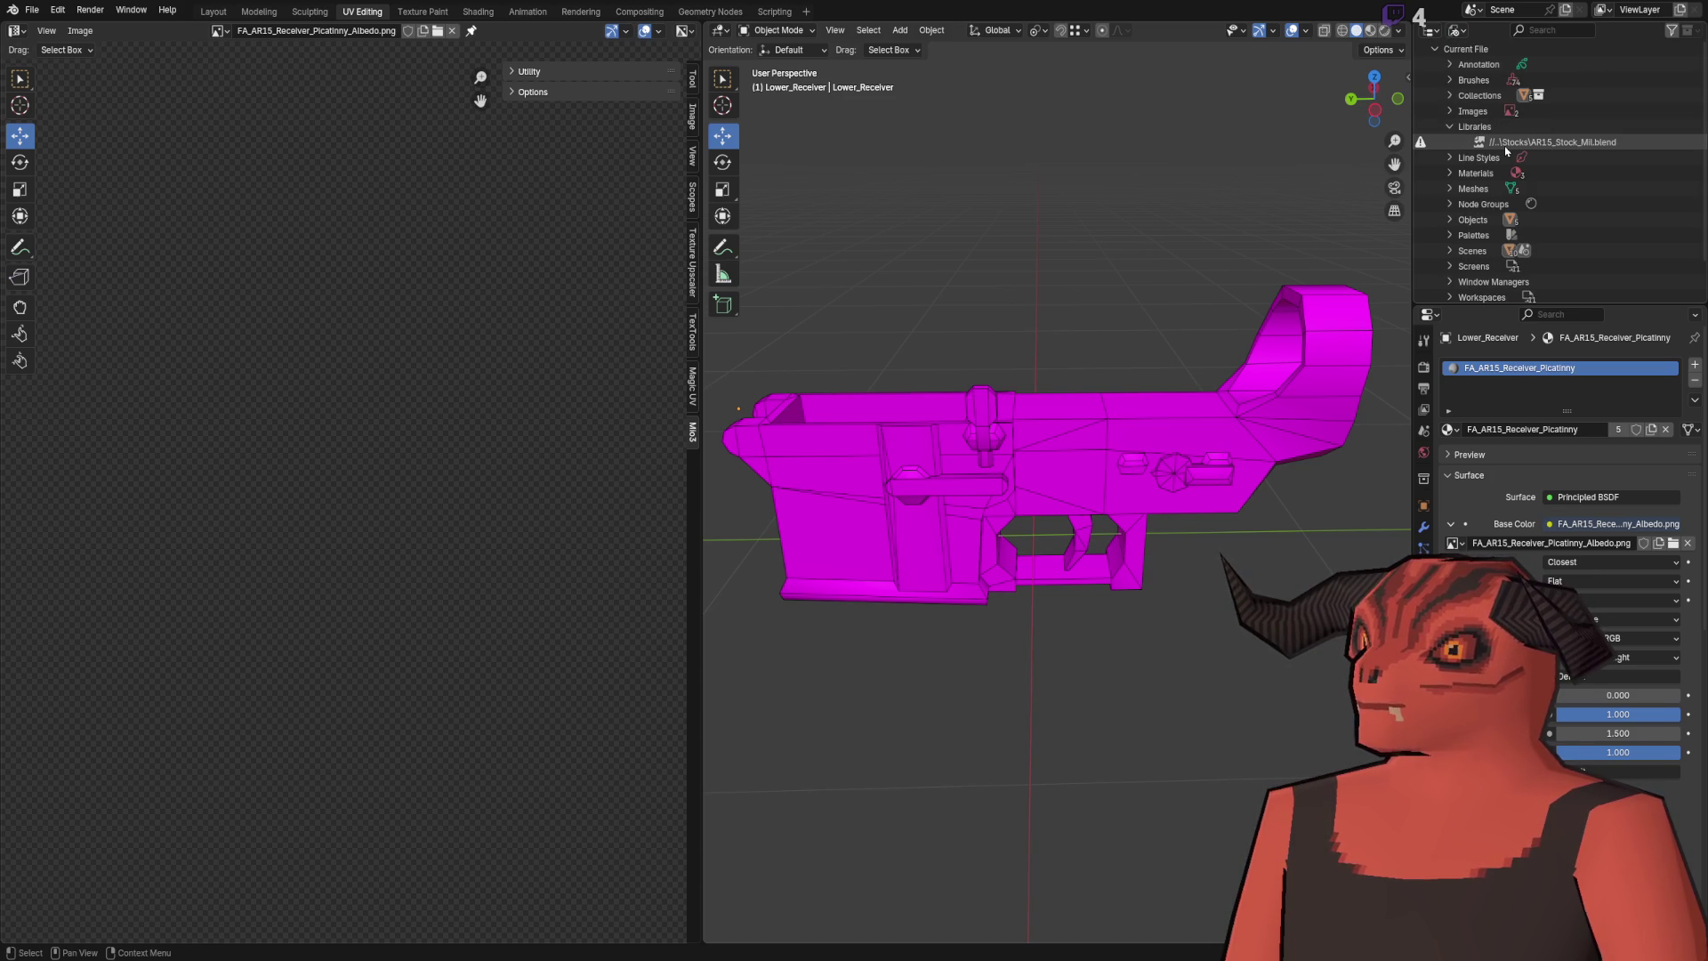
double_click(1505, 148)
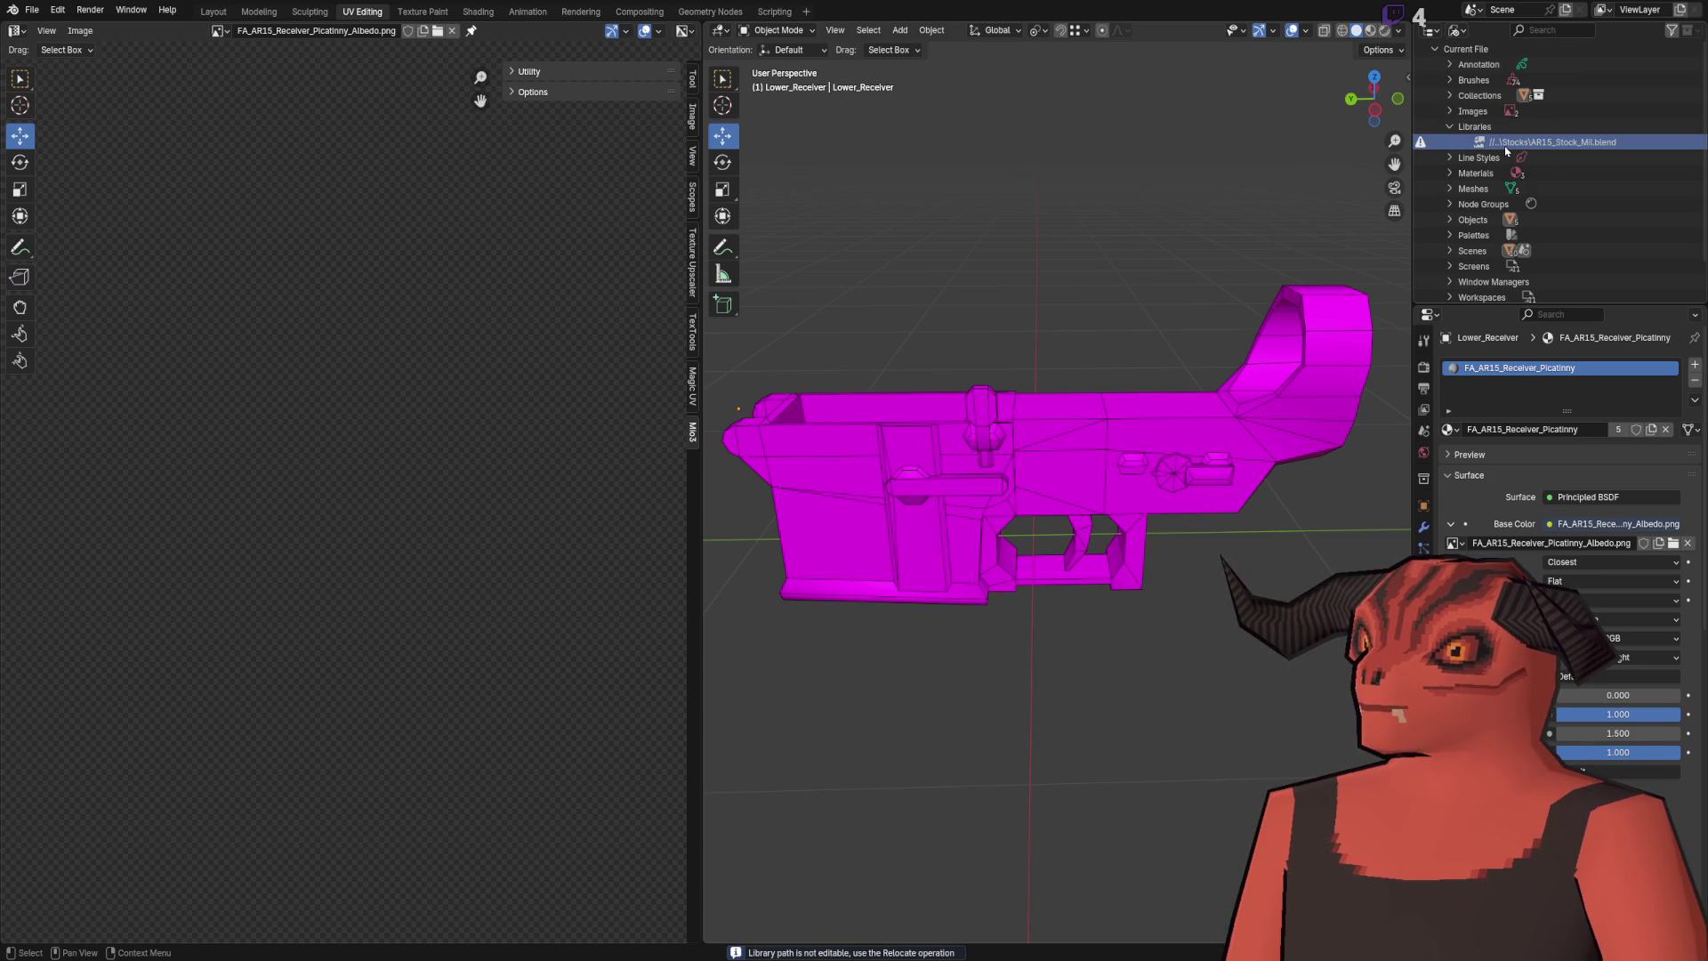
right_click(1505, 150)
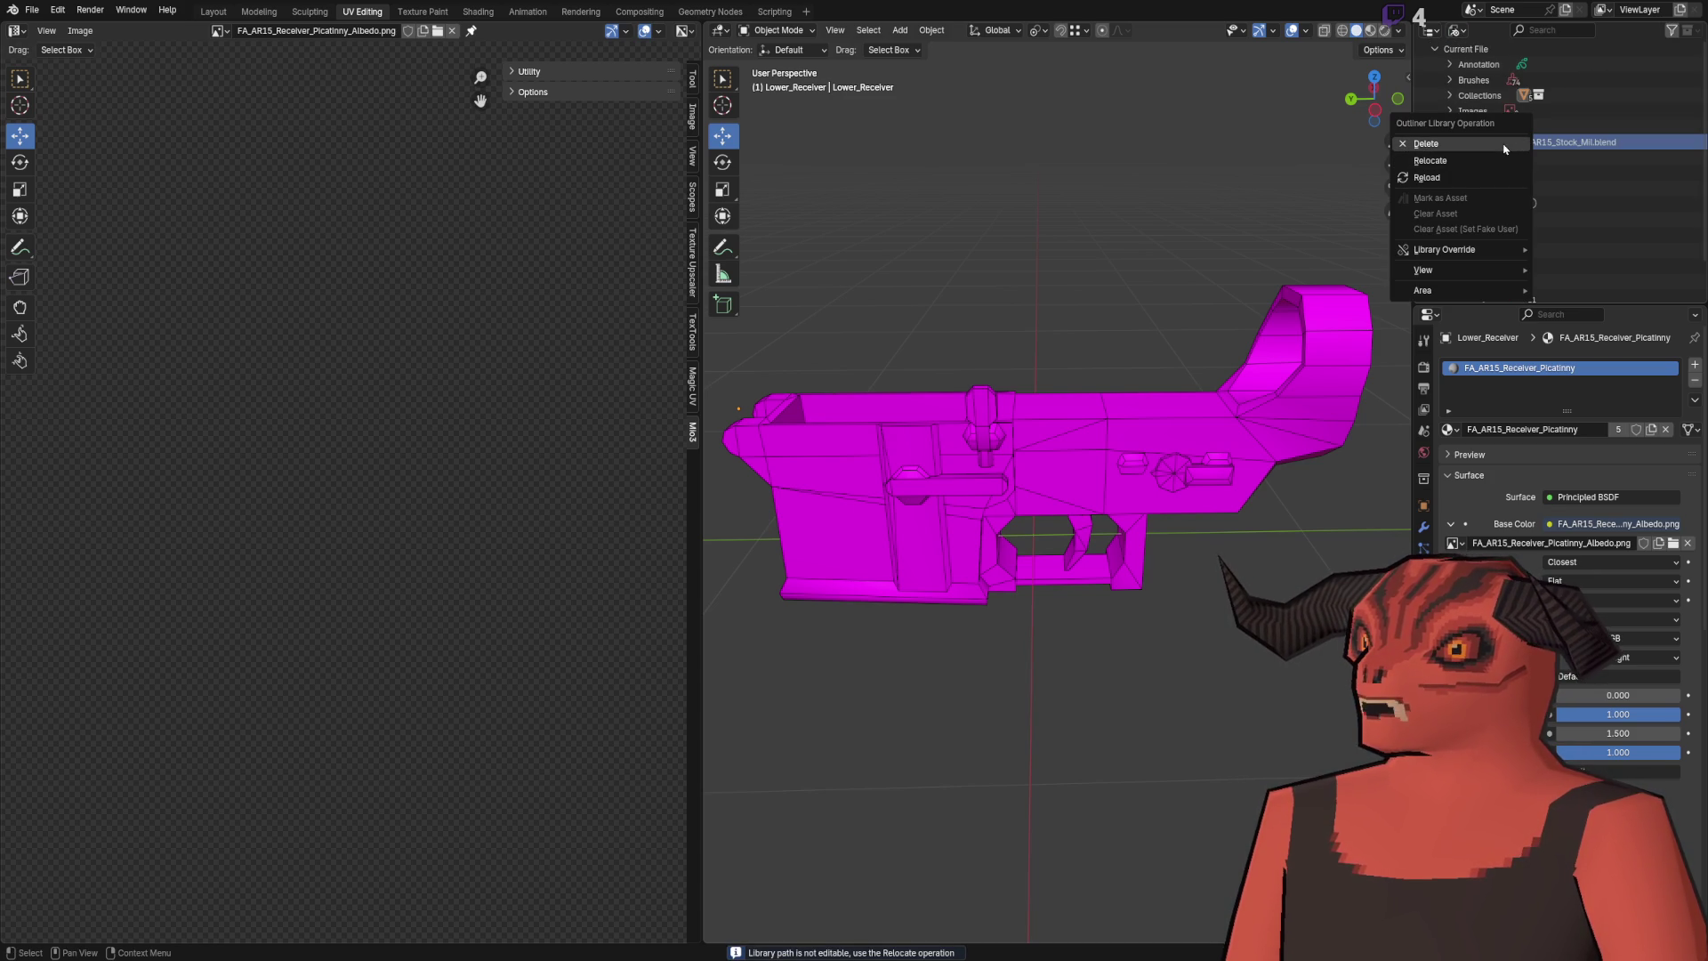
left_click(1505, 143)
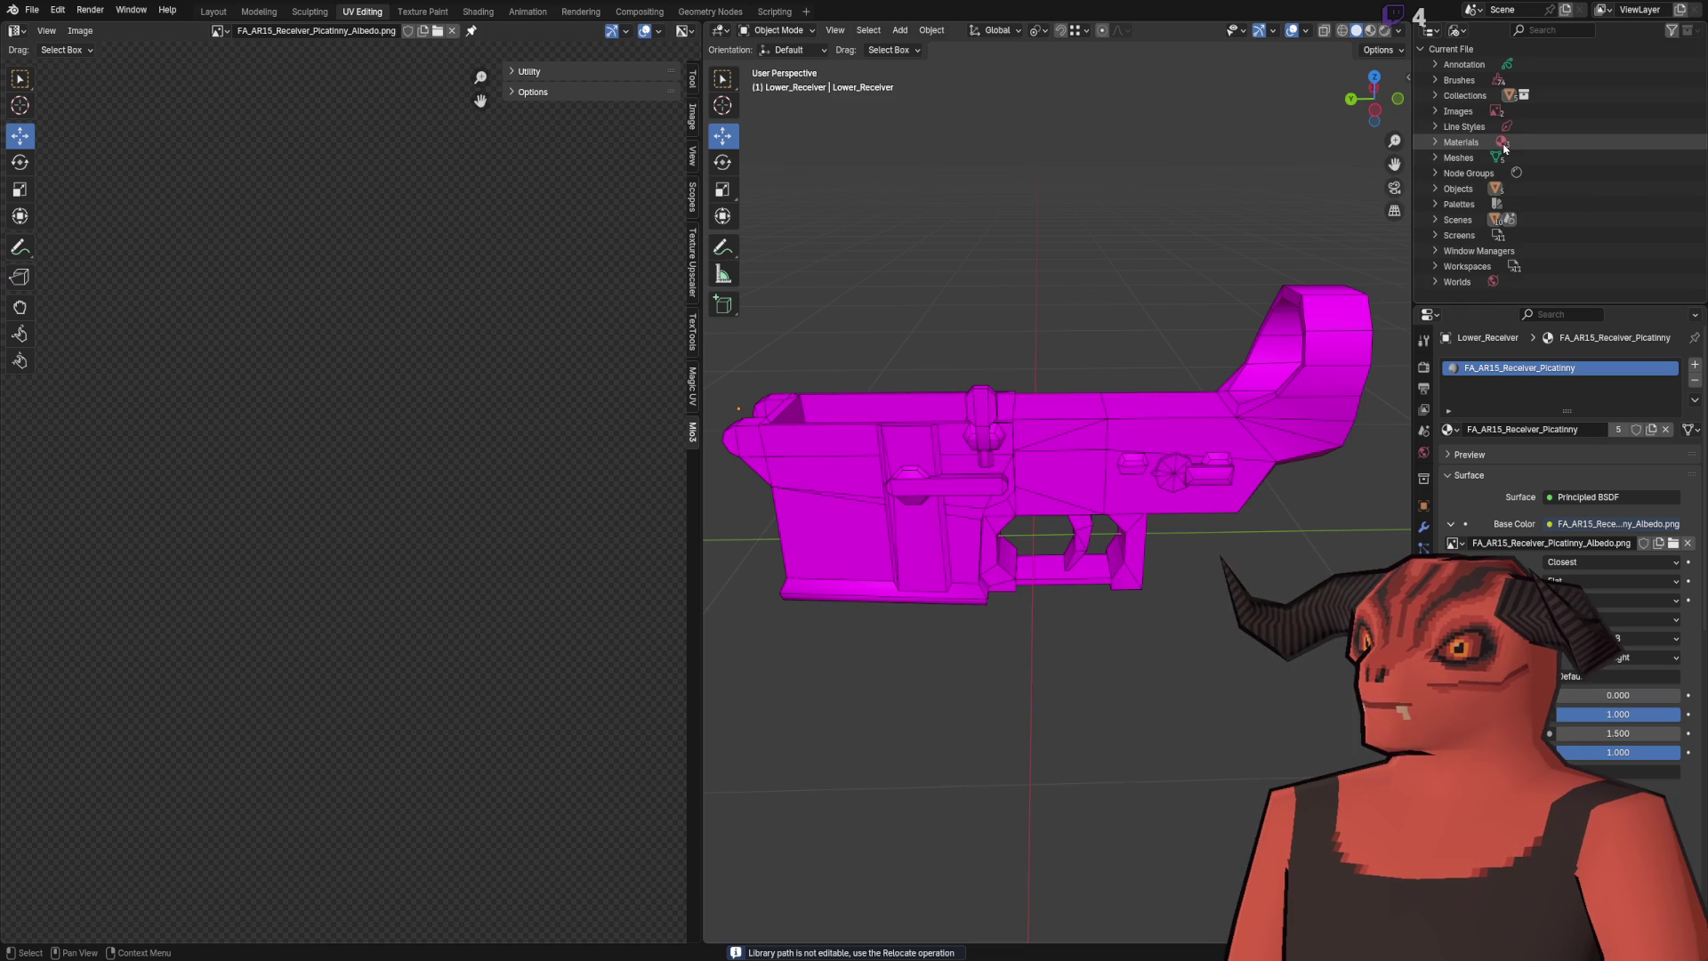
left_click(1457, 30)
left_click(1494, 85)
scroll(1202, 344, "down", 4)
Step: Purge unused data from the file and save it
left_click(31, 9)
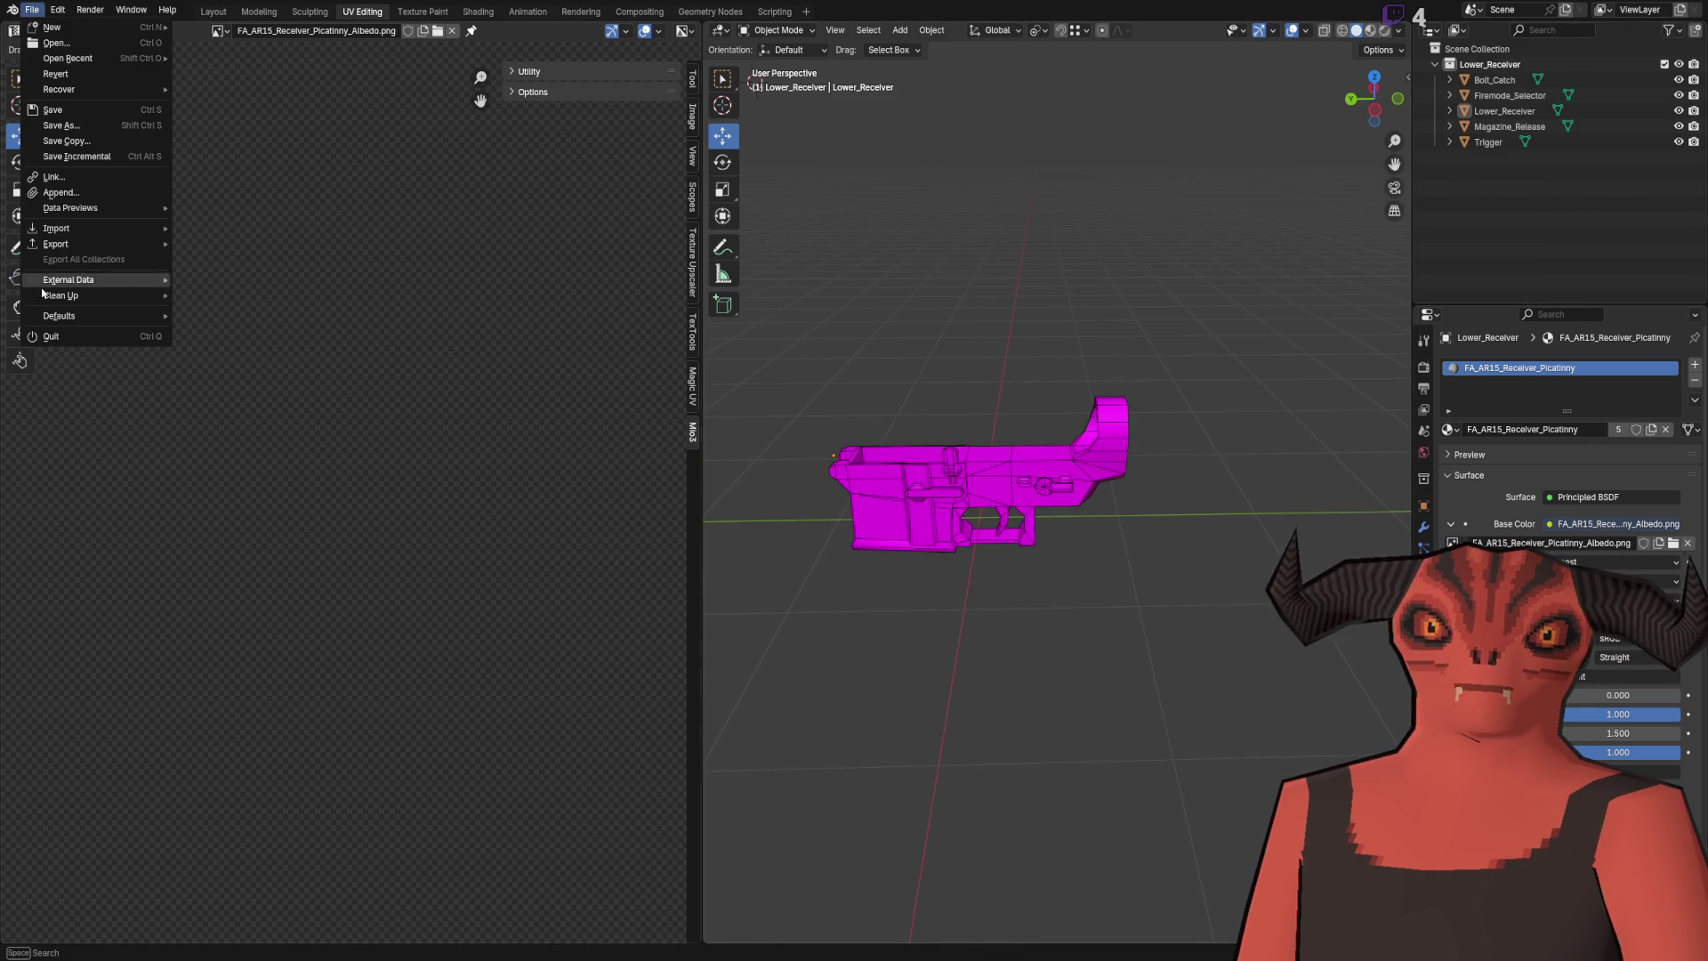
mouse_move(98, 296)
left_click(213, 299)
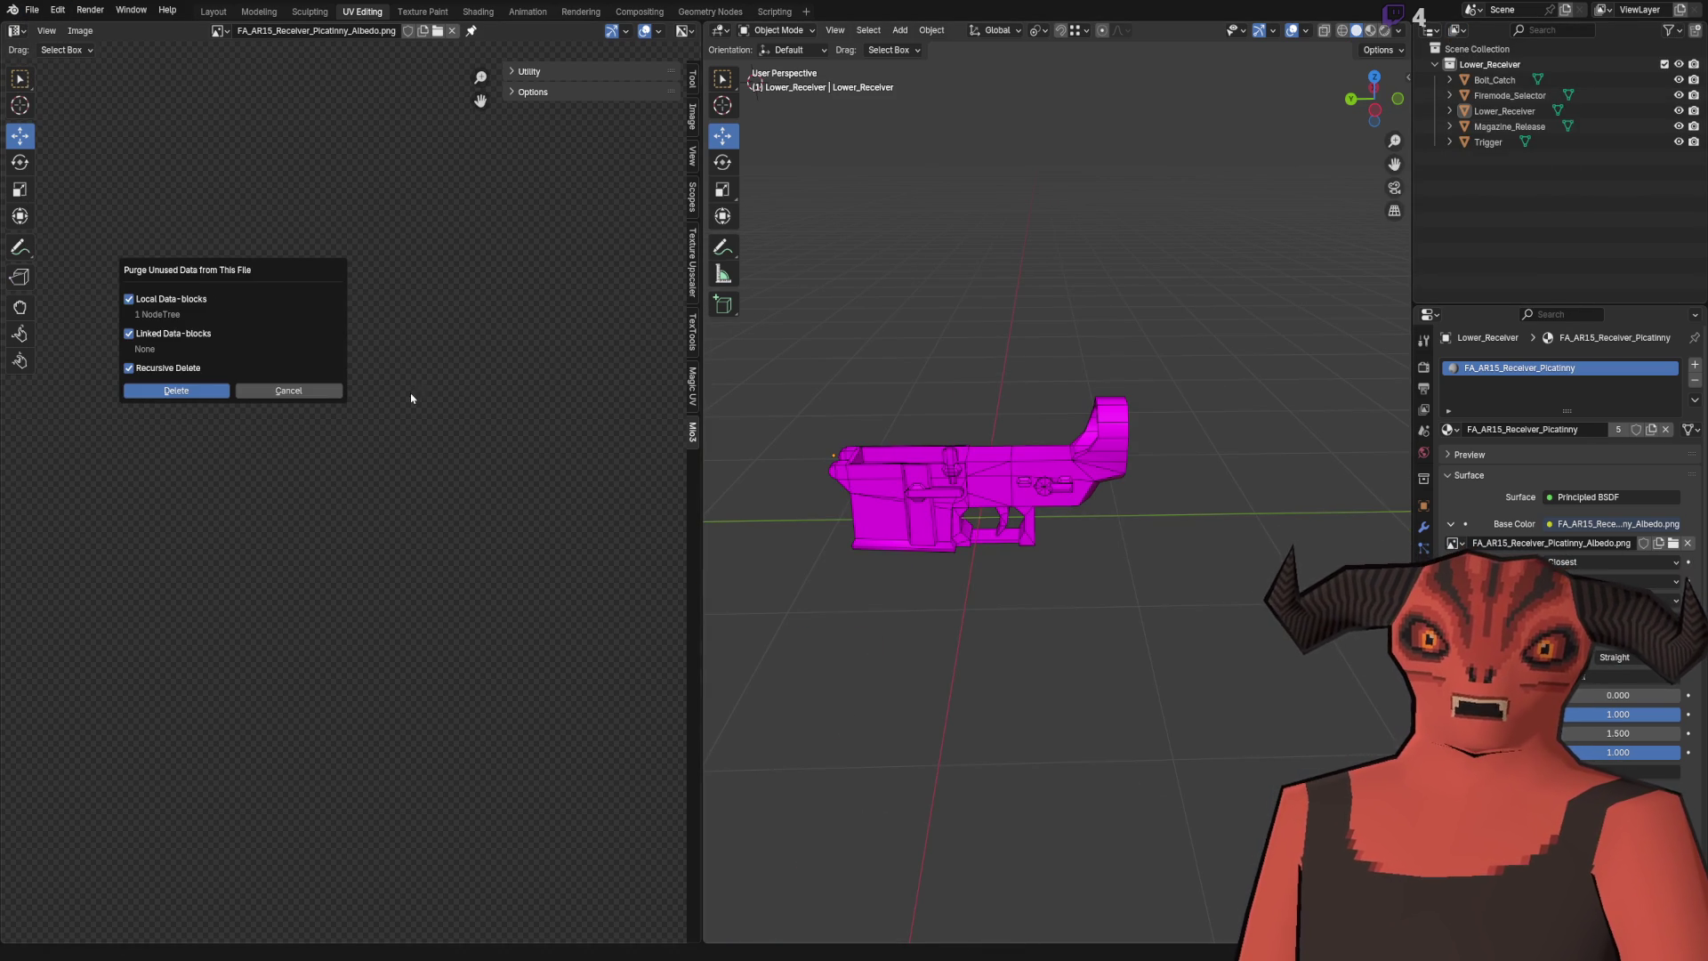
left_click(175, 393)
scroll(1011, 412, "up", 5)
scroll(1058, 424, "down", 1)
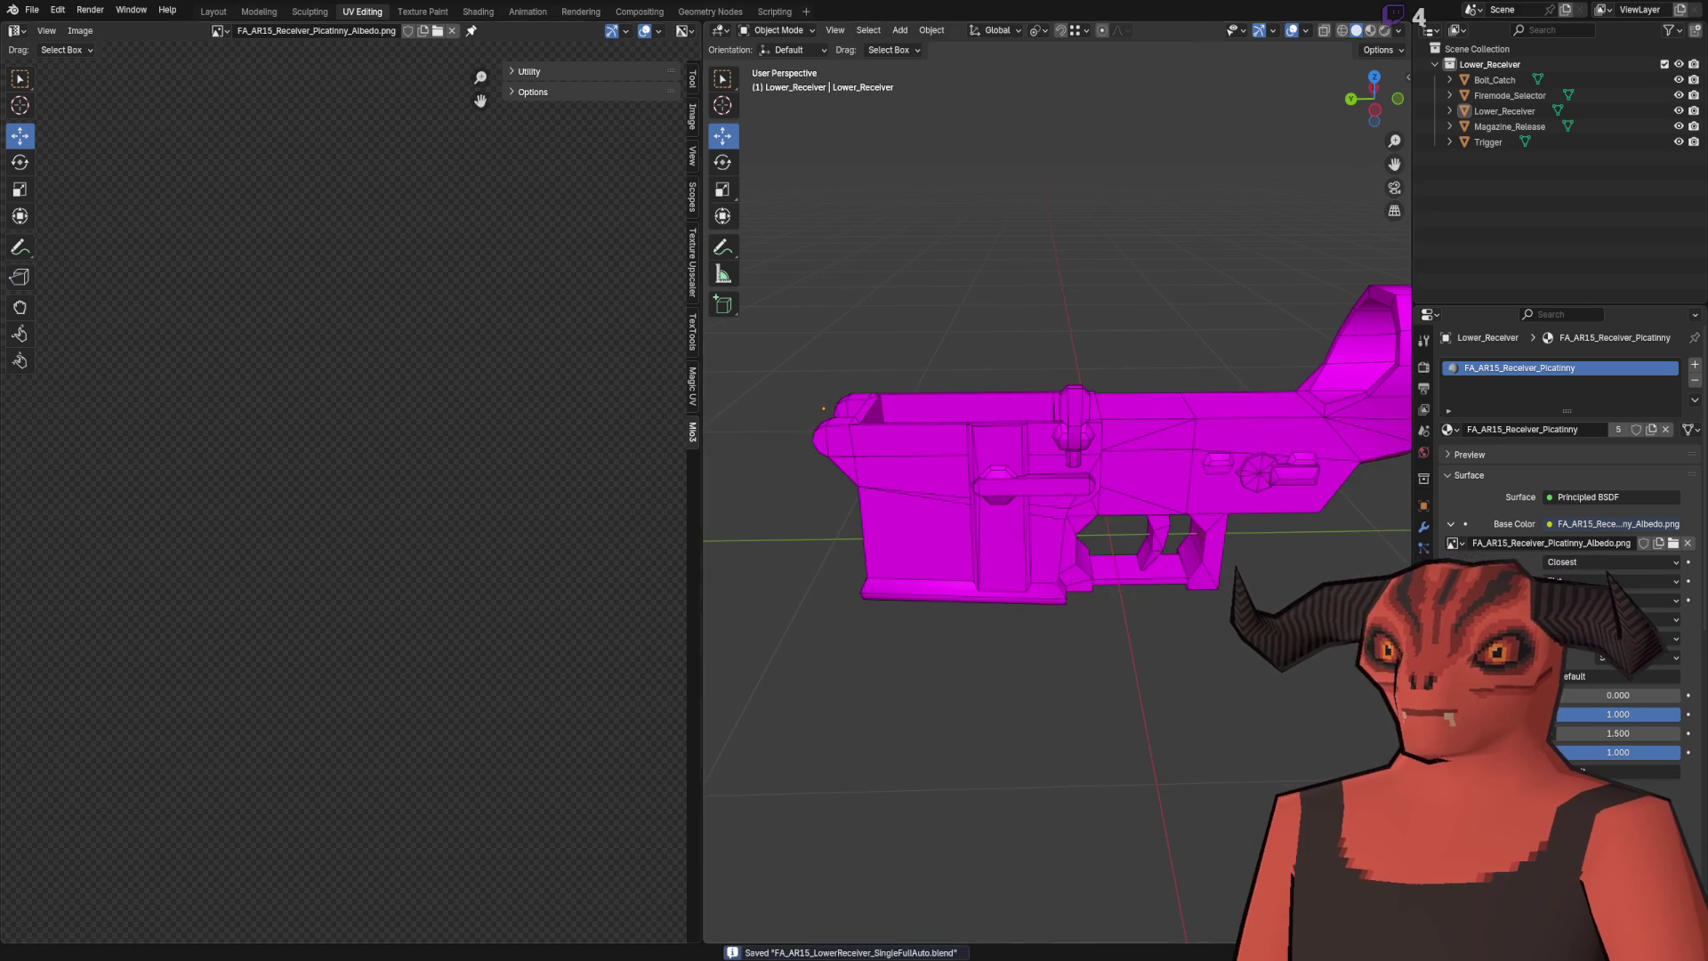
key("alt+Tab")
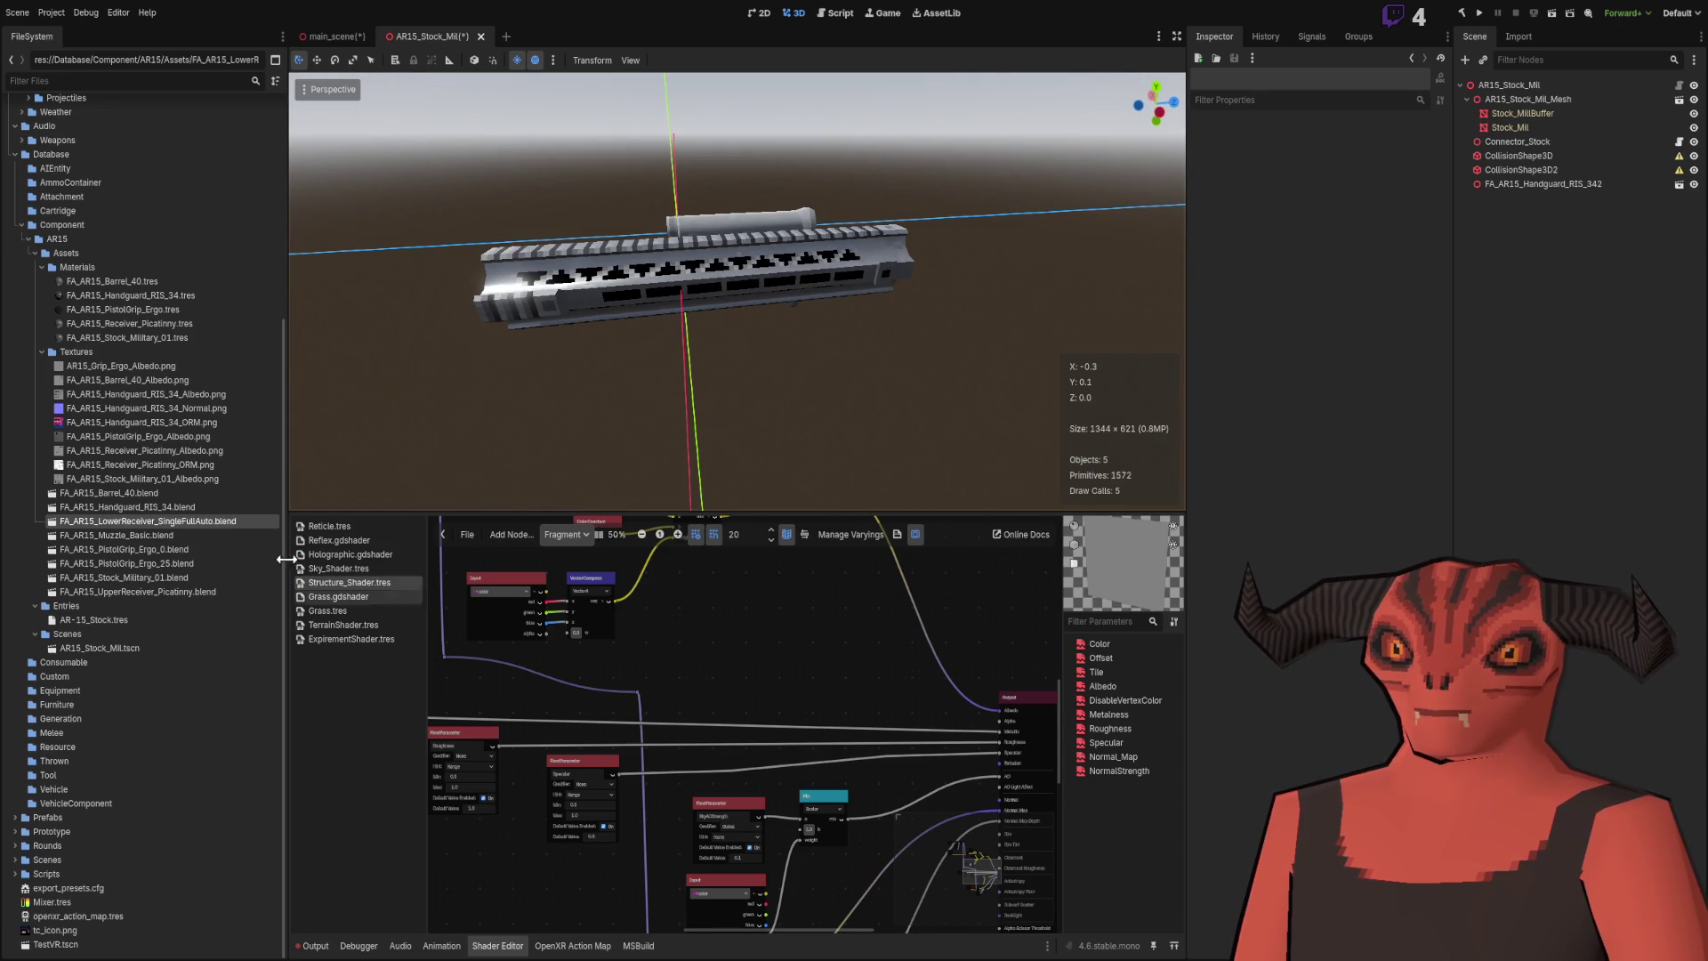
Step: Place and inspect the updated lower receiver, then delete it and switch to Blender
left_click_drag(234, 523, 792, 401)
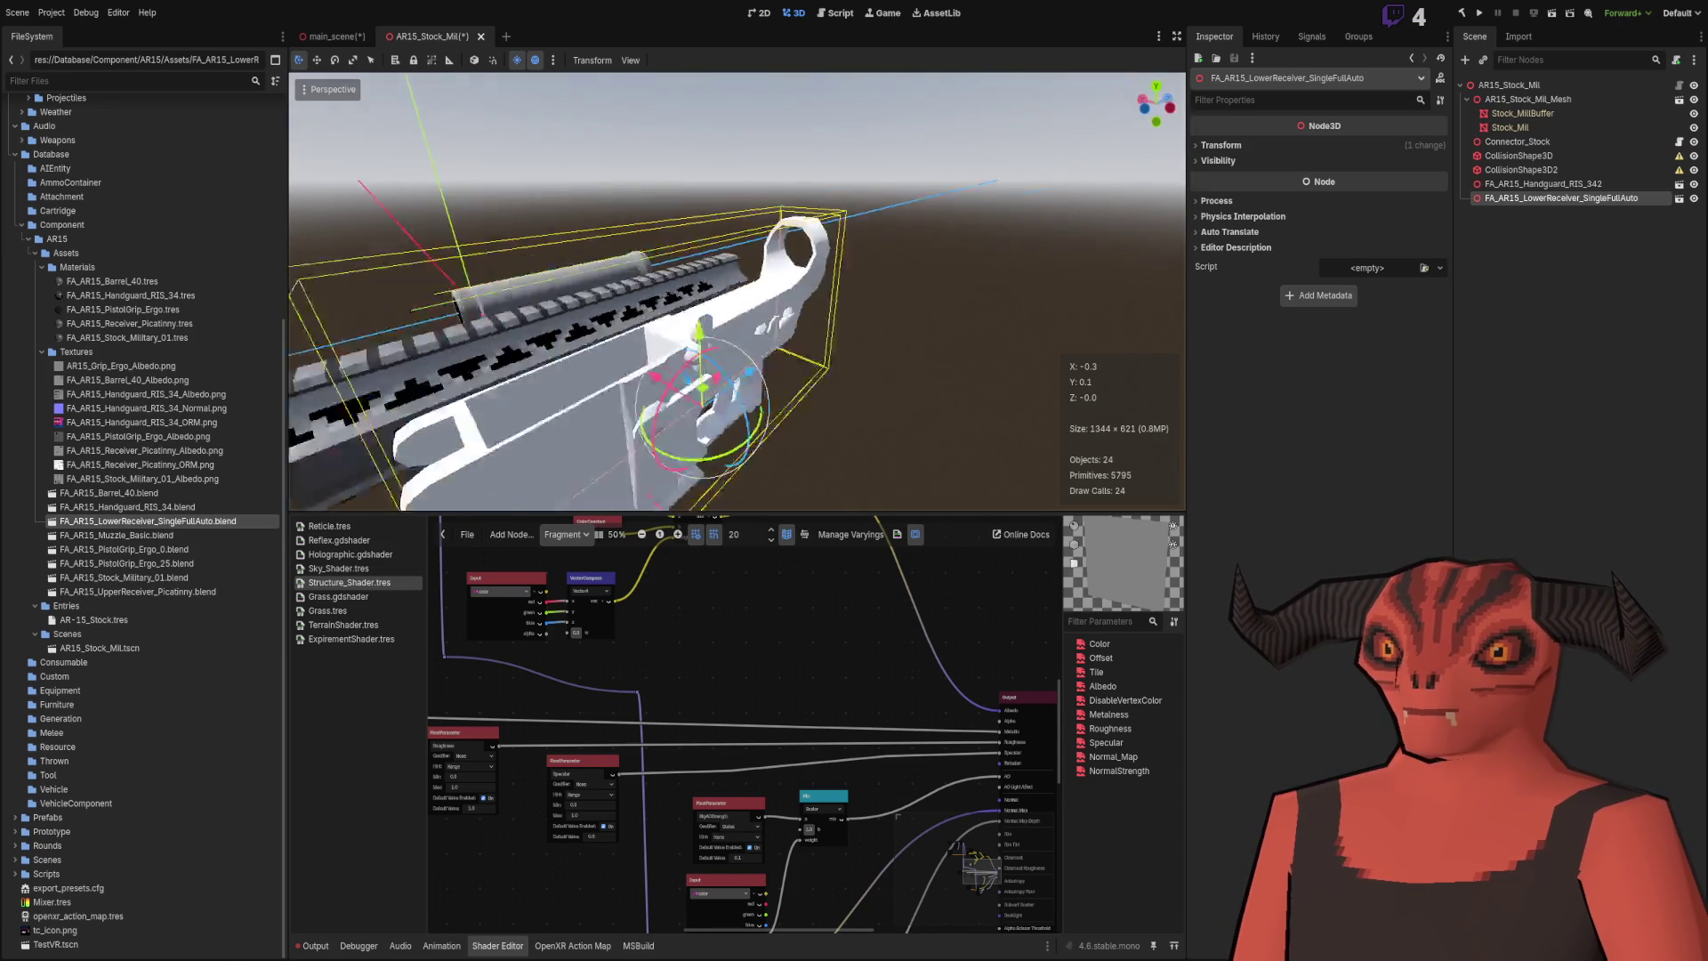
mouse_move(902, 322)
left_mouse_down()
mouse_move(756, 374)
mouse_move(457, 435)
left_mouse_up()
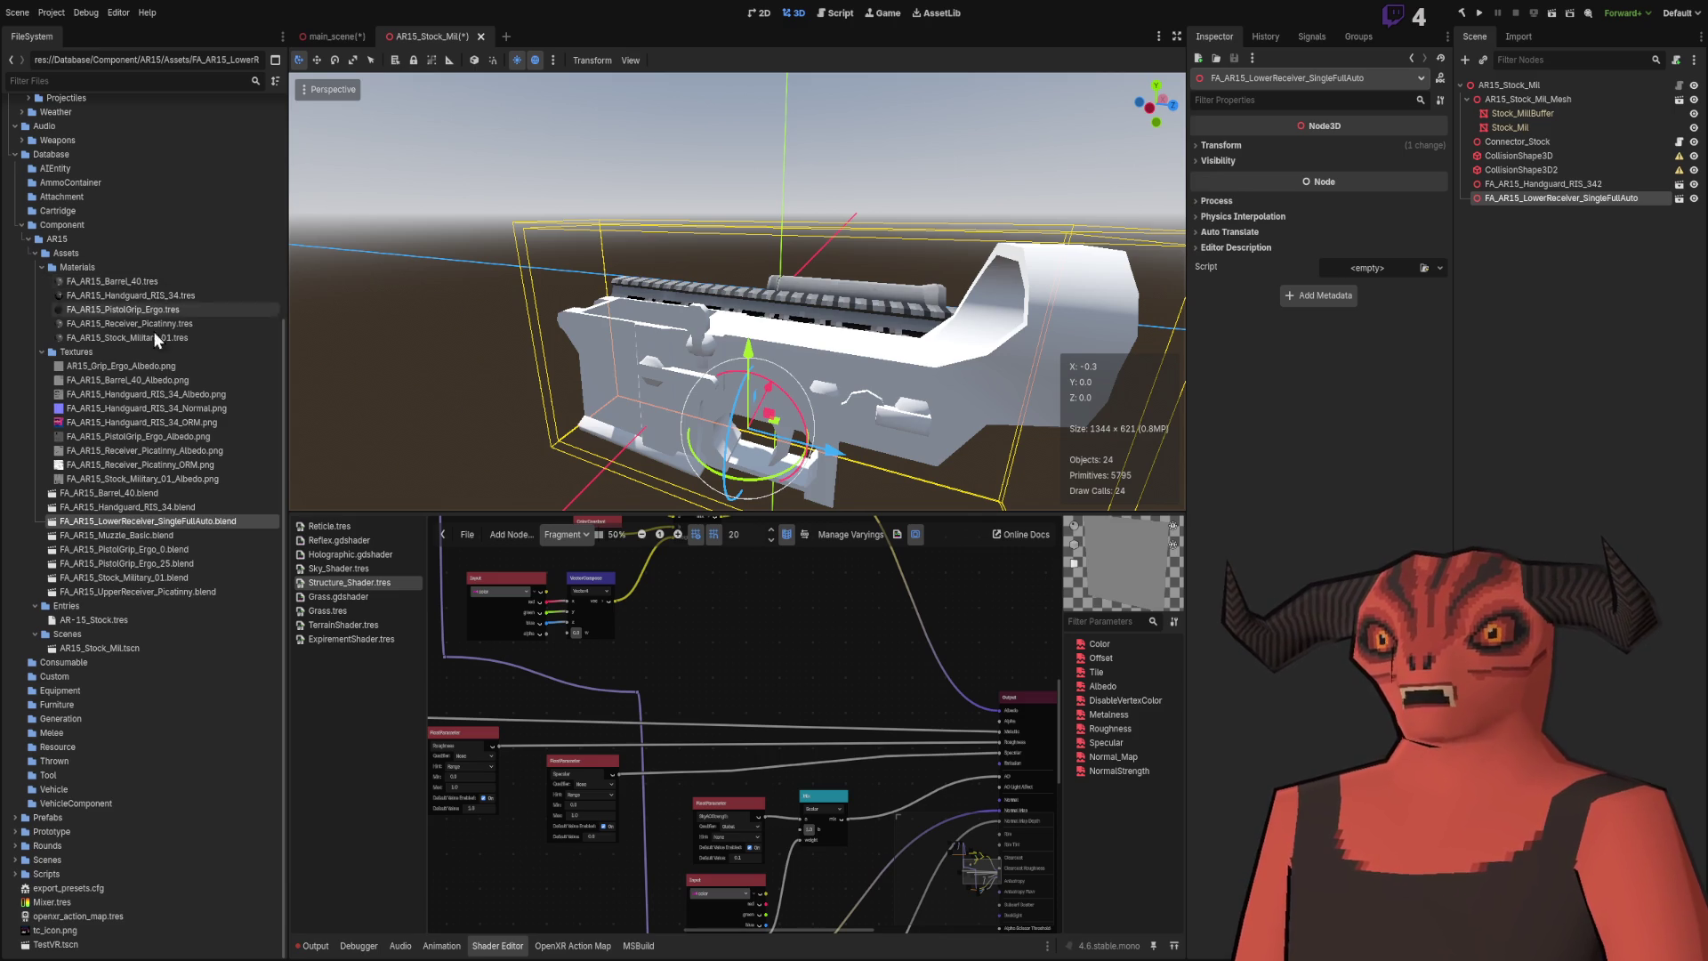
left_click_drag(899, 347, 955, 327)
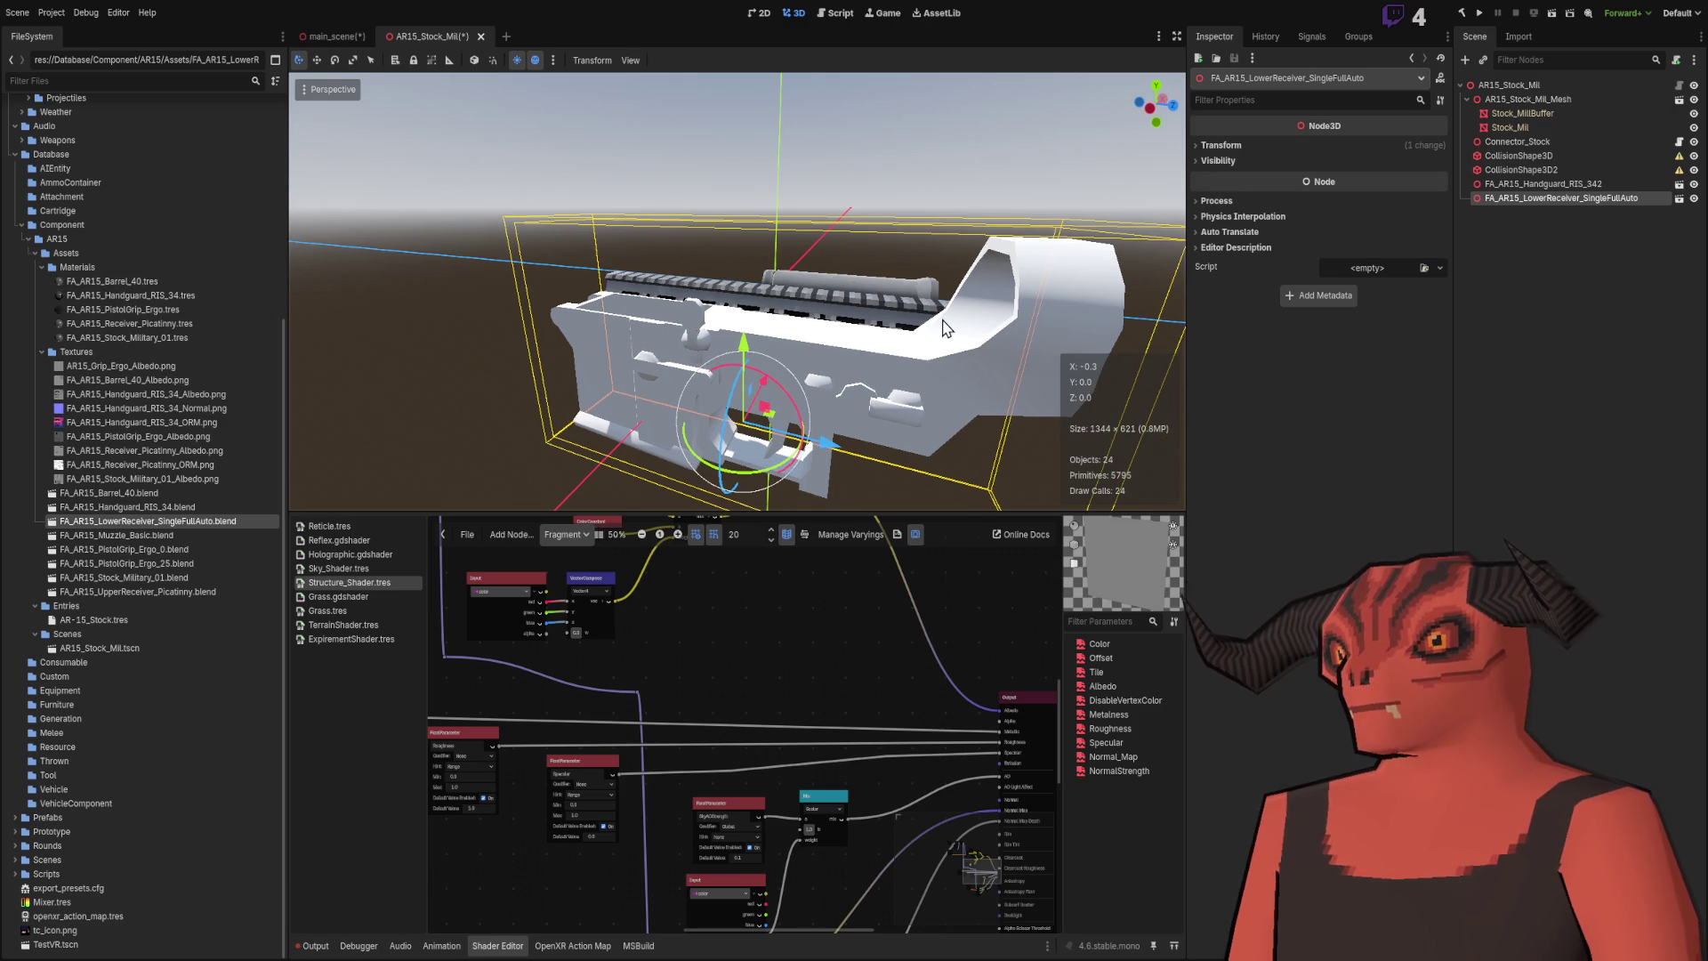
key("Delete")
key("alt+Tab")
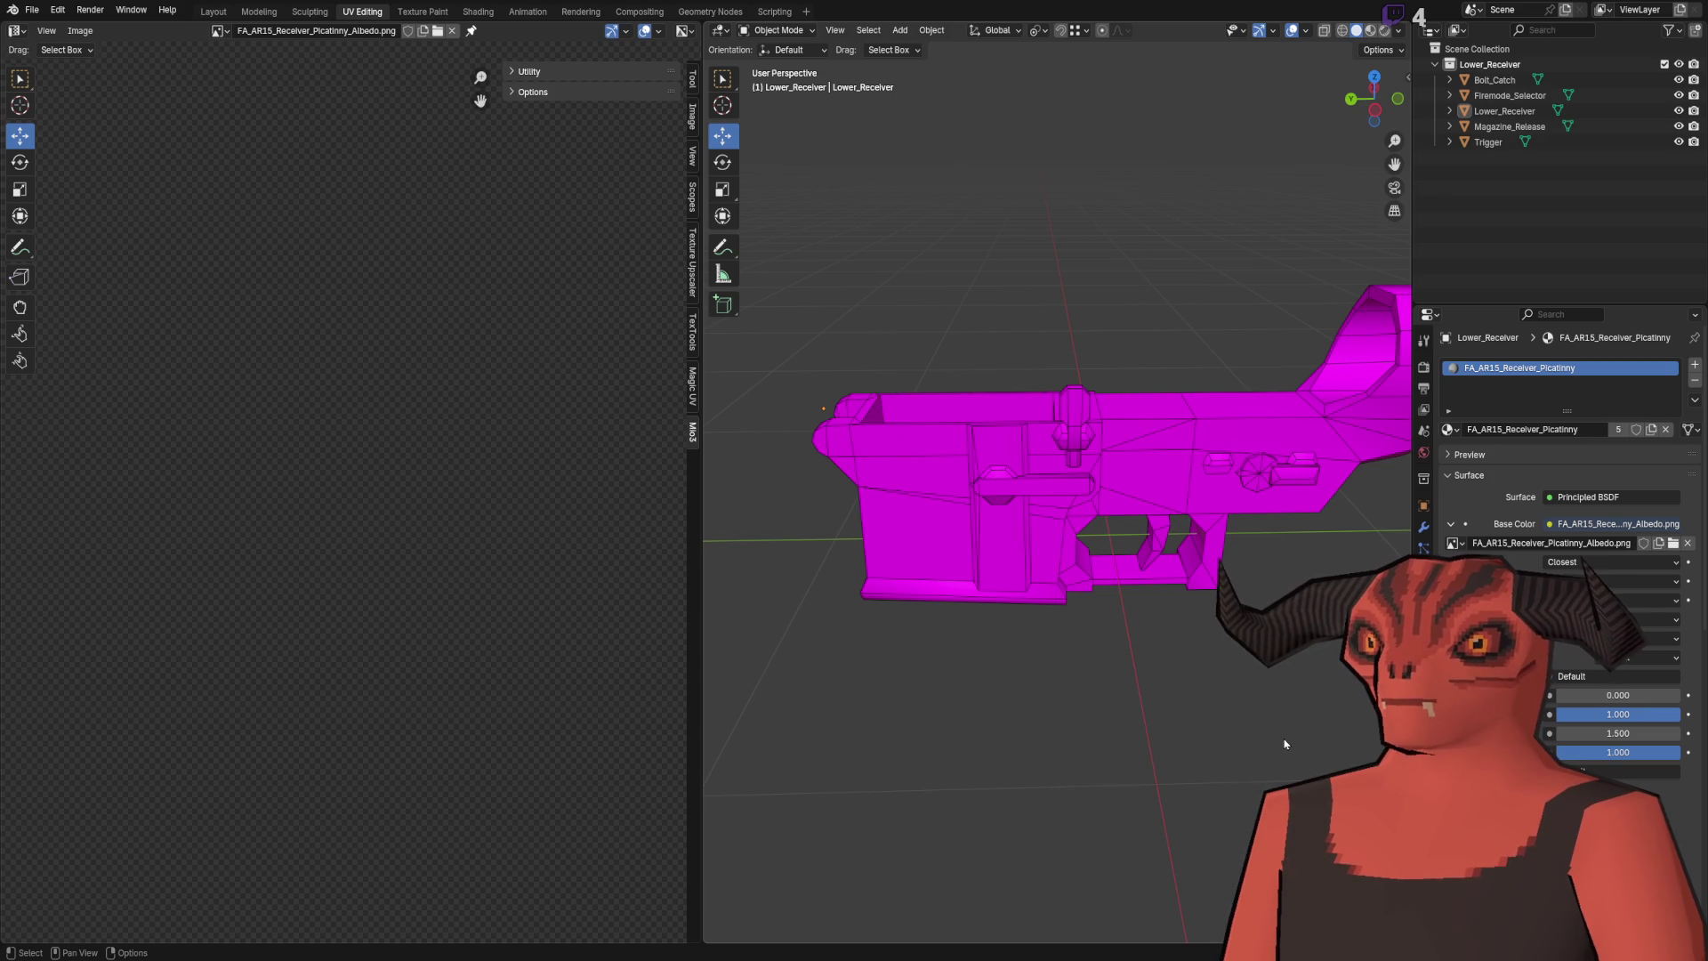
Step: Unlink the stale Base Color image and purge unused data from the file
left_click(1687, 542)
left_click(31, 9)
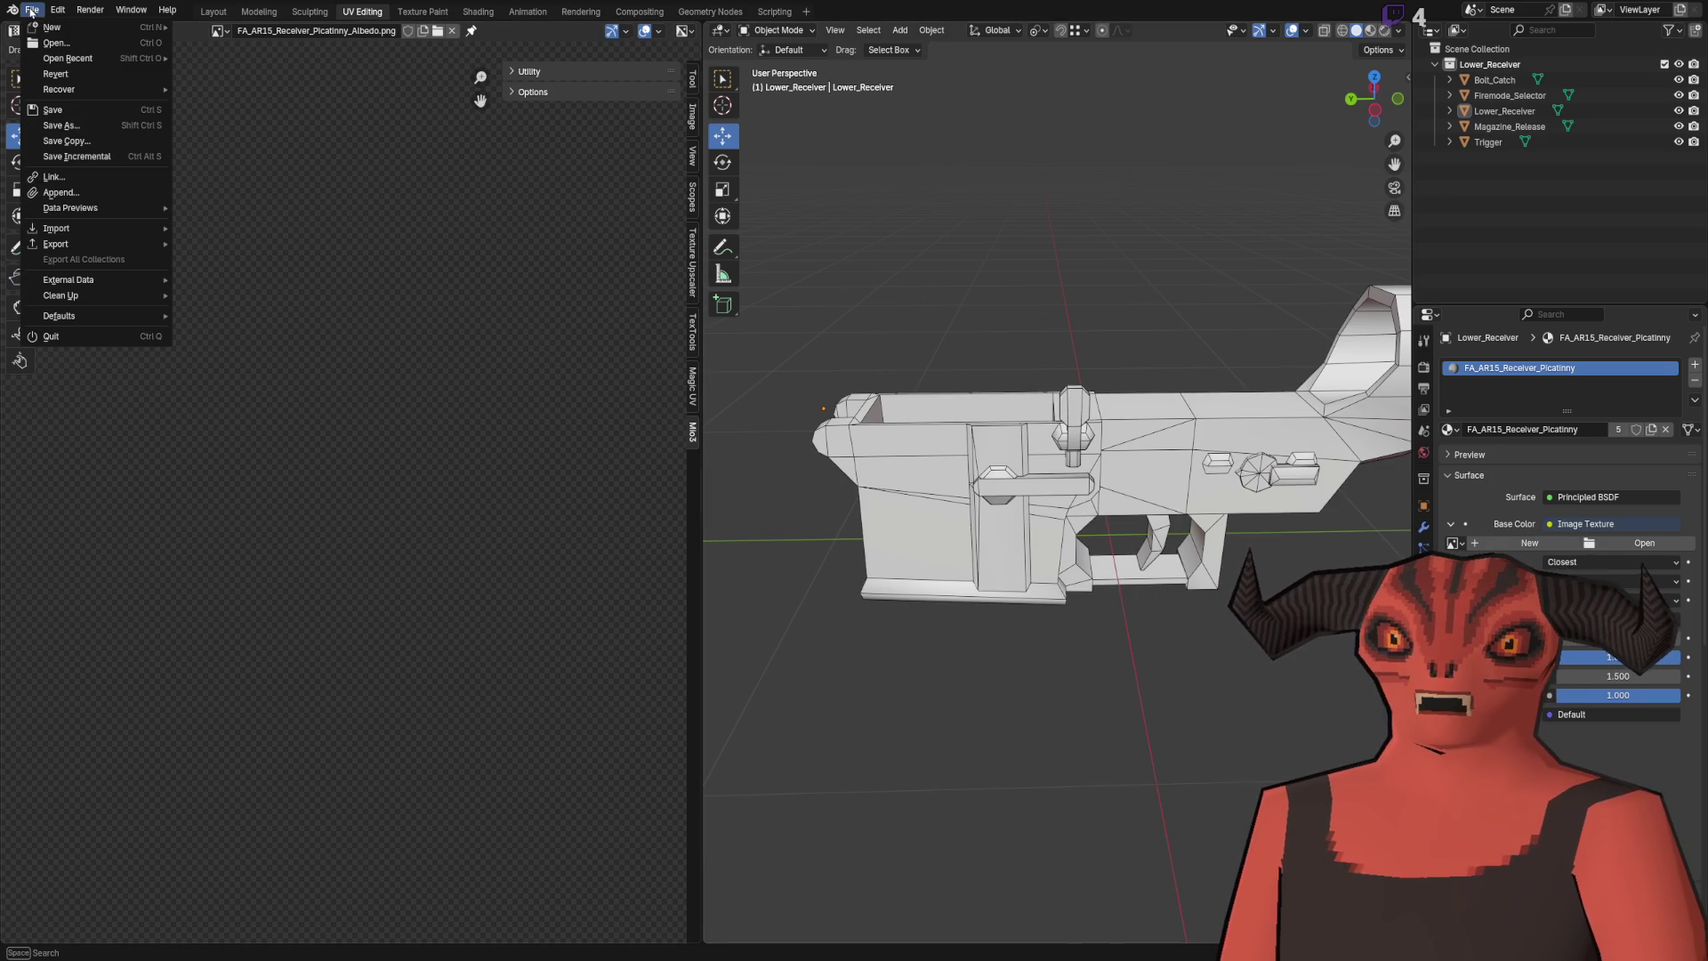
mouse_move(63, 295)
left_click(231, 296)
left_click(182, 395)
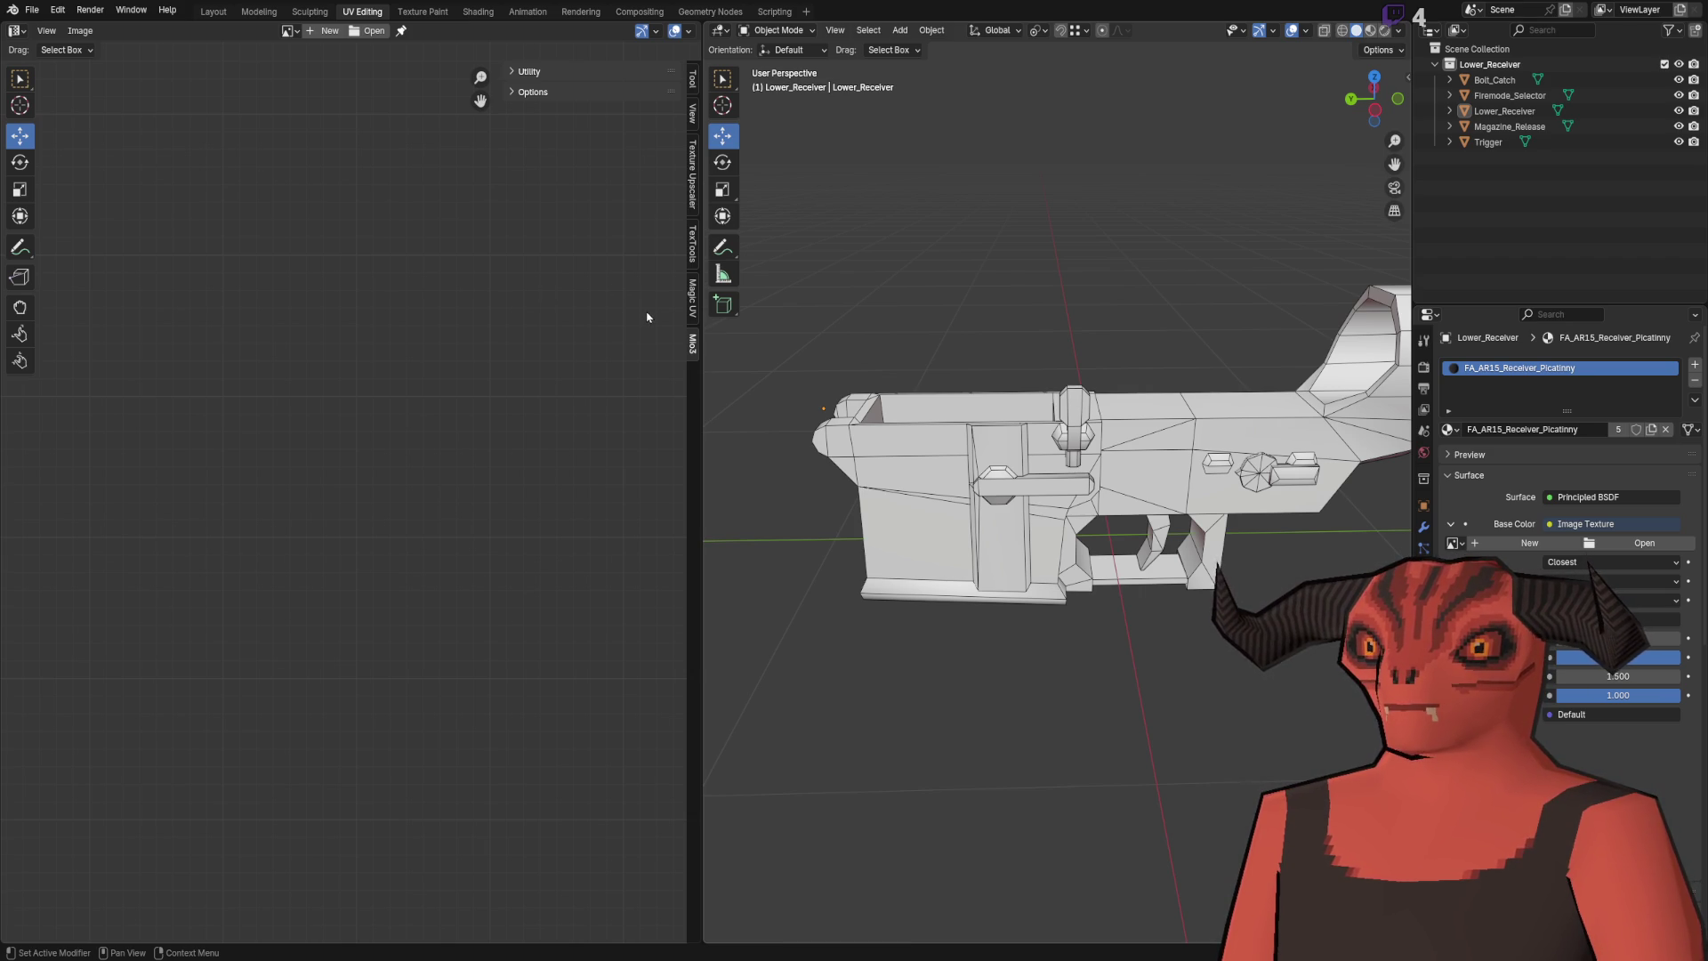
Step: Save the .blend file and switch back to Godot
scroll(873, 520, "up", 5)
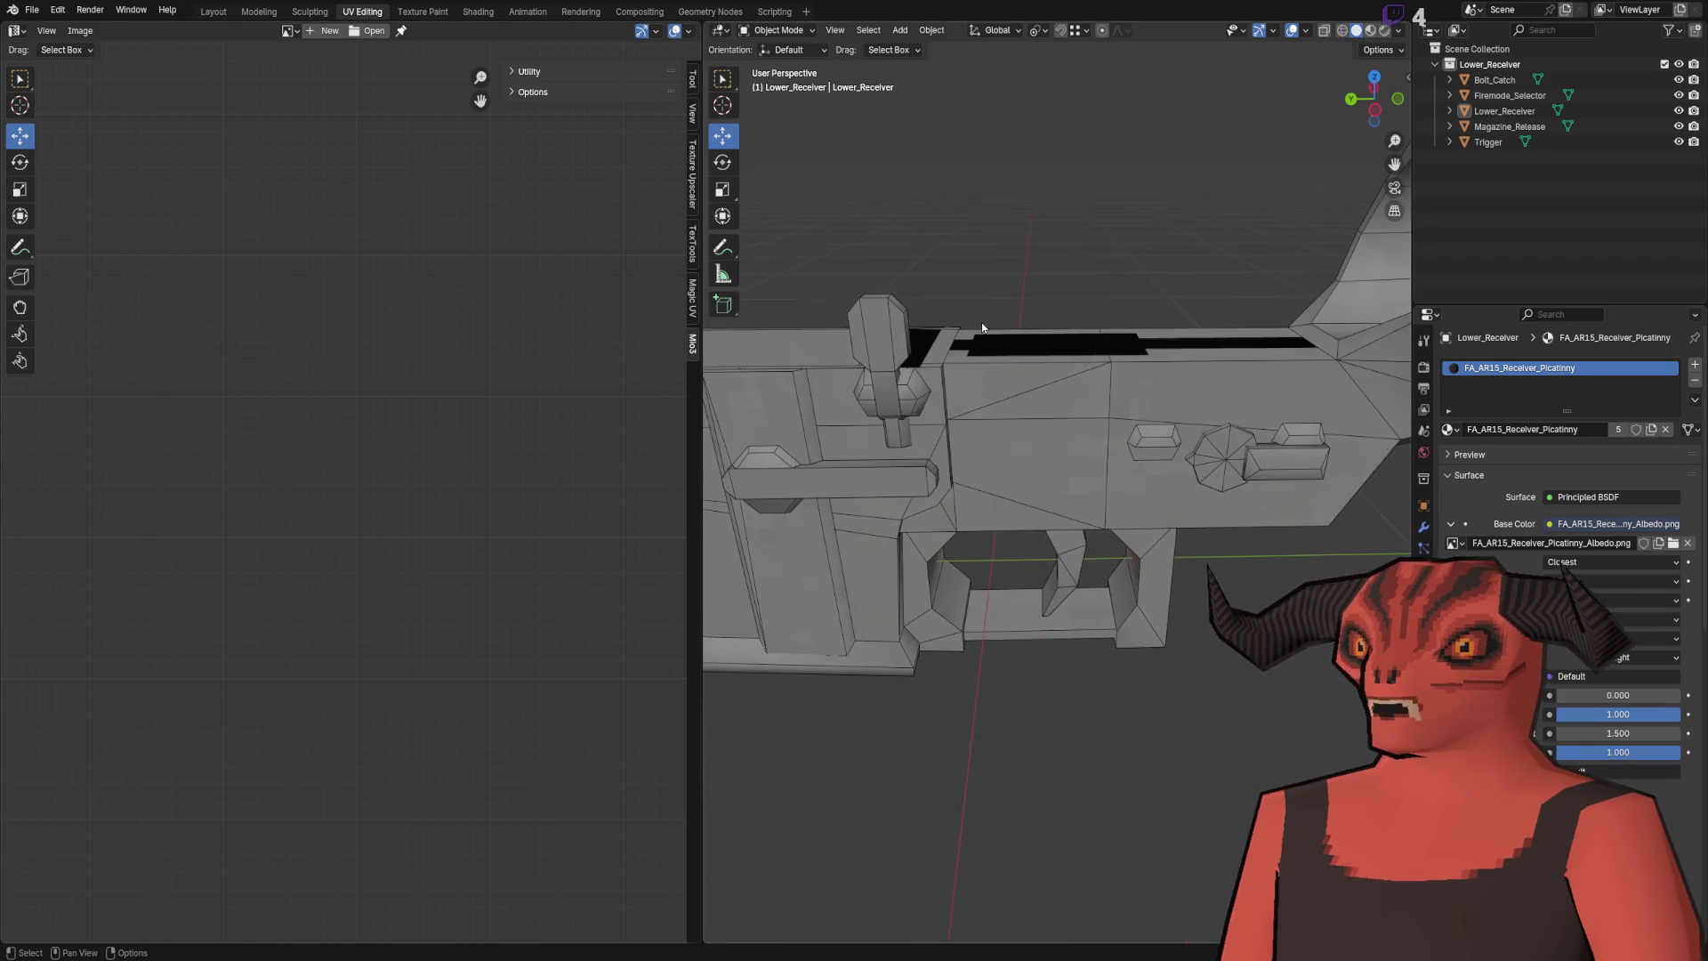
key("ctrl+s")
key("alt+Tab")
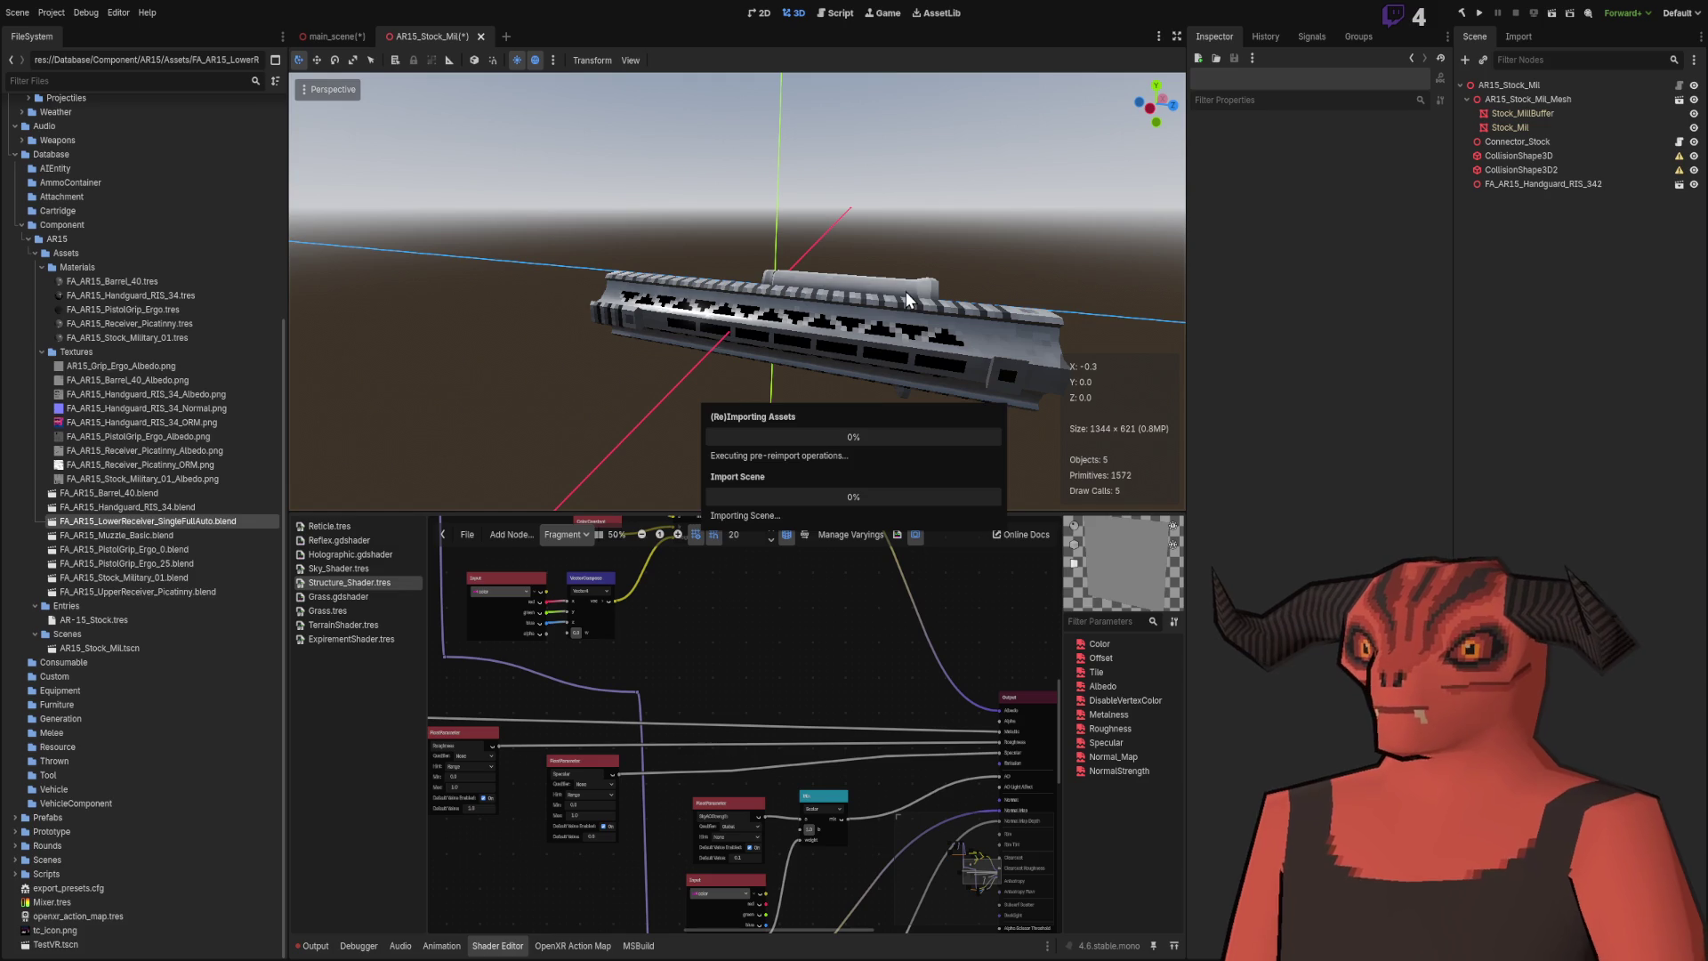
mouse_move(197, 521)
left_mouse_down()
mouse_move(808, 343)
mouse_move(765, 329)
mouse_move(801, 335)
mouse_move(746, 347)
left_mouse_up()
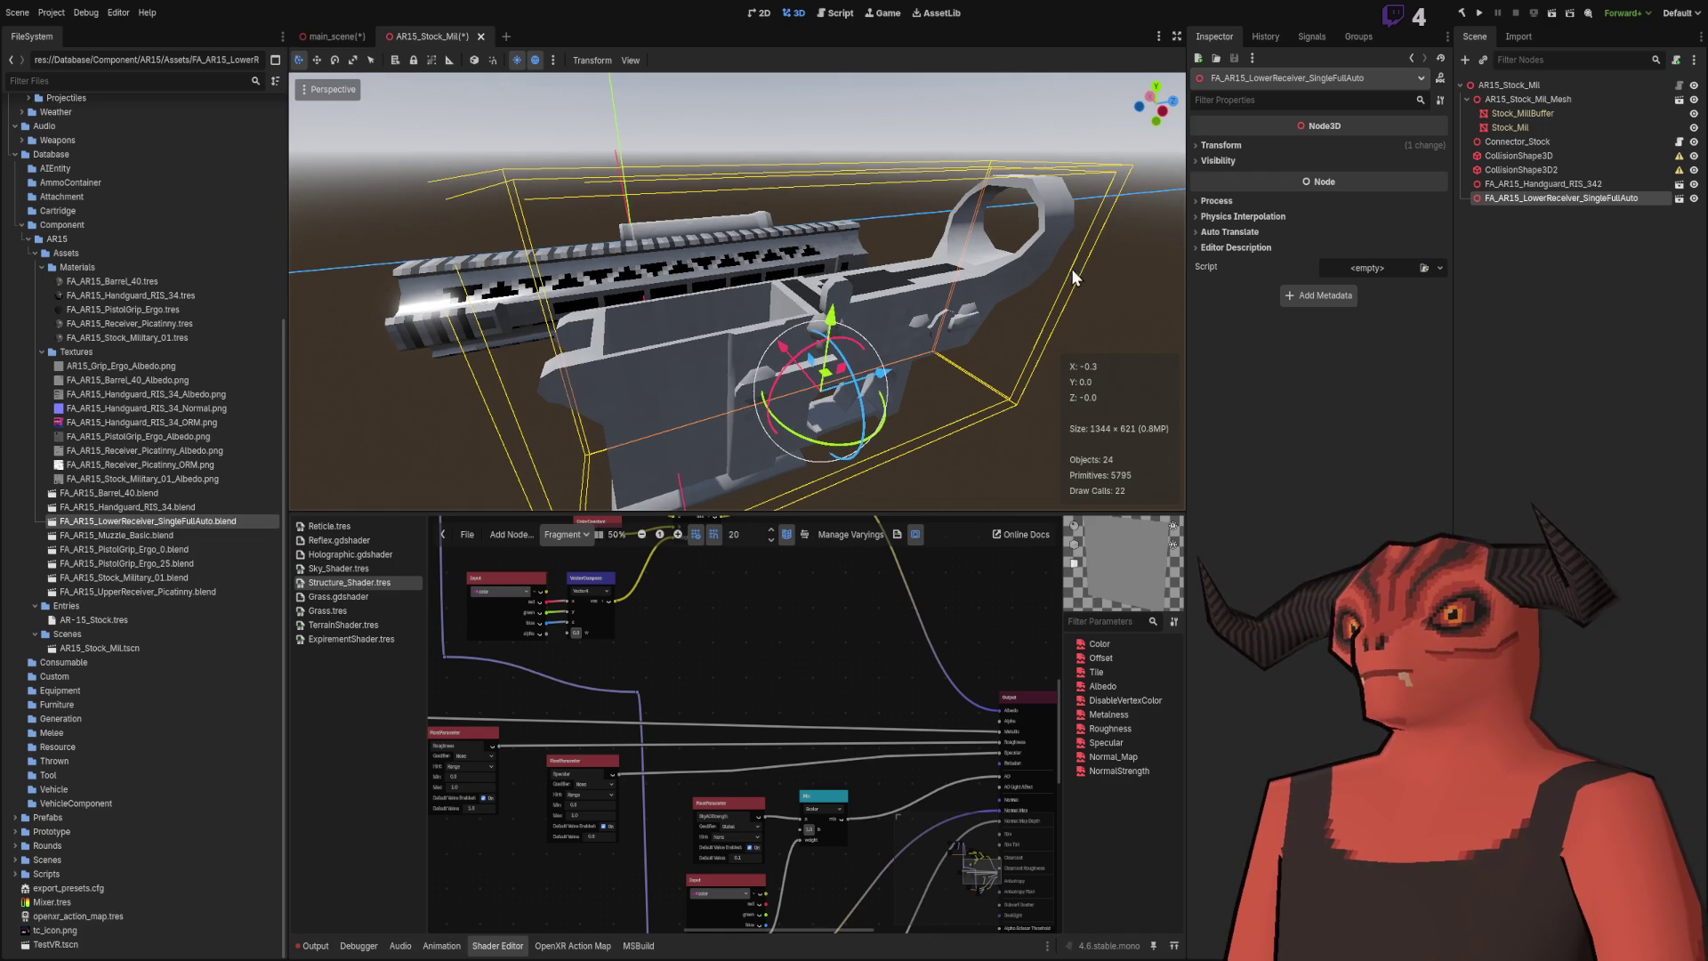
key("Delete")
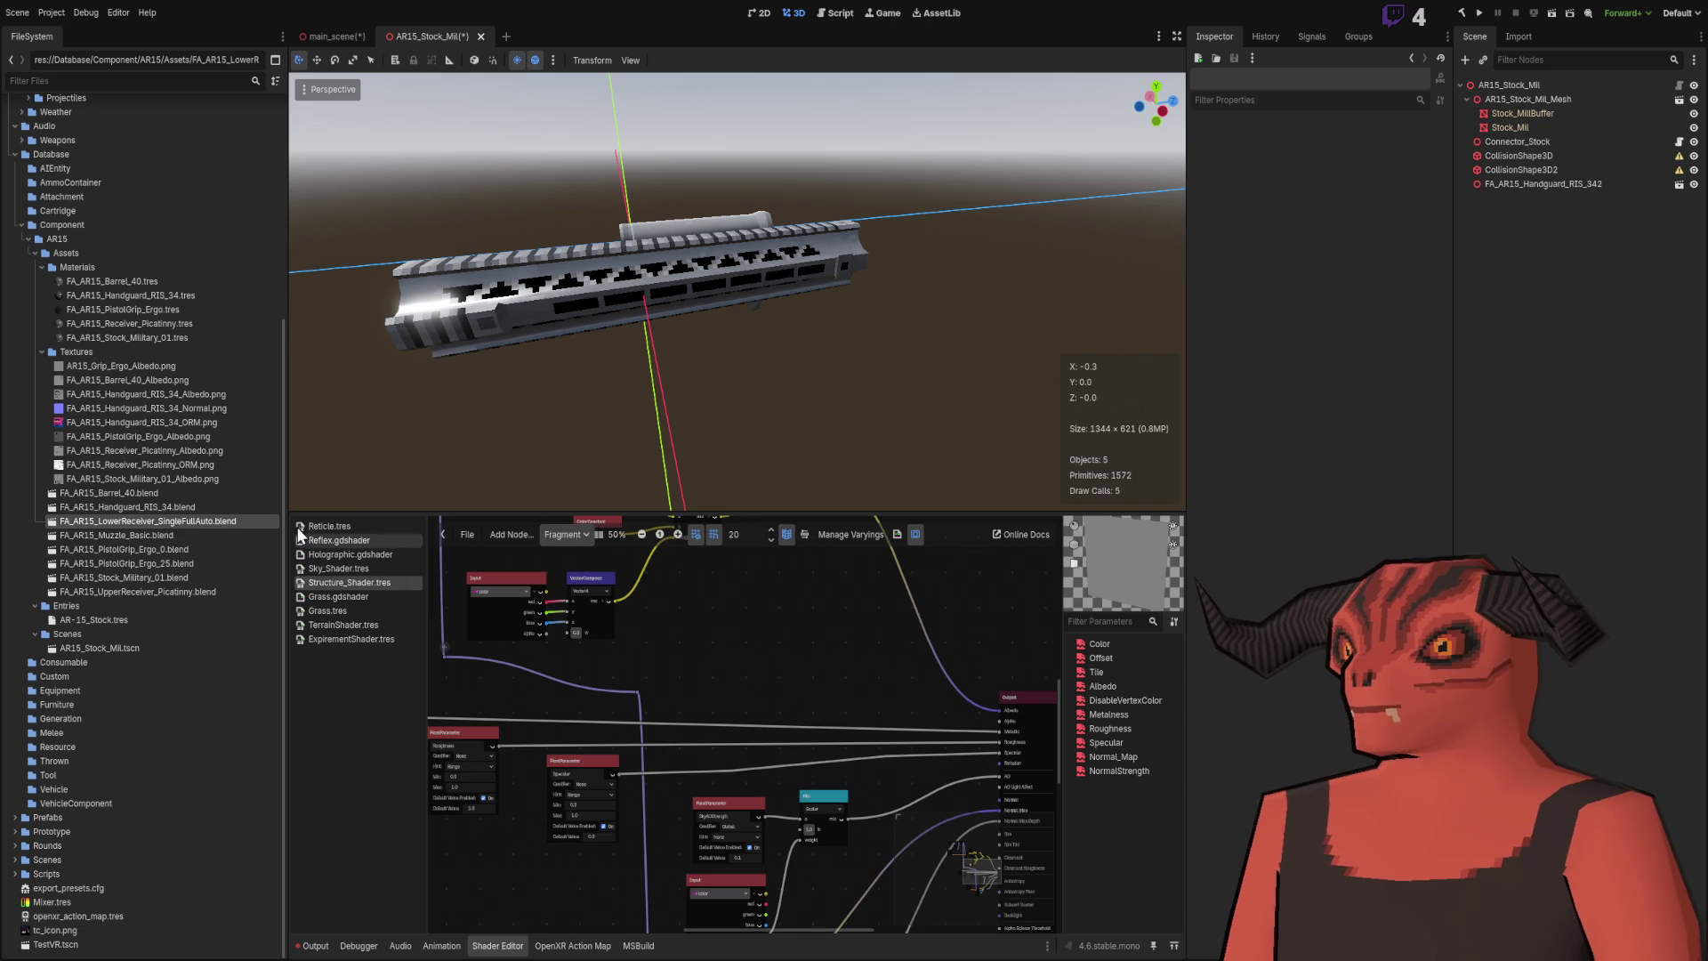
Step: Drop FA_AR15_LowerReceiver_SingleFullAuto.blend into the viewport and orbit around it beside the handguard
left_click_drag(223, 518, 436, 482)
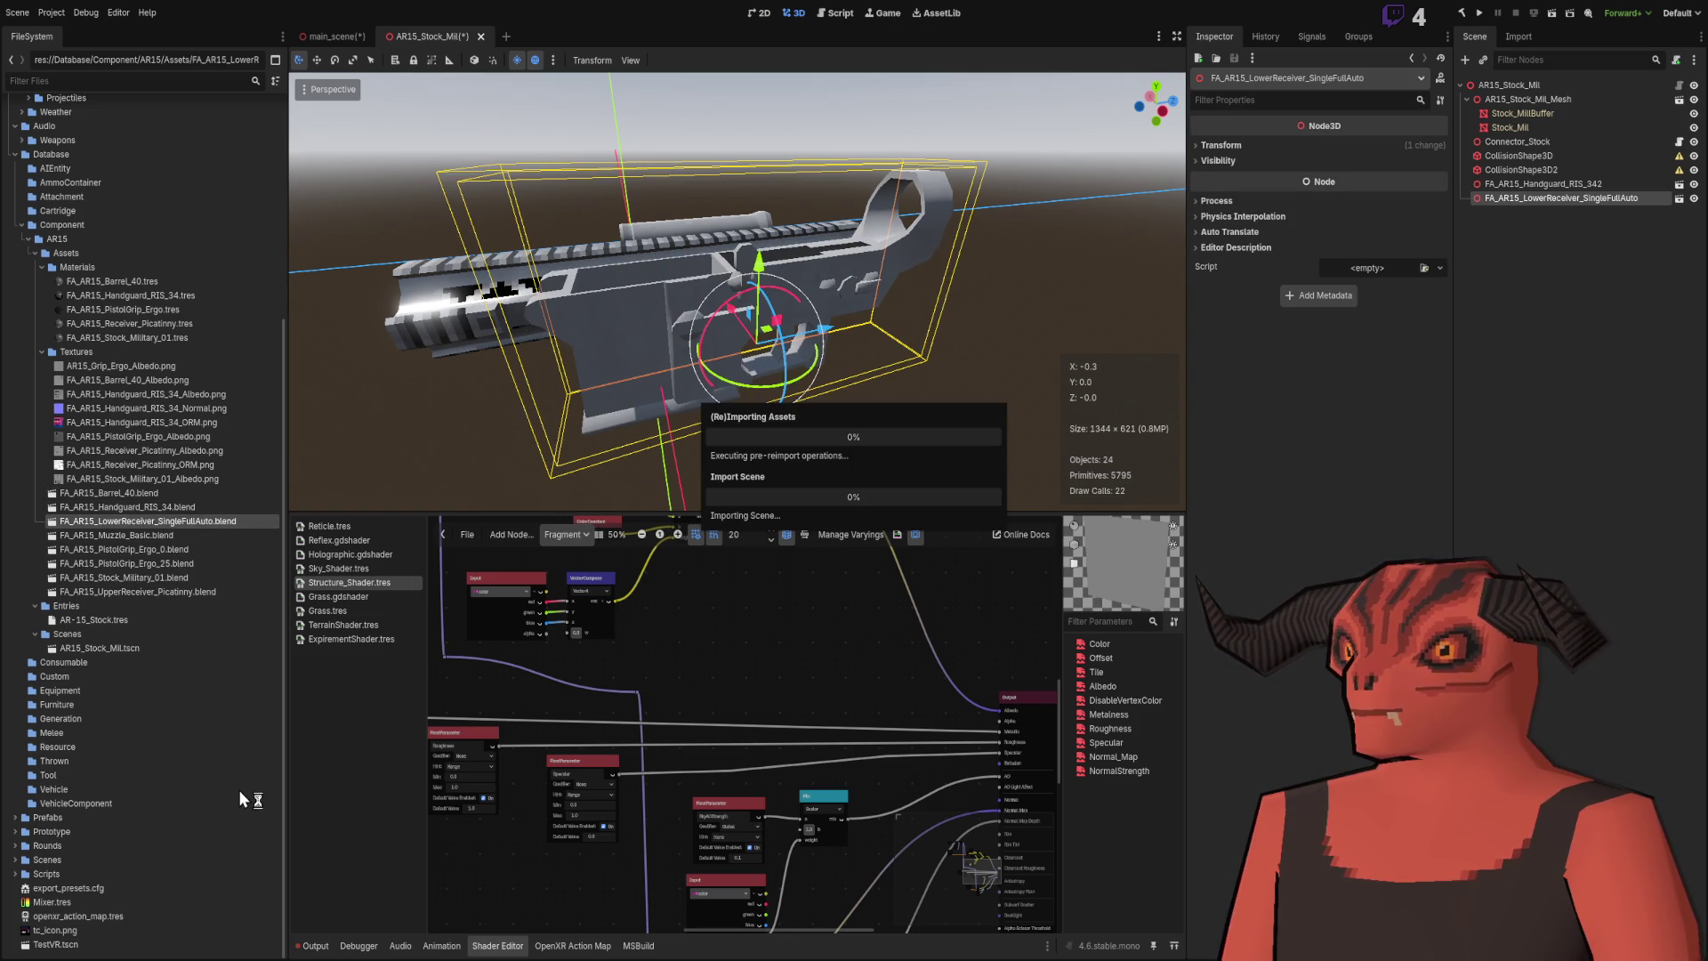
mouse_move(650, 451)
left_mouse_down()
mouse_move(450, 383)
mouse_move(674, 370)
left_mouse_up()
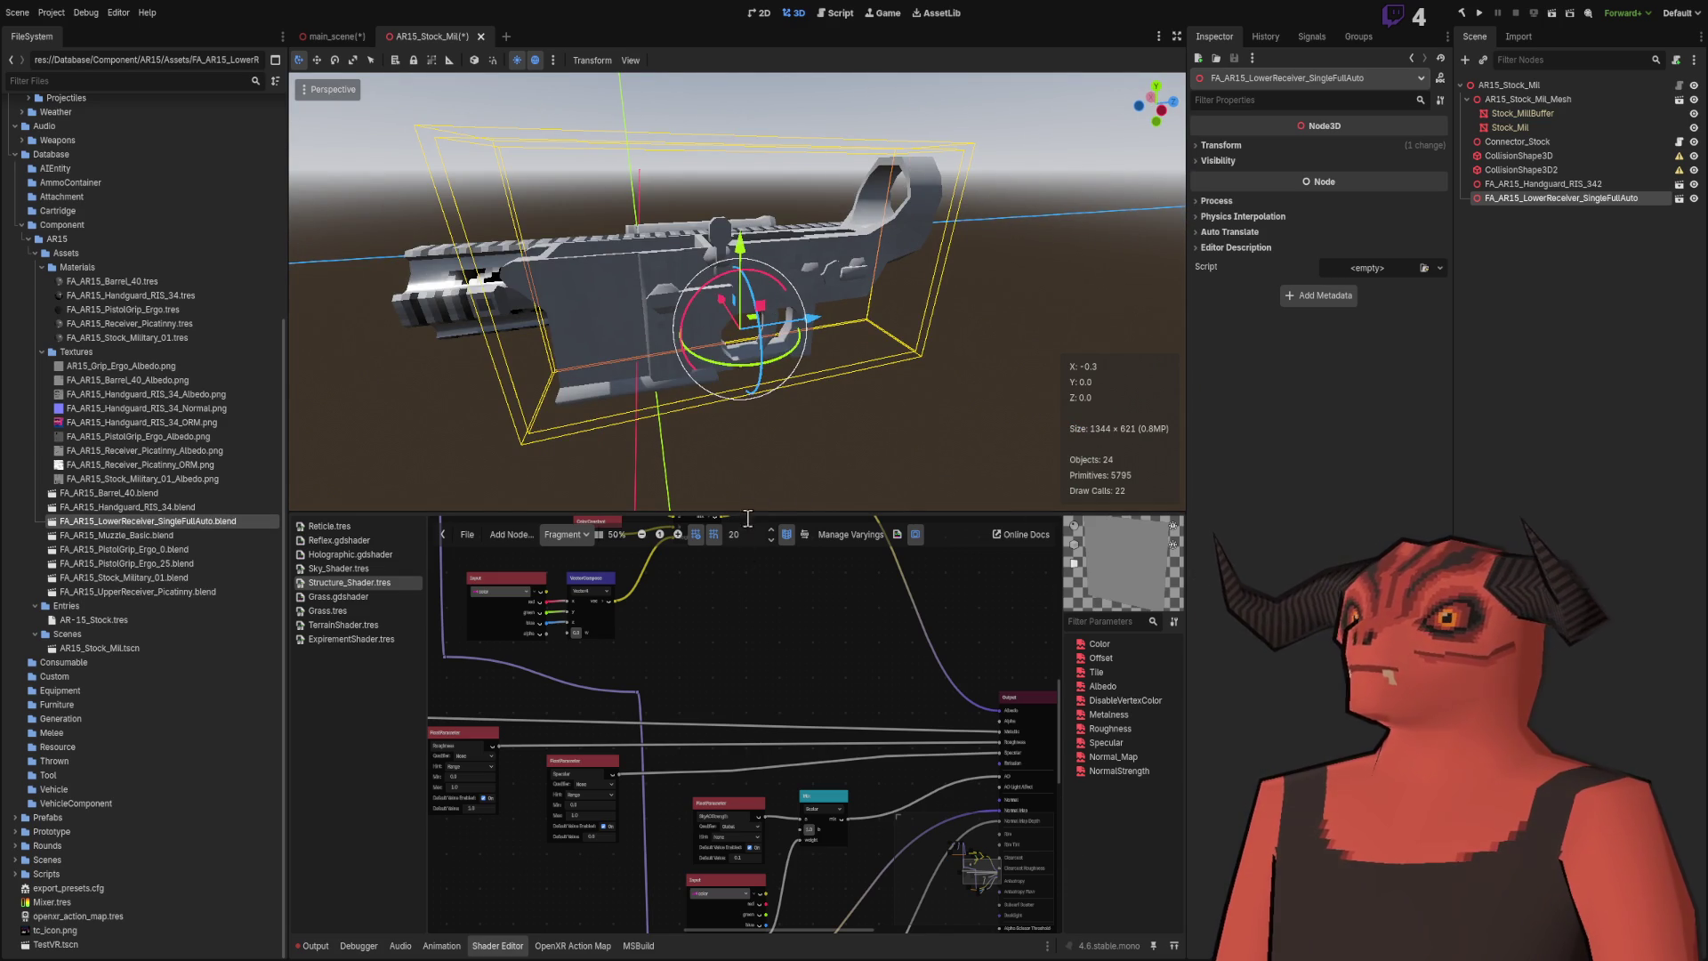
mouse_move(702, 418)
left_mouse_down()
mouse_move(745, 419)
mouse_move(739, 354)
mouse_move(884, 312)
left_mouse_up()
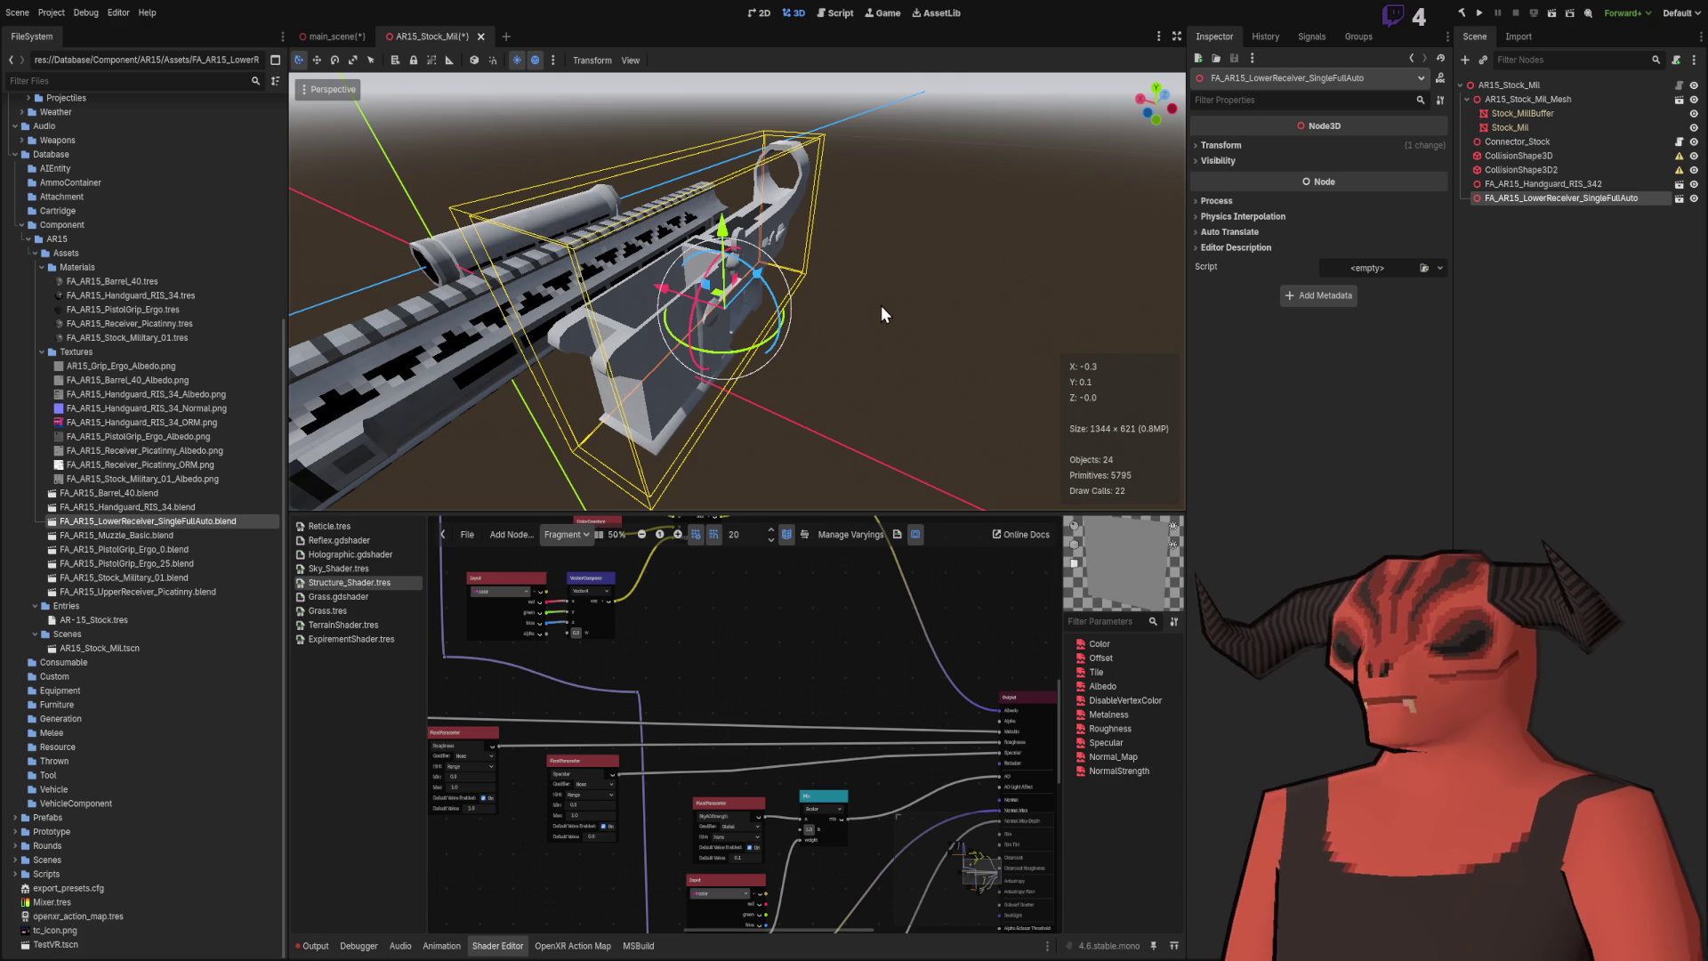
mouse_move(880, 304)
left_mouse_down()
mouse_move(846, 294)
mouse_move(886, 103)
mouse_move(763, 327)
mouse_move(858, 296)
mouse_move(838, 286)
mouse_move(831, 221)
left_mouse_up()
scroll(845, 303, "down", 2)
scroll(823, 245, "down", 3)
scroll(818, 256, "up", 4)
scroll(819, 253, "down", 2)
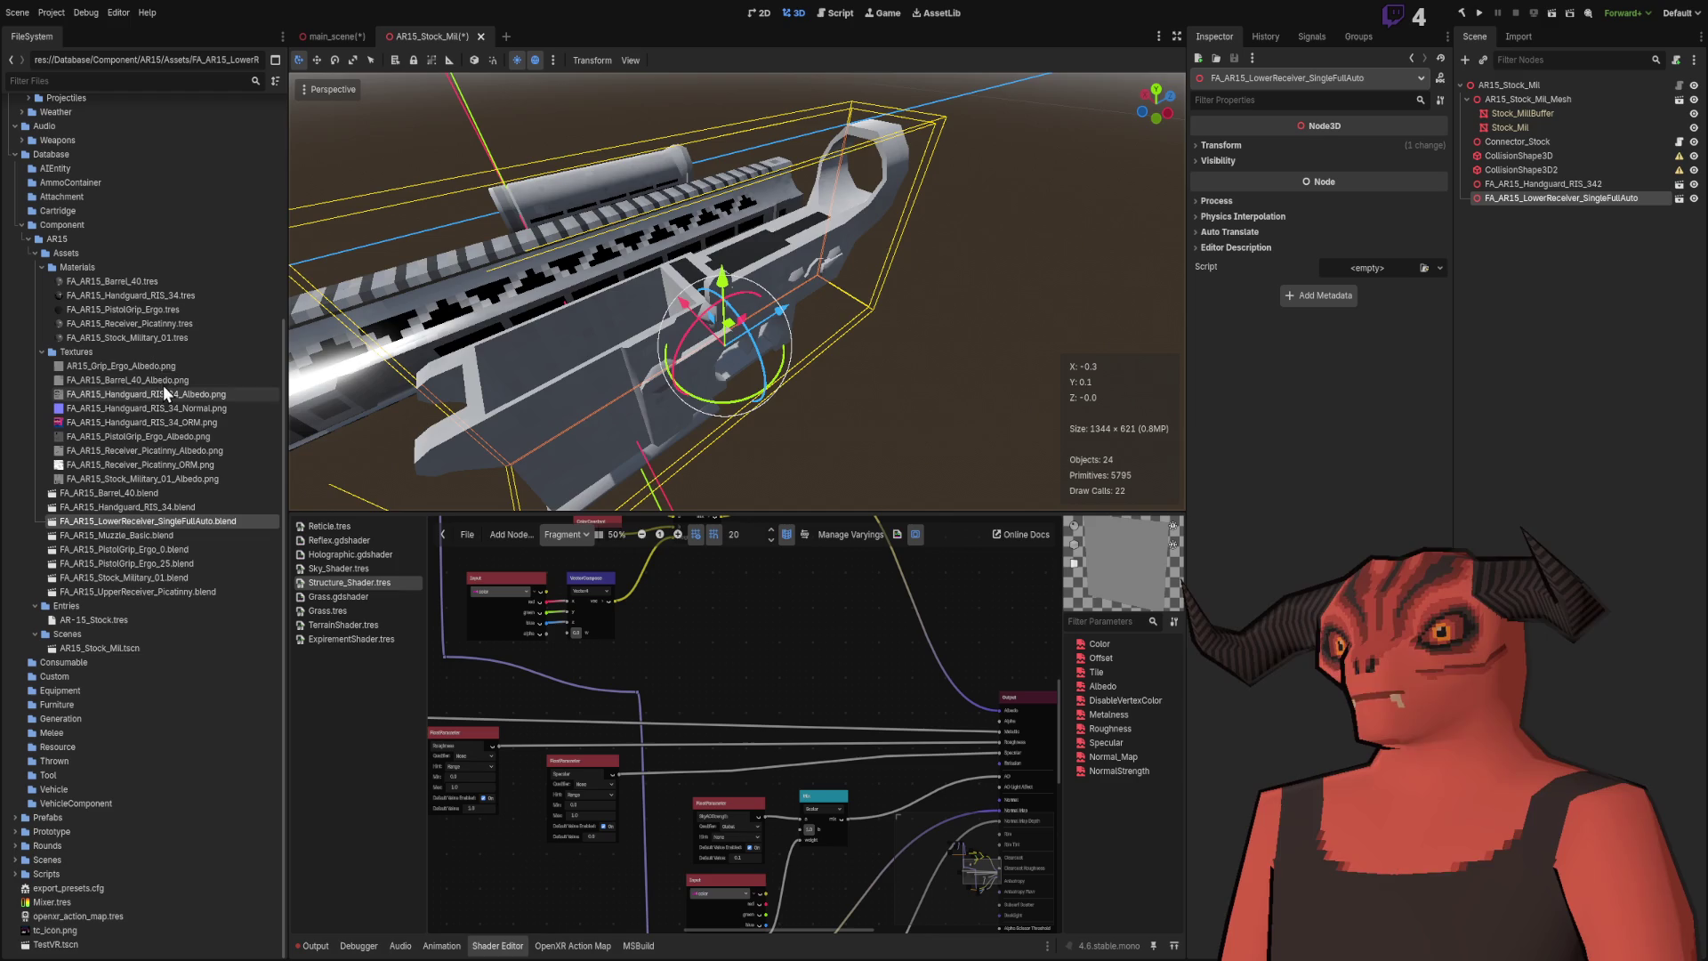
key("f")
mouse_move(610, 311)
left_mouse_down()
mouse_move(860, 484)
mouse_move(838, 492)
left_mouse_up()
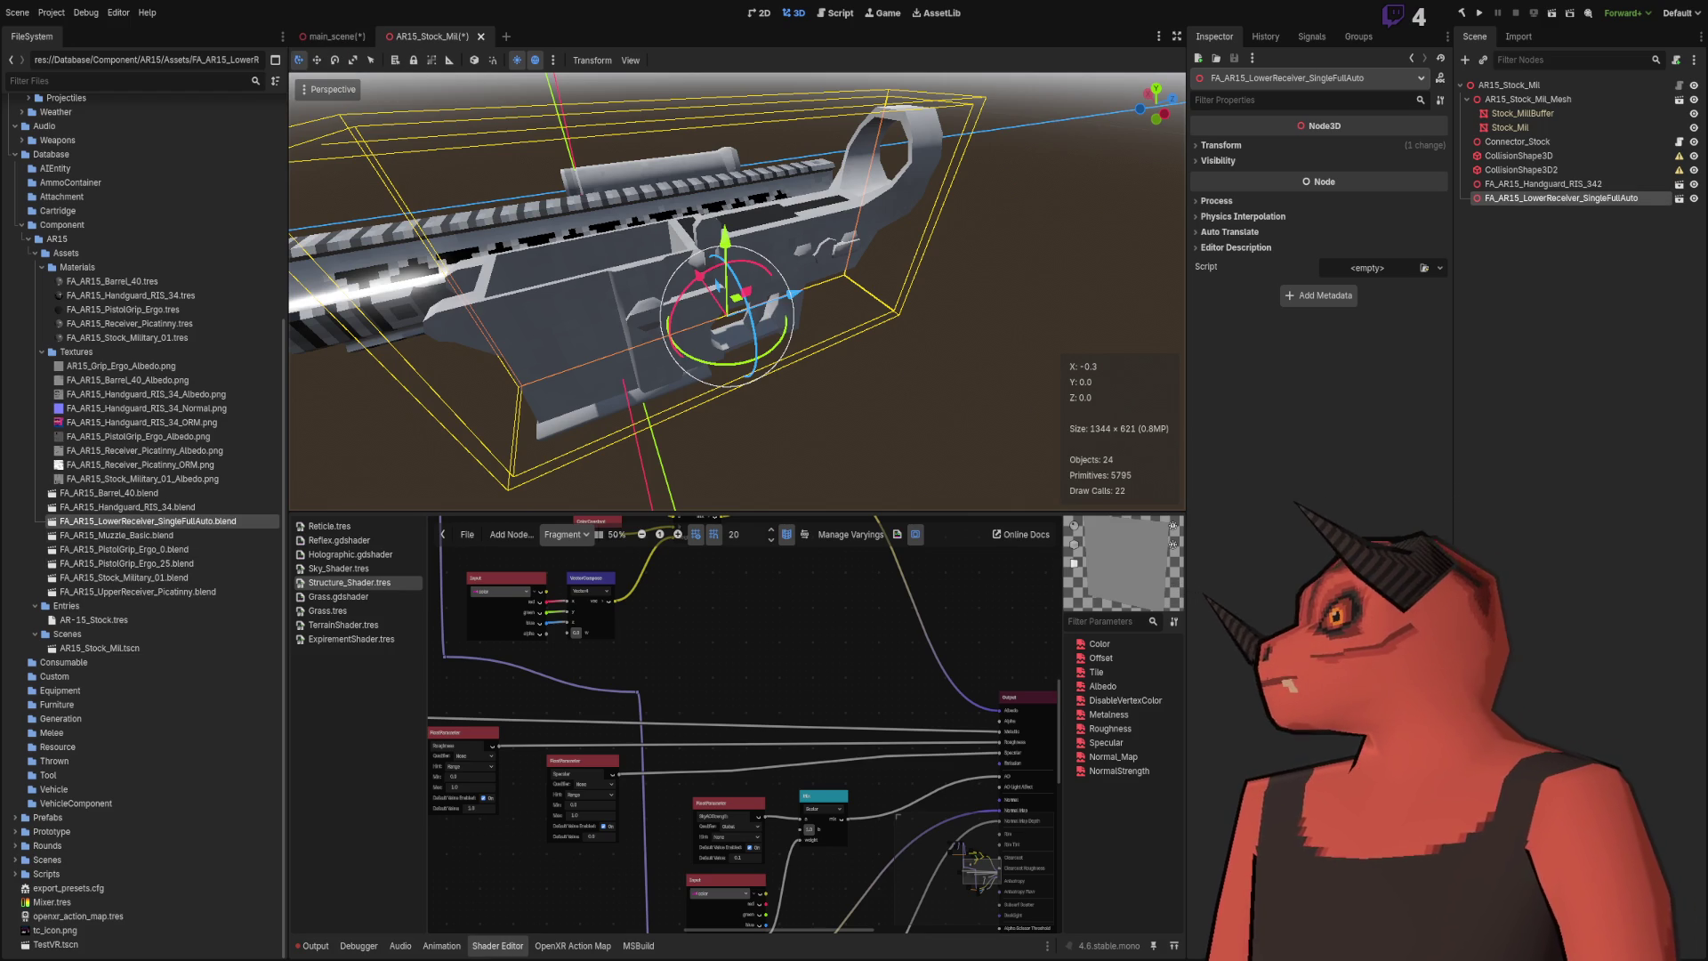
Step: Expand the receiver node, select the Trigger part, and show its Surface Material Override
key("Right")
left_click(1505, 226)
left_click(1529, 212)
left_click(1546, 226)
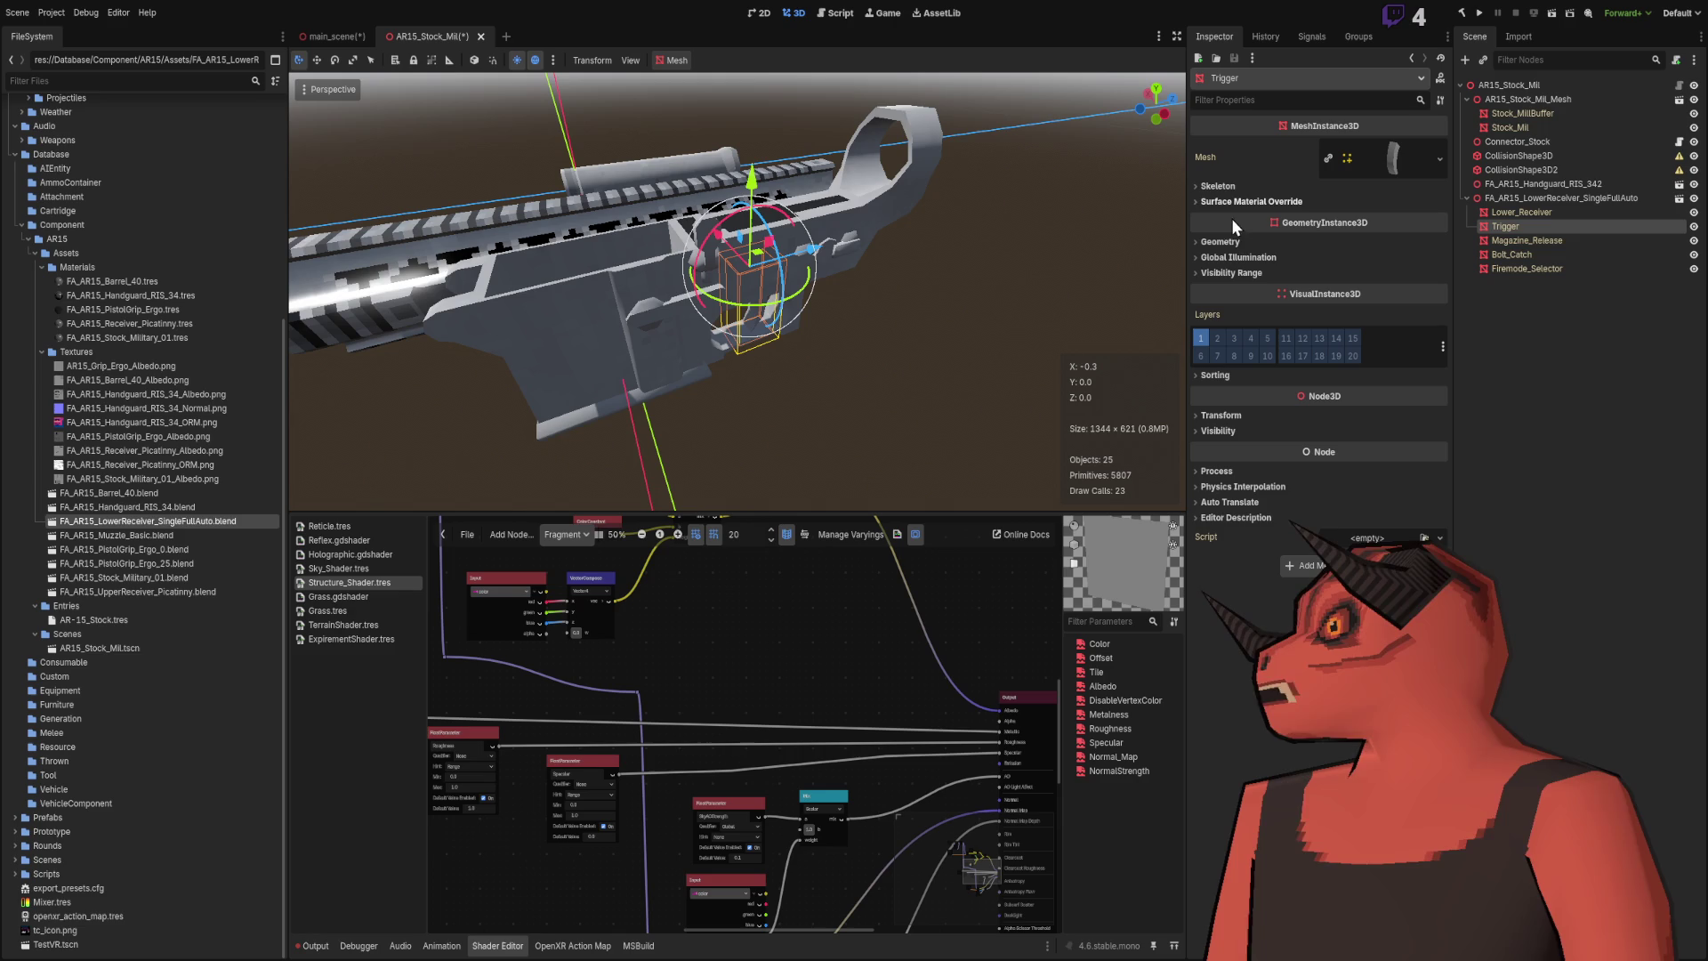
left_click(1235, 203)
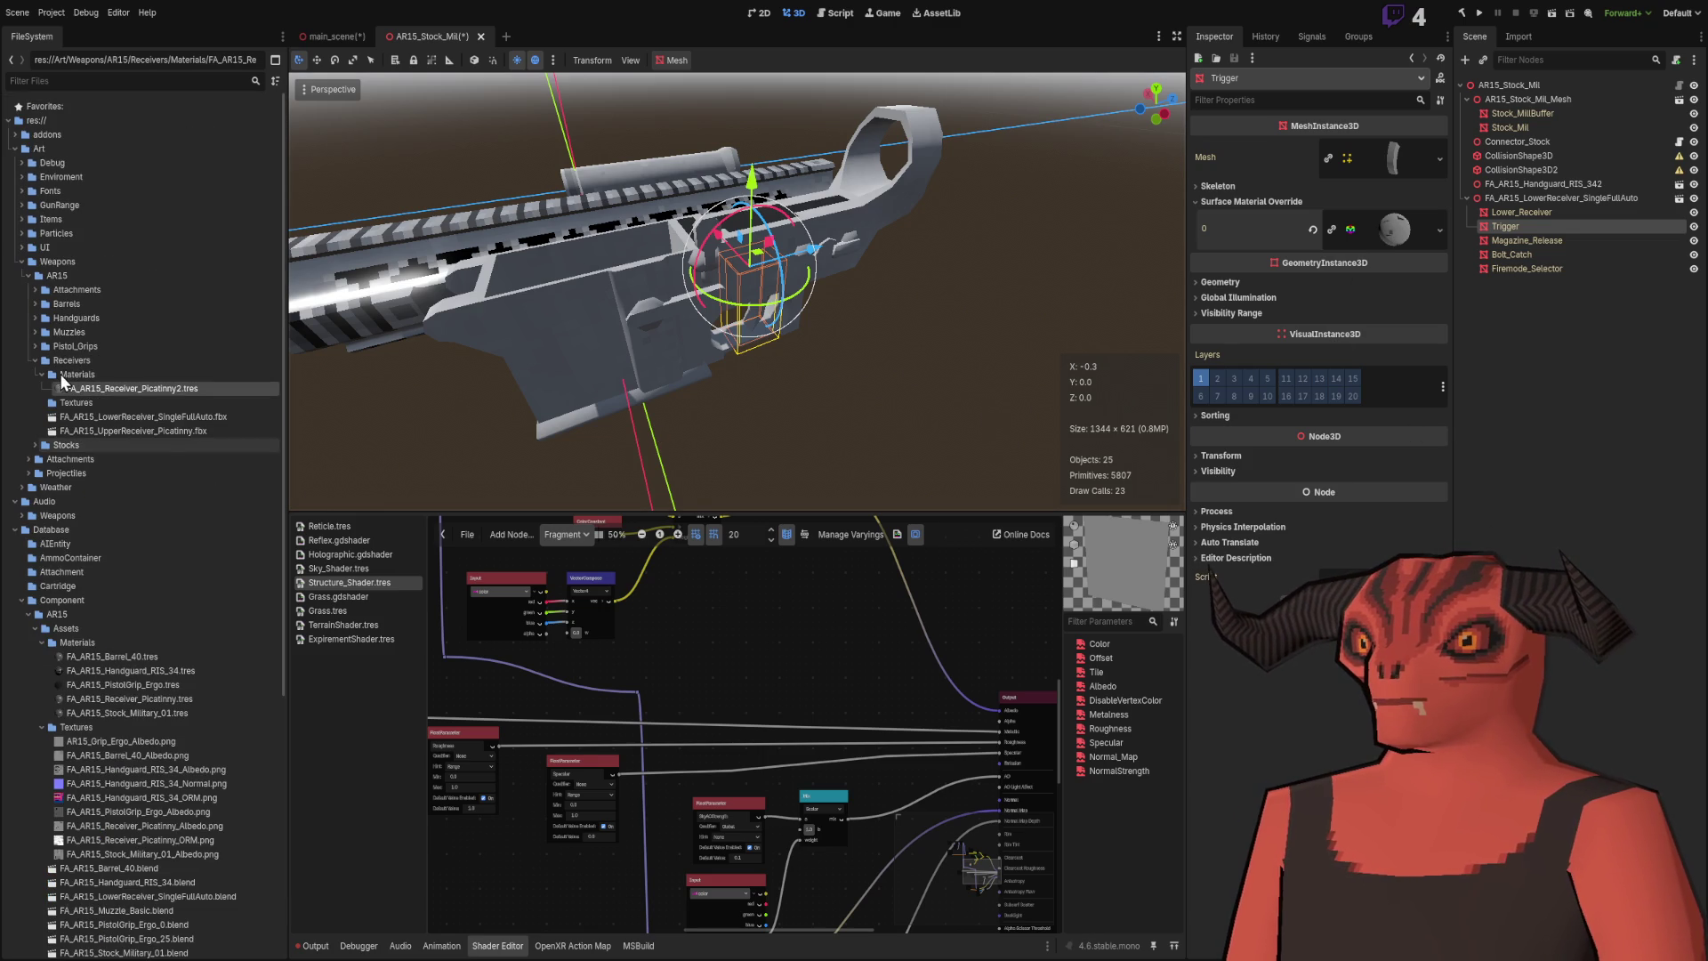
scroll(72, 329, "down", 3)
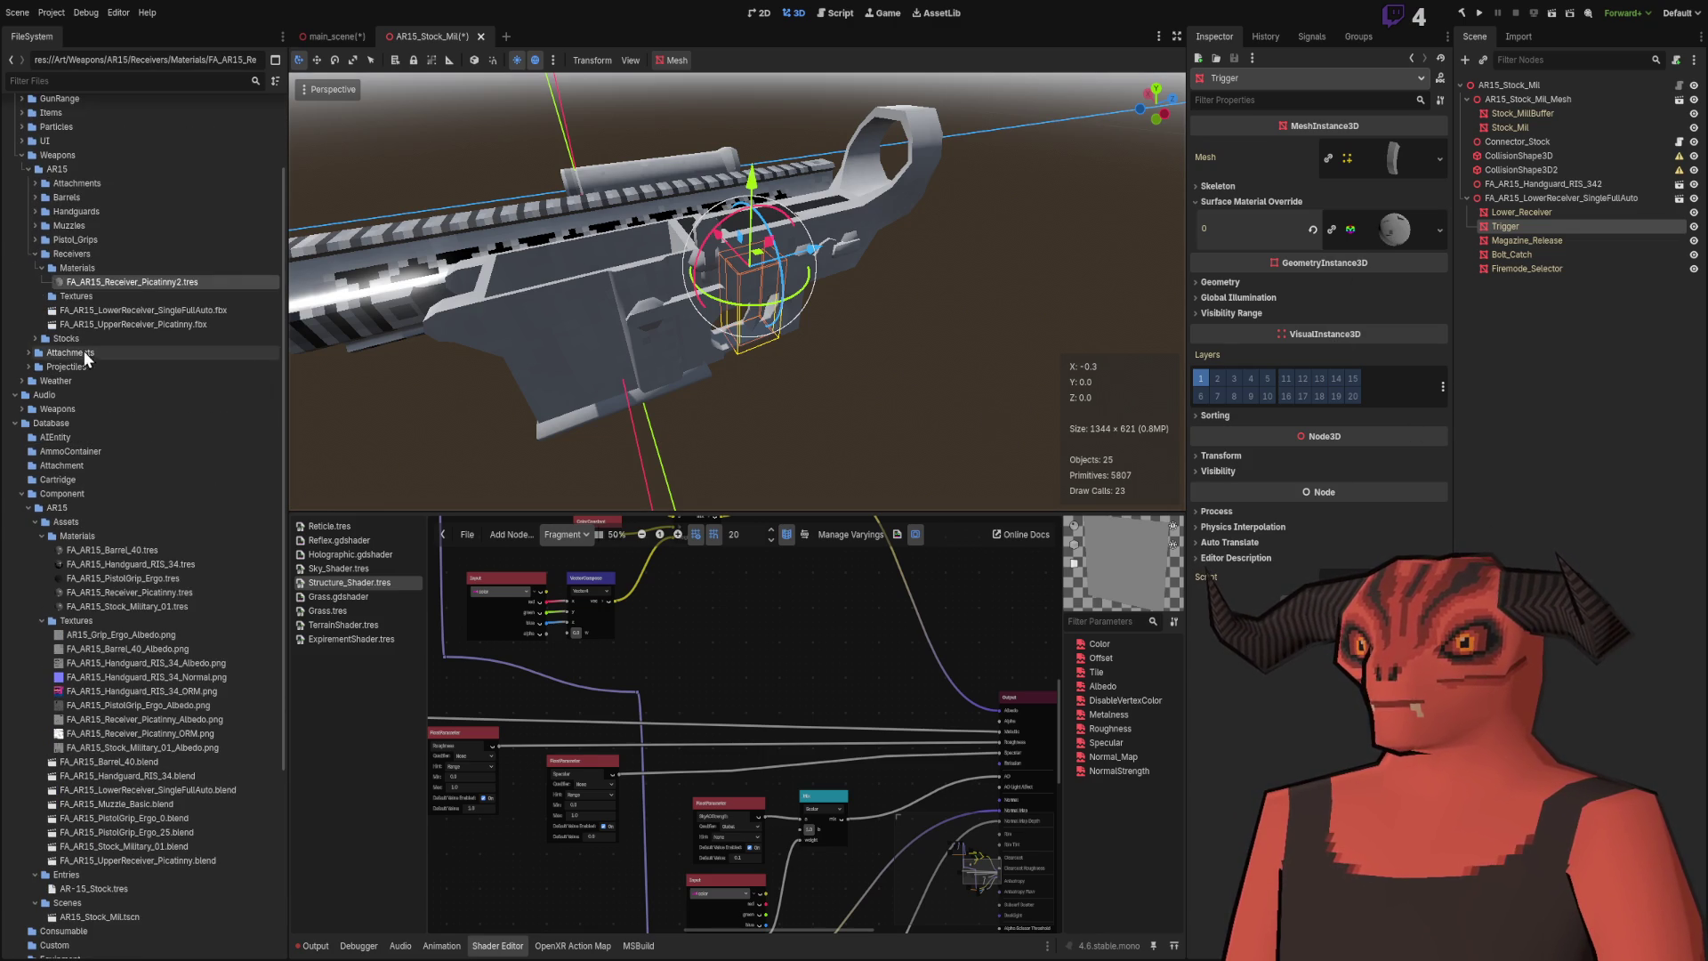
Step: Collapse the material override, show the Trigger's Geometry settings, and orbit around the receiver
mouse_move(339, 291)
left_mouse_down()
mouse_move(977, 269)
mouse_move(676, 270)
mouse_move(848, 297)
mouse_move(1156, 231)
left_mouse_up()
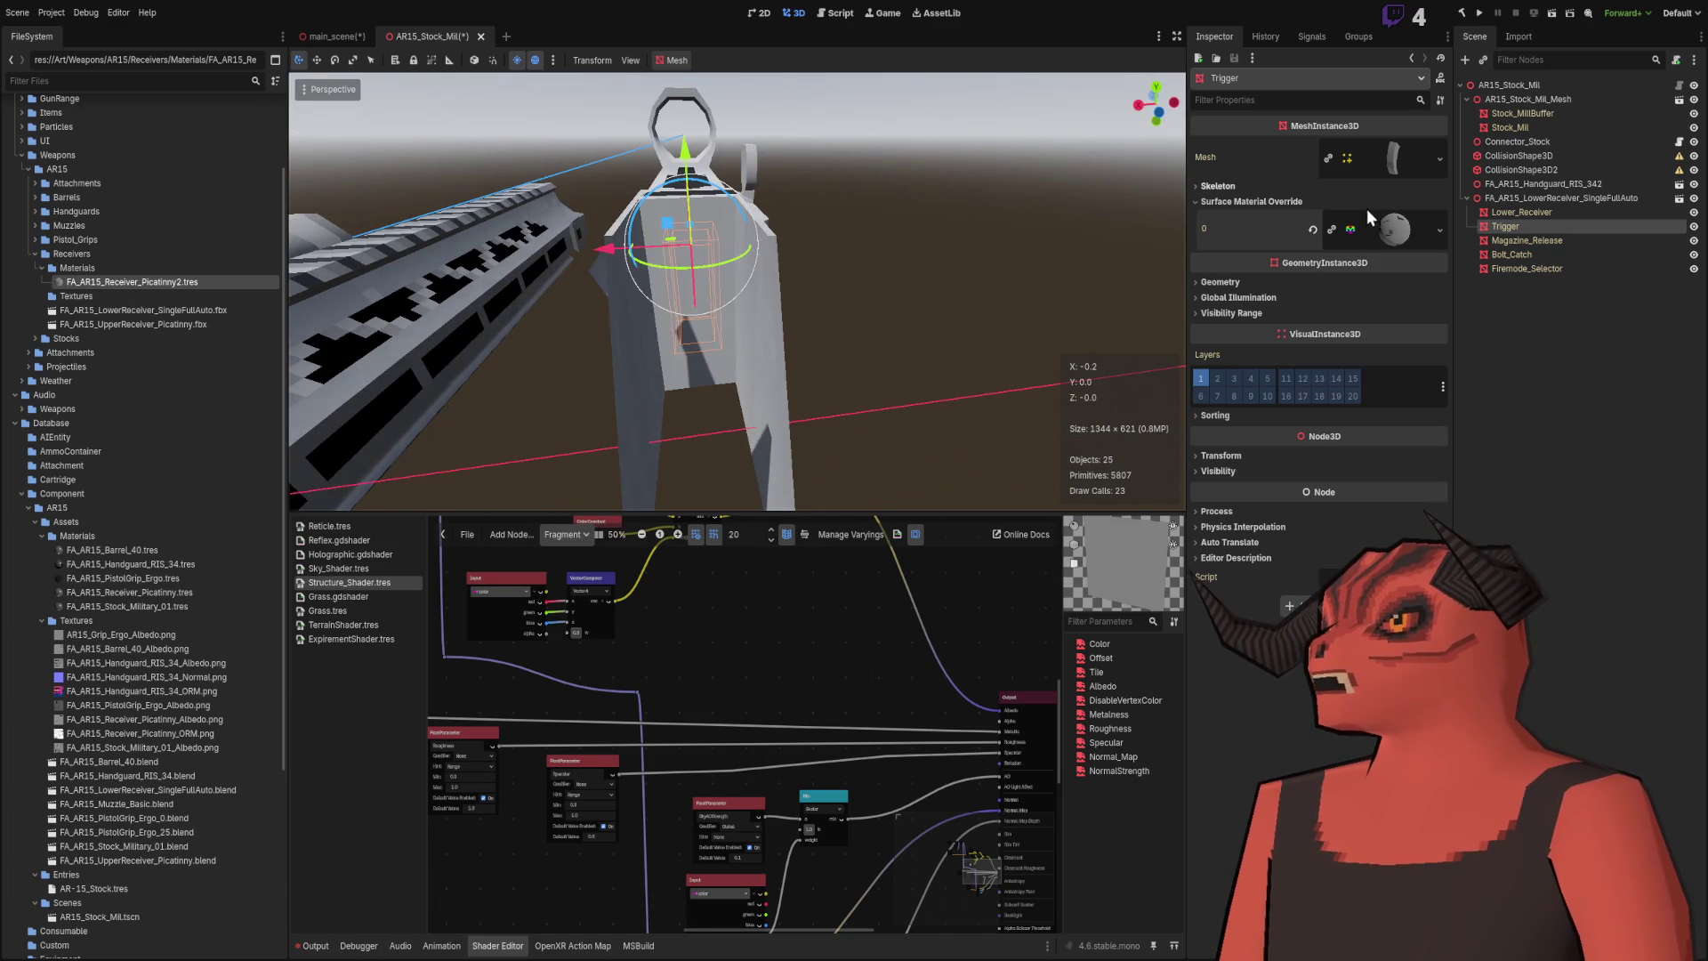
left_click(1285, 200)
left_click(1242, 240)
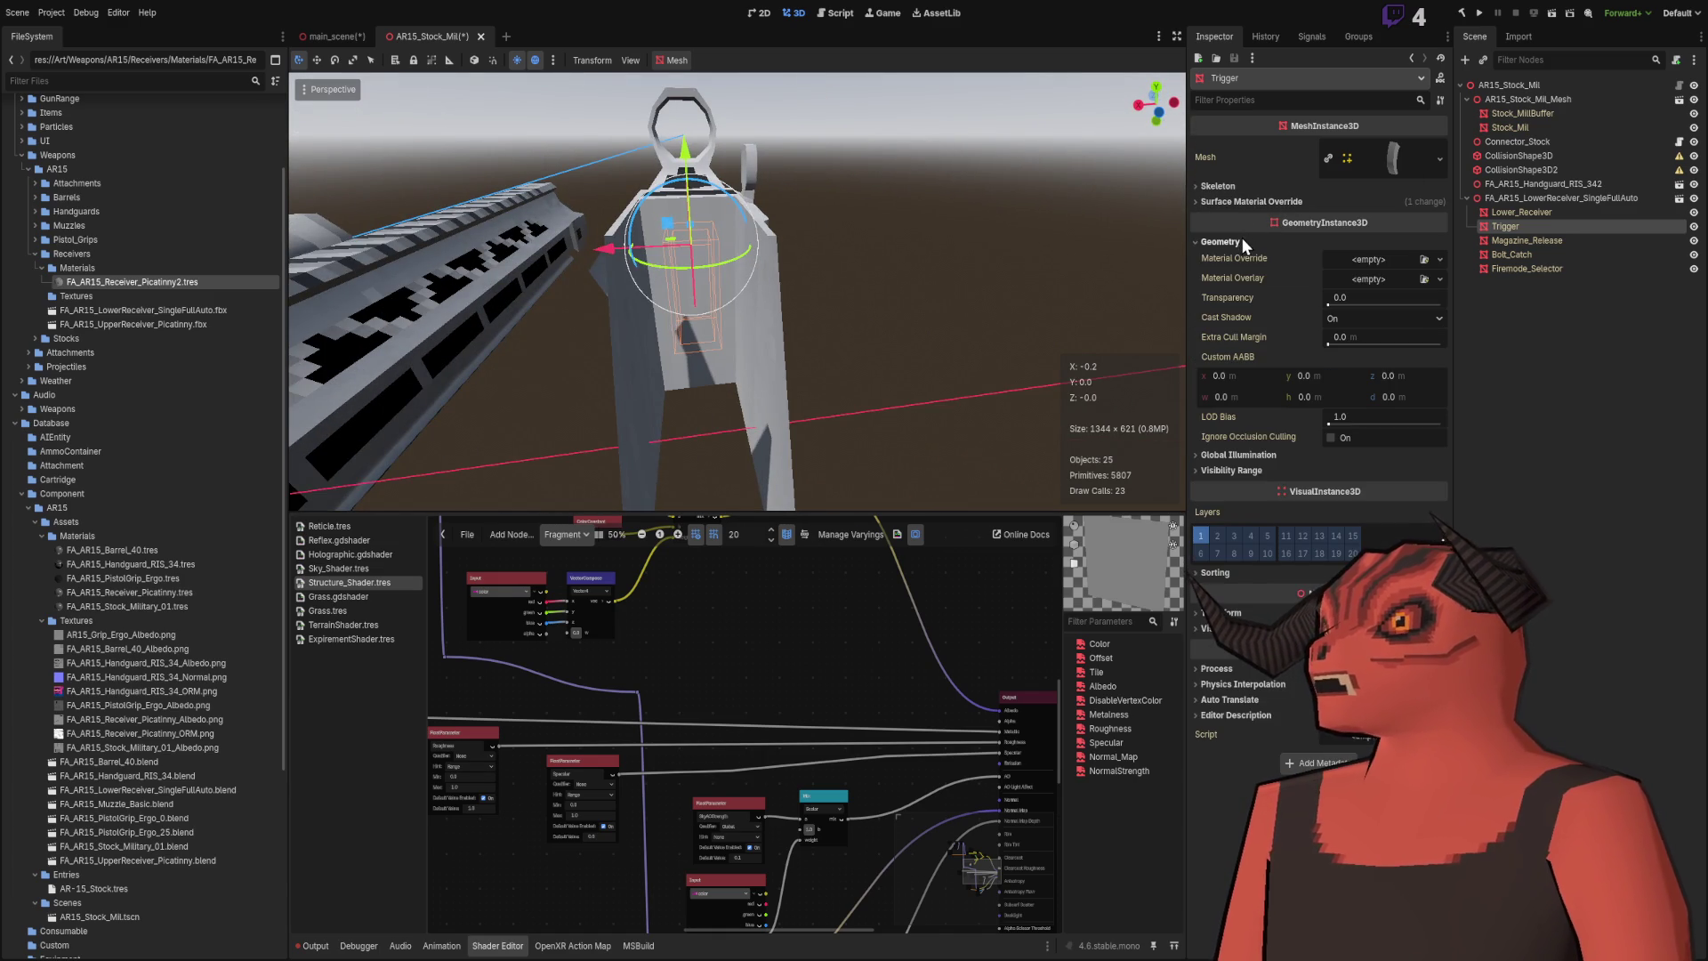
mouse_move(968, 233)
left_mouse_down()
mouse_move(776, 269)
mouse_move(498, 285)
mouse_move(534, 293)
left_mouse_up()
scroll(738, 294, "down", 3)
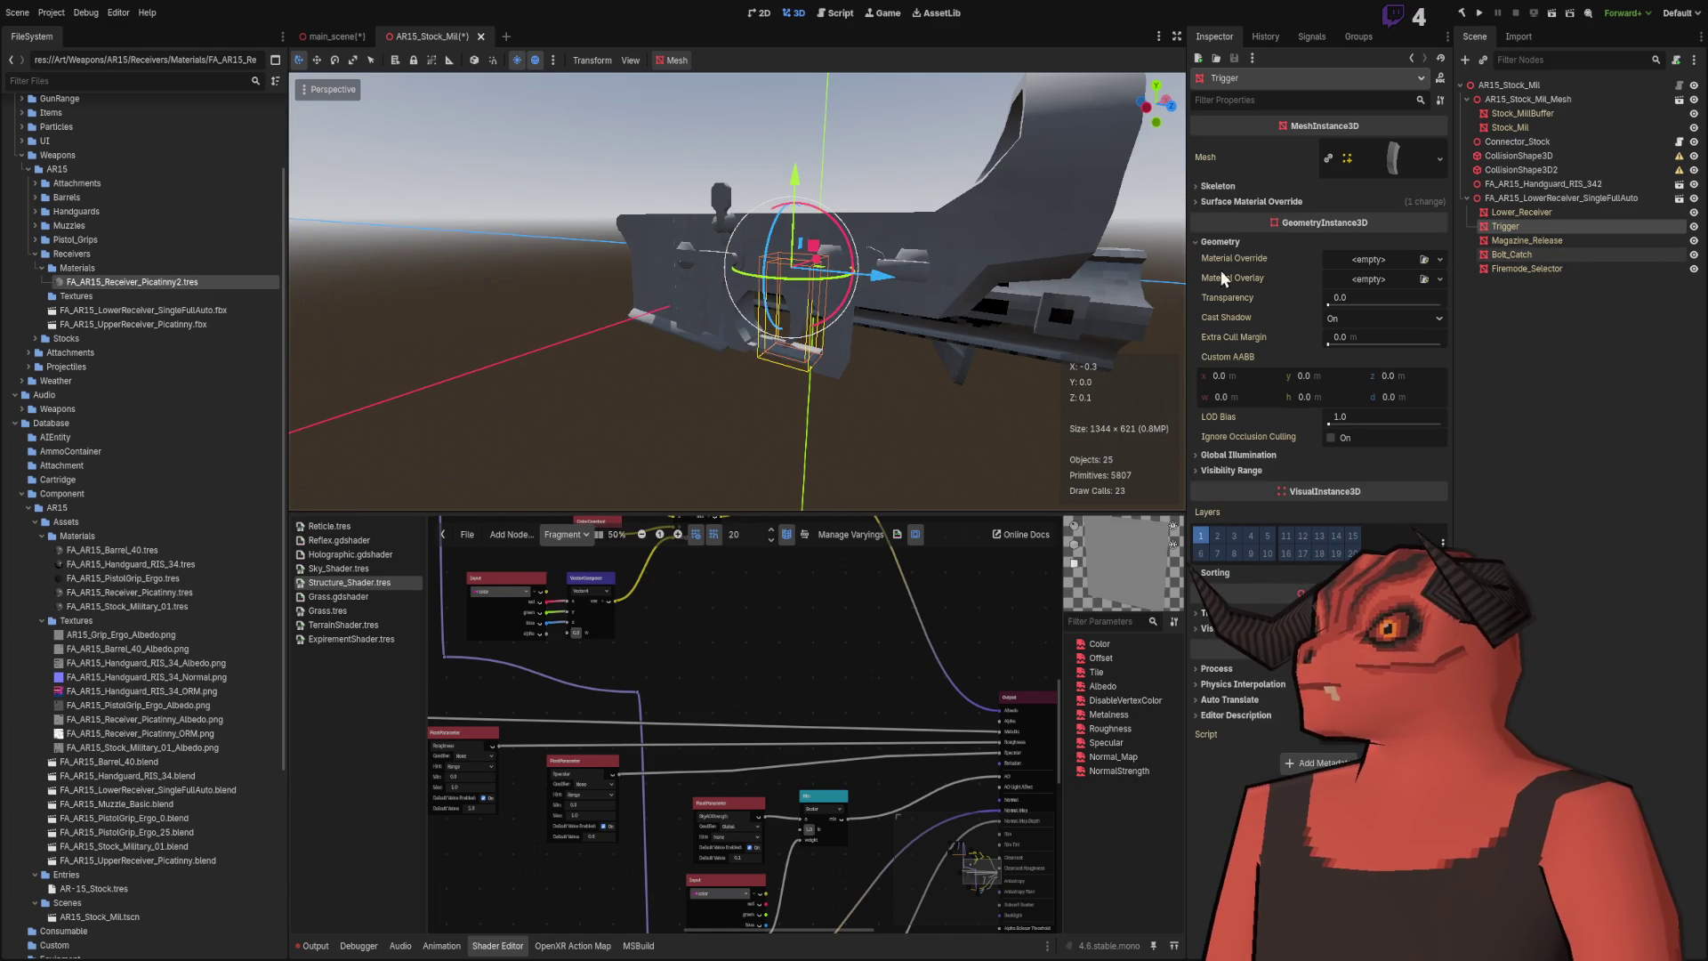
scroll(738, 294, "up", 5)
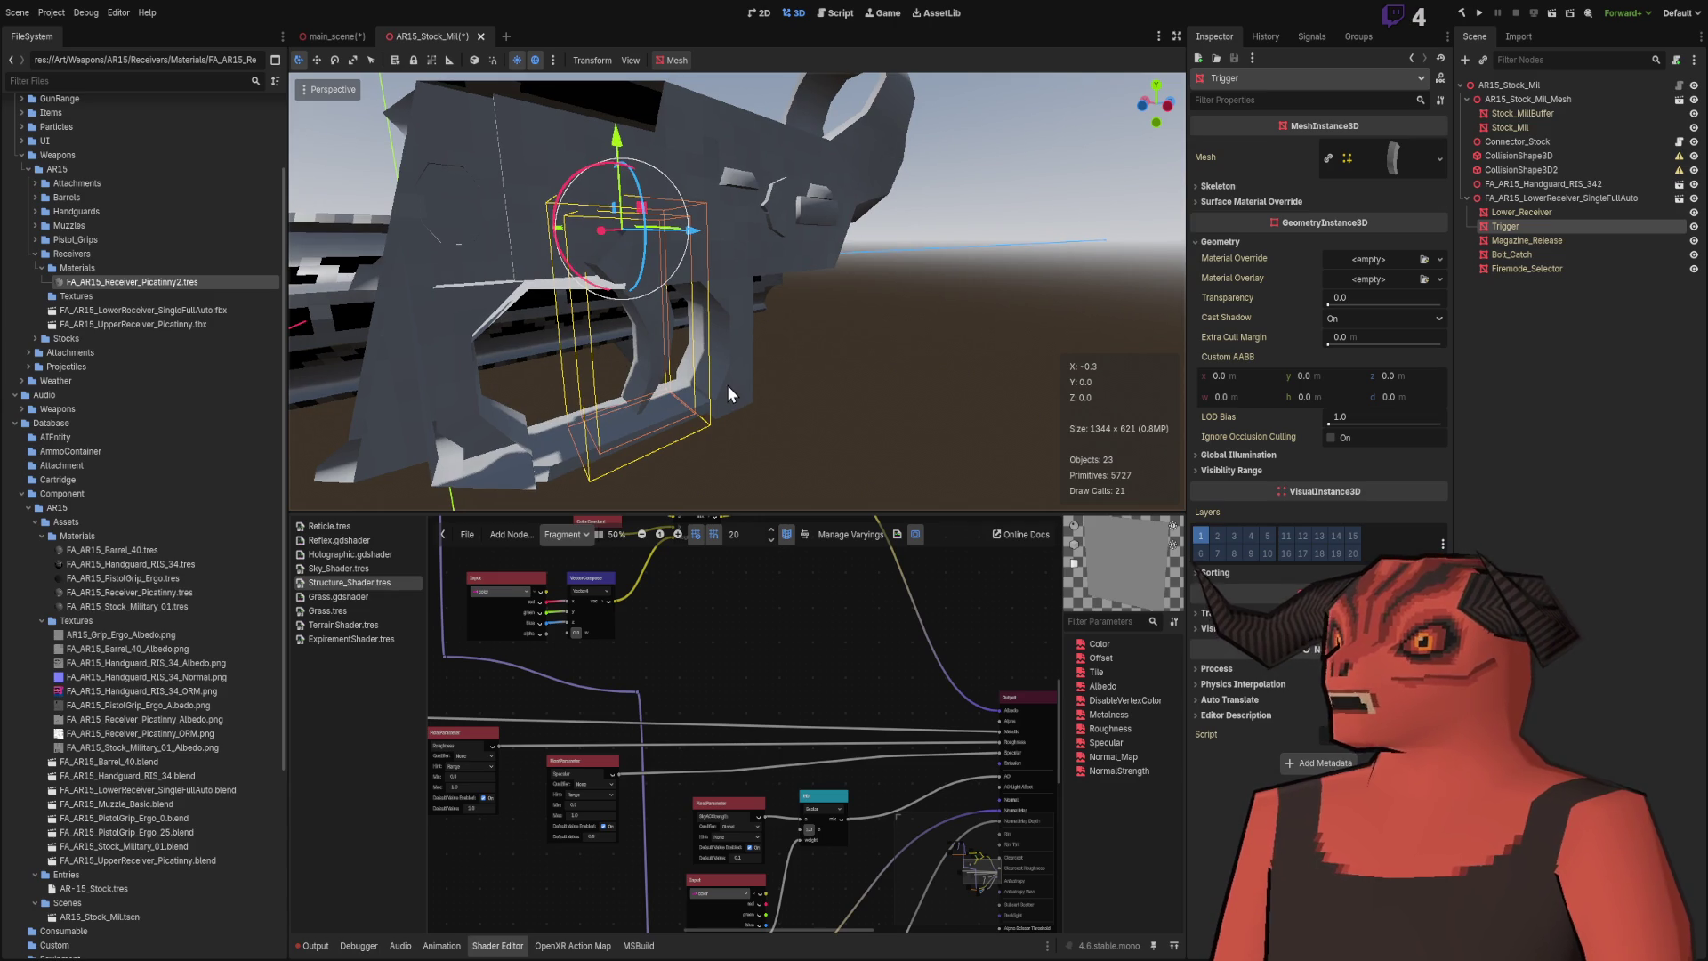
left_click_drag(637, 268, 647, 272)
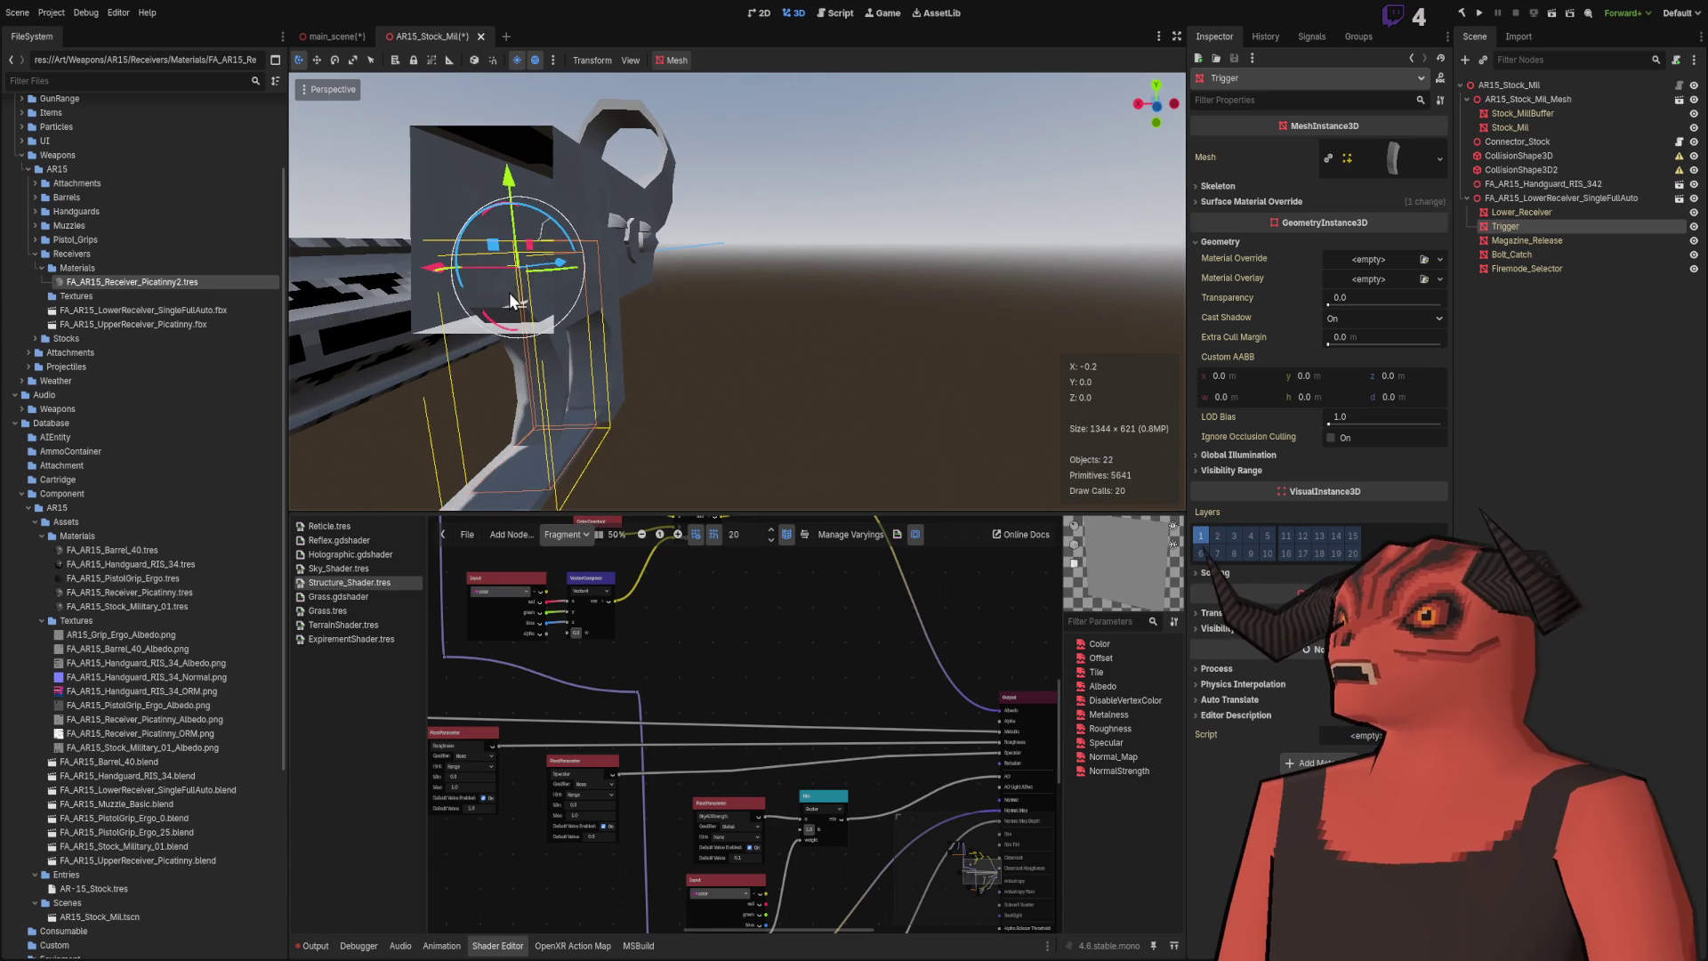
left_click_drag(723, 301, 824, 301)
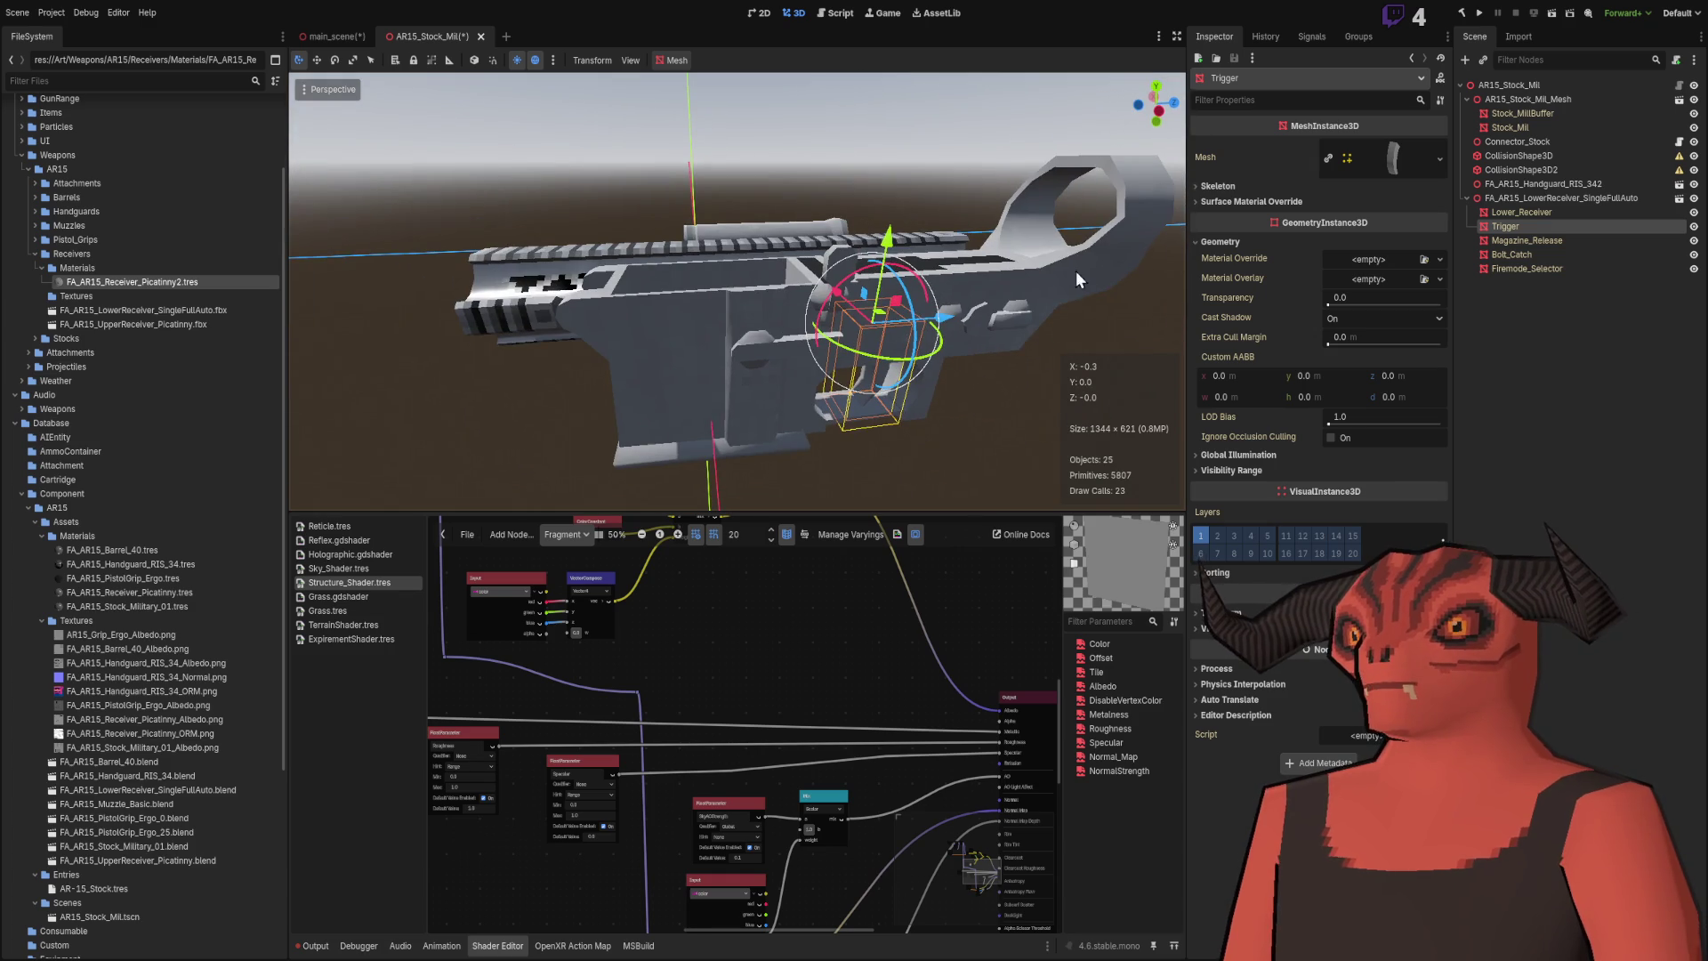
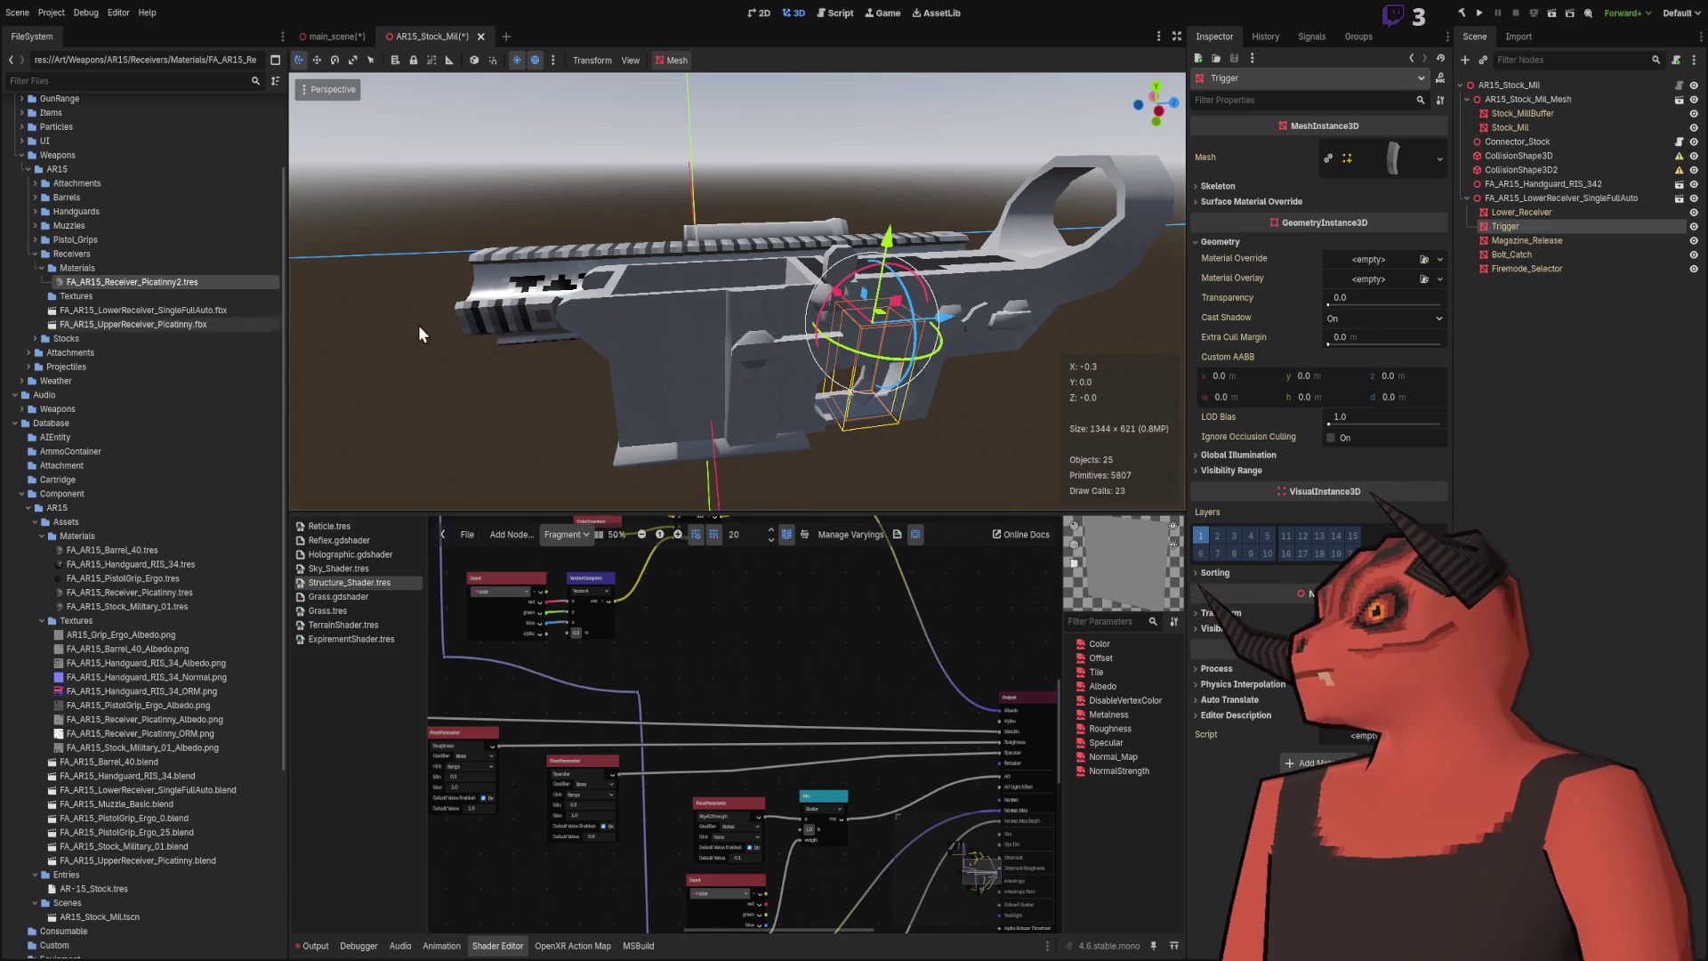
Step: Select FA_AR15_LowerReceiver_SingleFullAuto.blend in the AR15 Assets folder to reload the scenes, then move the view toward the trigger
left_click(167, 312)
scroll(159, 498, "down", 5)
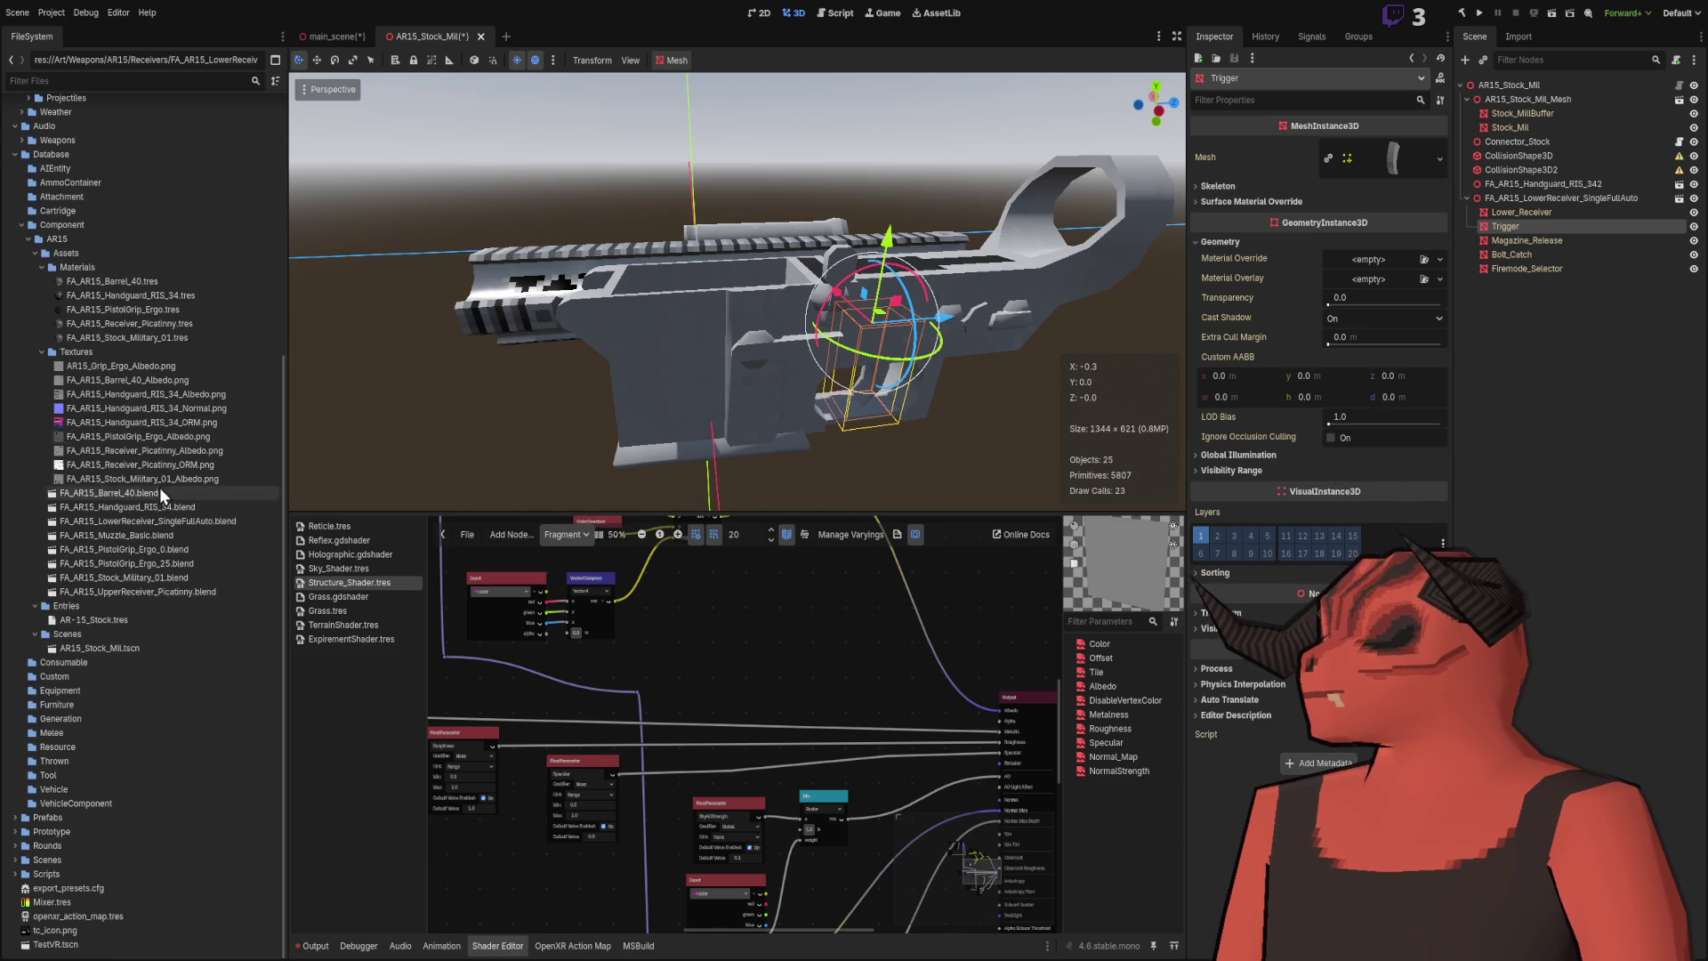
left_click(165, 520)
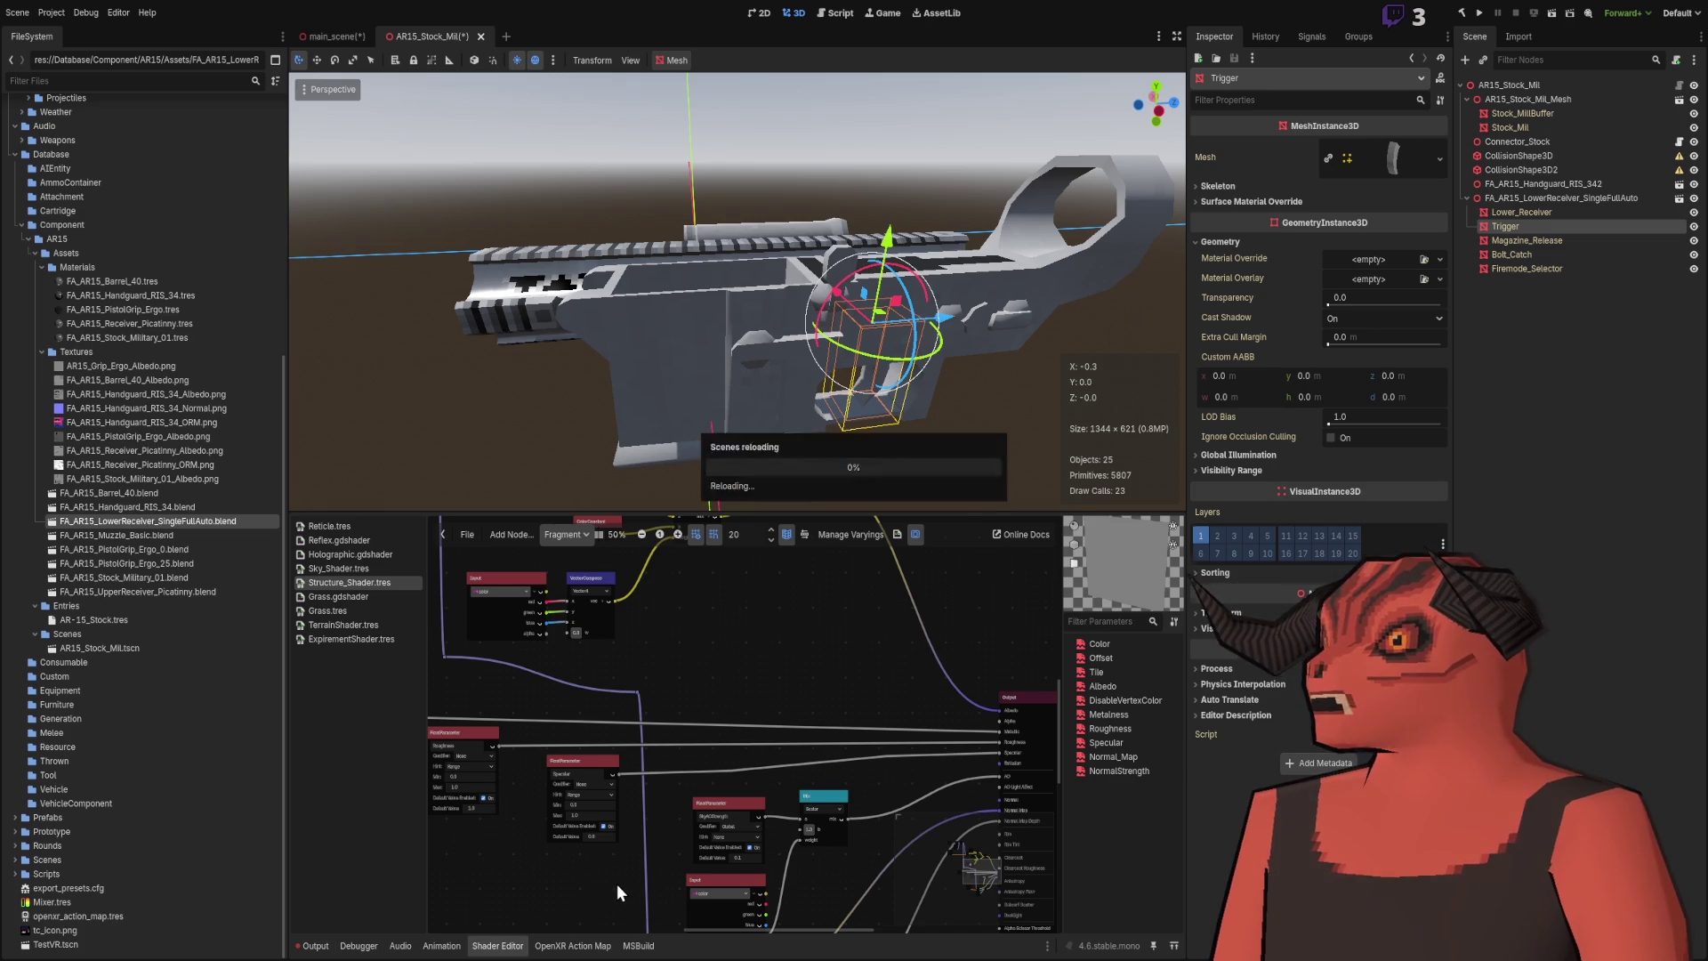
mouse_move(596, 445)
left_mouse_down()
mouse_move(590, 347)
mouse_move(1325, 164)
left_mouse_up()
Step: Select Lower_Receiver and review its Geometry and Surface Material Override settings in the Inspector
left_click(1528, 212)
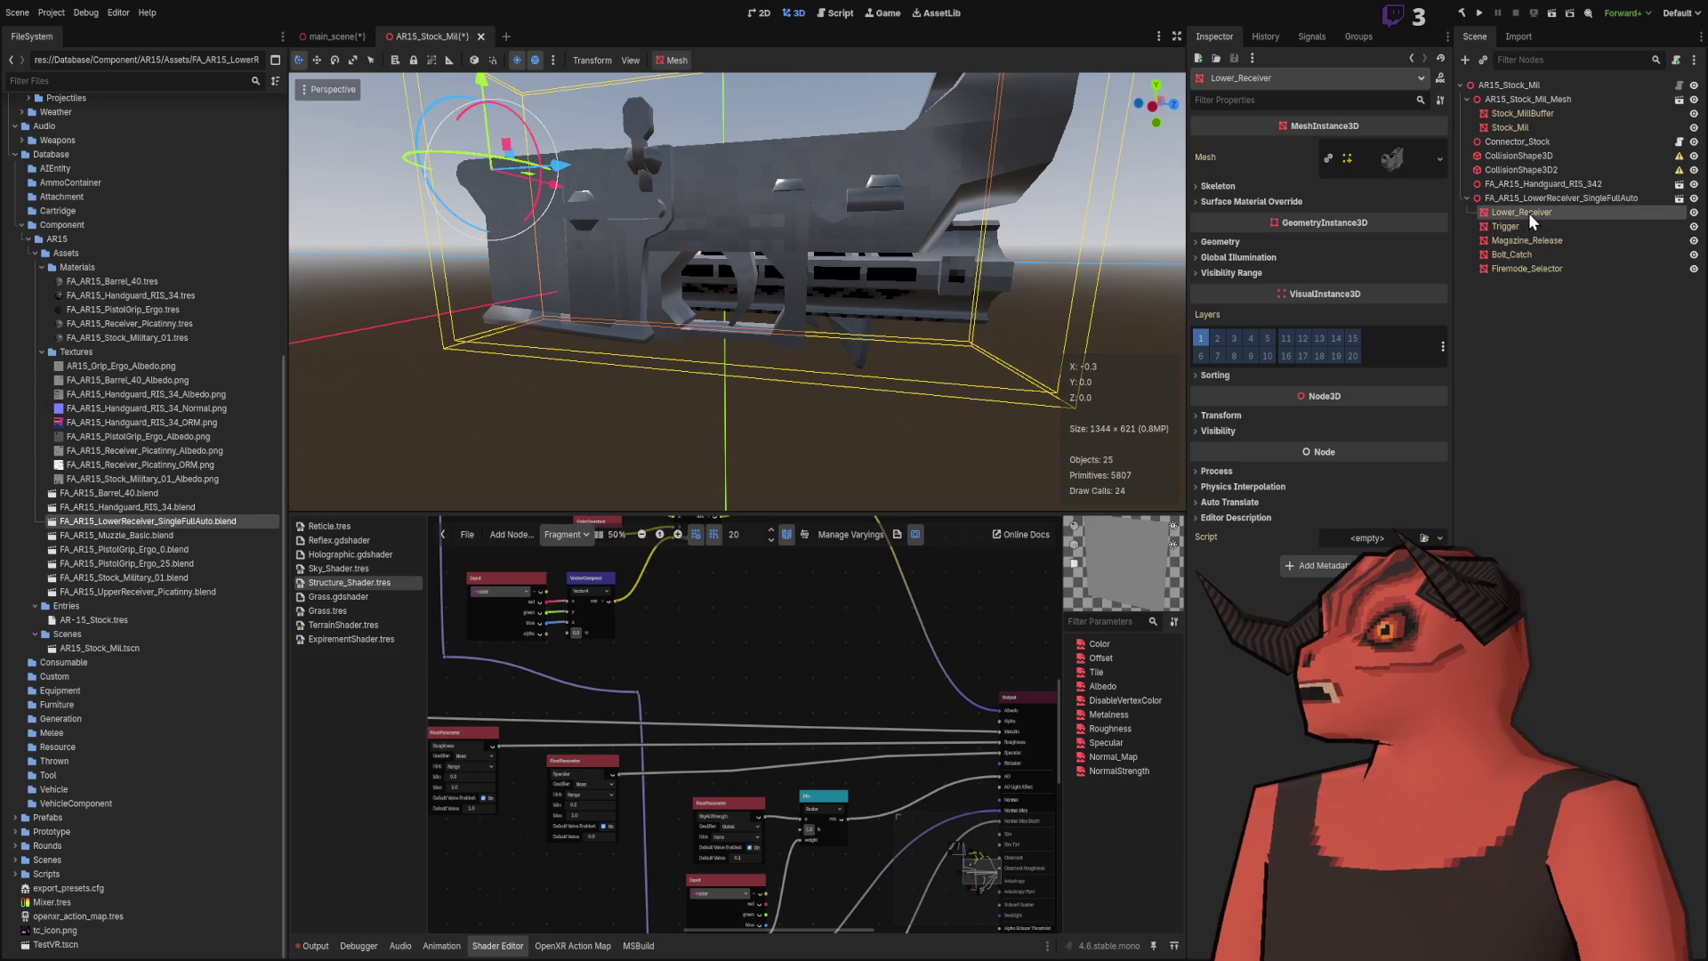
left_click(1242, 243)
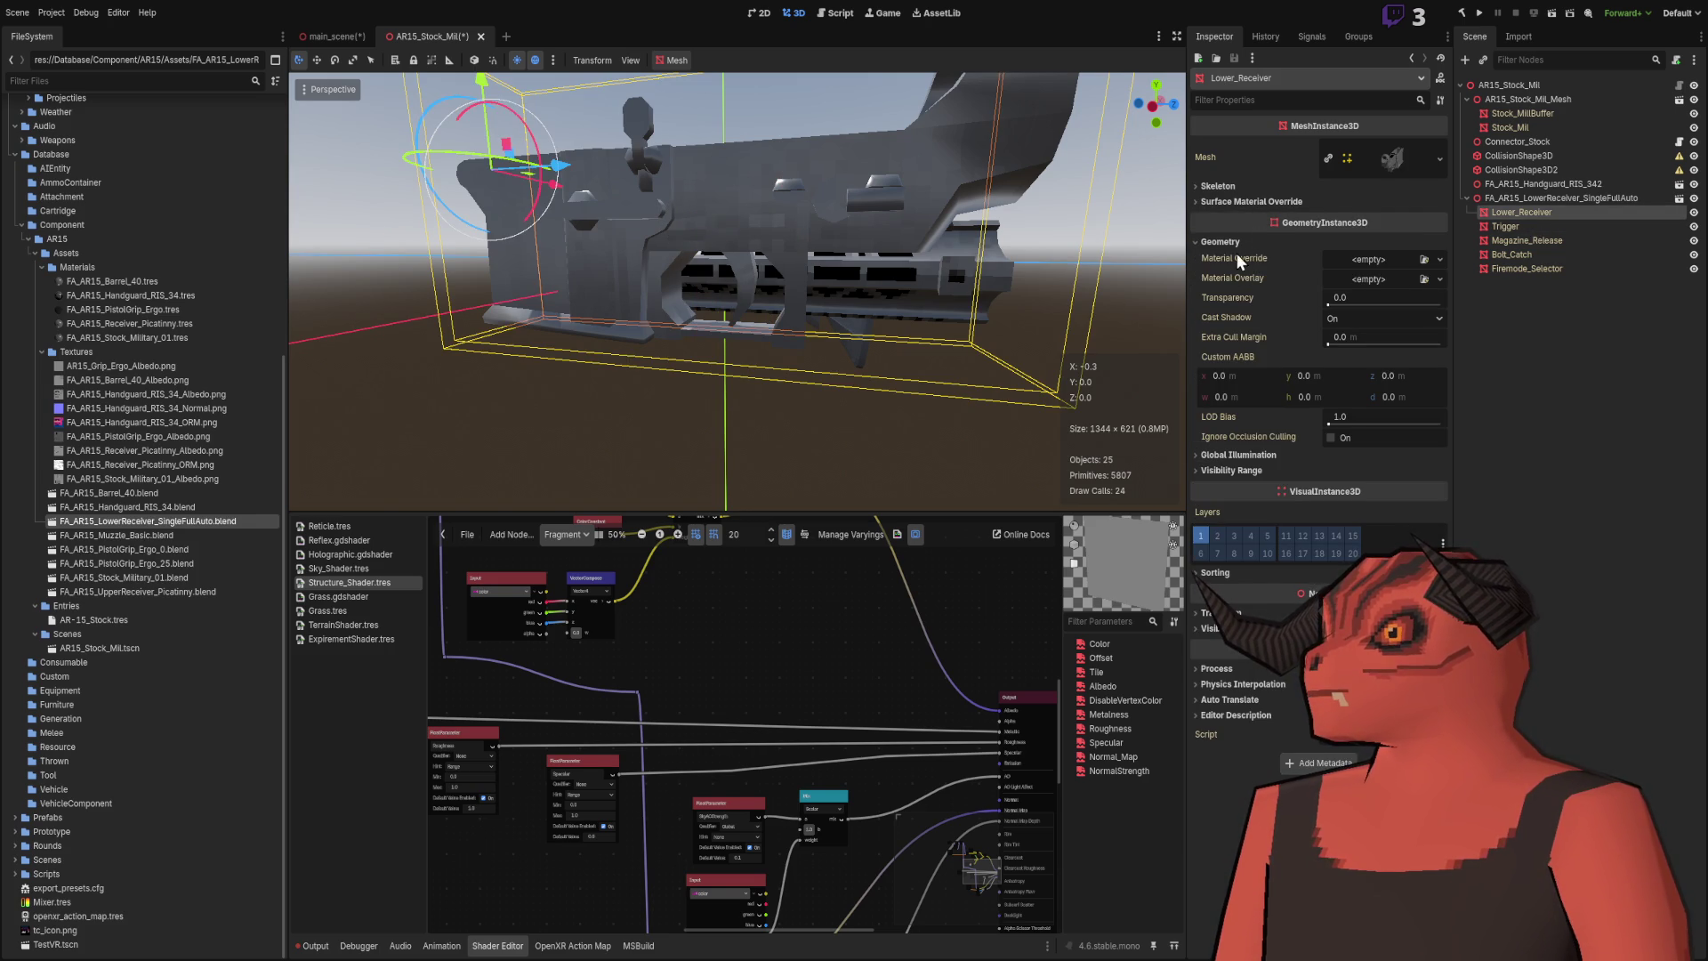
left_click(1226, 242)
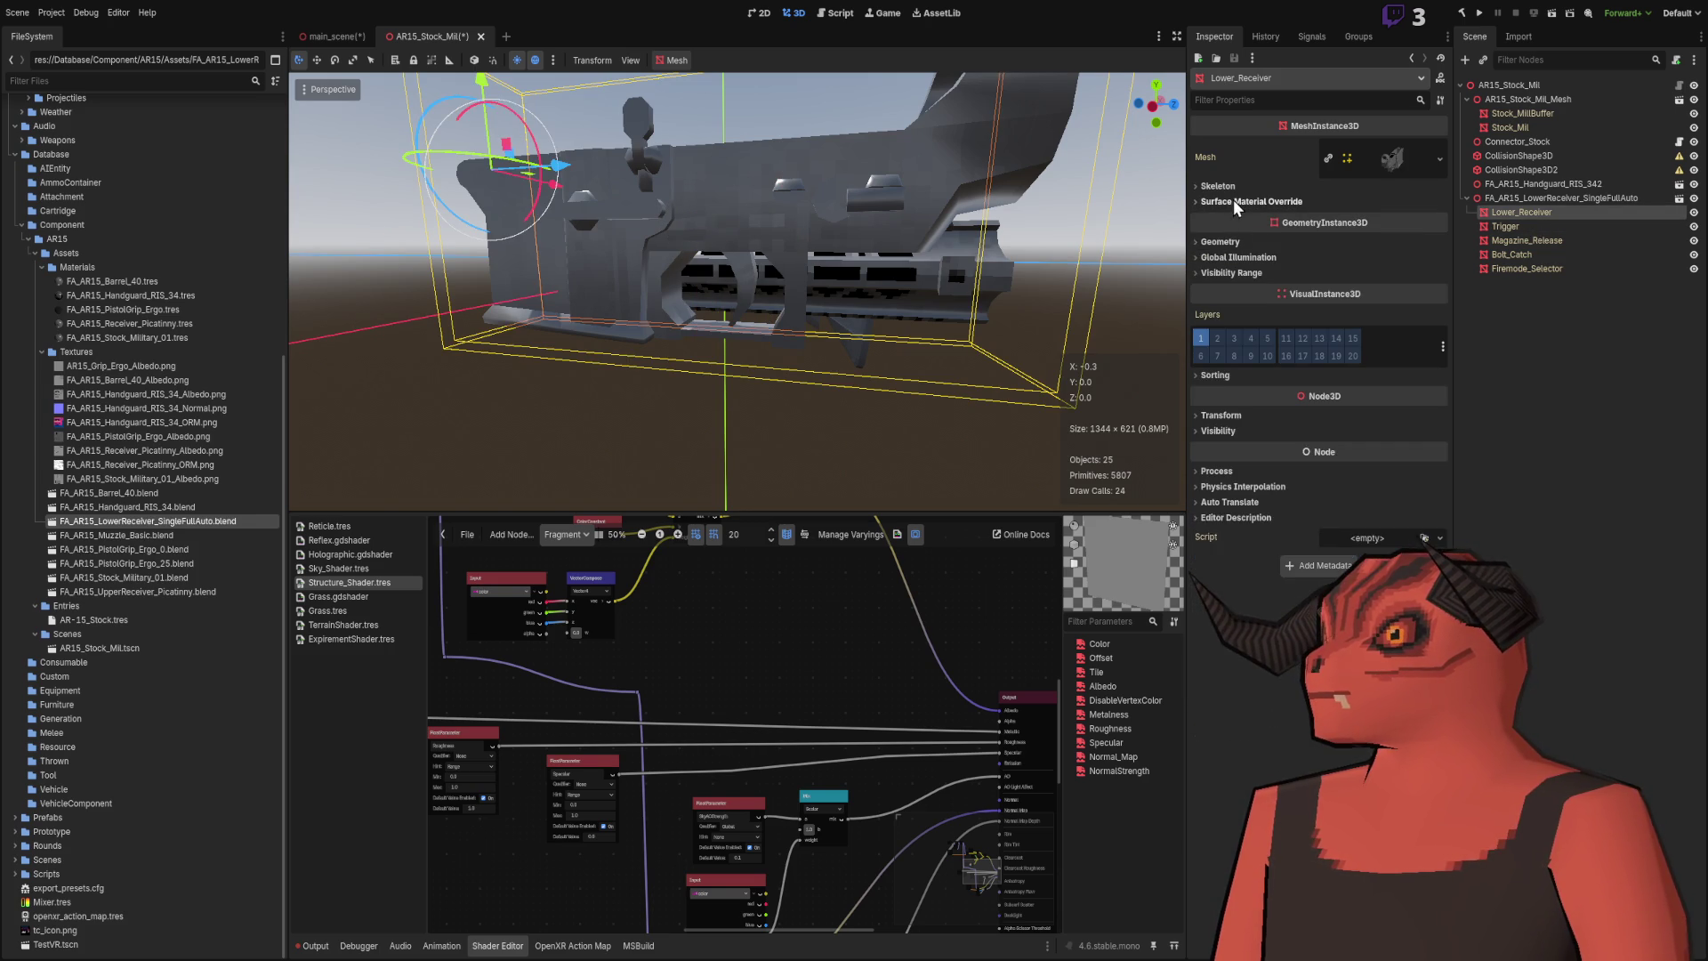
left_click(1233, 199)
left_click(1231, 194)
Step: Orbit and zoom around the lower receiver to inspect it from several sides
mouse_move(1112, 213)
left_mouse_down()
mouse_move(996, 261)
mouse_move(867, 263)
left_mouse_up()
scroll(824, 265, "up", 5)
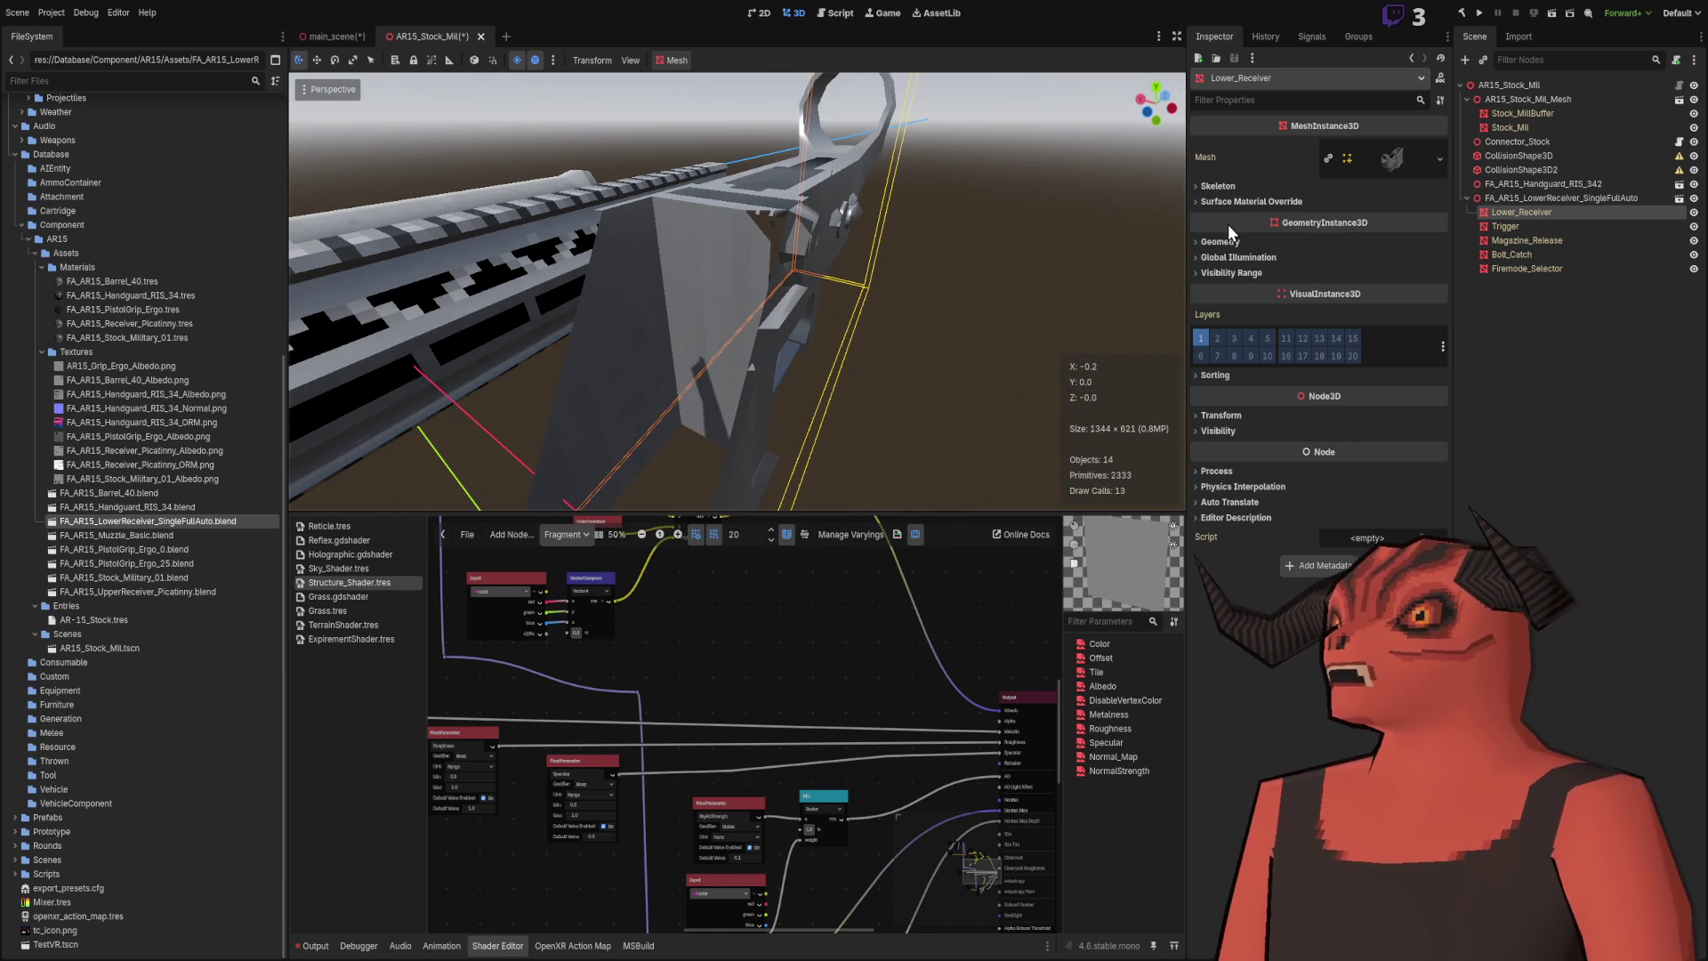
mouse_move(677, 266)
left_mouse_down()
mouse_move(569, 294)
mouse_move(685, 317)
mouse_move(520, 261)
mouse_move(697, 297)
mouse_move(841, 252)
mouse_move(224, 287)
left_mouse_up()
scroll(841, 253, "up", 2)
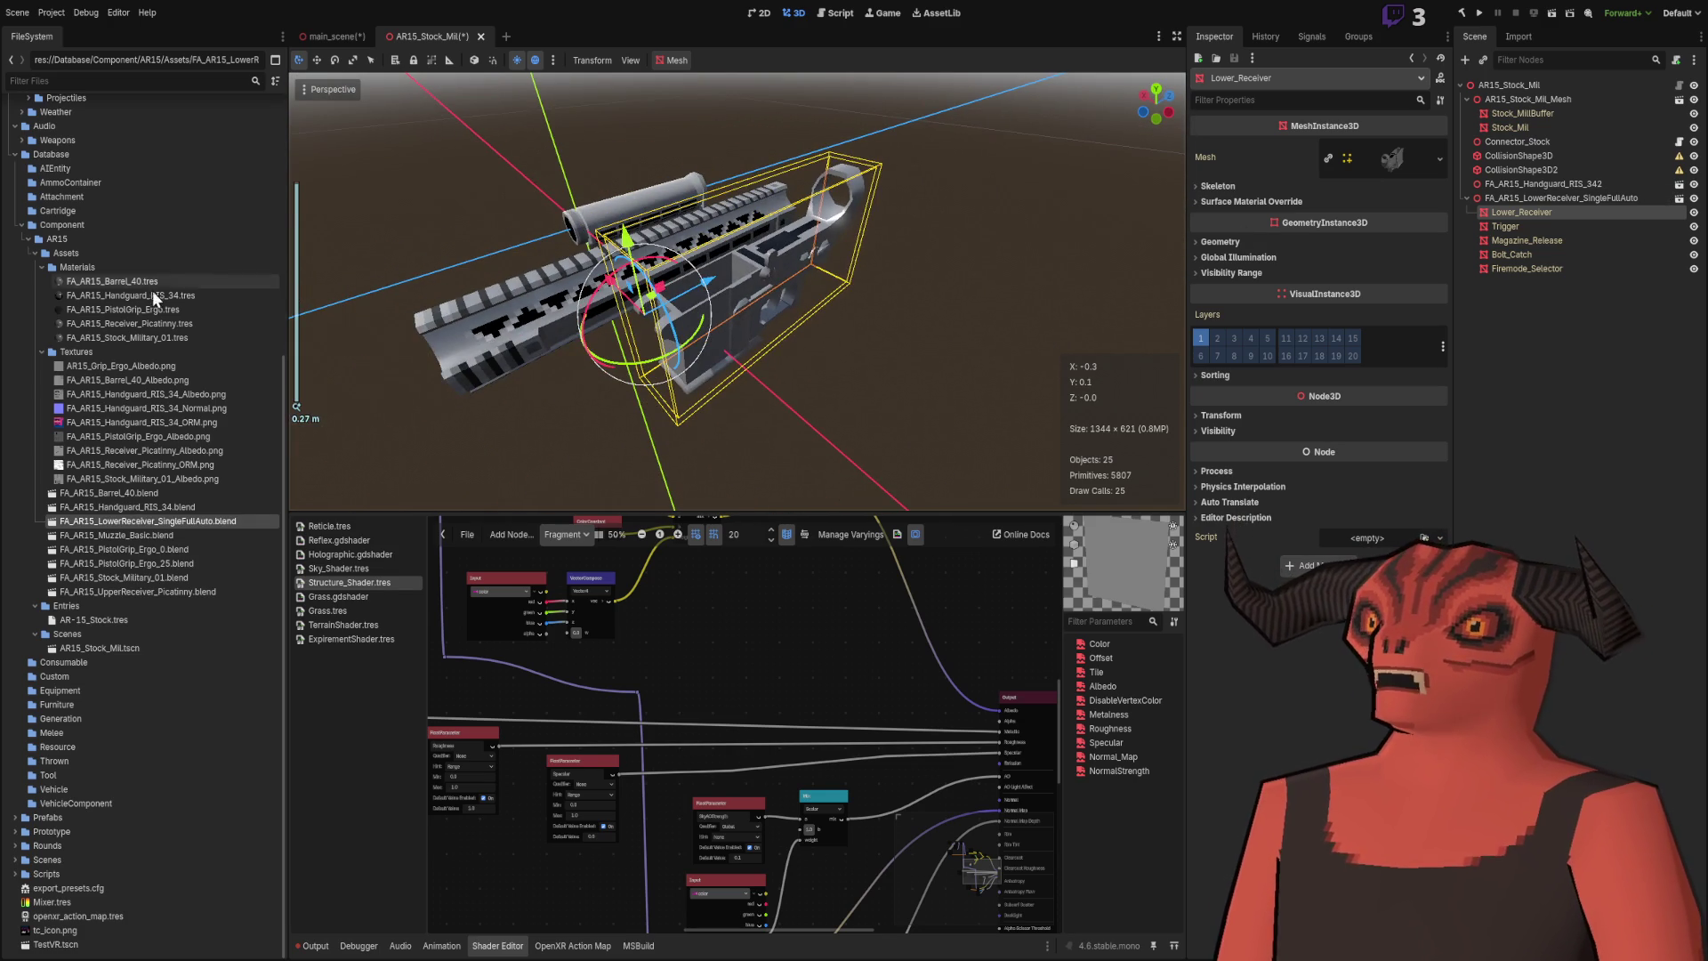
left_click_drag(825, 344, 792, 284)
scroll(792, 284, "up", 2)
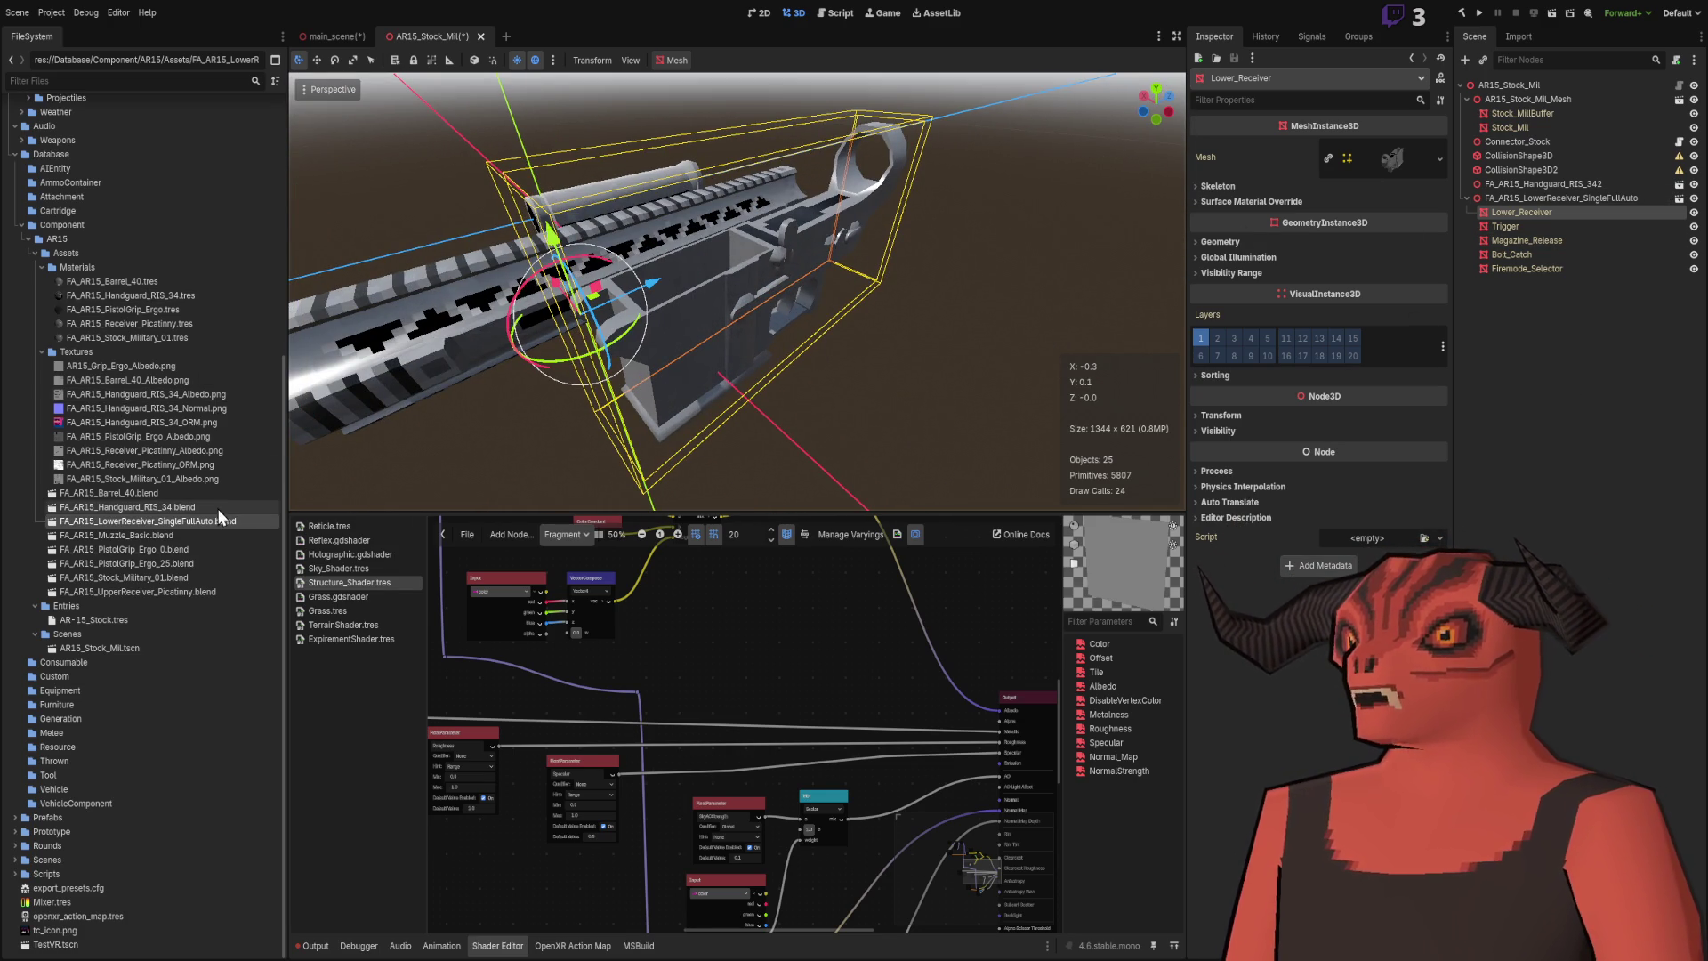
mouse_move(898, 260)
left_mouse_down()
mouse_move(825, 272)
mouse_move(690, 245)
left_mouse_up()
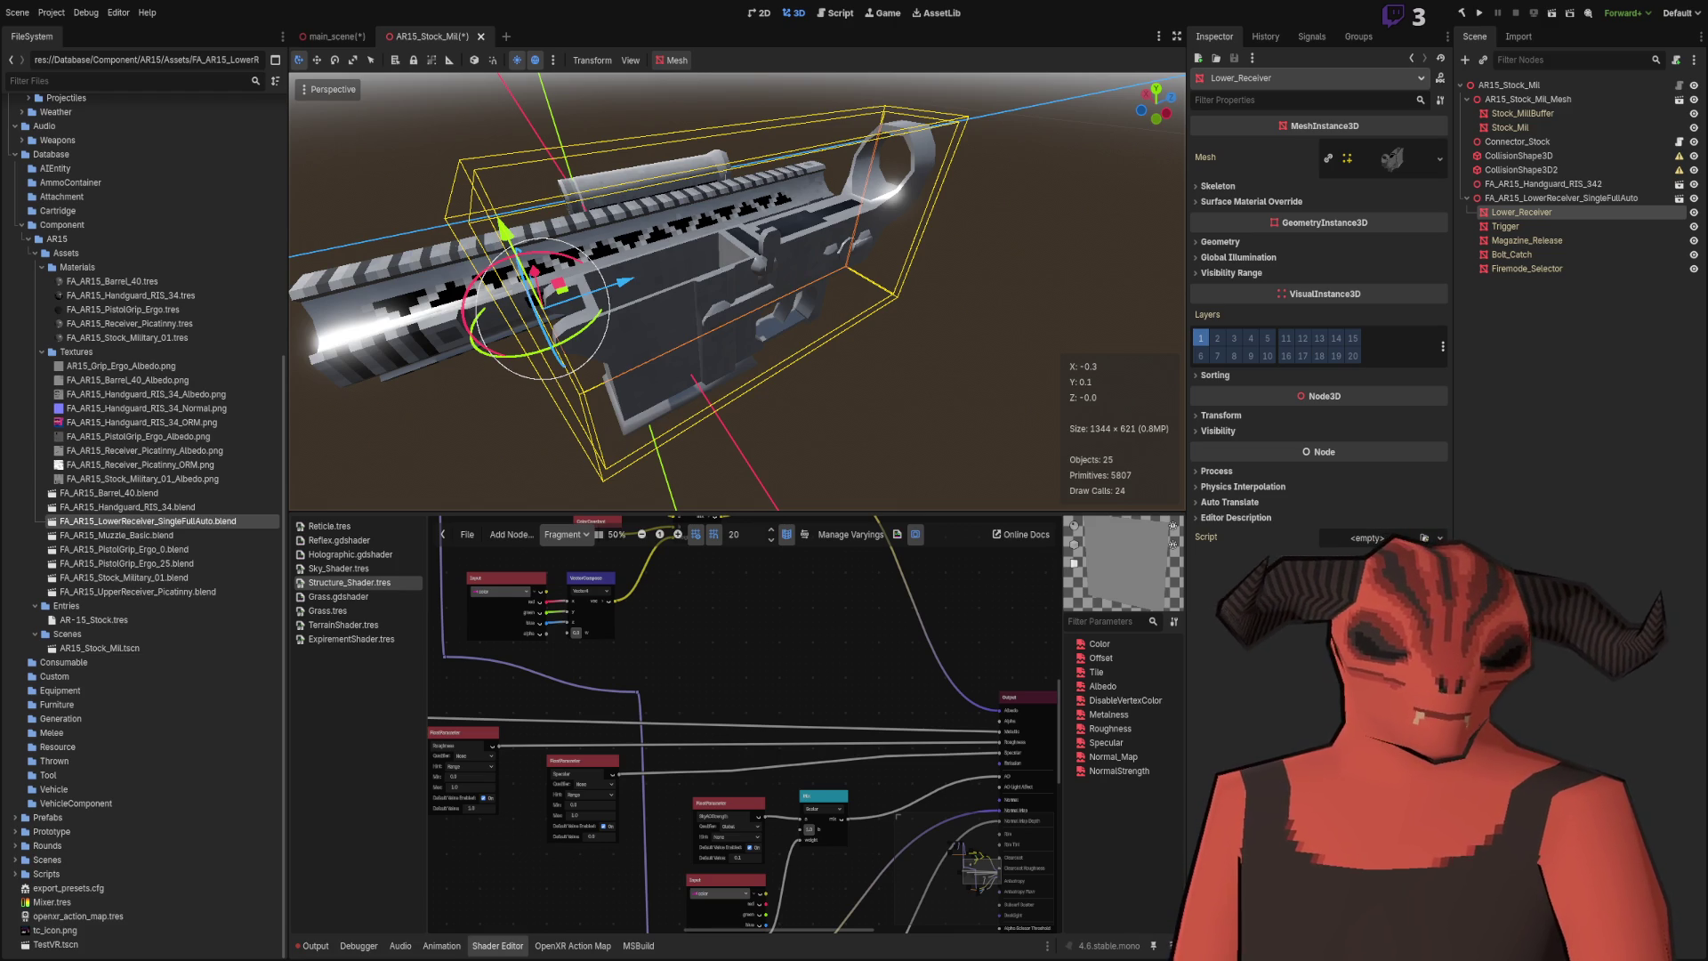
mouse_move(738, 401)
left_mouse_down()
mouse_move(856, 345)
mouse_move(641, 434)
mouse_move(866, 382)
mouse_move(639, 398)
left_mouse_up()
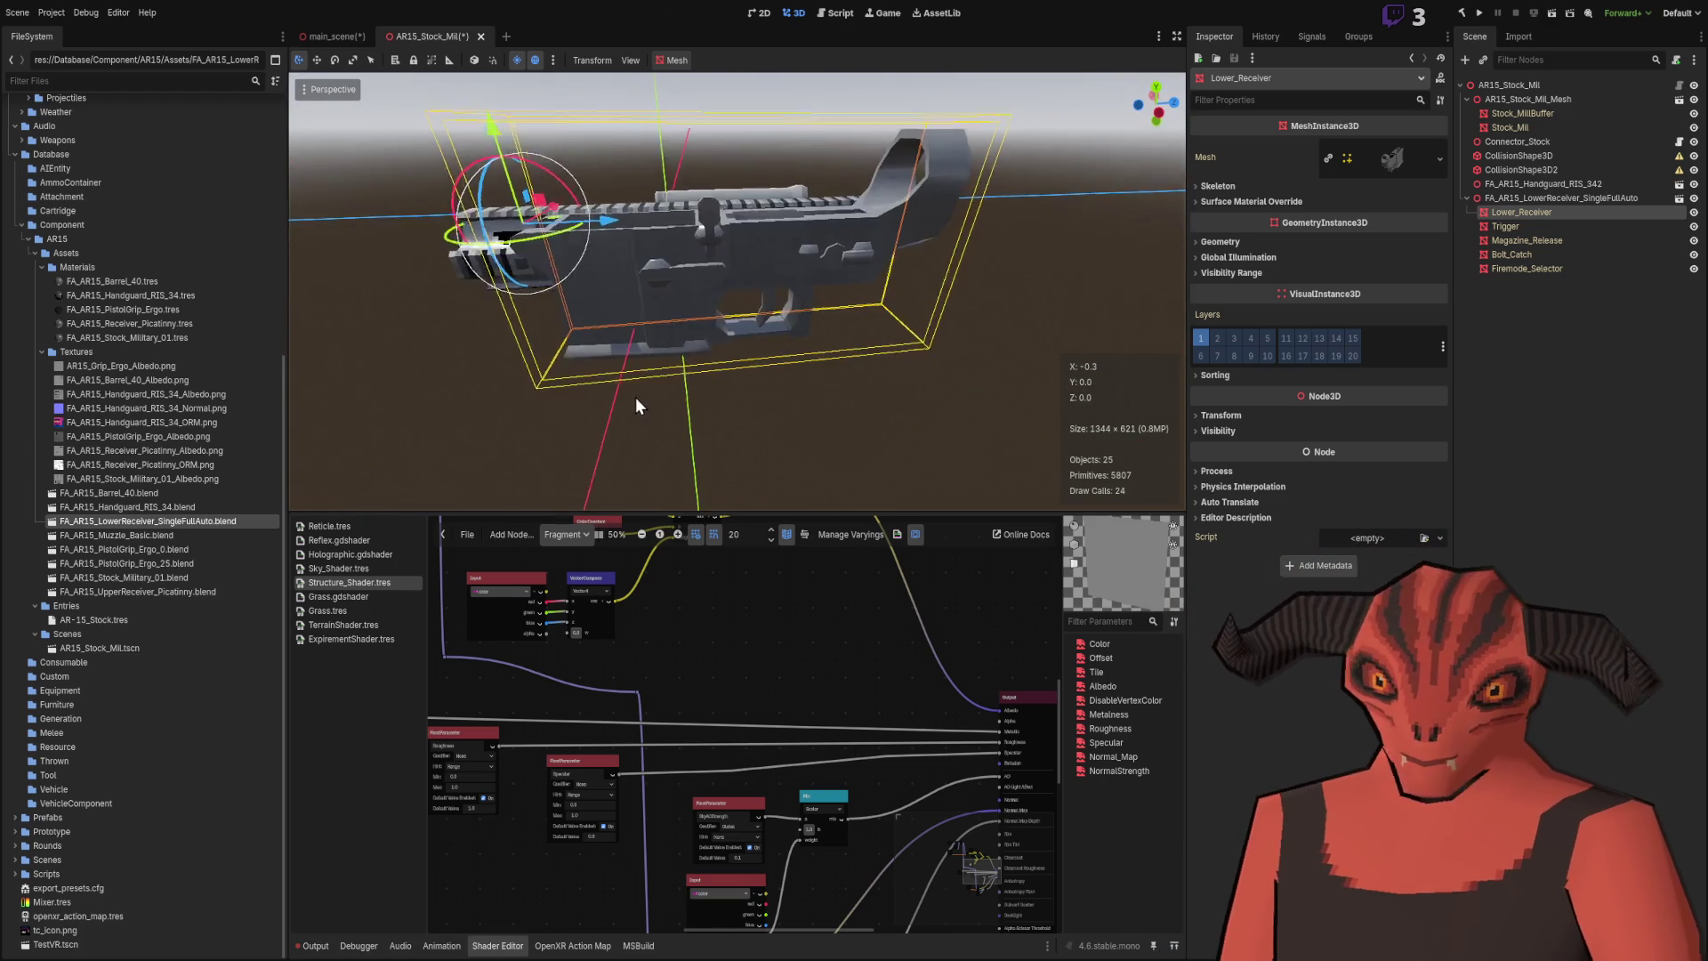
Step: Select the Barrel_40, Handguard, PistolGrip_Ergo_0 and Muzzle_Basic .blend assets in turn
left_click(130, 497)
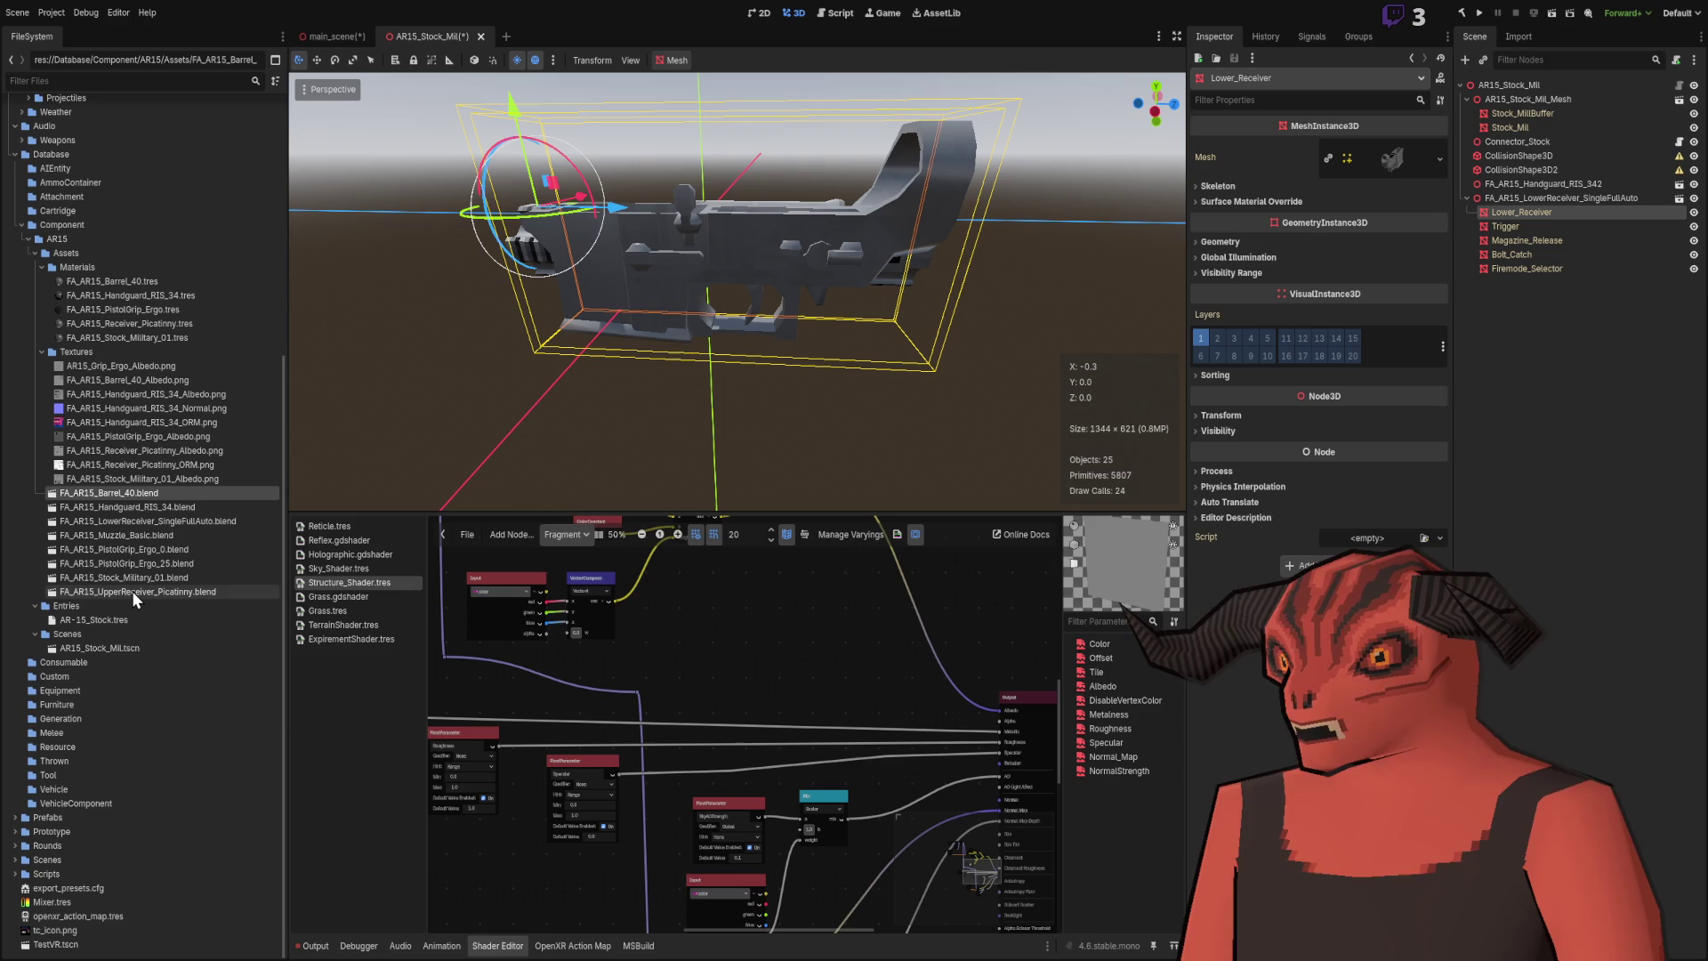
left_click(132, 590, "shift")
left_click(116, 498)
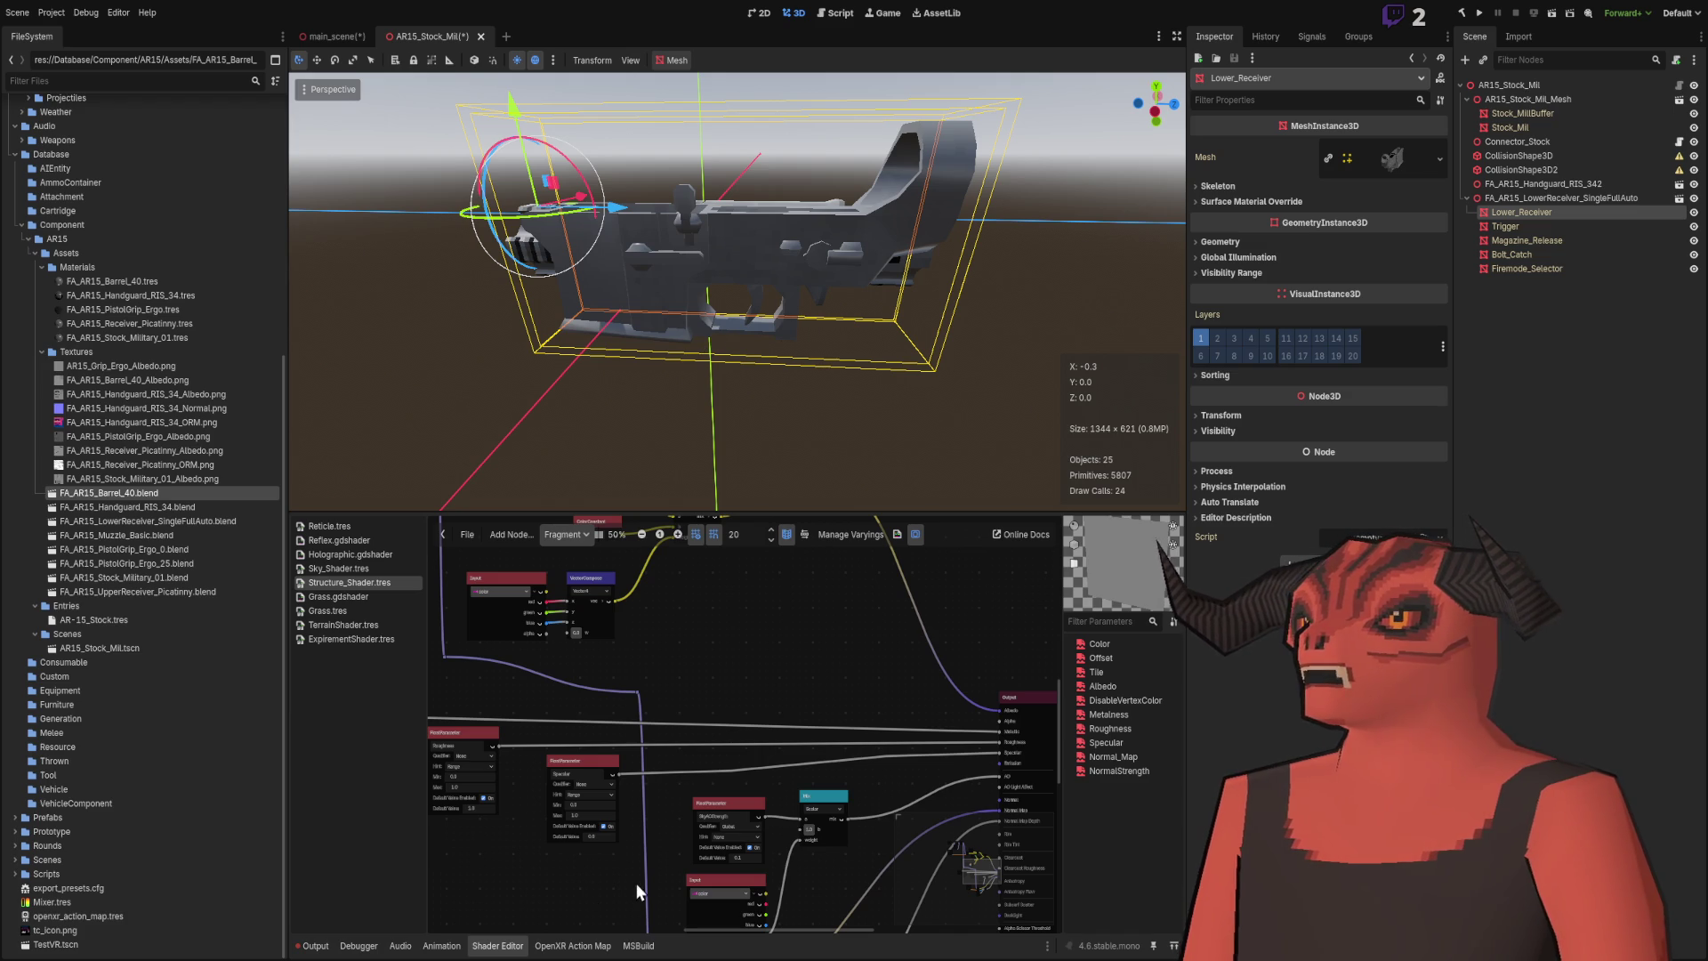
left_click(145, 507)
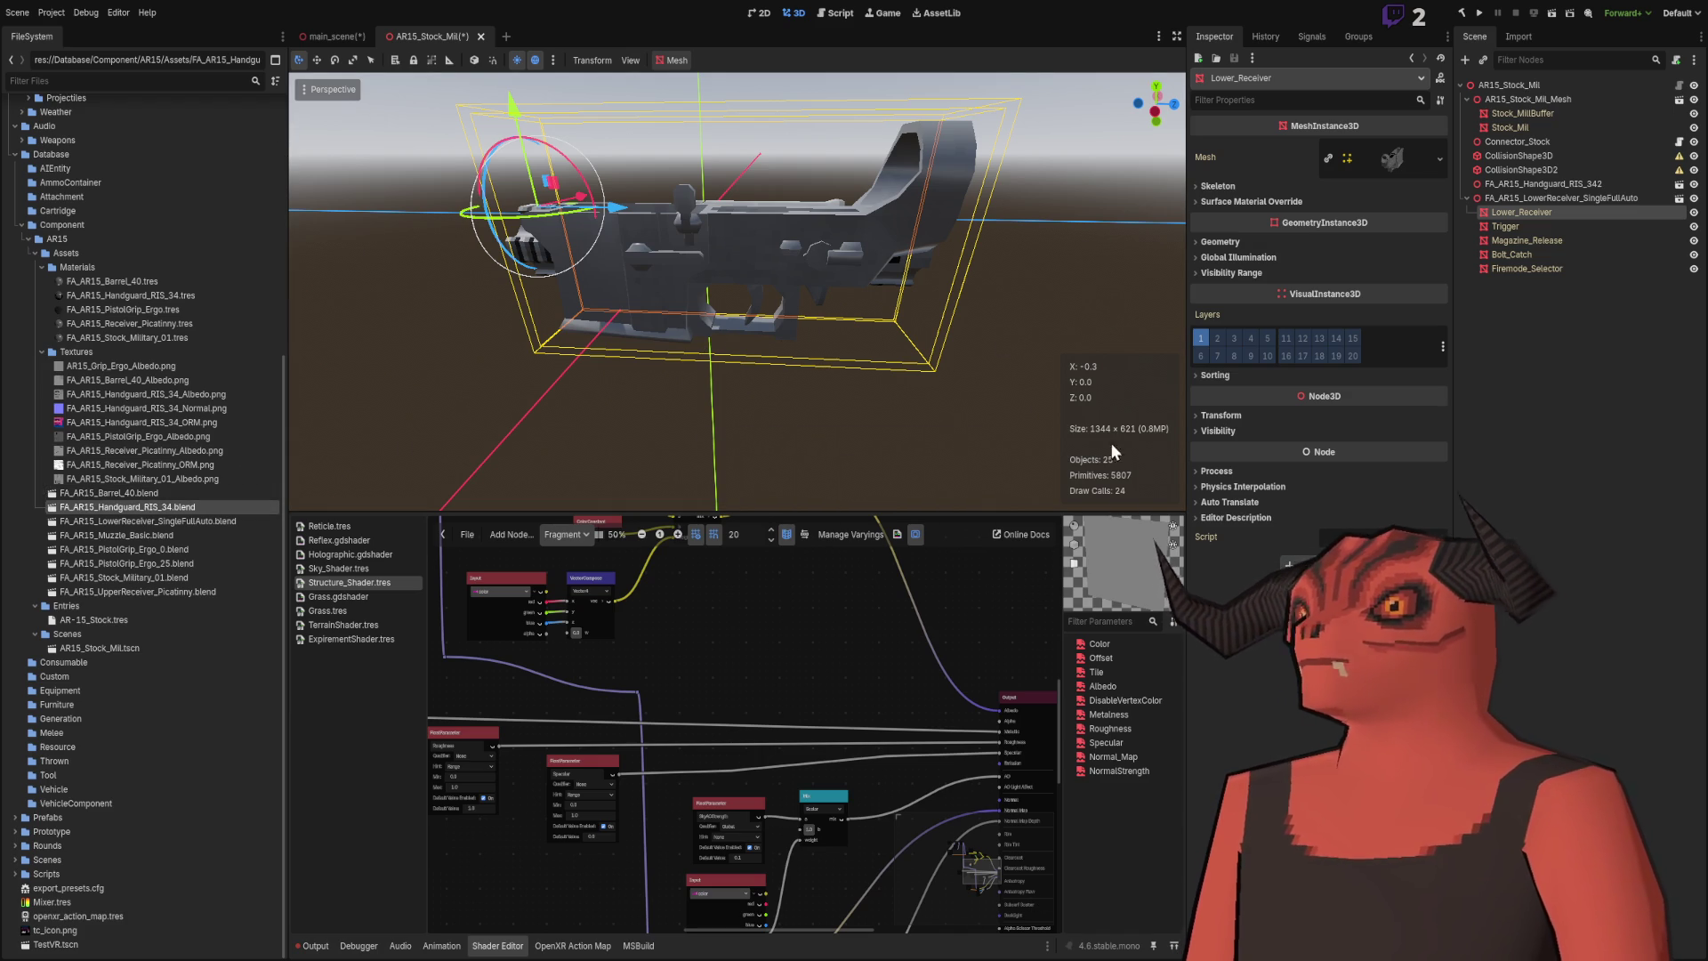
left_click(170, 549)
left_click(152, 535)
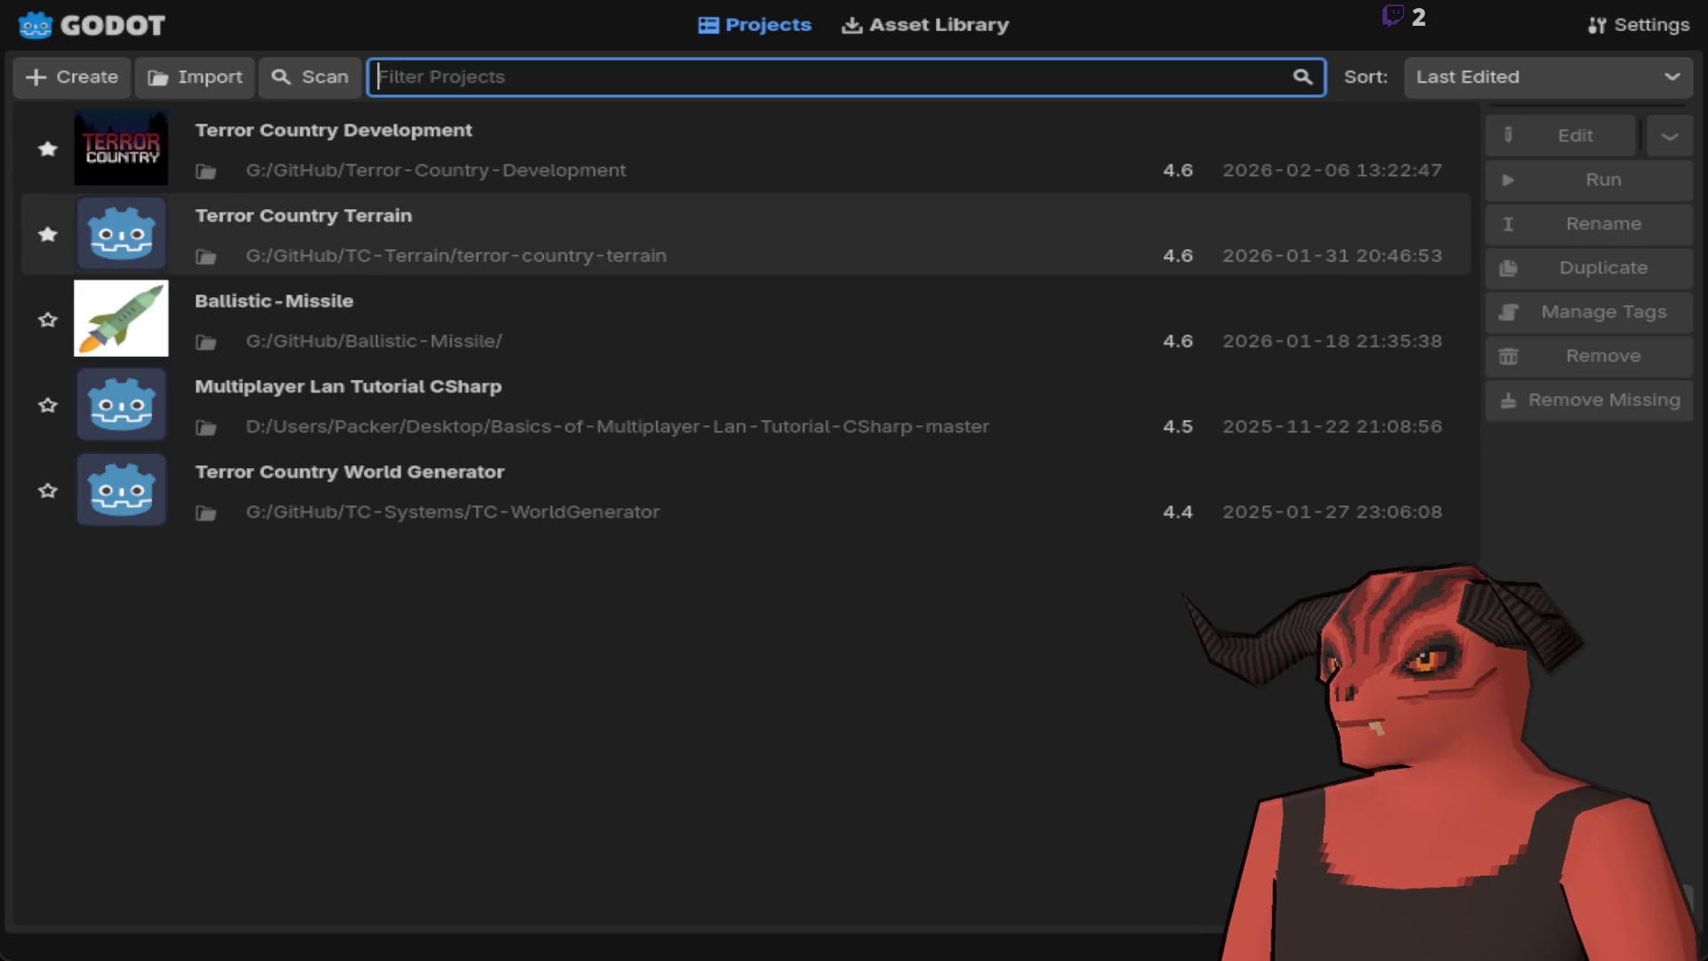
Step: Reopen the project and check the Muzzle_Basic, PistolGrip_Ergo_0, PistolGrip_Ergo_25 and Stock_Military_01 assets
double_click(392, 133)
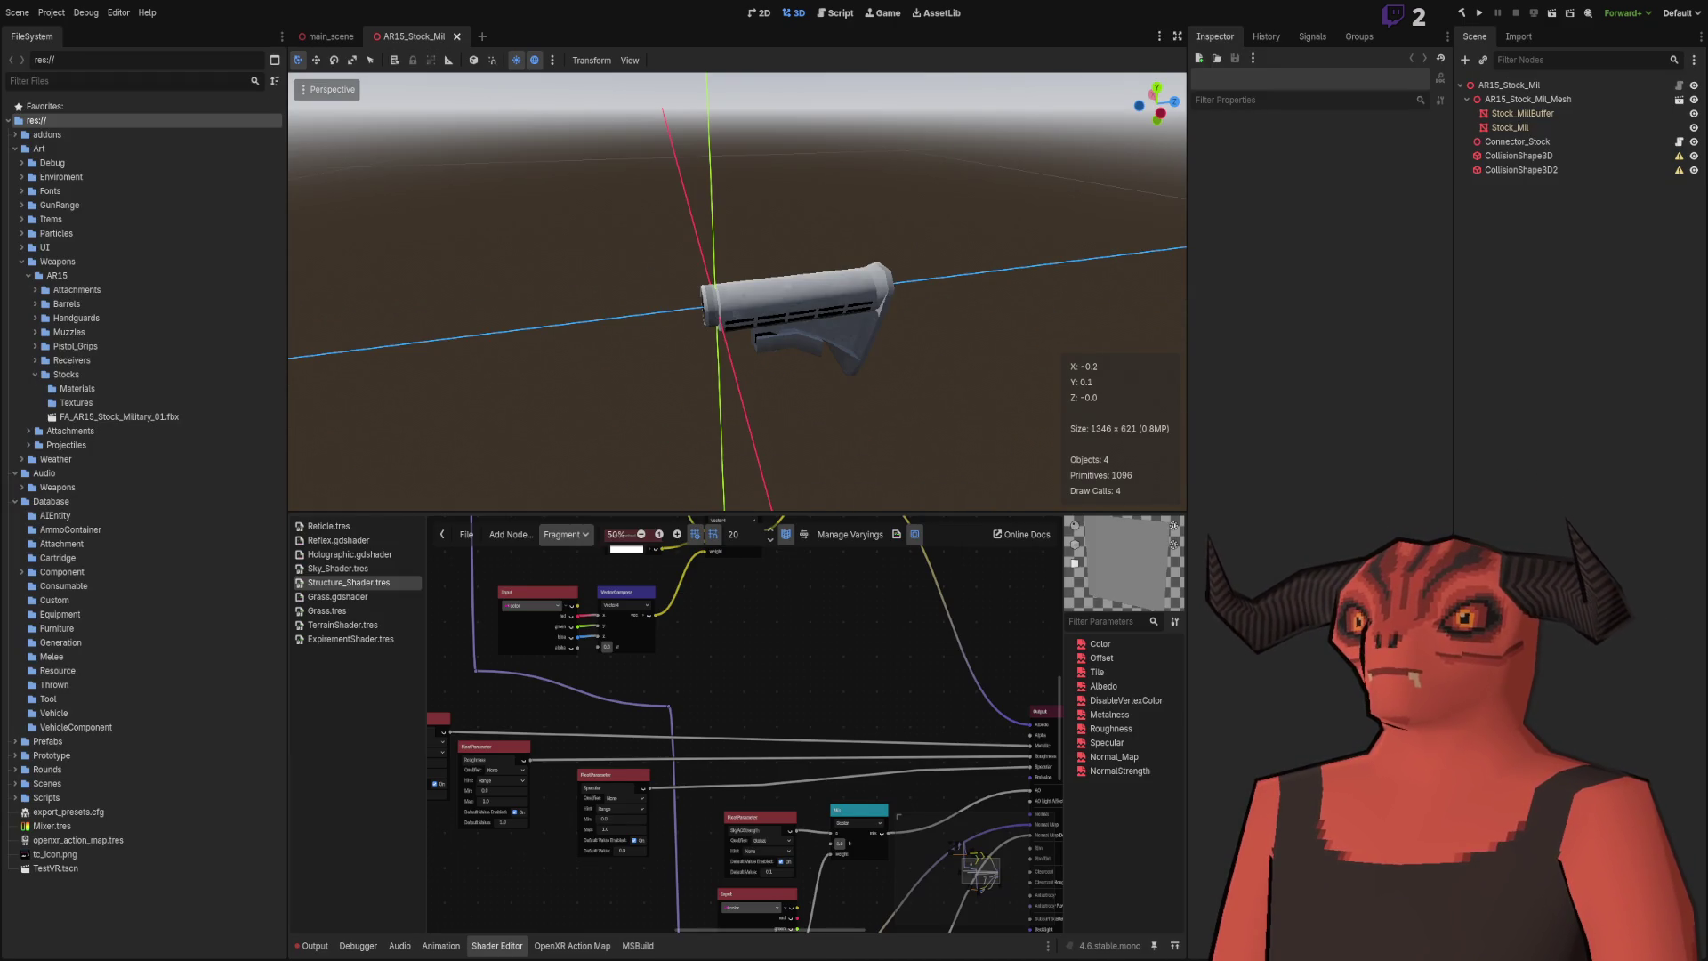
left_click(22, 572)
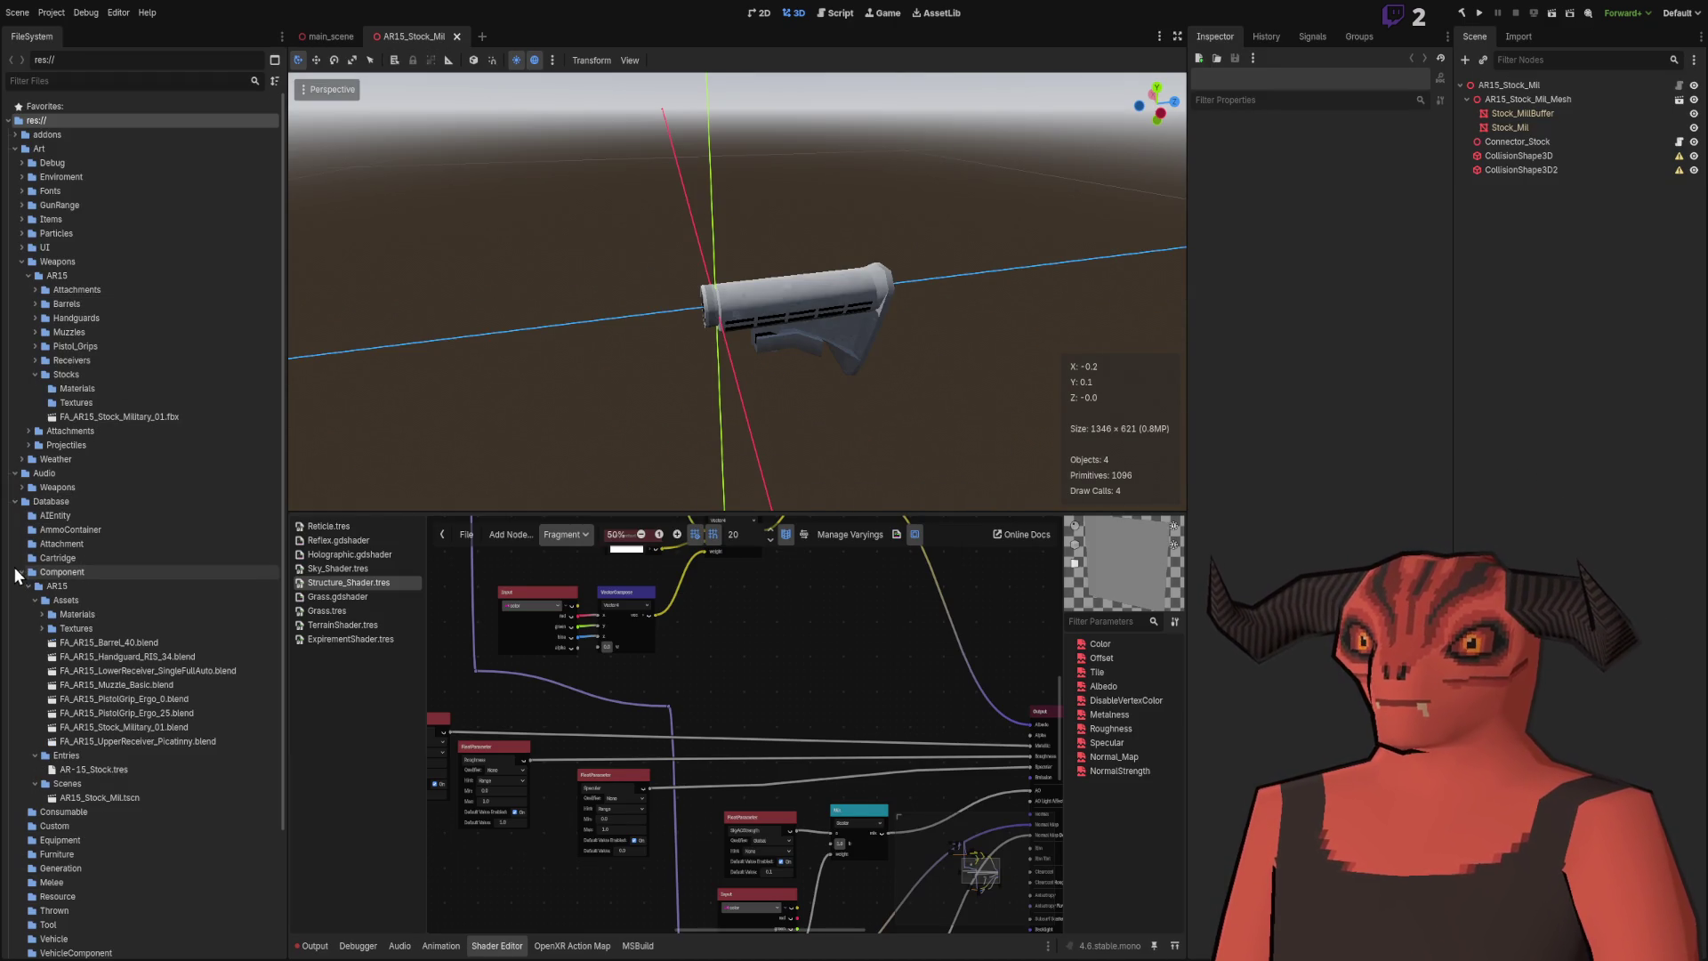
left_click(141, 688)
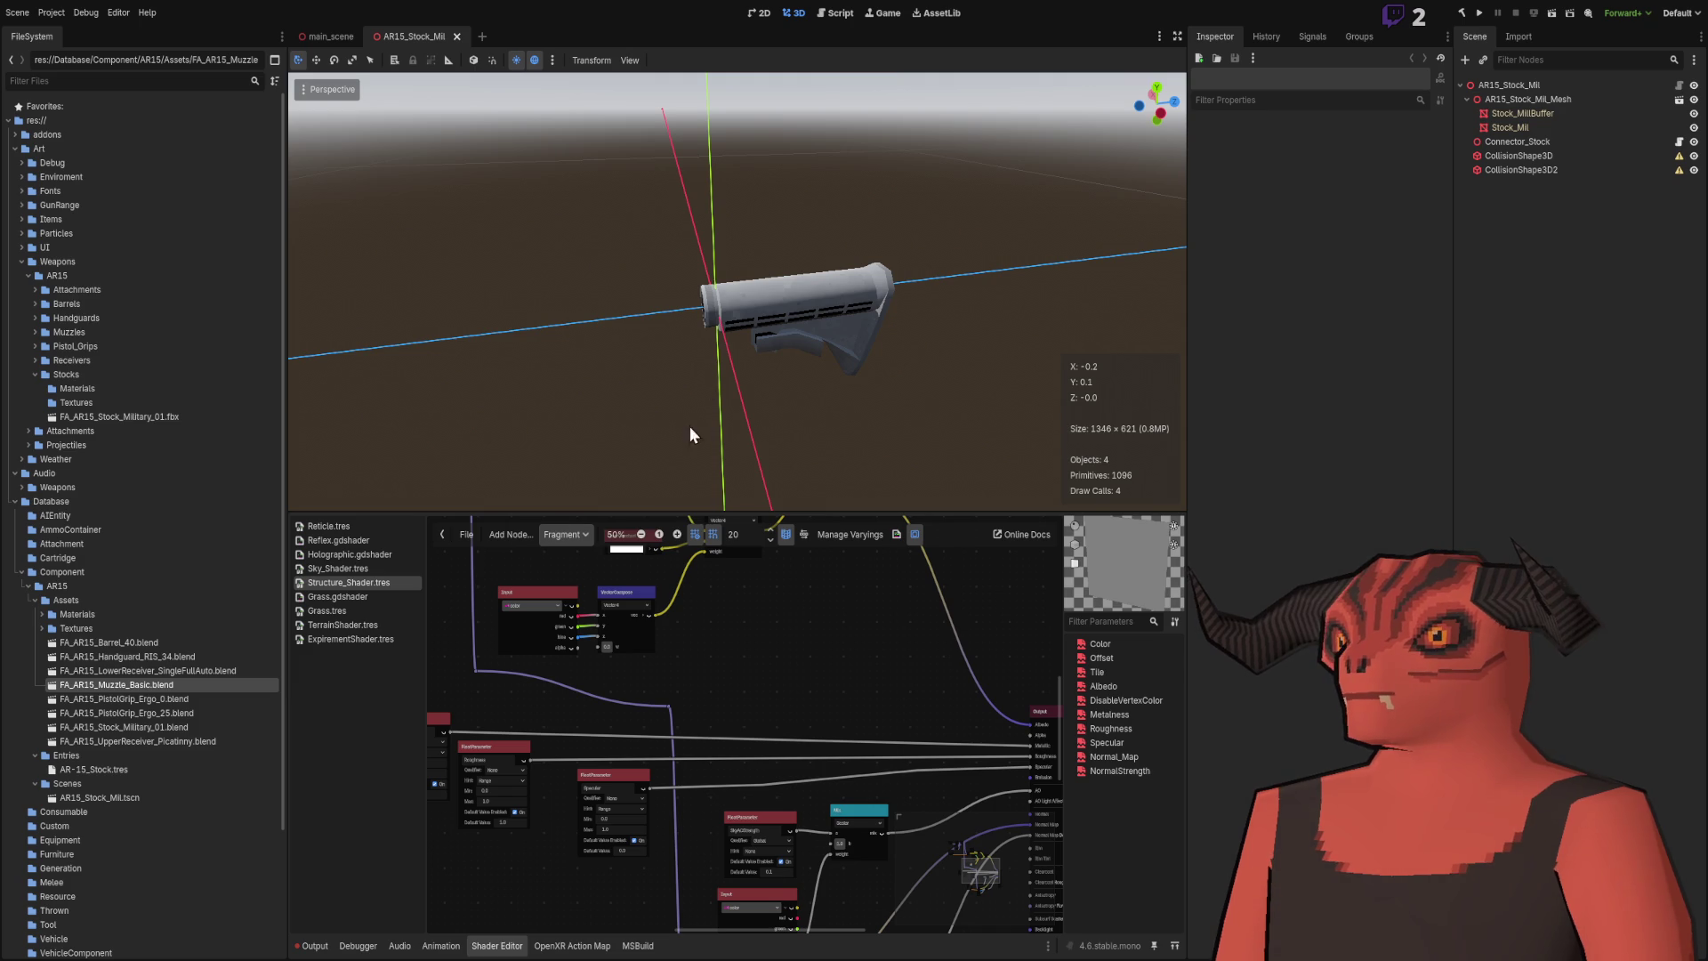
mouse_move(867, 389)
left_mouse_down()
mouse_move(943, 364)
mouse_move(925, 360)
mouse_move(881, 409)
mouse_move(854, 378)
left_mouse_up()
left_click(167, 701)
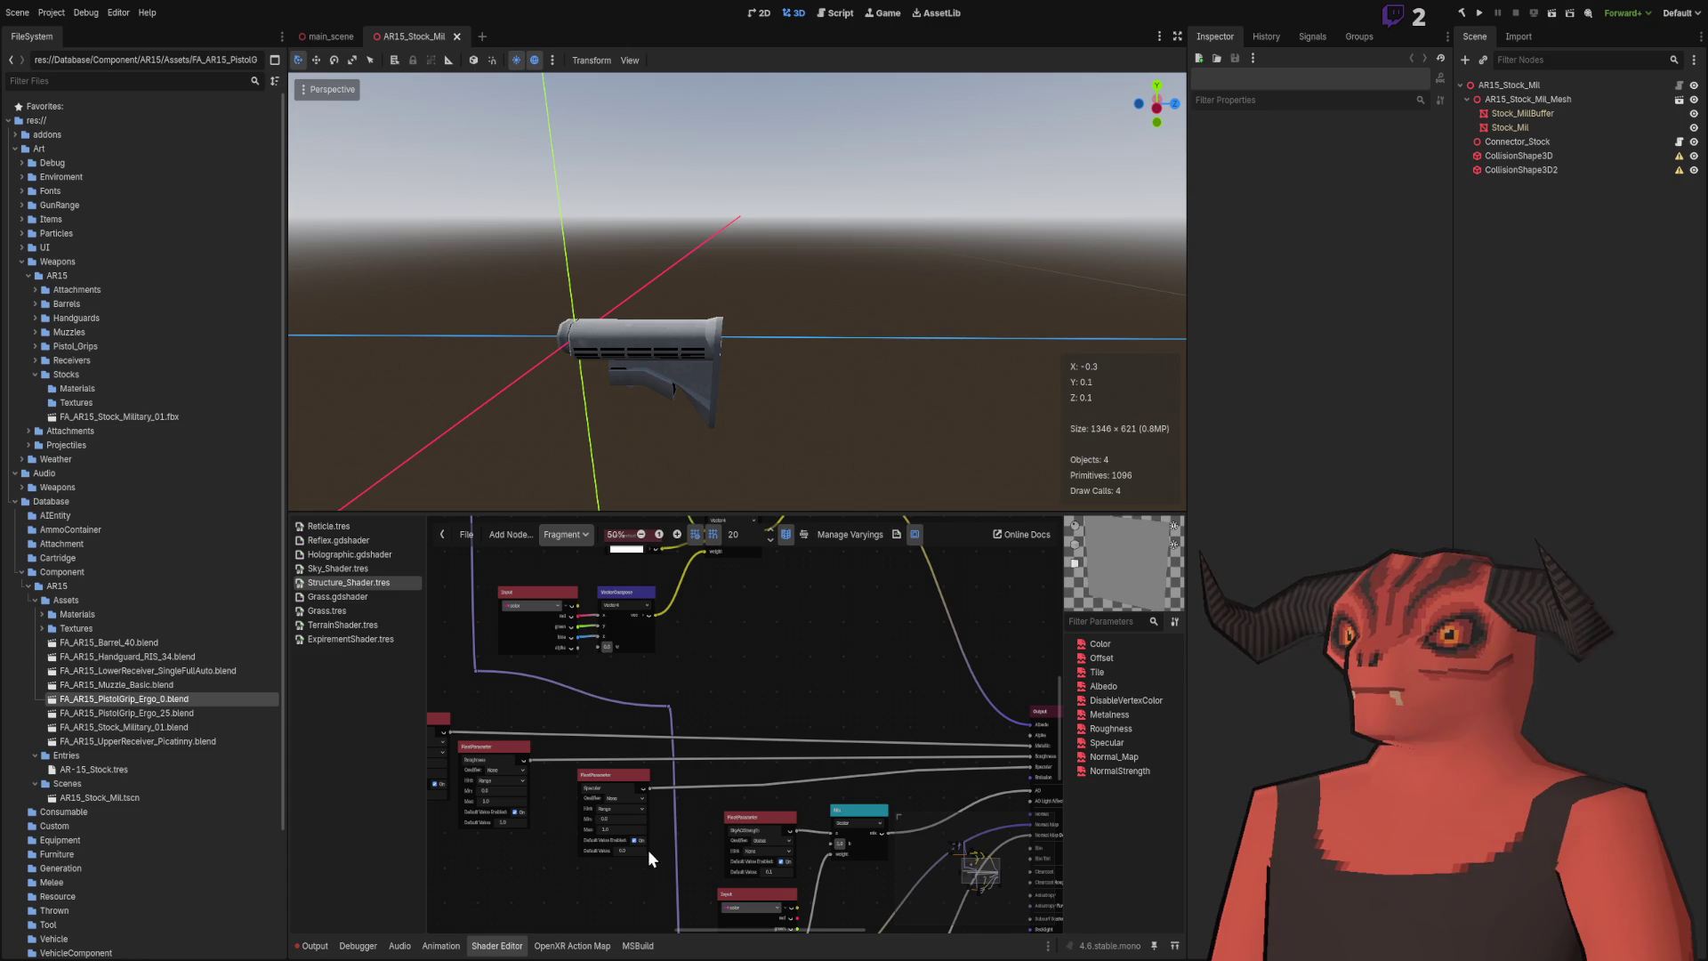
left_click(178, 712)
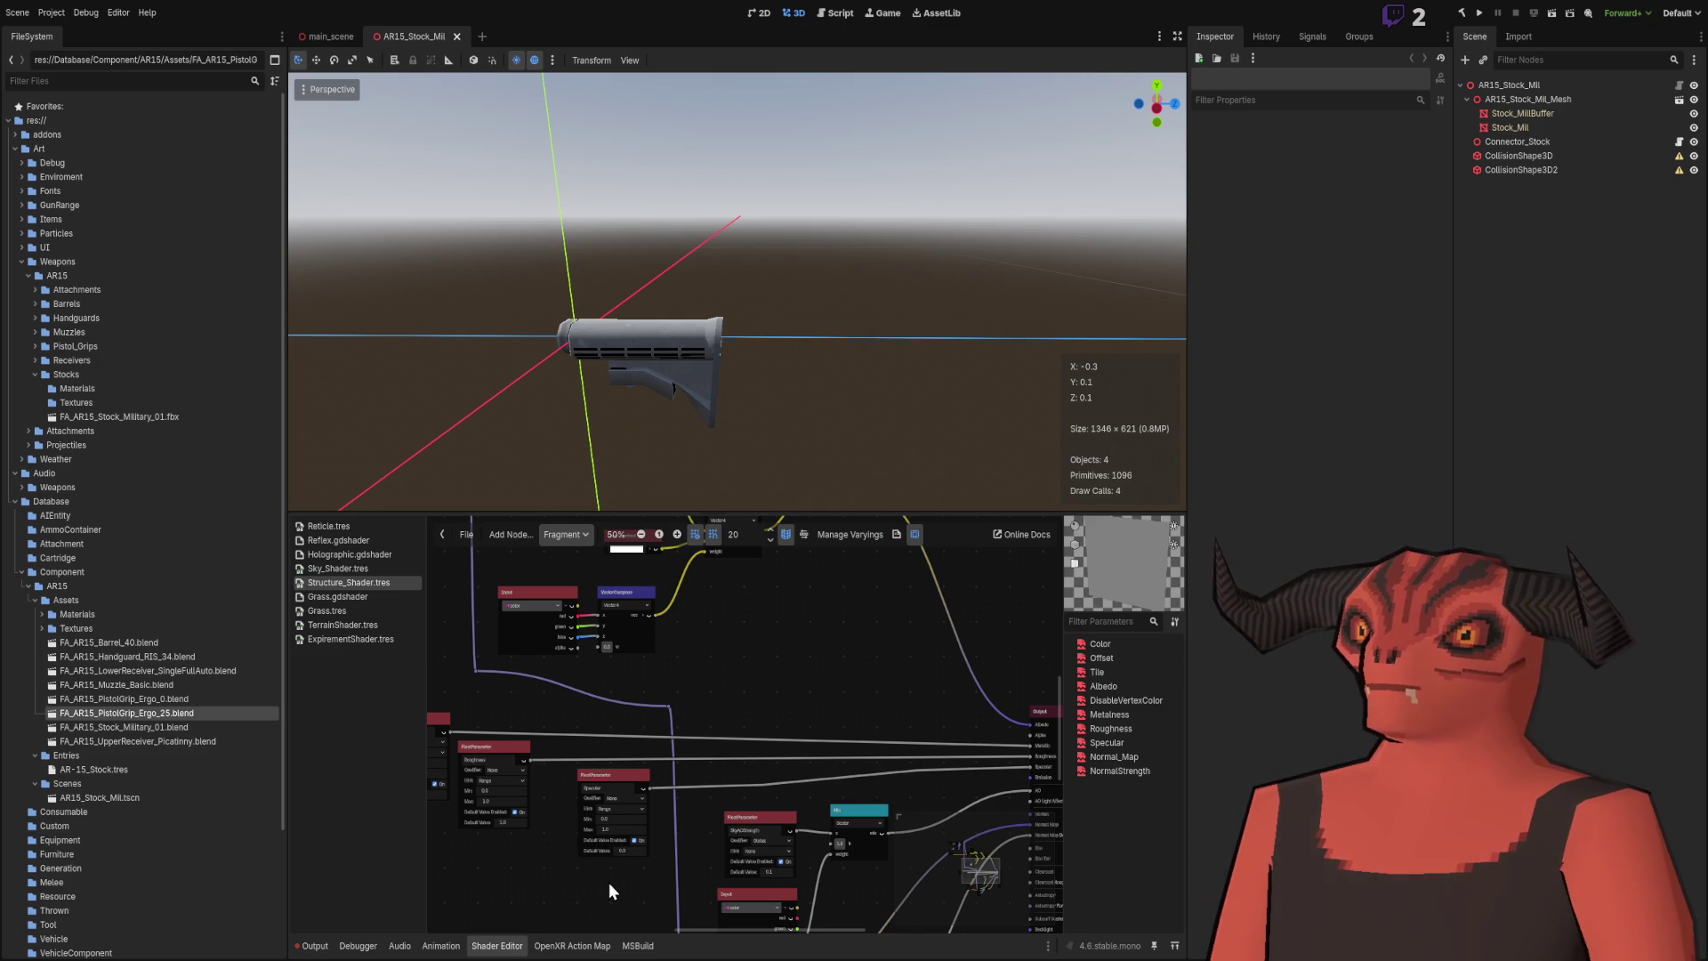
left_click(192, 728)
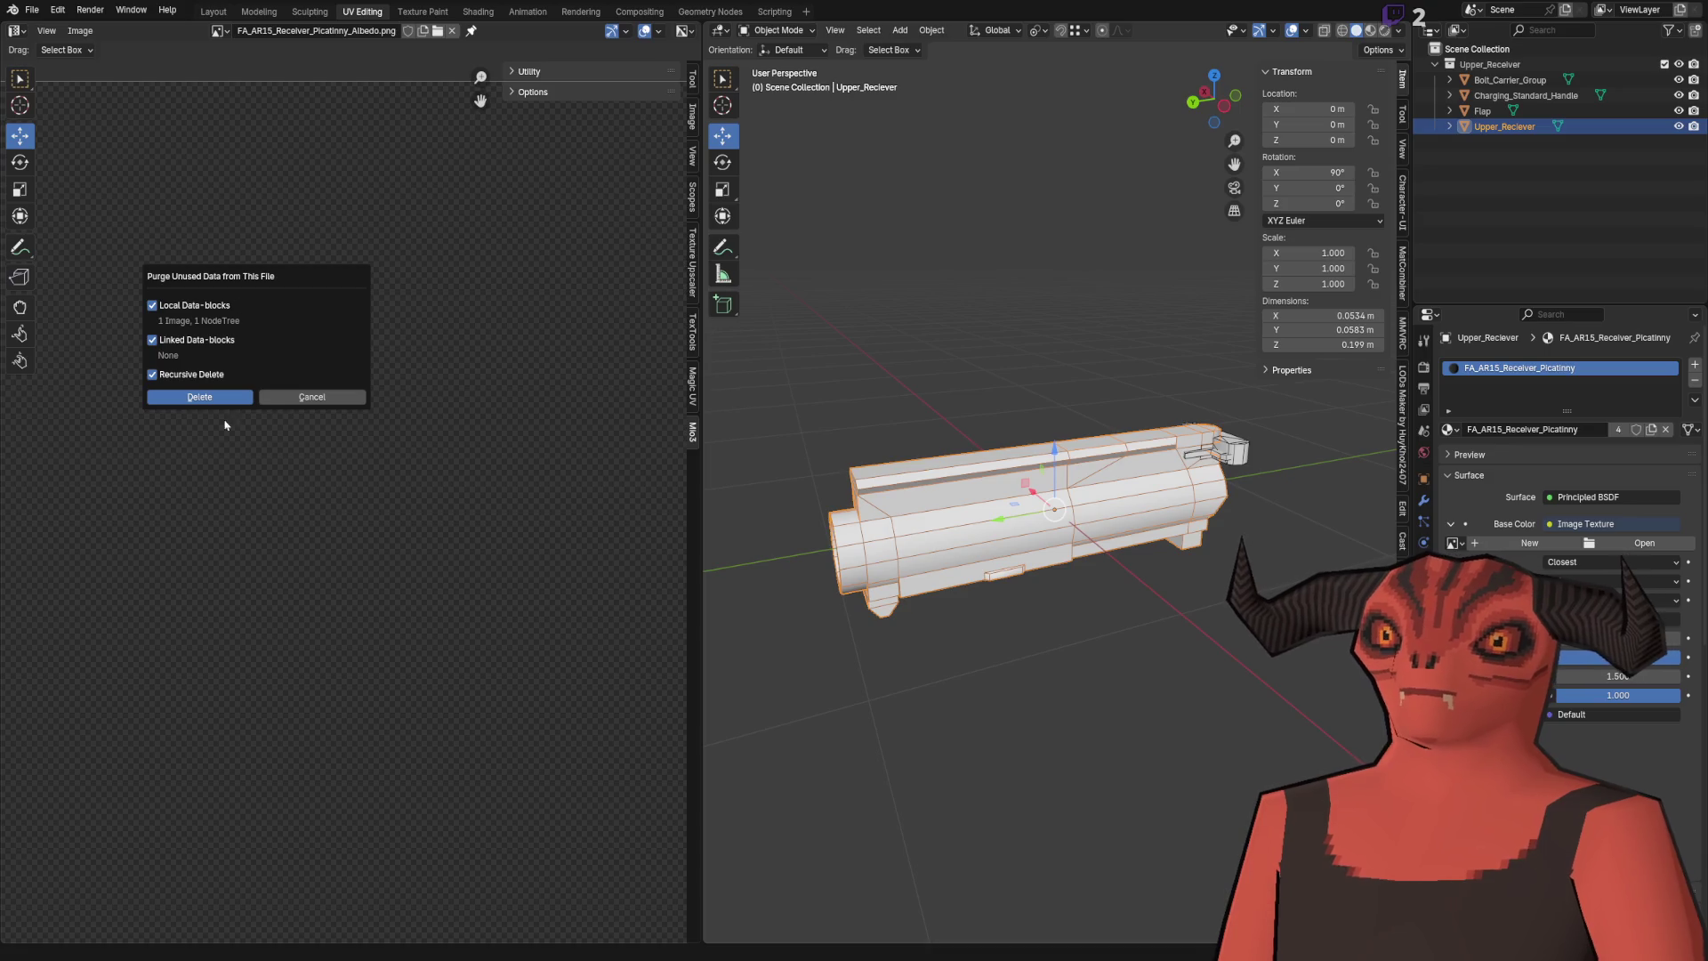
Step: Purge unused data from the upper receiver file, undoing a stray texture drop
left_click(182, 394)
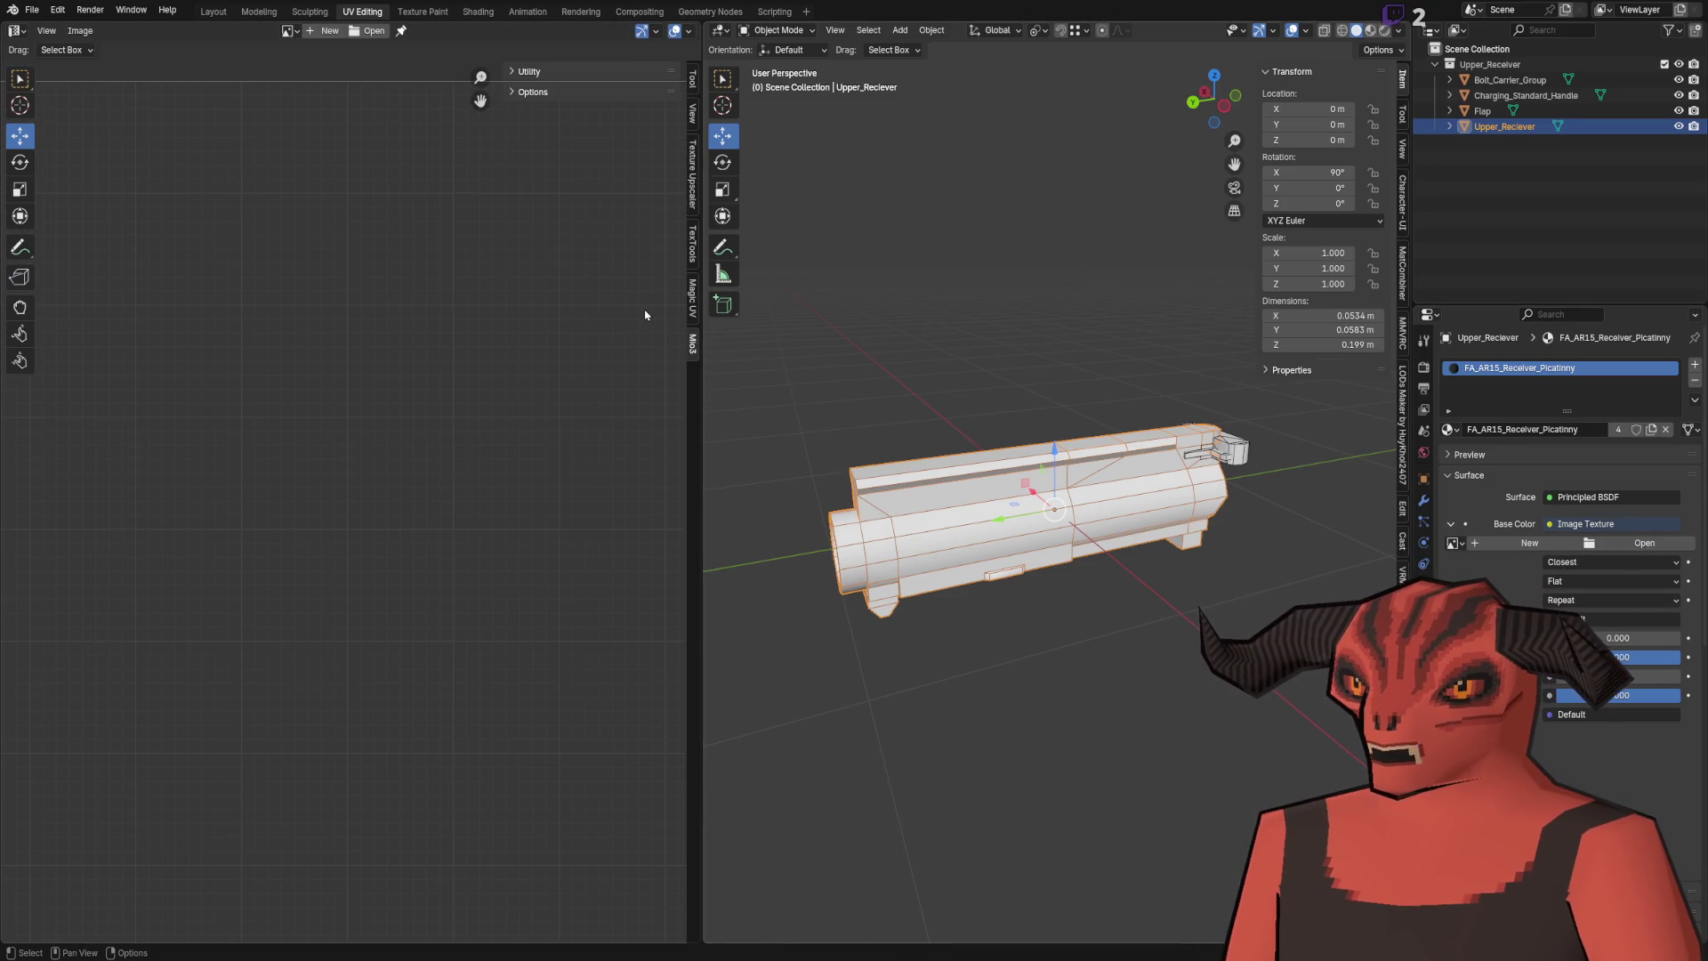
left_click_drag(641, 306, 1052, 385)
scroll(1050, 383, "up", 3)
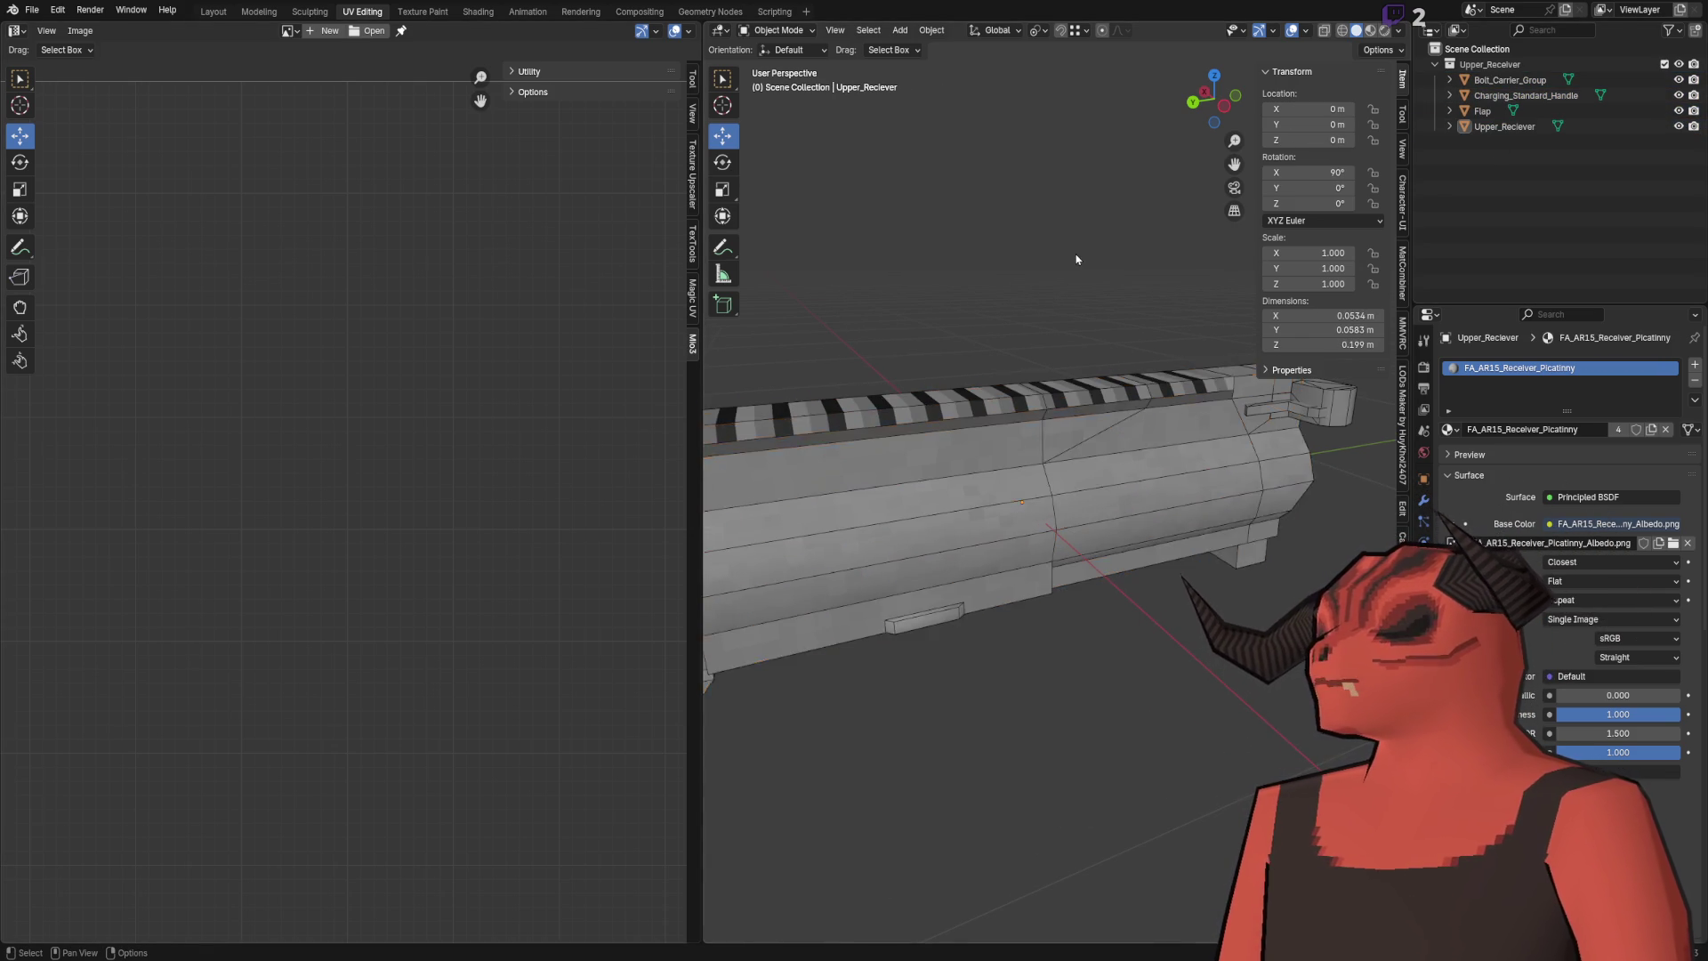
key("ctrl+z")
Step: Delete the linked AR15_Stock_Mil.blend library via the Outliner's Blender File view, then save
left_click(1457, 30)
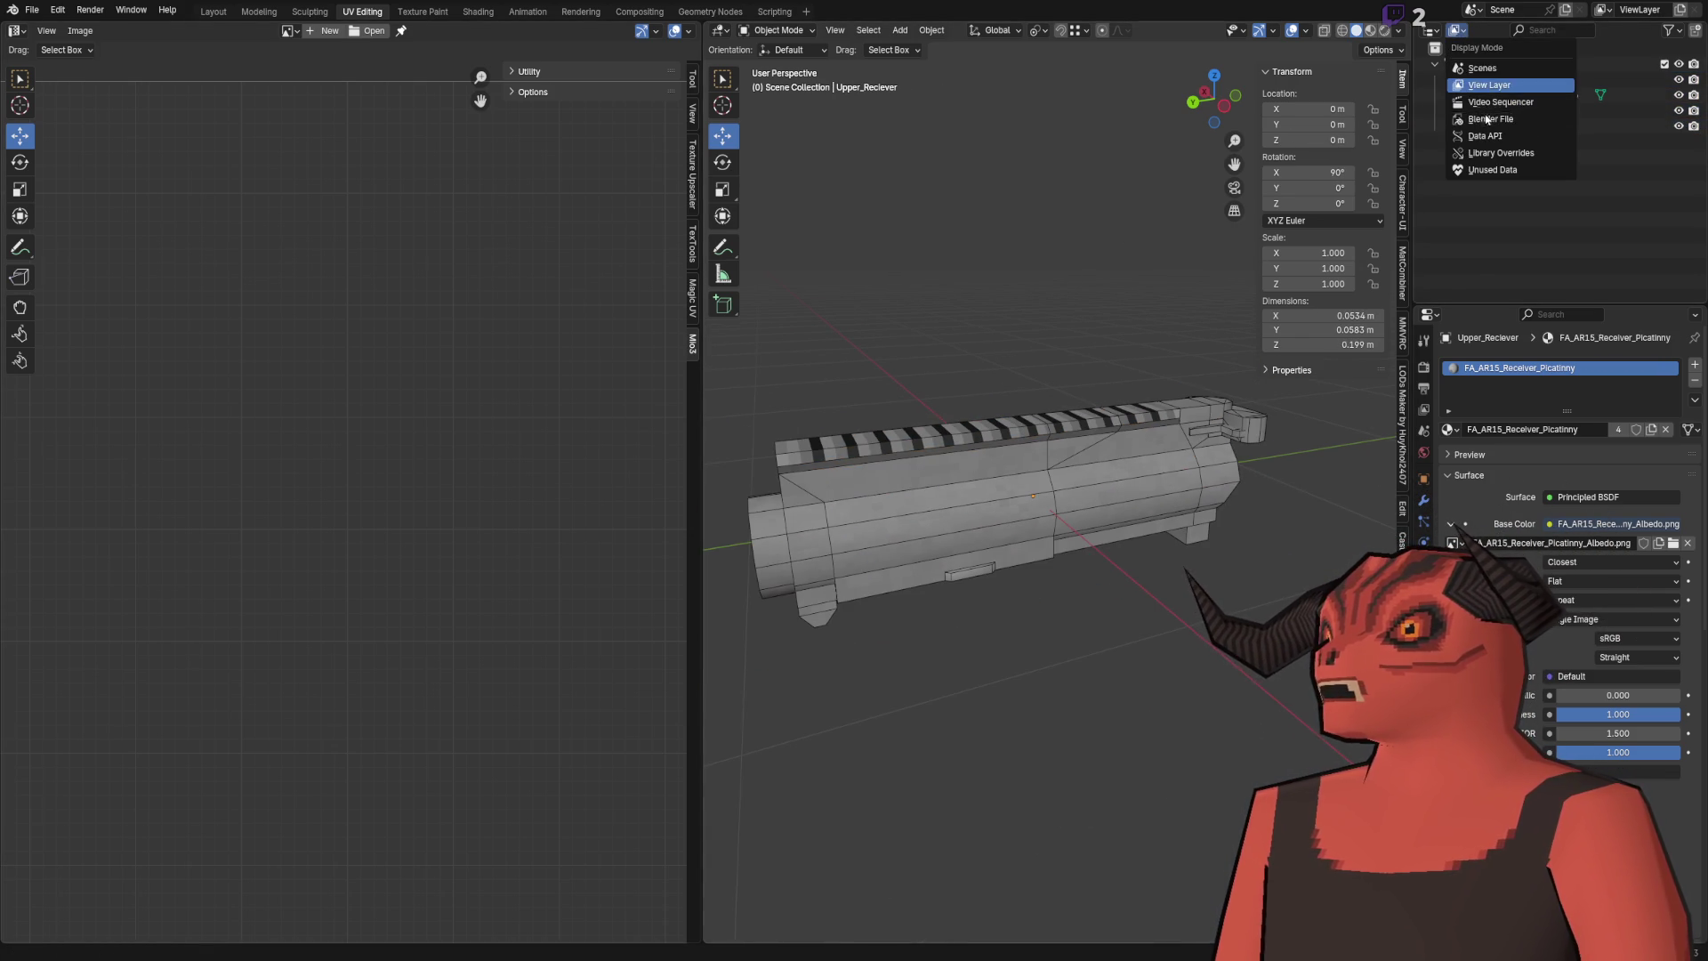
left_click(1490, 118)
left_click(1451, 127)
right_click(1464, 141)
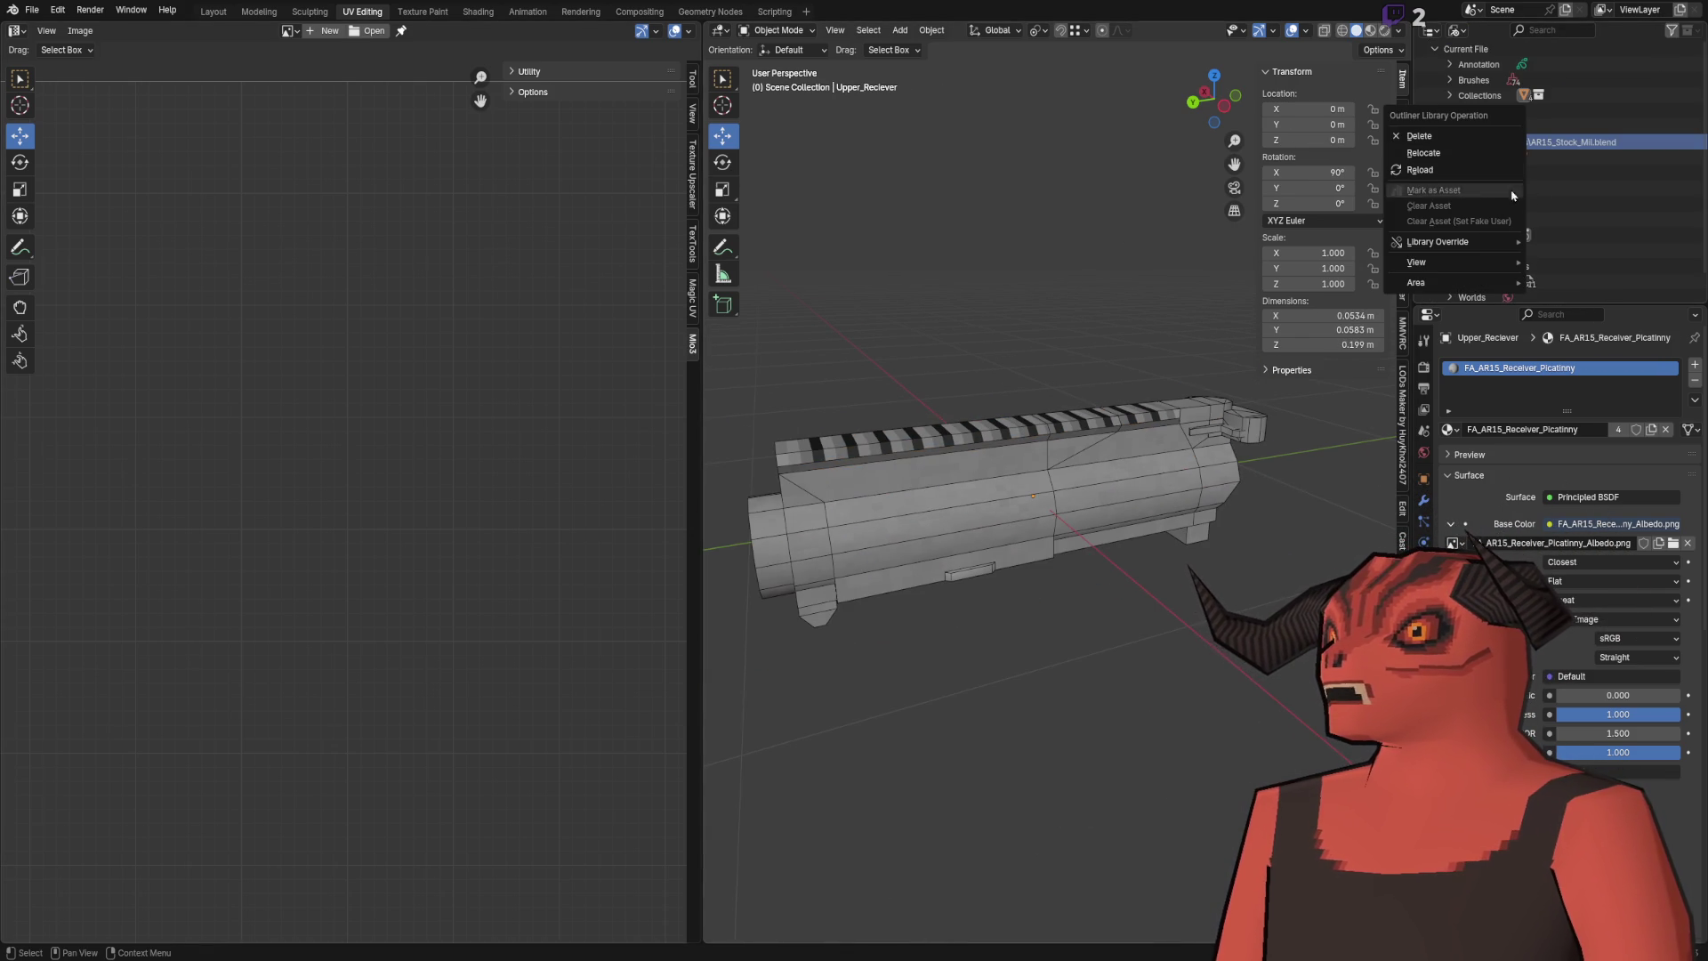
left_click(1438, 130)
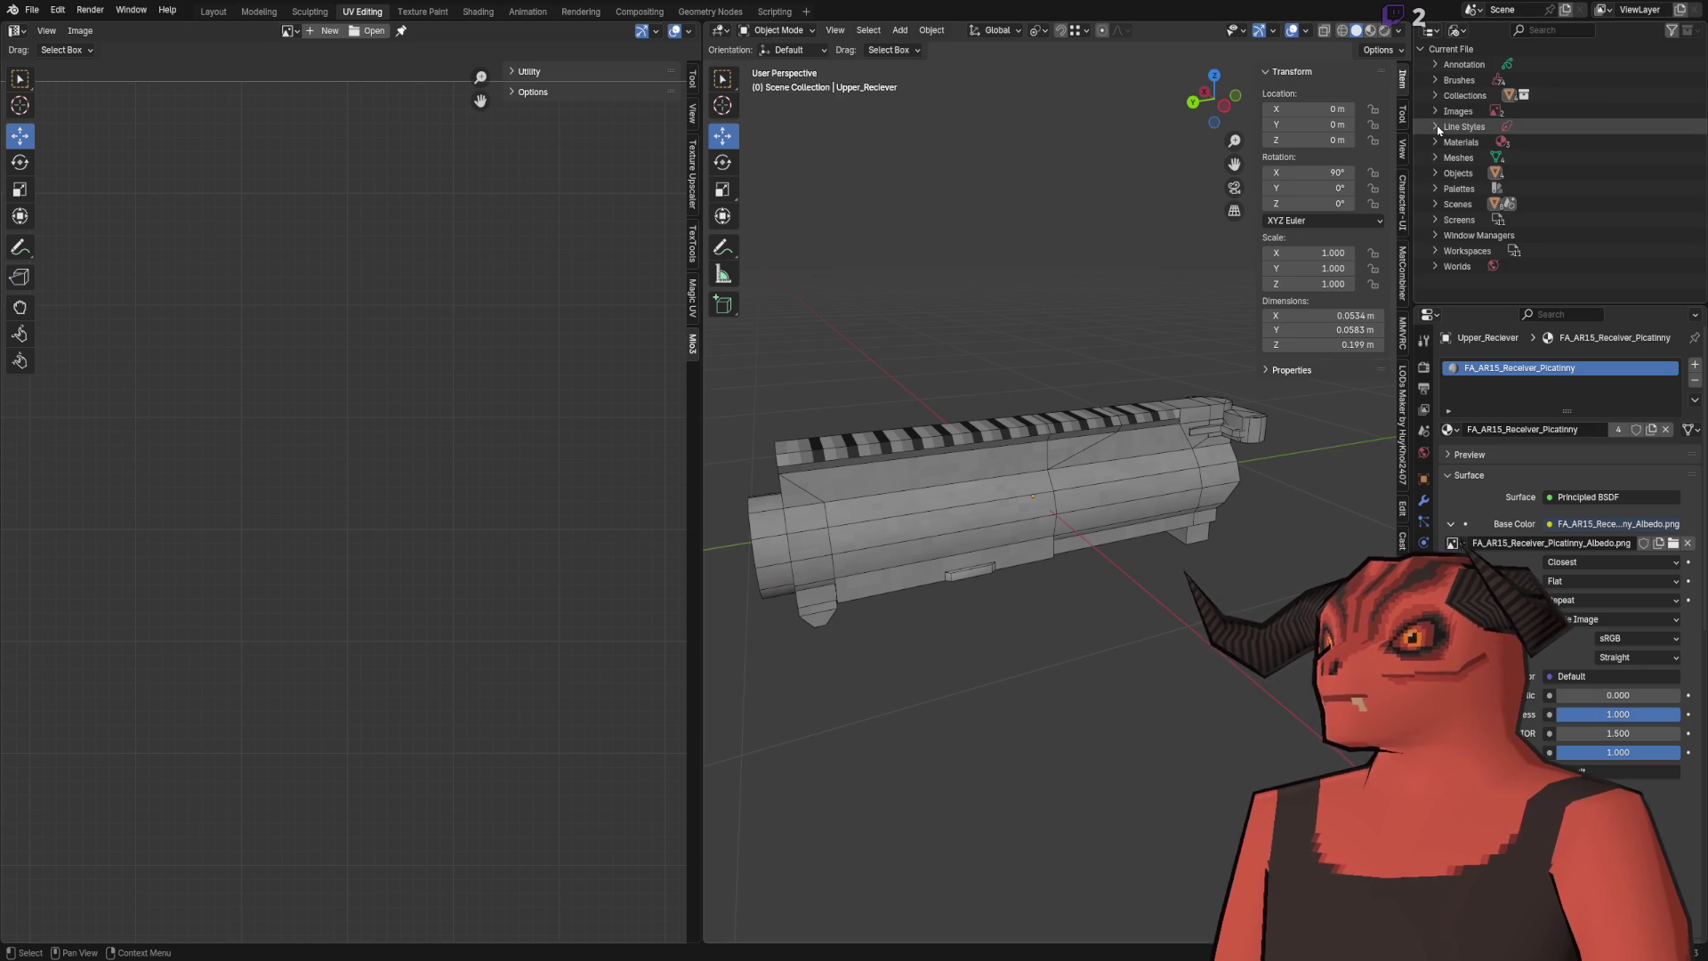
left_click(1459, 49)
left_click(1458, 29)
left_click(1491, 85)
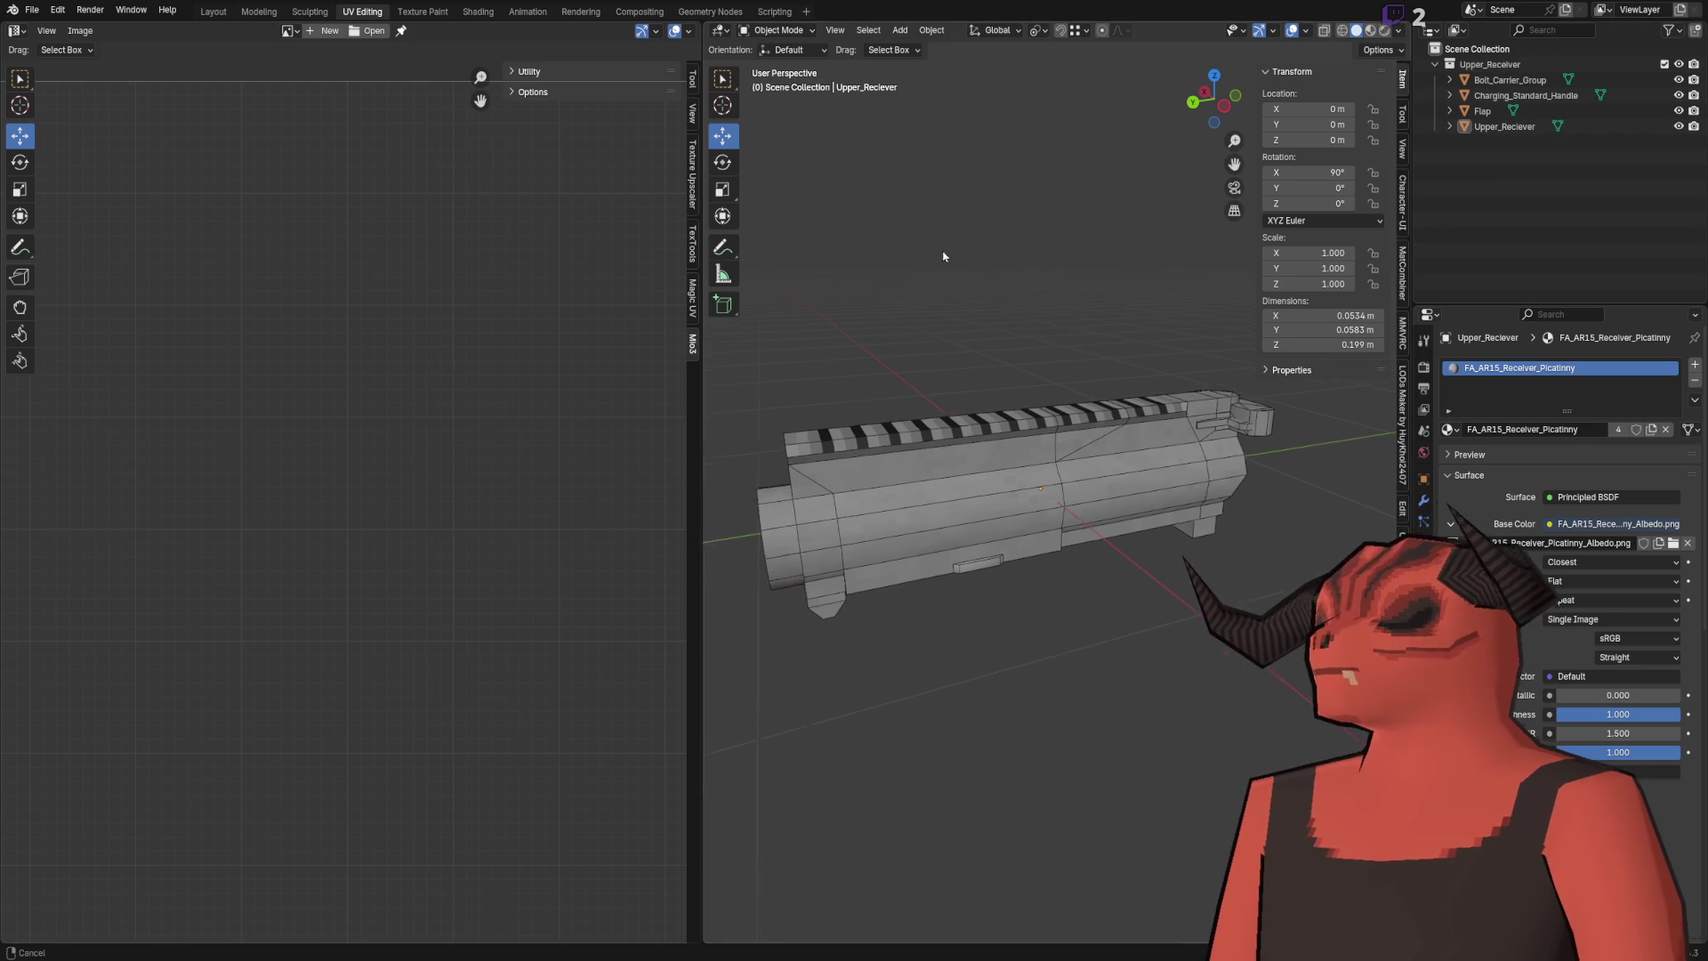
key("ctrl+s")
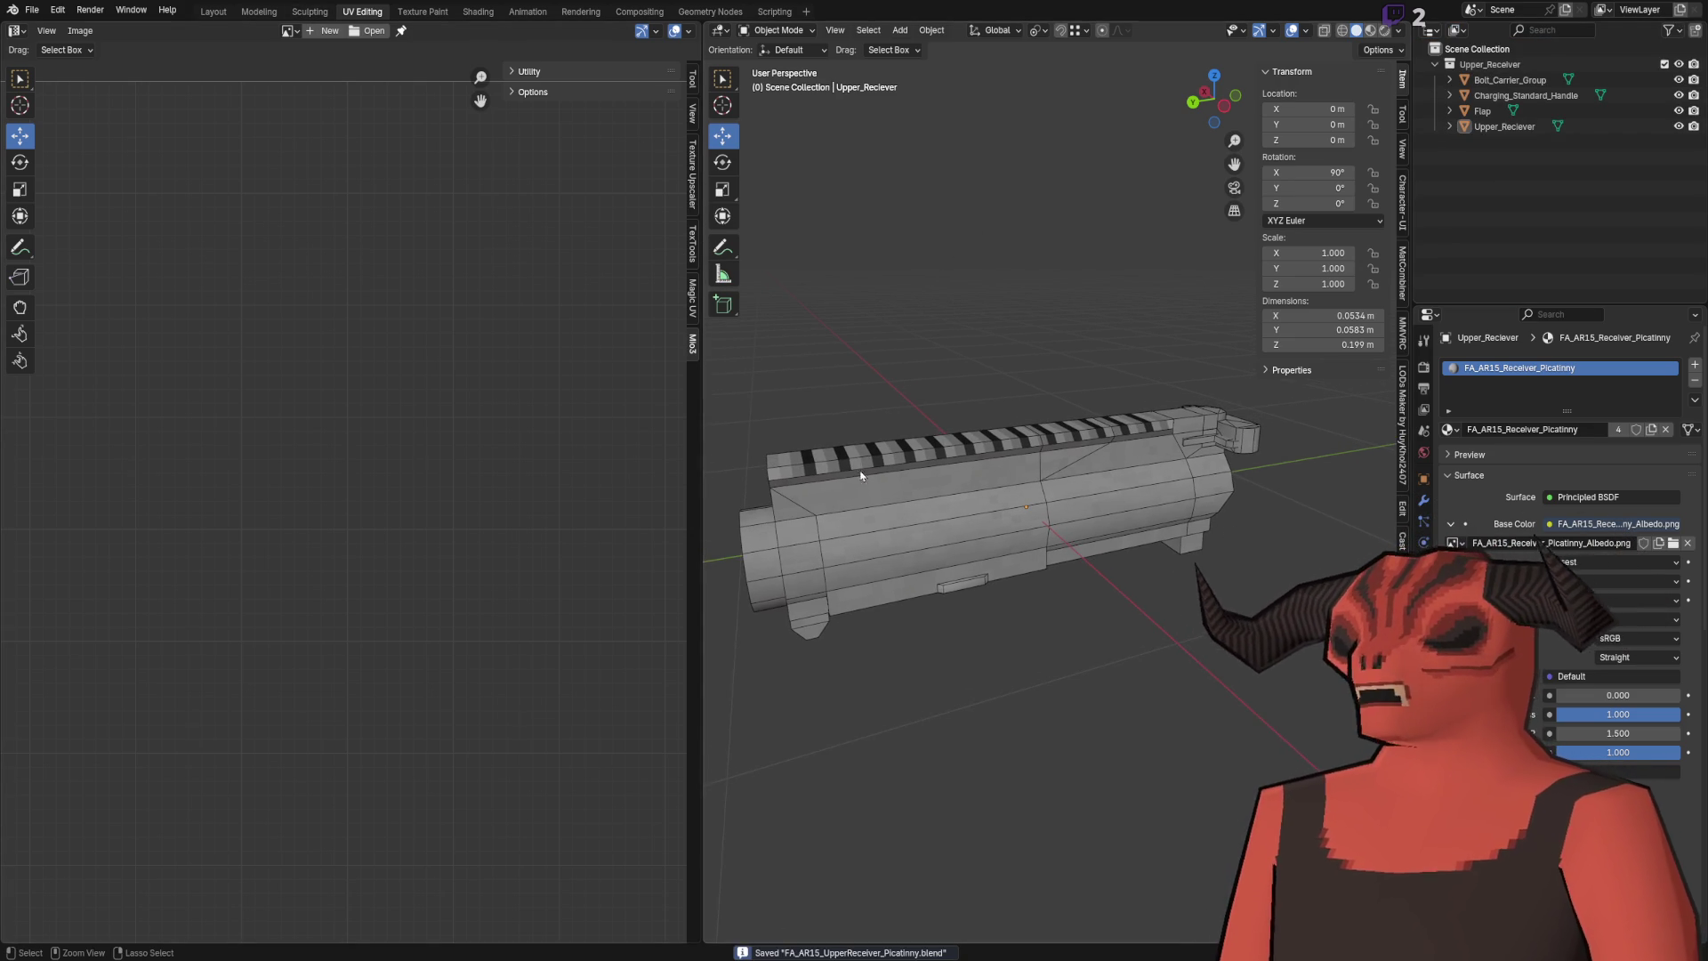
key("alt+Tab")
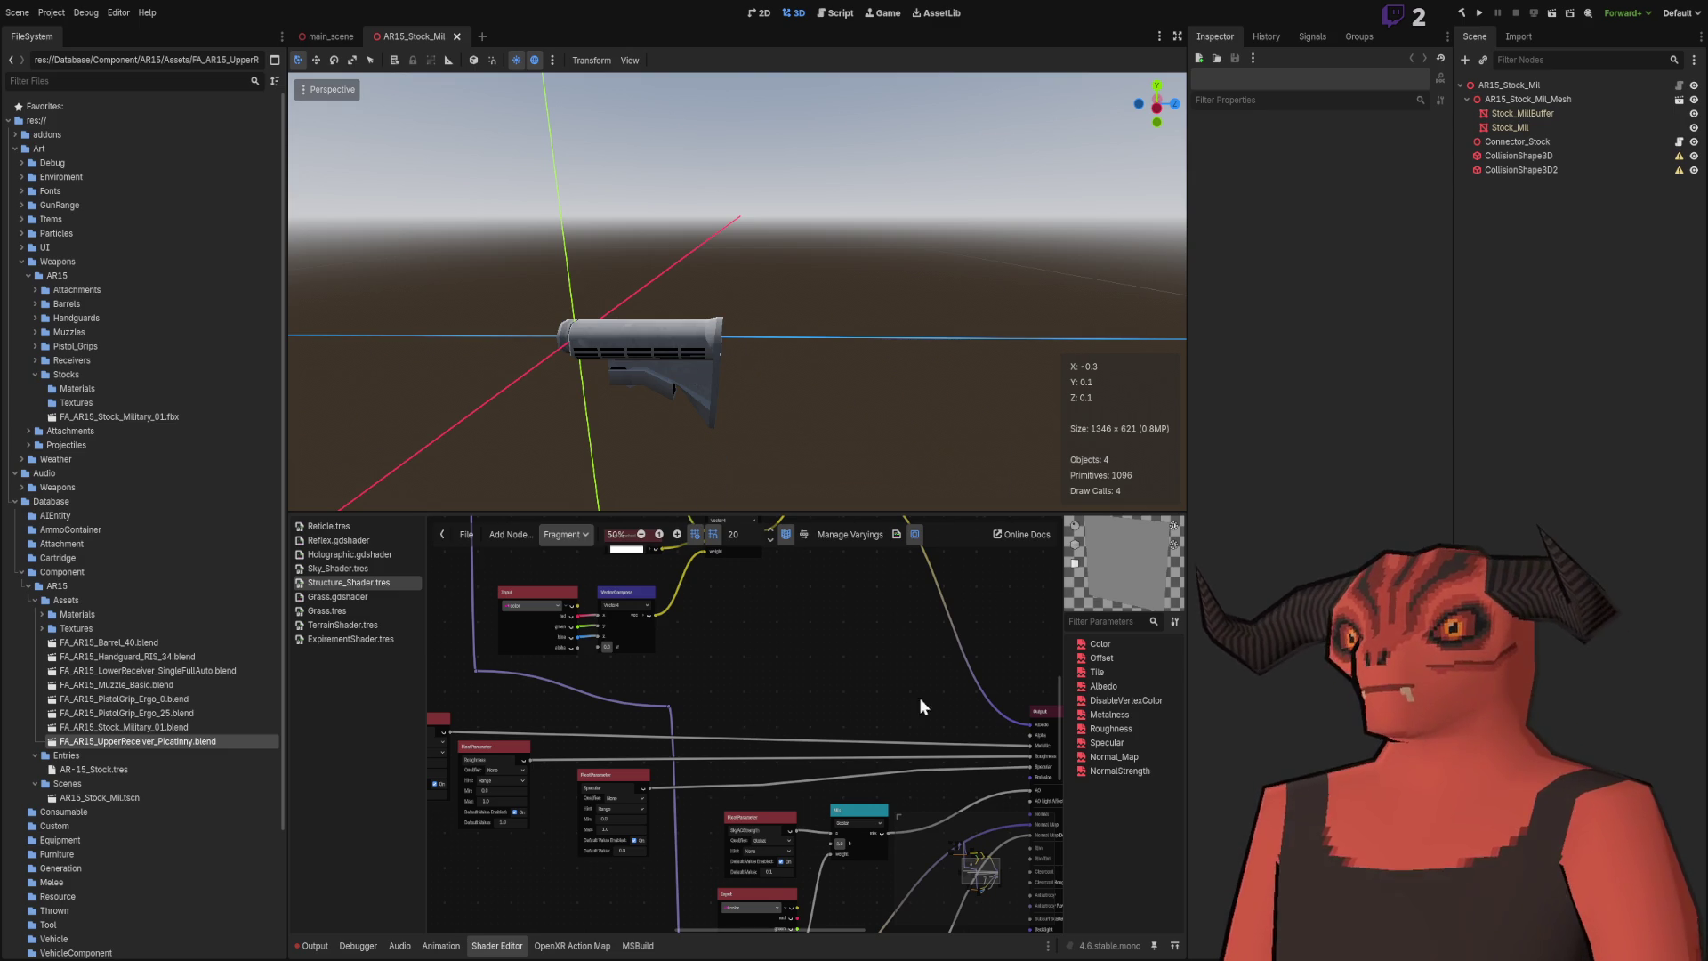
Step: Switch to the main scene and fly the camera to a view of the whole AR15 rifle
scroll(806, 292, "down", 3)
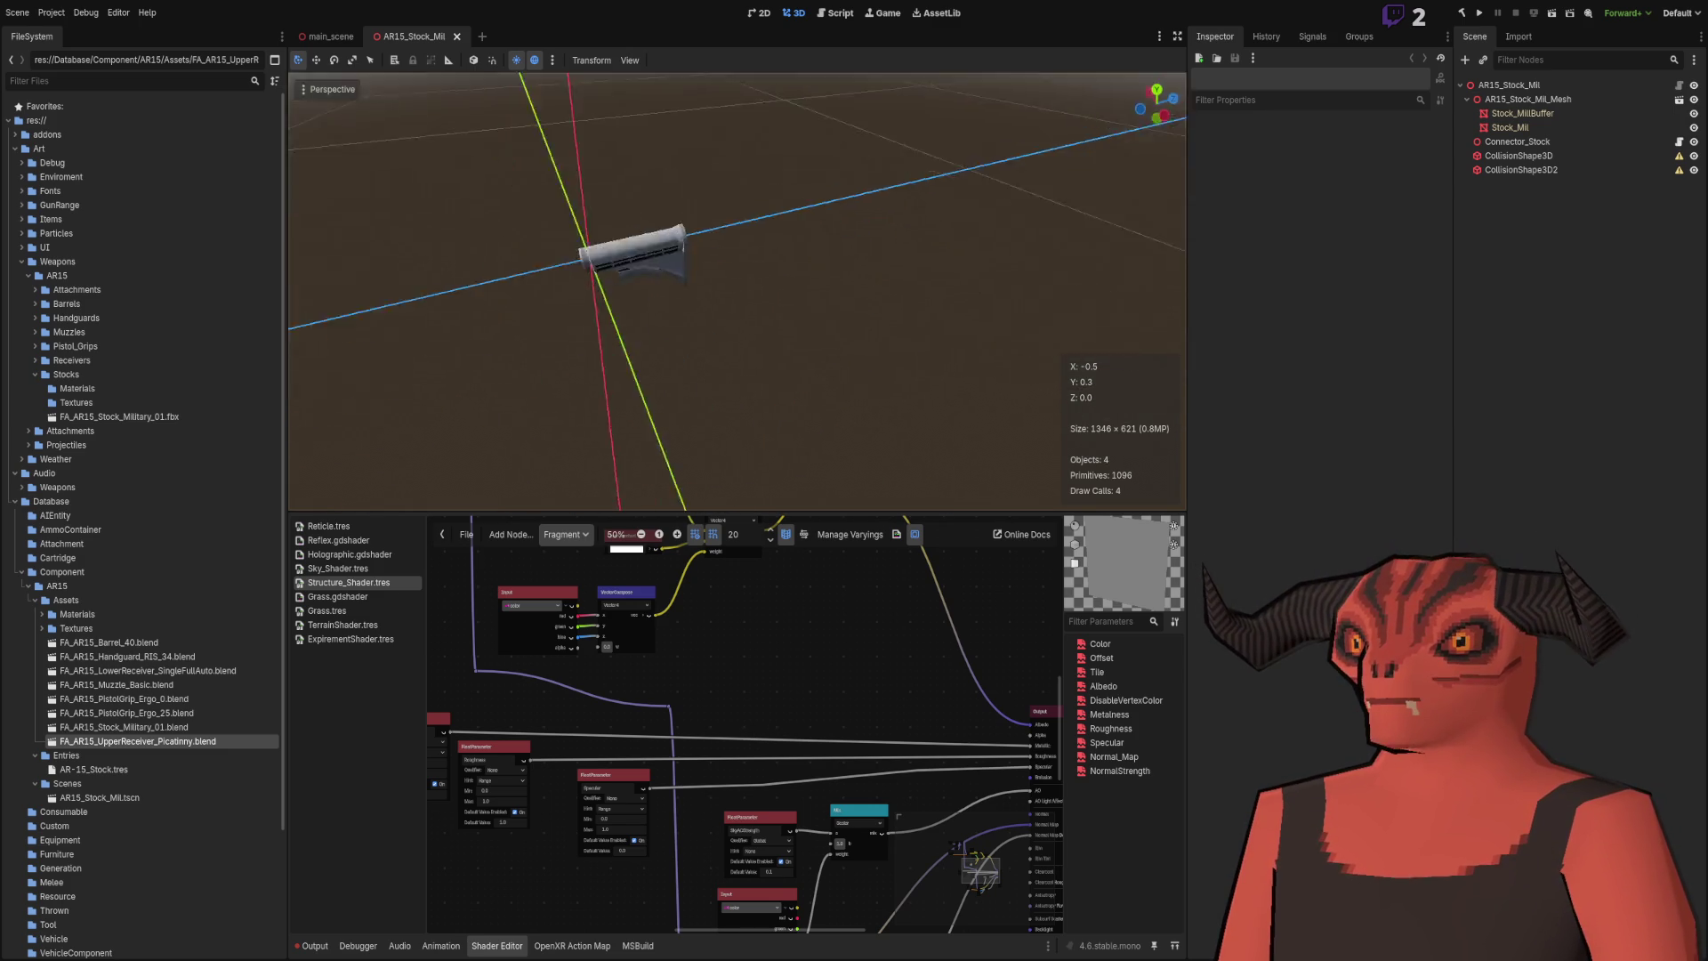
left_click(299, 40)
key("w")
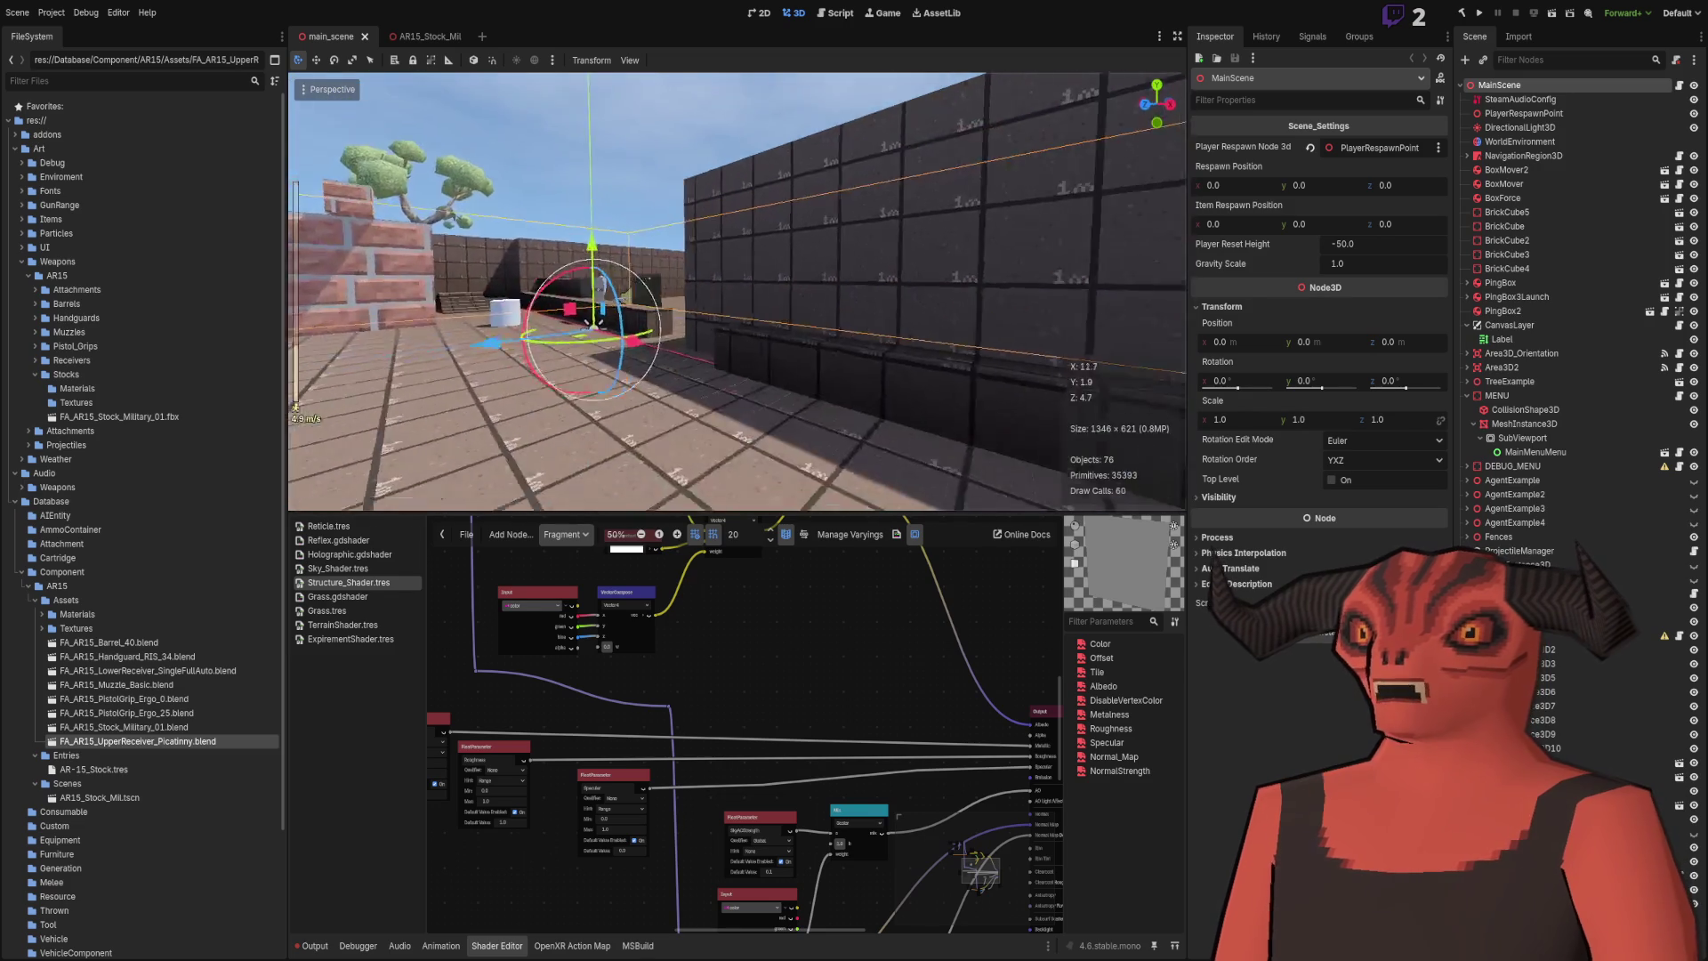
key("s")
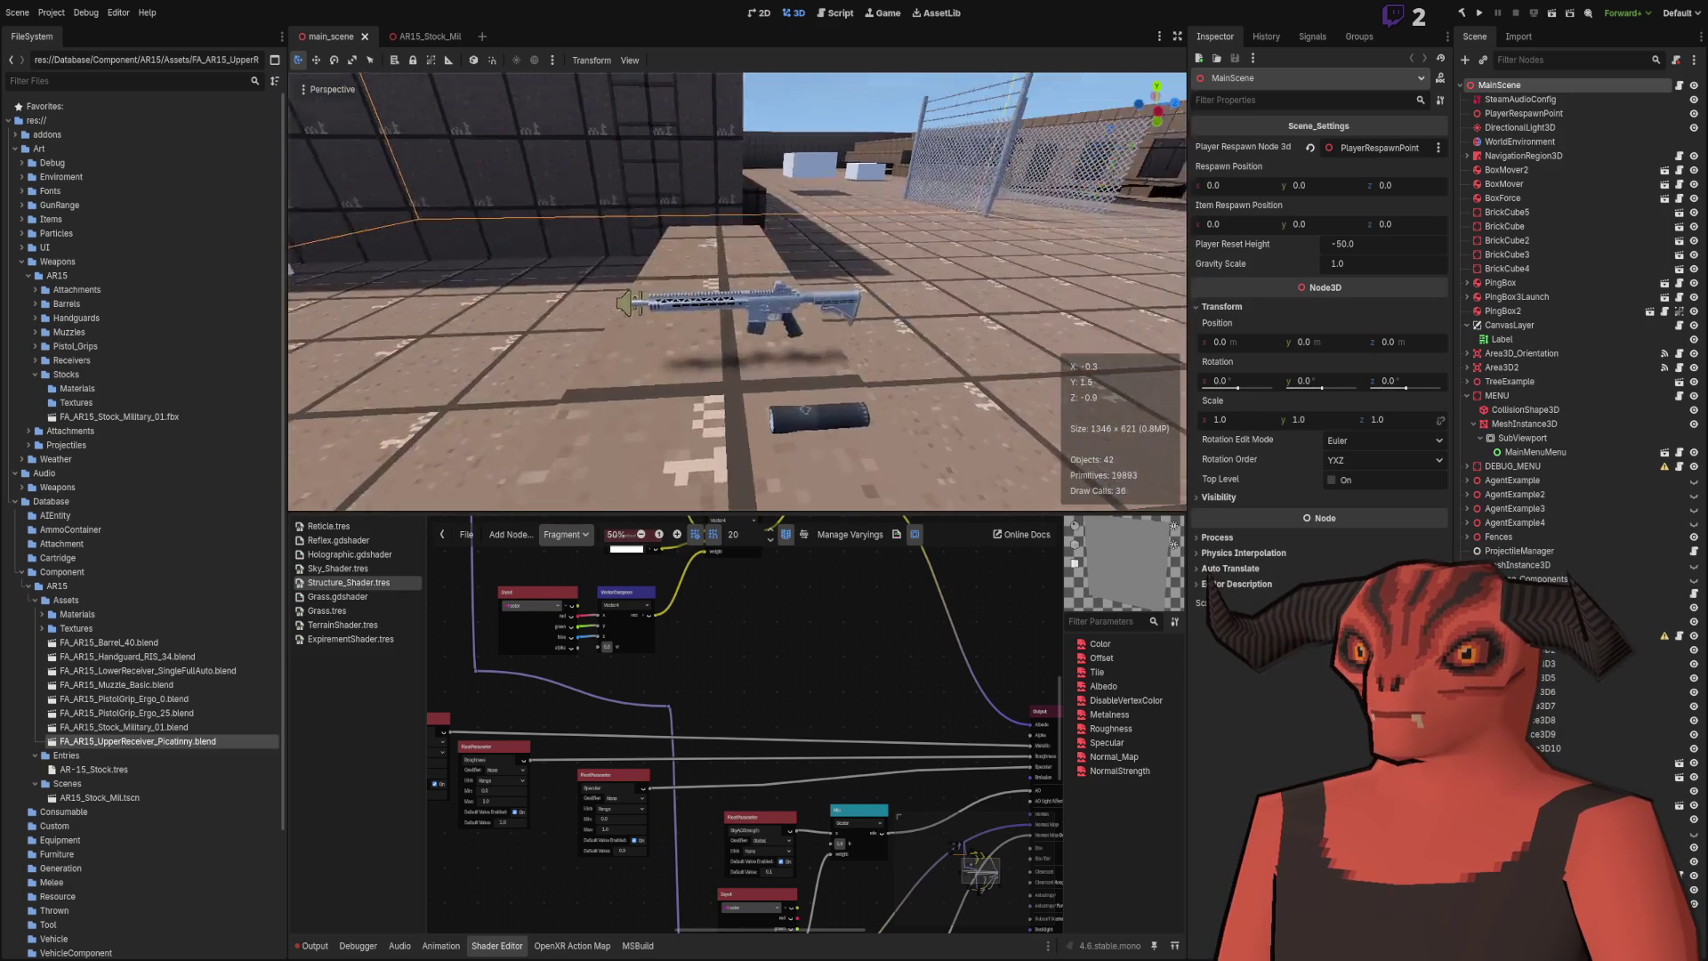
left_click(770, 319)
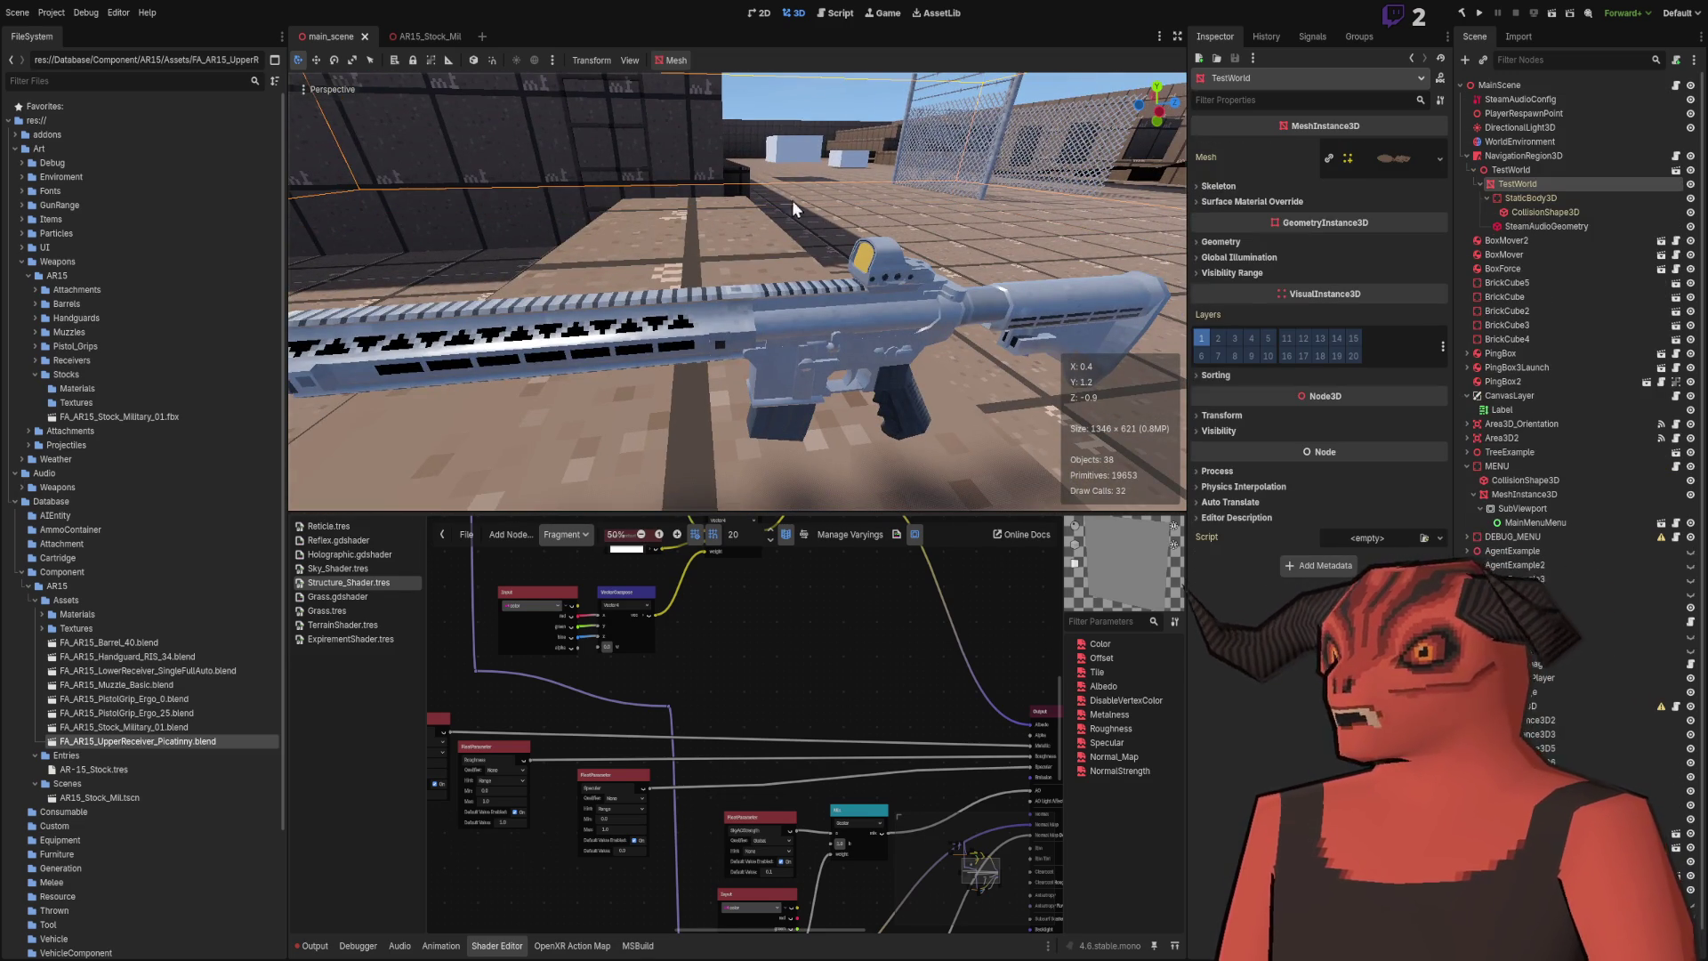
key("g")
left_click(859, 115)
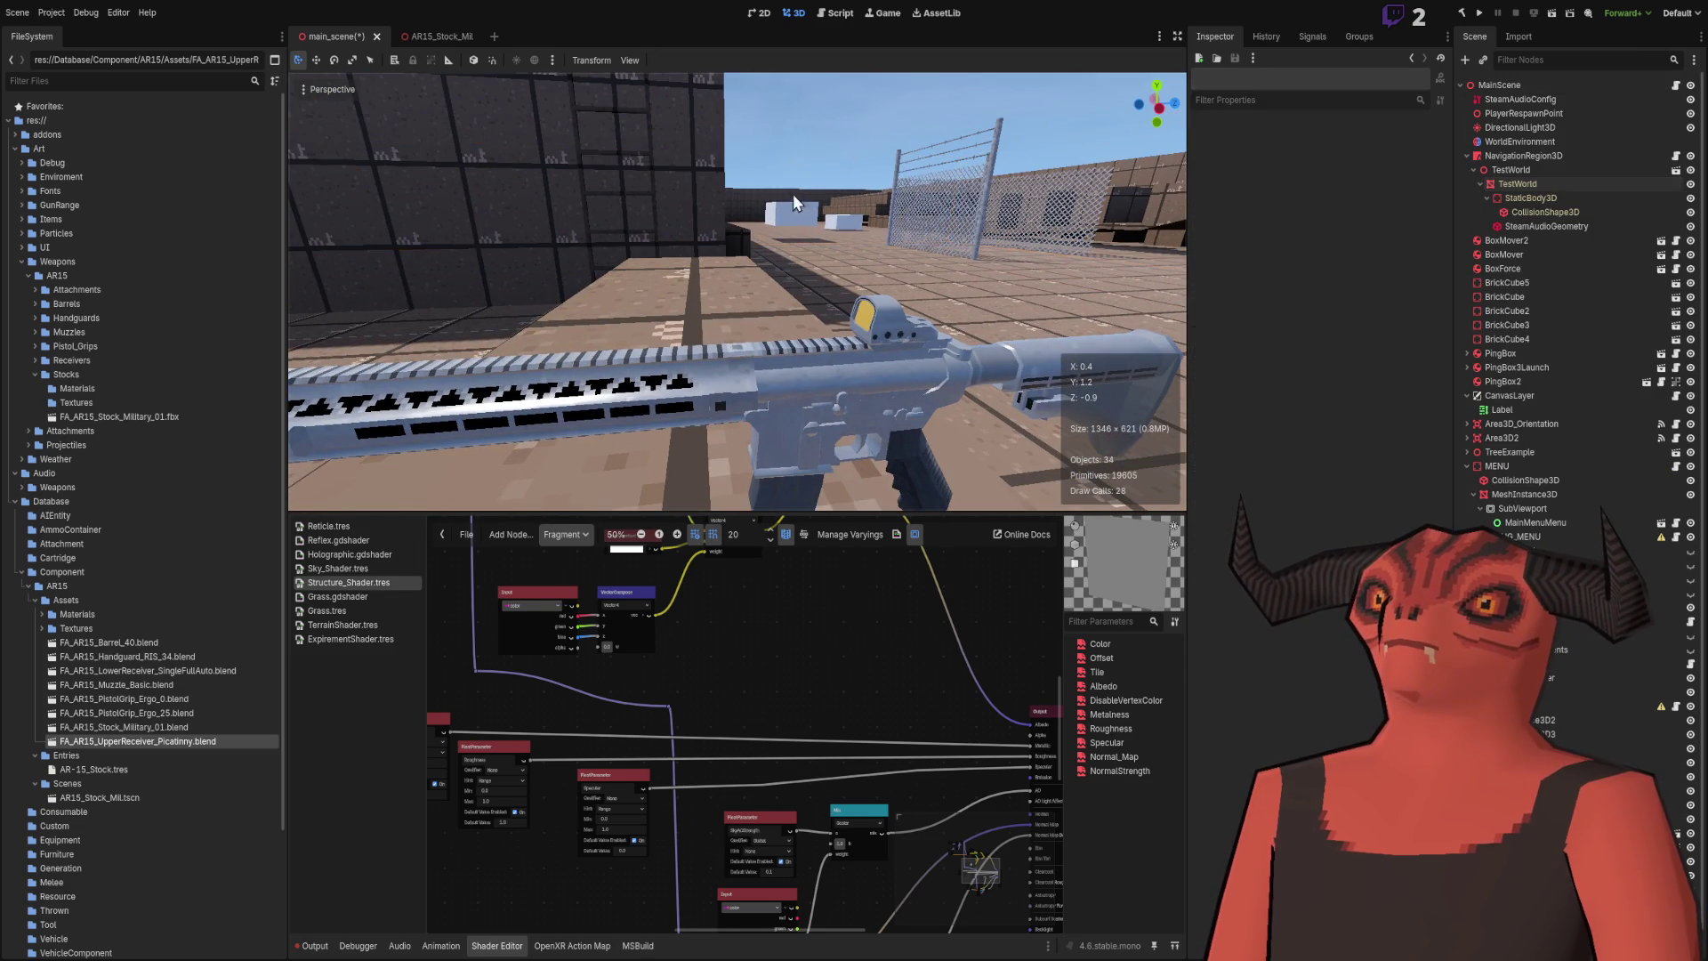
key("s")
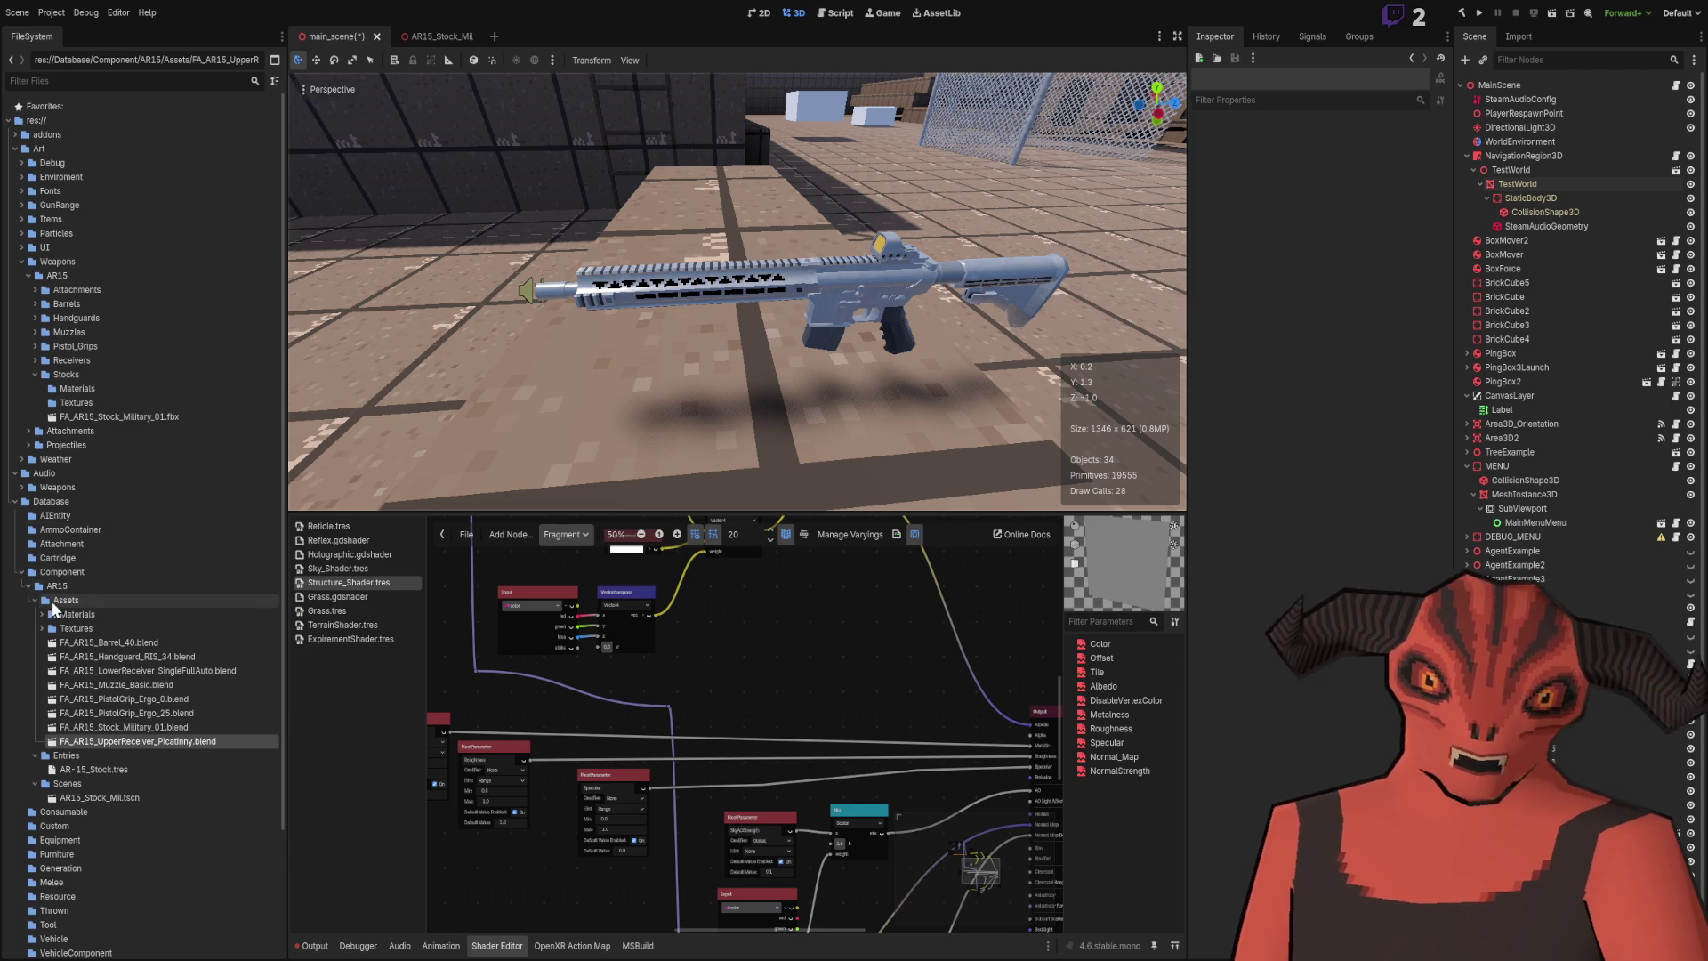
Step: Collapse the AR15 Assets, Entries and Scenes folders in the FileSystem dock
left_click(36, 602)
left_click(35, 614)
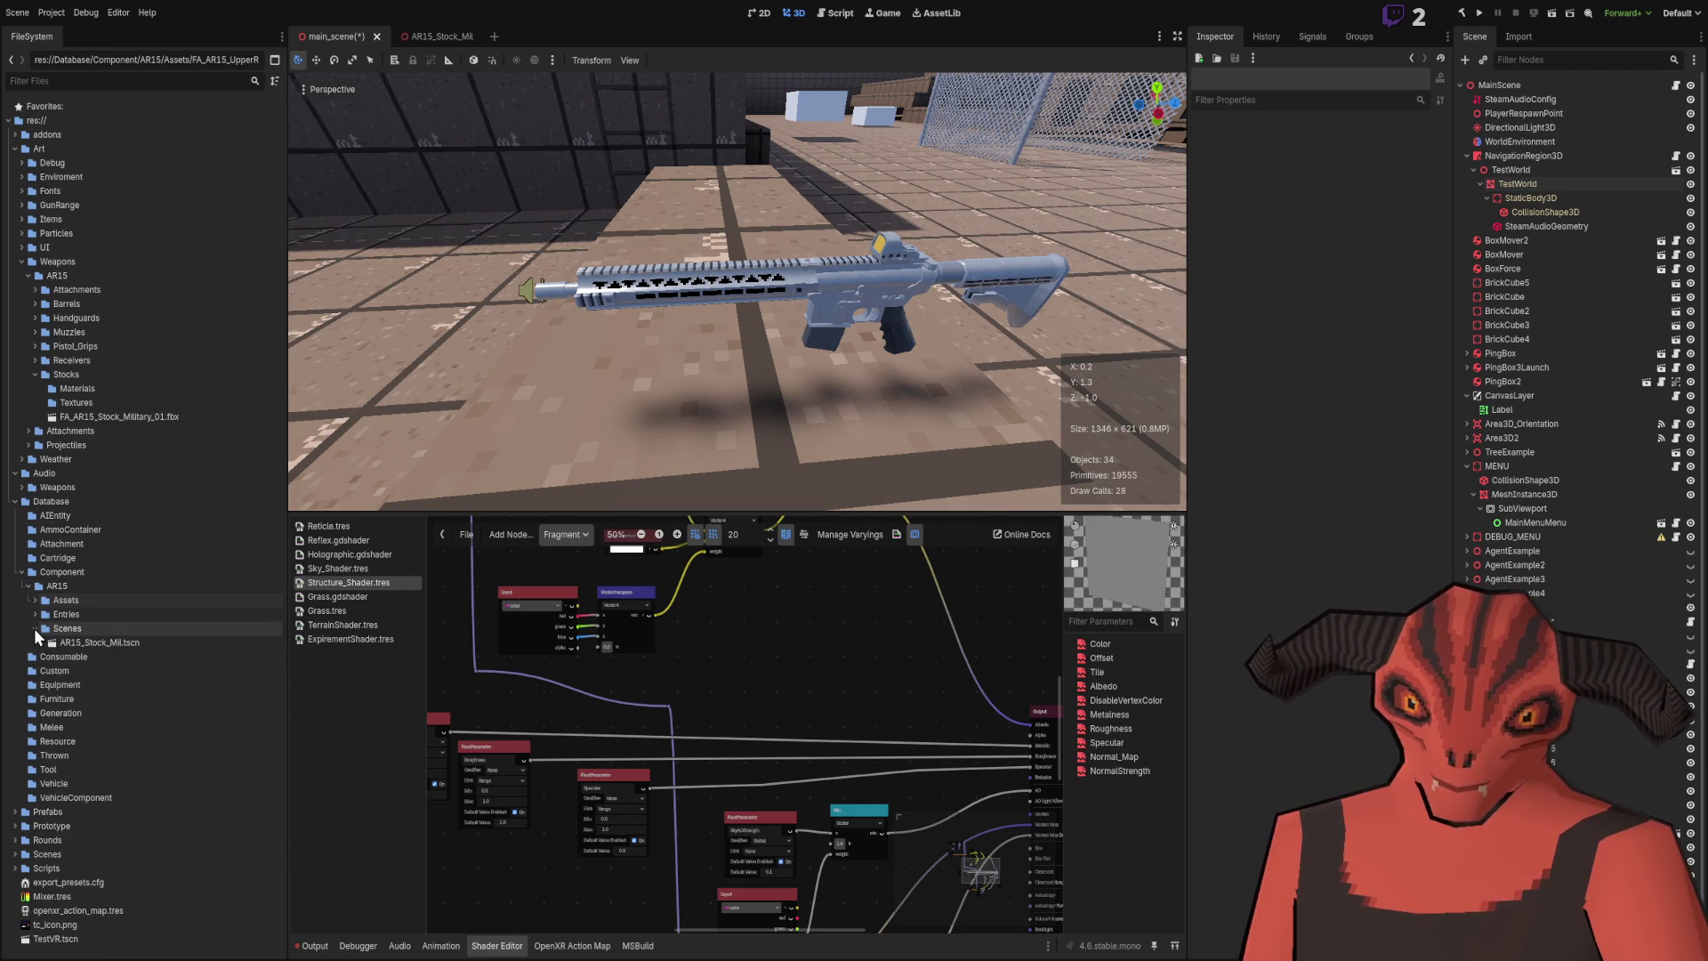
left_click(36, 628)
left_click_drag(676, 391, 947, 368)
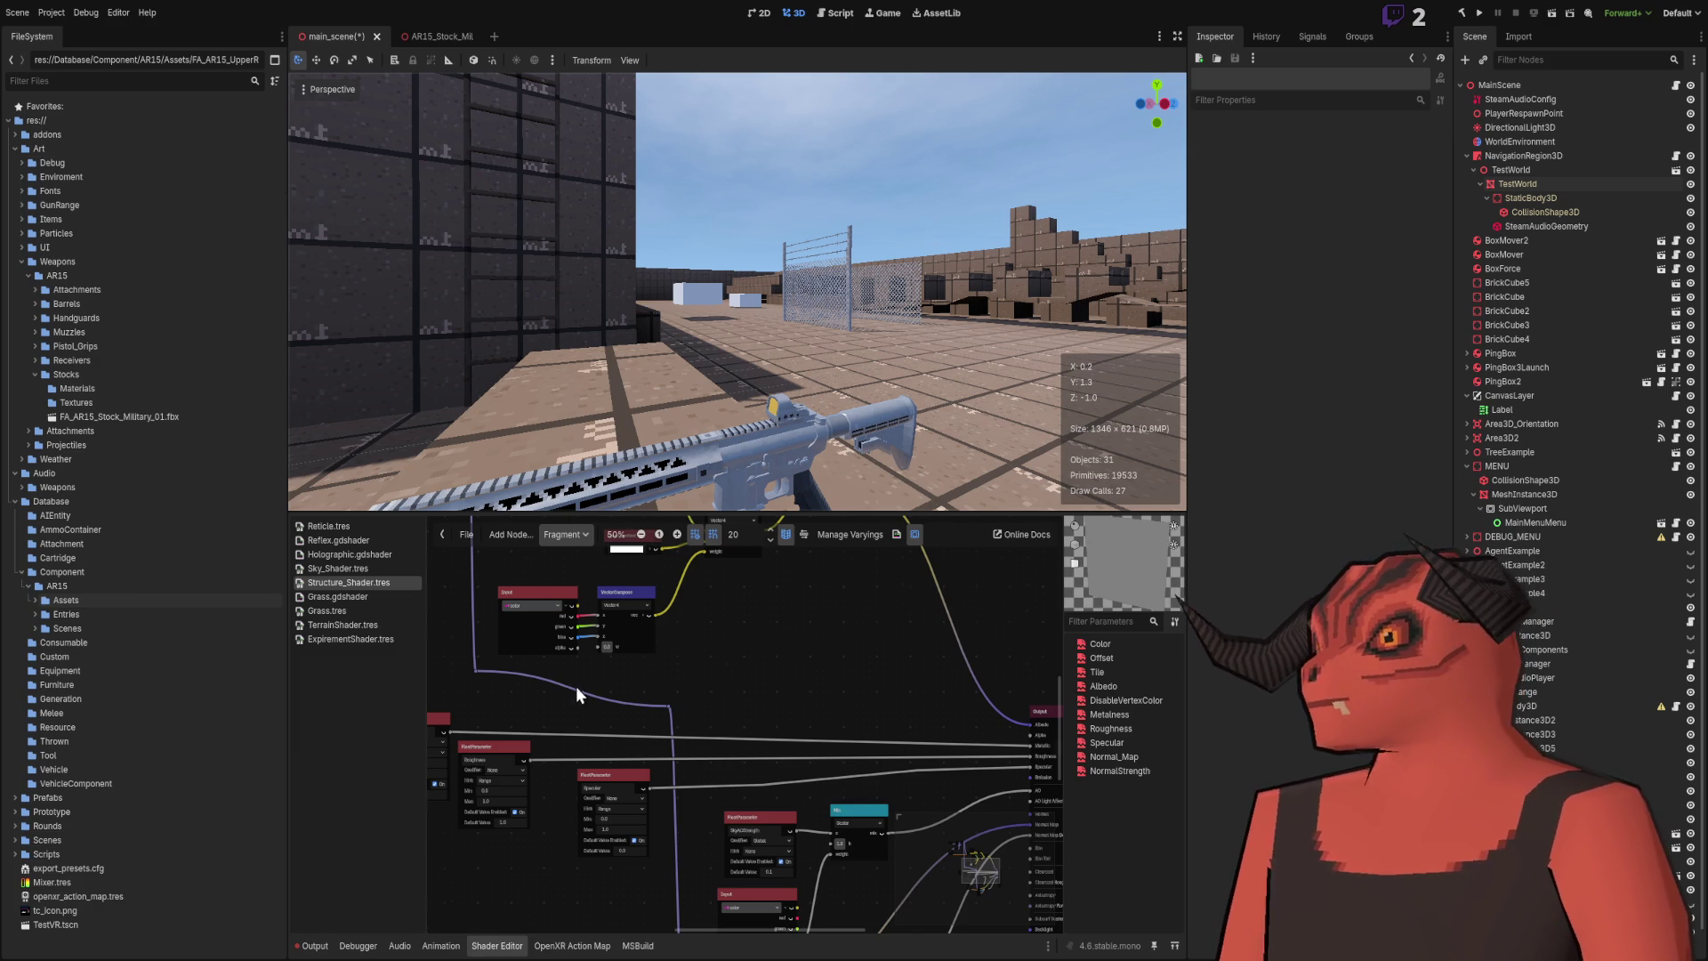
Step: Collapse Art/Weapons and Component/AR15, open Database/Cartridge, then re-expand Component/AR15
scroll(611, 575, "down", 4)
mouse_move(806, 320)
left_mouse_down()
mouse_move(752, 405)
mouse_move(671, 256)
mouse_move(578, 400)
left_mouse_up()
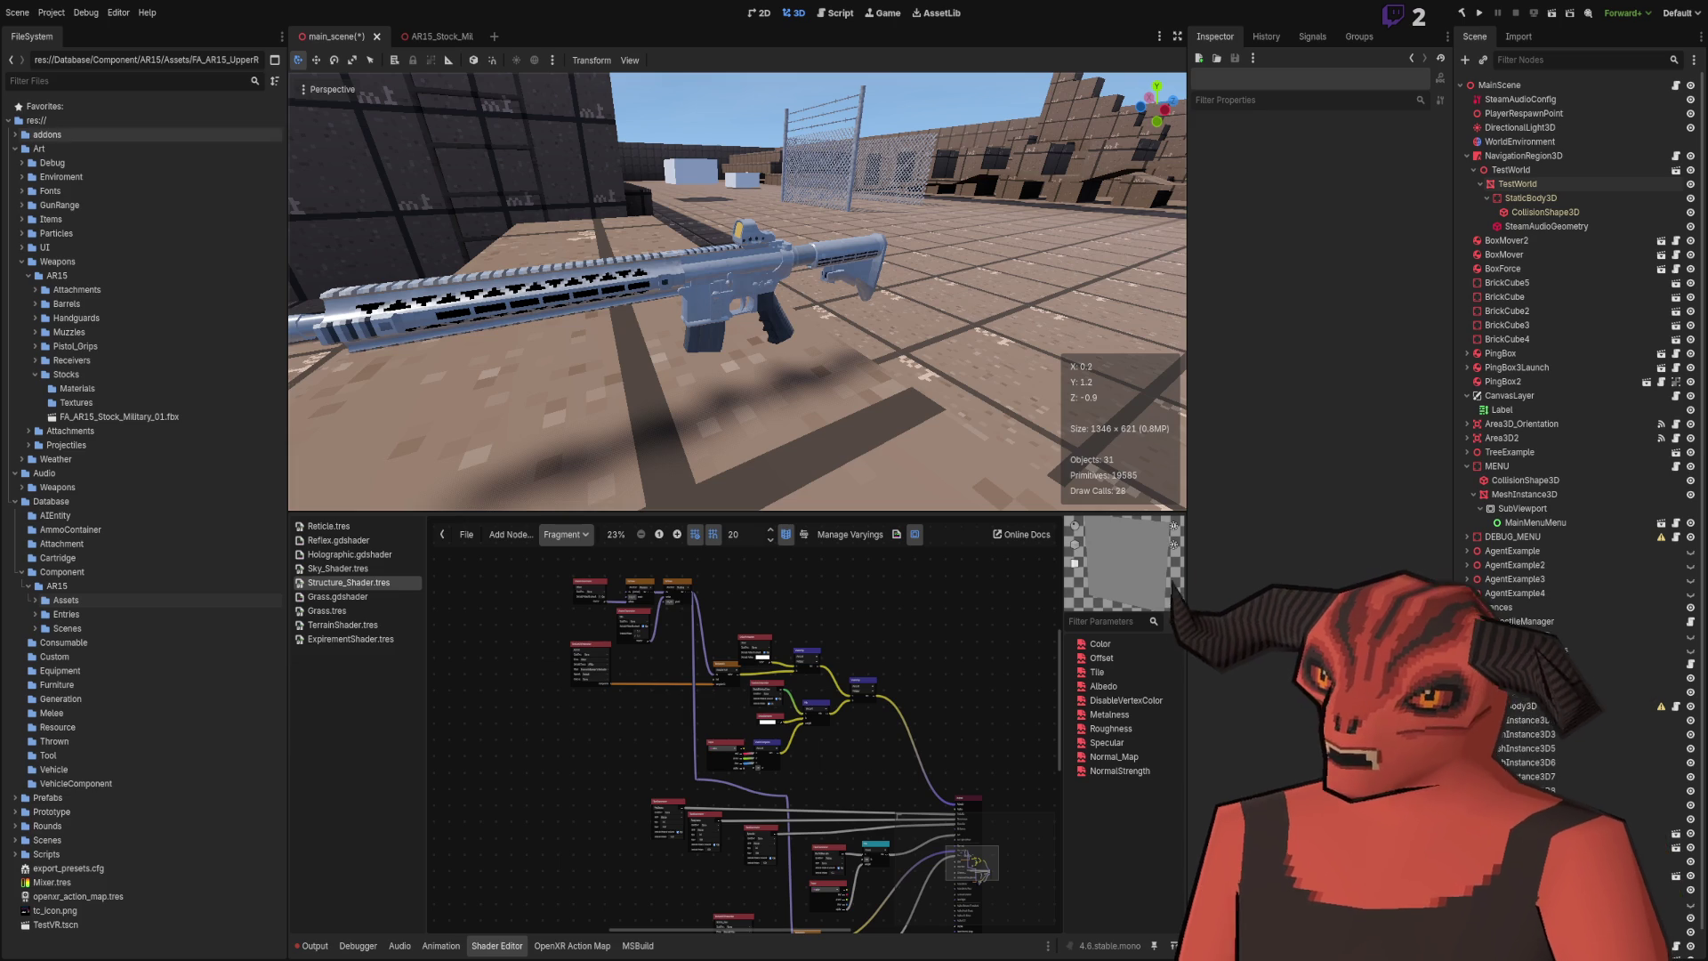
left_click(21, 262)
left_click(30, 403)
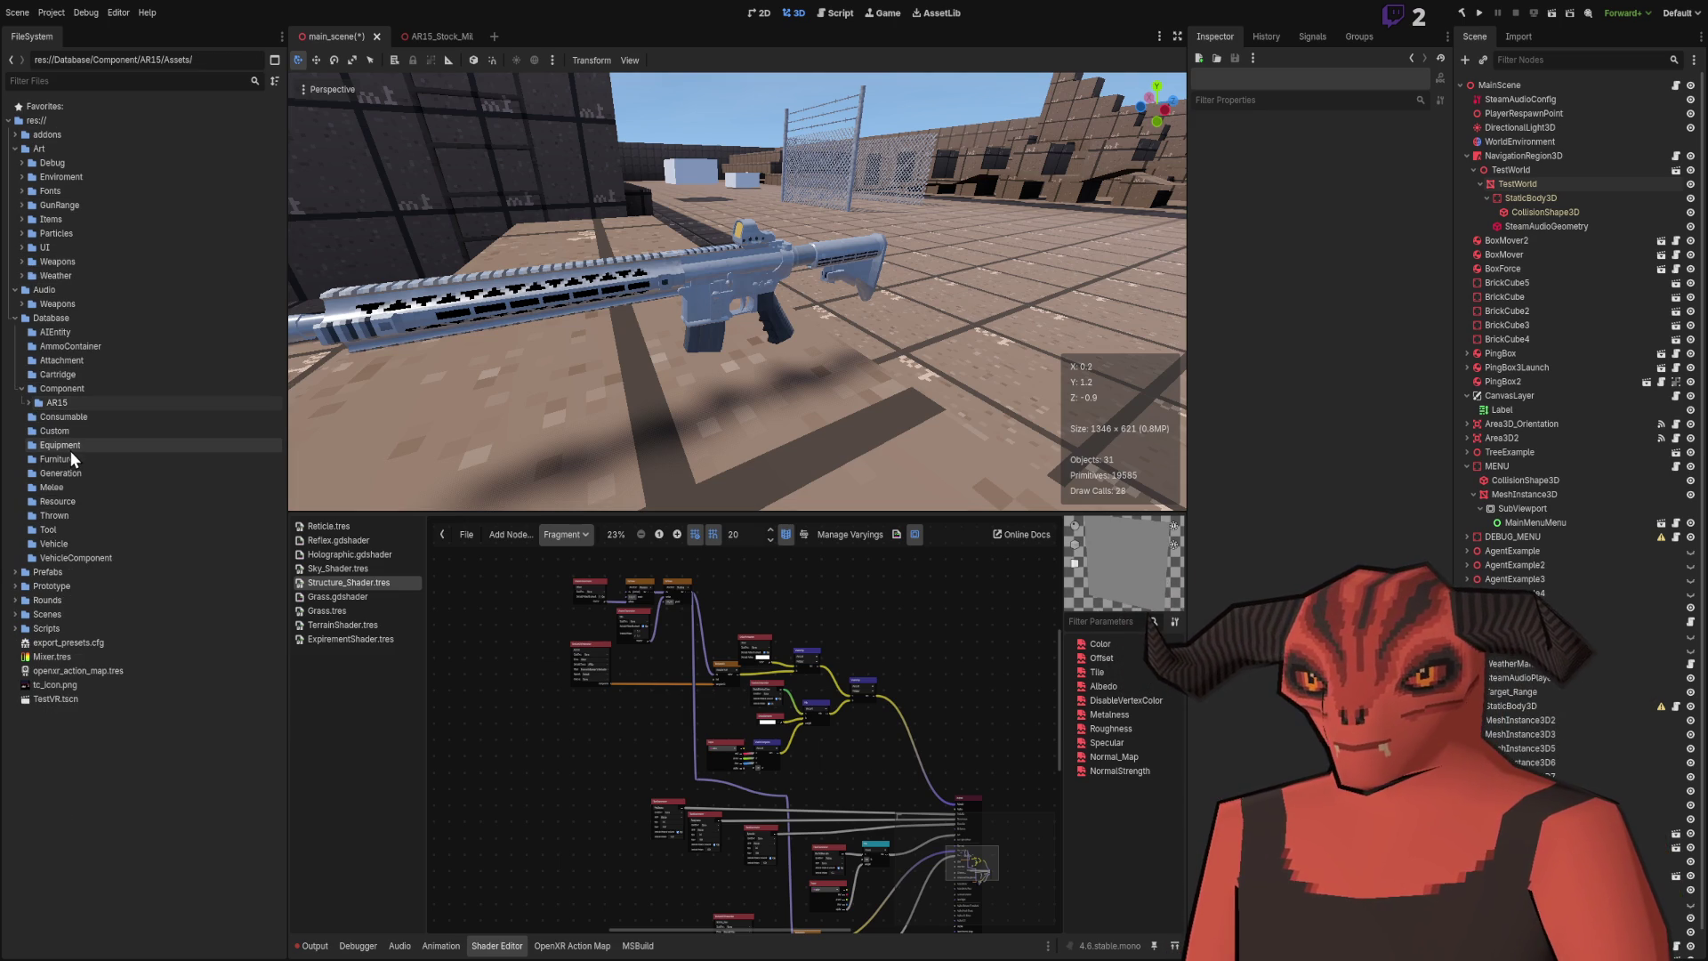
left_click(75, 375)
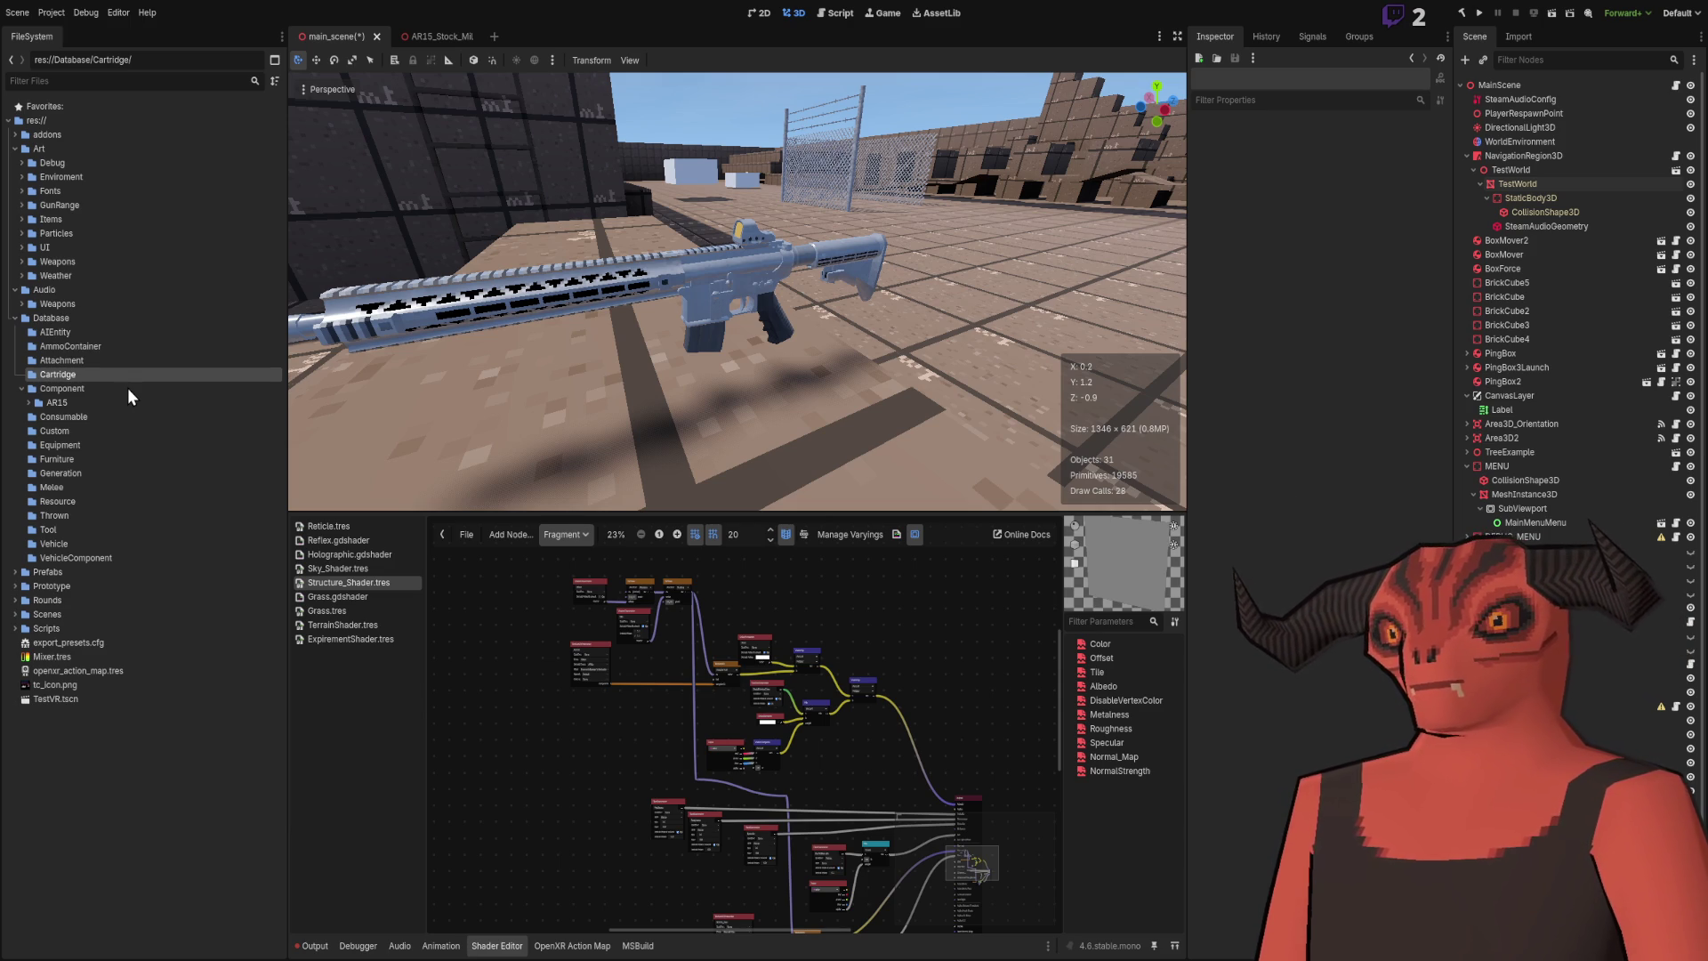
left_click(26, 403)
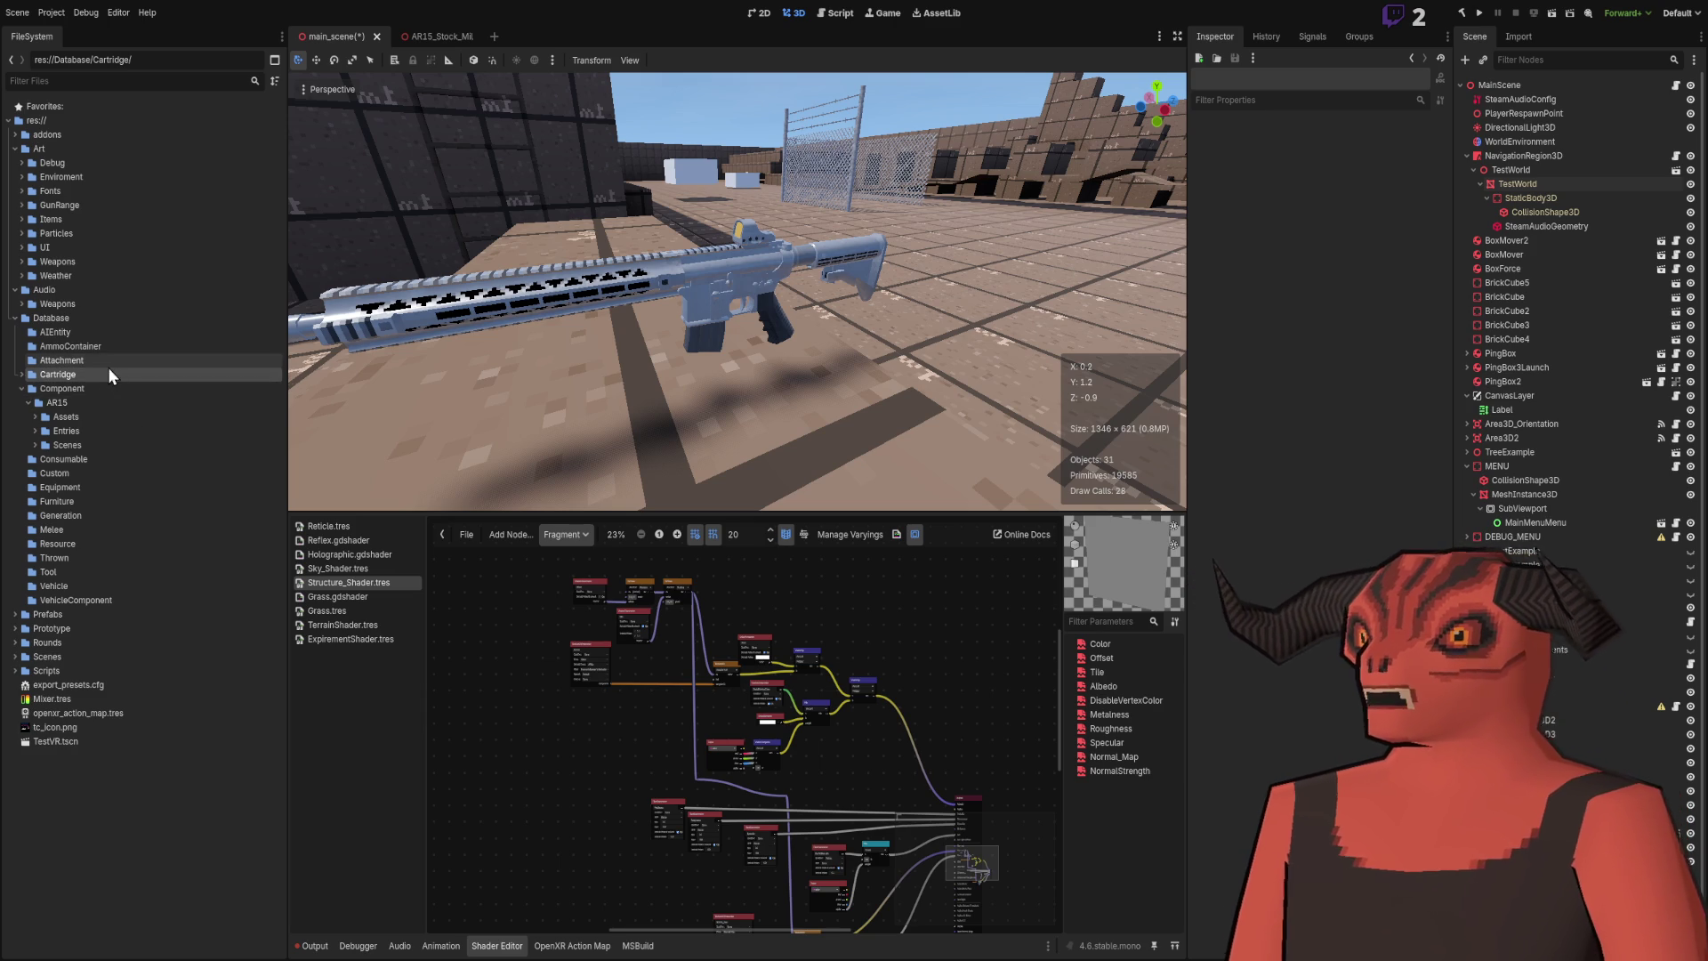
Step: Open Cartridge/Assets, then expand Art/Weapons/Projectiles to show Projectile.fbx and Projectile.tres
left_click(23, 376)
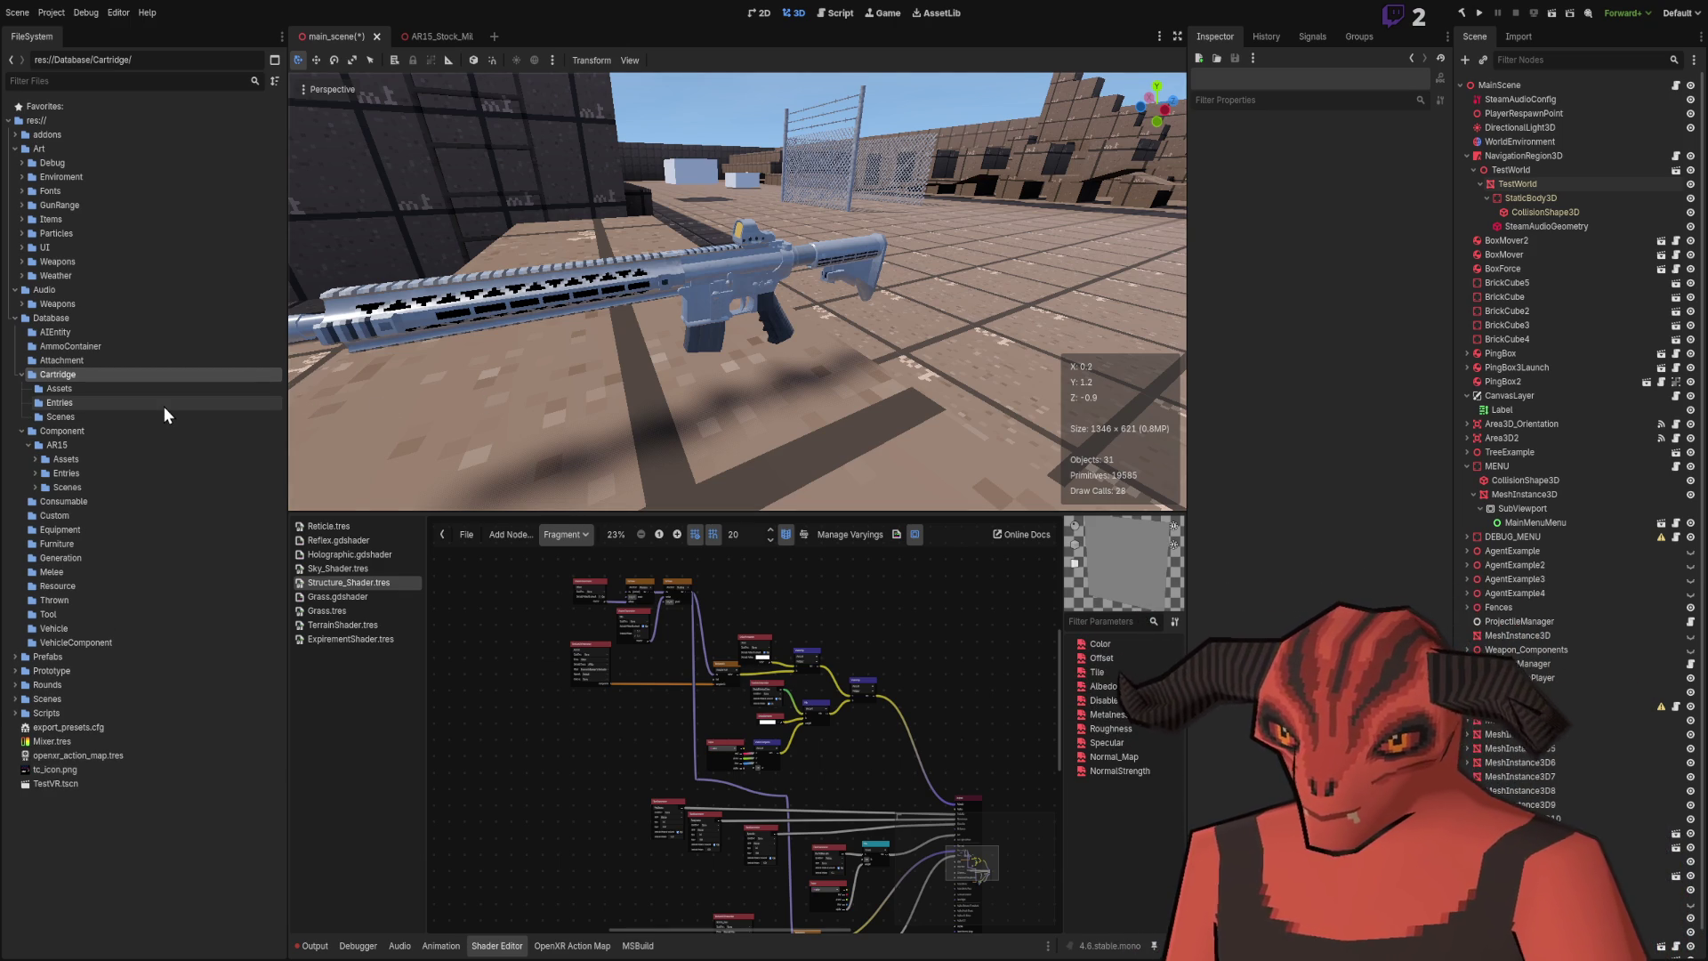
left_click(79, 389)
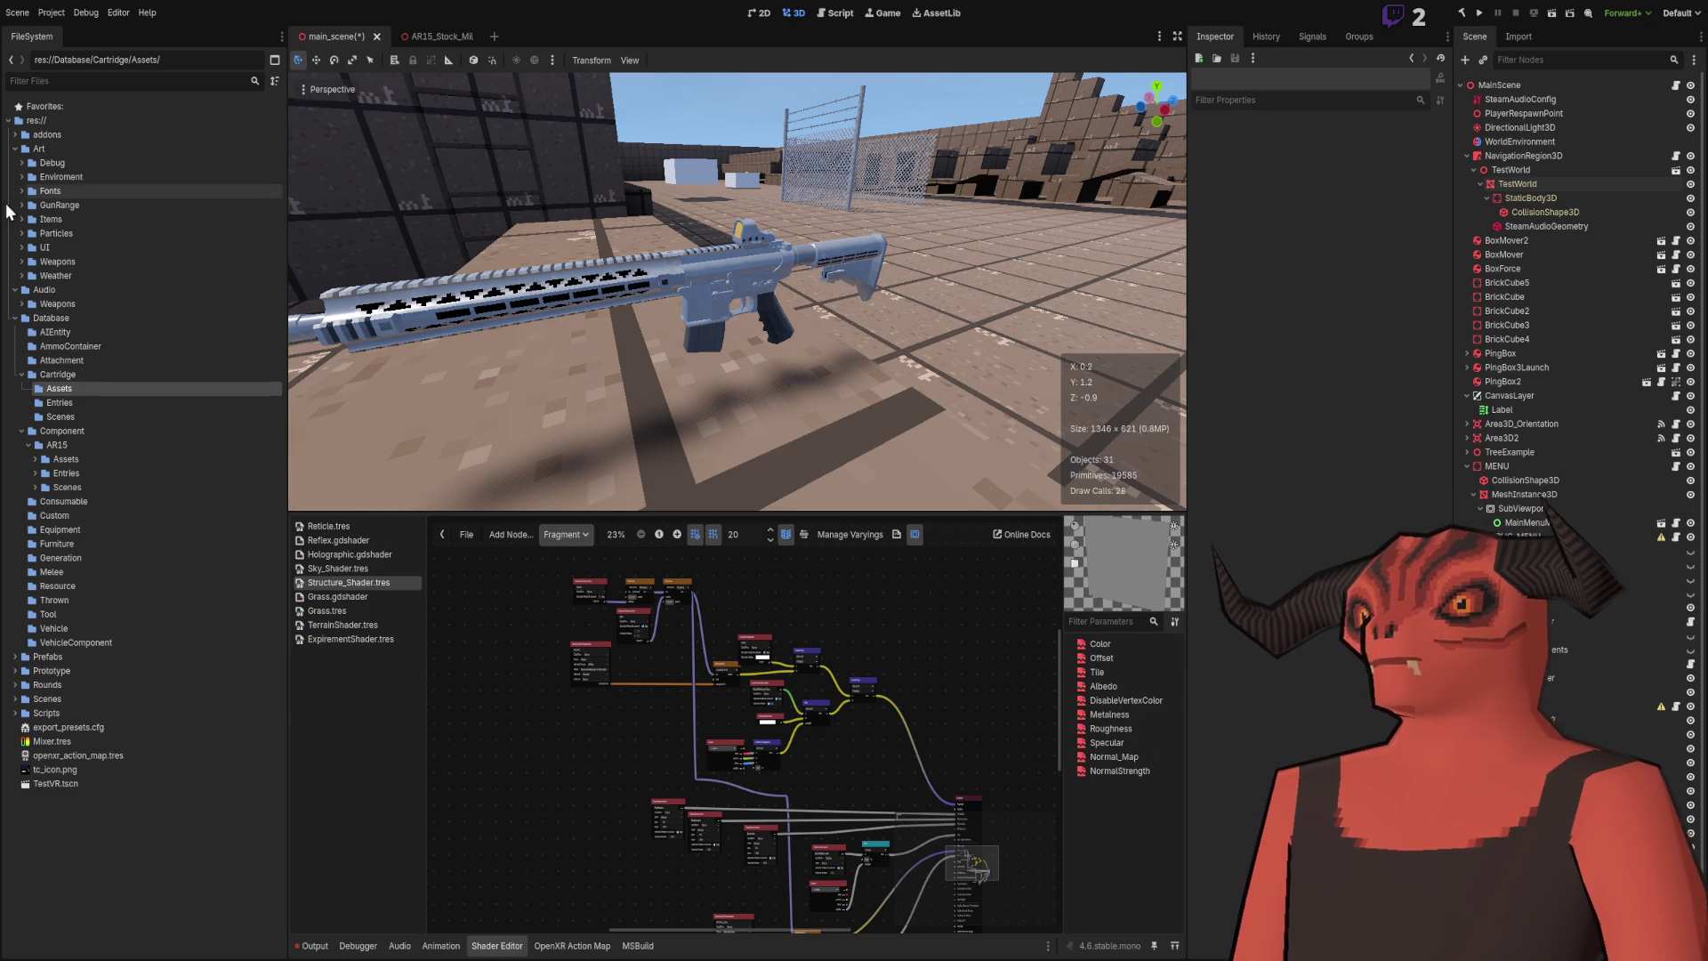
left_click(19, 263)
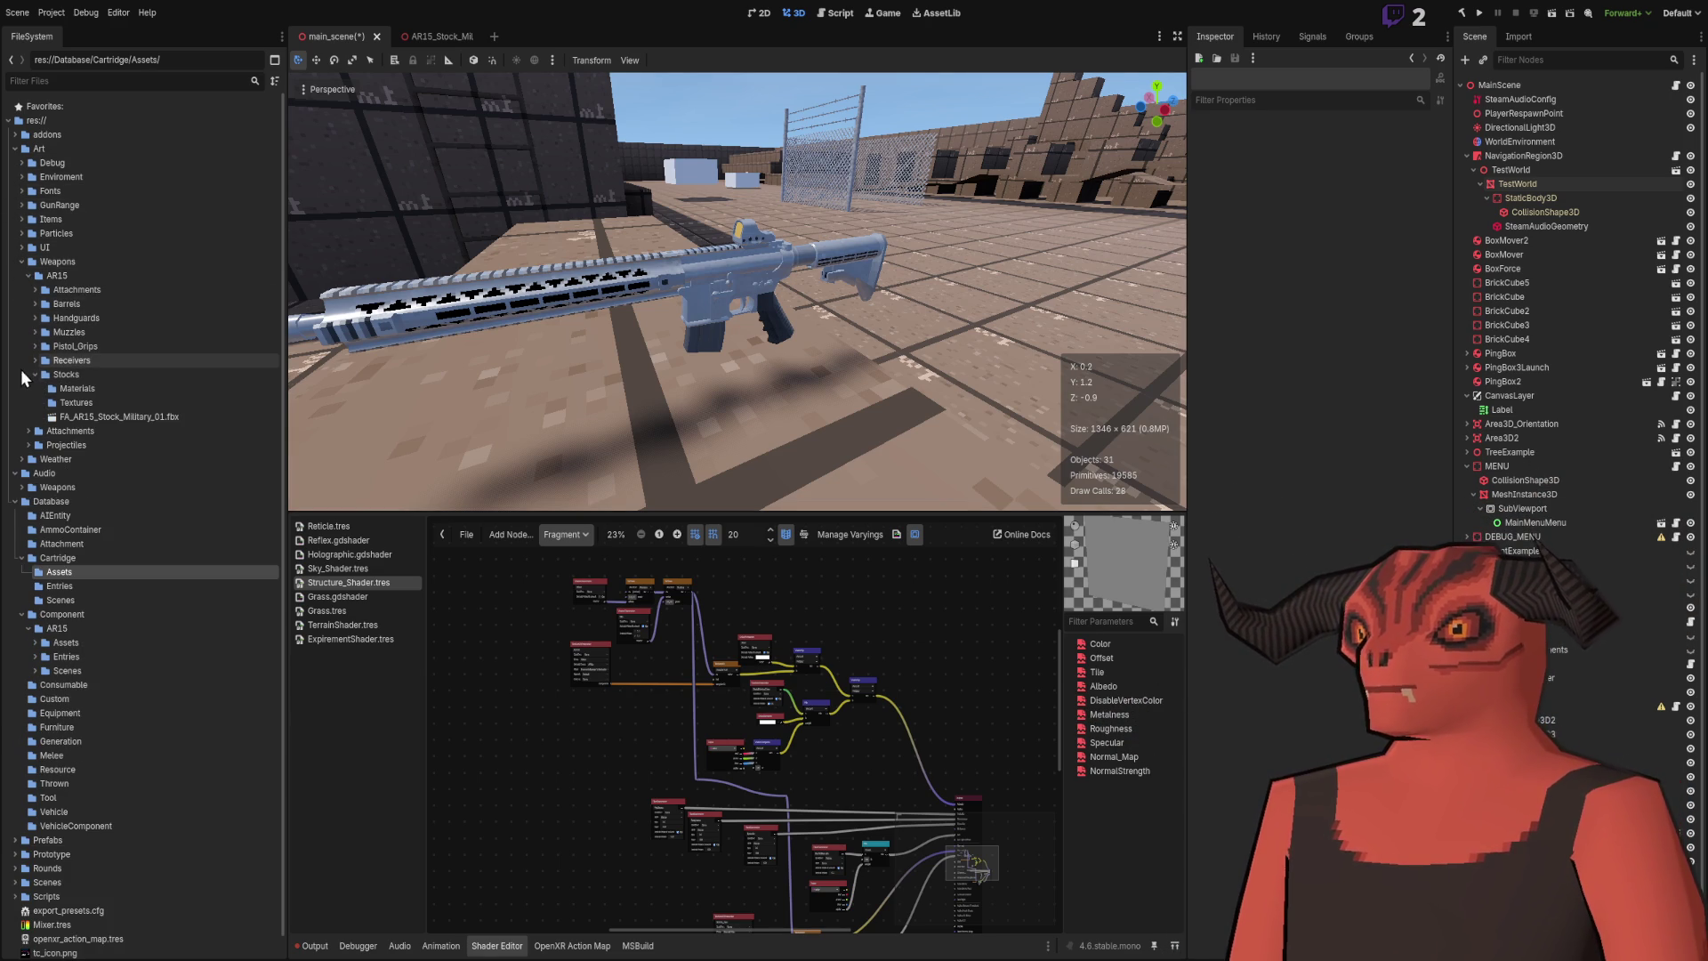
left_click(28, 402)
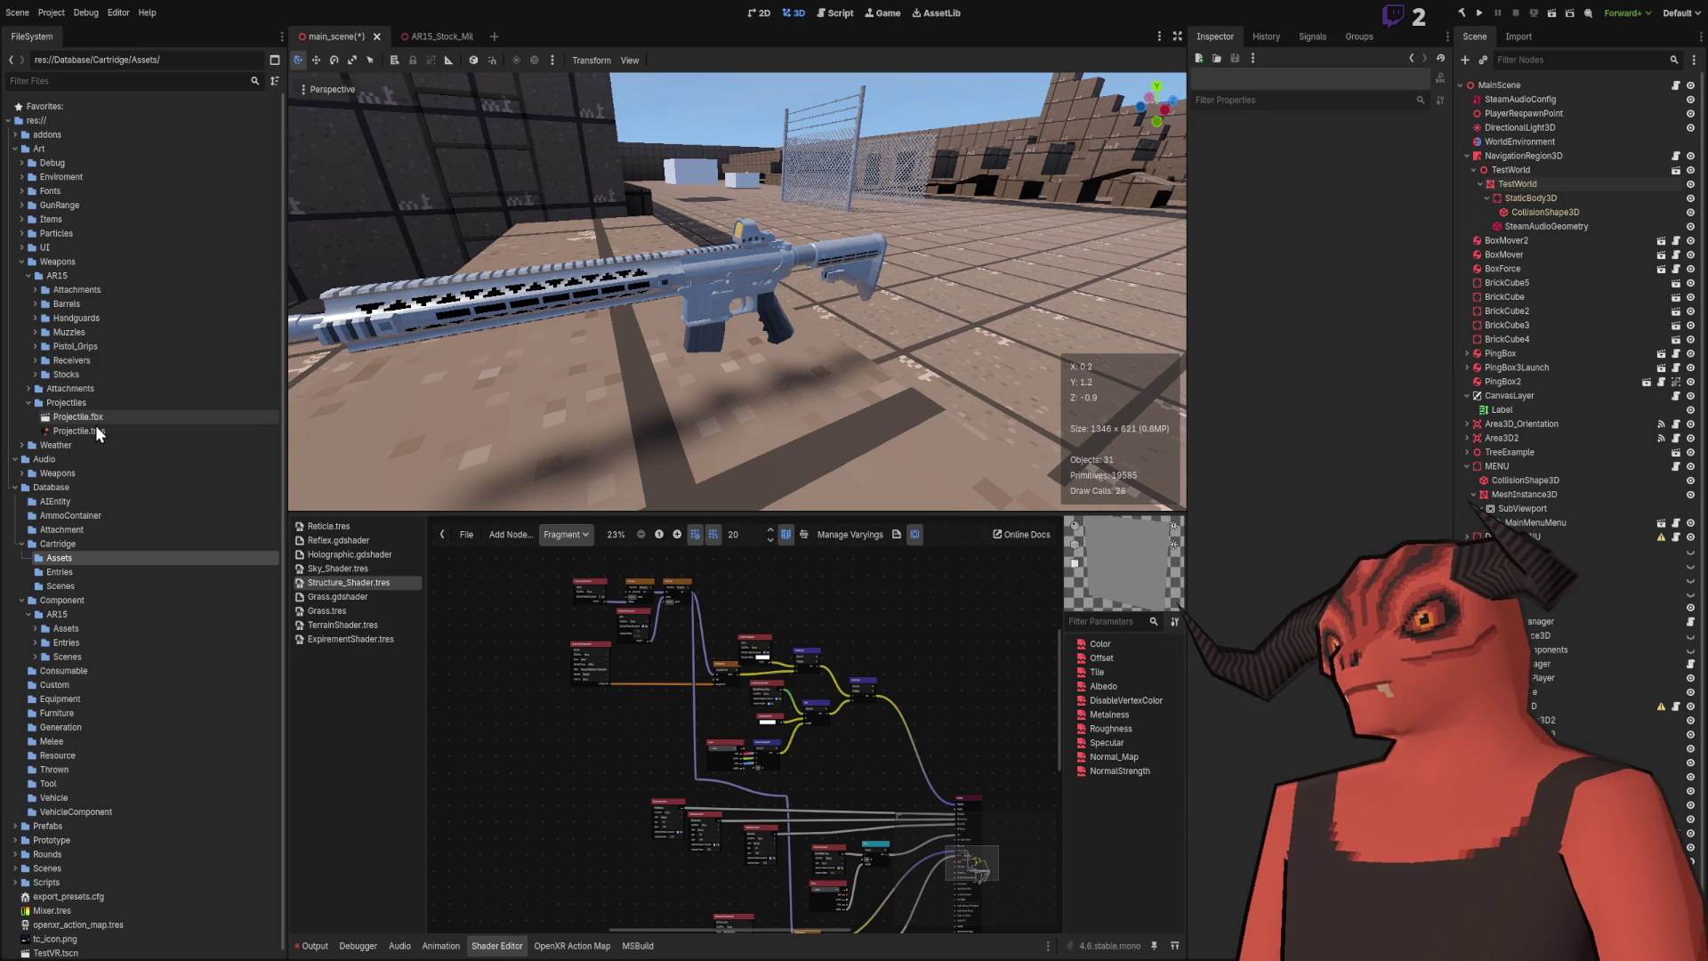
Step: Drag Projectile.fbx into the 3D scene near the rifle
left_click_drag(830, 495, 830, 496)
left_click_drag(90, 414, 690, 413)
left_click_drag(769, 248, 769, 248)
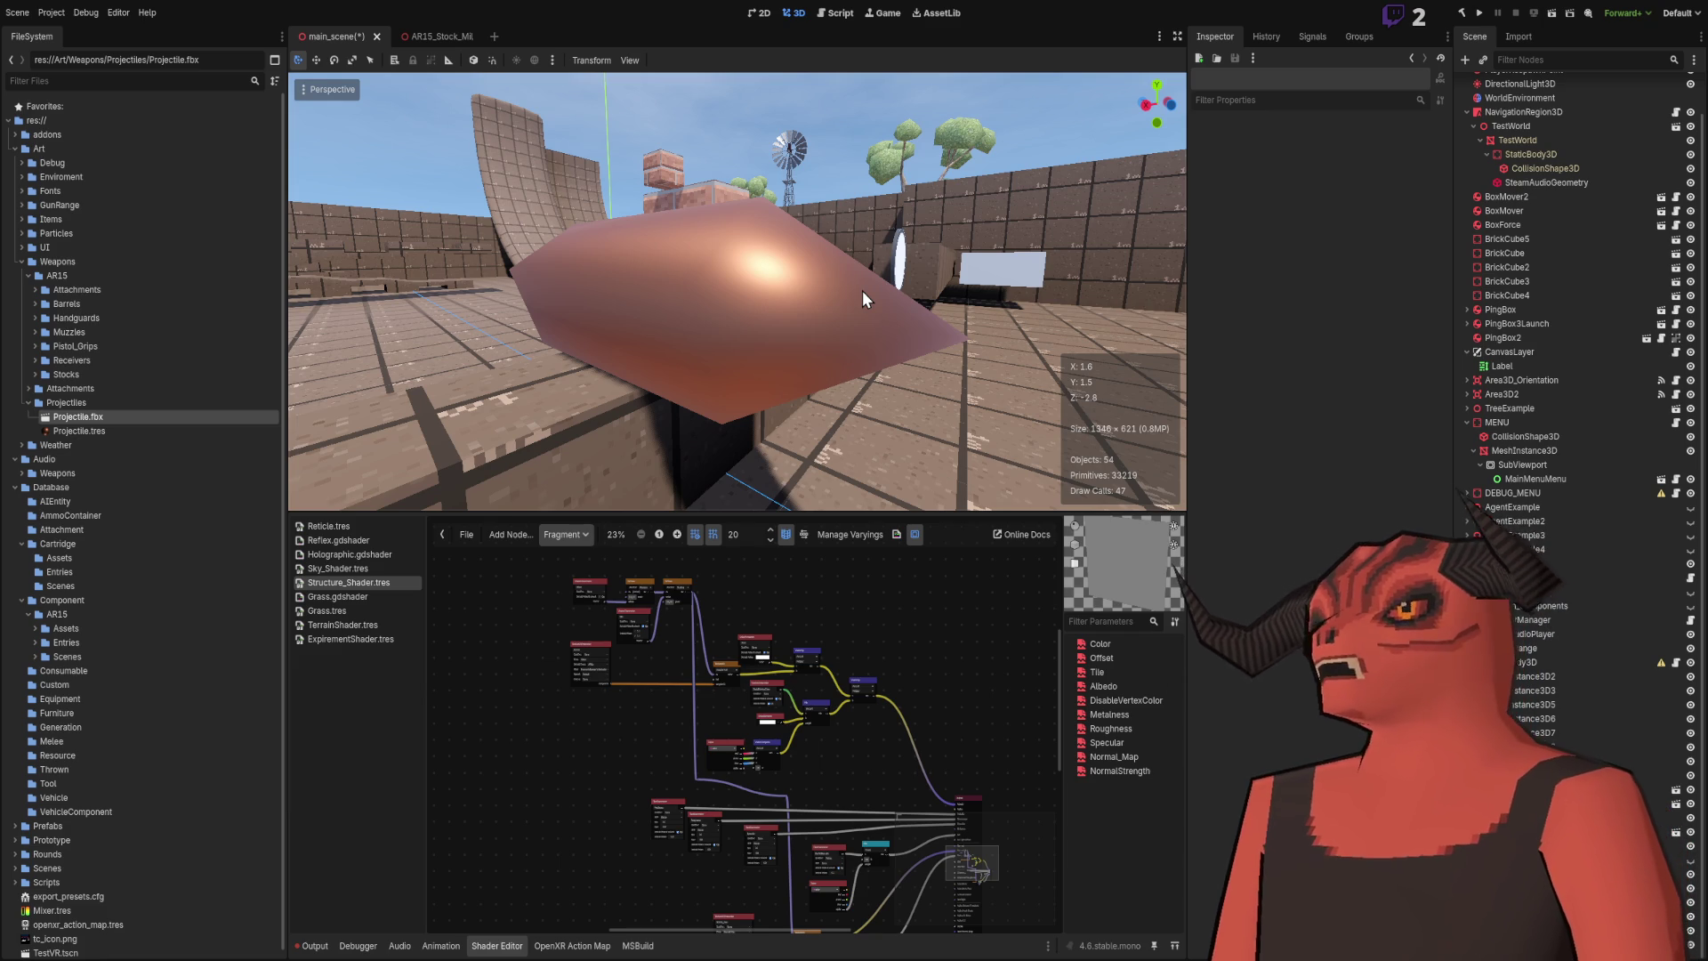
Step: Set the projectile's Transform scale to 0.009 on all three axes
left_click(787, 296)
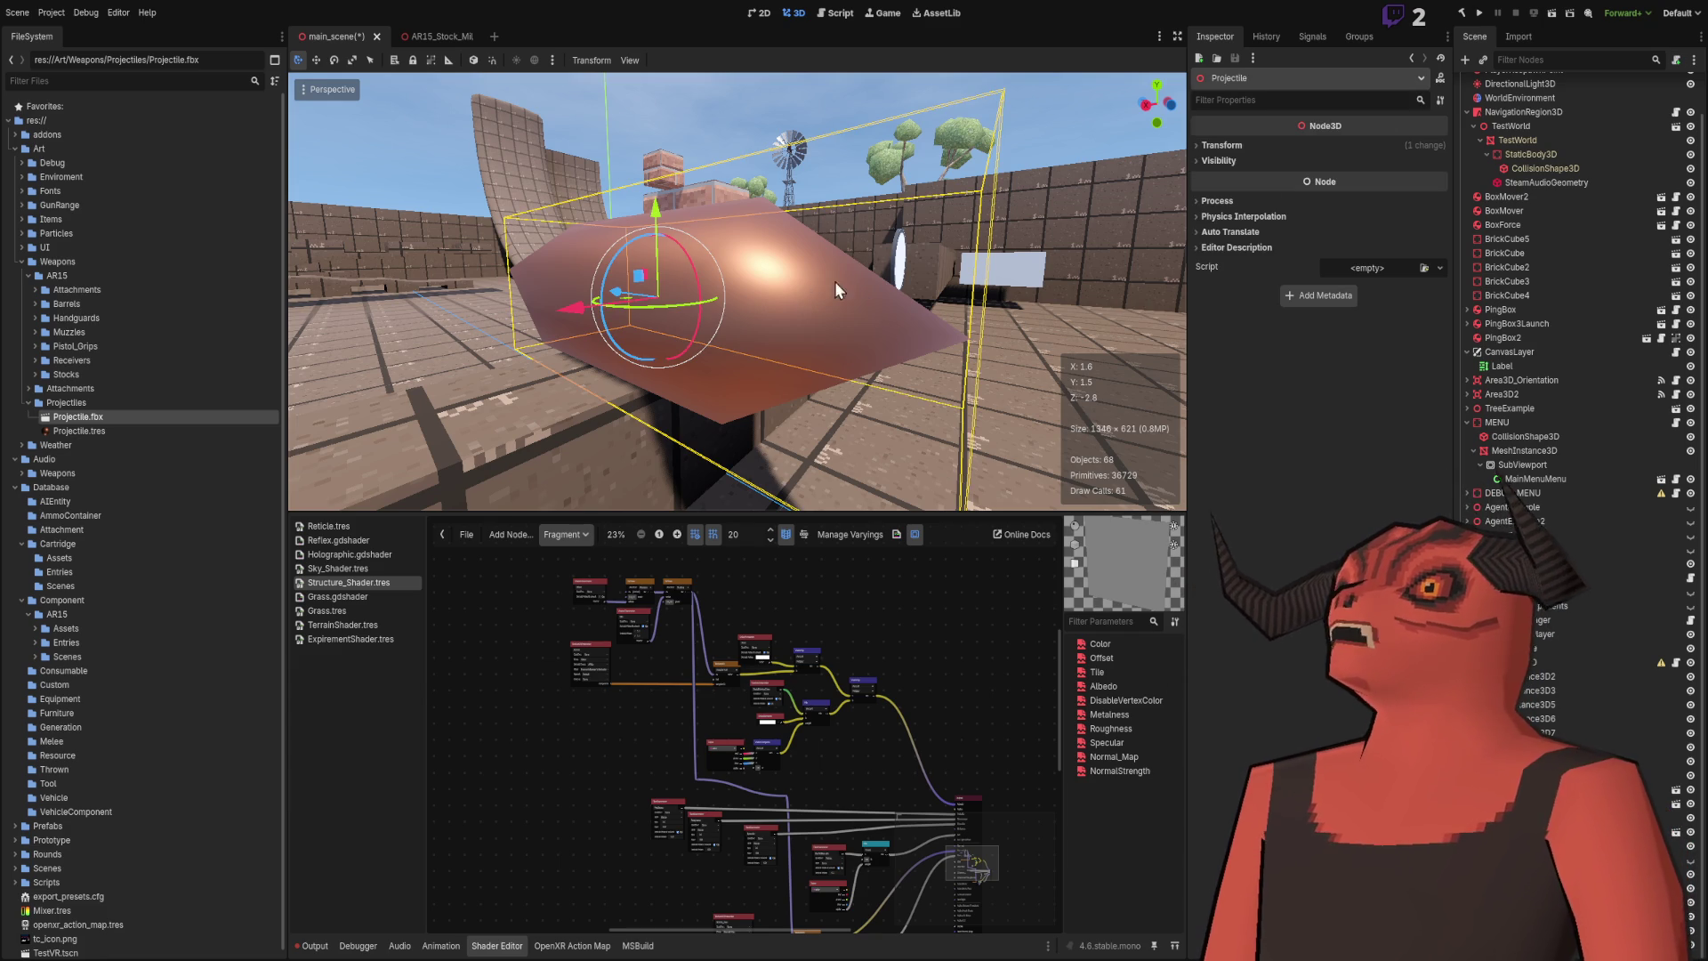
left_click(1273, 147)
left_click(1255, 258)
type("0.00")
key("Return")
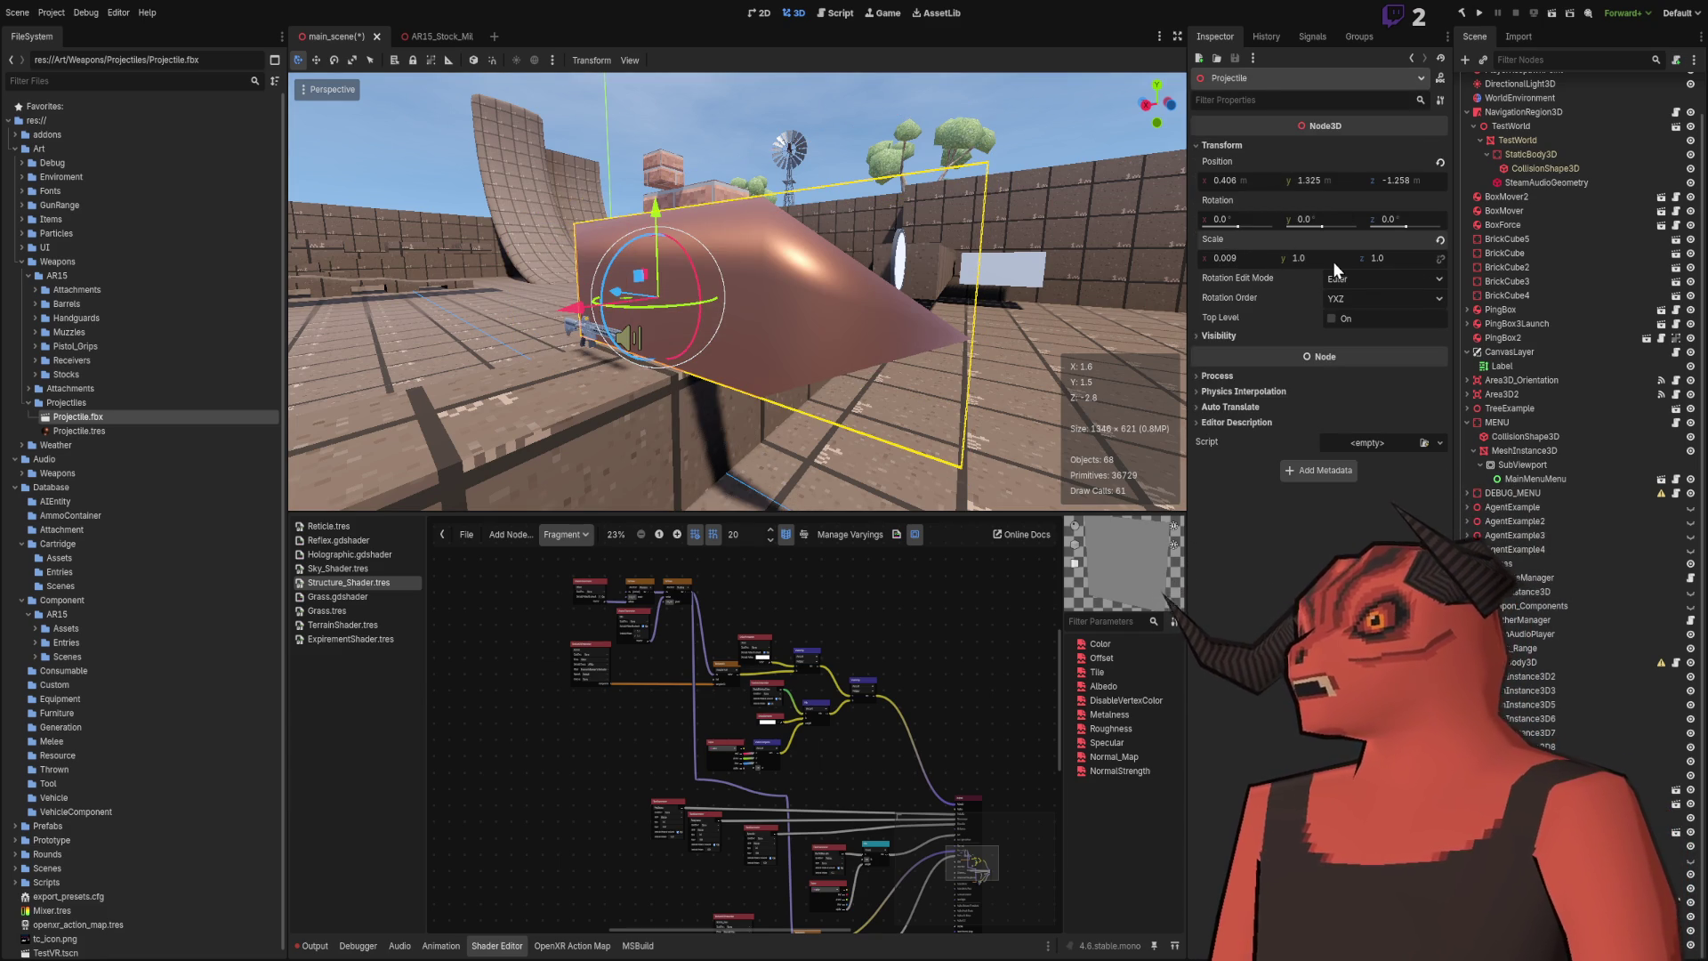
key("ctrl+z")
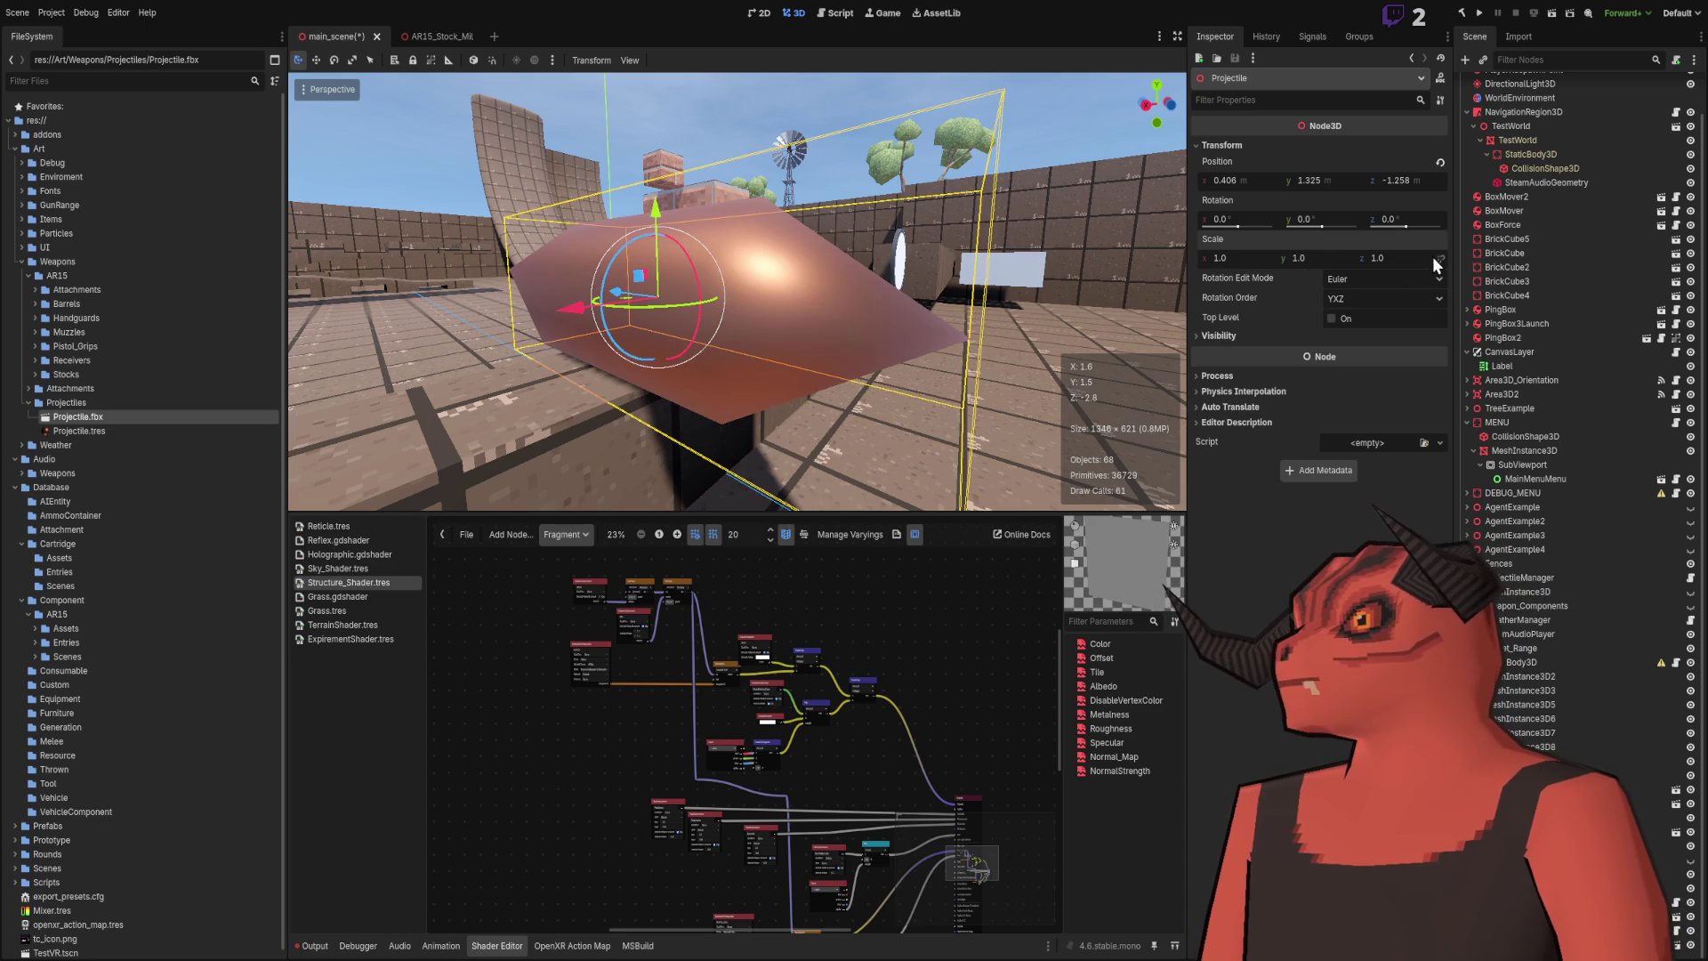
type(".009")
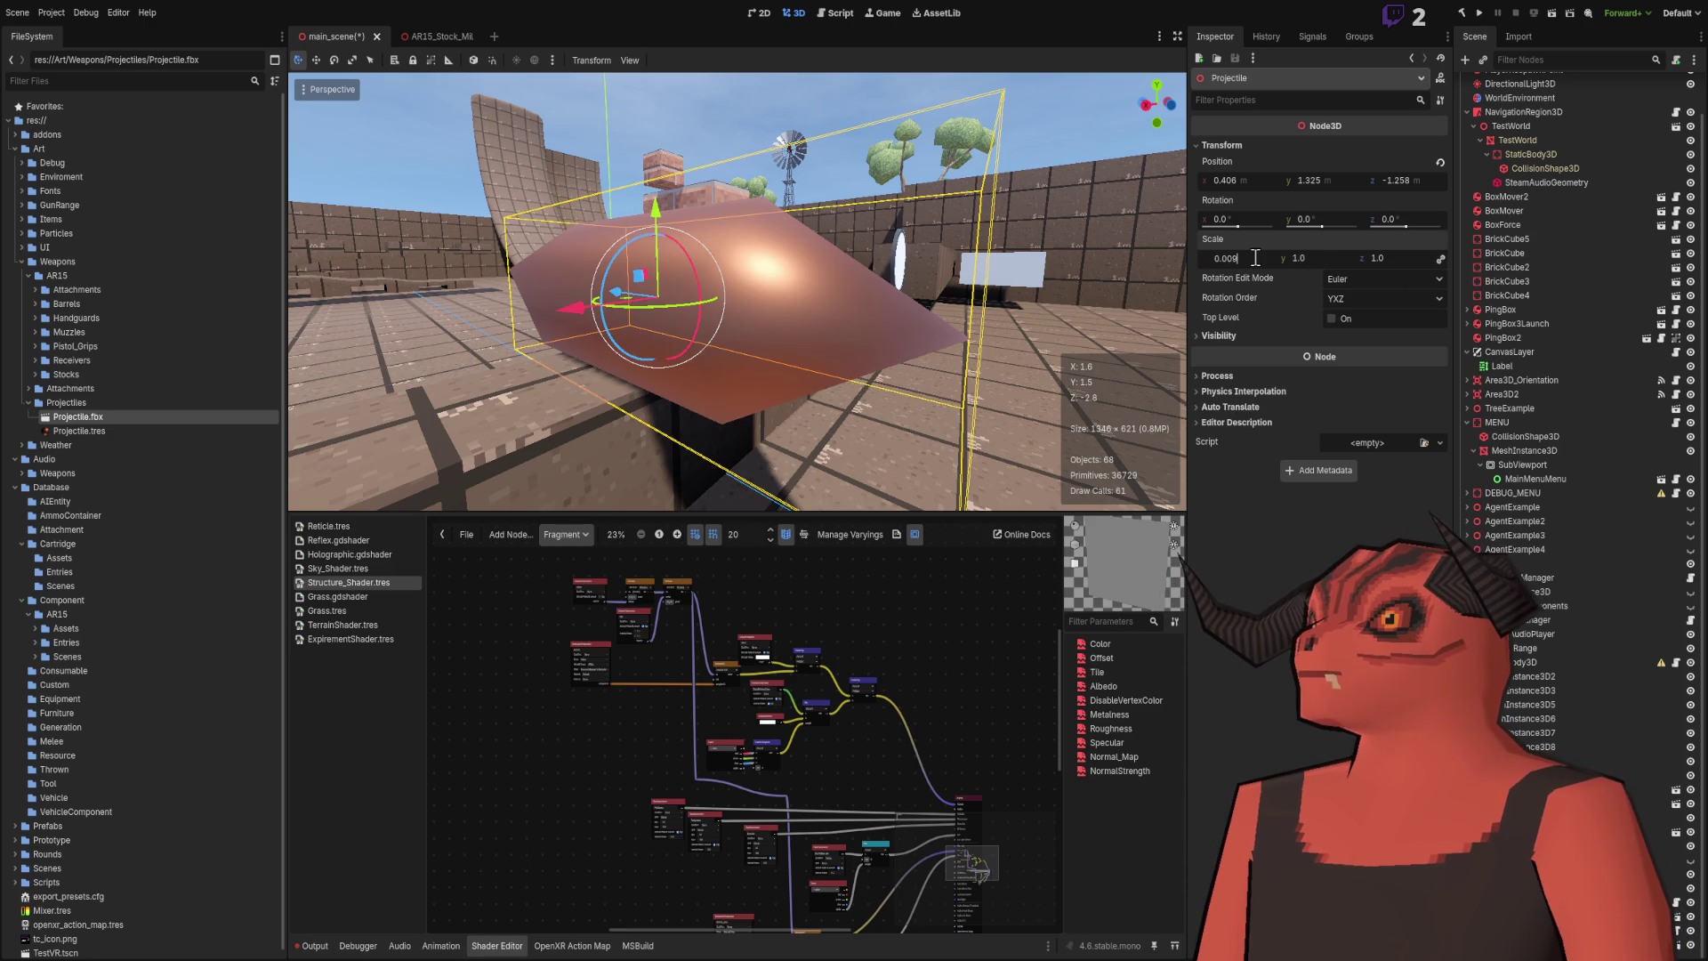
key("Return")
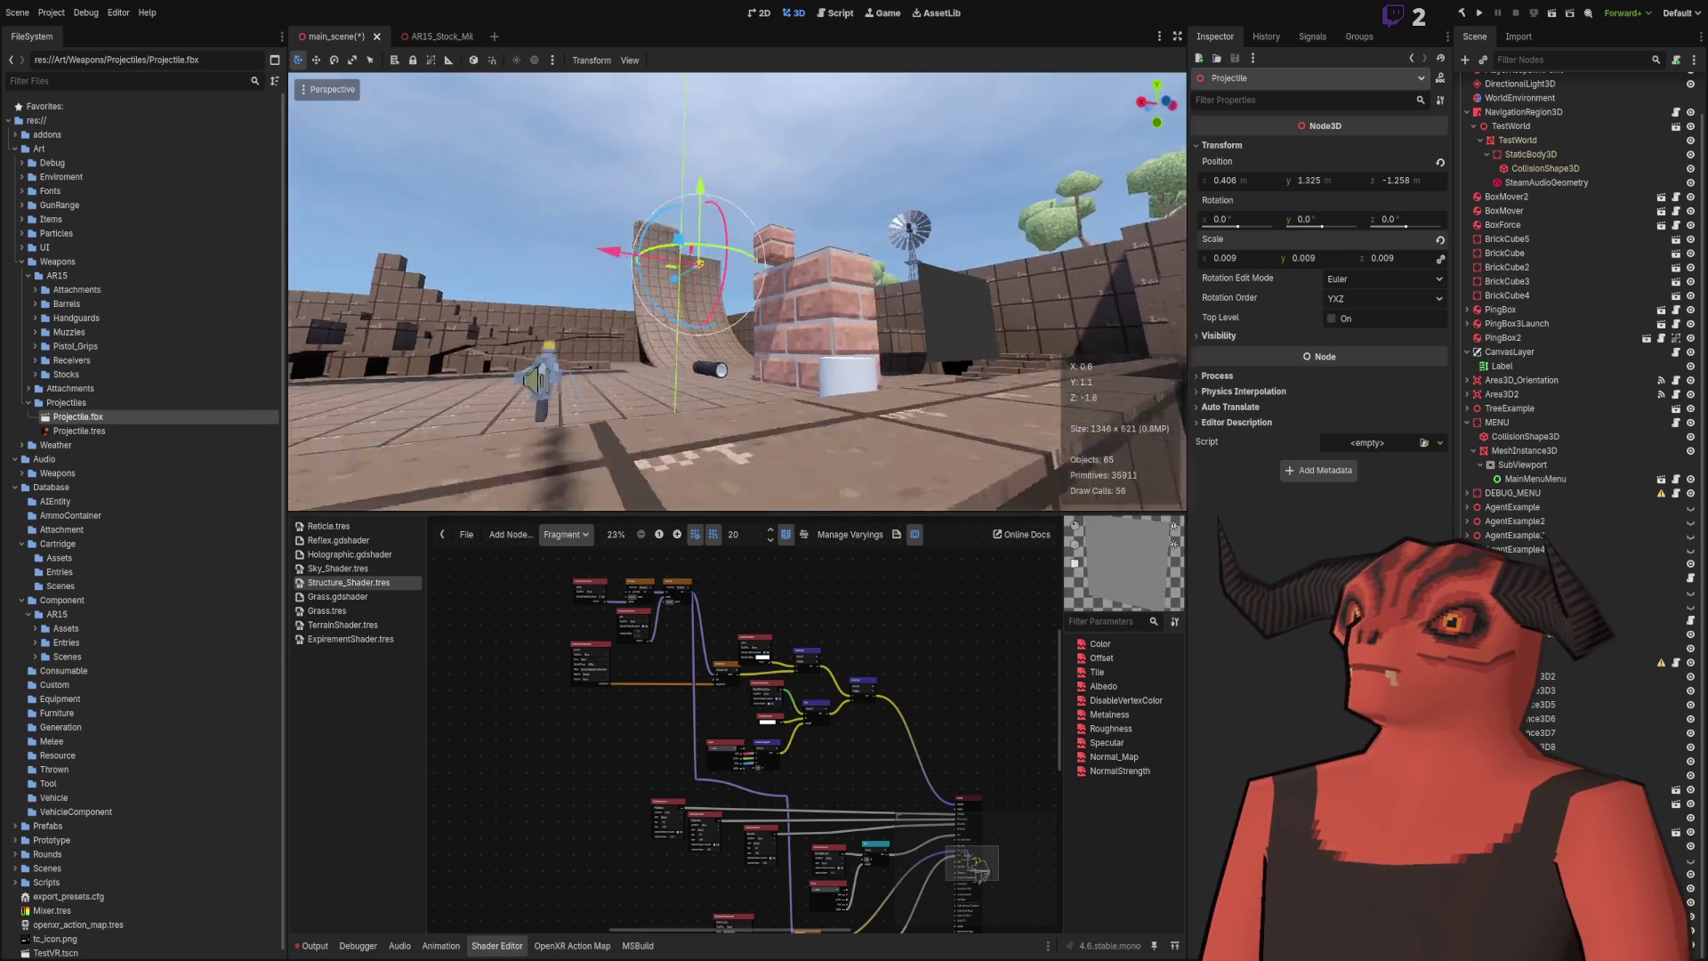
scroll(738, 292, "down", 3)
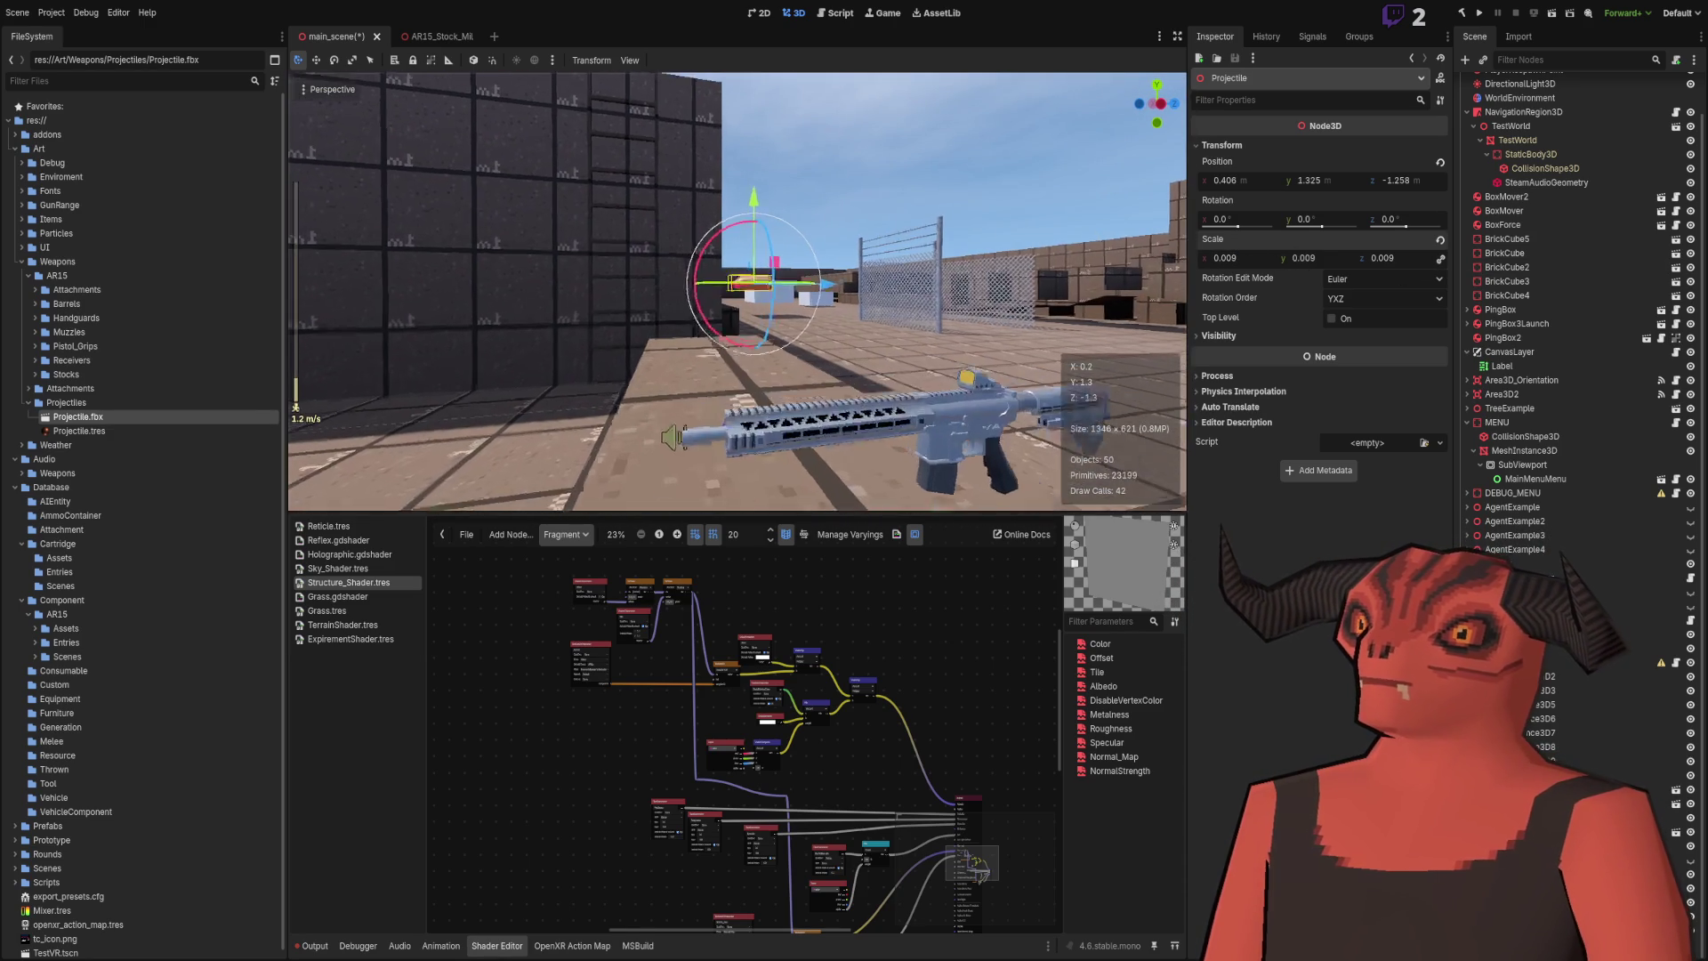
left_click(920, 112)
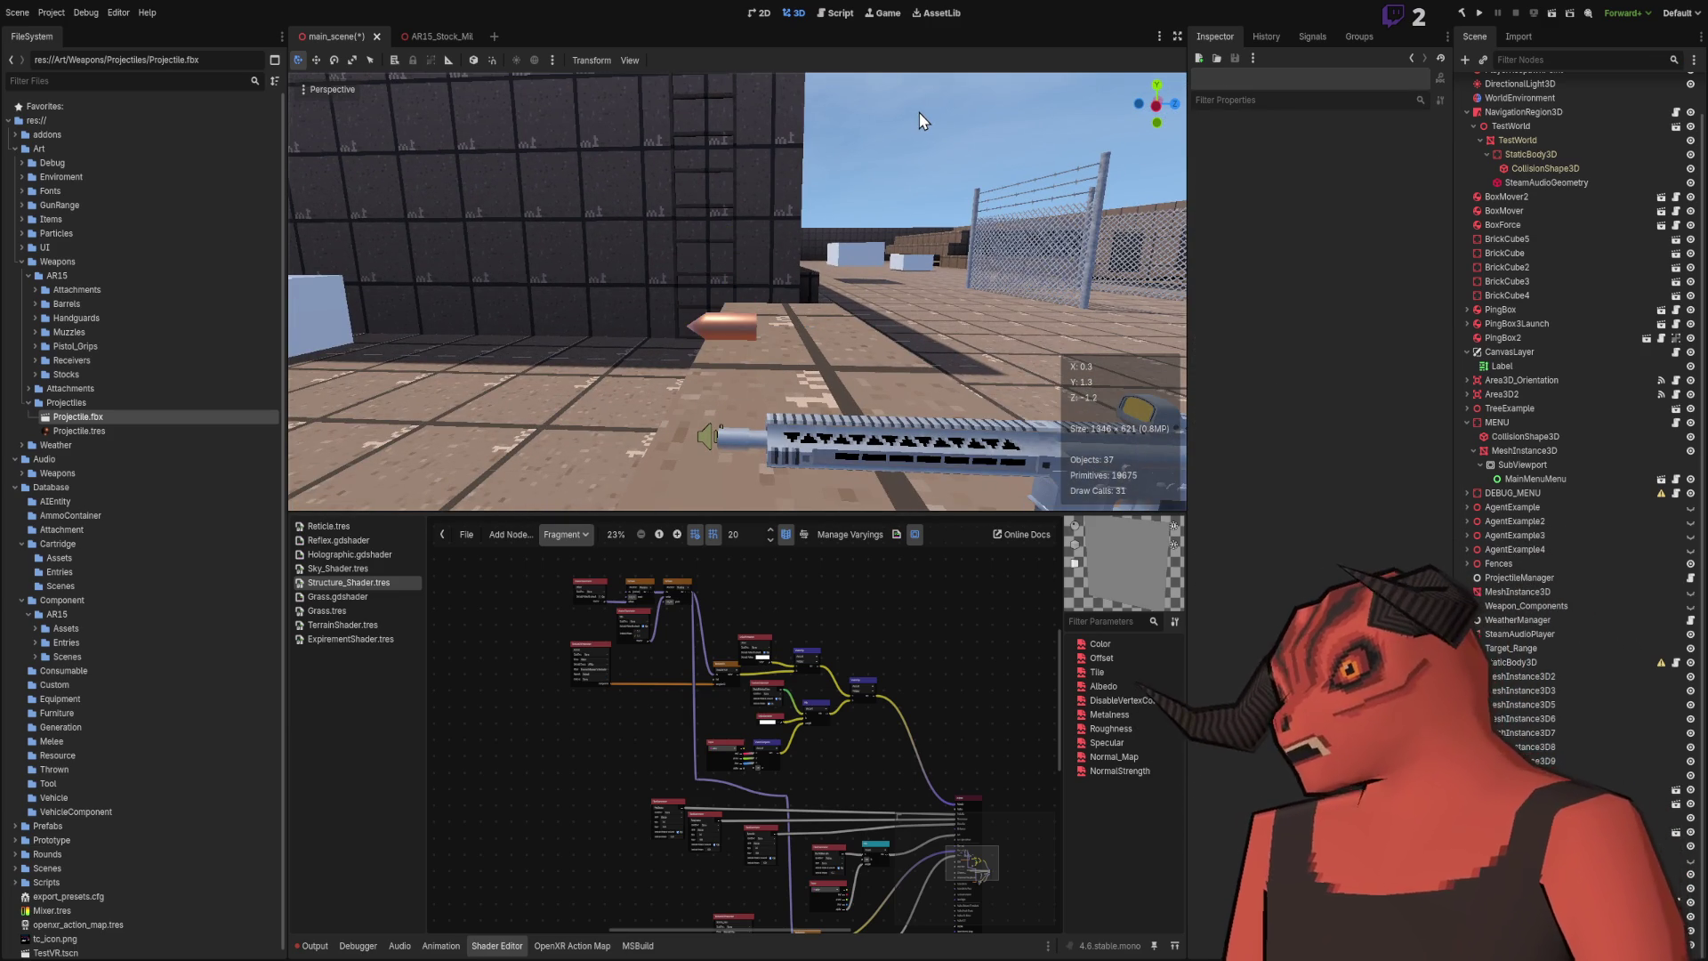
mouse_move(920, 112)
left_mouse_down()
mouse_move(938, 217)
mouse_move(831, 195)
mouse_move(946, 217)
mouse_move(776, 450)
mouse_move(824, 458)
mouse_move(722, 441)
mouse_move(932, 475)
mouse_move(829, 482)
mouse_move(934, 498)
mouse_move(884, 448)
mouse_move(889, 427)
mouse_move(799, 414)
mouse_move(966, 413)
mouse_move(543, 386)
mouse_move(983, 424)
mouse_move(936, 299)
left_mouse_up()
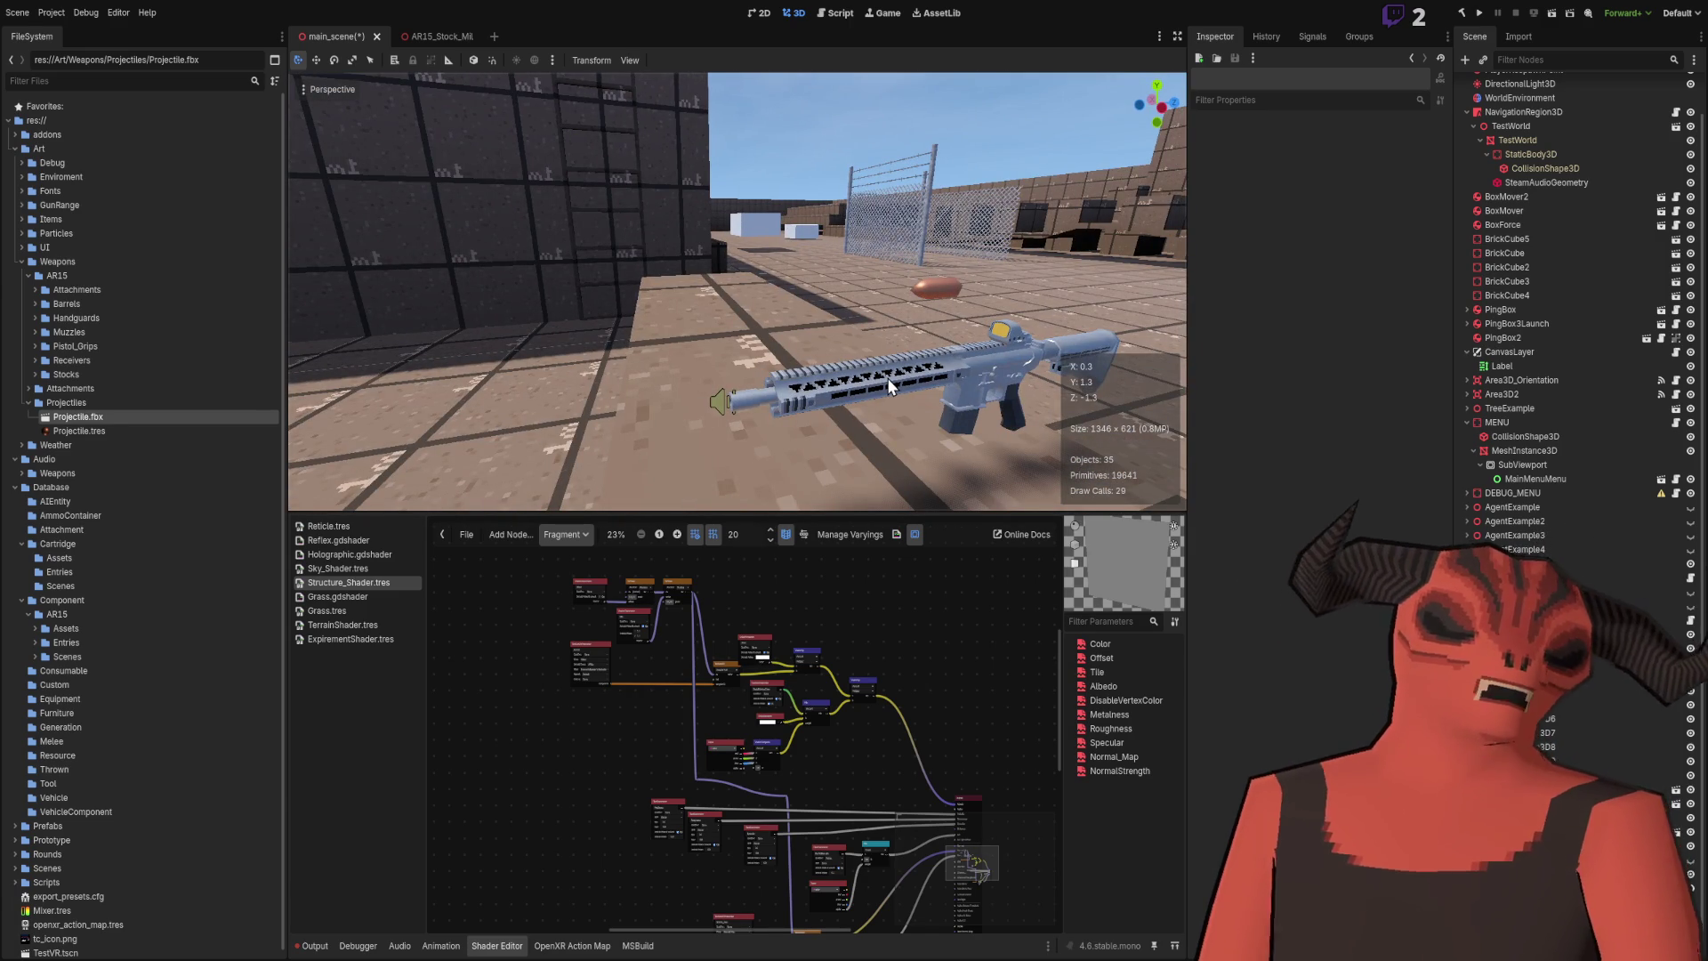
Step: Delete the projectile bullet and orbit the view back close behind the rifle
mouse_move(887, 377)
left_mouse_down()
mouse_move(854, 480)
mouse_move(801, 463)
mouse_move(836, 446)
mouse_move(665, 452)
mouse_move(463, 409)
mouse_move(792, 439)
left_mouse_up()
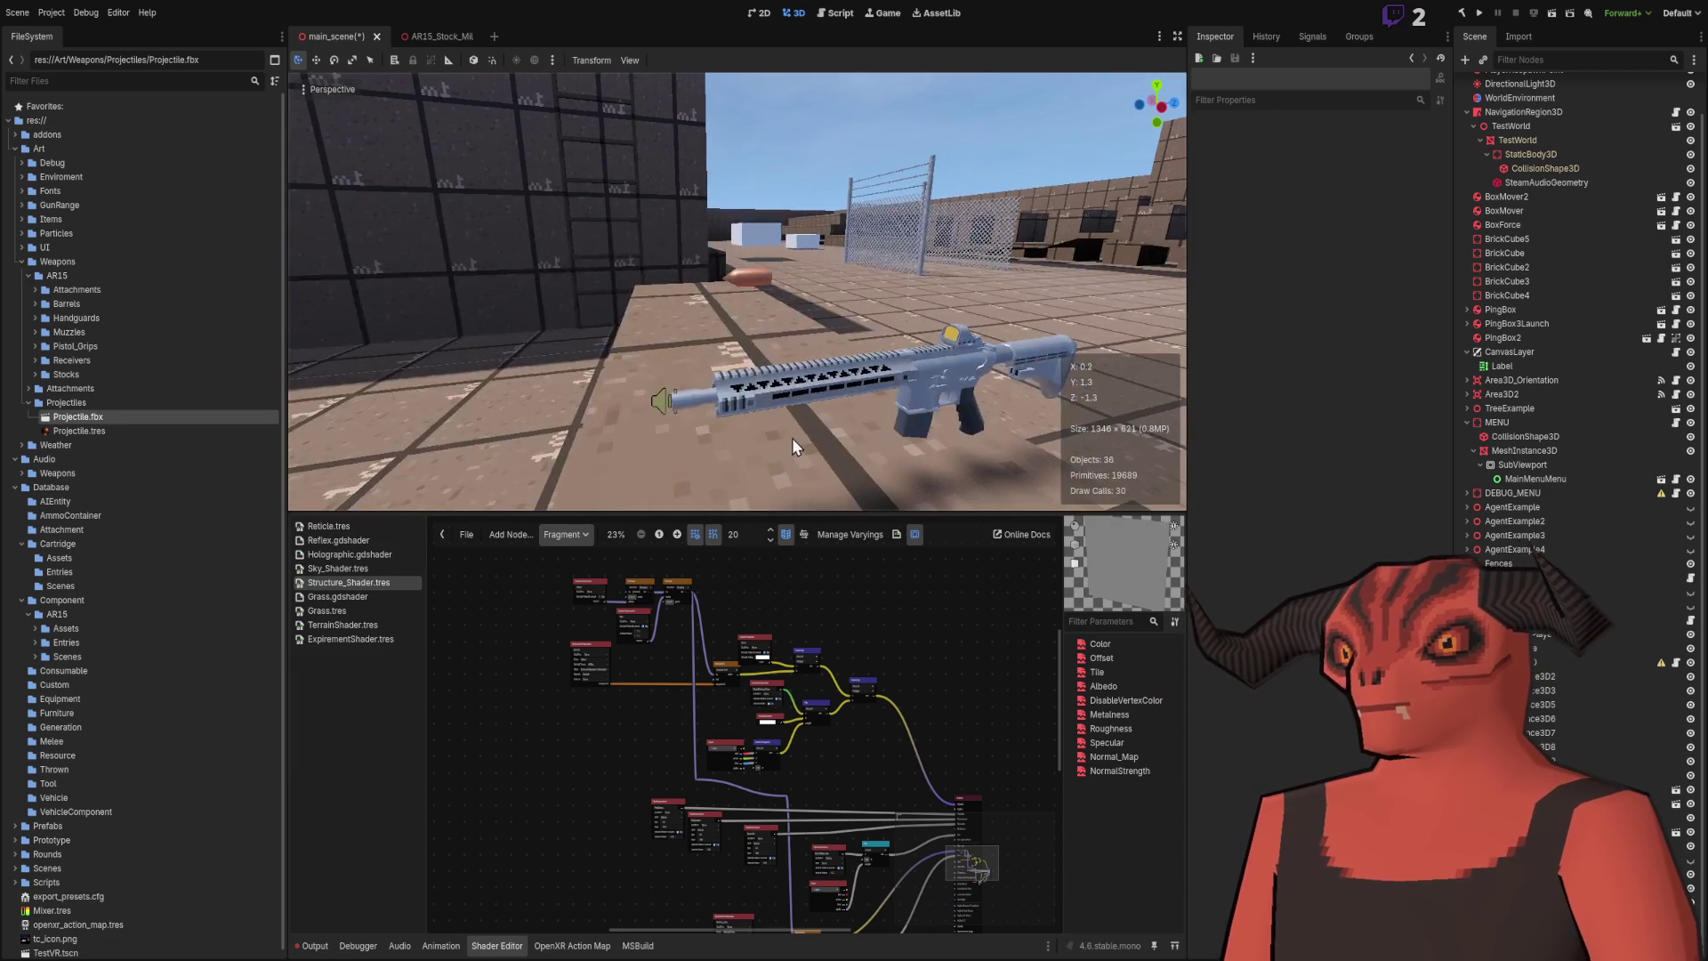
left_click(769, 281)
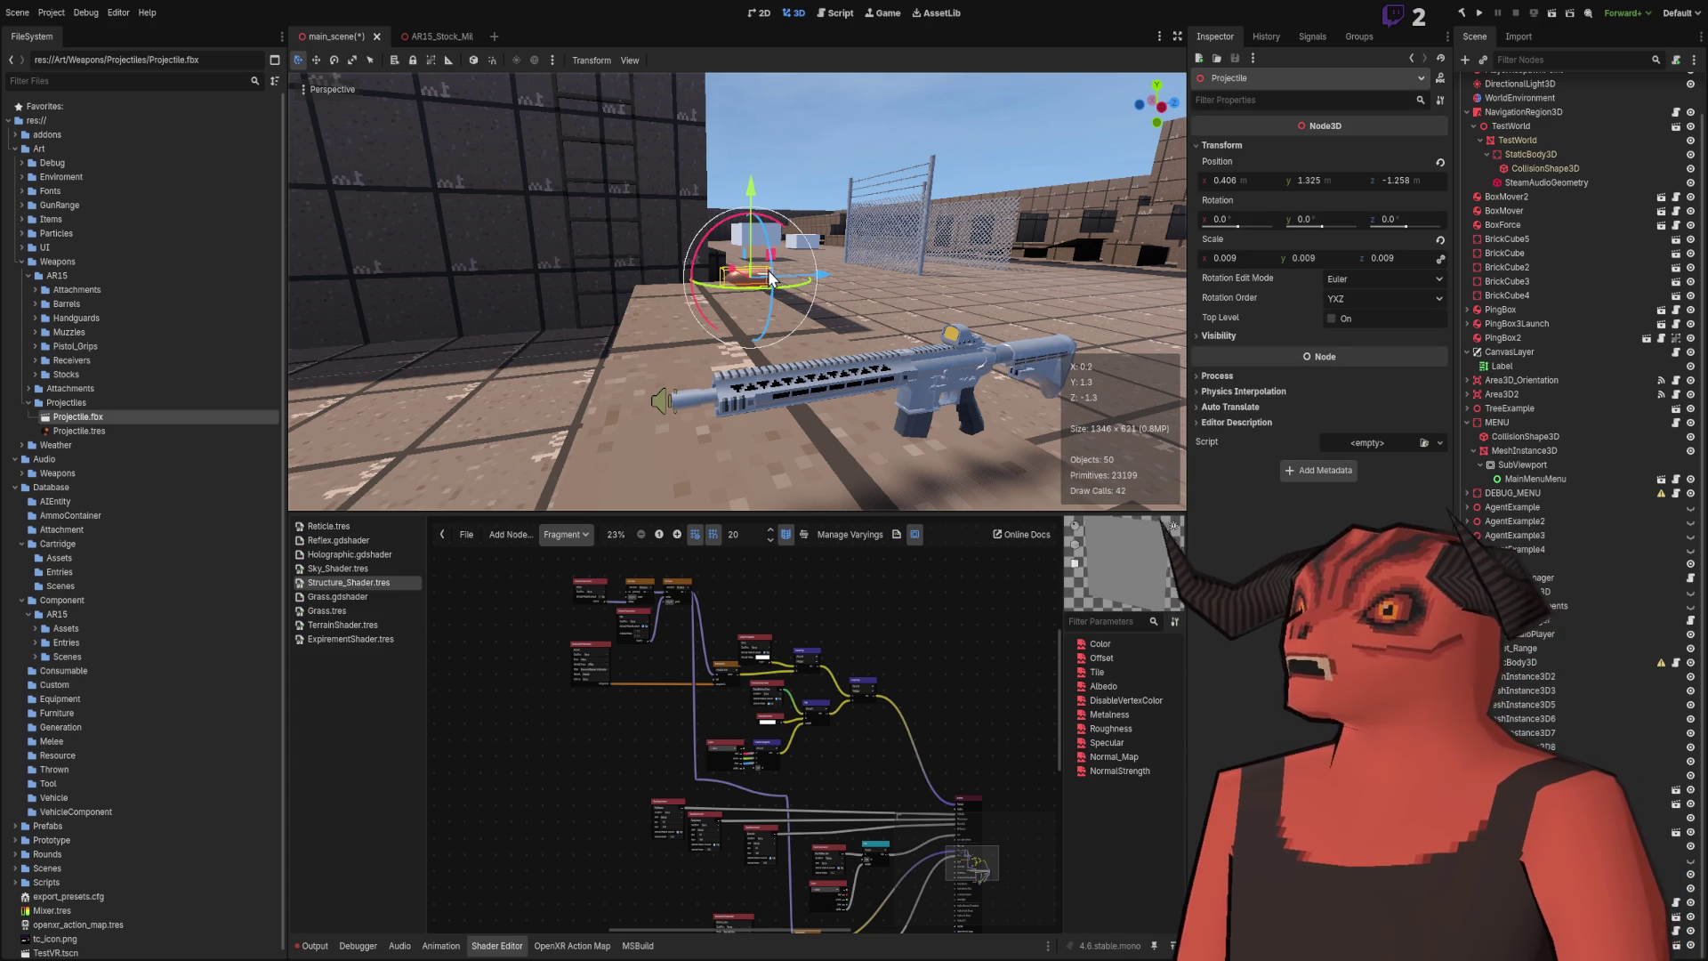
key("Delete")
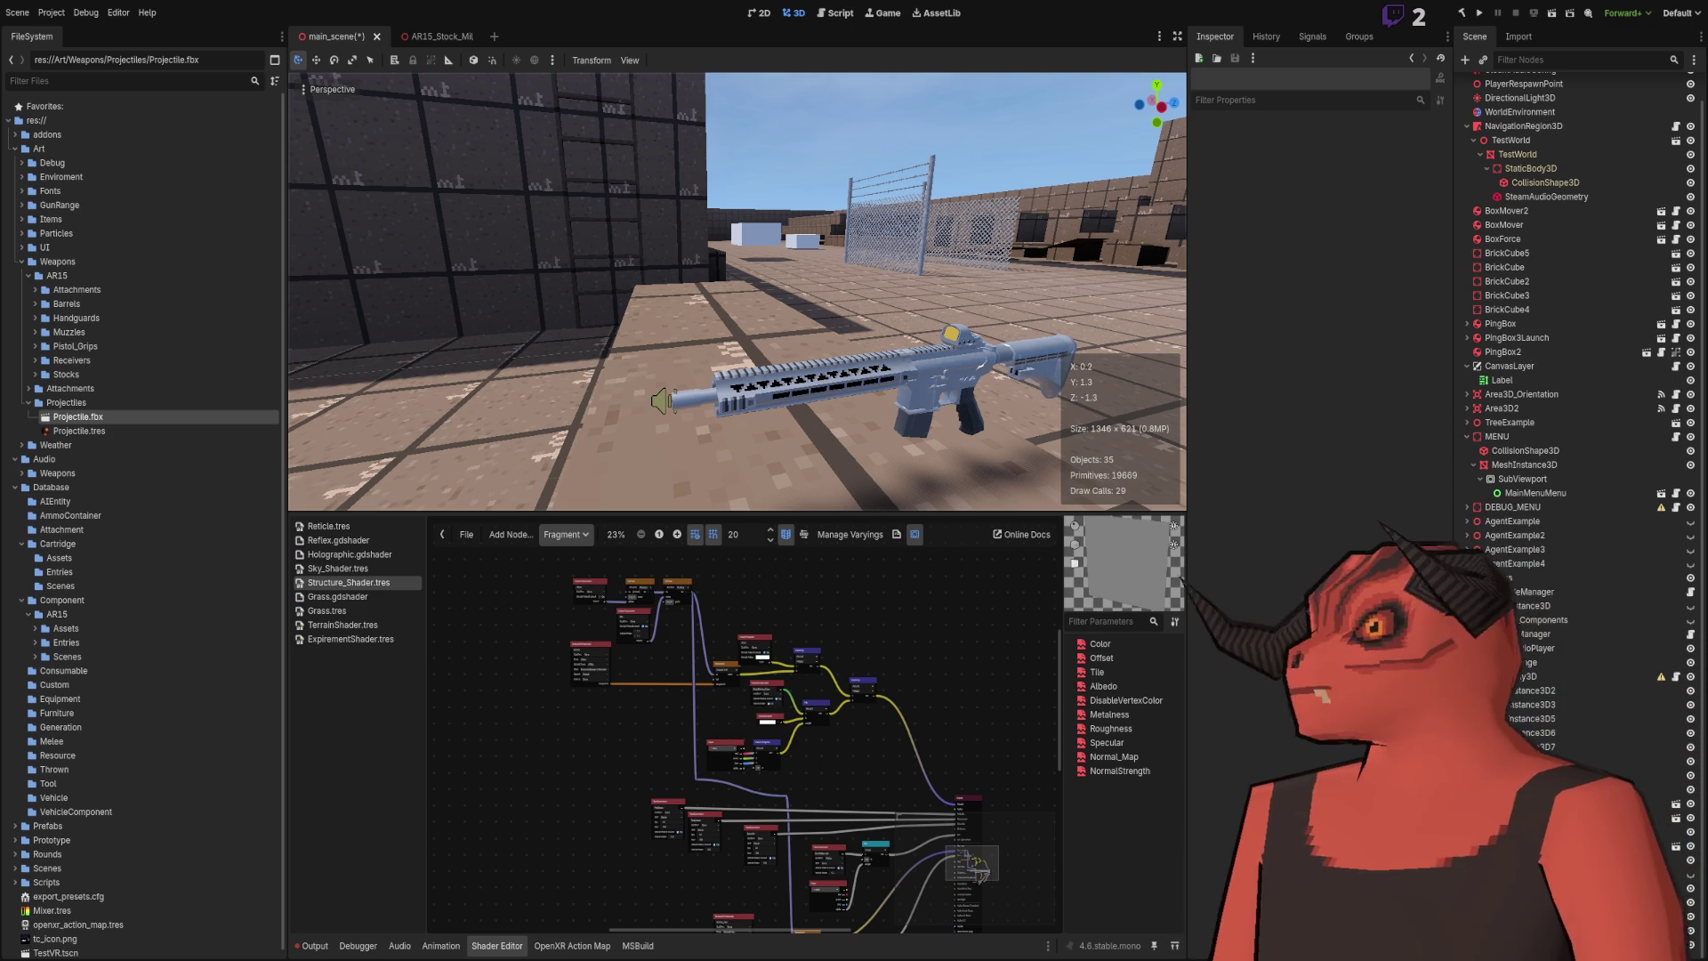
left_click_drag(973, 475, 765, 409)
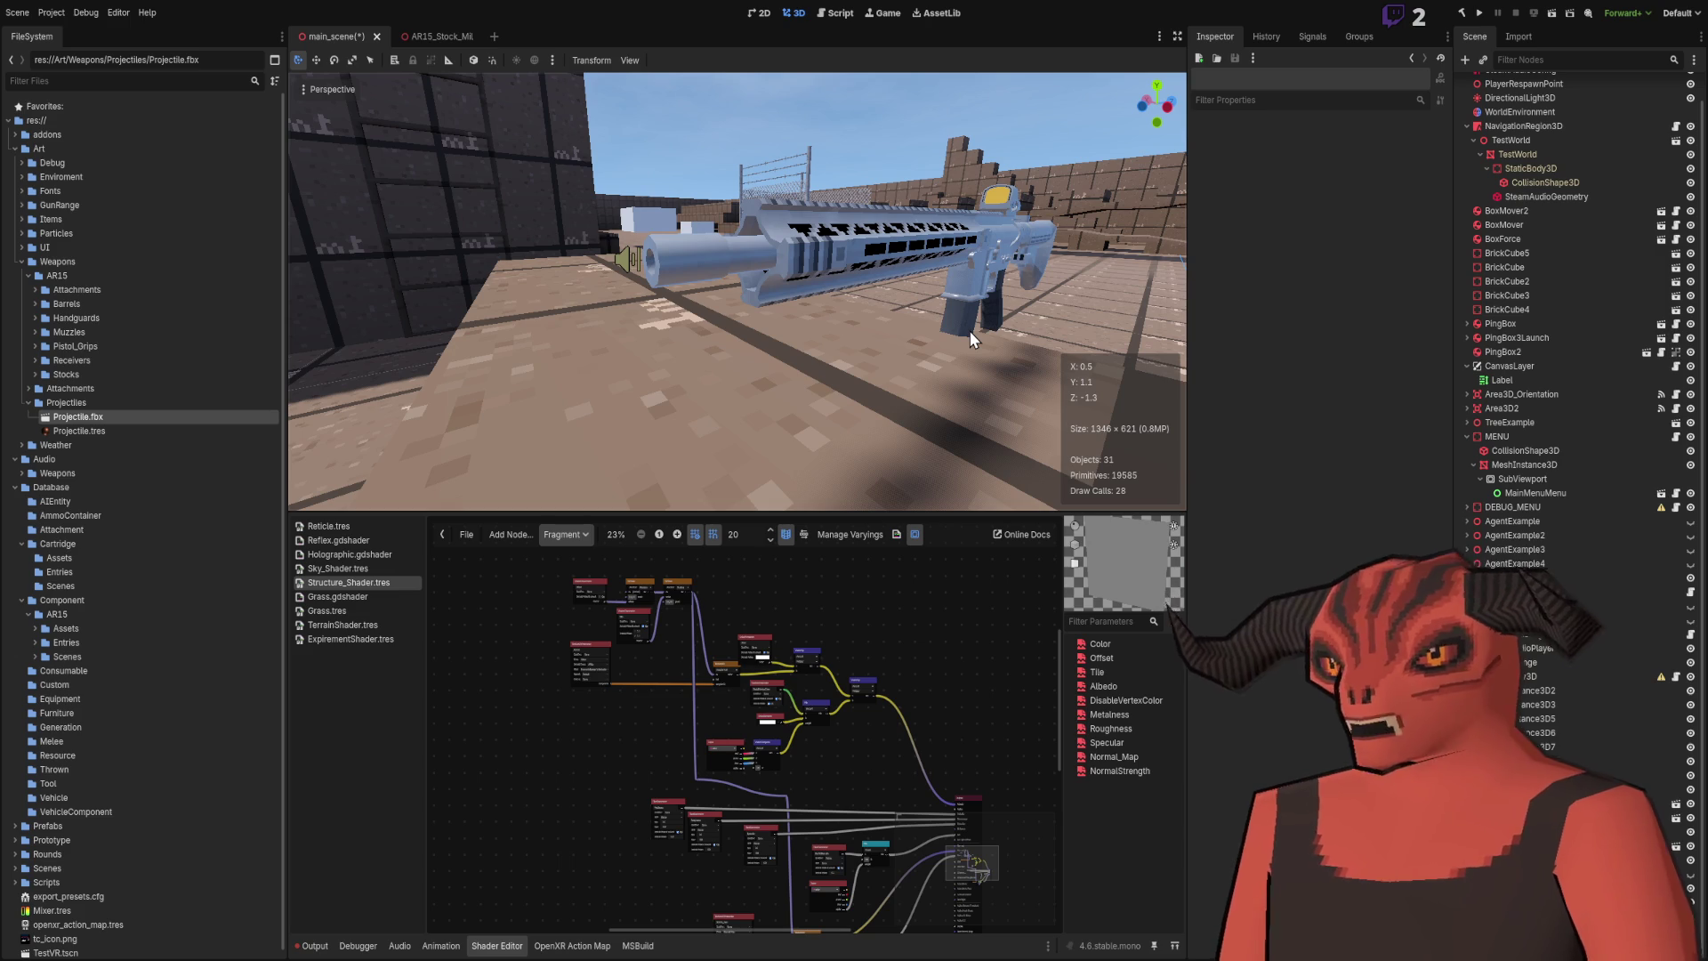
scroll(974, 329, "down", 5)
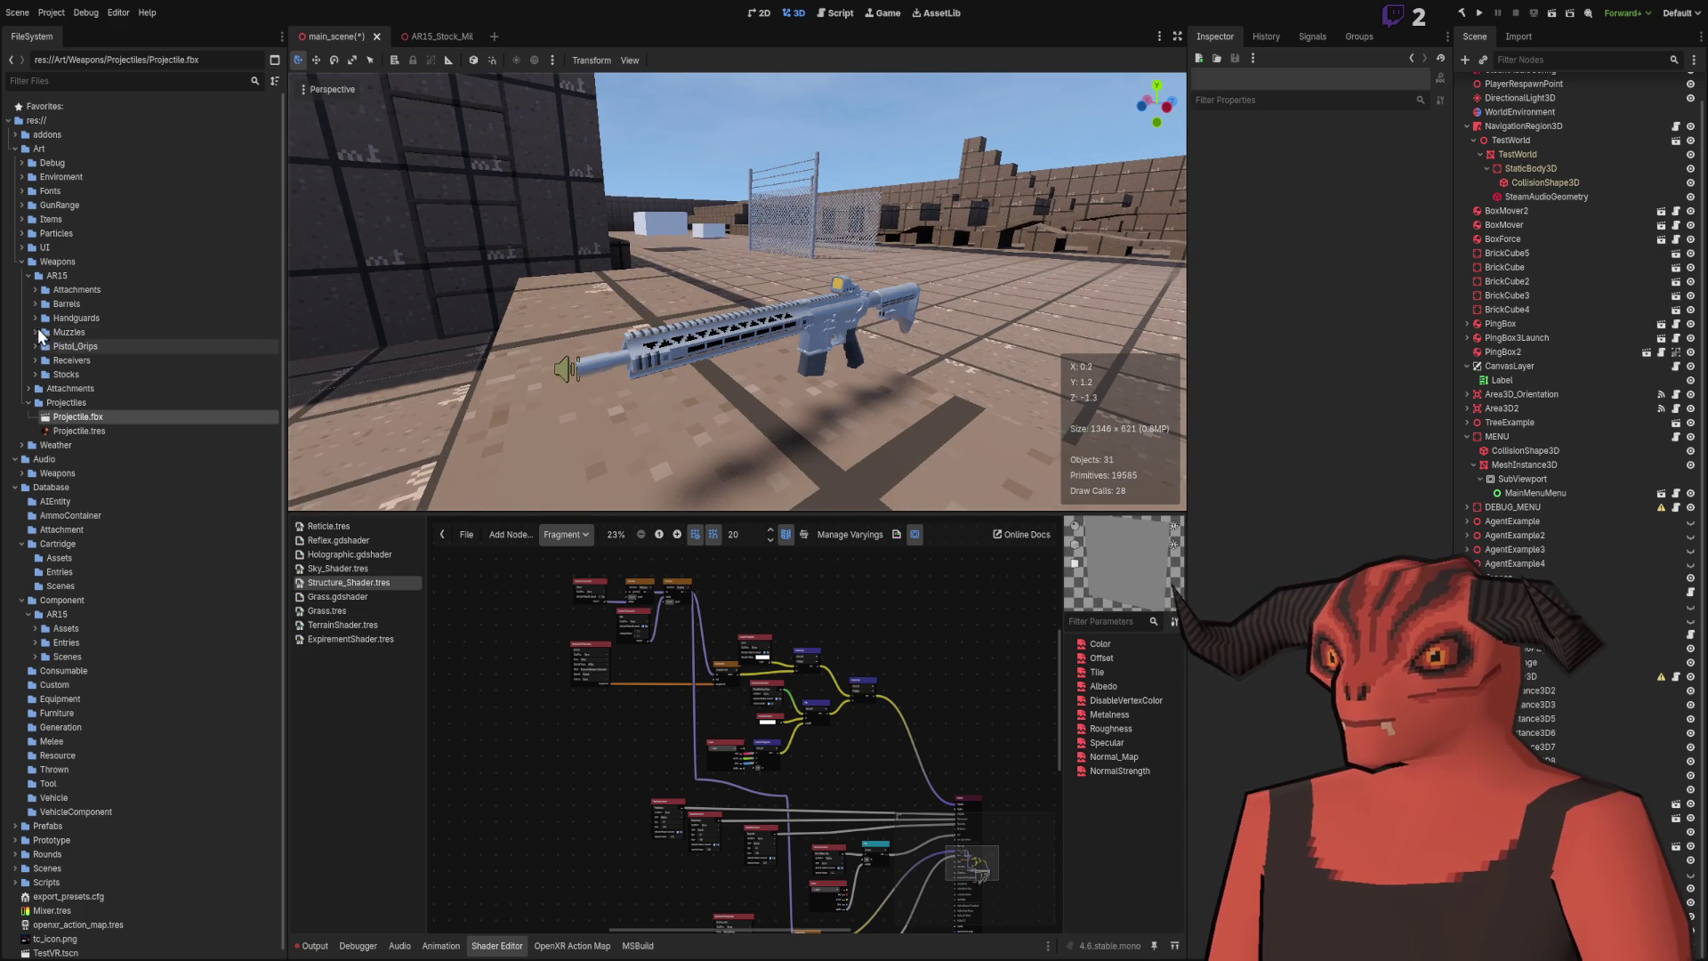
Step: Collapse the Projectiles and Art/Weapons folders in the FileSystem dock
left_click(29, 404)
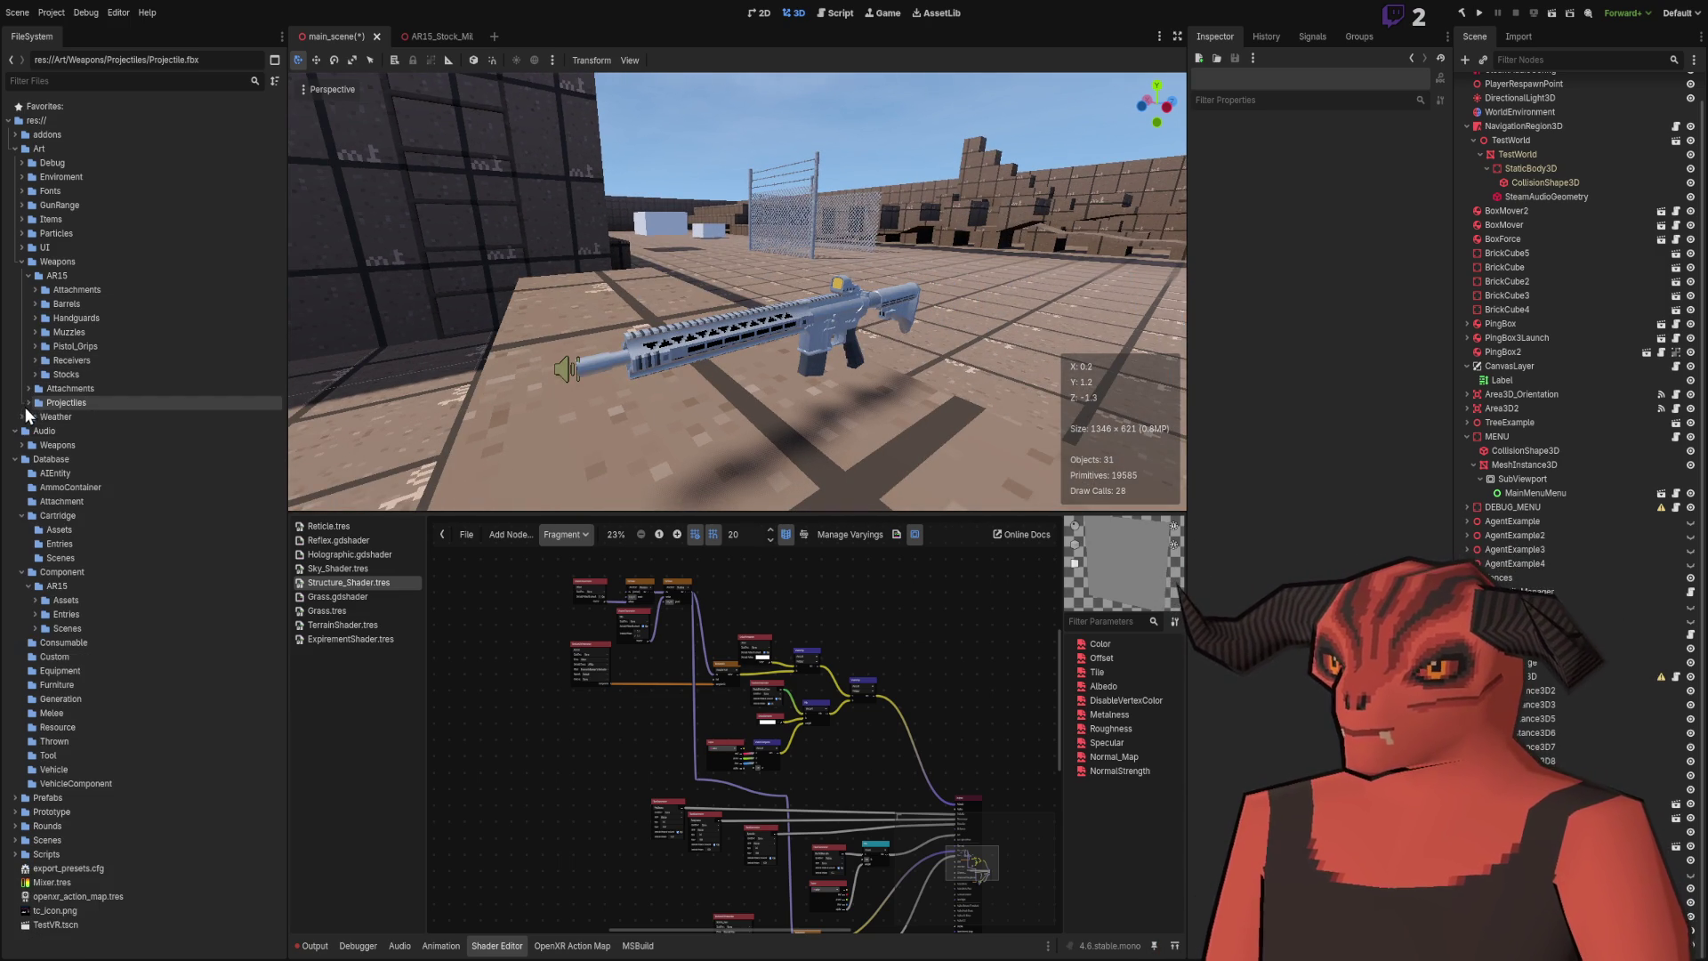
left_click(22, 261)
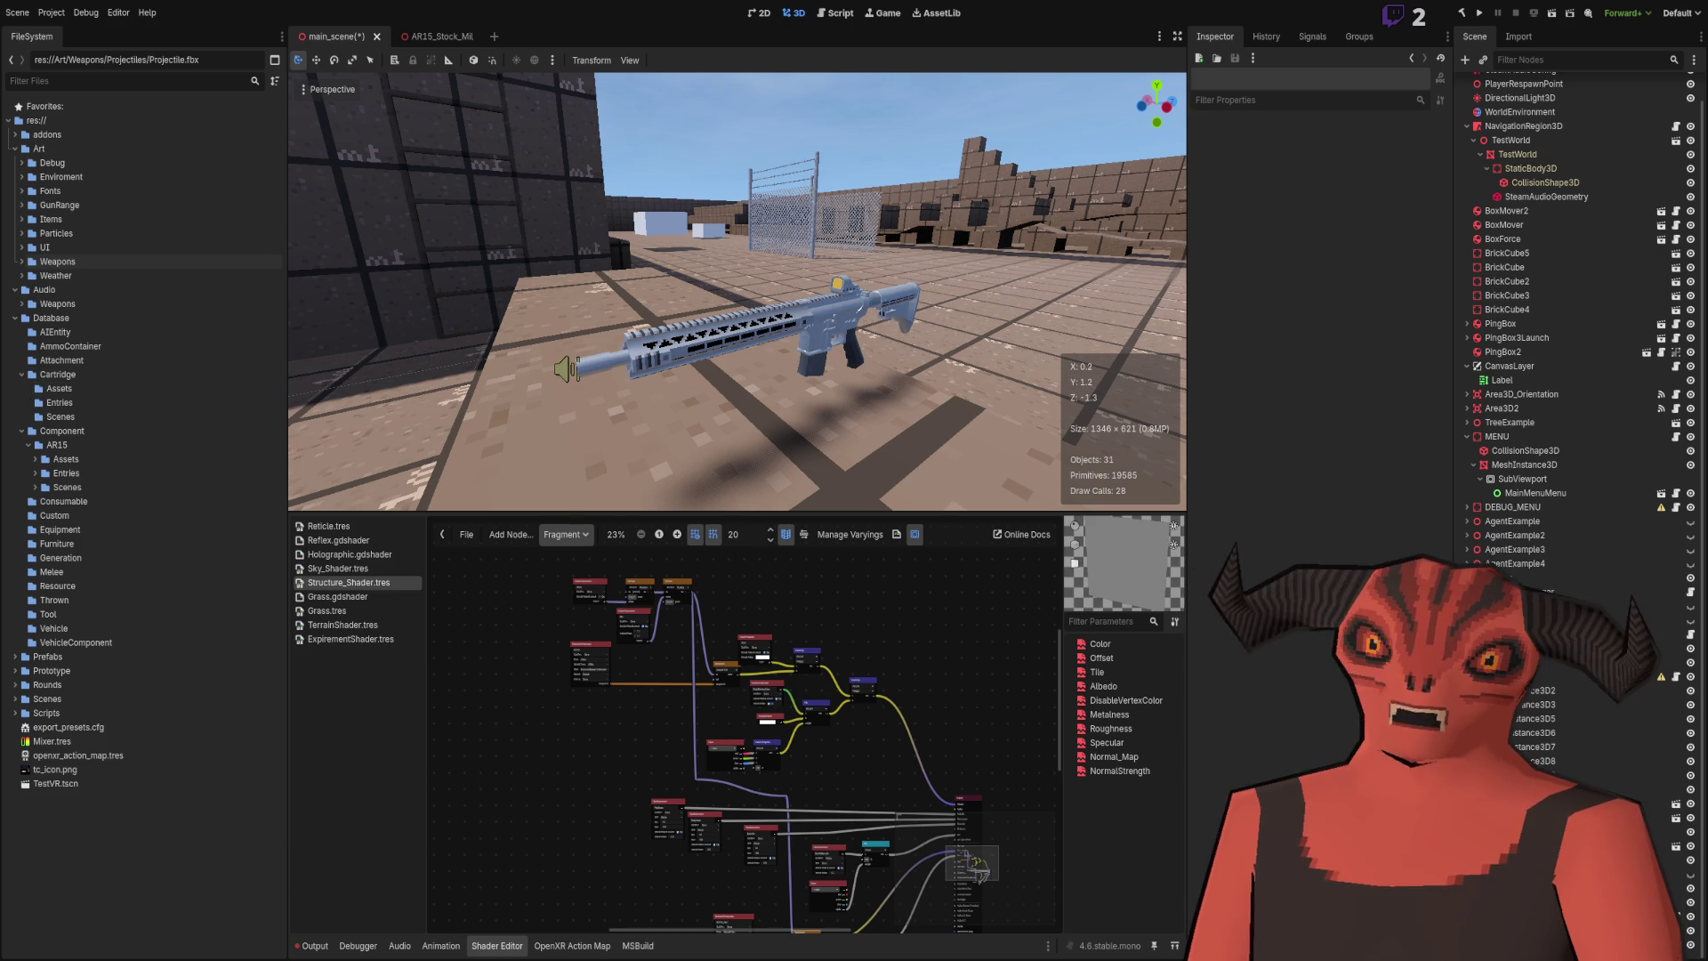
left_click_drag(622, 308, 165, 269)
Step: Filter the project files by '556' and select Cartridge_556_556.png
left_click(114, 83)
type("556")
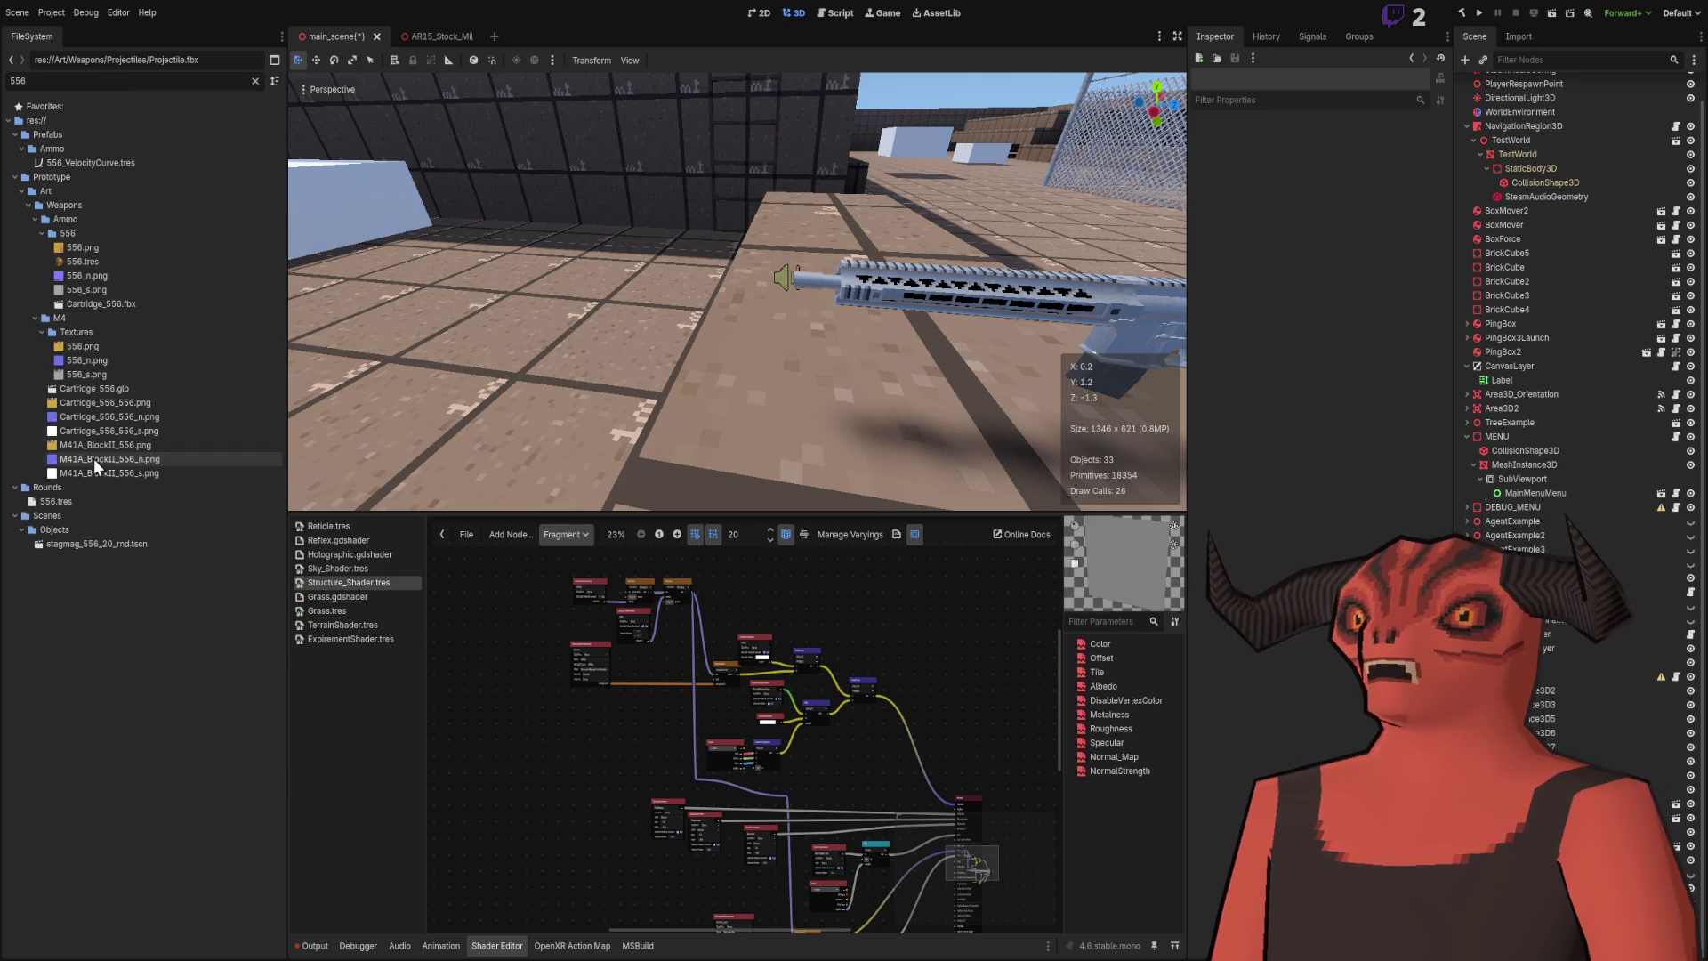
left_click(111, 80)
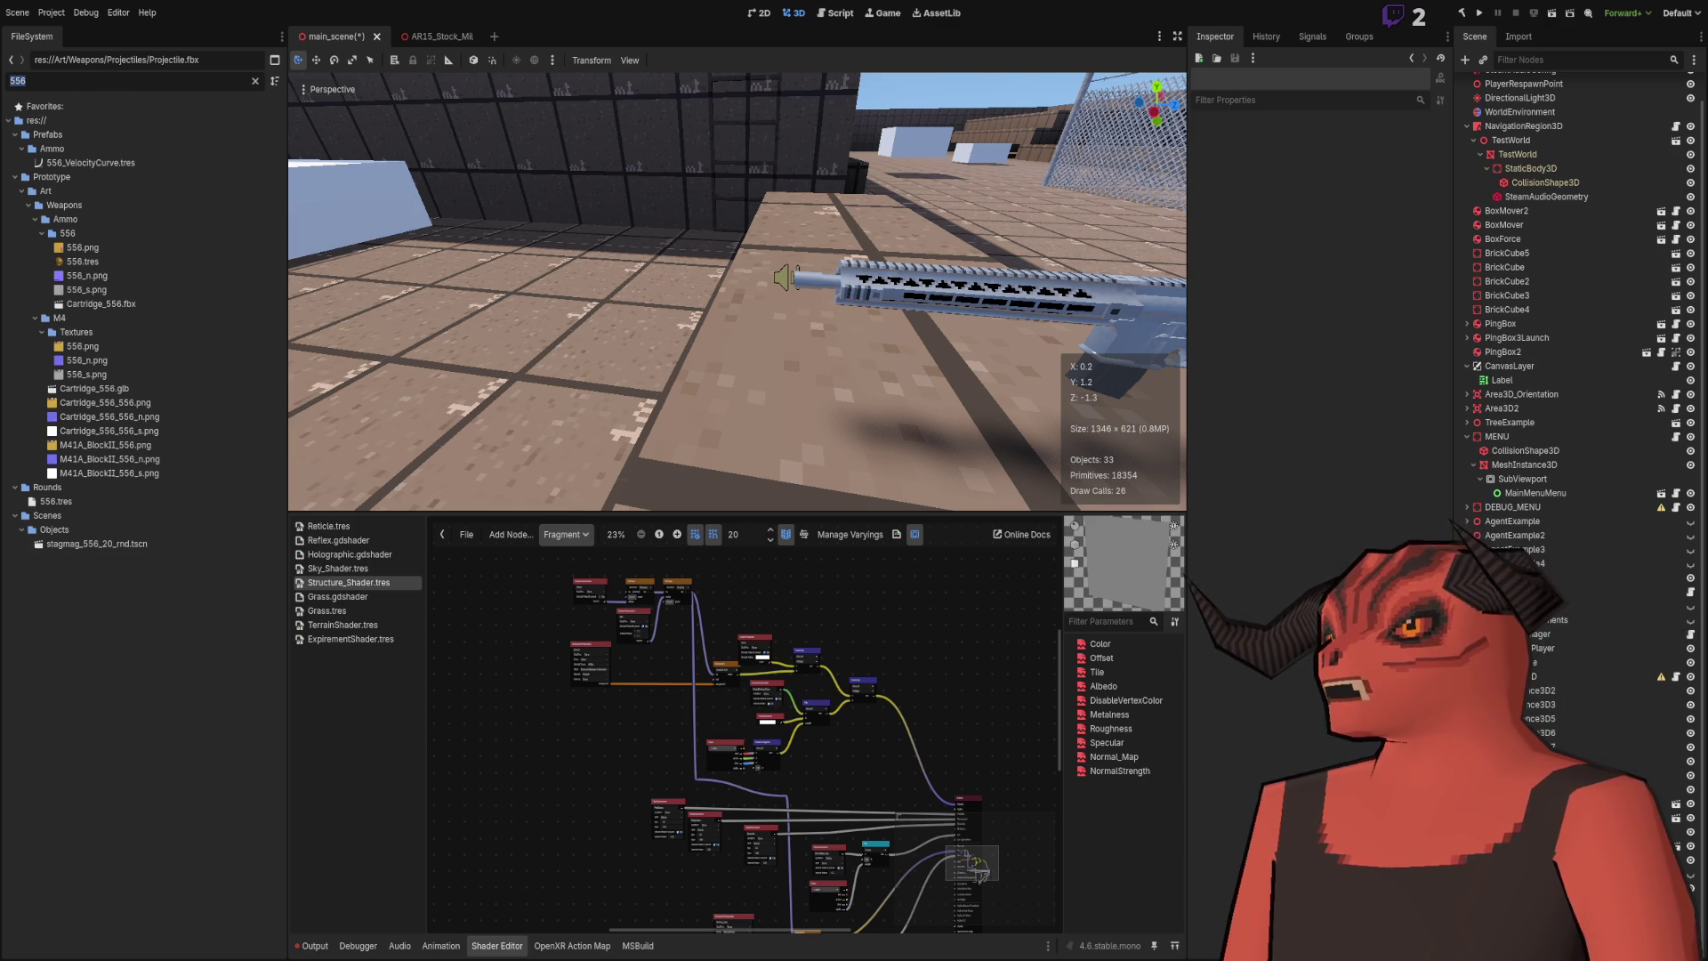
left_click(105, 402)
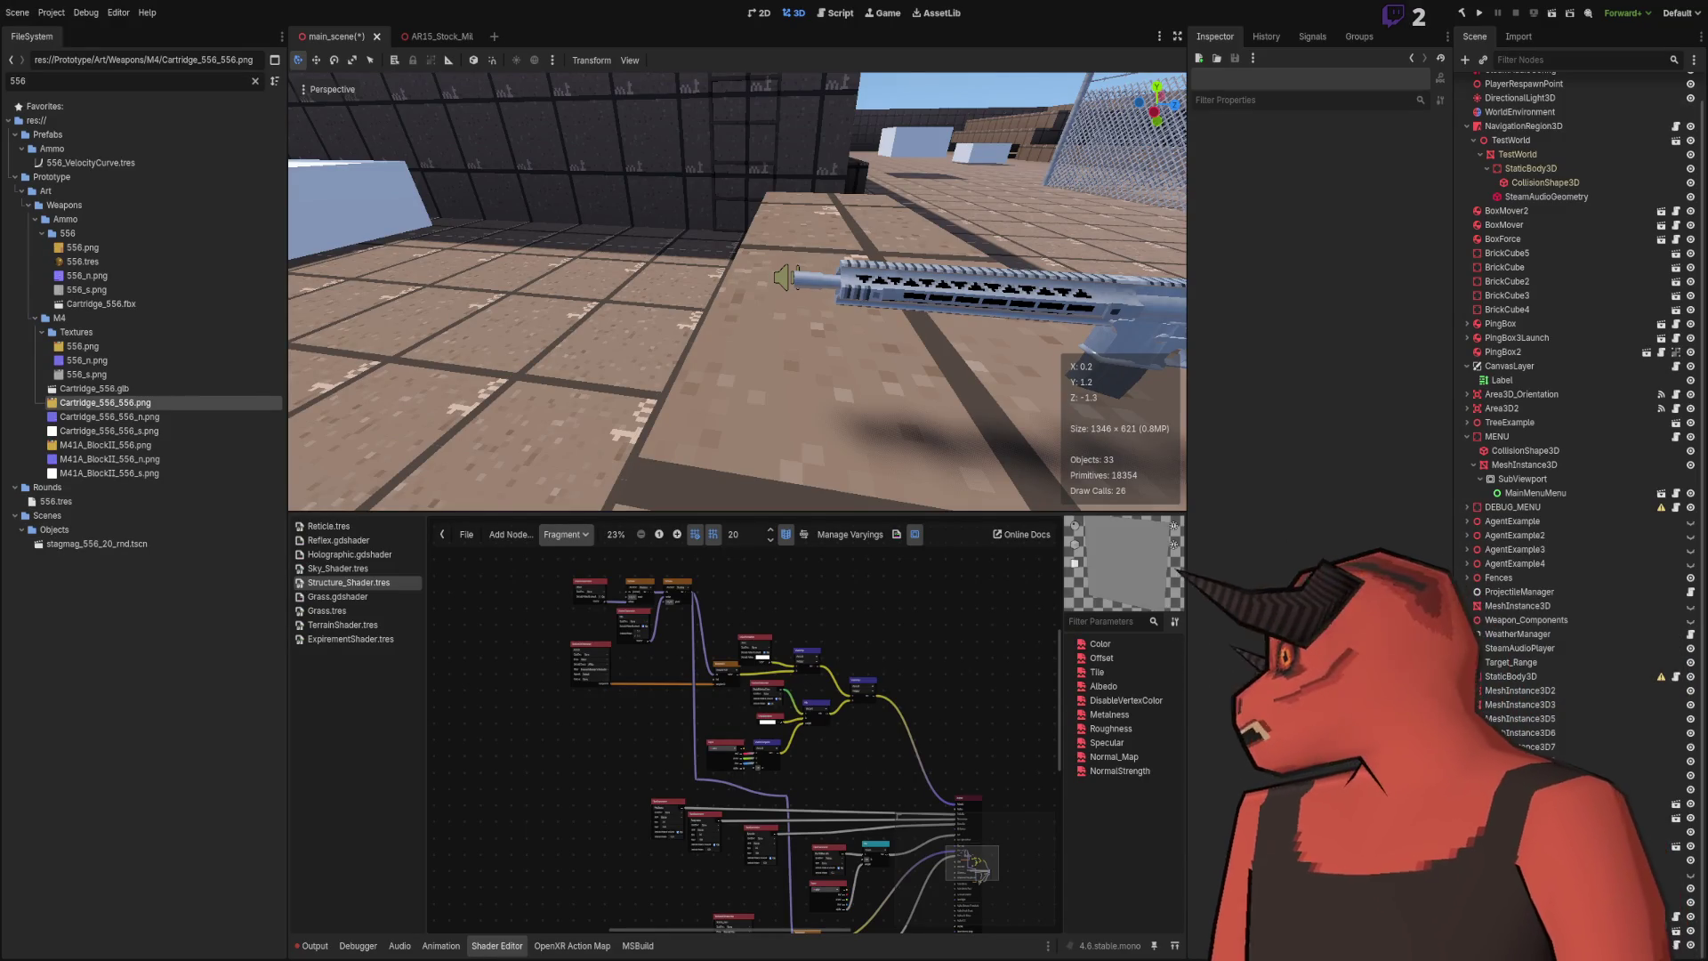
key("alt+Tab")
key("alt+Tab")
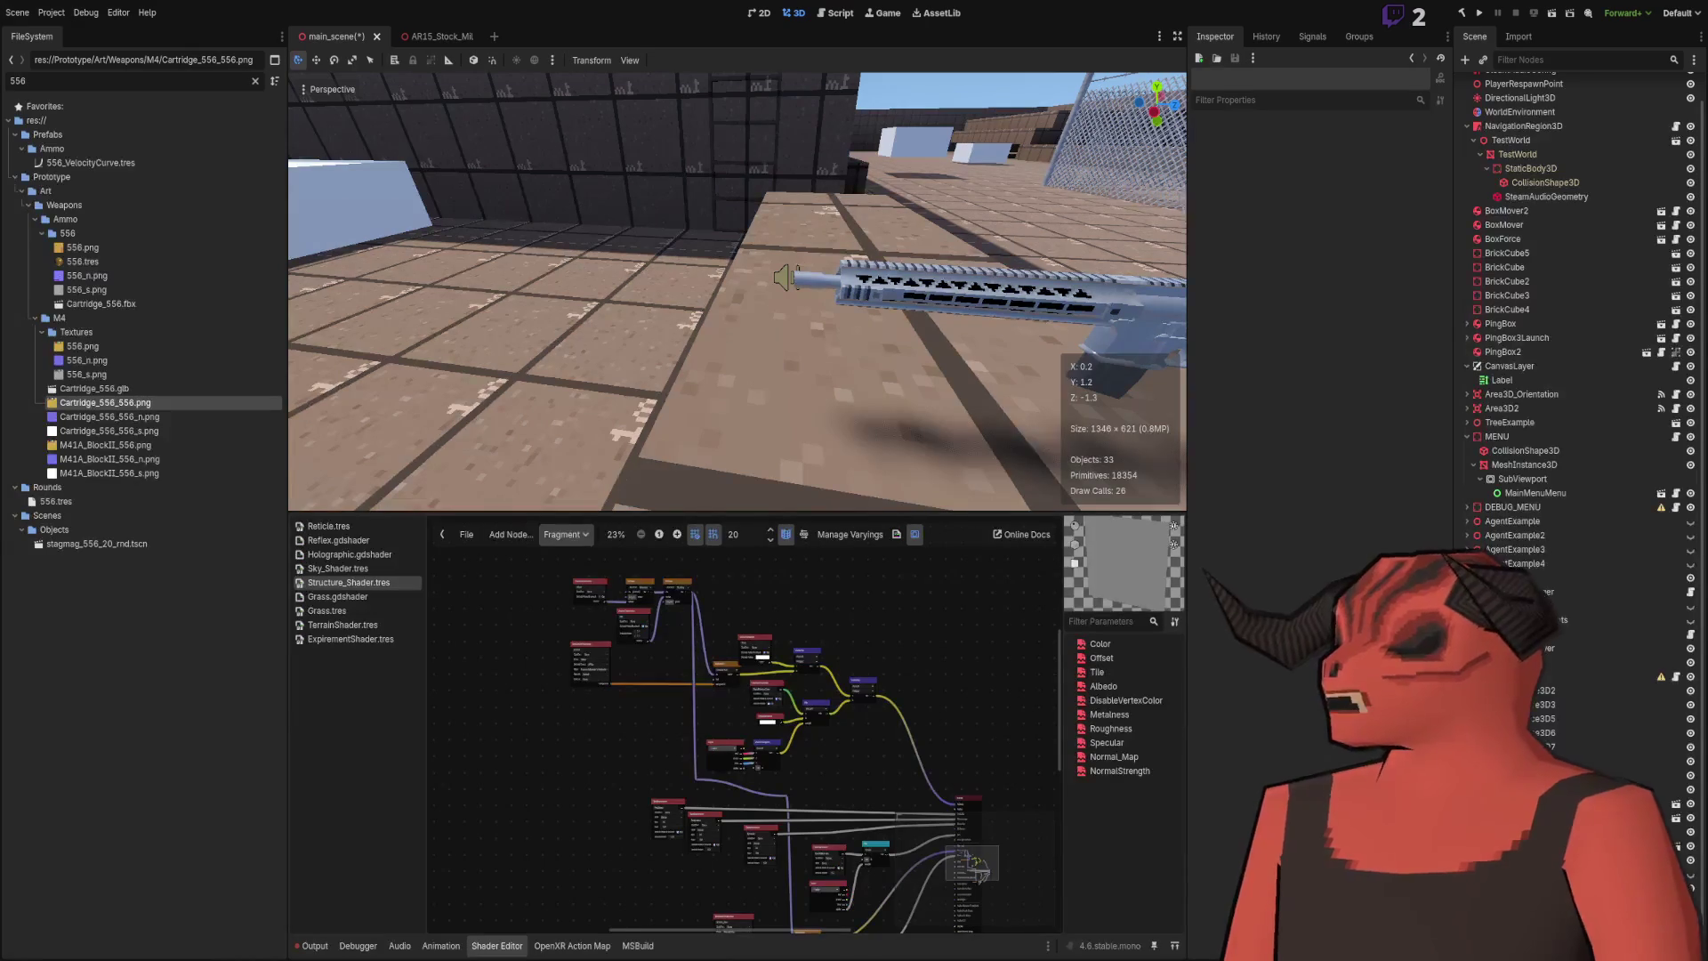
key("alt+Tab")
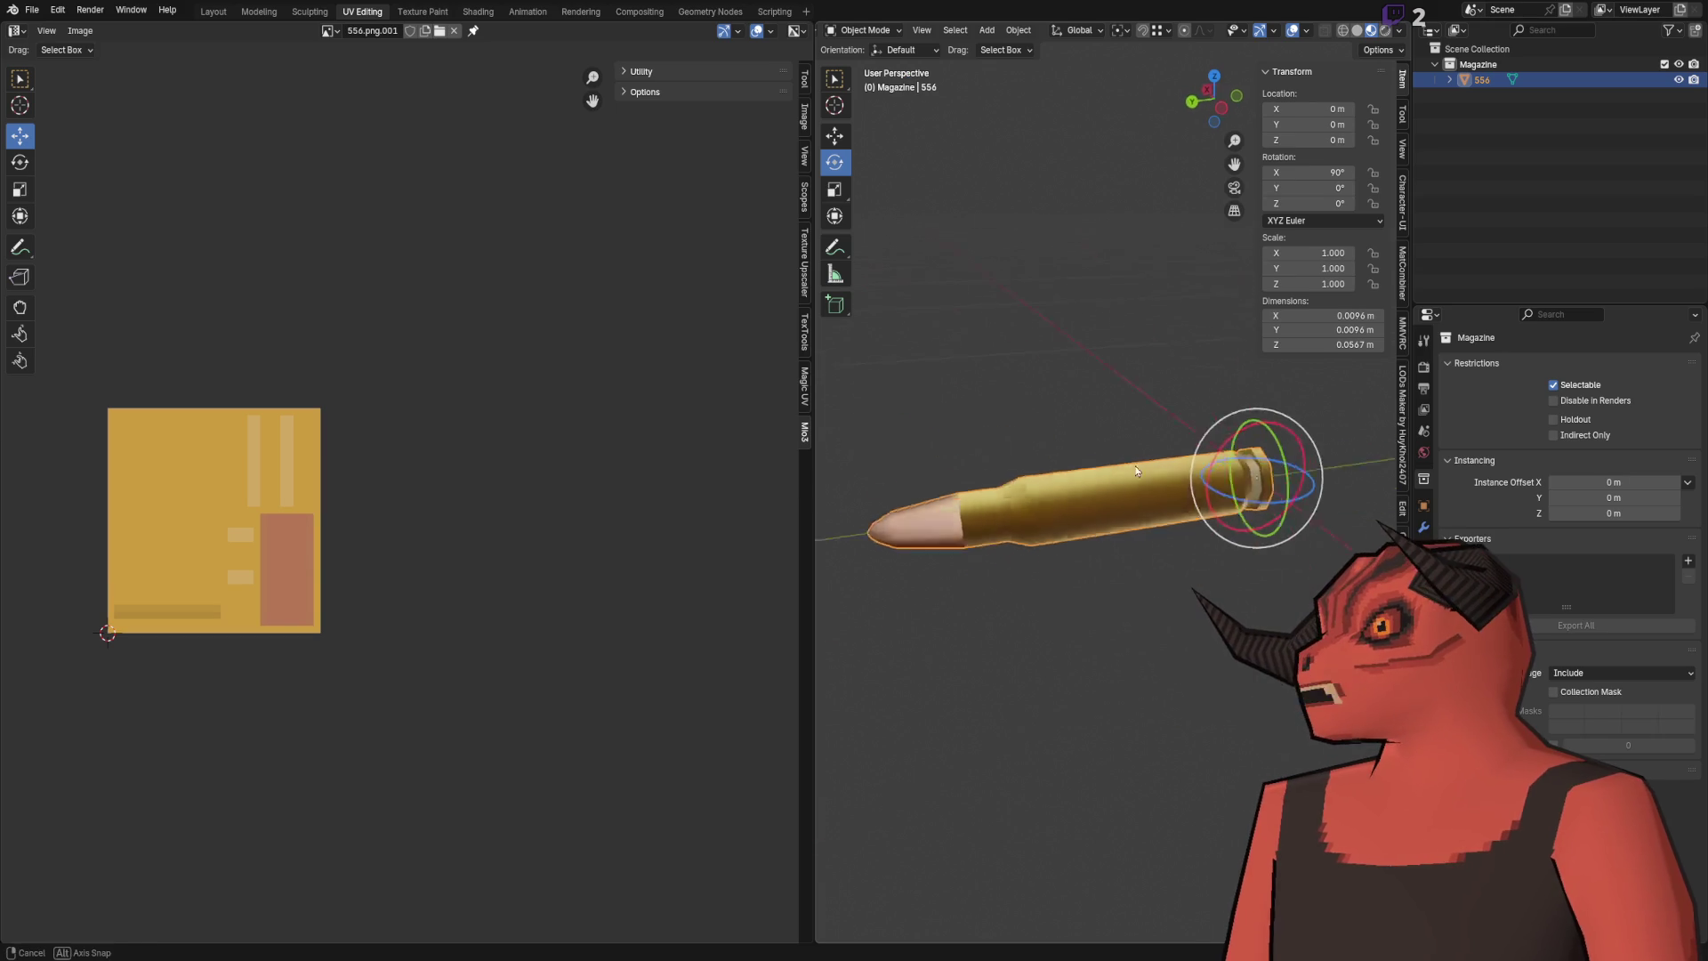
Step: Select the bullet and show its 556 material settings
left_click(1034, 507)
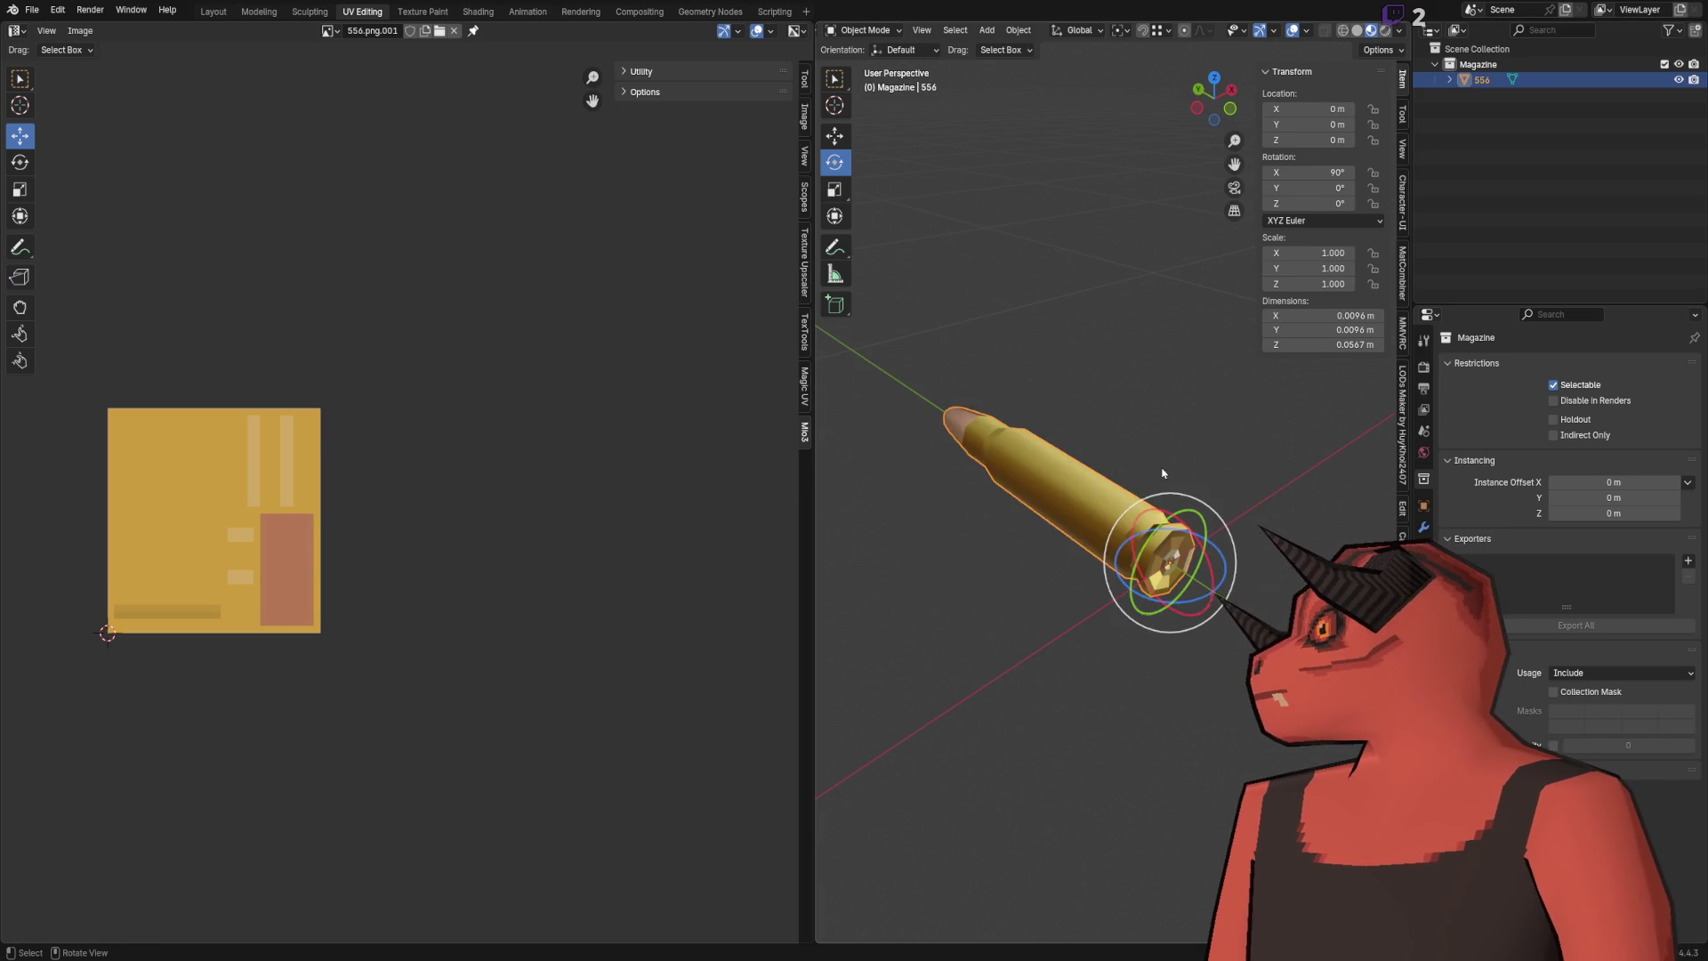
left_click(984, 370)
left_click(1033, 436)
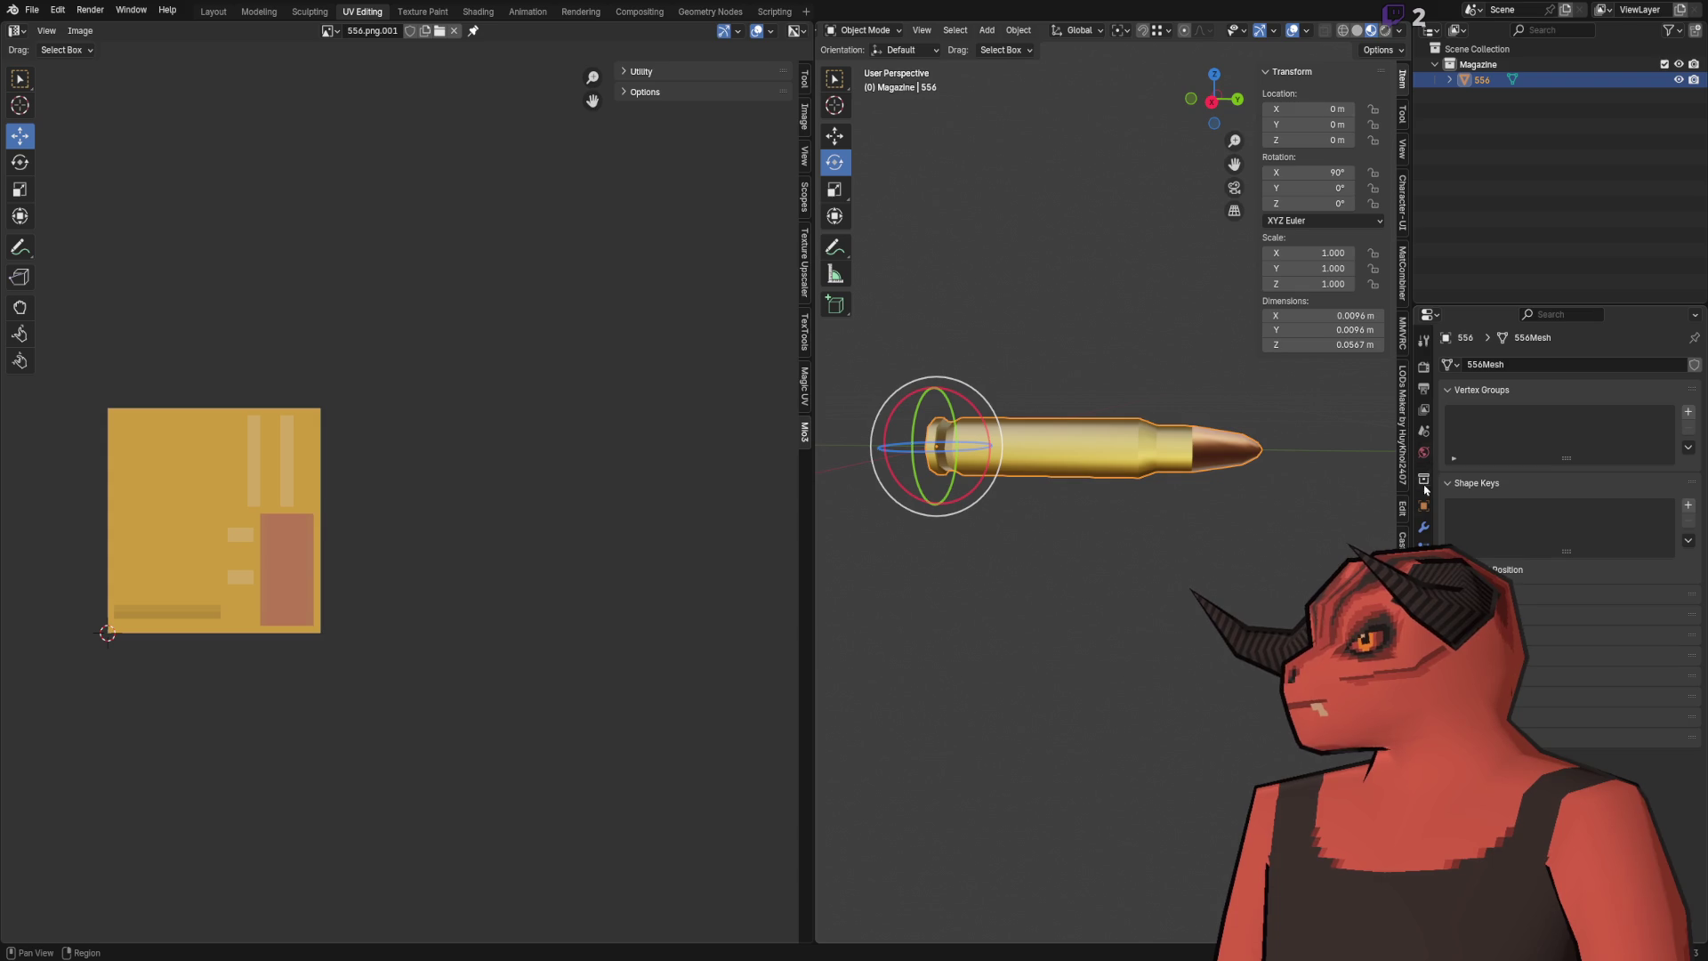
left_click(1423, 454)
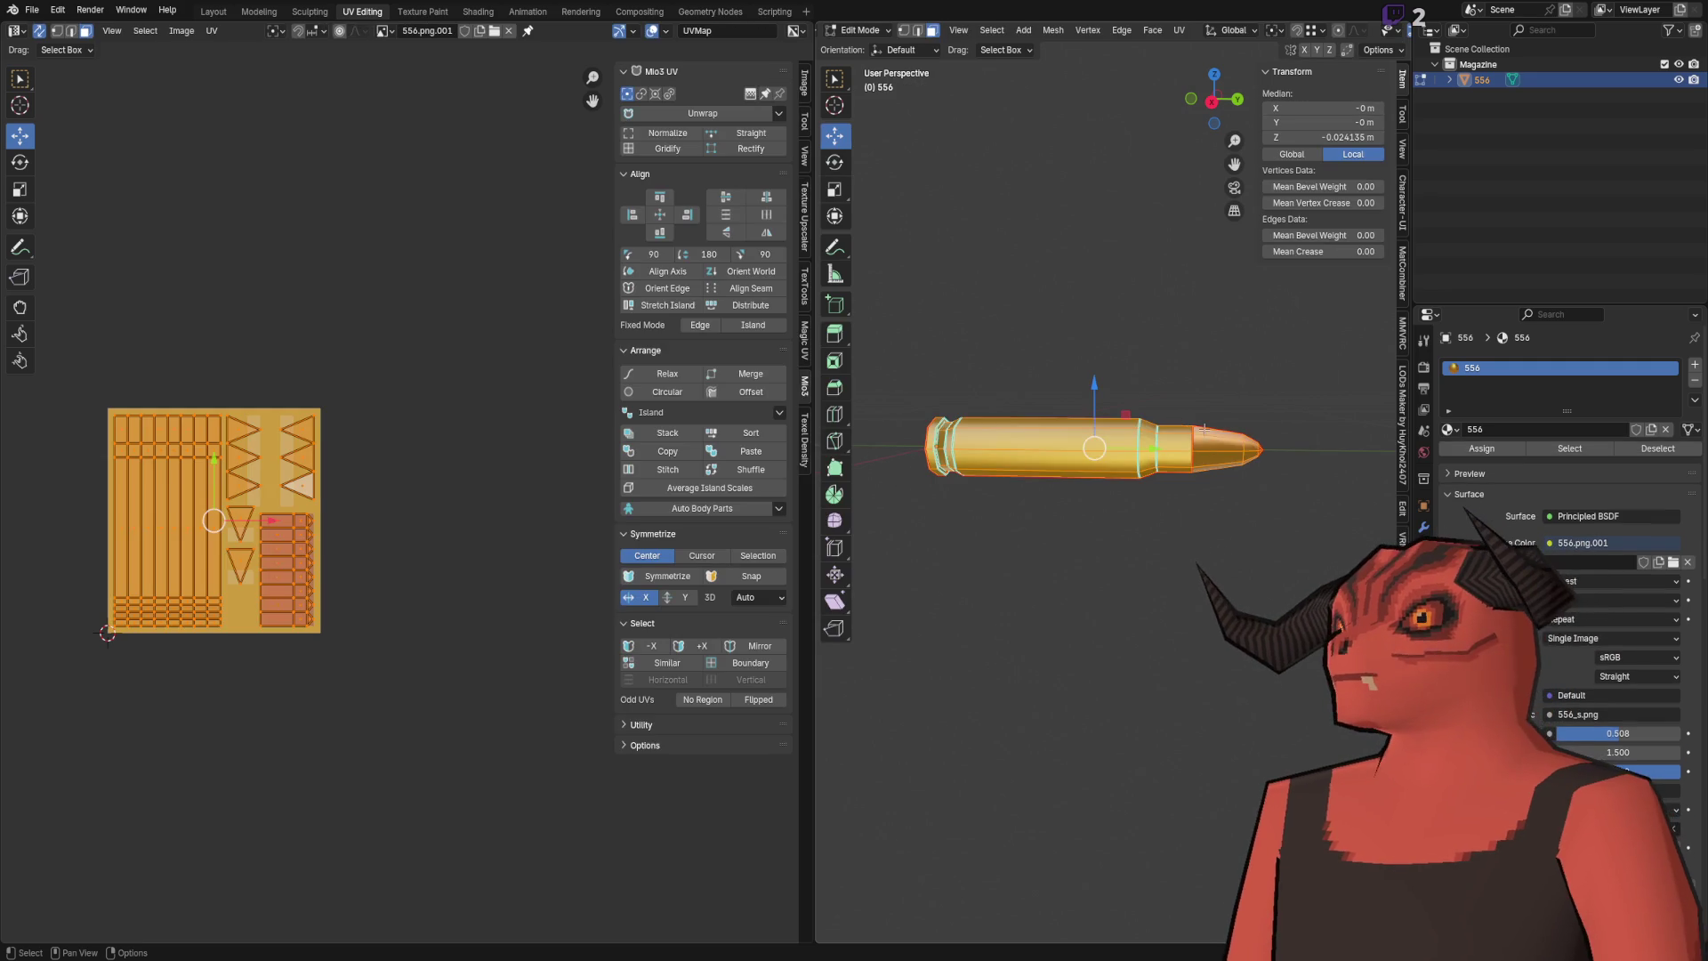
scroll(1162, 426, "up", 2)
left_click_drag(1163, 426, 912, 420)
Step: Select the bullet's tip vertex and grow it into the surrounding tip faces
key("1")
left_click(912, 420)
left_click(910, 419)
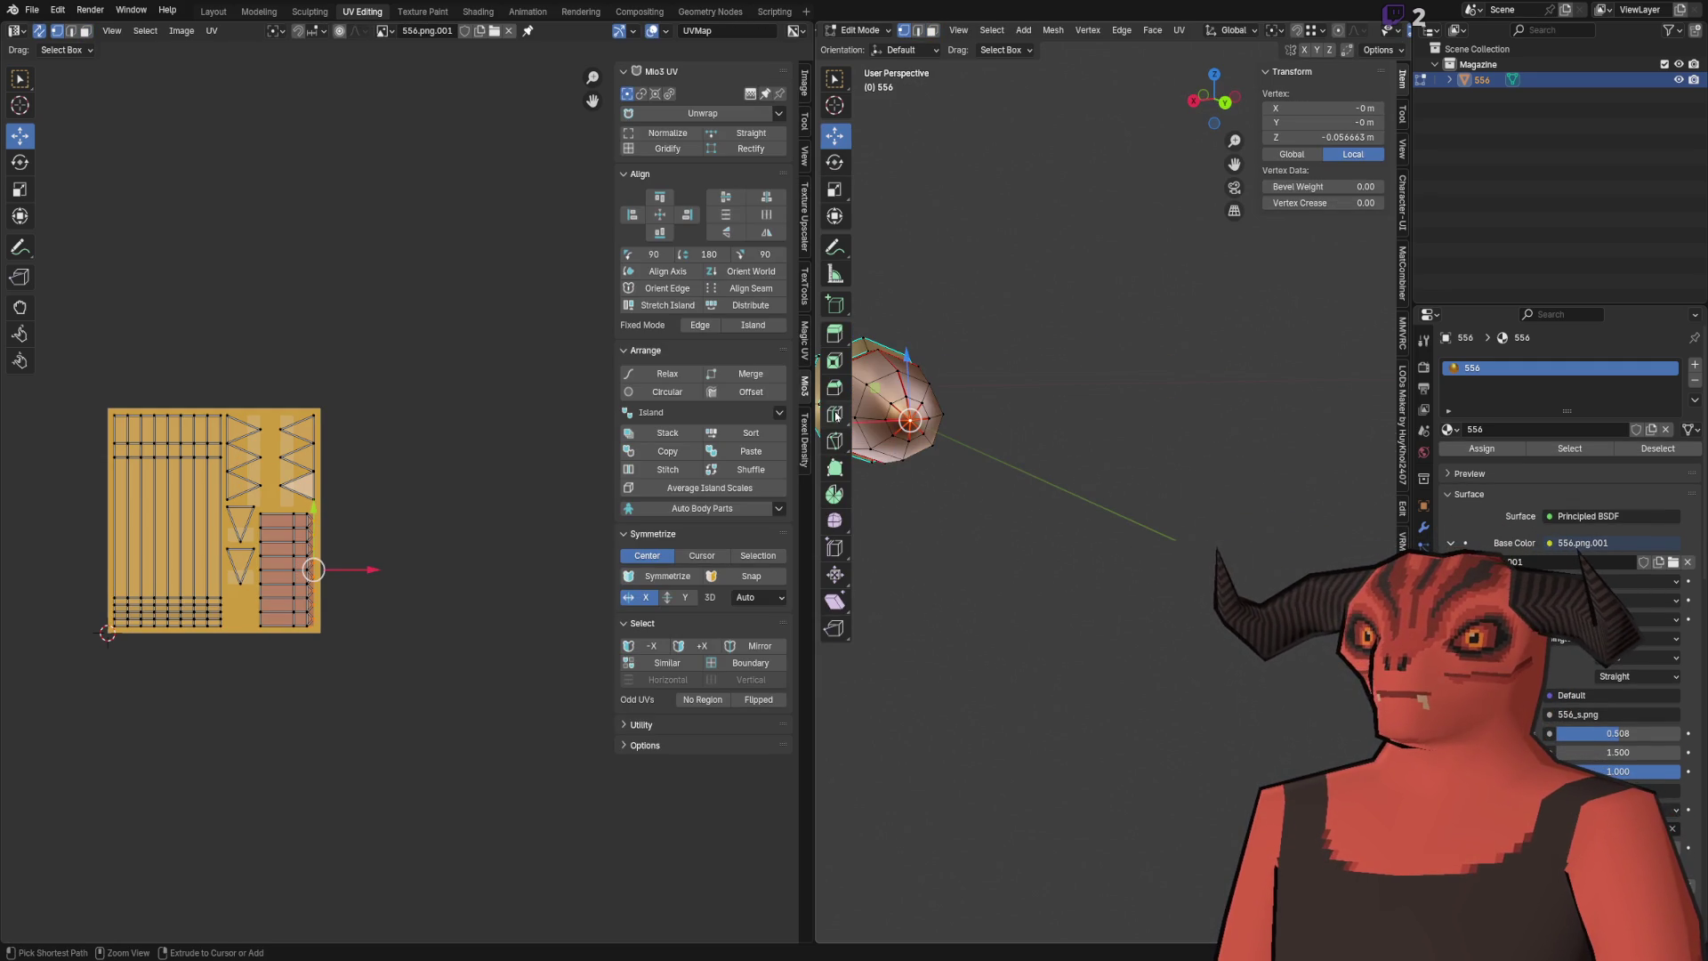
left_click_drag(854, 400, 1116, 406)
key("3")
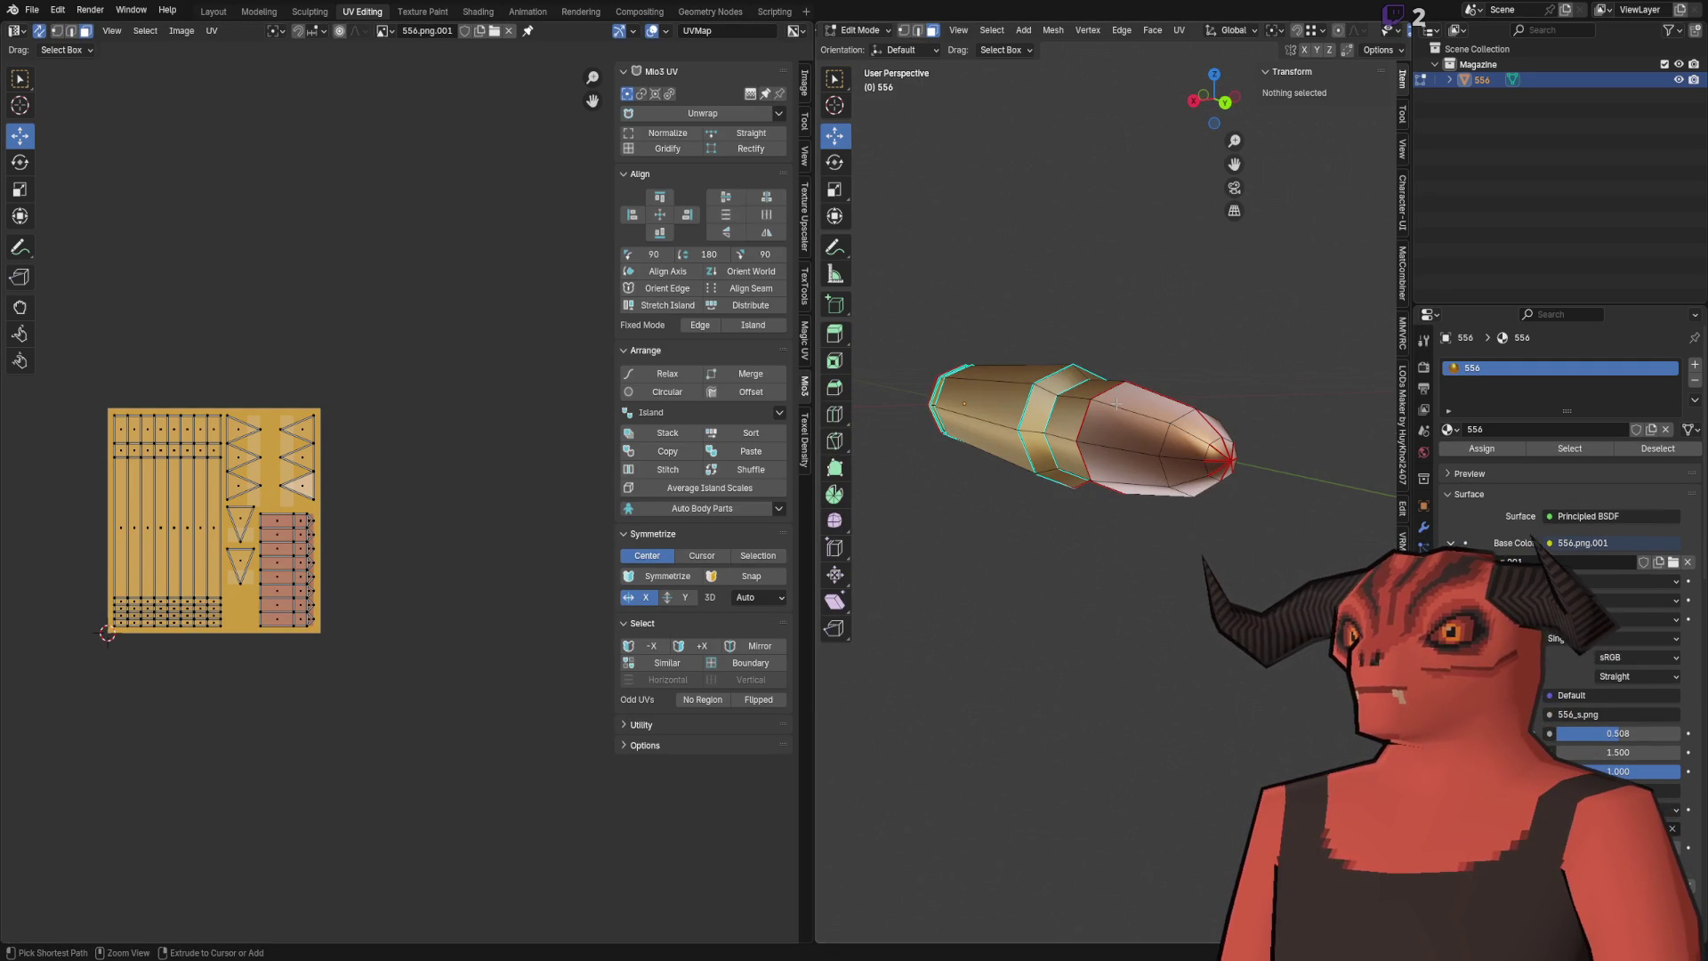
left_click(1230, 461)
key("ctrl+3")
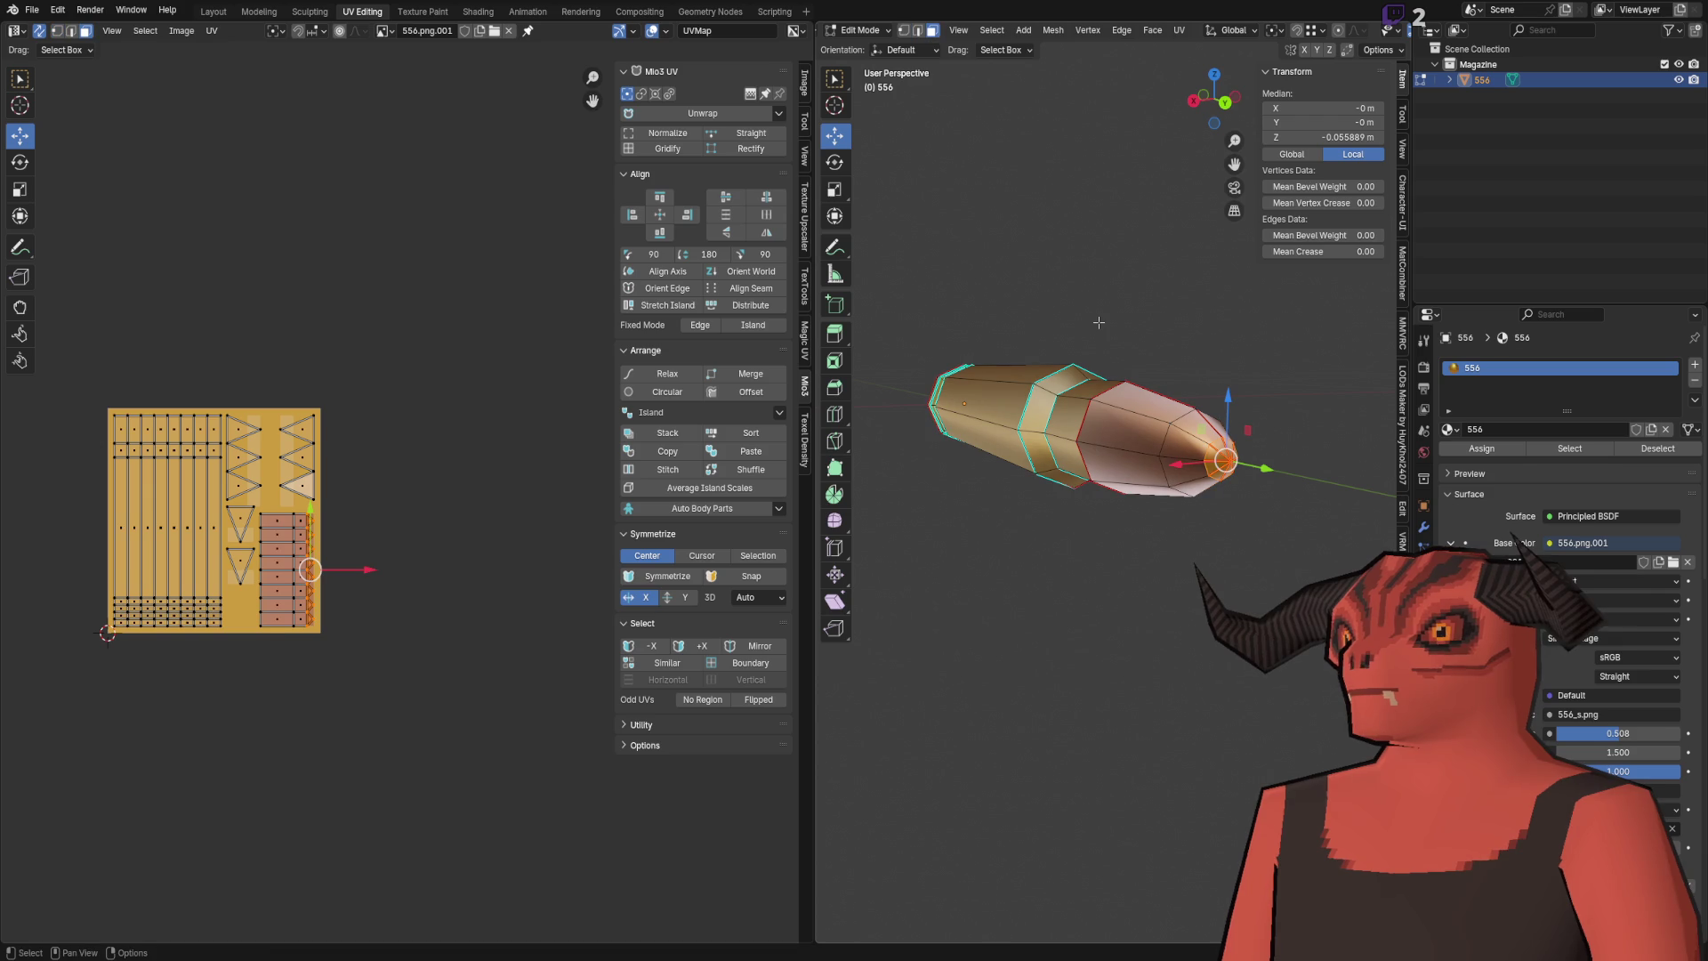
Step: Compare against Godot, then view the bullet base end-on in Edit Mode
key("alt+Tab")
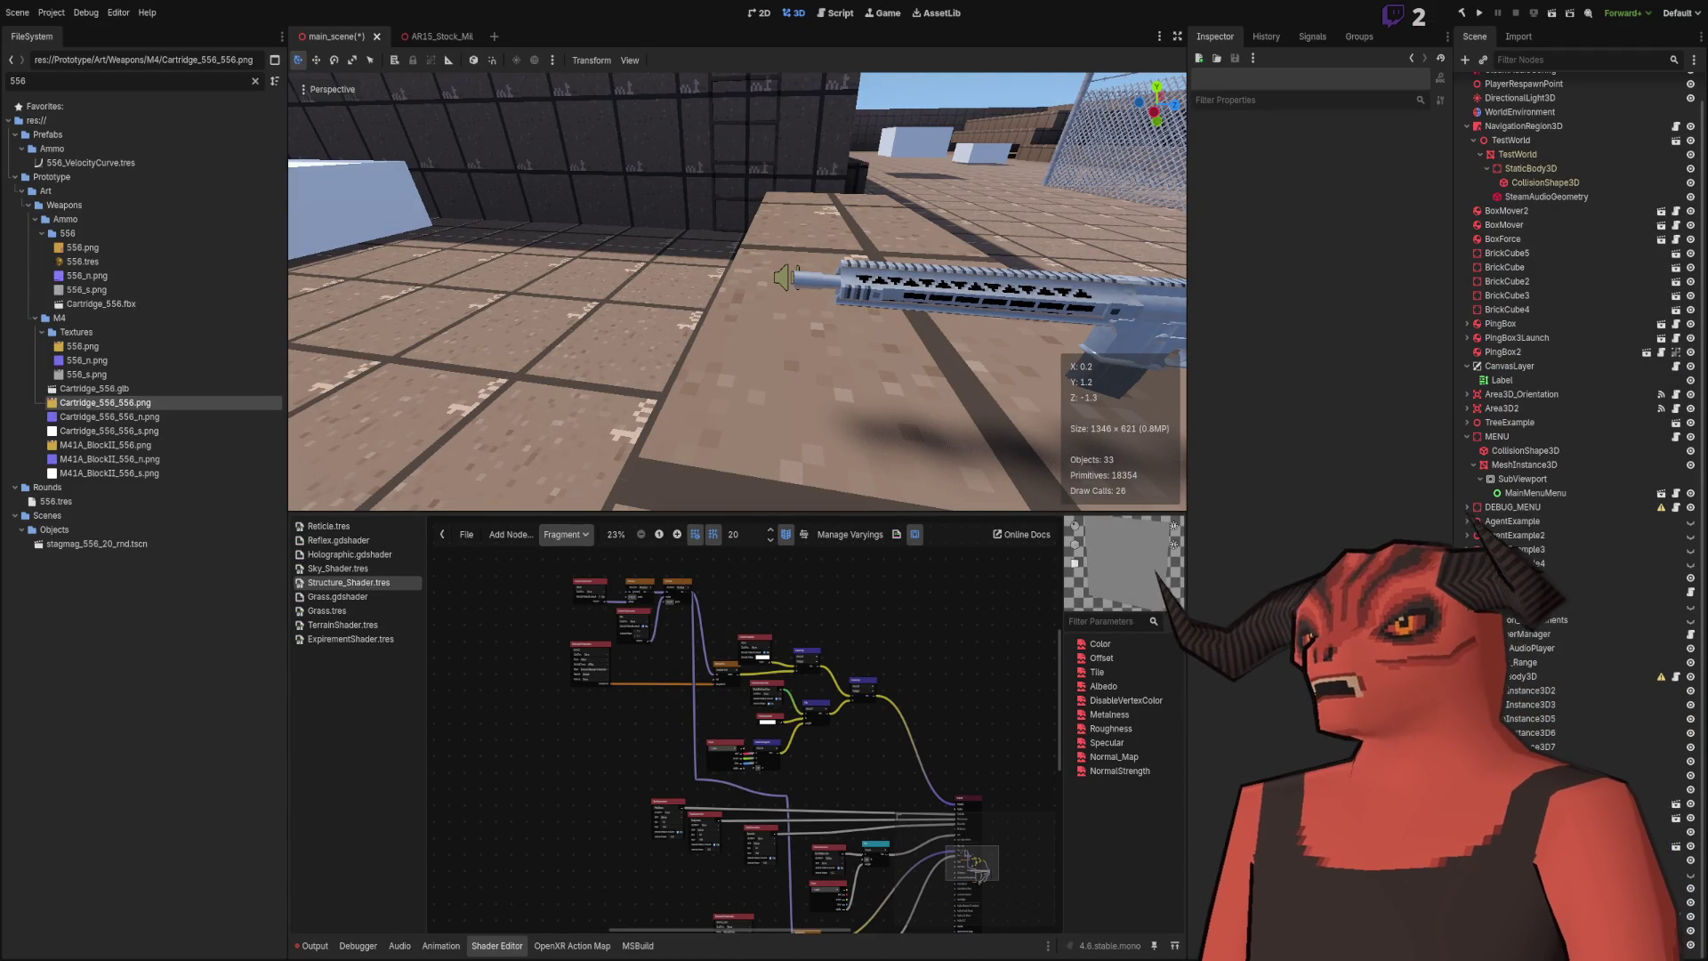
key("alt+Tab")
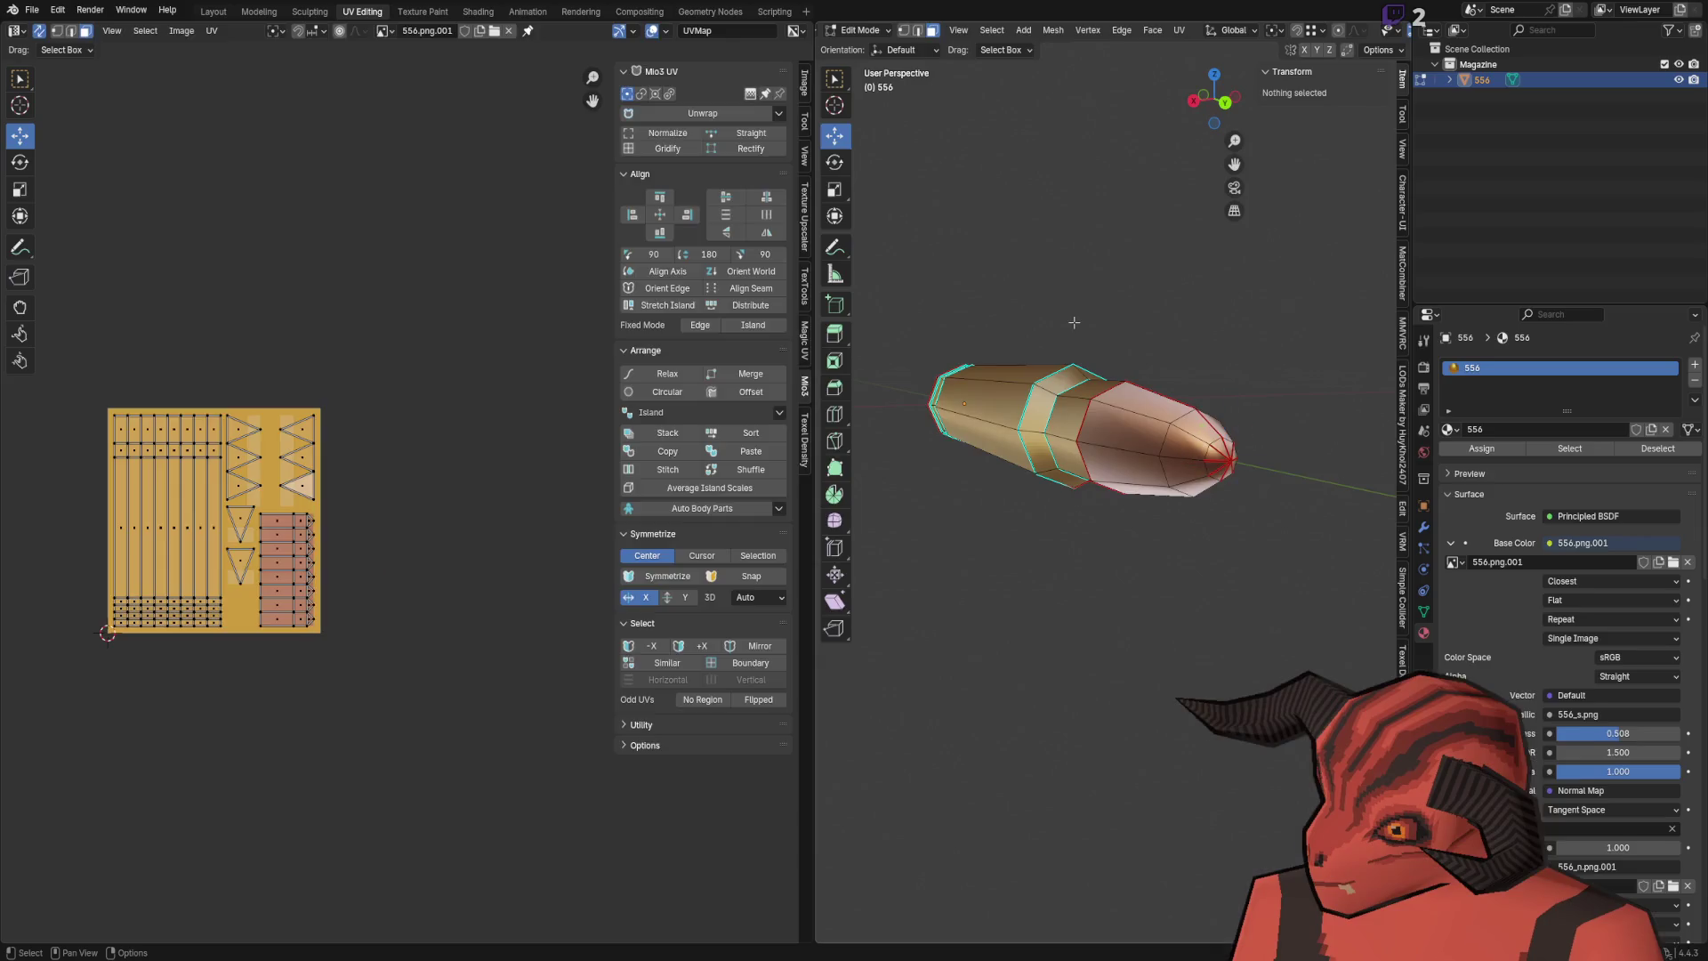
mouse_move(1028, 366)
left_mouse_down()
mouse_move(1071, 427)
mouse_move(1113, 402)
left_mouse_up()
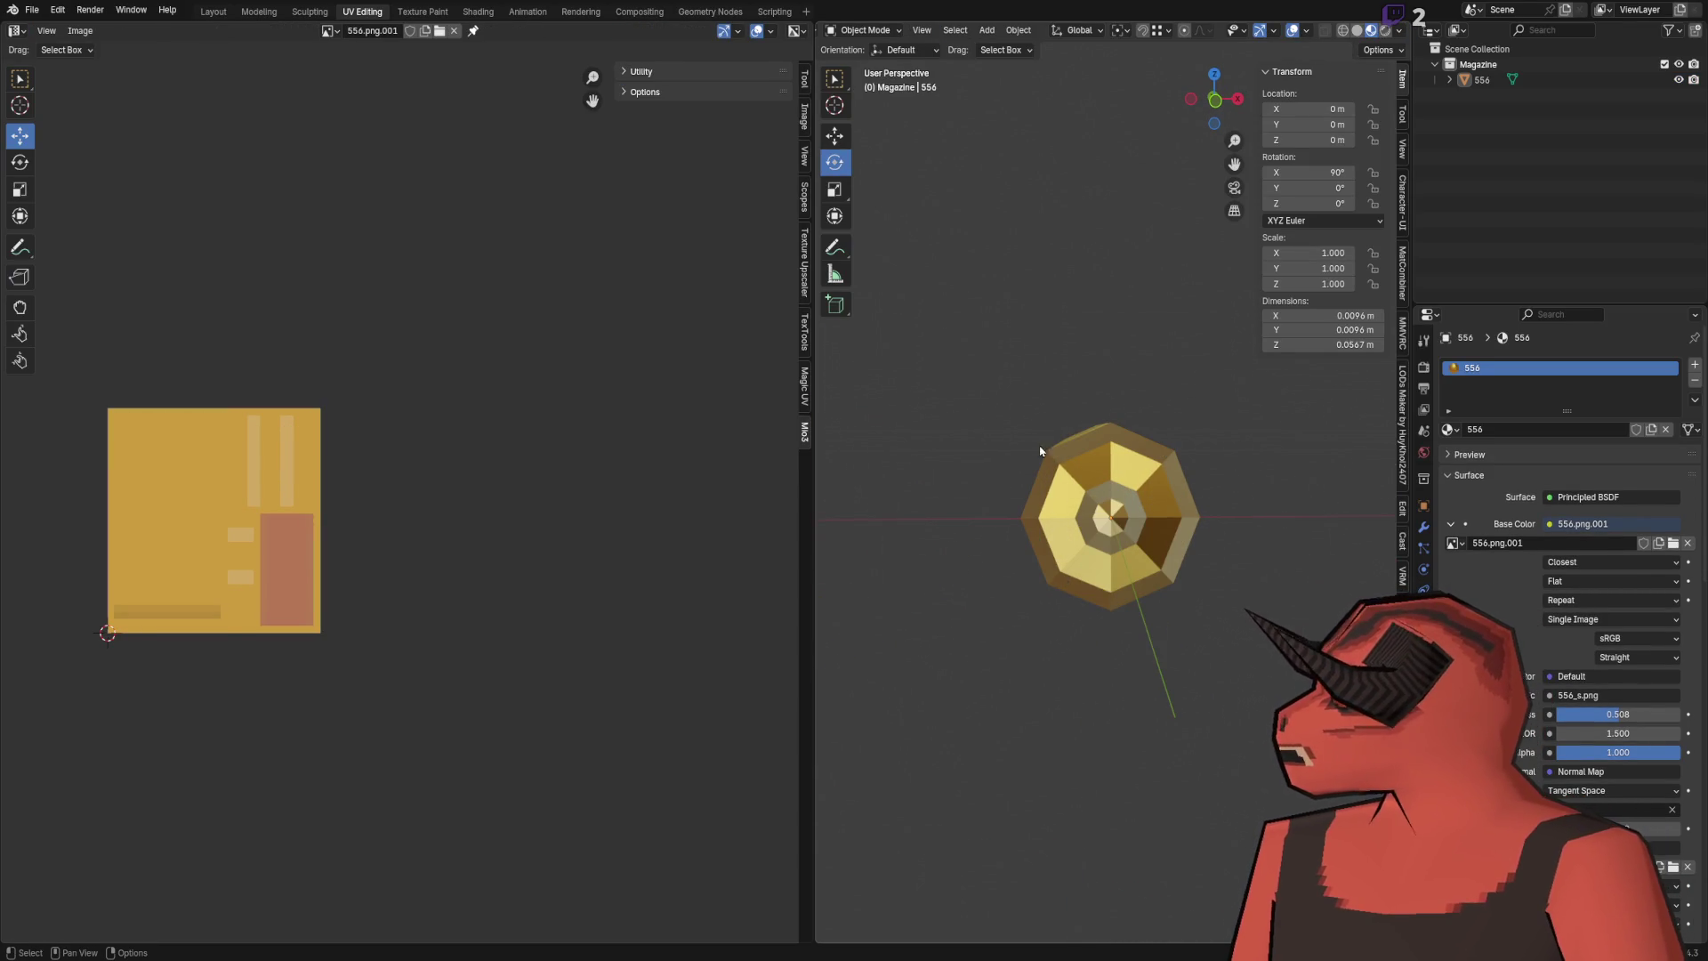
key("Tab")
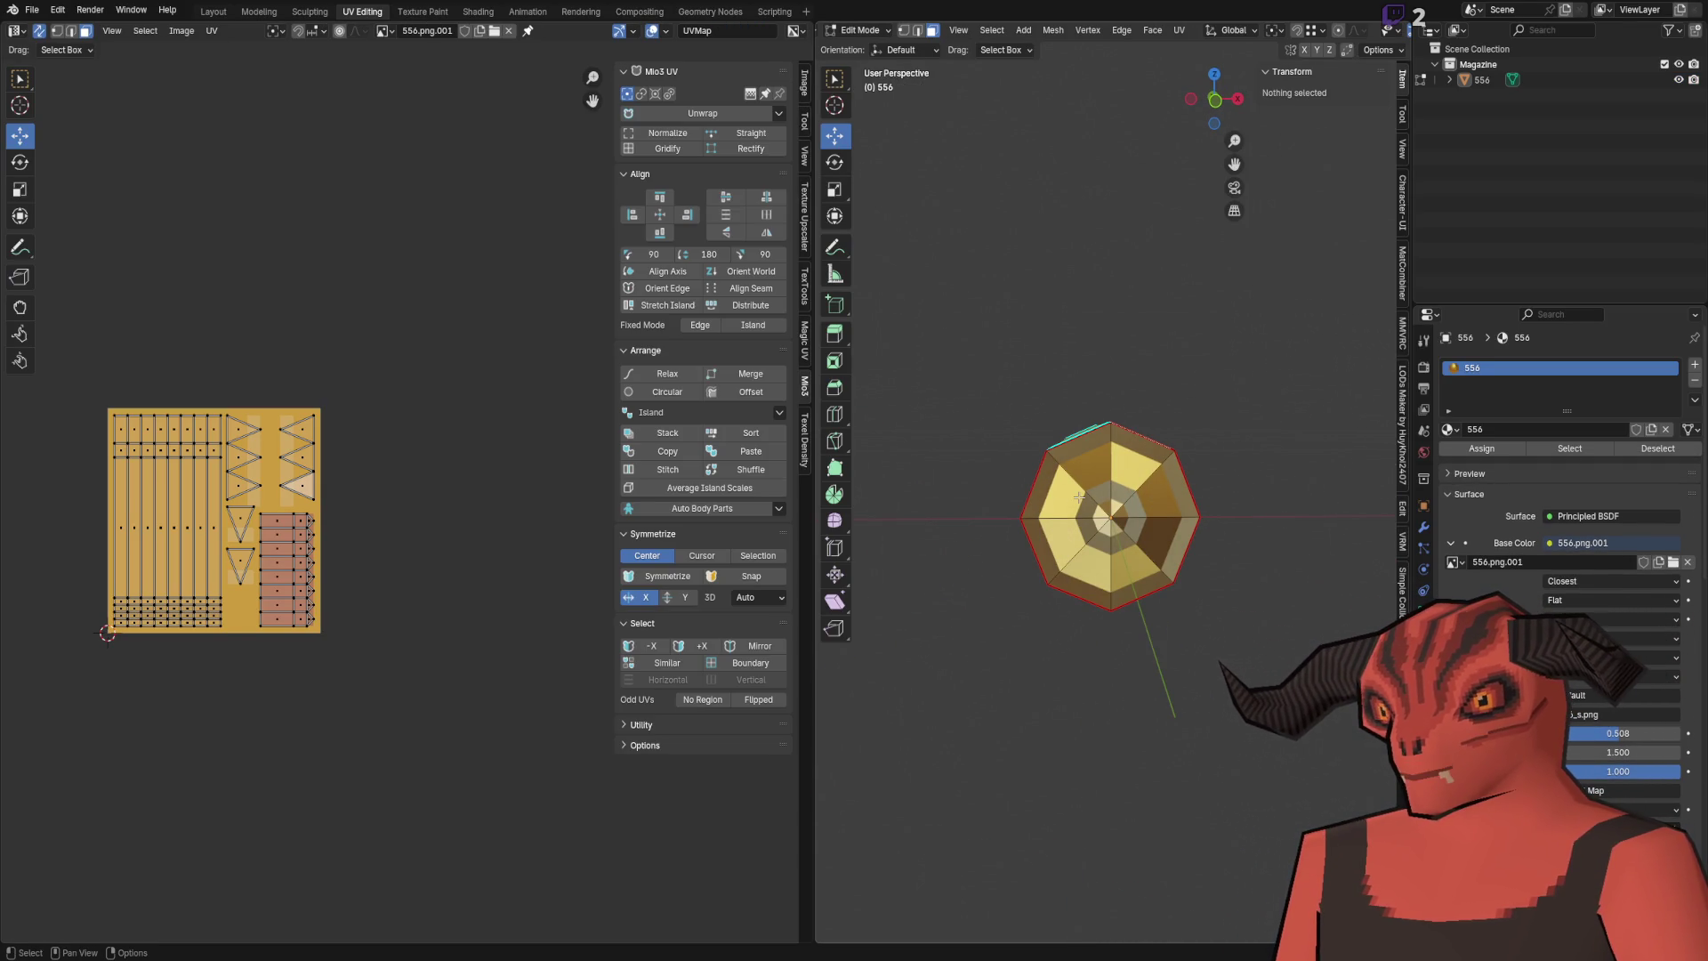
key("Tab")
key("Tab")
scroll(1092, 481, "up", 3)
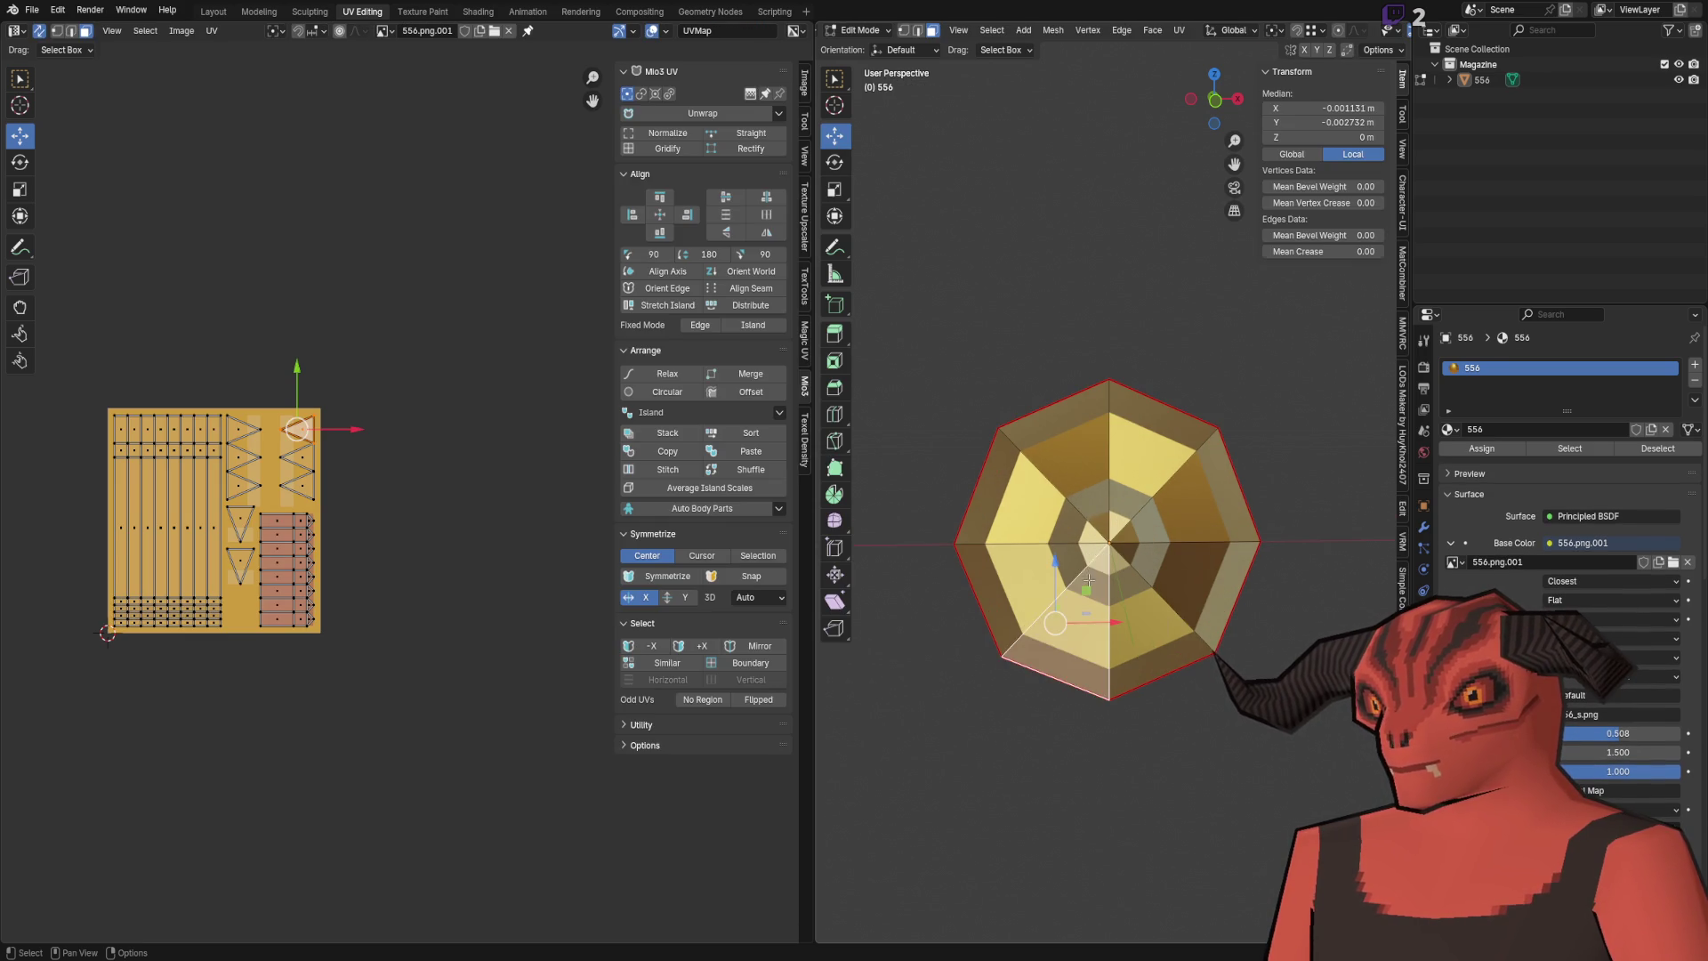
Step: Select a symmetric set of faces on the base octagon to see their UV islands
left_click(1029, 336)
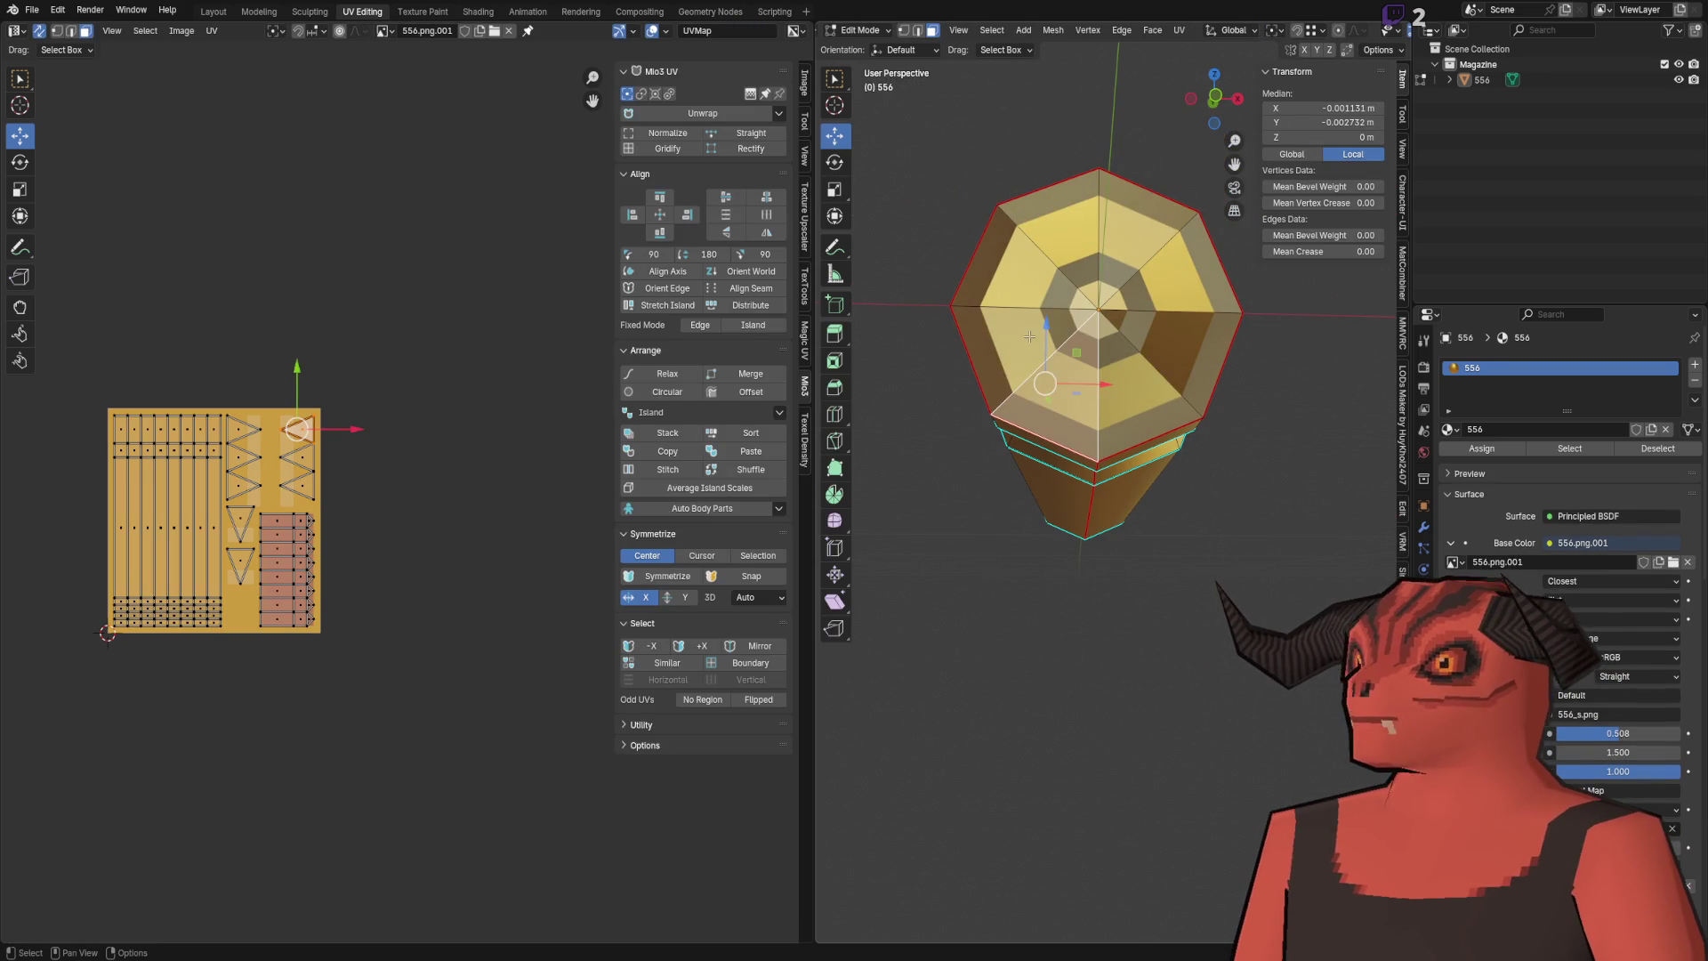
left_click(1032, 351, "shift")
left_click(1097, 373, "shift")
left_click(1131, 374, "shift")
left_click(1125, 381, "shift")
left_click(1117, 390, "shift")
left_click(1112, 396, "shift")
left_click(1112, 396, "shift")
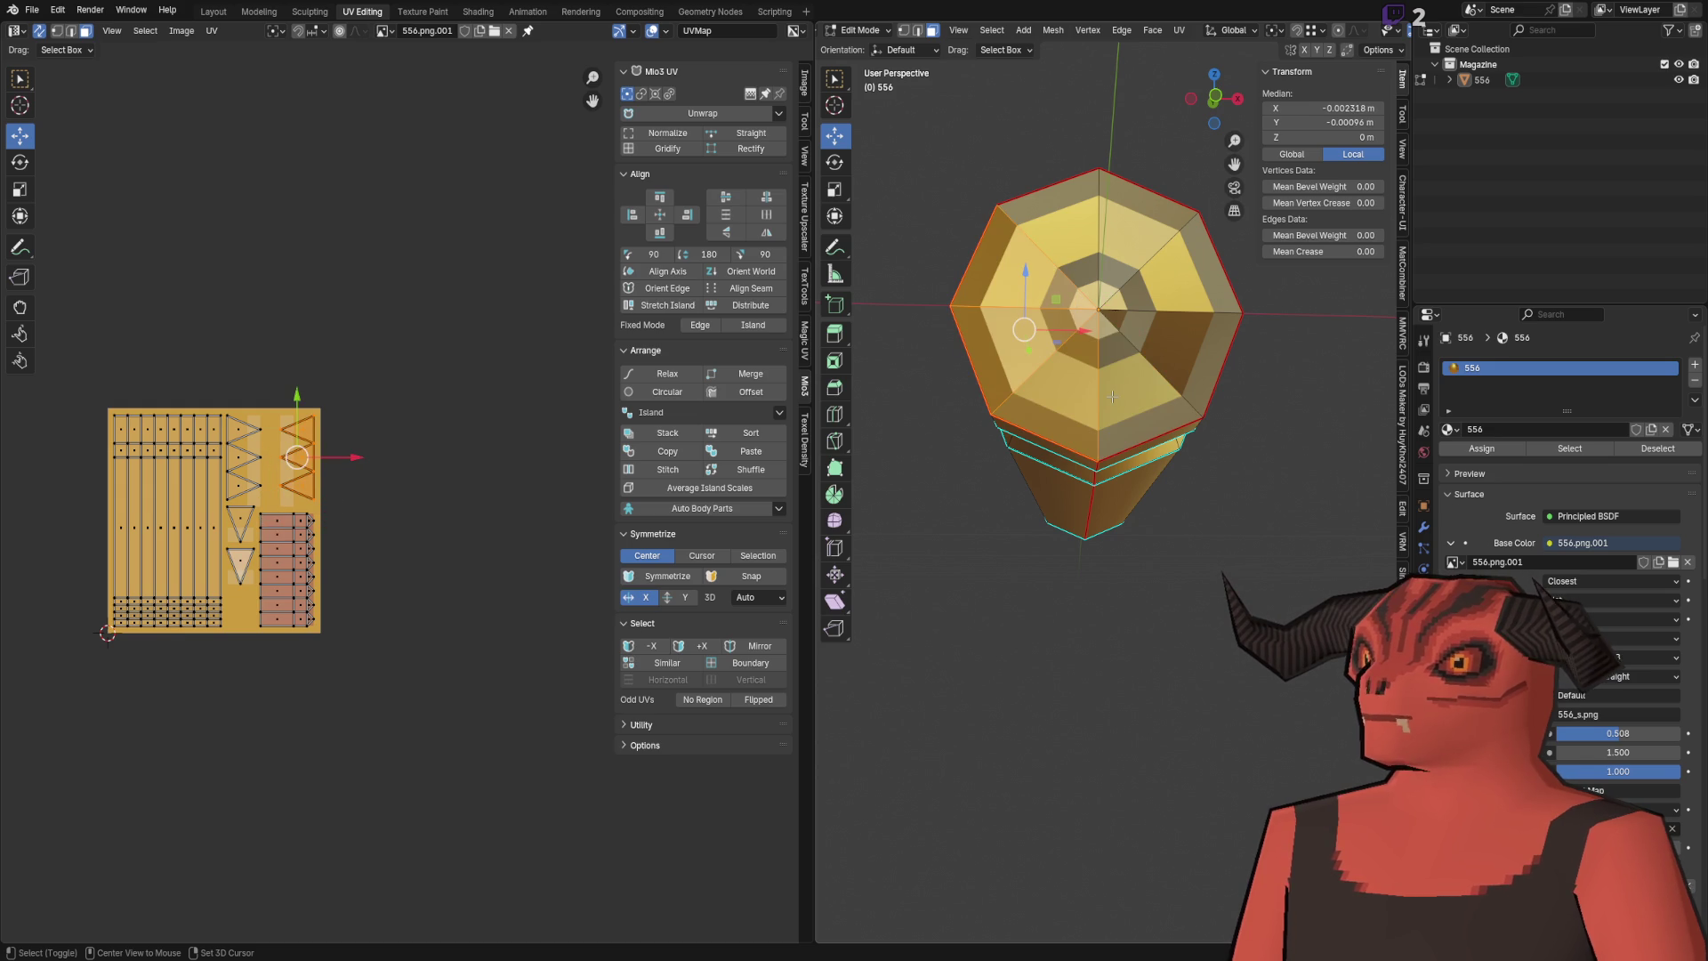
left_click(1163, 352, "shift")
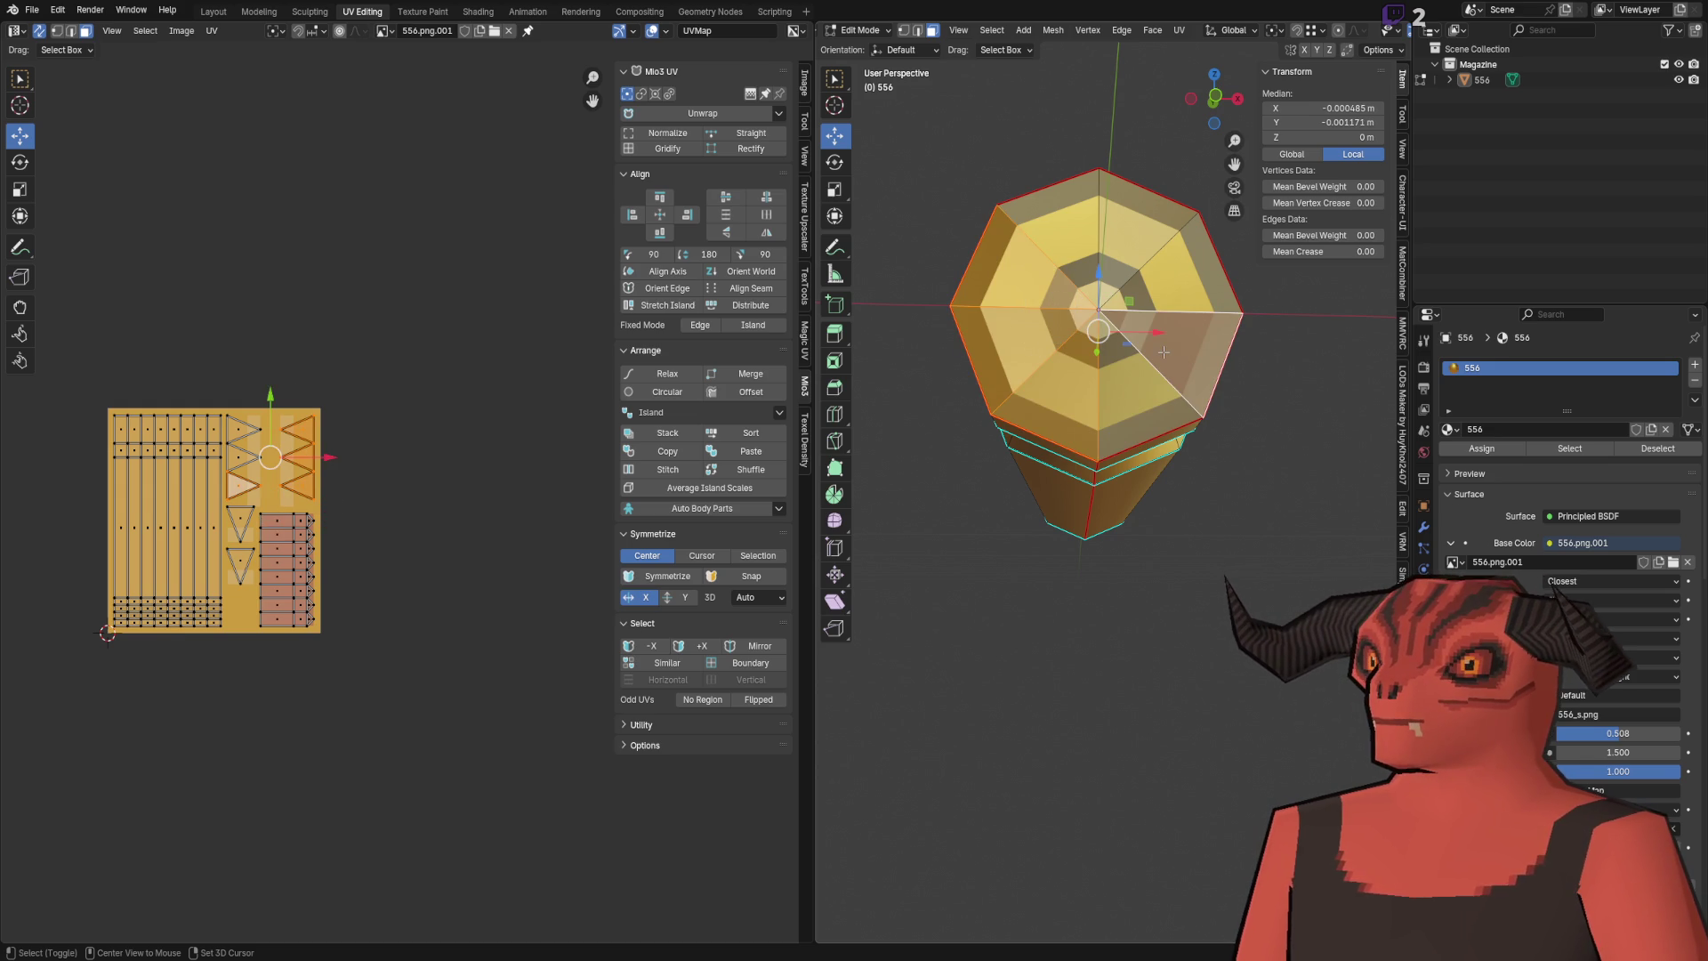
left_click(1124, 287, "ctrl")
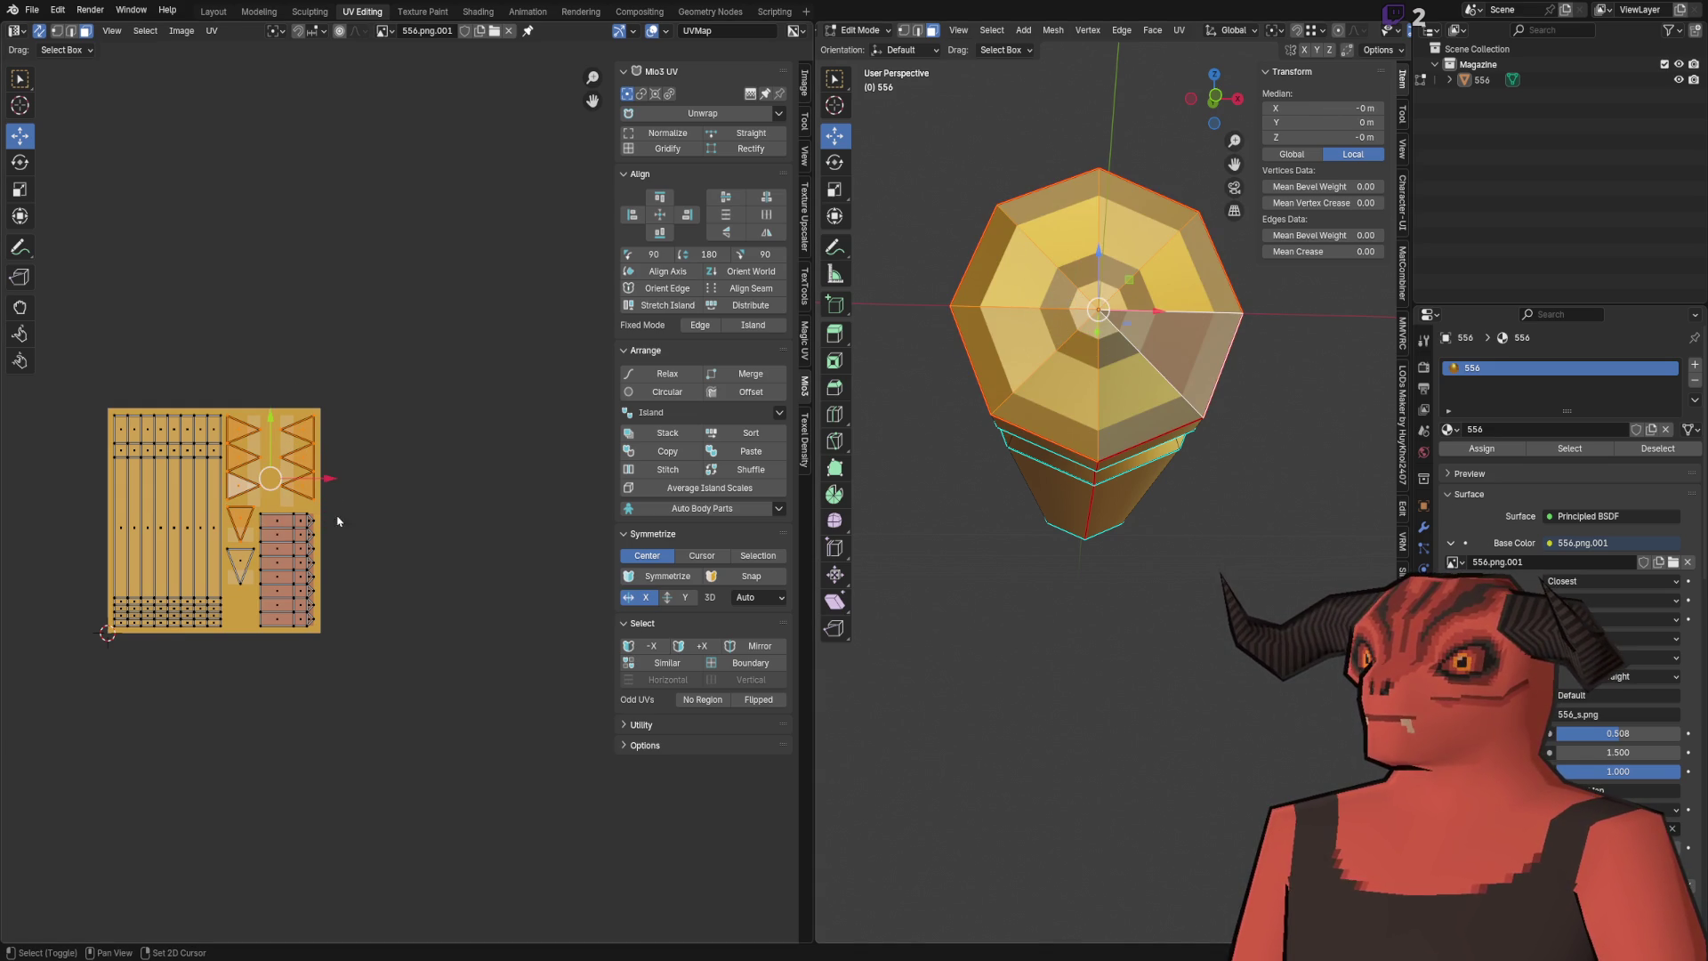
Step: Inspect single lower and upper-left base faces, then return to Object Mode
left_click(1092, 436)
left_click(987, 379)
left_click(1139, 396)
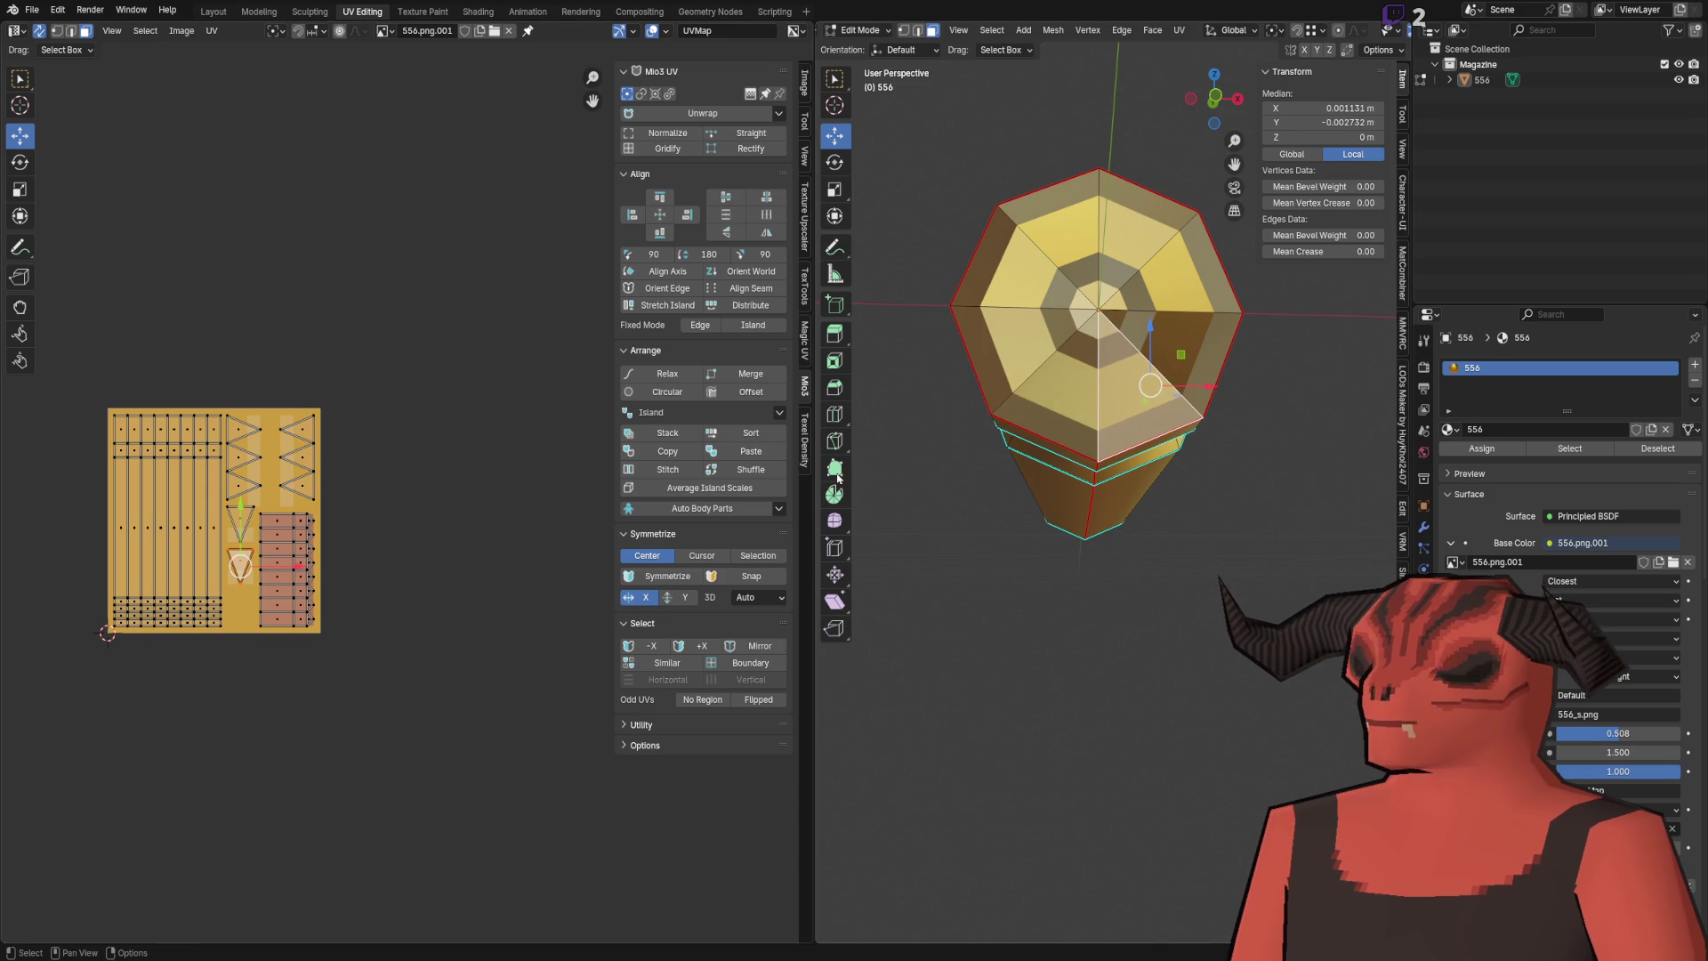
left_click(930, 329)
left_click(929, 325)
mouse_move(1048, 477)
left_mouse_down()
mouse_move(1148, 392)
mouse_move(1120, 430)
left_mouse_up()
scroll(1120, 430, "down", 5)
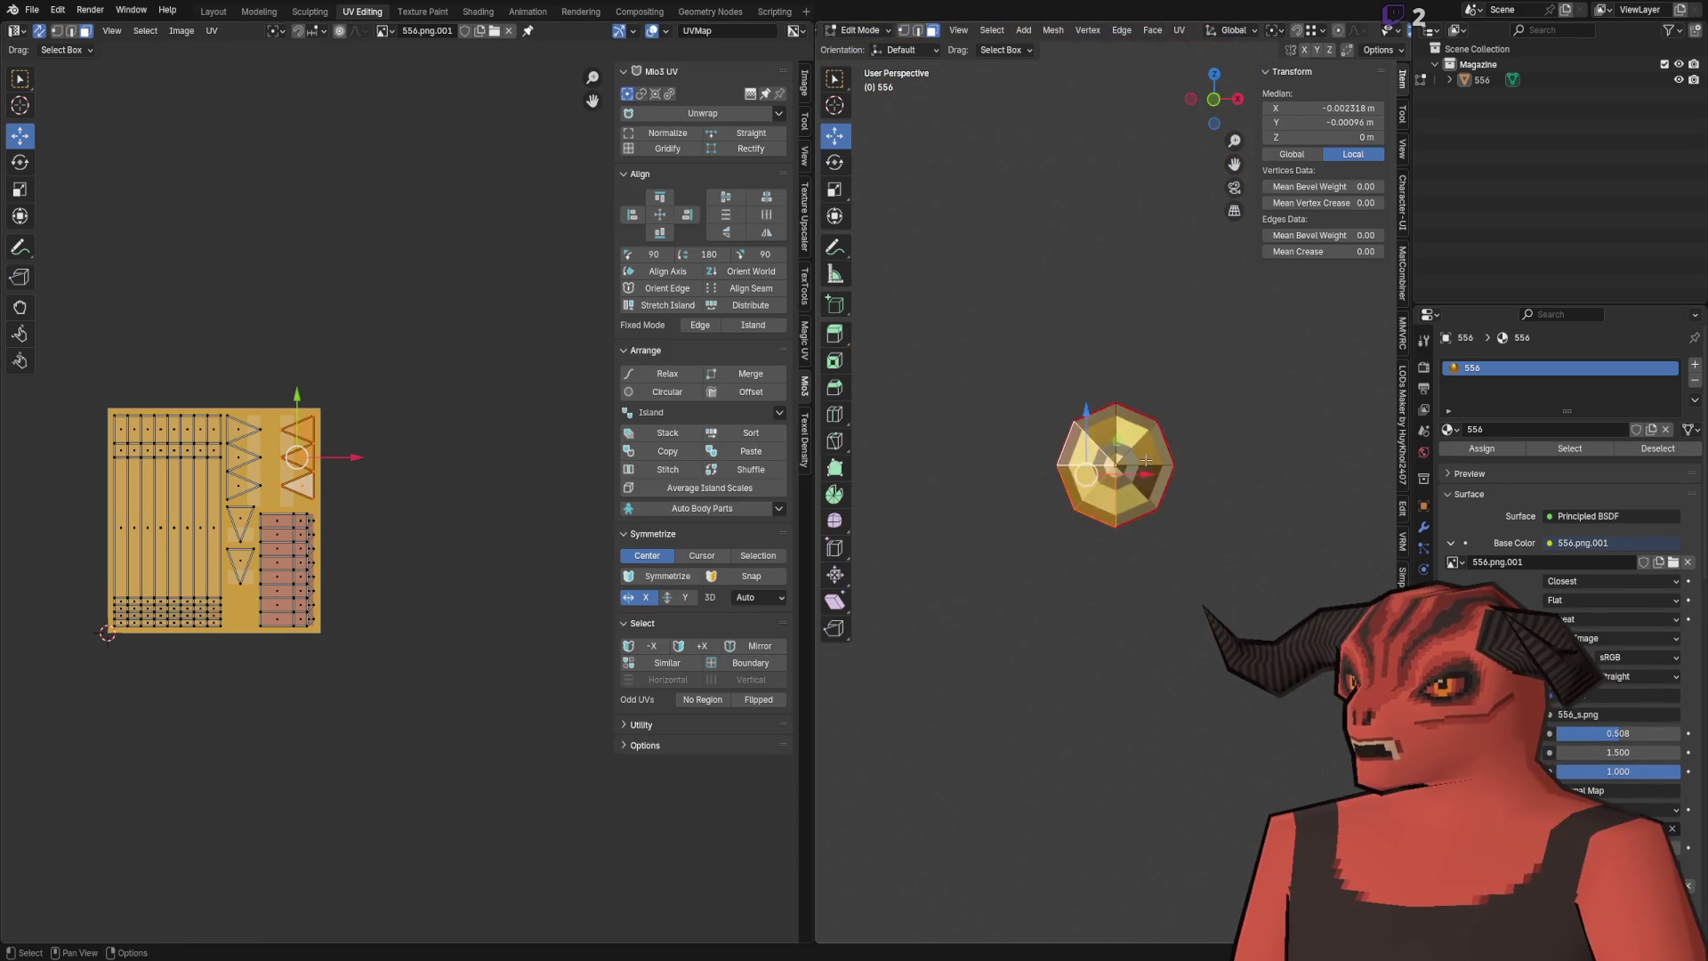
key("Tab")
scroll(1067, 405, "down", 2)
scroll(1065, 404, "up", 2)
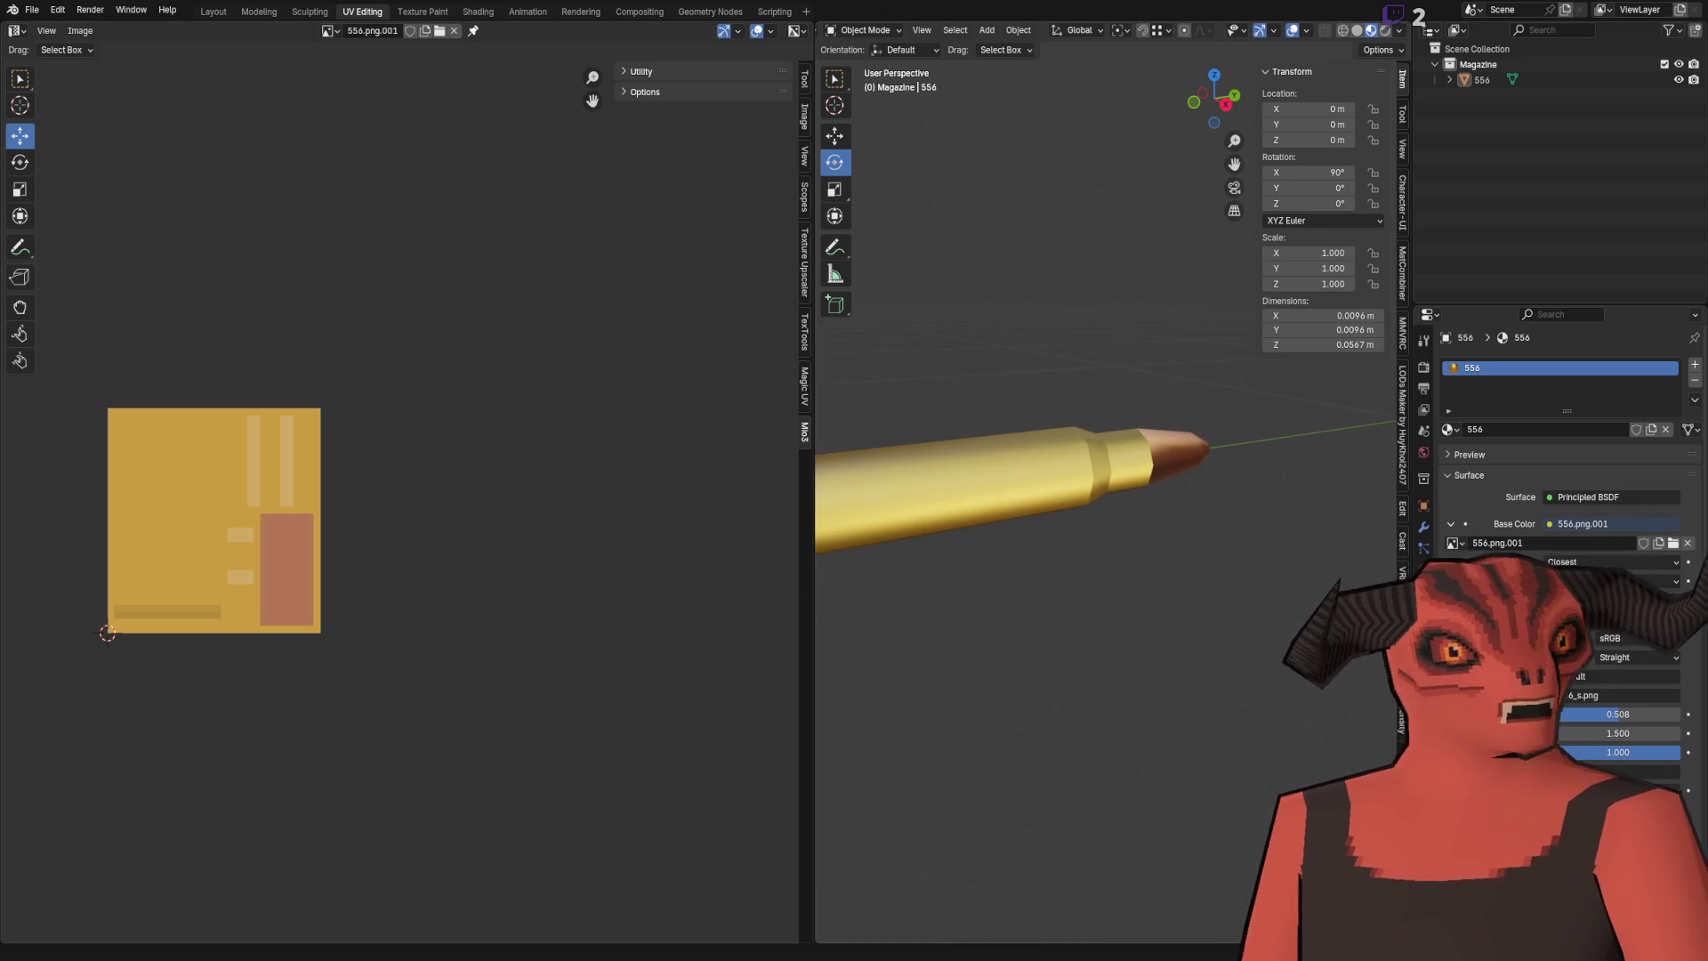
Step: Unlink the base colour, normal map and Metallic 556_s.png image textures from the material
key("alt+Tab")
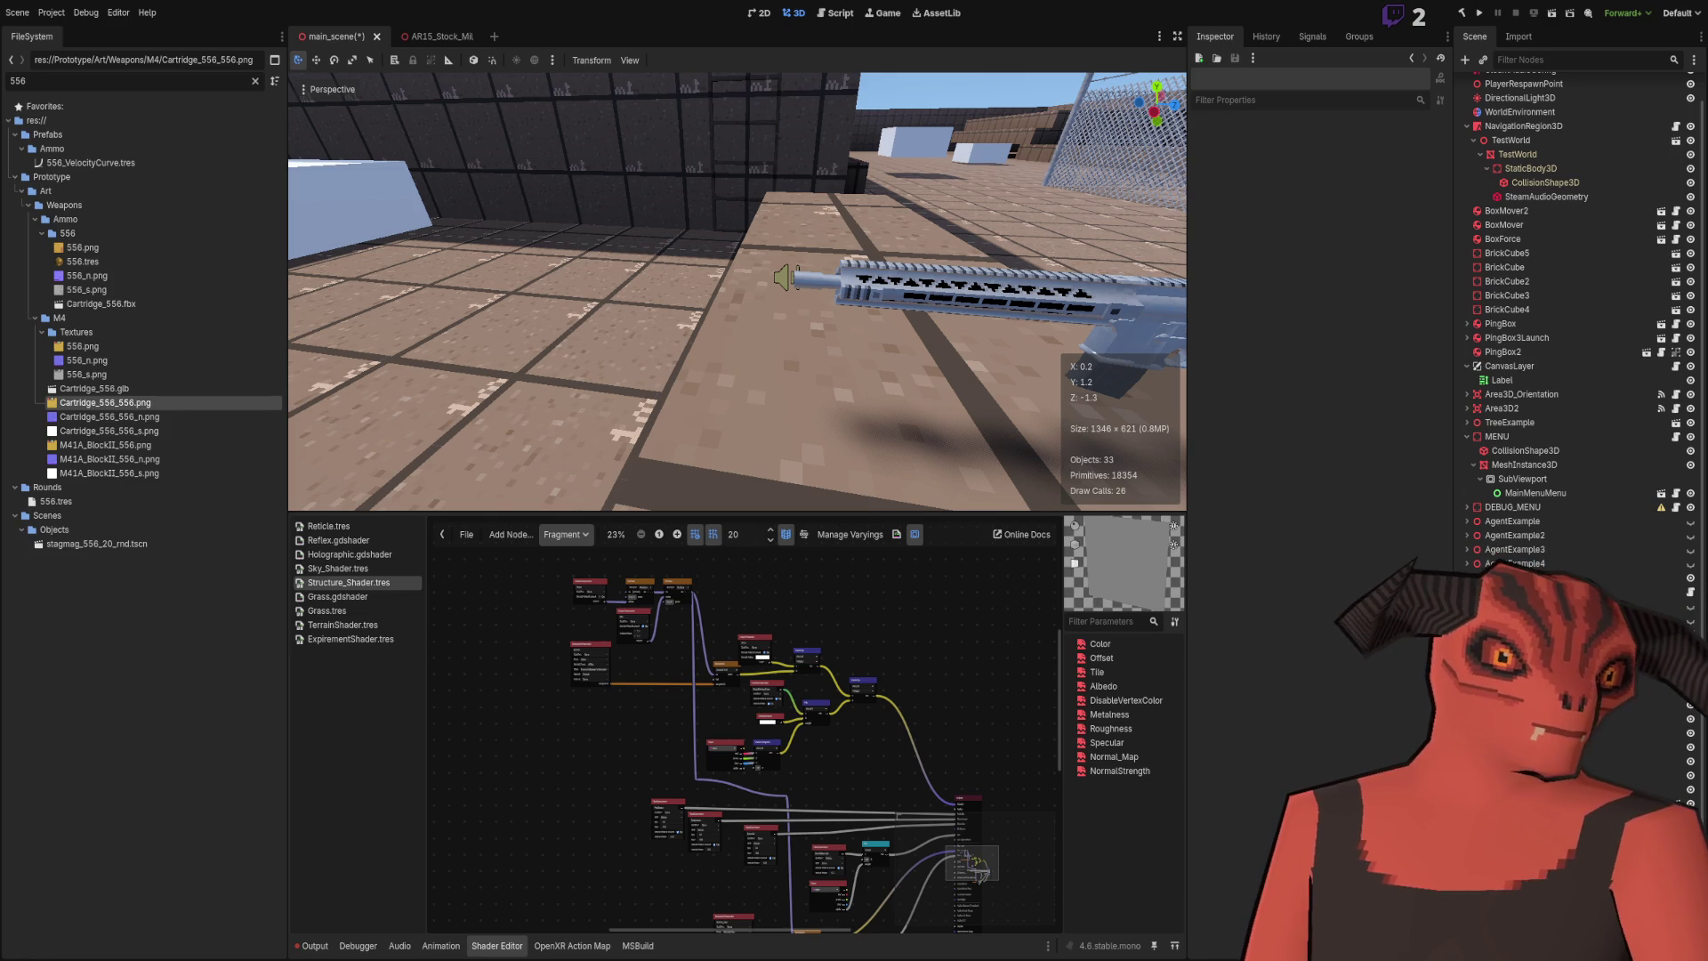
key("alt+Tab")
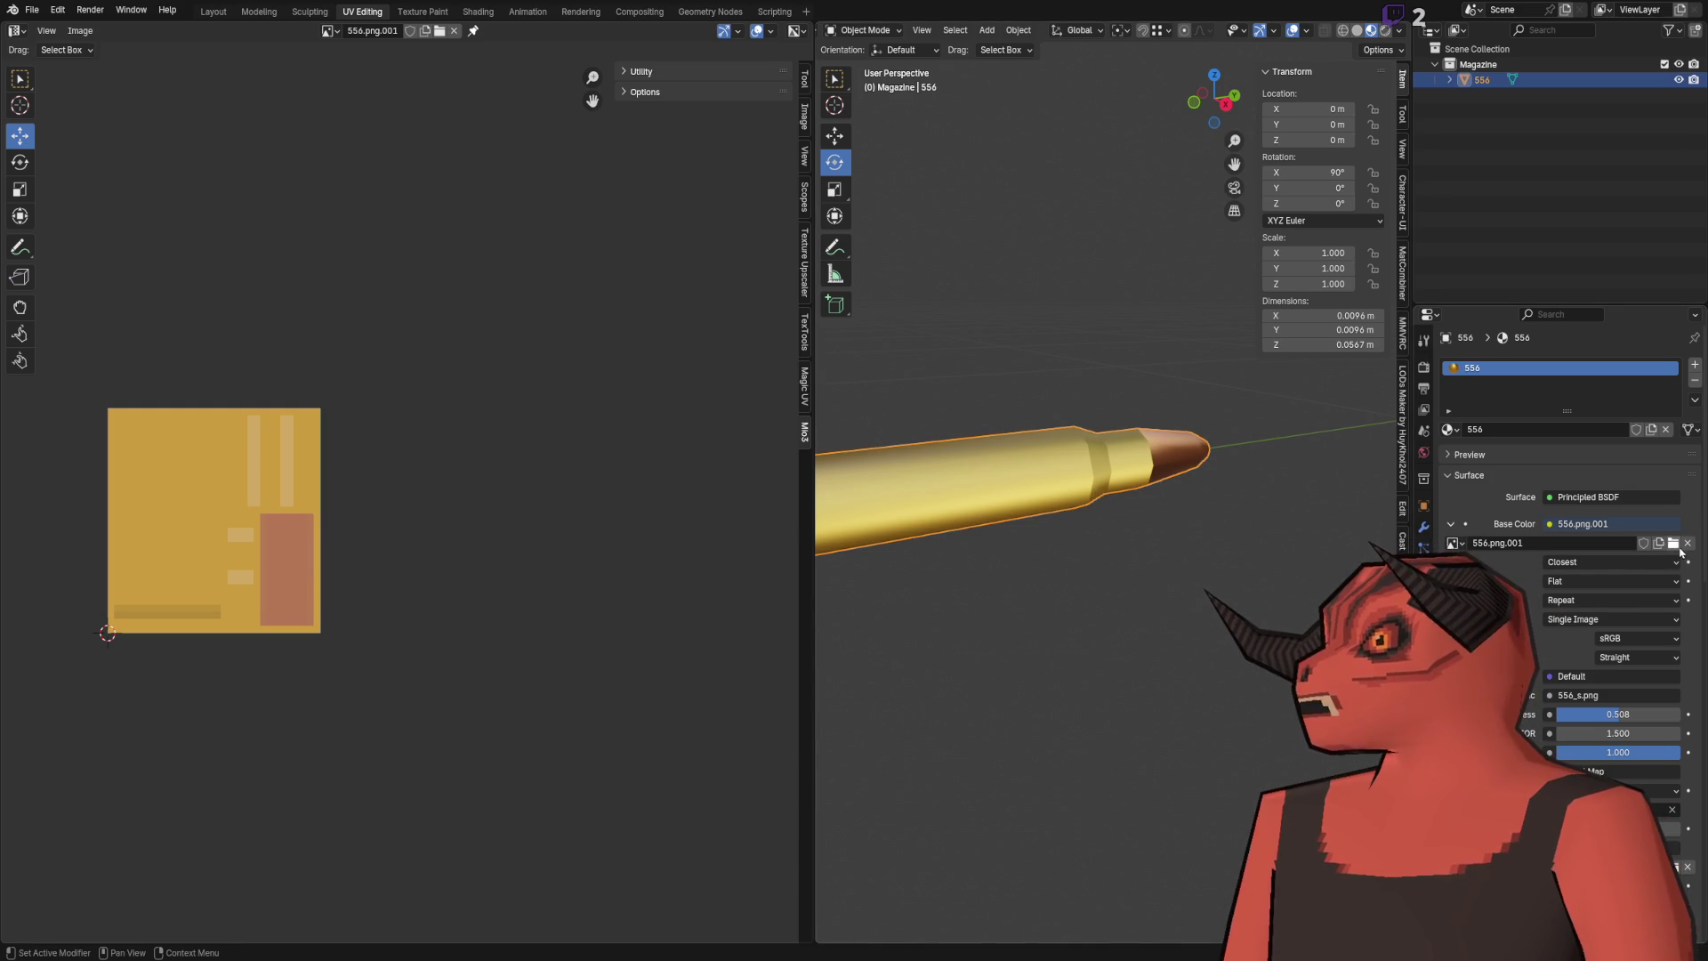
left_click(1687, 544)
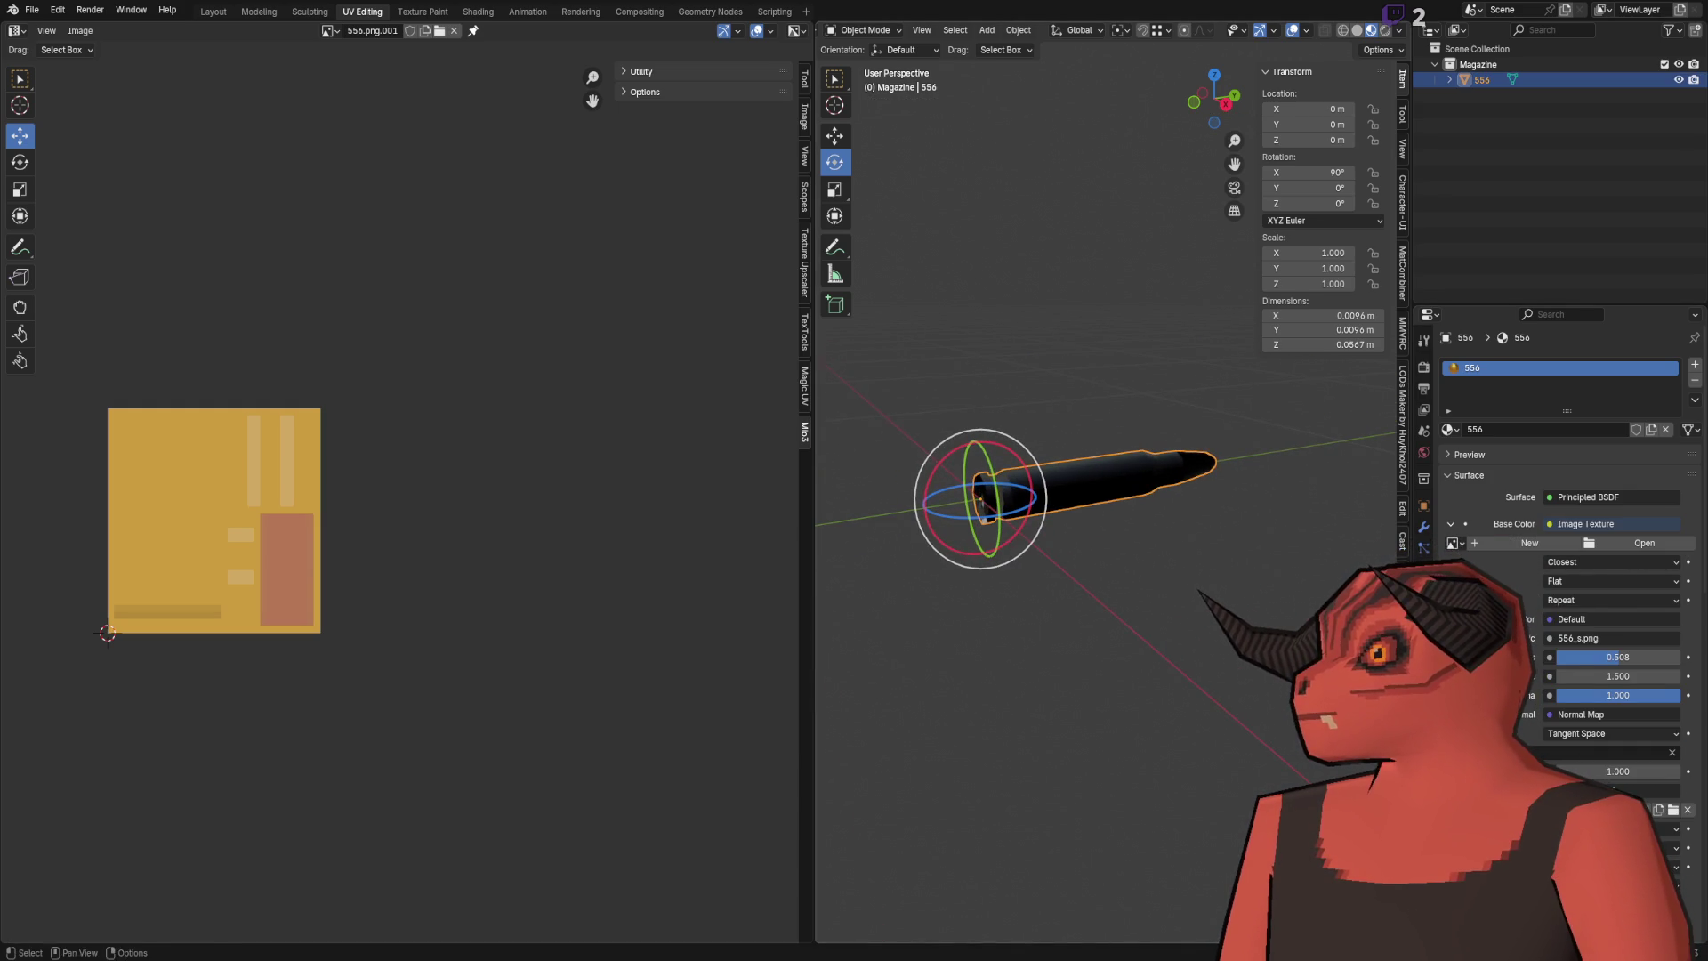
left_click(1688, 810)
scroll(1655, 801, "down", 6)
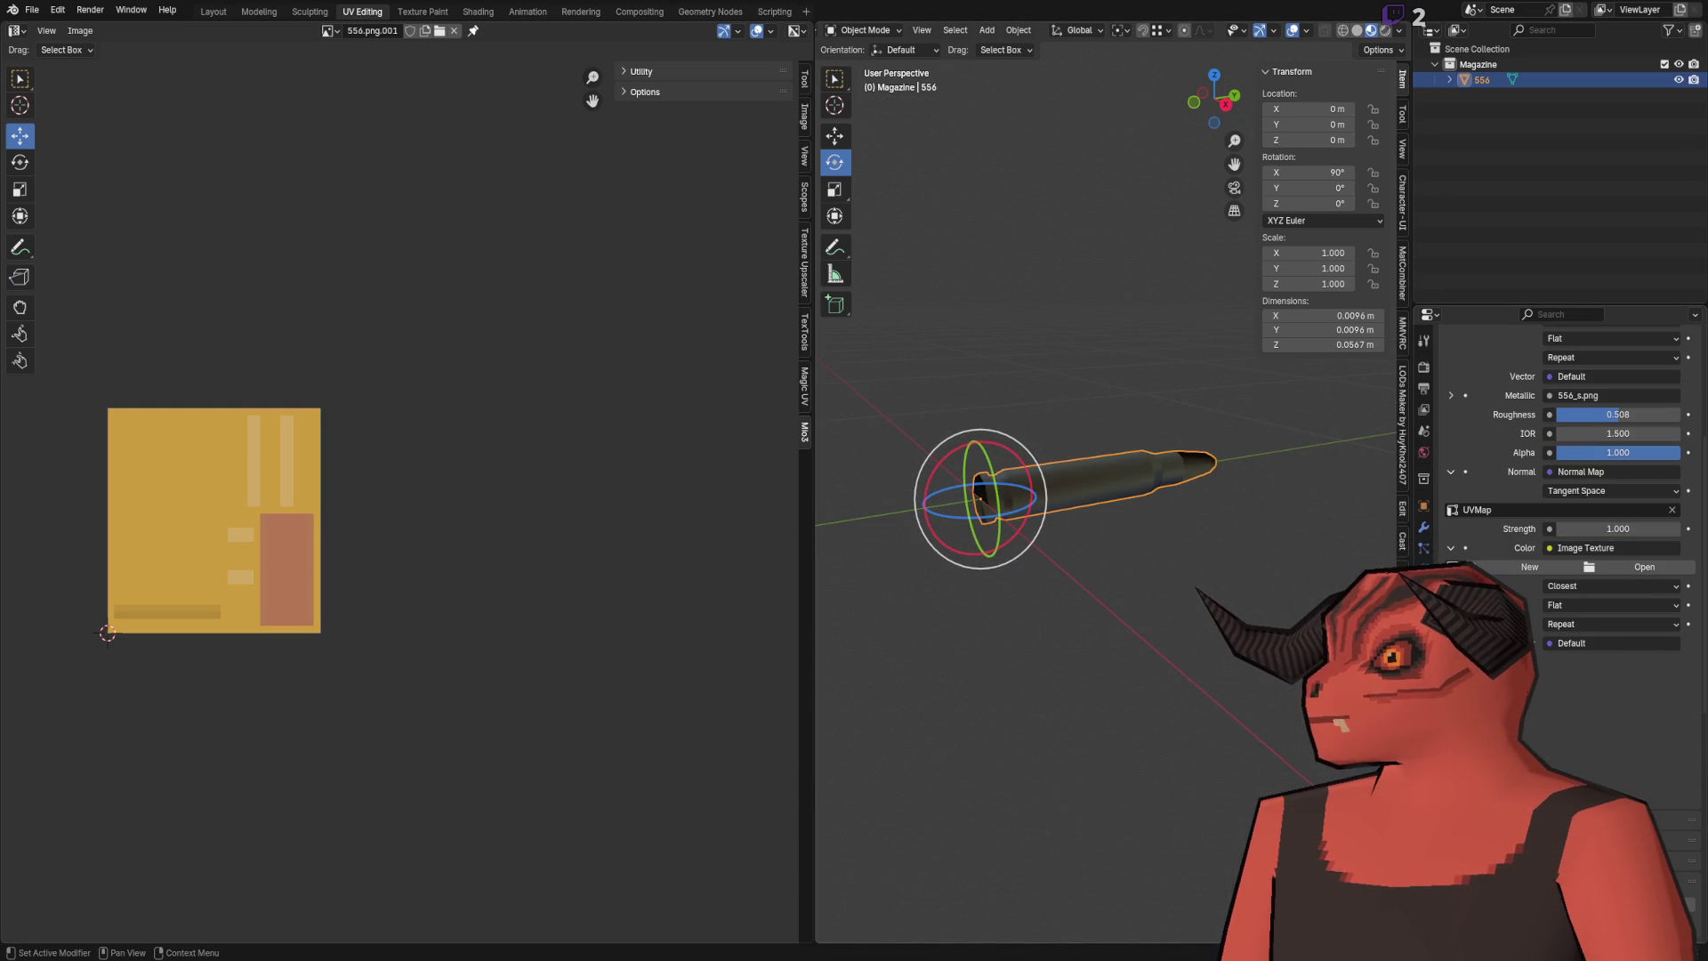
scroll(1647, 801, "up", 3)
scroll(1647, 801, "up", 2)
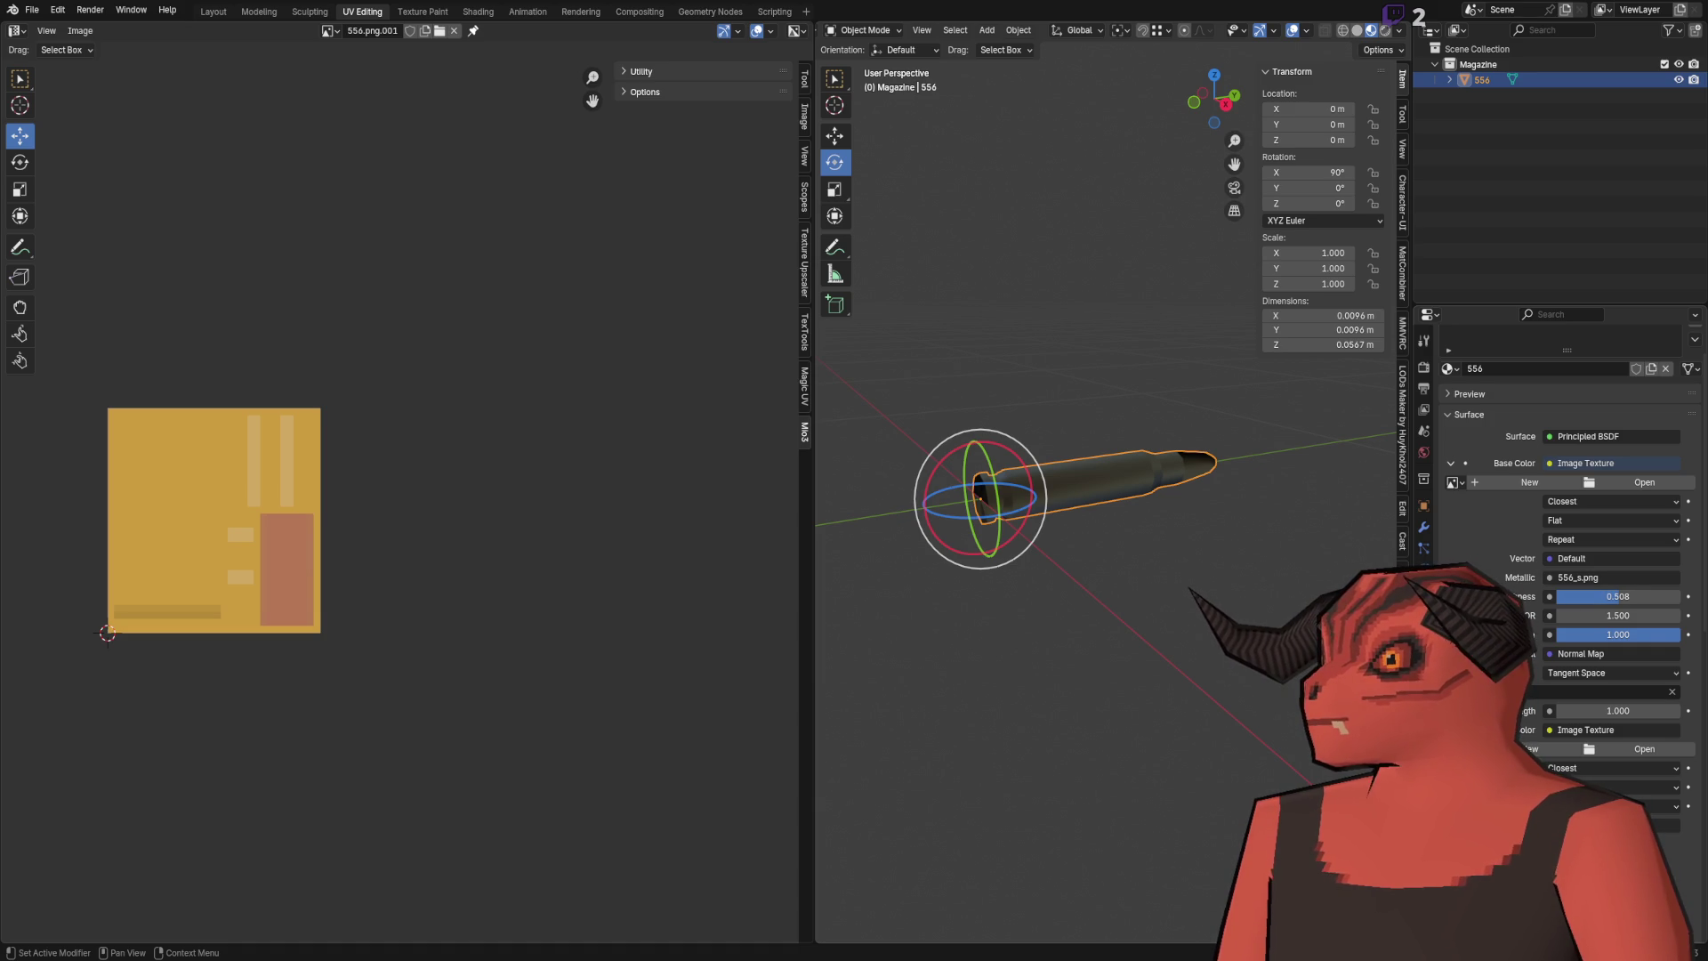
left_click(1451, 577)
left_click(1688, 596)
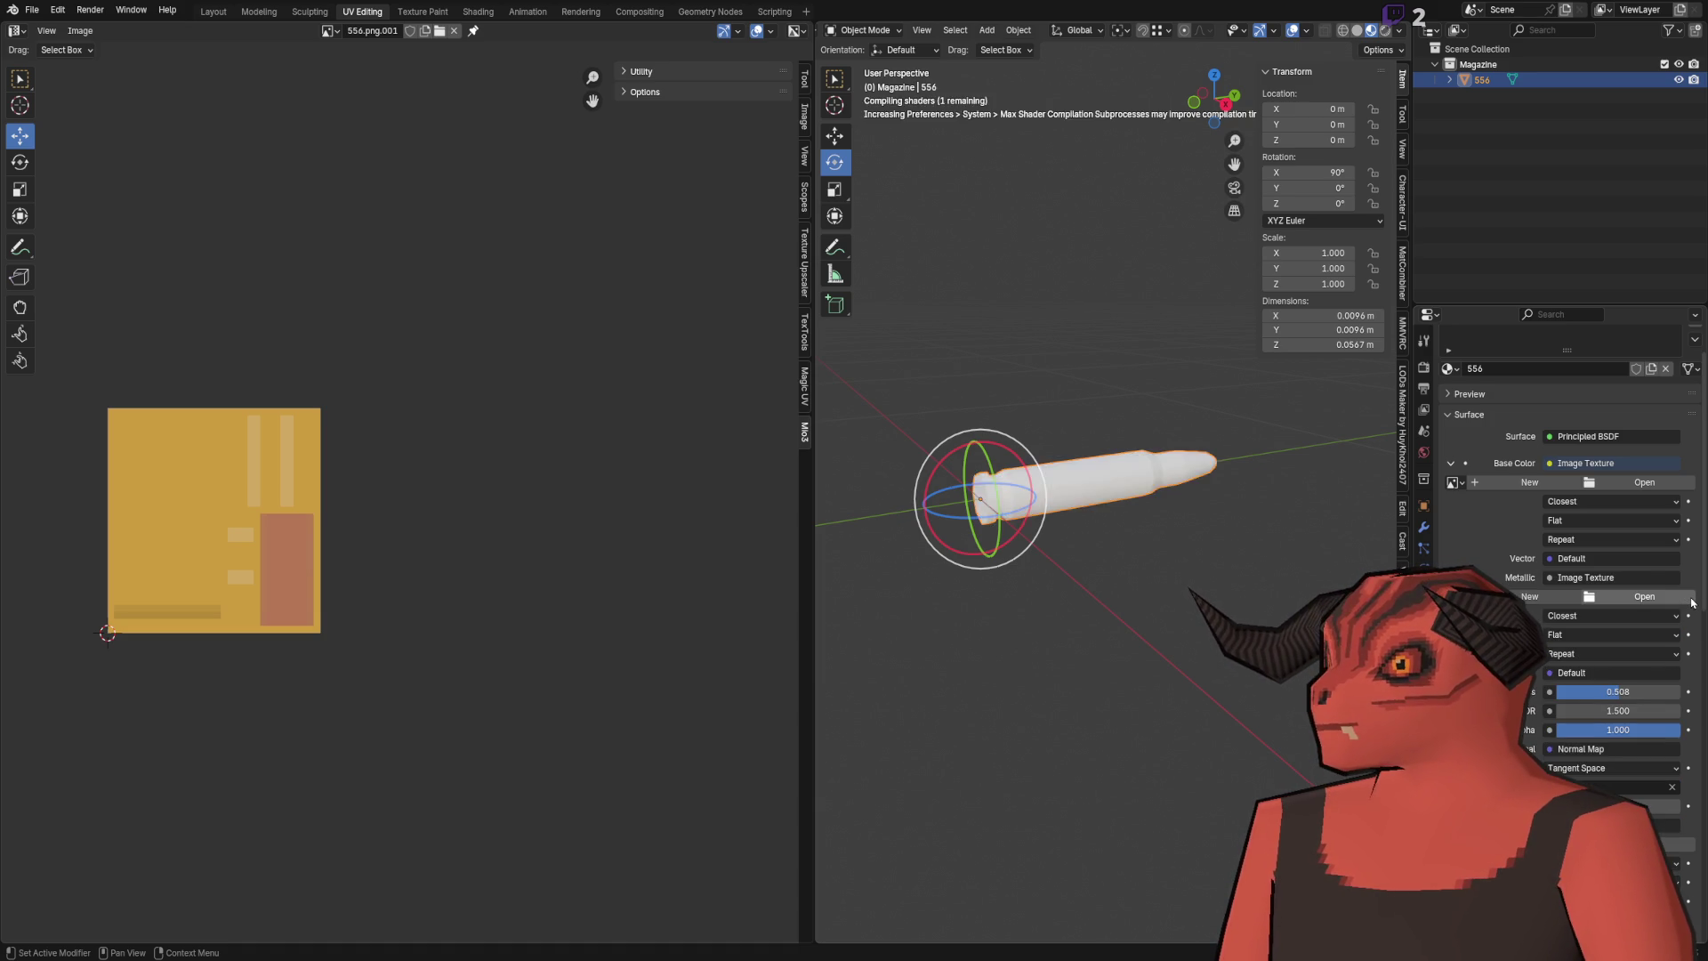
Step: Purge the unused data-blocks via File > Clean Up and check the loaded image list
left_click(31, 9)
mouse_move(124, 283)
left_click(223, 296)
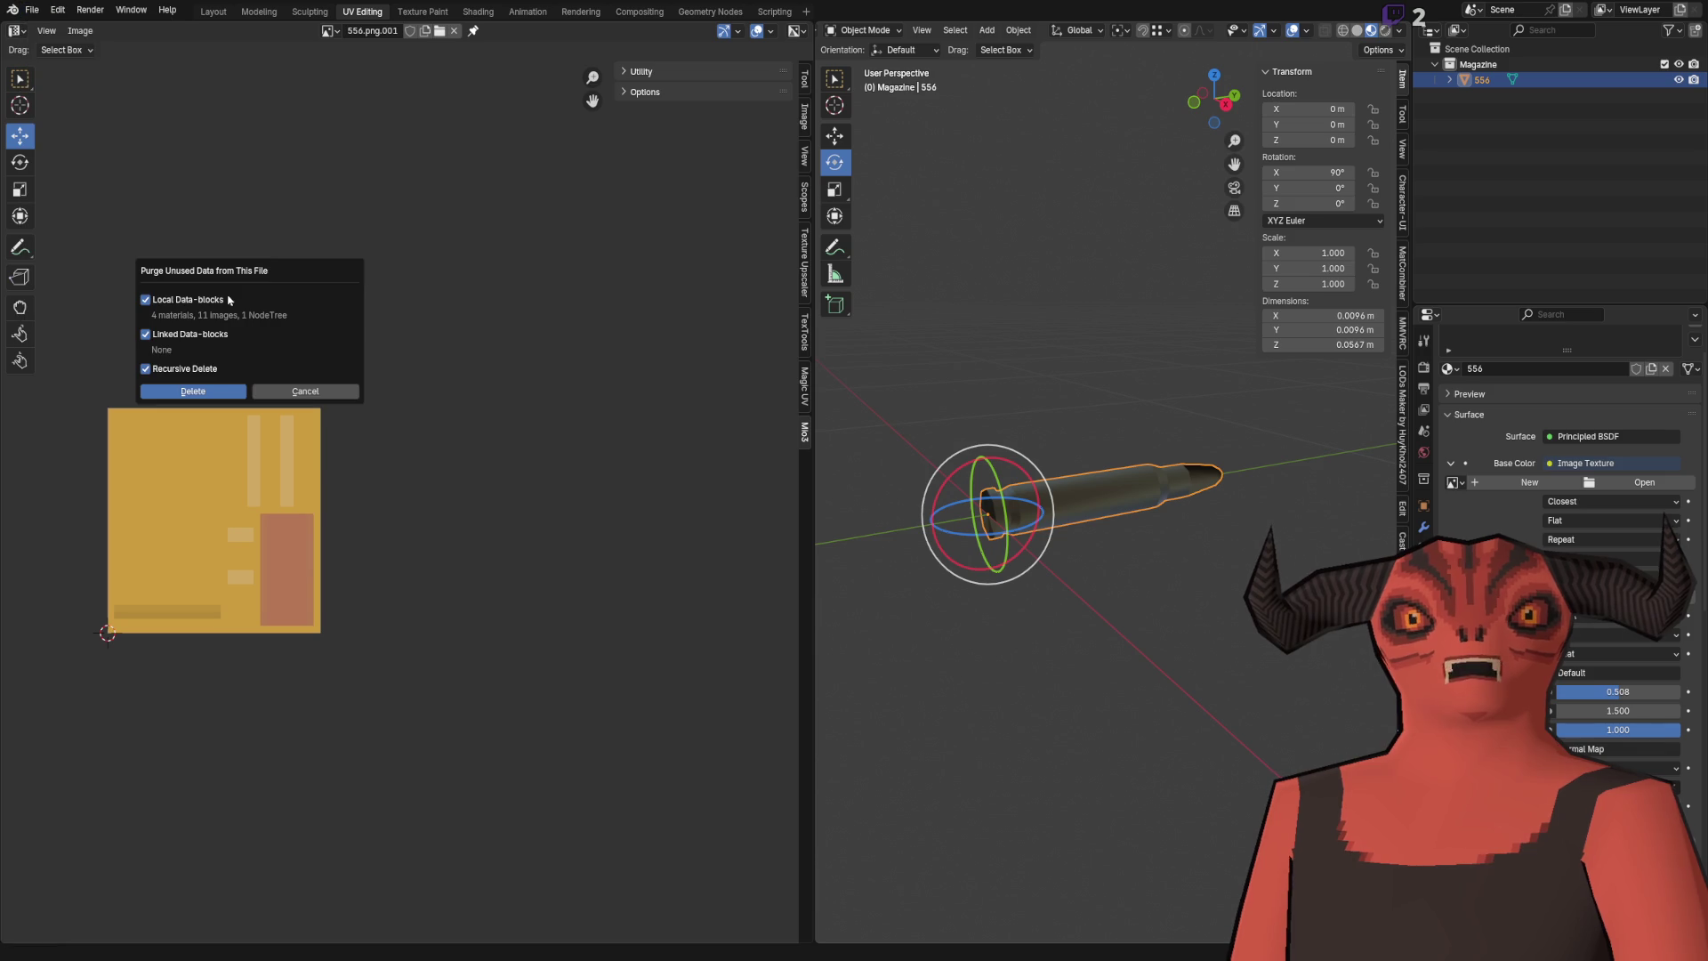
left_click(214, 398)
scroll(1146, 426, "up", 5)
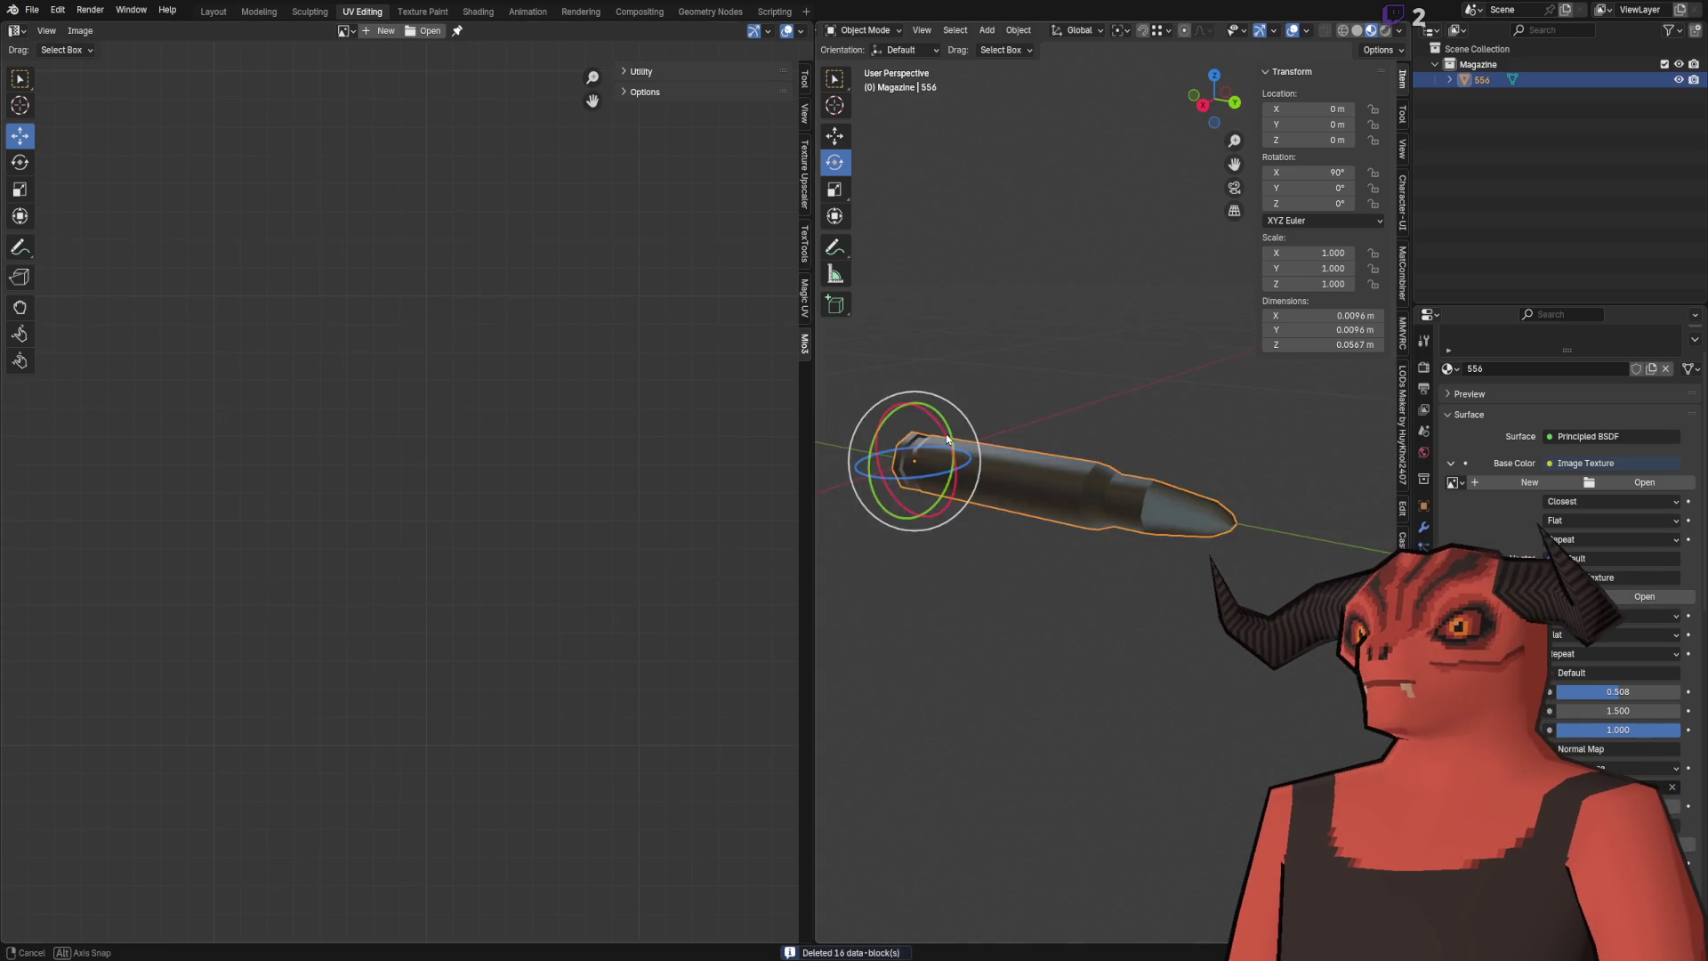
scroll(599, 477, "down", 3)
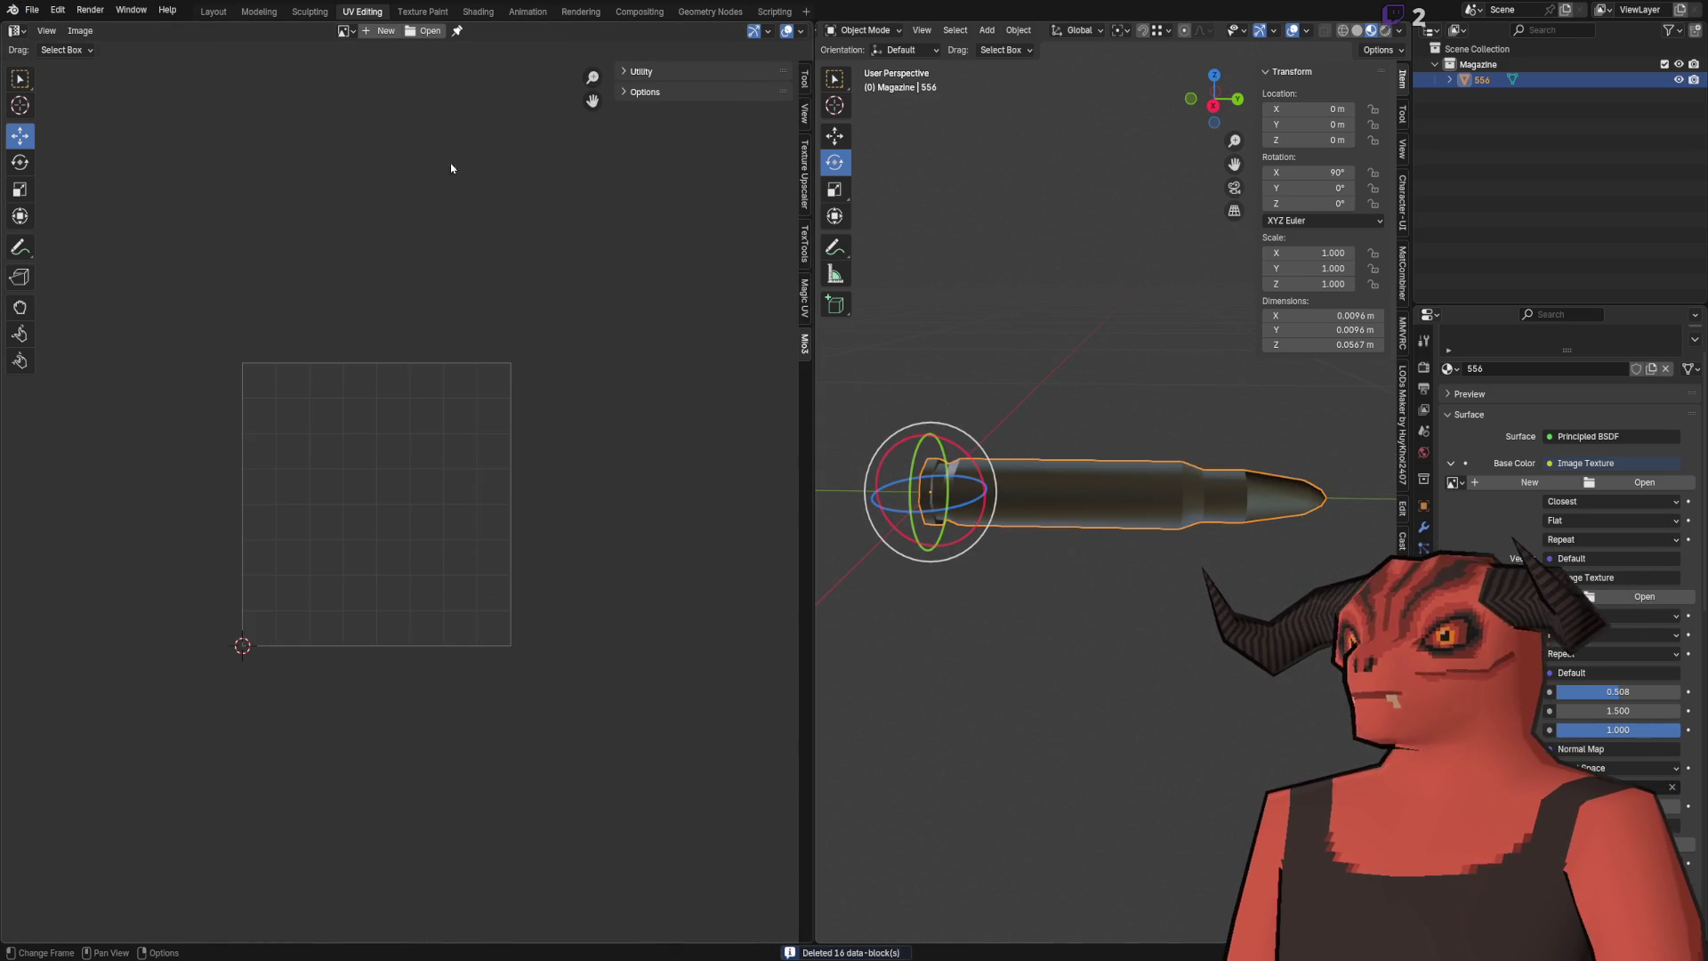
left_click(343, 31)
key("Escape")
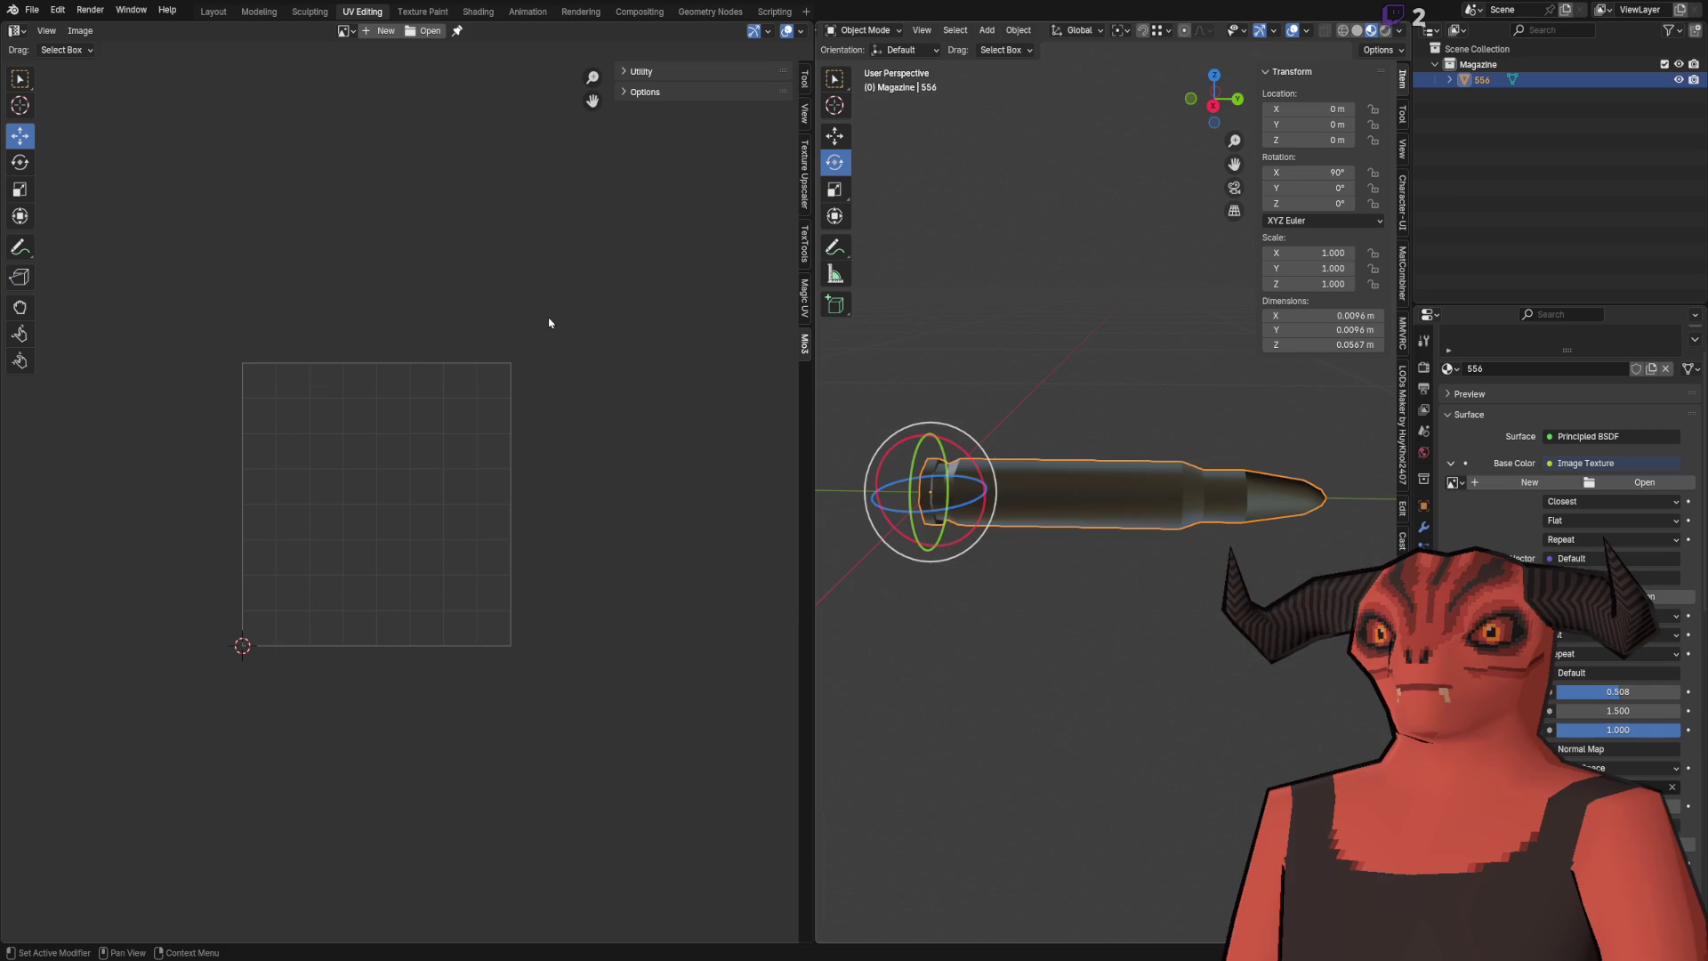
Step: Assign 556_Albedo.png to the Base Color slot and view the cartridge nearly end-on
left_click_drag(552, 332, 1141, 567)
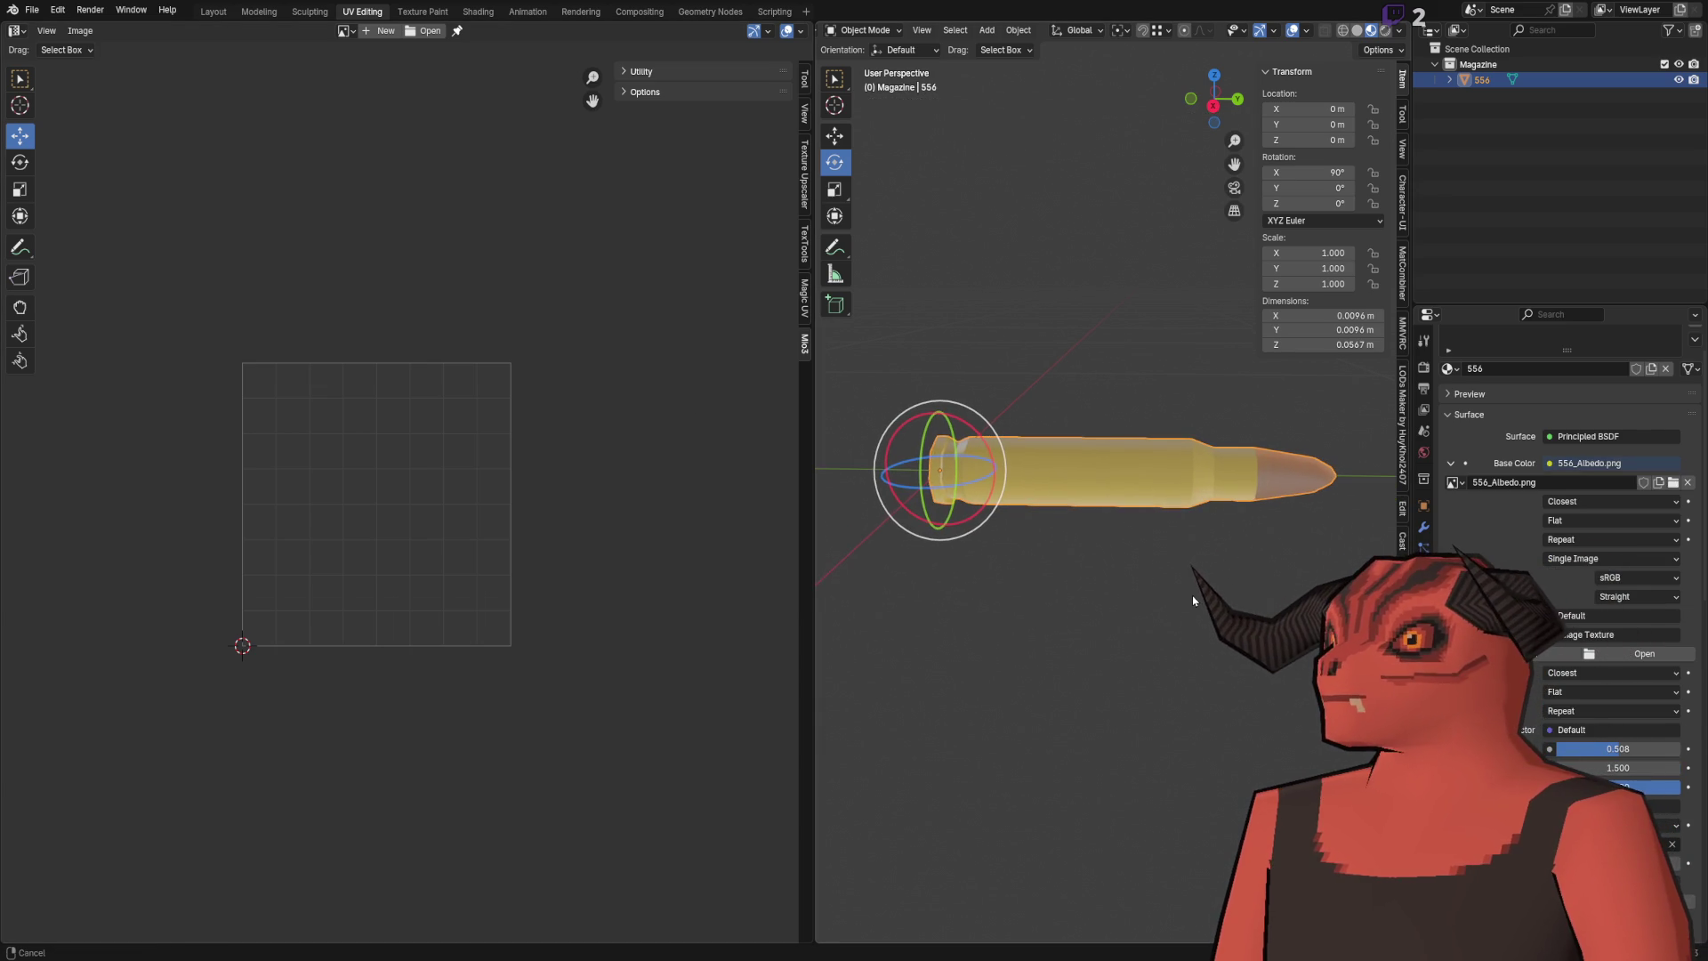
scroll(1585, 715, "down", 2)
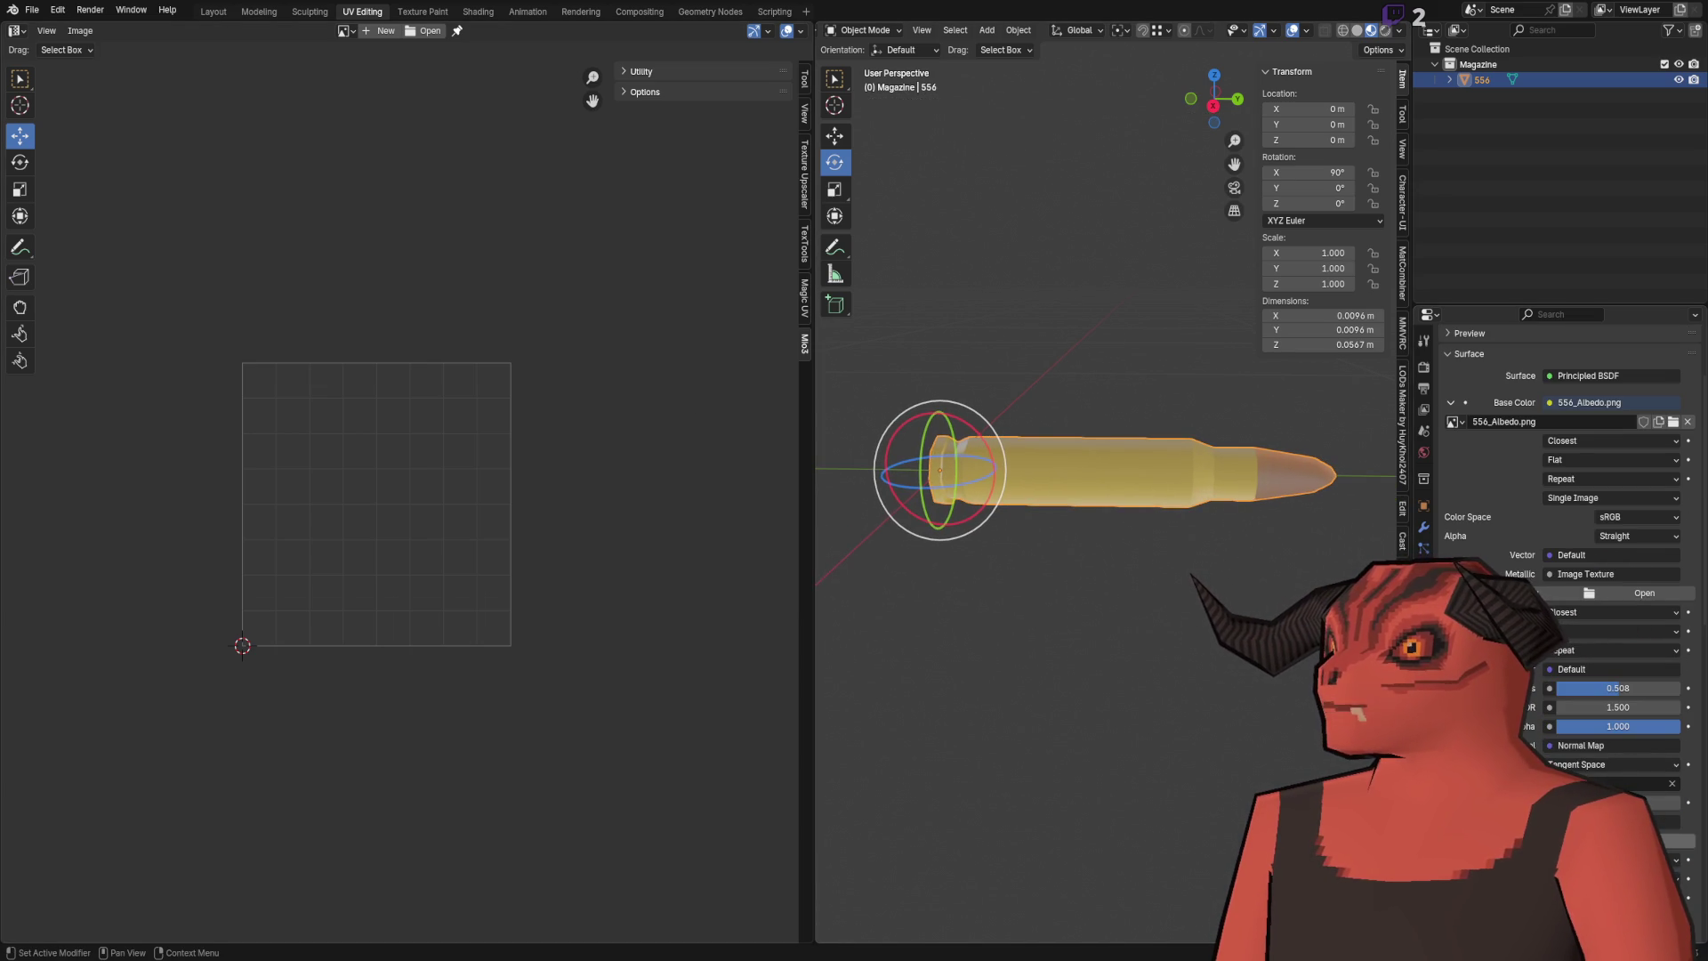
scroll(1566, 623, "down", 4)
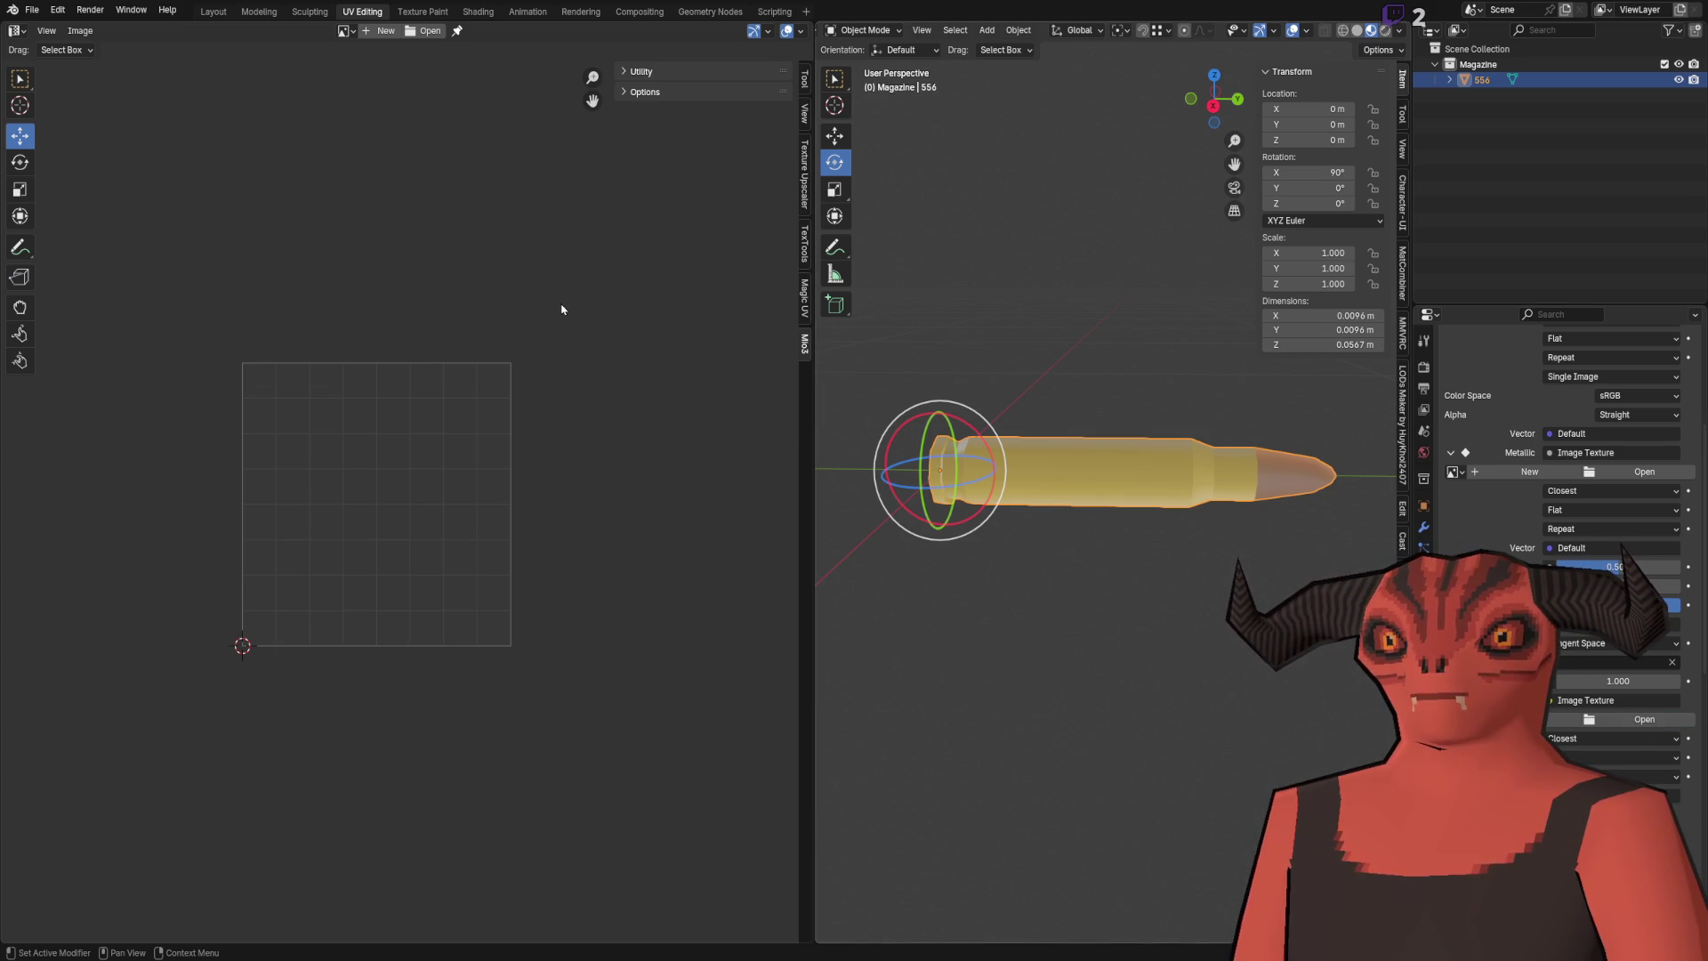
mouse_move(1277, 713)
left_mouse_down()
mouse_move(1213, 591)
mouse_move(1064, 562)
mouse_move(1258, 495)
mouse_move(1325, 552)
mouse_move(1263, 560)
mouse_move(1314, 570)
left_mouse_up()
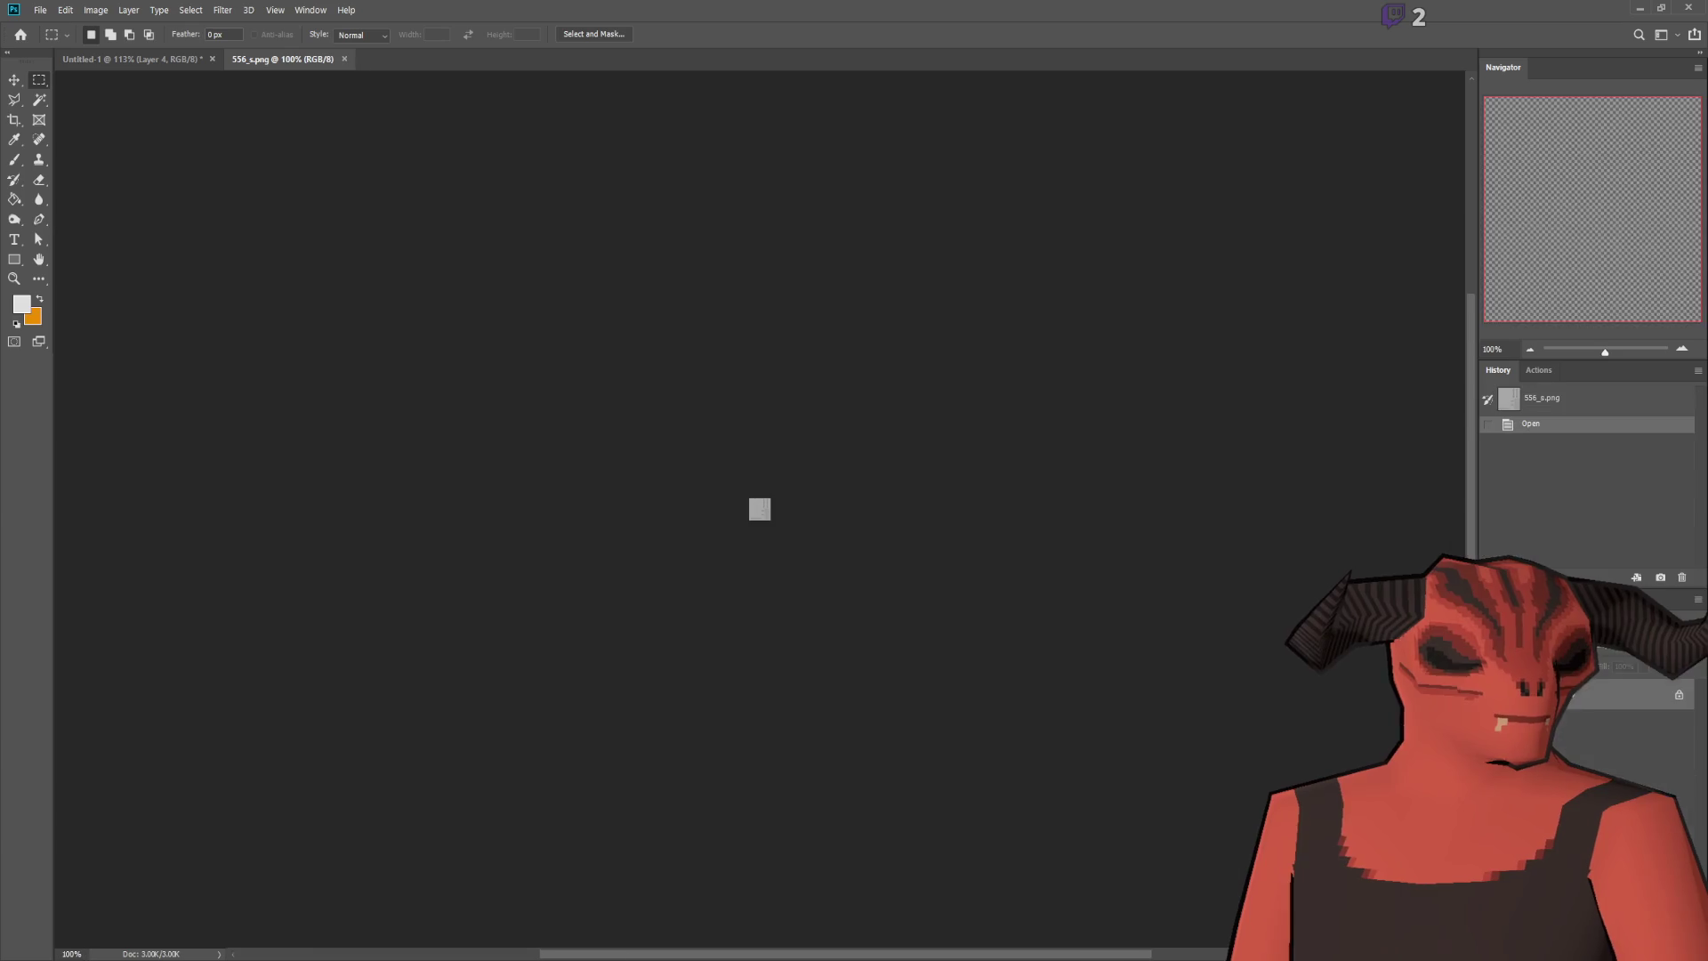
Step: Convert the Background into Layer 0 and make only the Red channel active
scroll(979, 514, "up", 5)
scroll(458, 477, "down", 2)
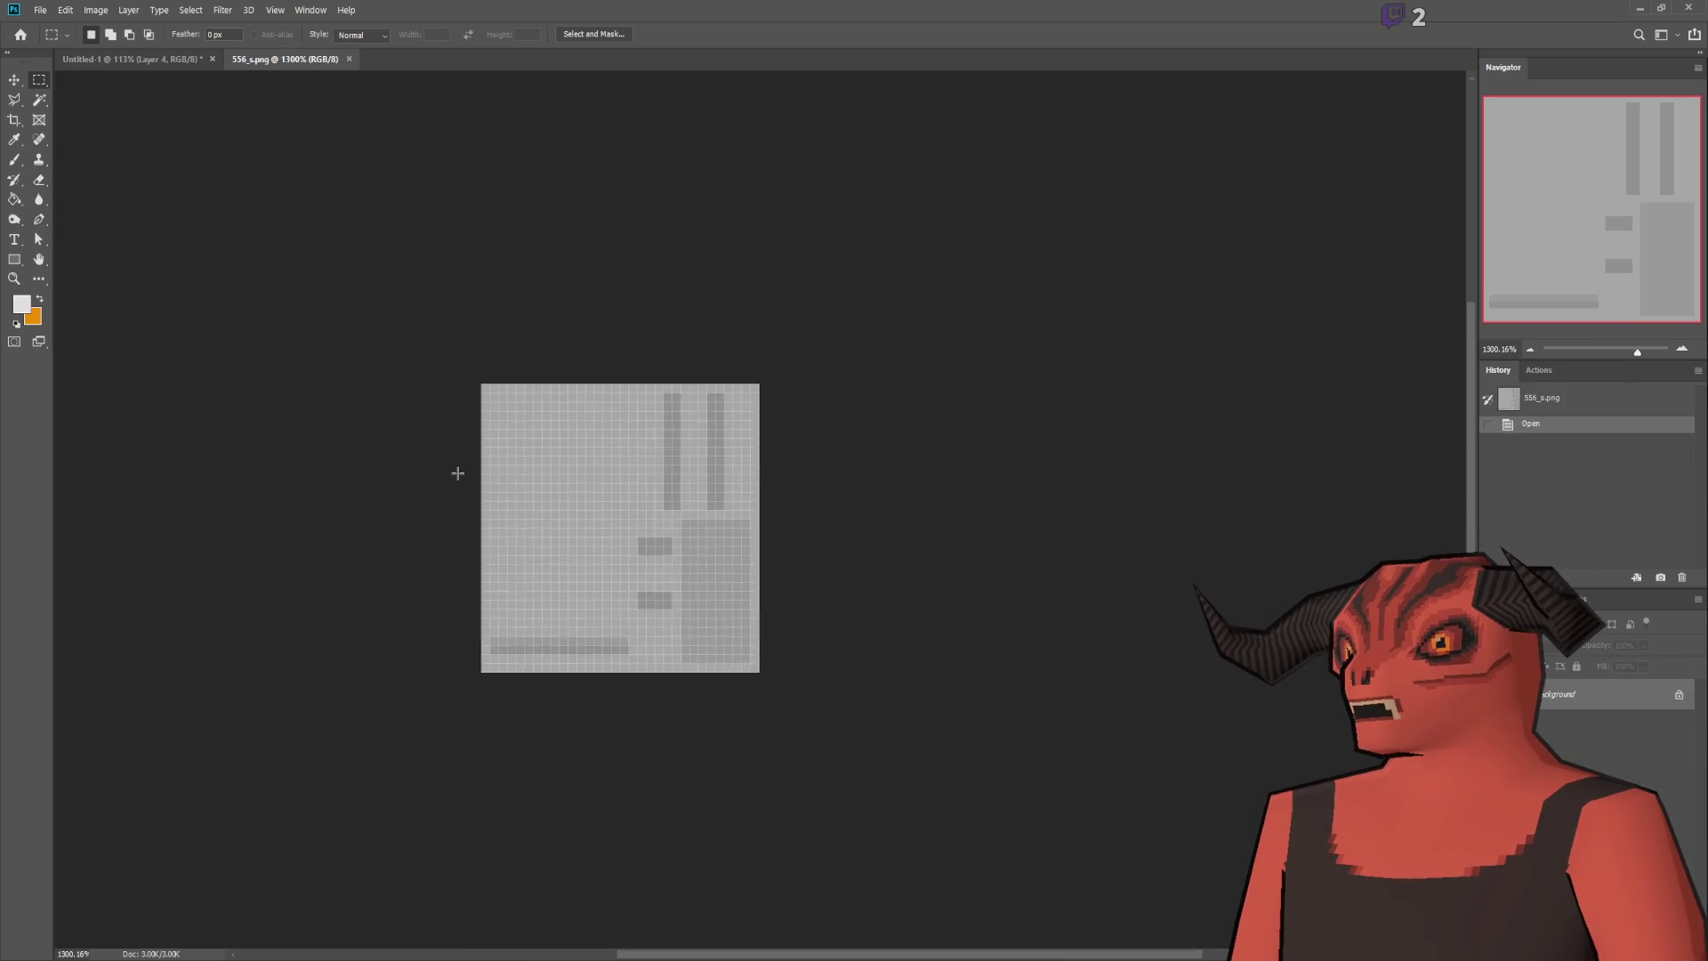
scroll(502, 486, "up", 2)
scroll(499, 487, "down", 2)
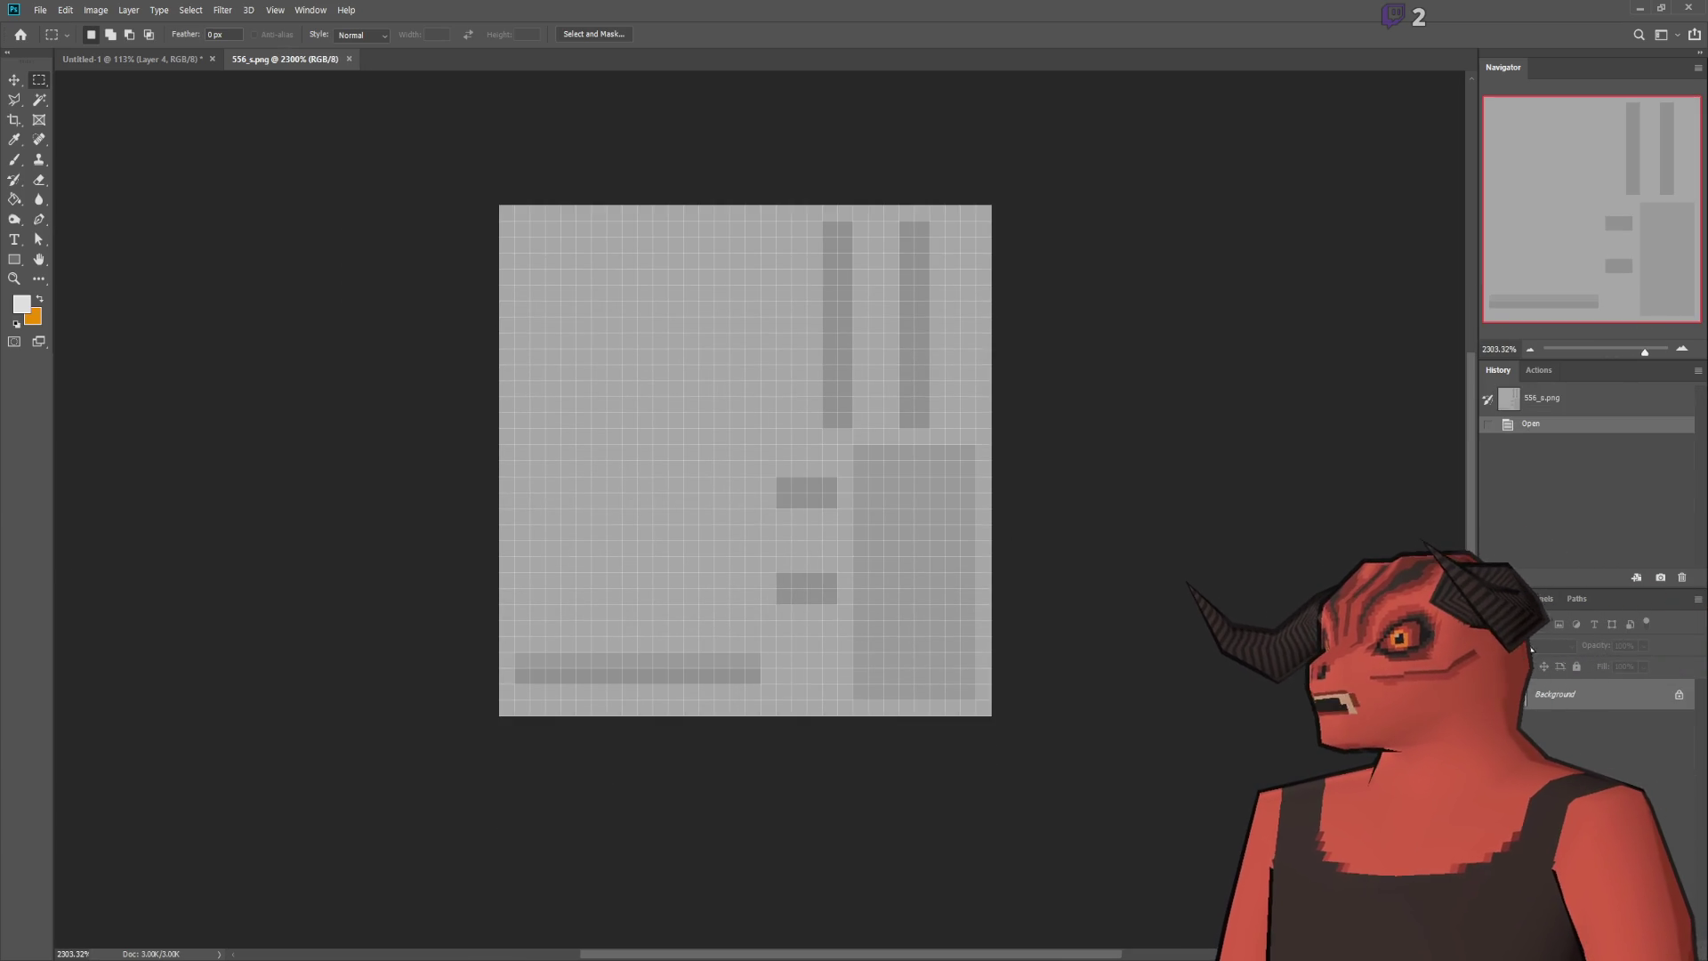
double_click(1560, 693)
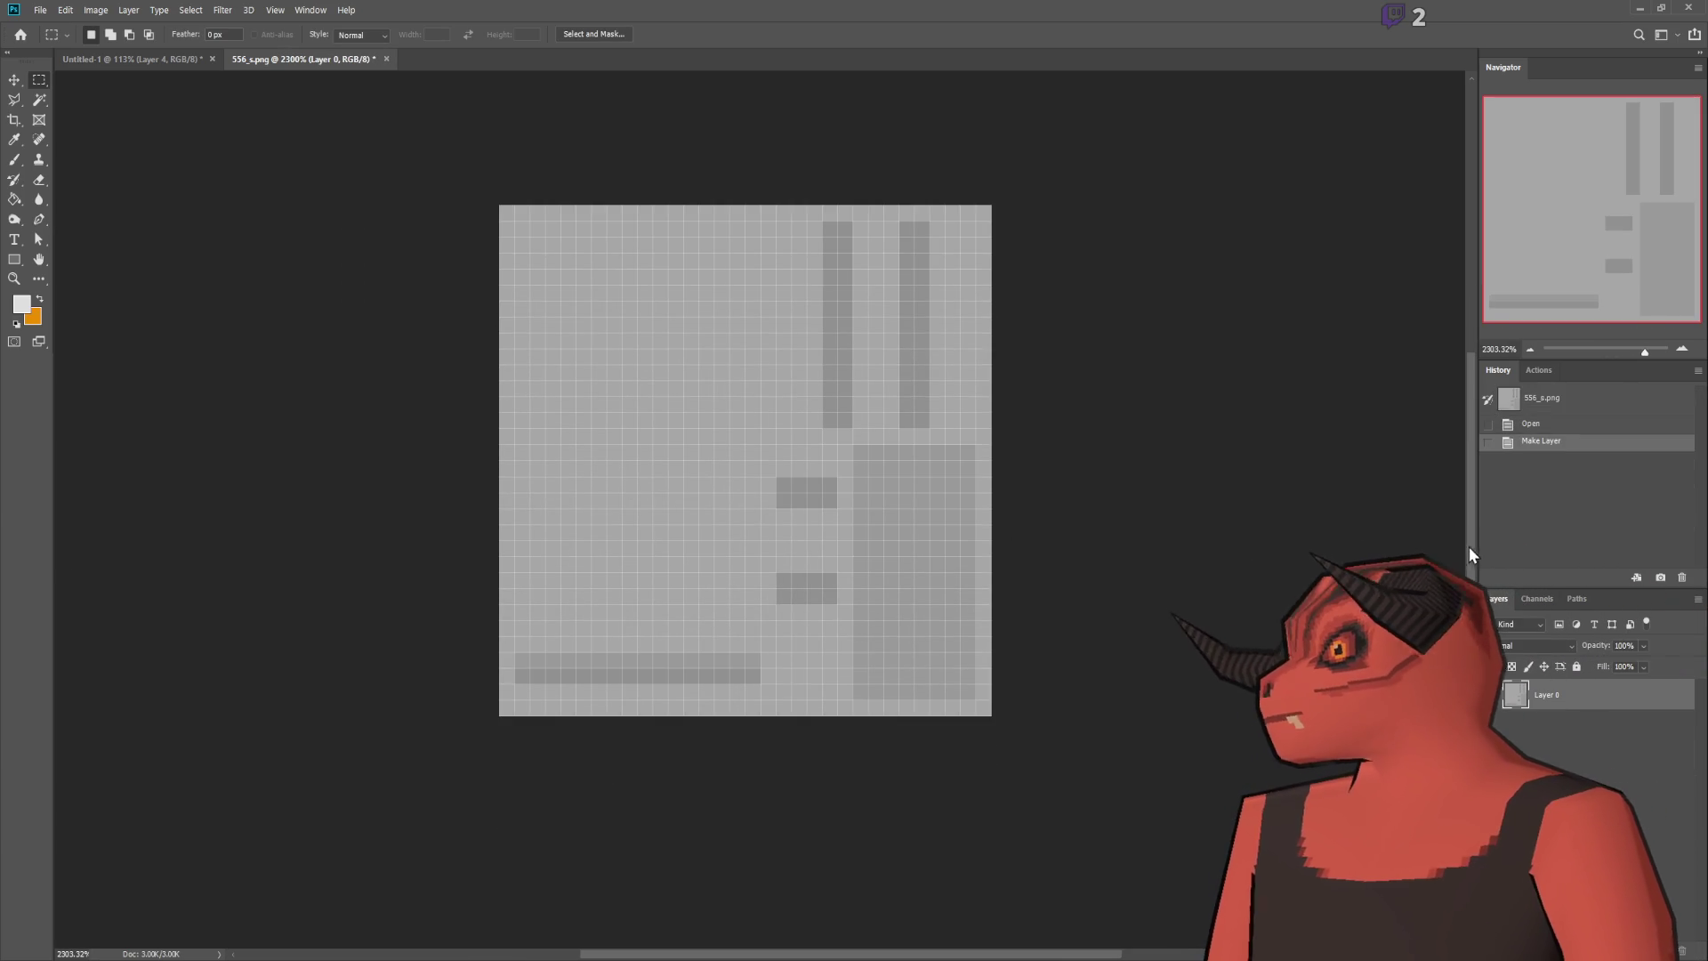
left_click(1536, 598)
left_click(1513, 654)
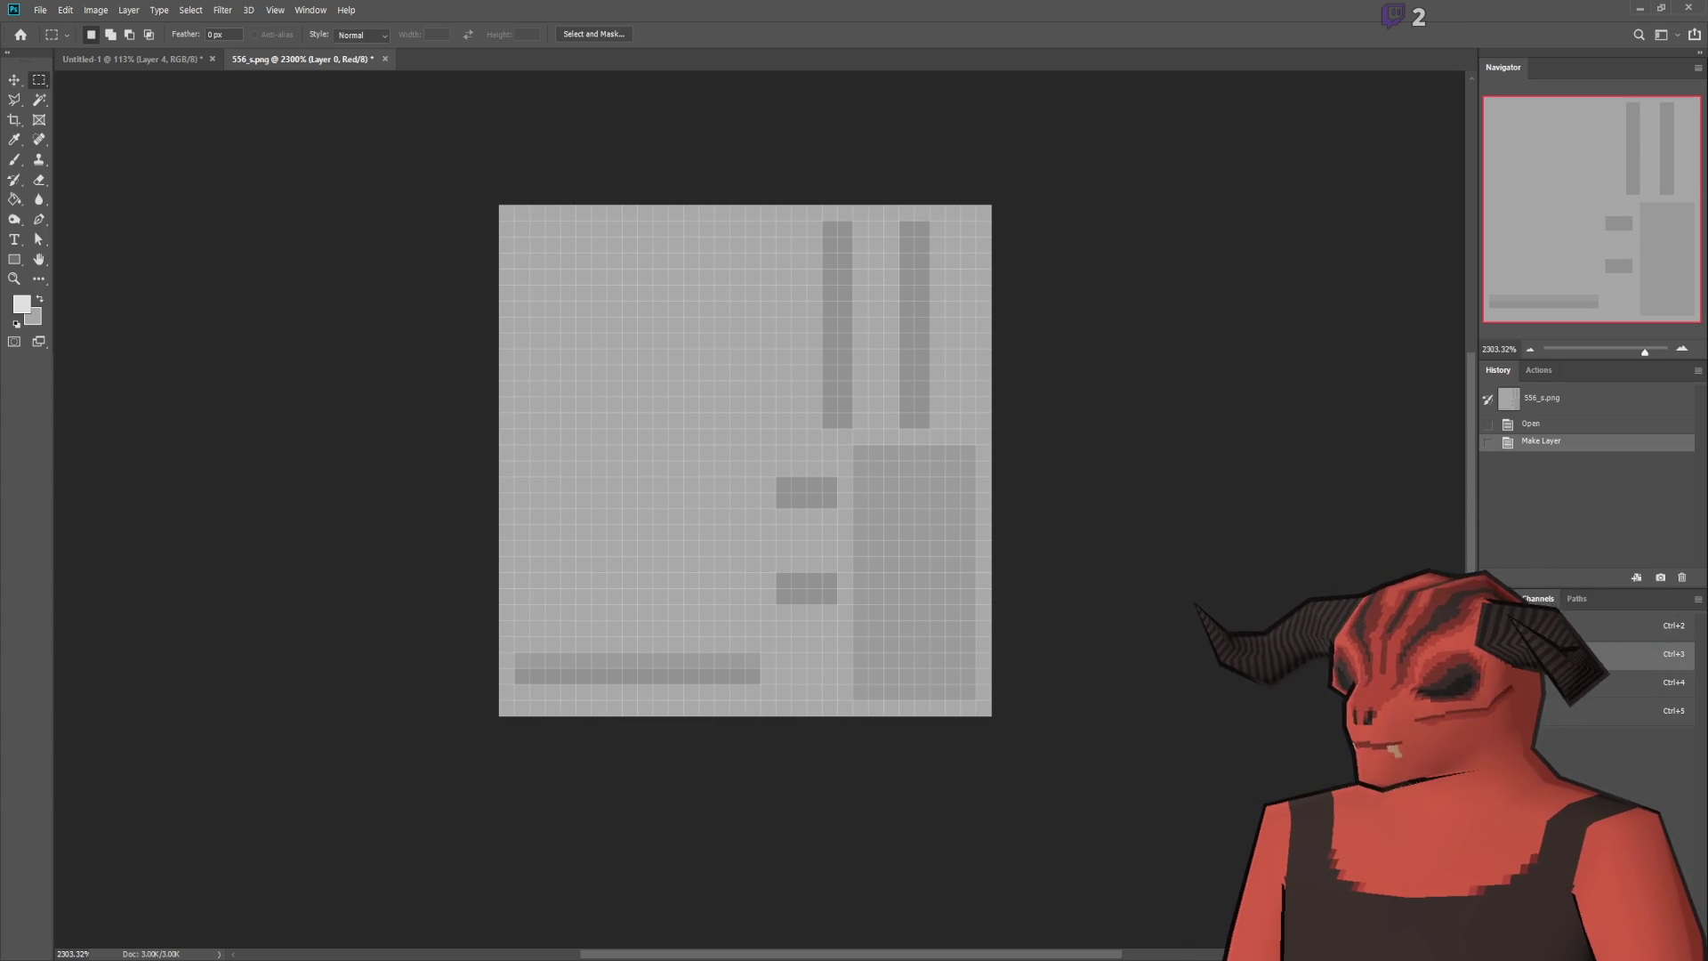
Step: Paint the entire Red channel white with the brush, then deselect
key("ctrl+a")
key("g")
left_click(16, 324)
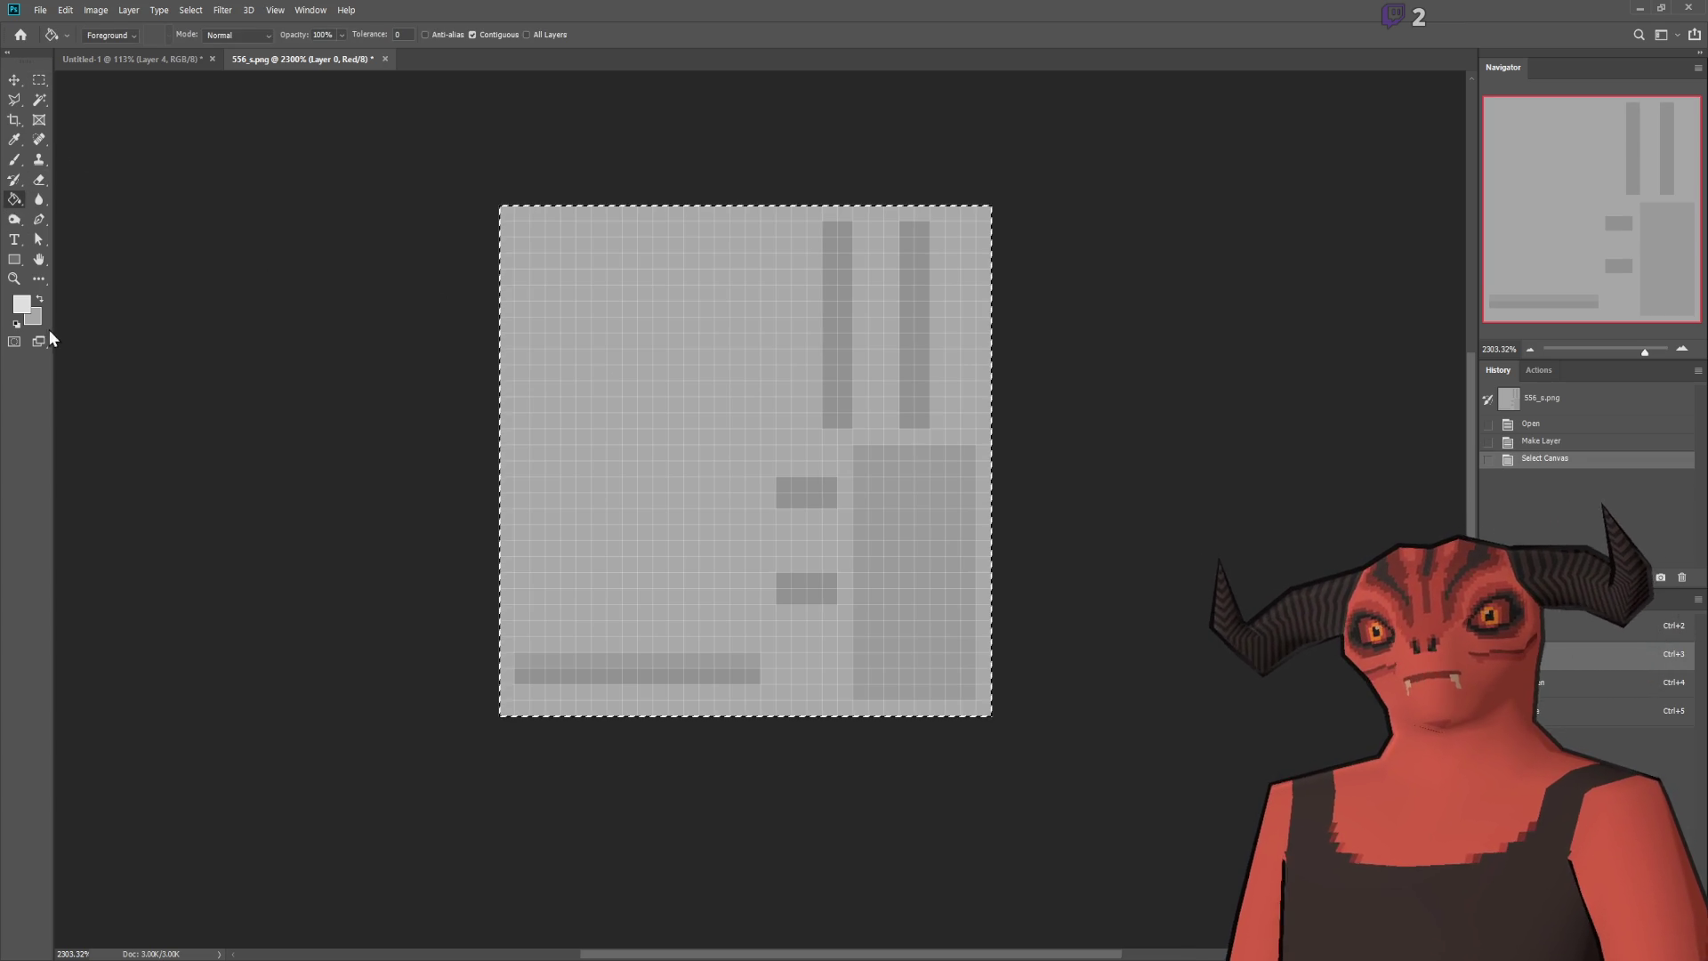
left_click(38, 302)
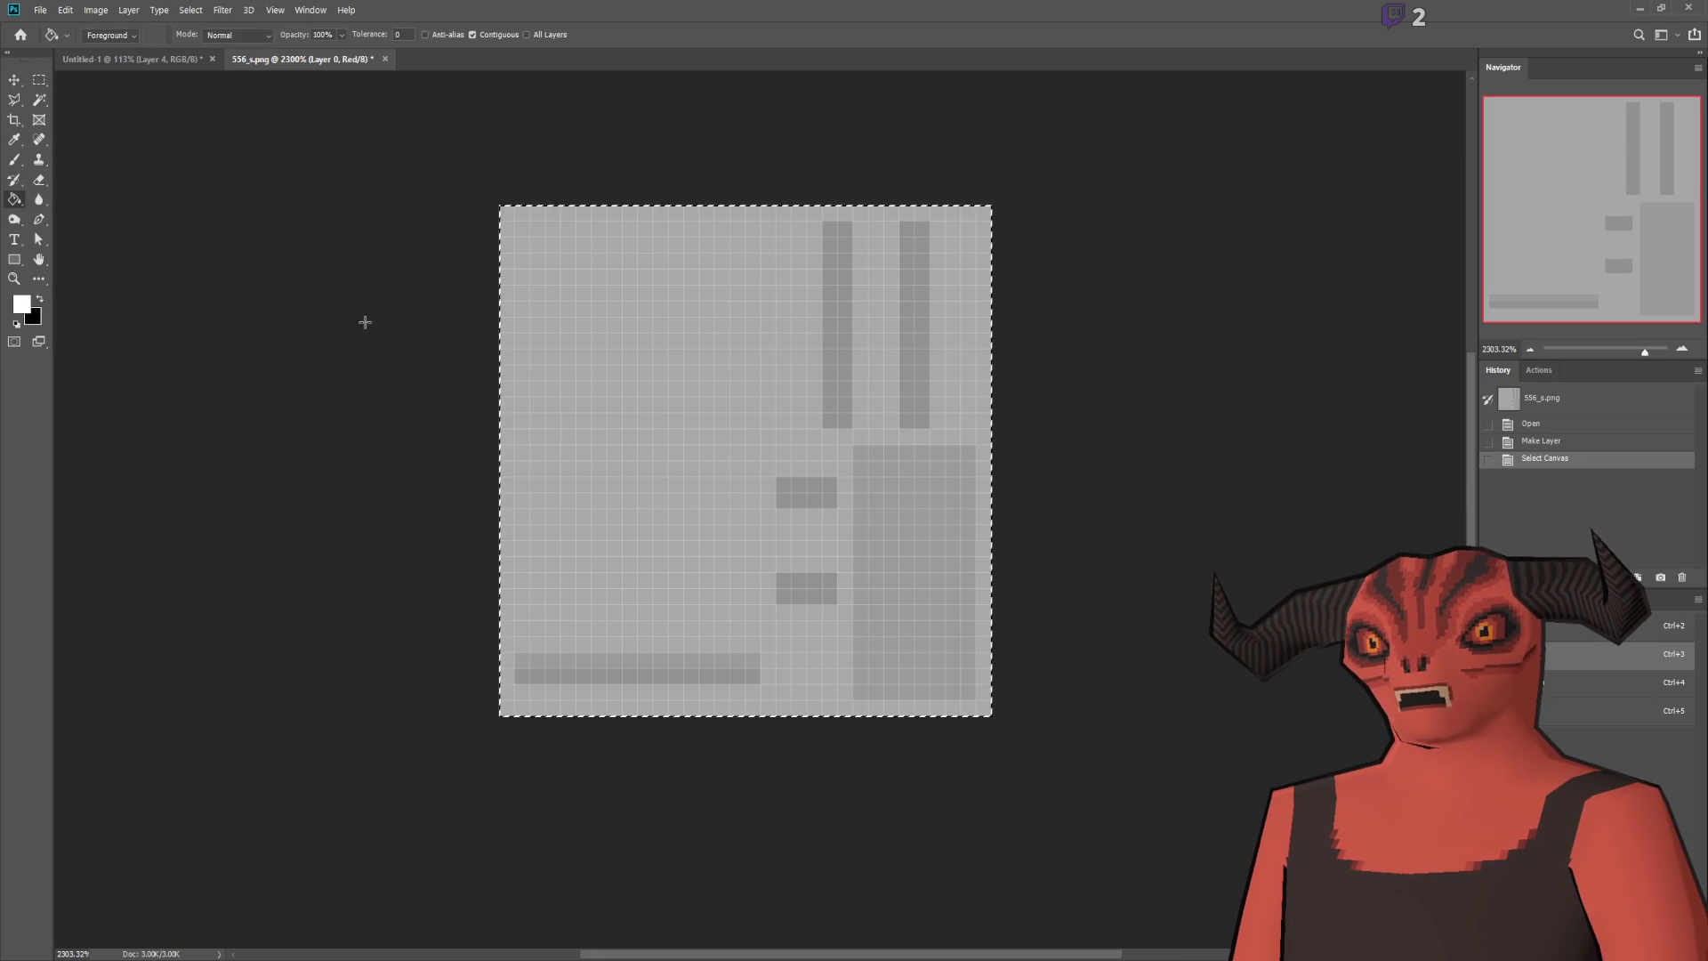
left_click(14, 159)
mouse_move(472, 254)
left_mouse_down()
mouse_move(1355, 272)
mouse_move(740, 385)
mouse_move(103, 676)
mouse_move(975, 579)
mouse_move(759, 624)
mouse_move(882, 620)
left_mouse_up()
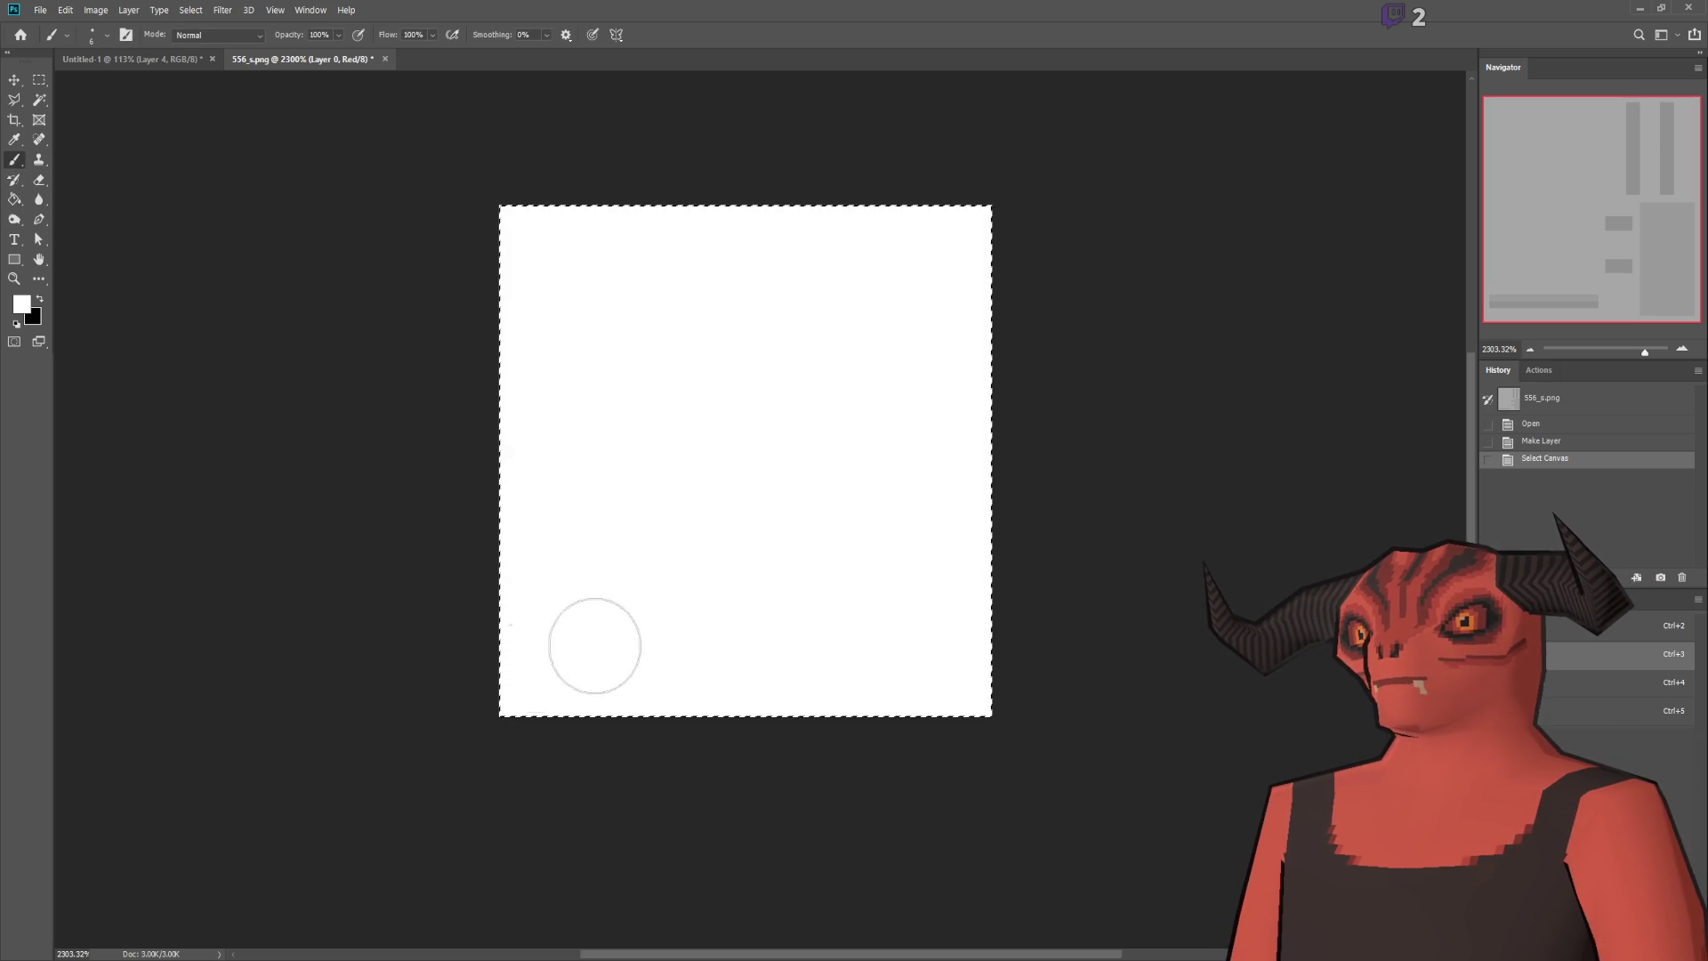
key("ctrl+d")
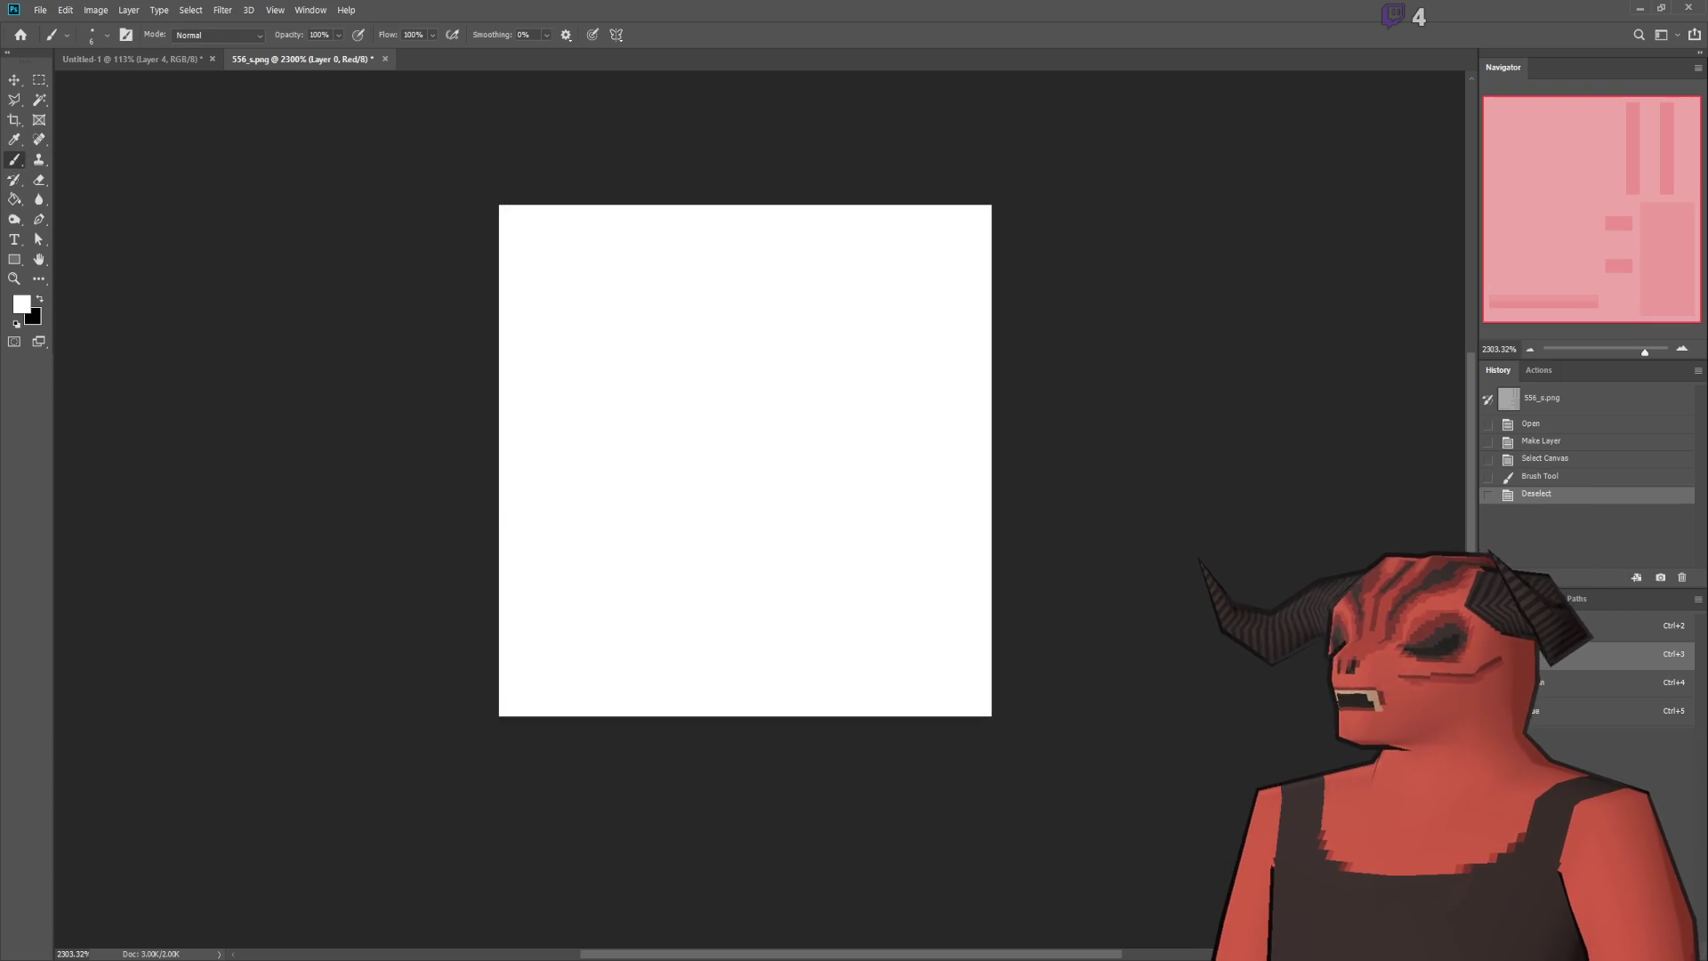
scroll(1036, 614, "up", 1)
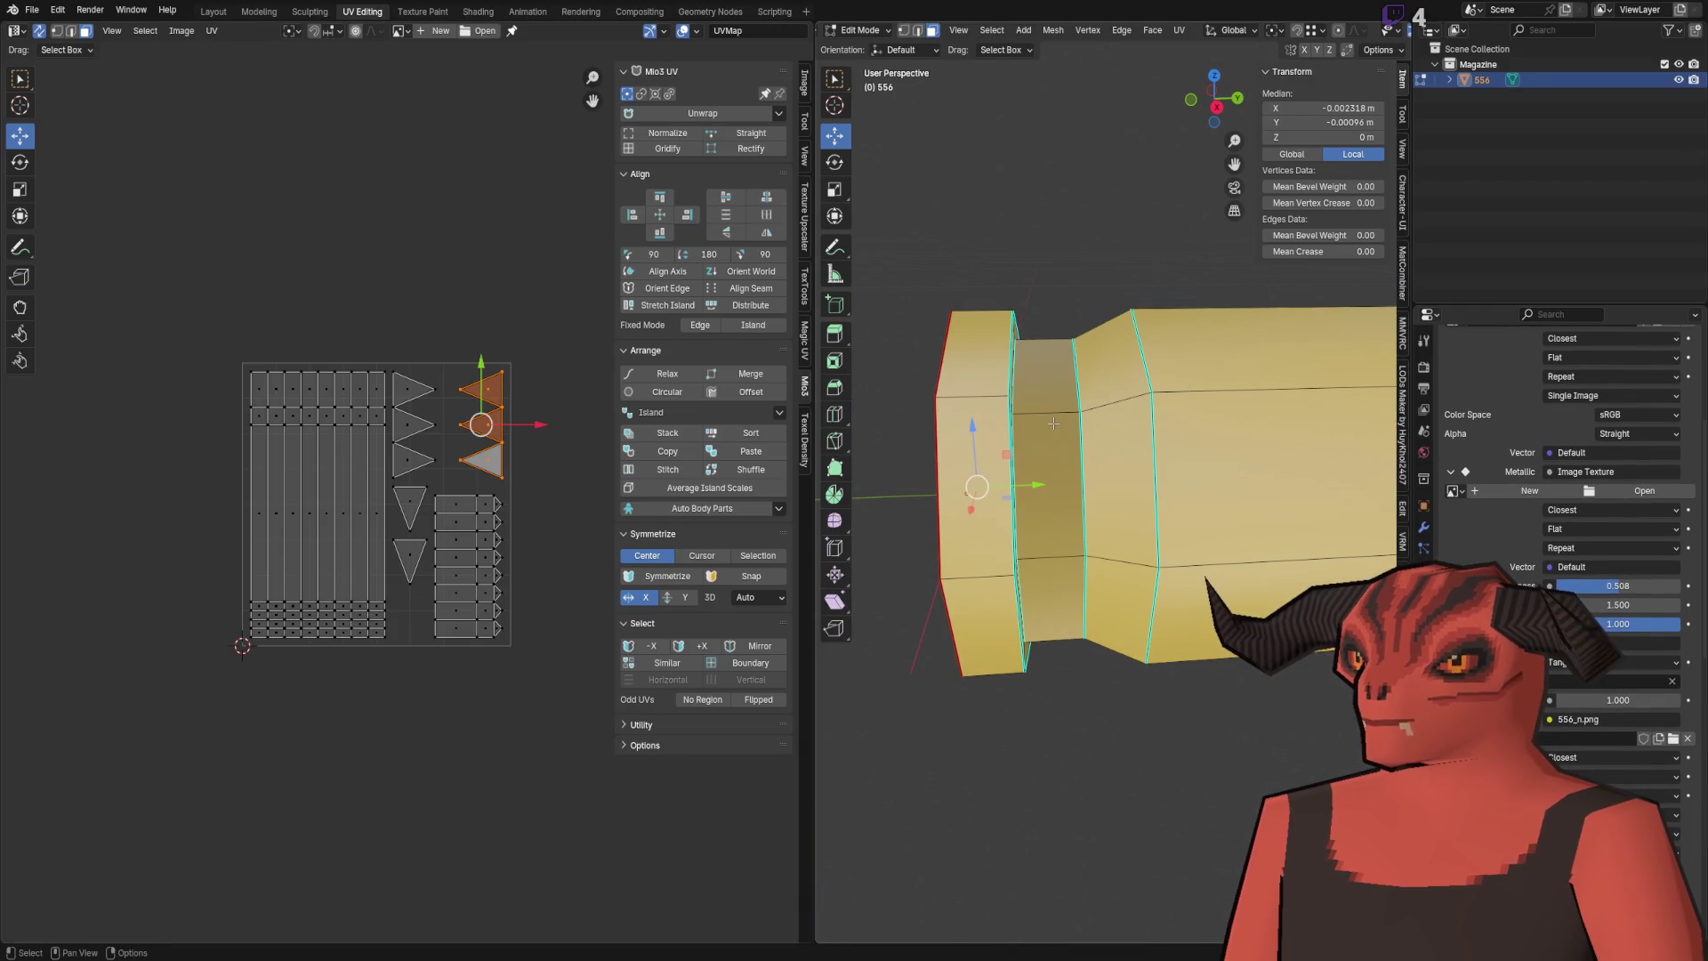
Step: Sample the image's grey and pencil a grey pixel near the bottom-left of 556_s.png
left_click(1048, 534, "alt")
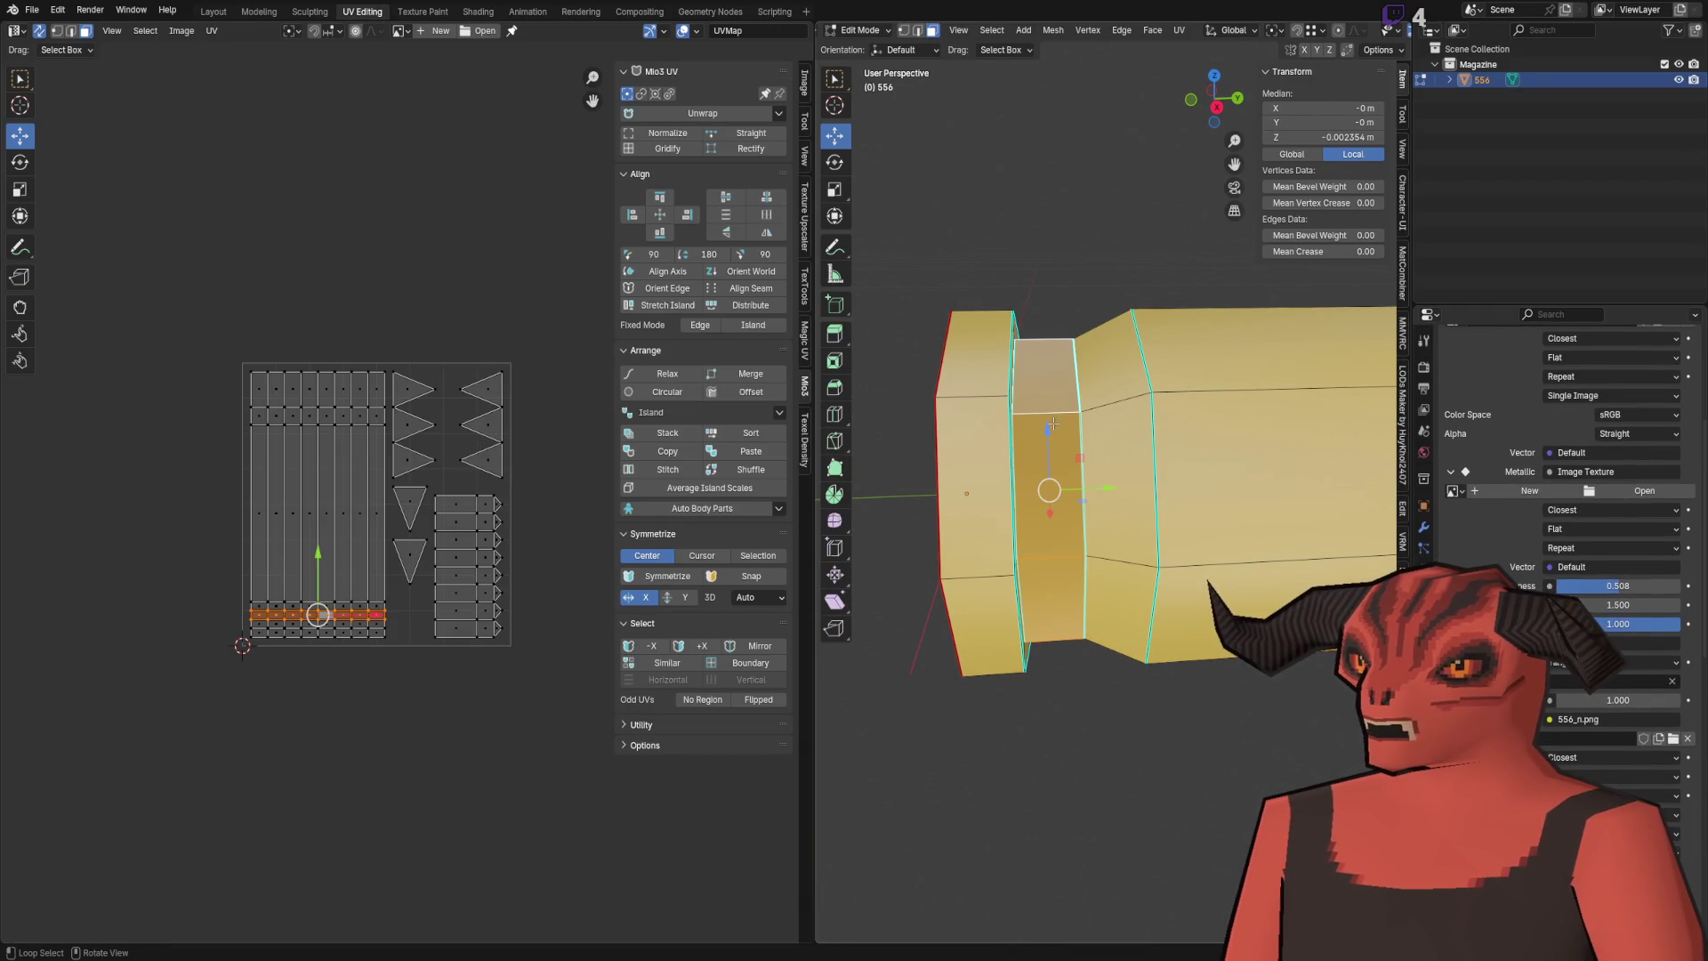
scroll(371, 612, "up", 9)
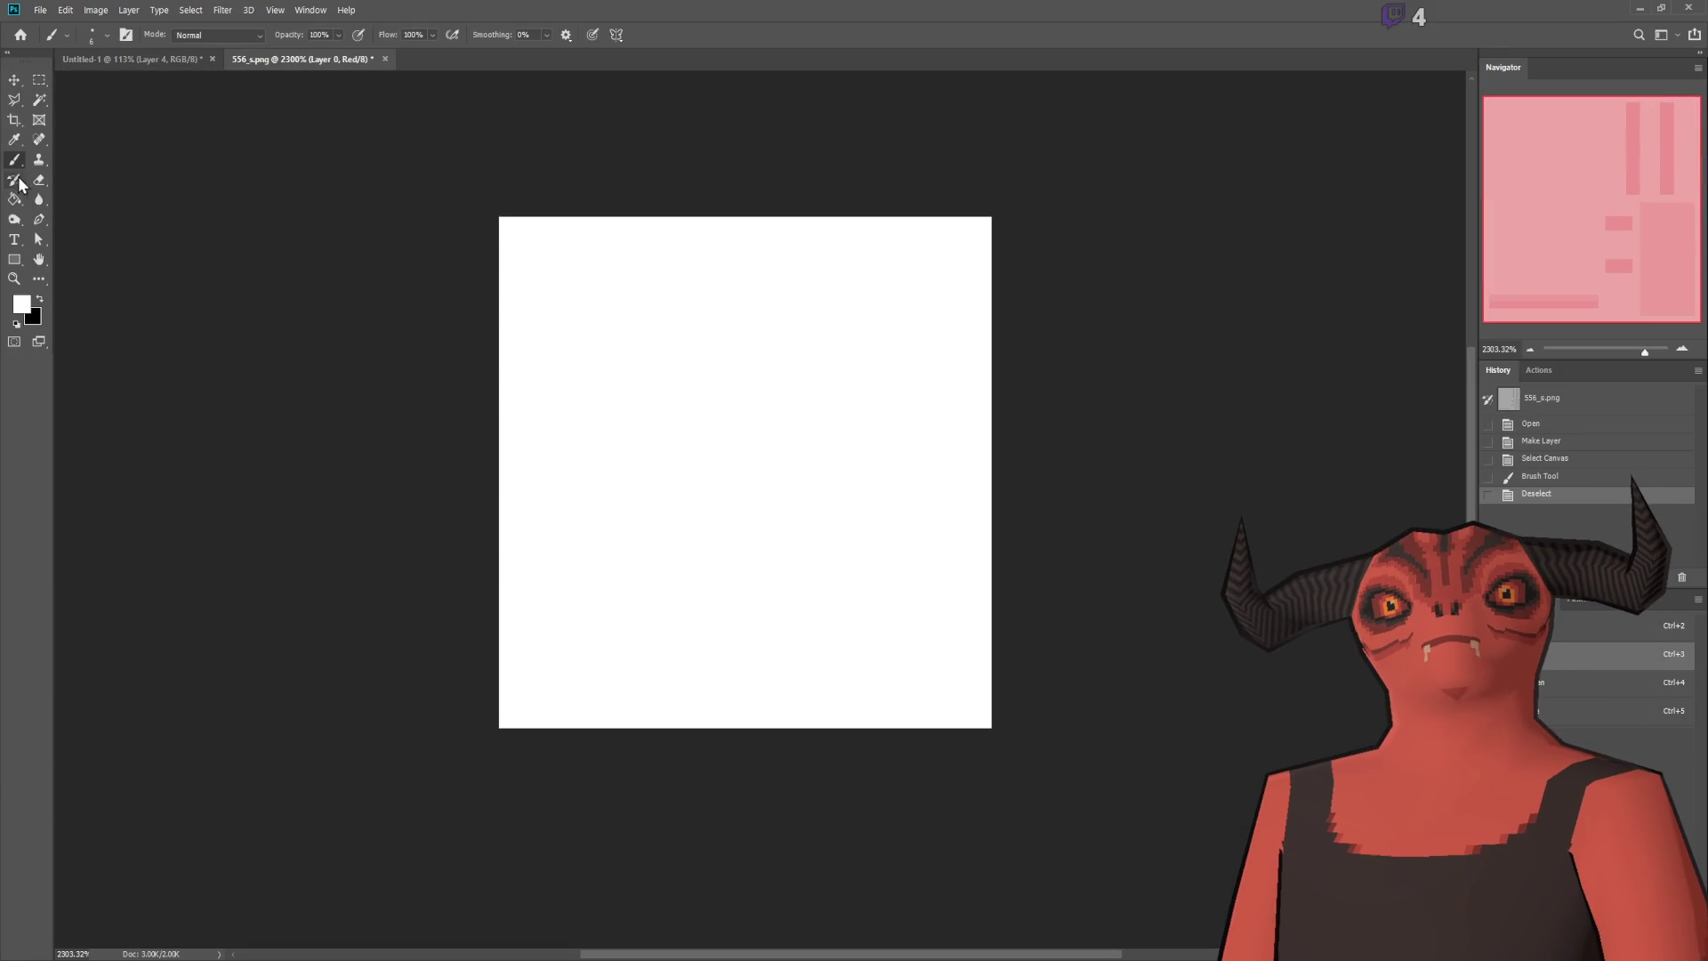
key("shift+b")
left_click(16, 321)
key("i")
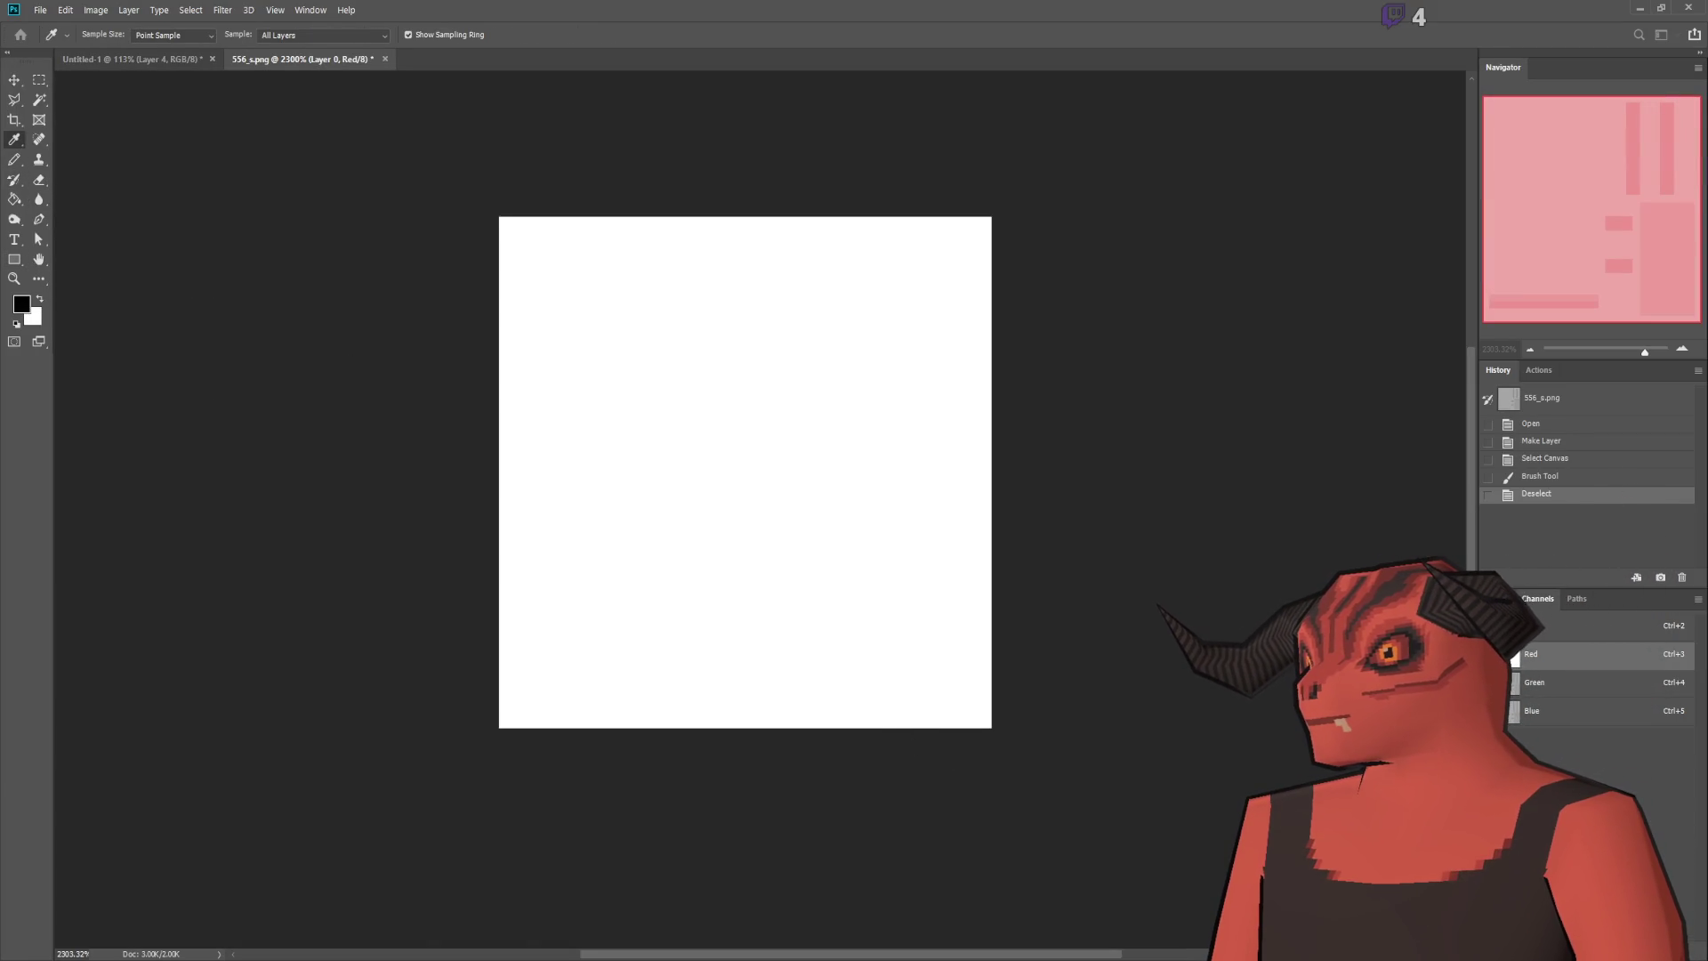
left_click(708, 717)
key("b")
scroll(629, 719, "up", 5)
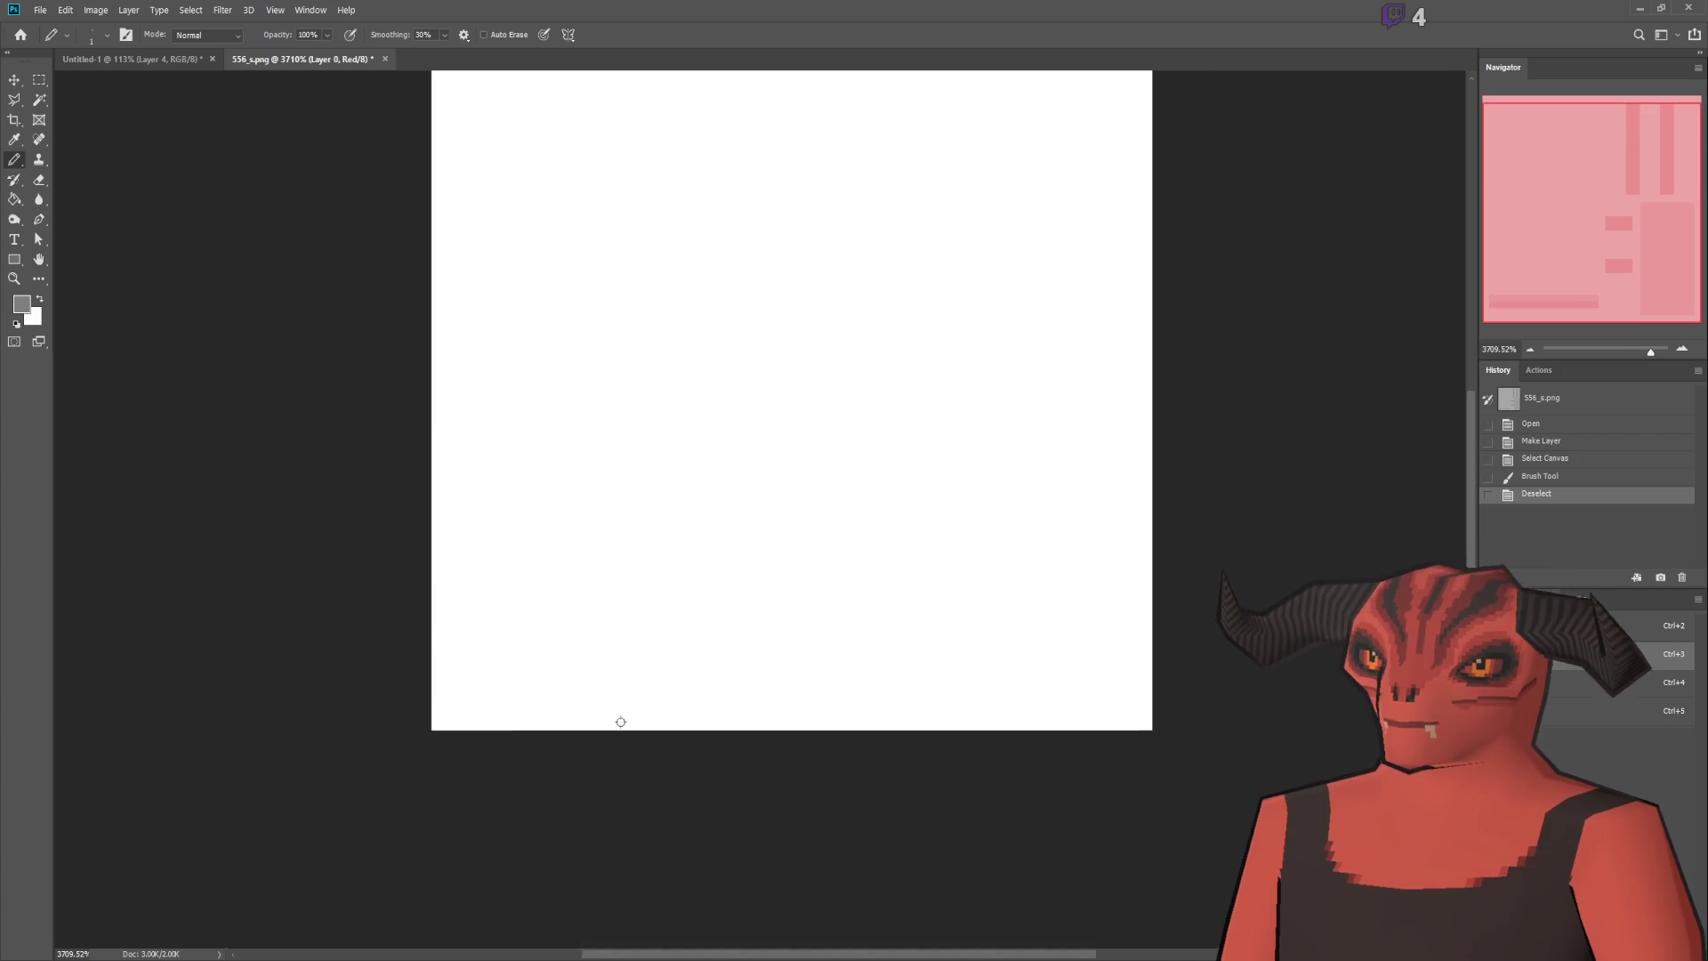
left_click(431, 719)
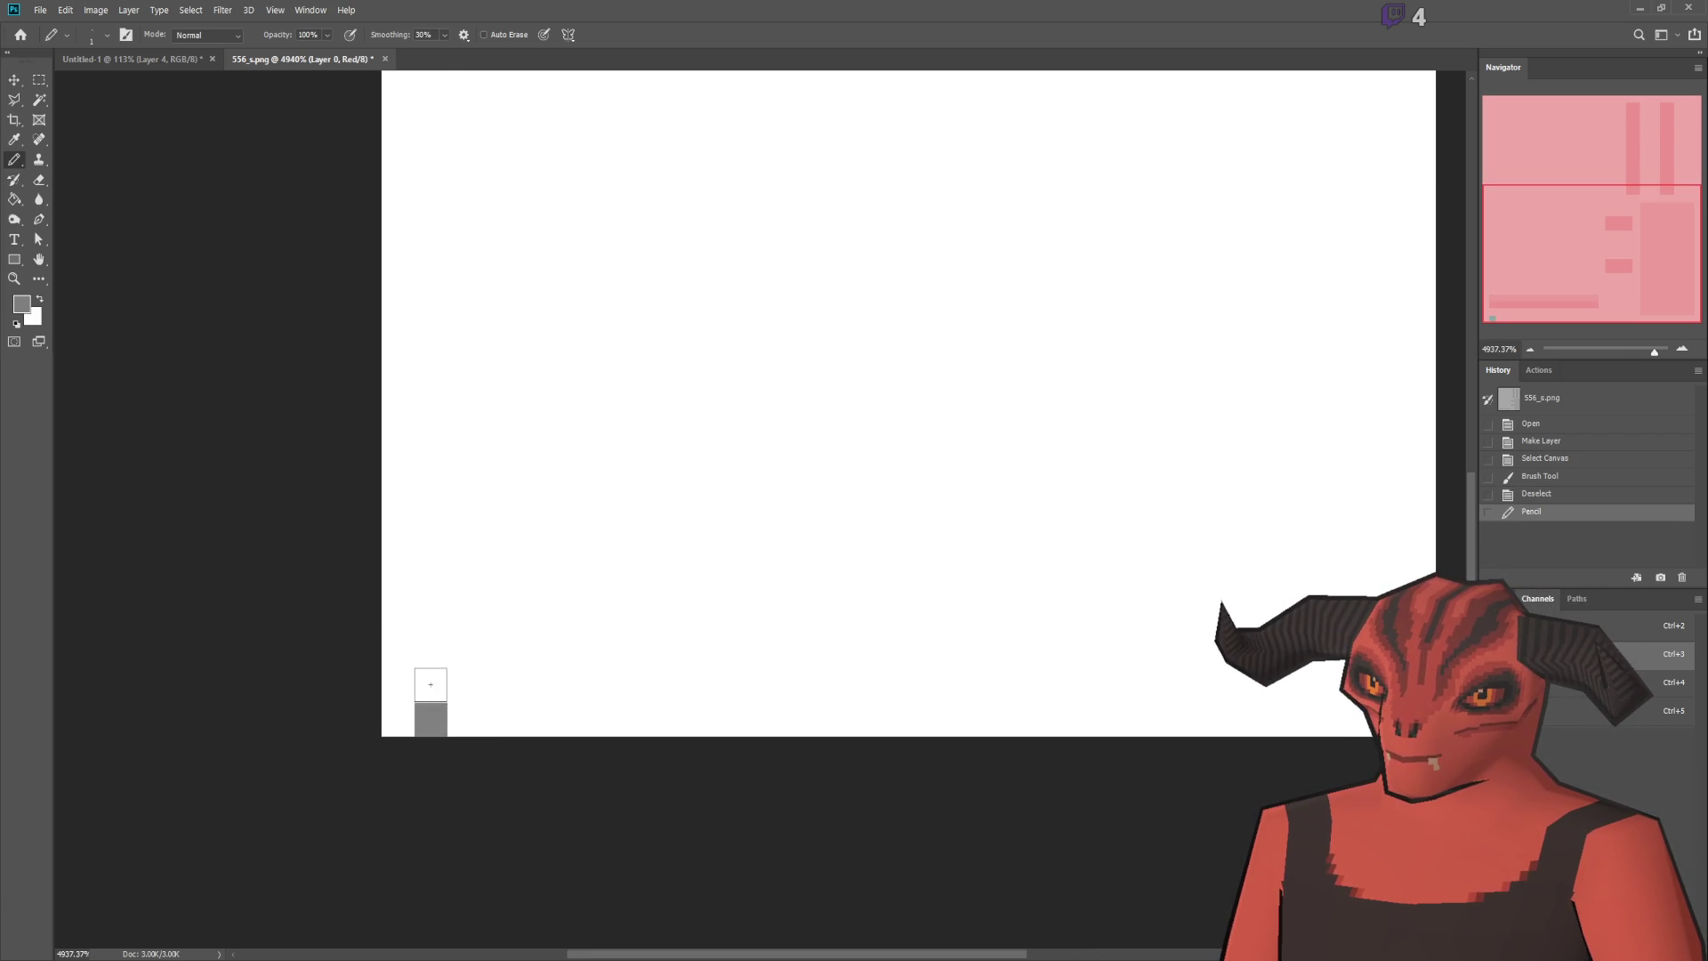
Step: Check the UV layout in Blender, then replace the grey pixels with a straight grey line
key("alt+Tab")
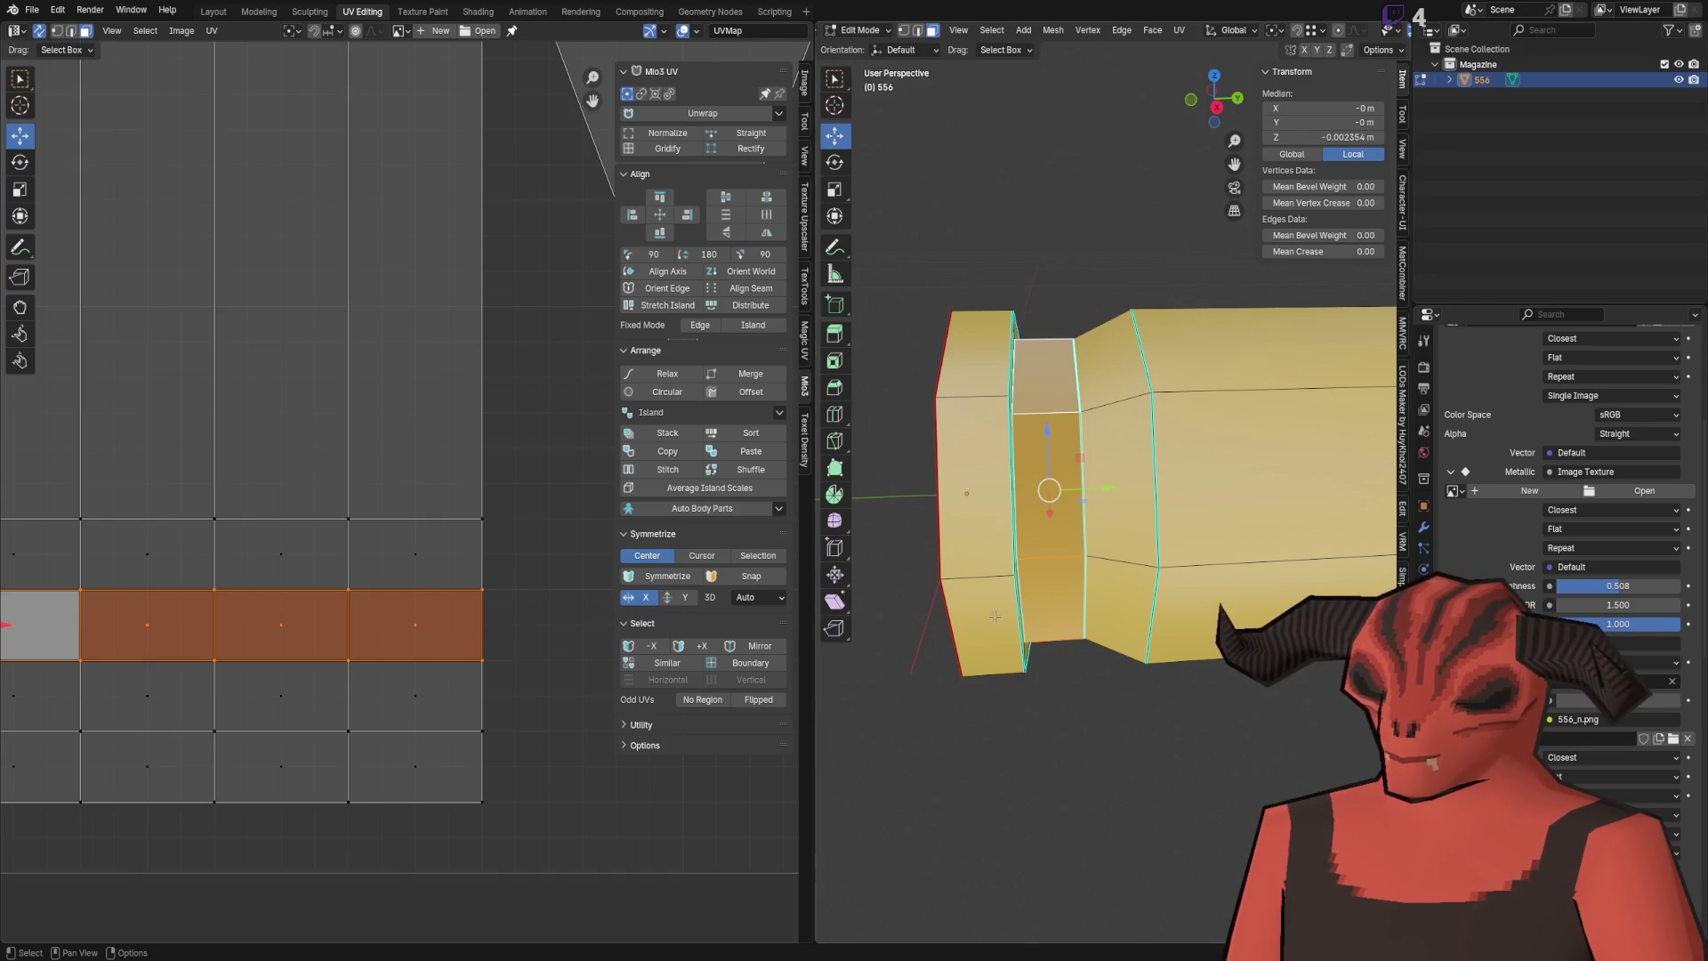
key("Home")
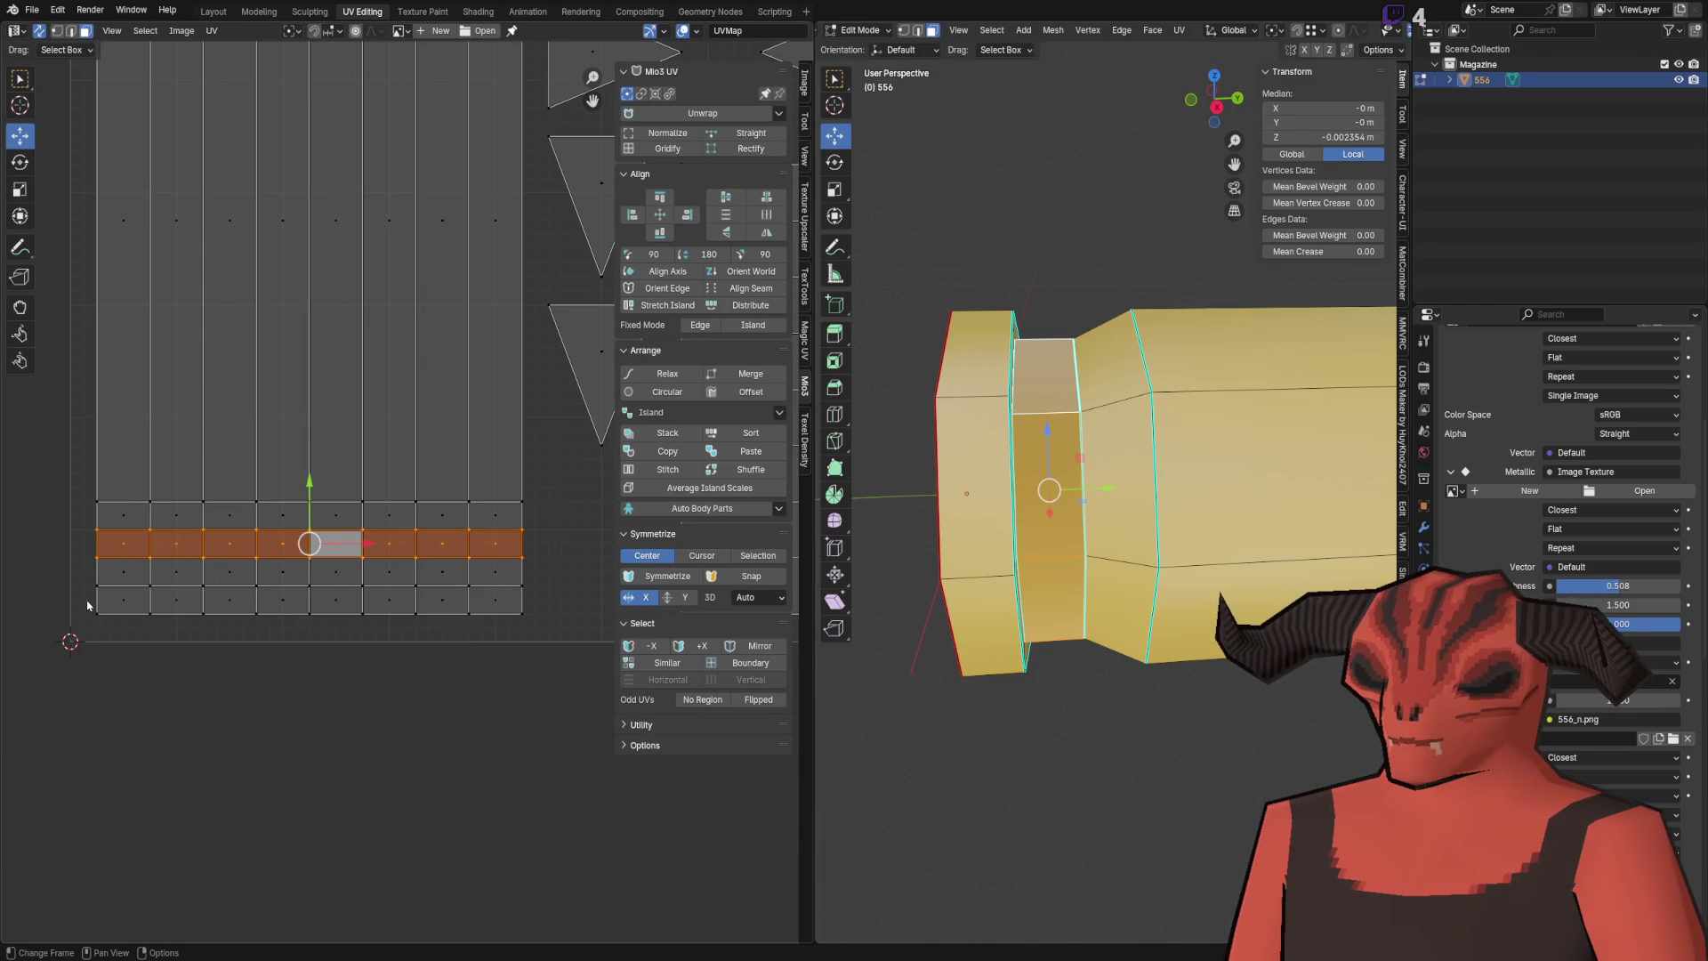
key("alt+Tab")
key("ctrl+z")
left_click(397, 719)
left_click(398, 654)
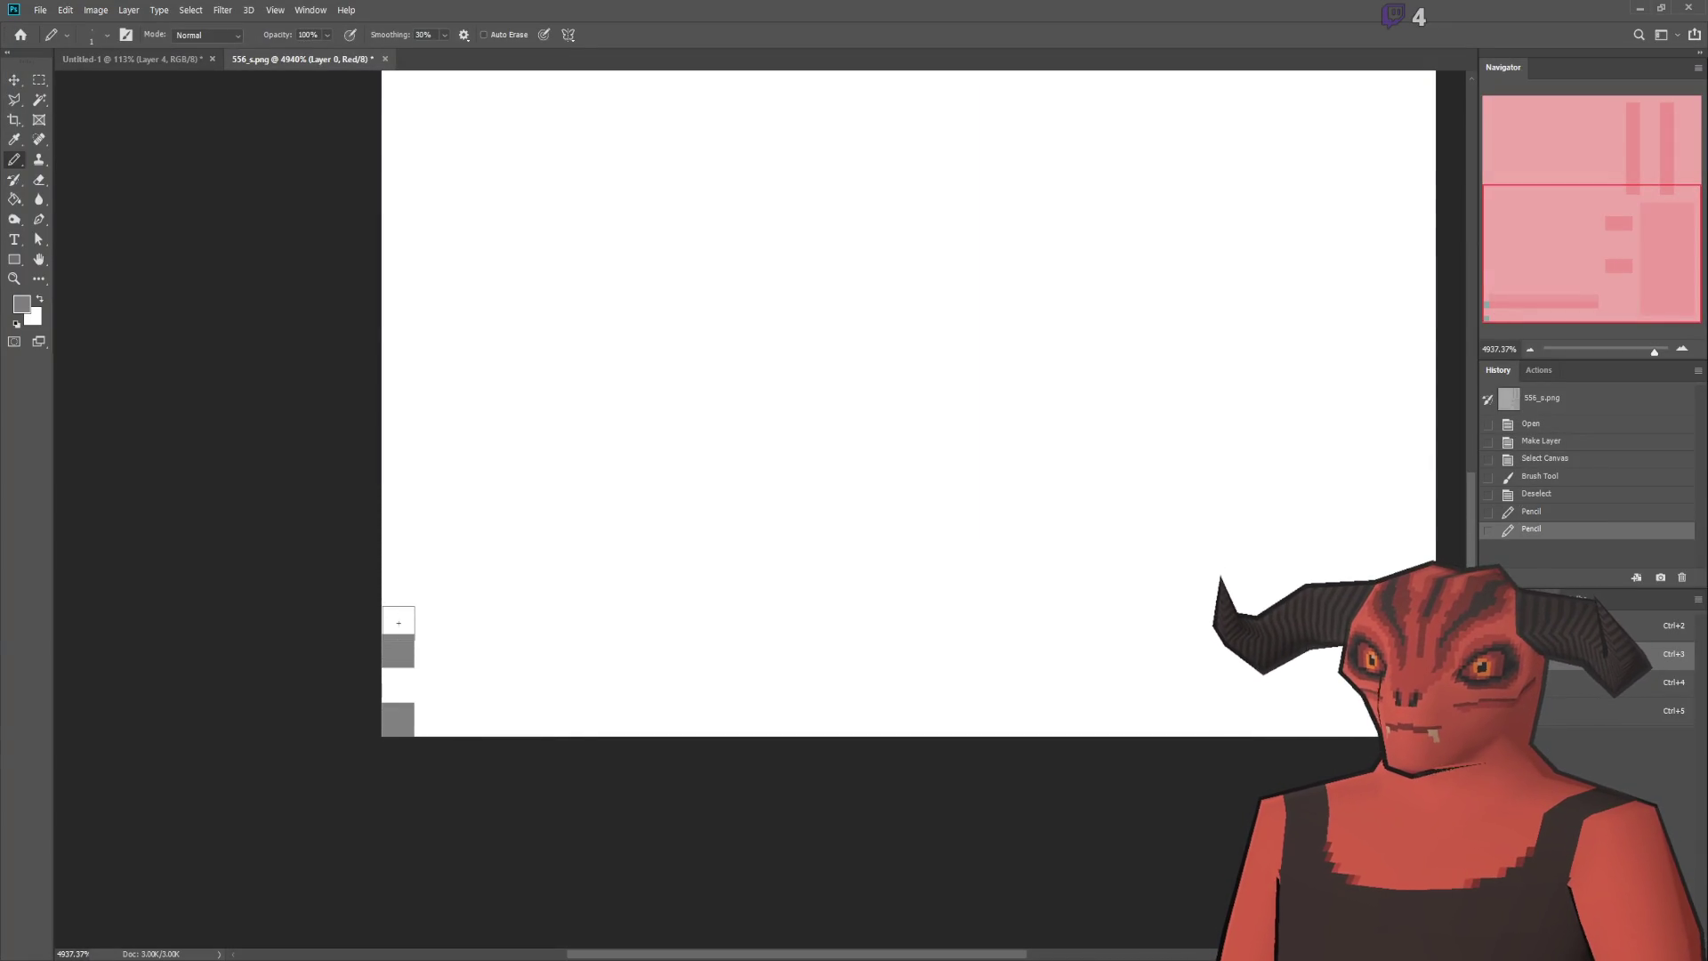
key("ctrl+z")
key("ctrl+z")
left_click(431, 617)
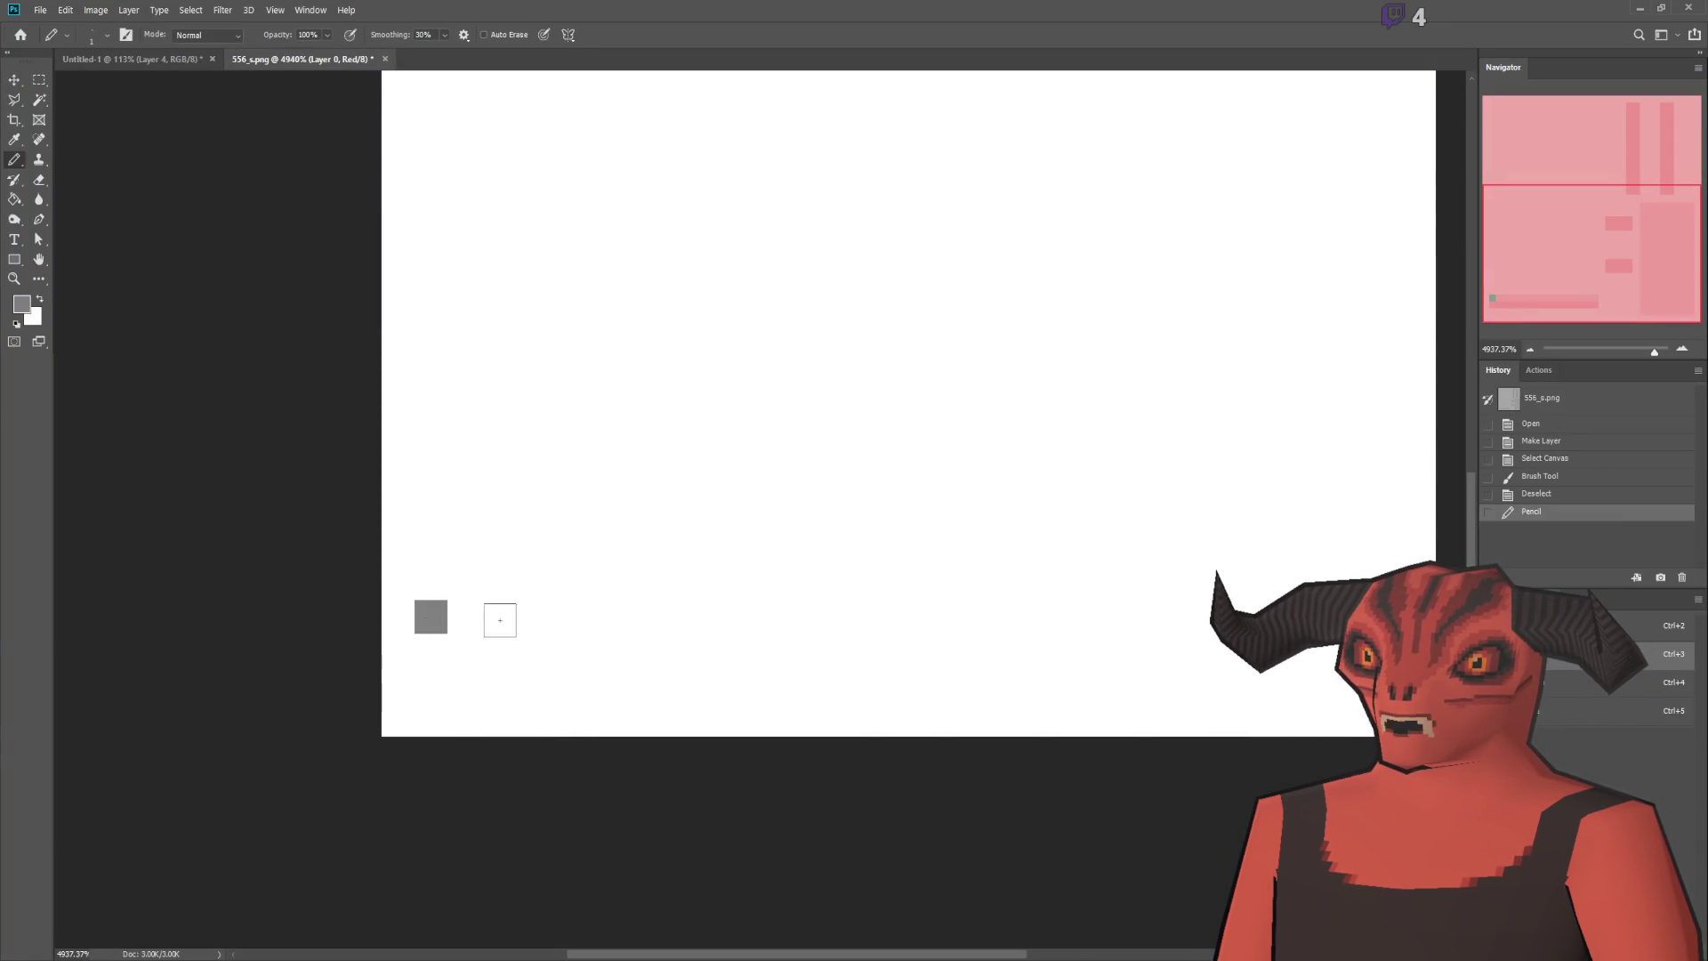
left_click(1074, 609, "shift")
Step: In Blender, clear the selection, pick the bottom UV row's edges, and leave Edit Mode
scroll(1116, 610, "down", 3)
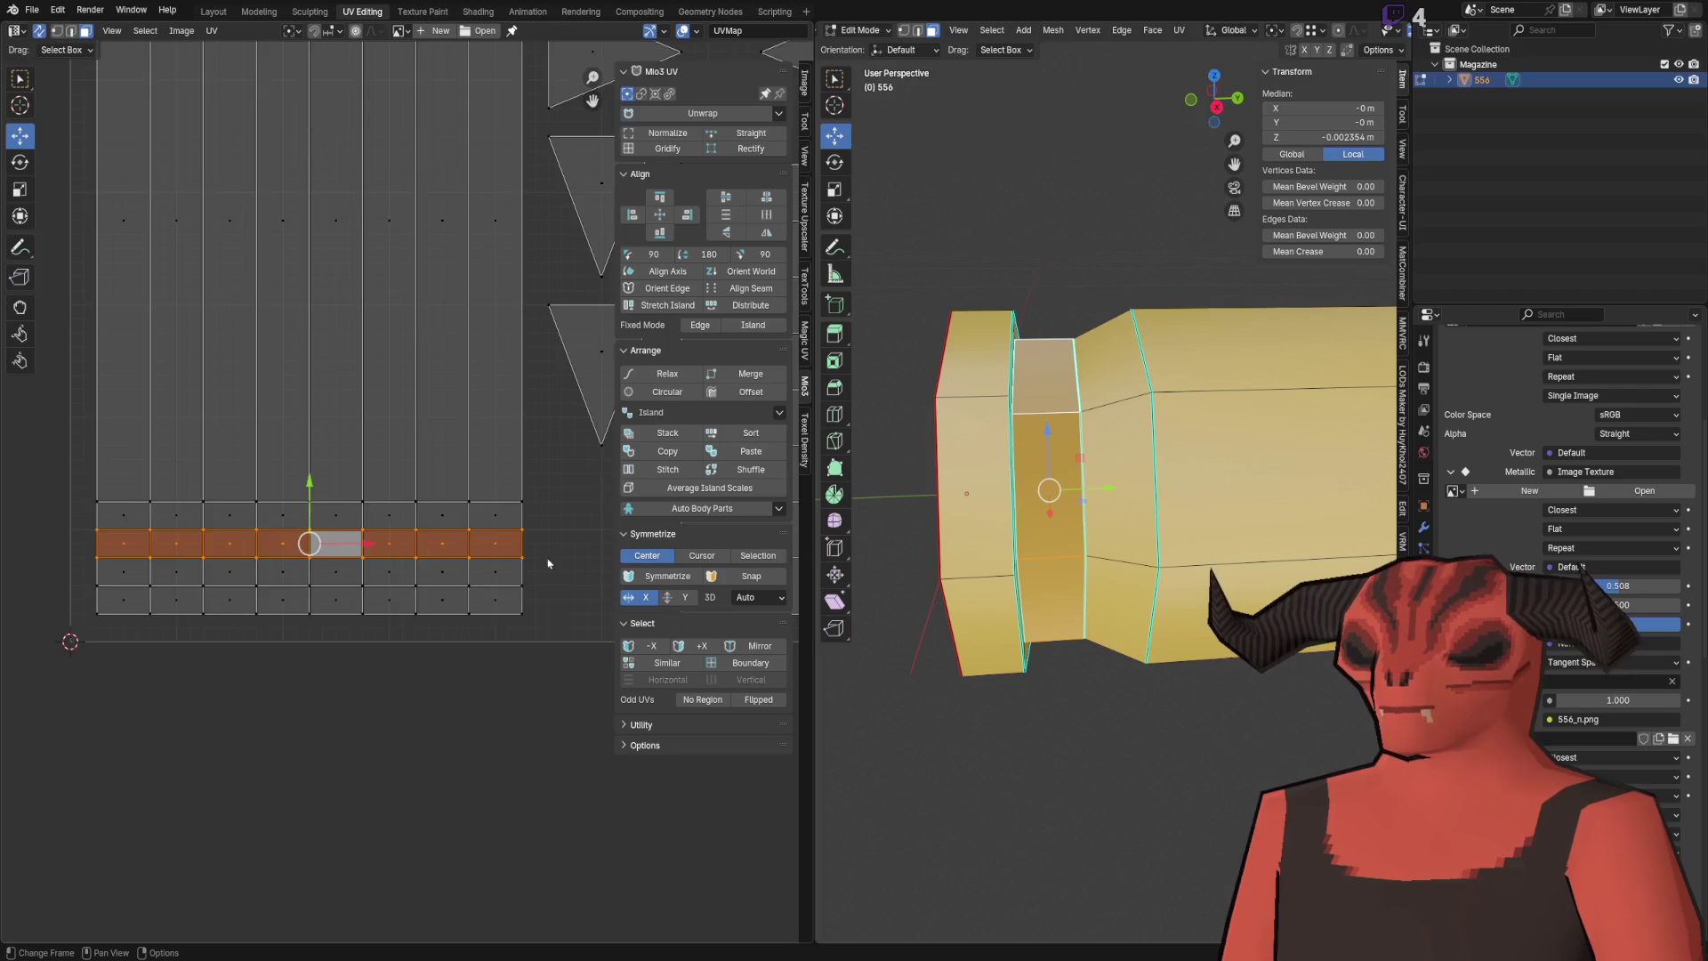
scroll(382, 557, "up", 8)
scroll(252, 618, "down", 5)
left_click(252, 618)
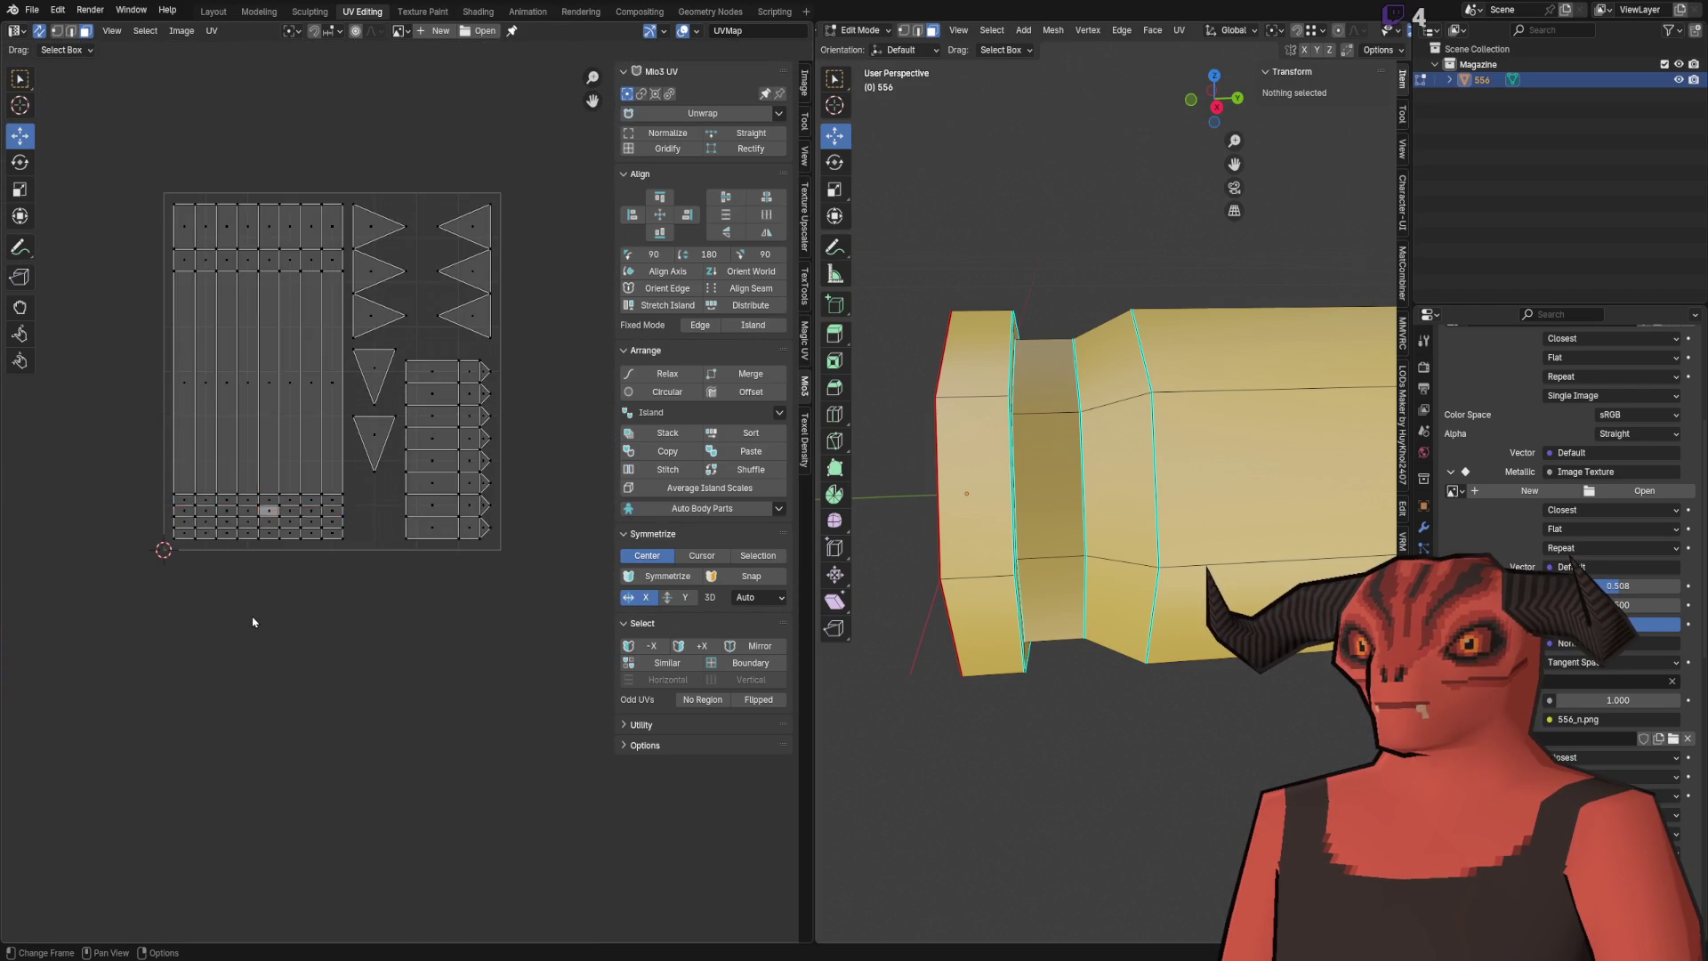
scroll(406, 544, "up", 3)
scroll(406, 544, "up", 2)
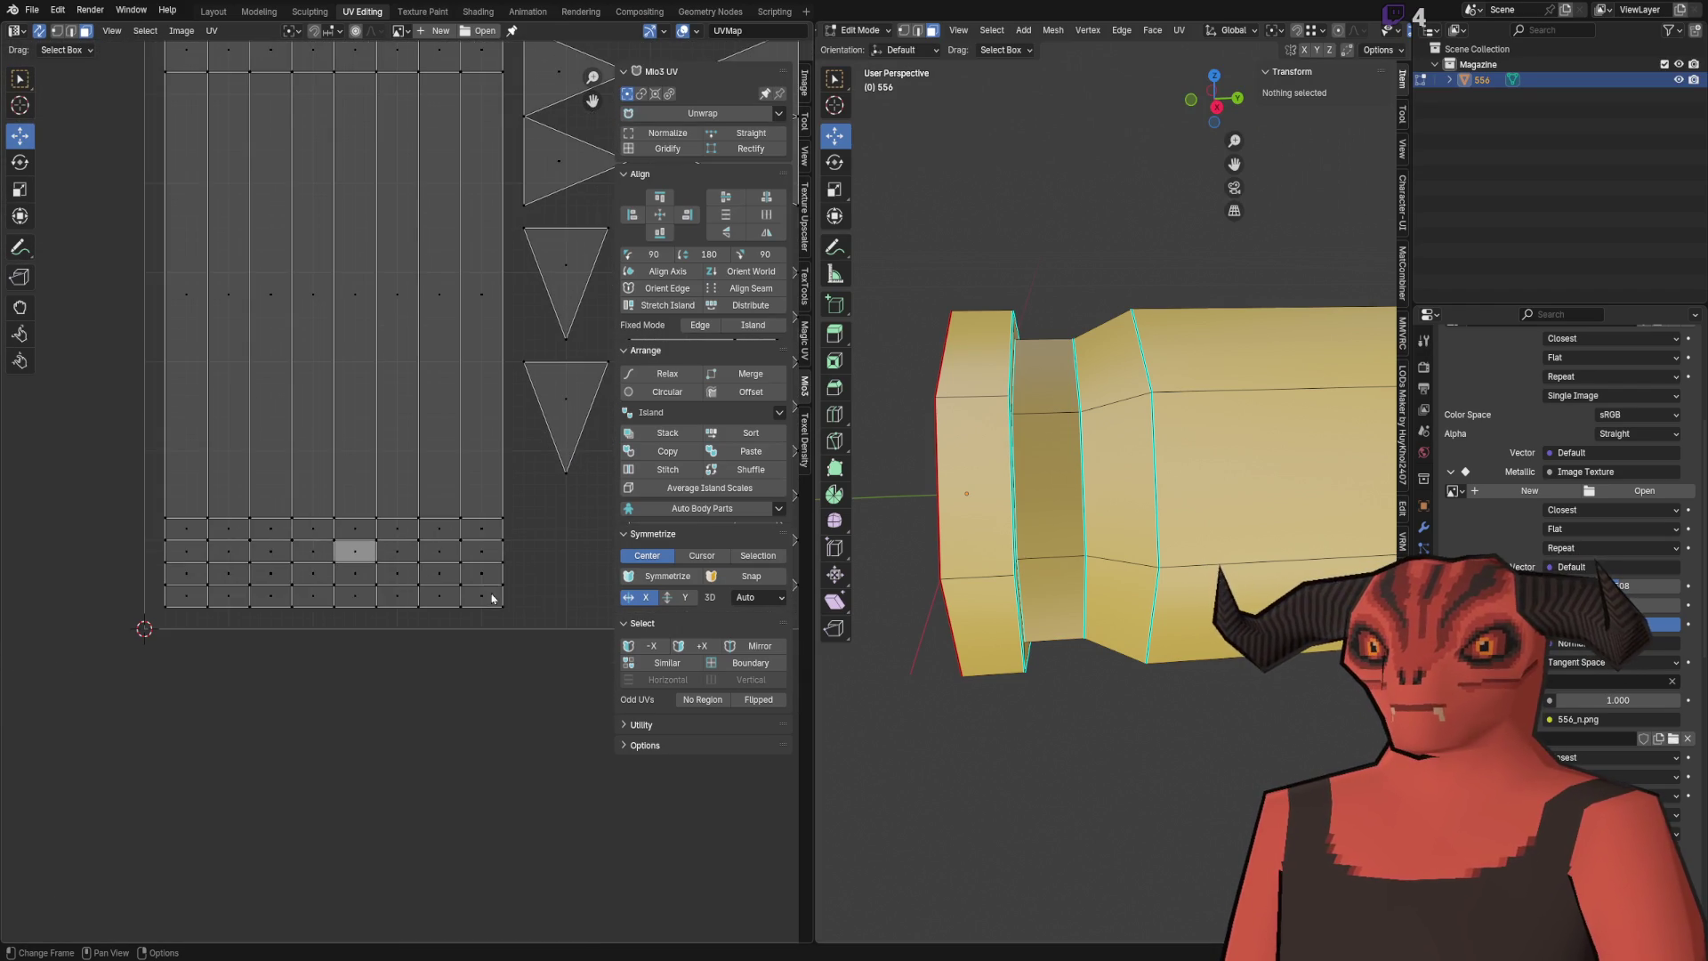
key("2")
left_click(505, 599, "alt")
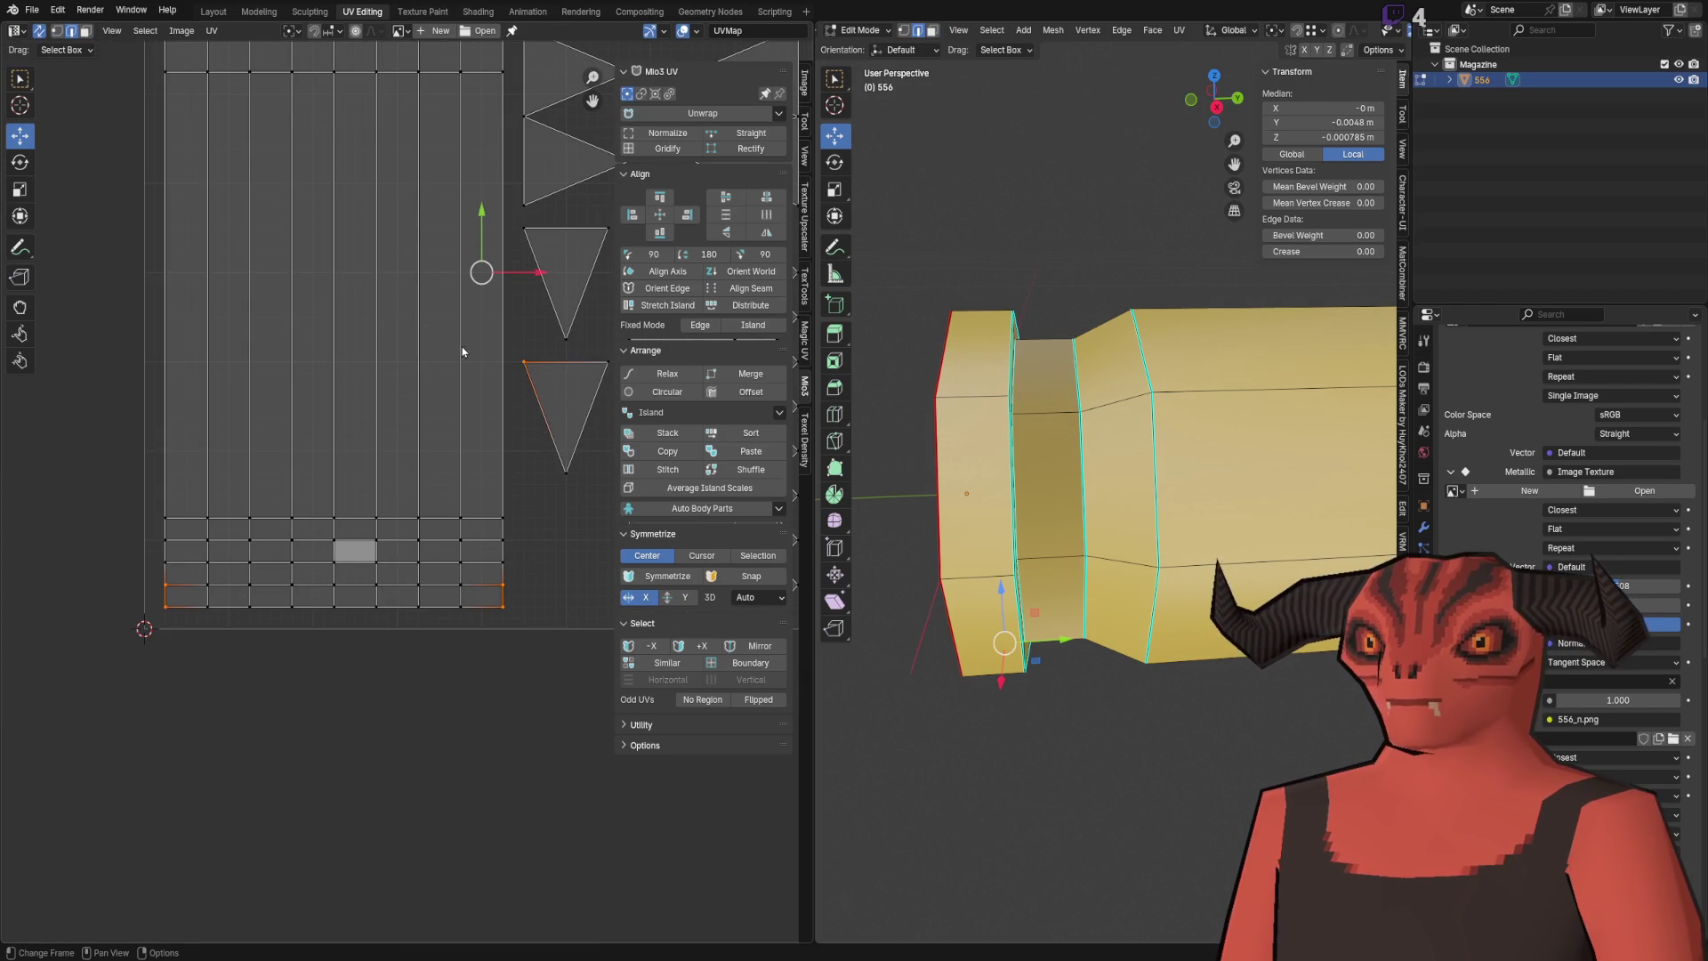
scroll(464, 349, "right", 3)
left_click(38, 31)
left_click(38, 30)
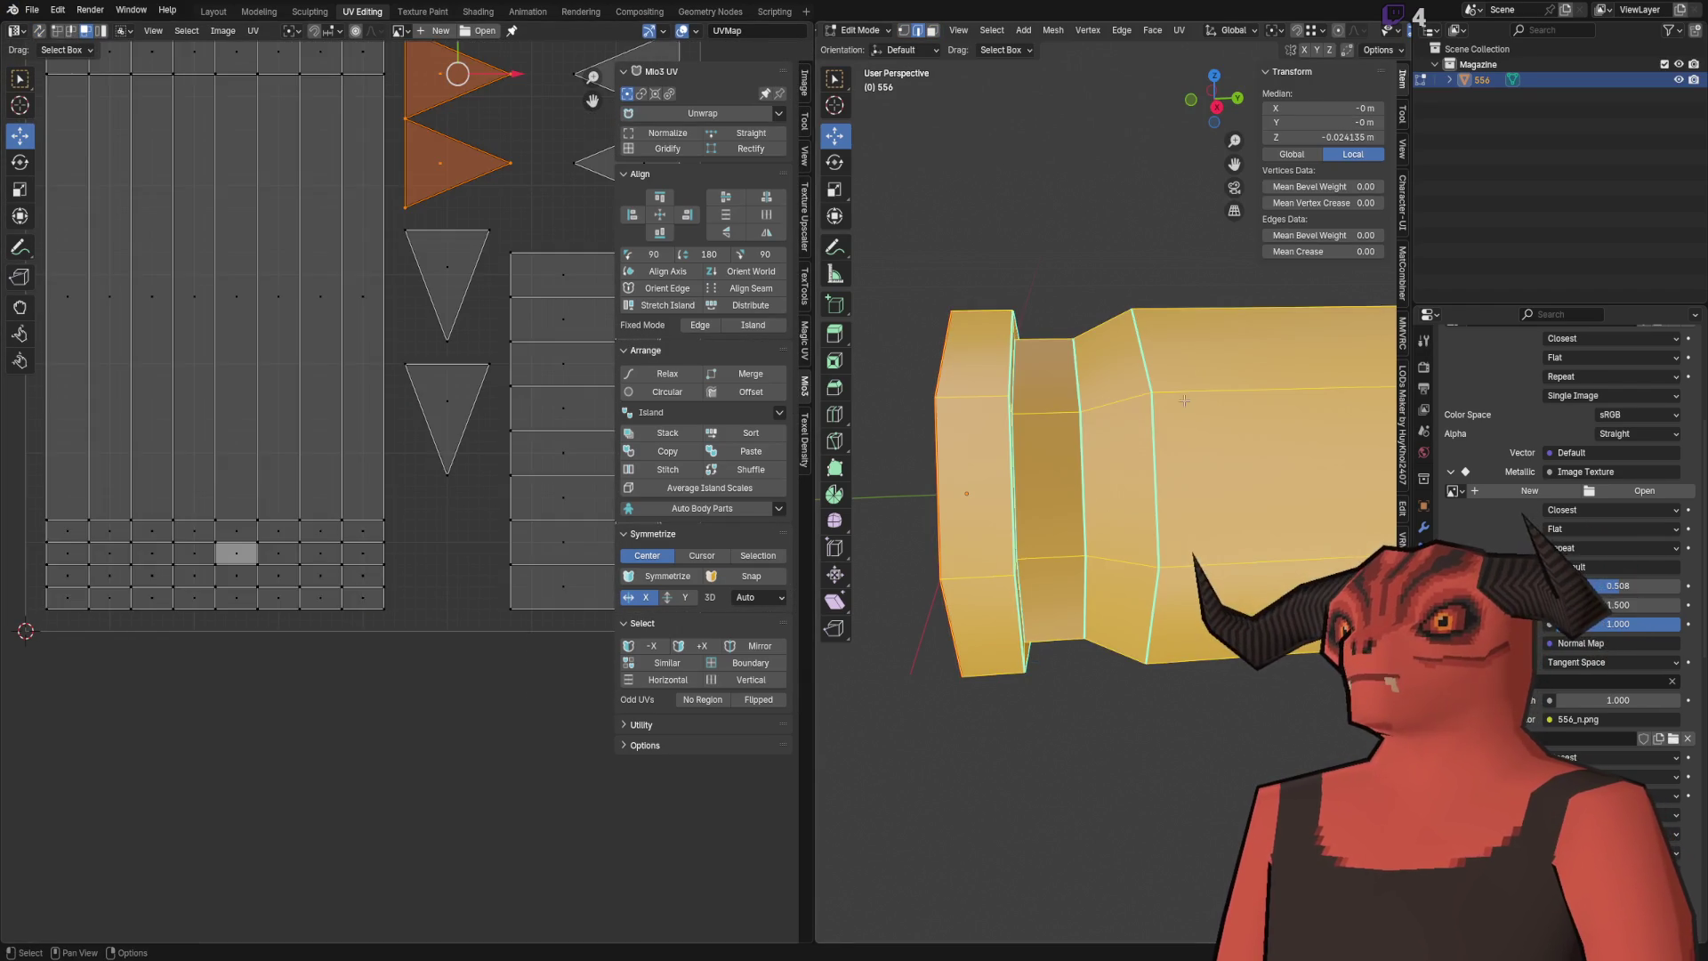
key("Tab")
Step: View 556_s.png's RGB composite, then its Green and Blue channels individually
key("alt+Tab")
scroll(1154, 484, "down", 3)
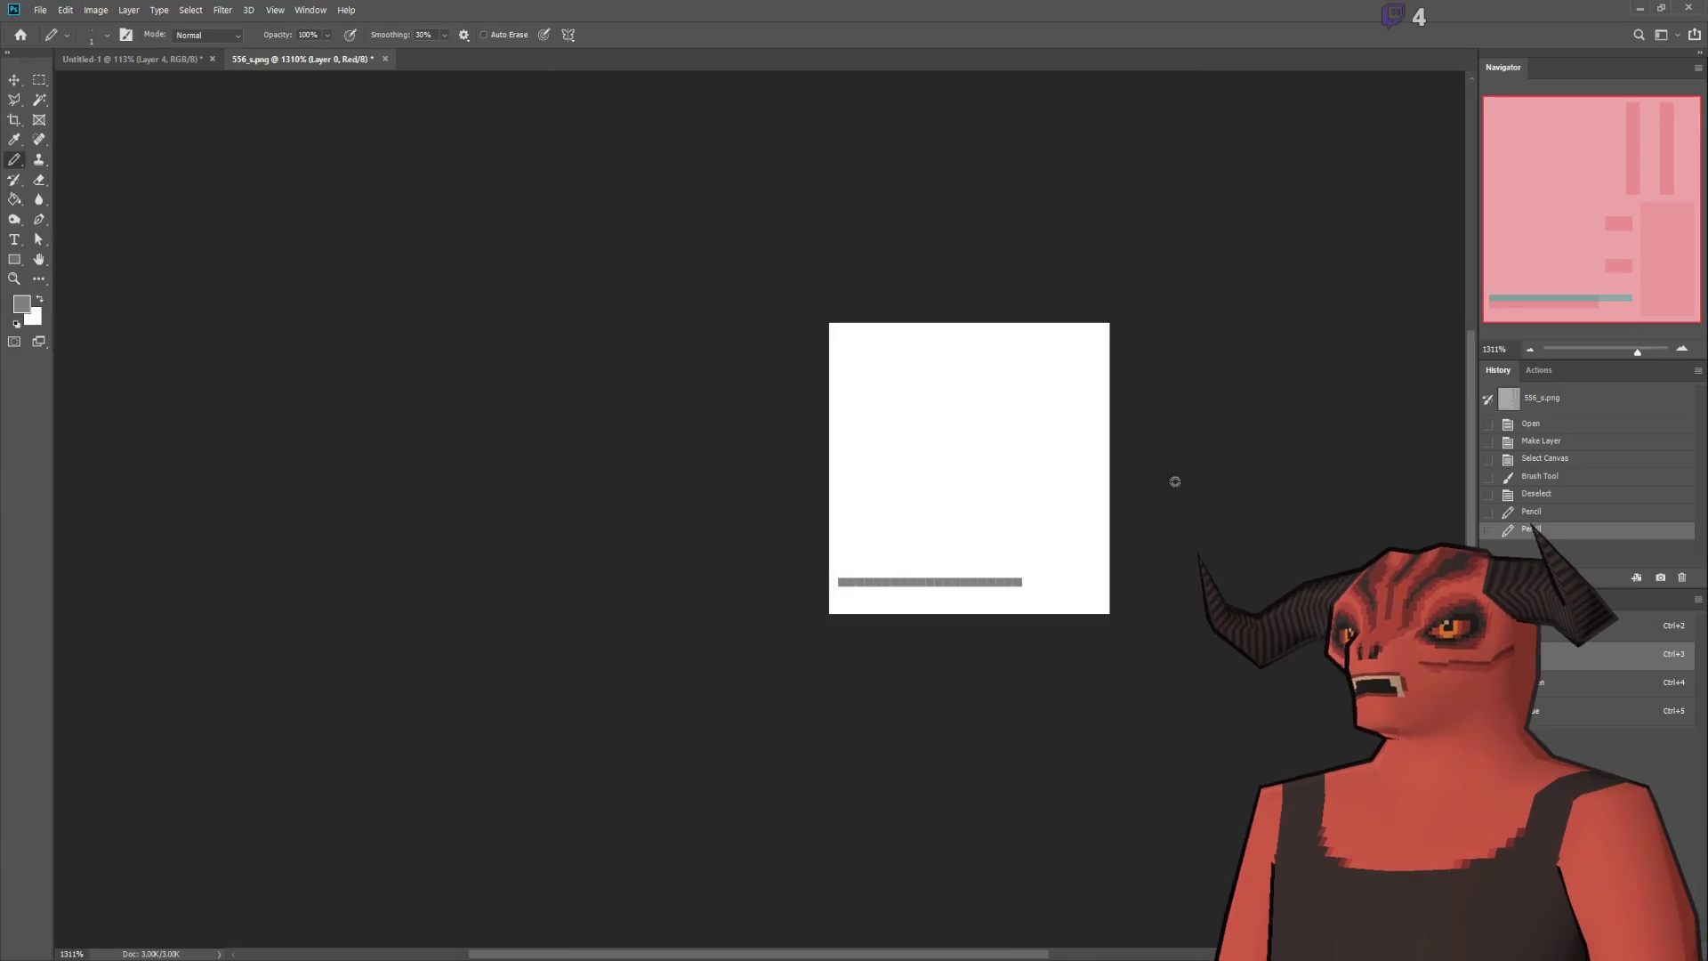
scroll(1155, 484, "up", 1)
left_click(1531, 626)
left_click(1531, 682)
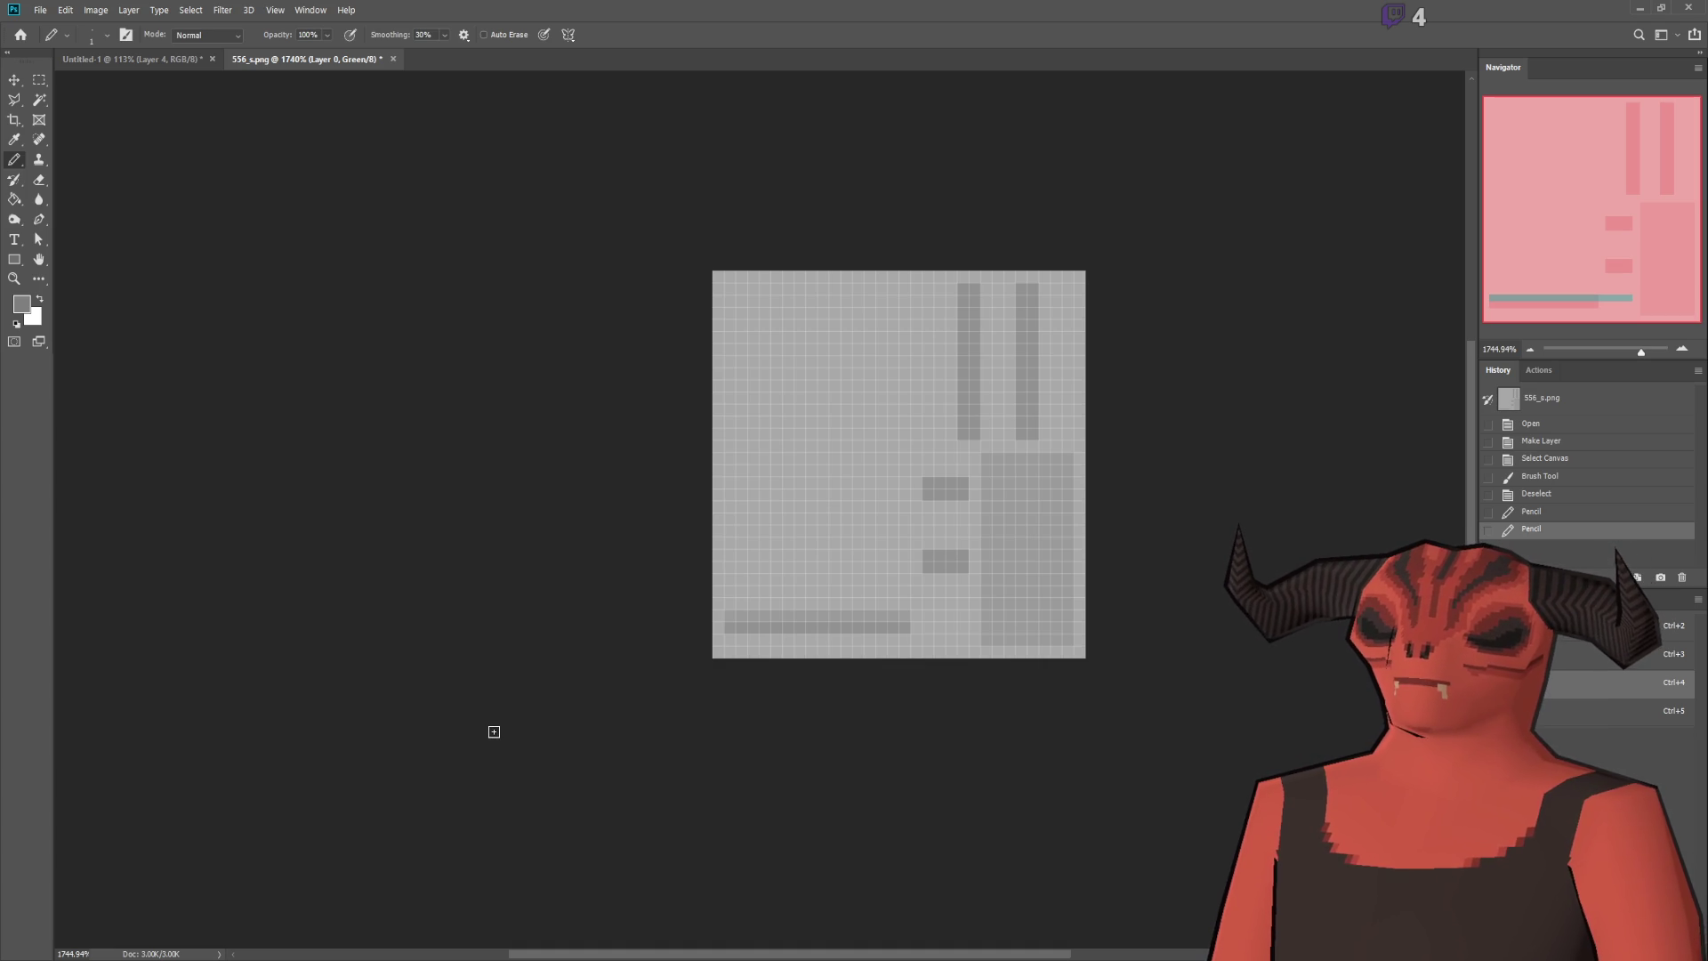
scroll(1167, 469, "up", 2)
scroll(1166, 469, "down", 2)
scroll(124, 622, "up", 3)
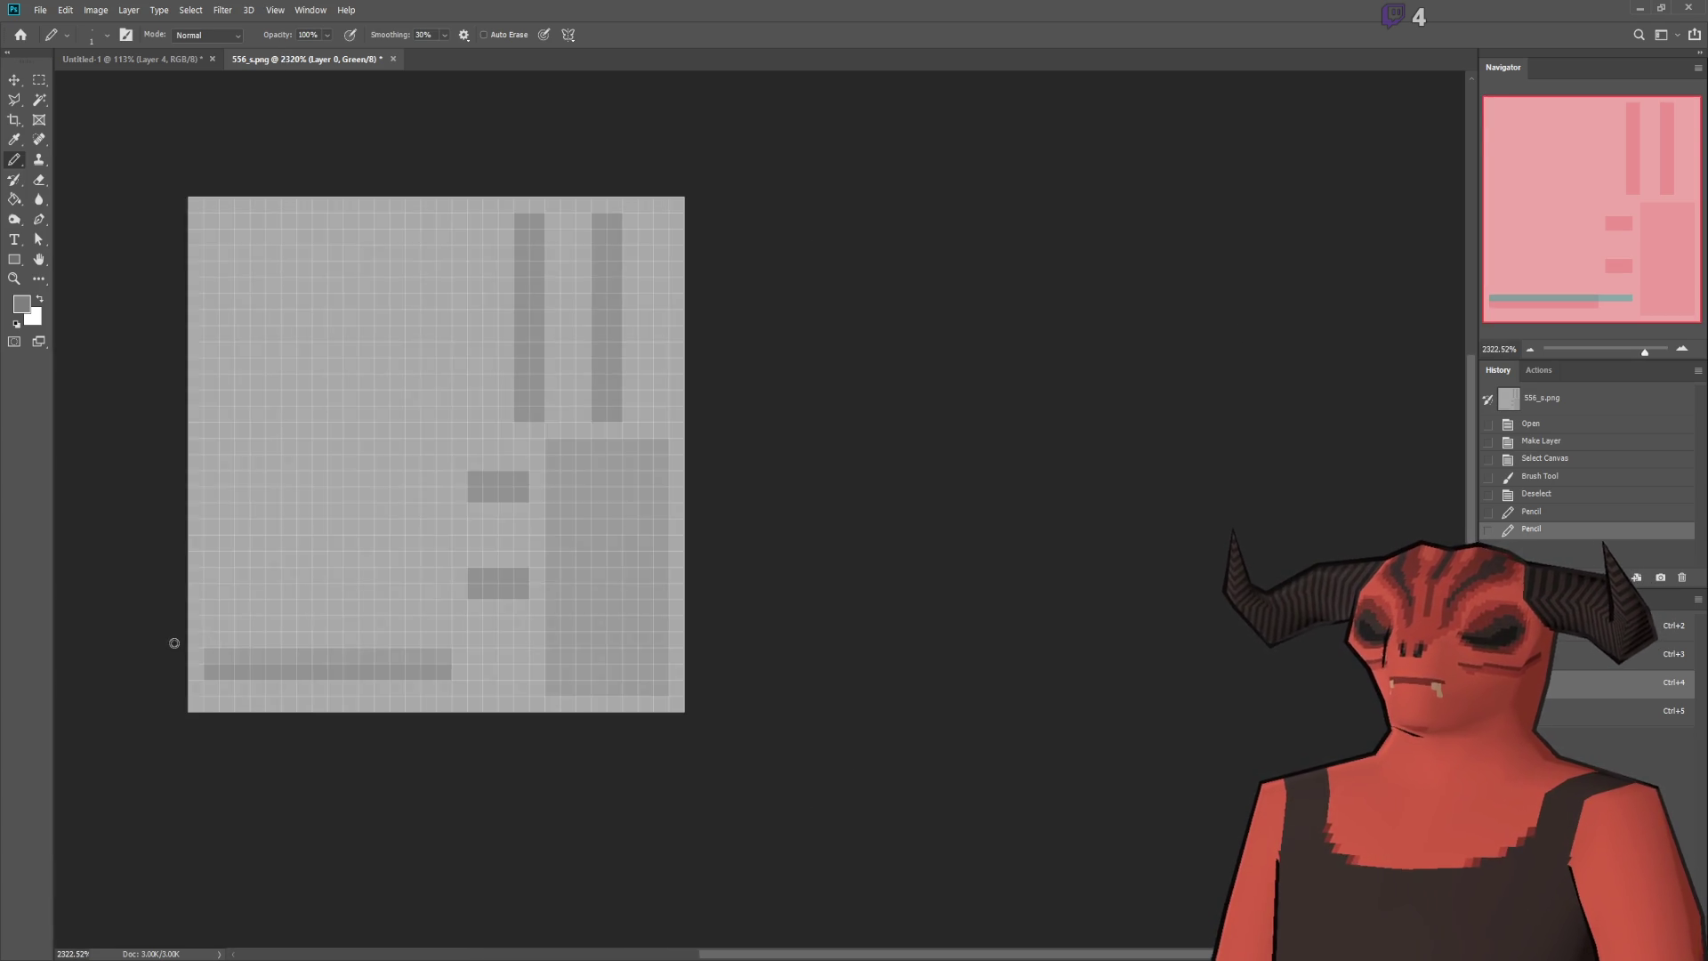
scroll(123, 622, "down", 1)
left_click_drag(729, 955, 616, 954)
scroll(732, 614, "up", 2)
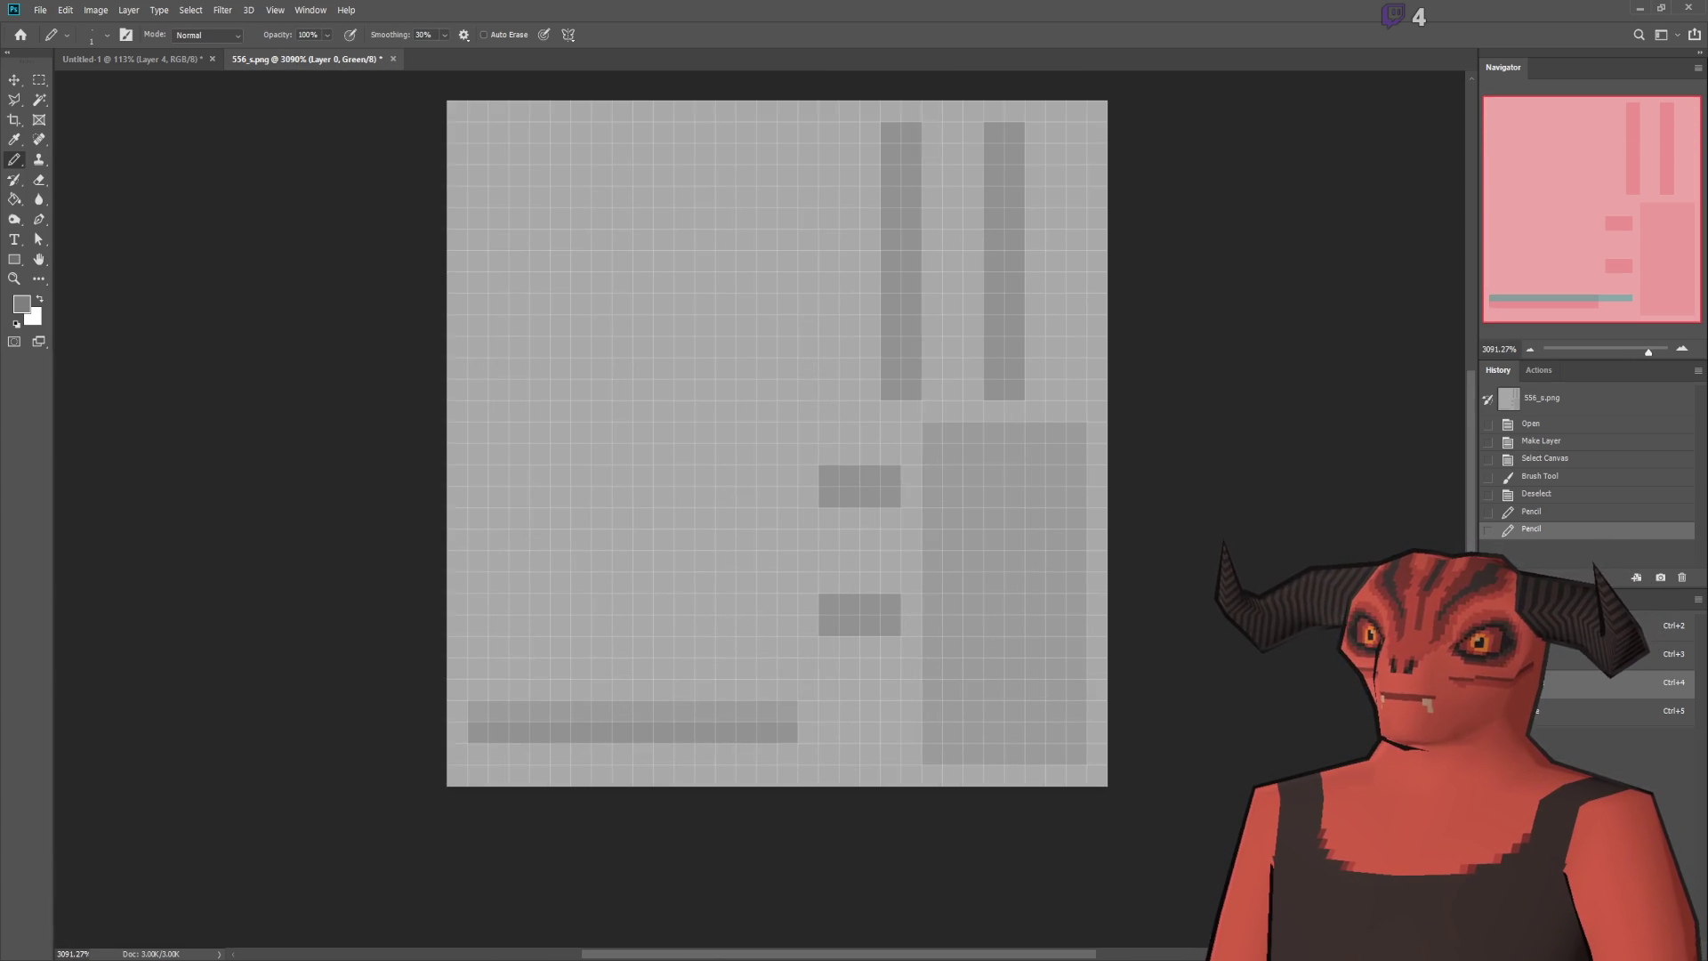
key("ctrl+5")
scroll(465, 343, "up", 1)
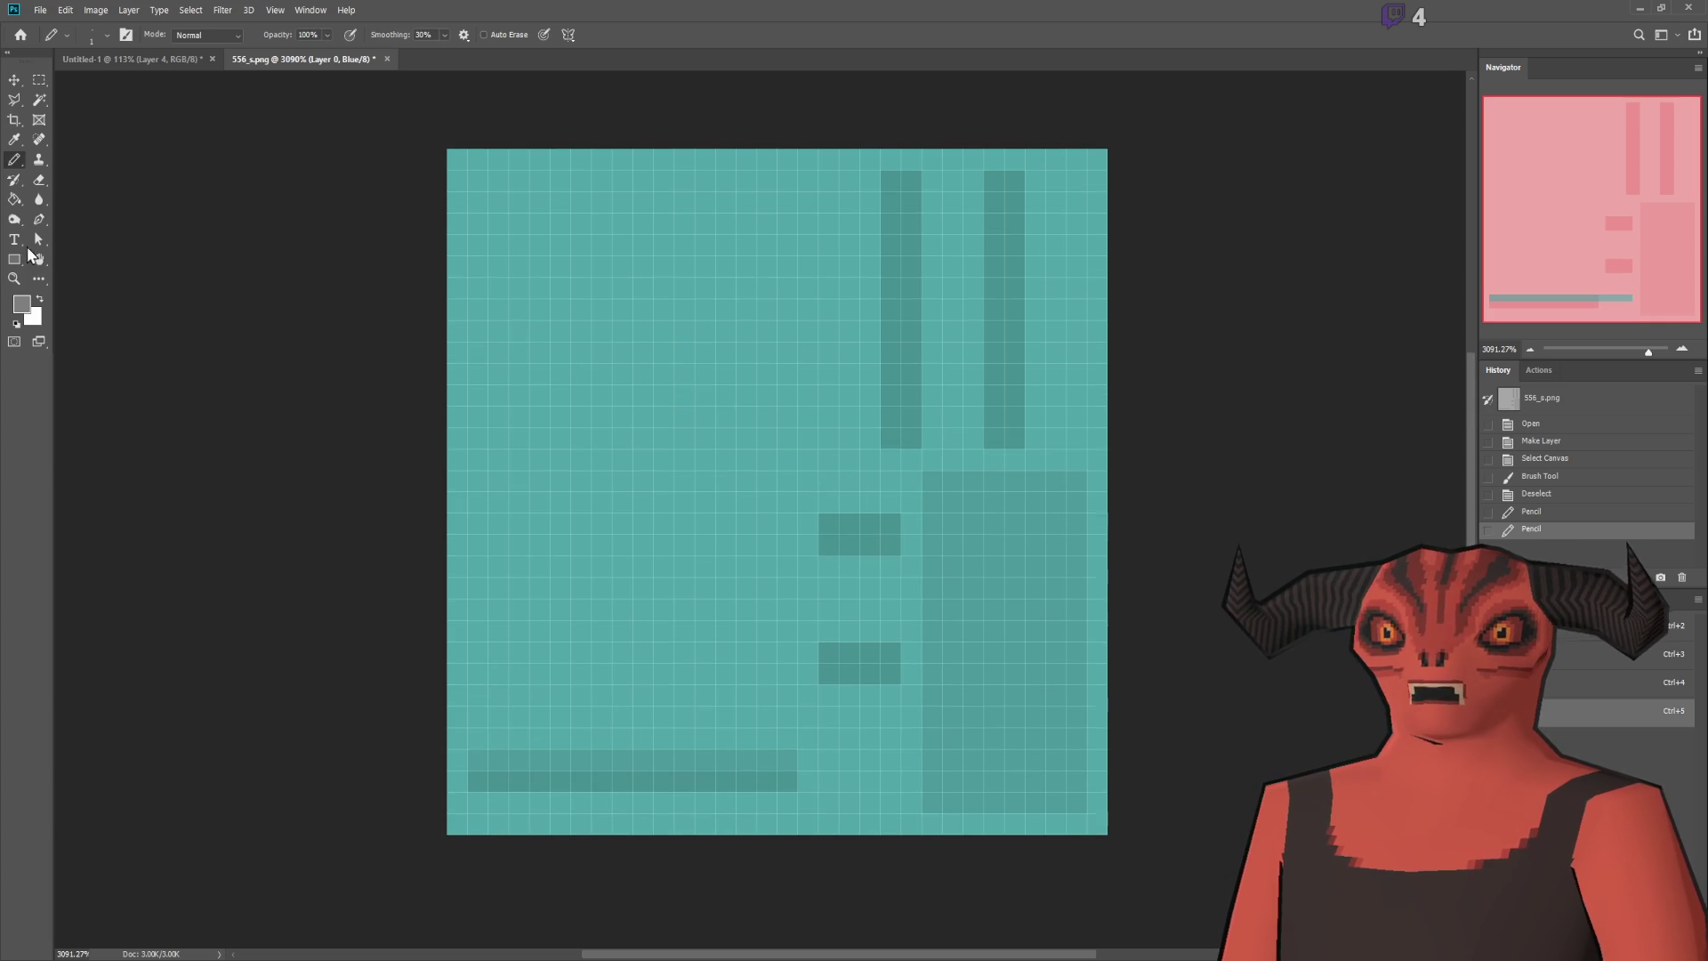
Step: Paint the whole Blue channel of 556_s.png solid white
key("ctrl+a")
left_click(18, 203)
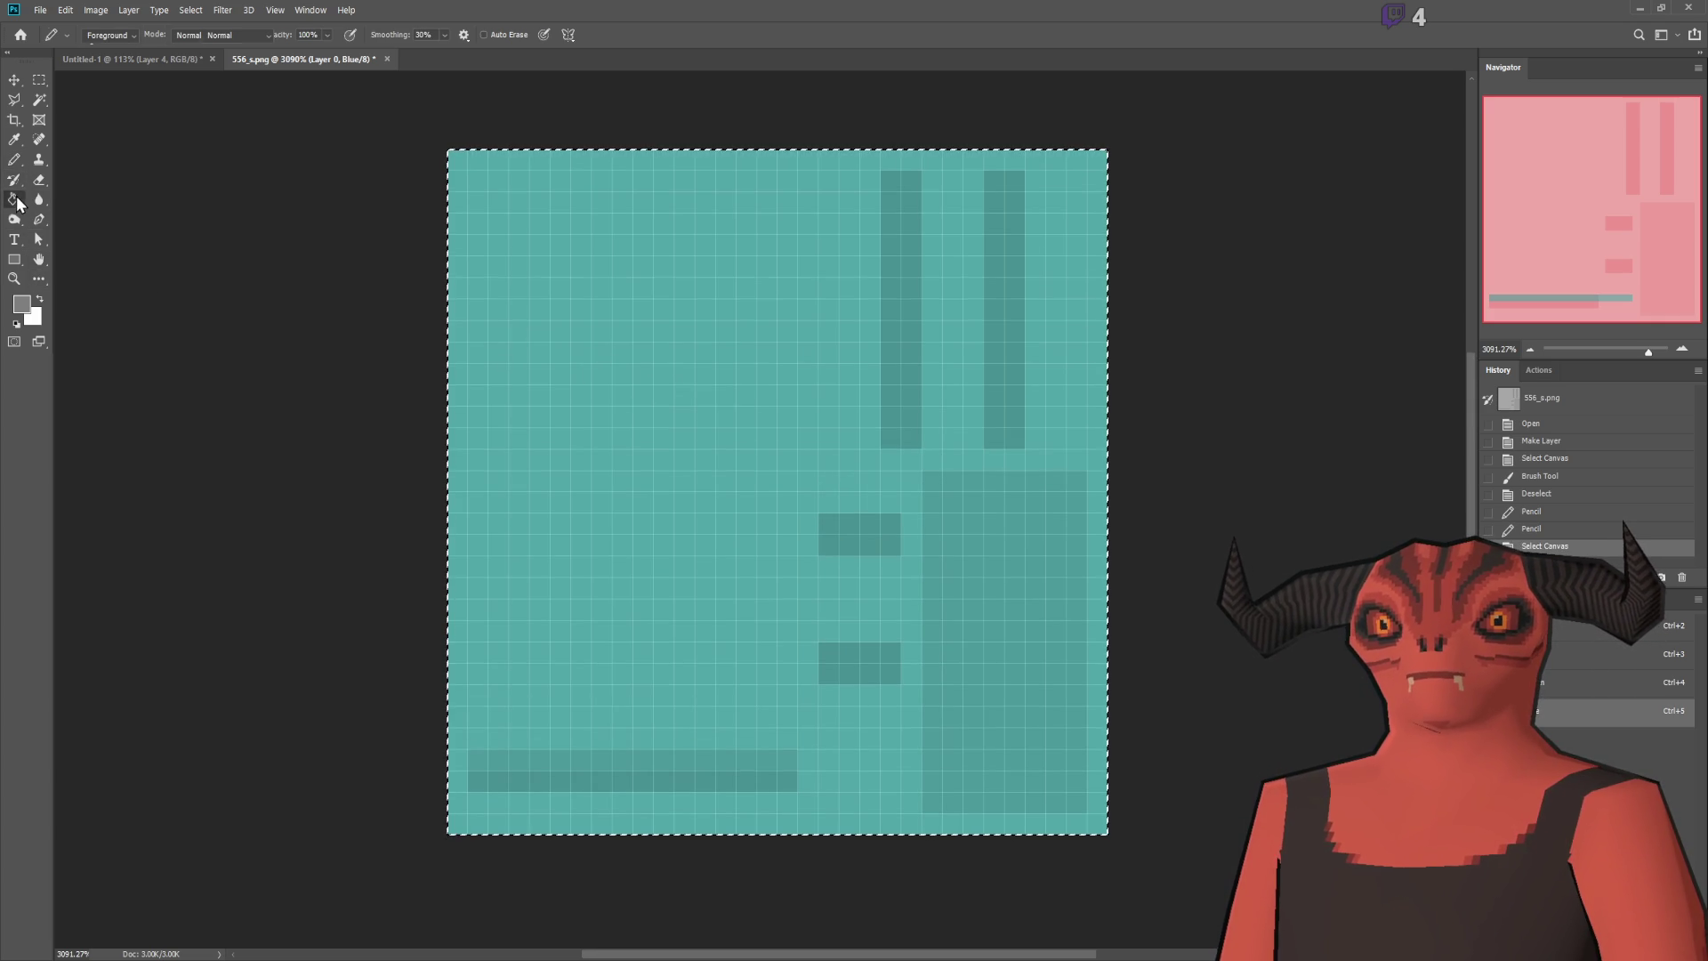
key("b")
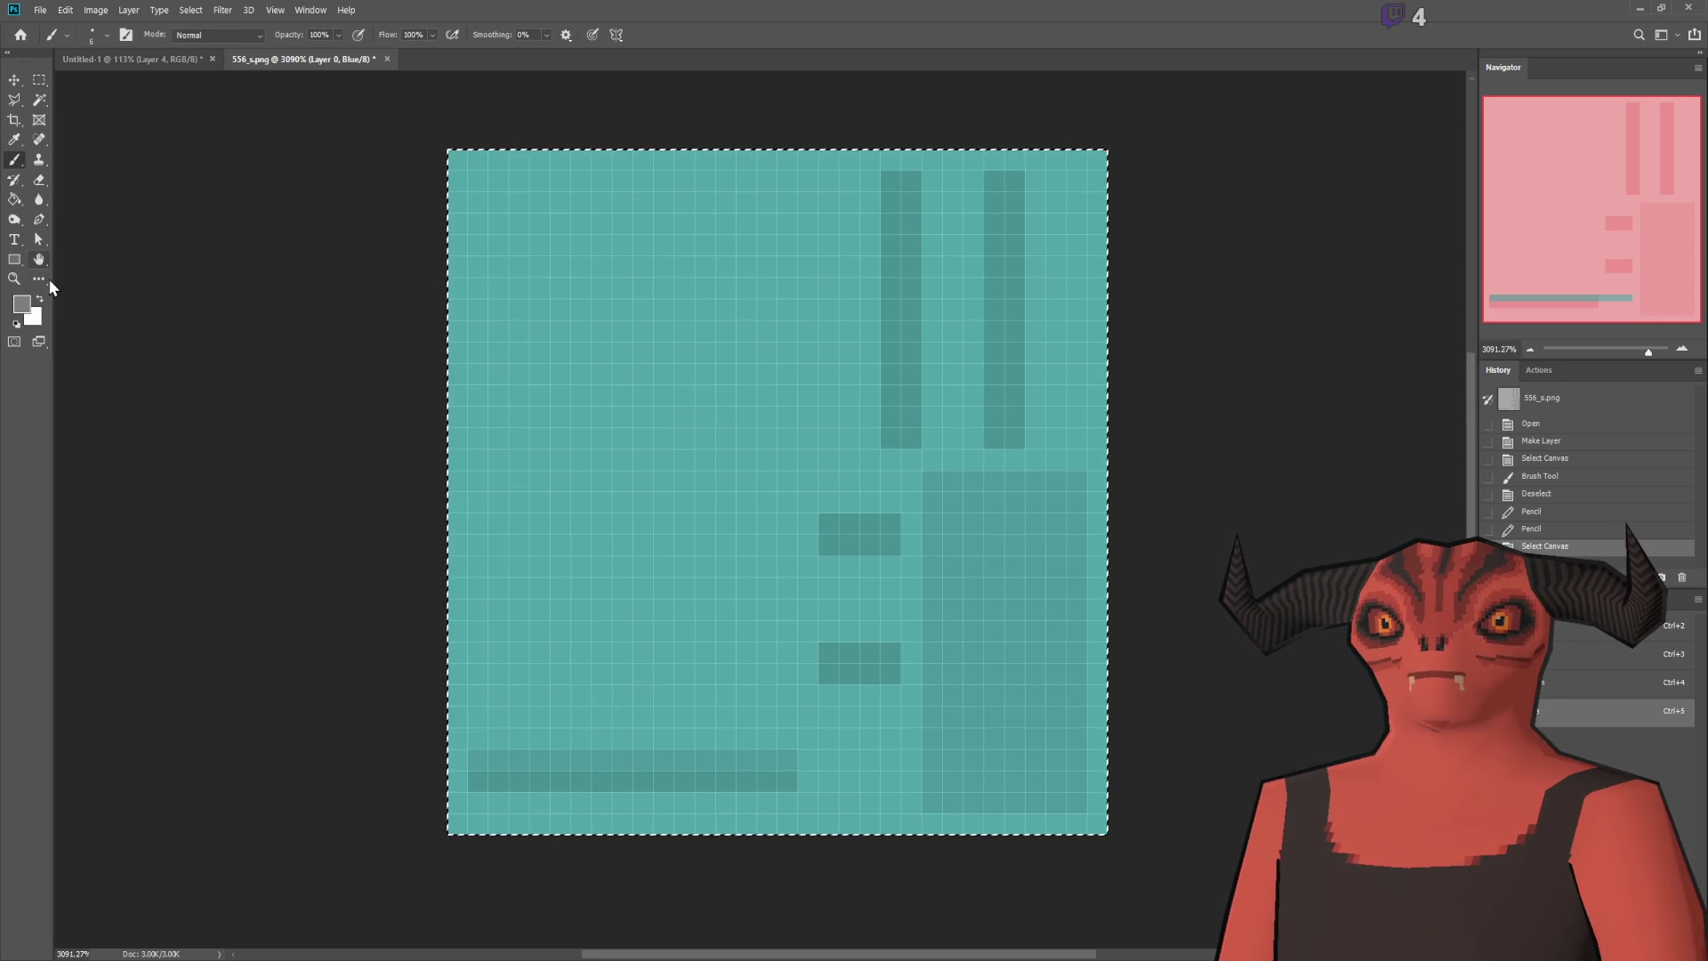
left_click(40, 298)
mouse_move(927, 145)
left_mouse_down()
mouse_move(401, 191)
mouse_move(445, 344)
mouse_move(61, 551)
mouse_move(419, 611)
mouse_move(574, 862)
mouse_move(253, 809)
mouse_move(686, 667)
left_mouse_up()
scroll(824, 536, "up", 2)
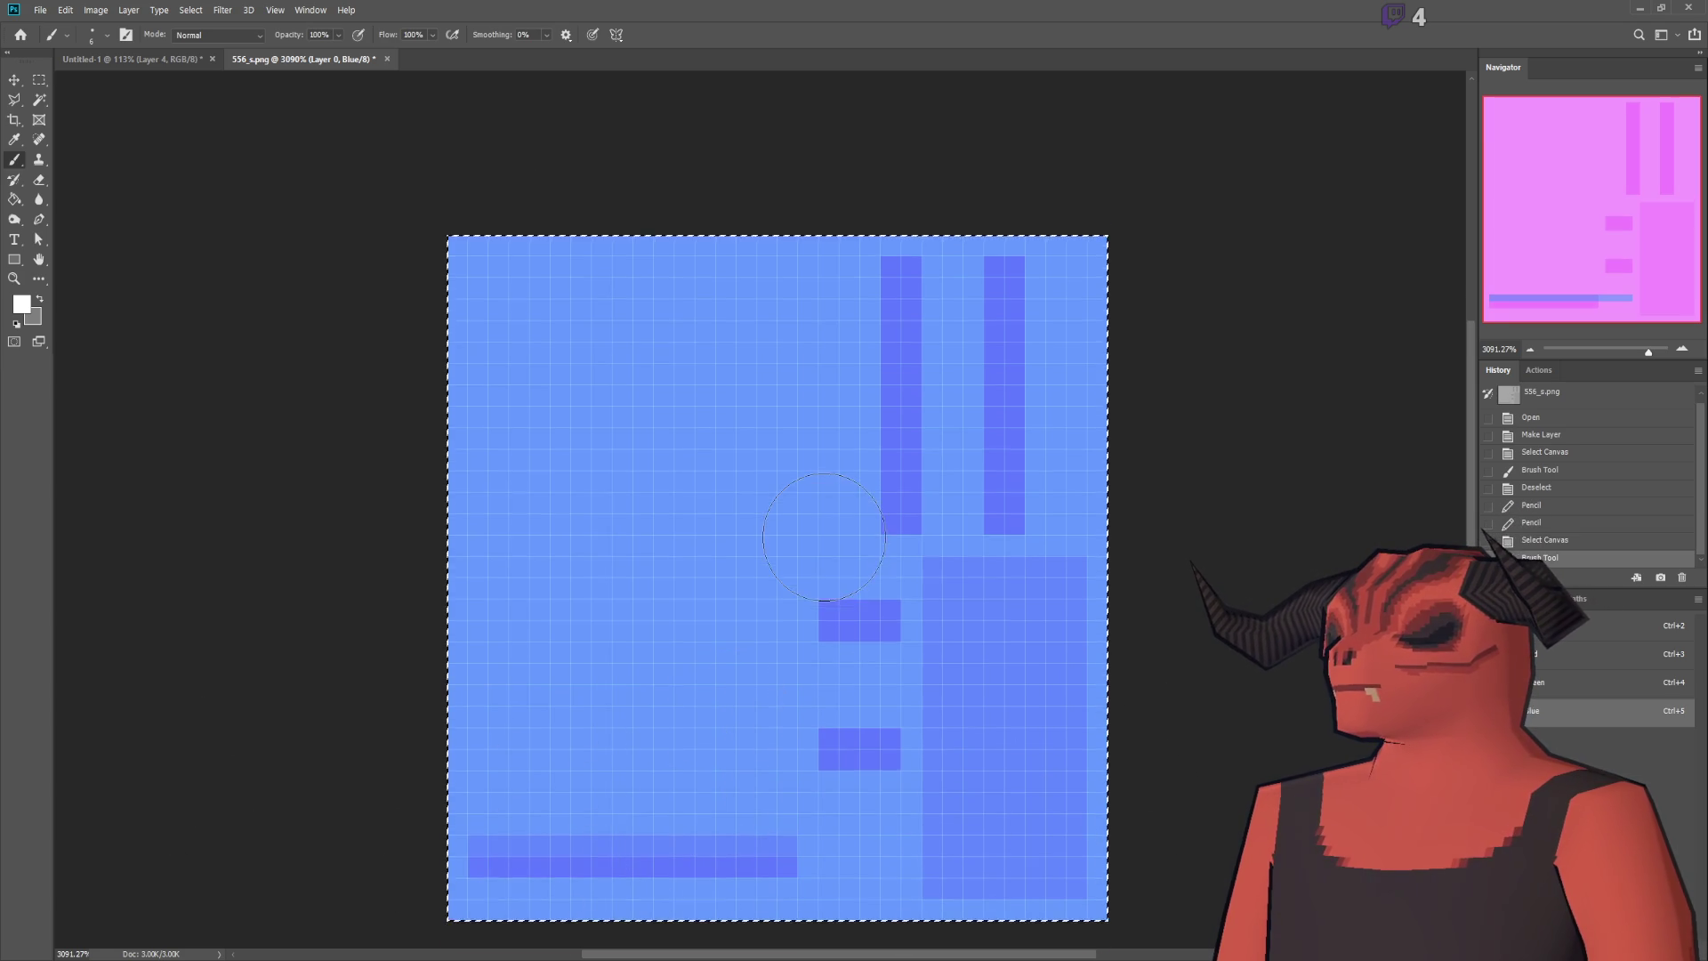
scroll(824, 536, "down", 3)
scroll(824, 537, "up", 2)
key("ctrl+d")
Step: Invert the Green channel of 556_s.png and check the full colour composite
key("ctrl+4")
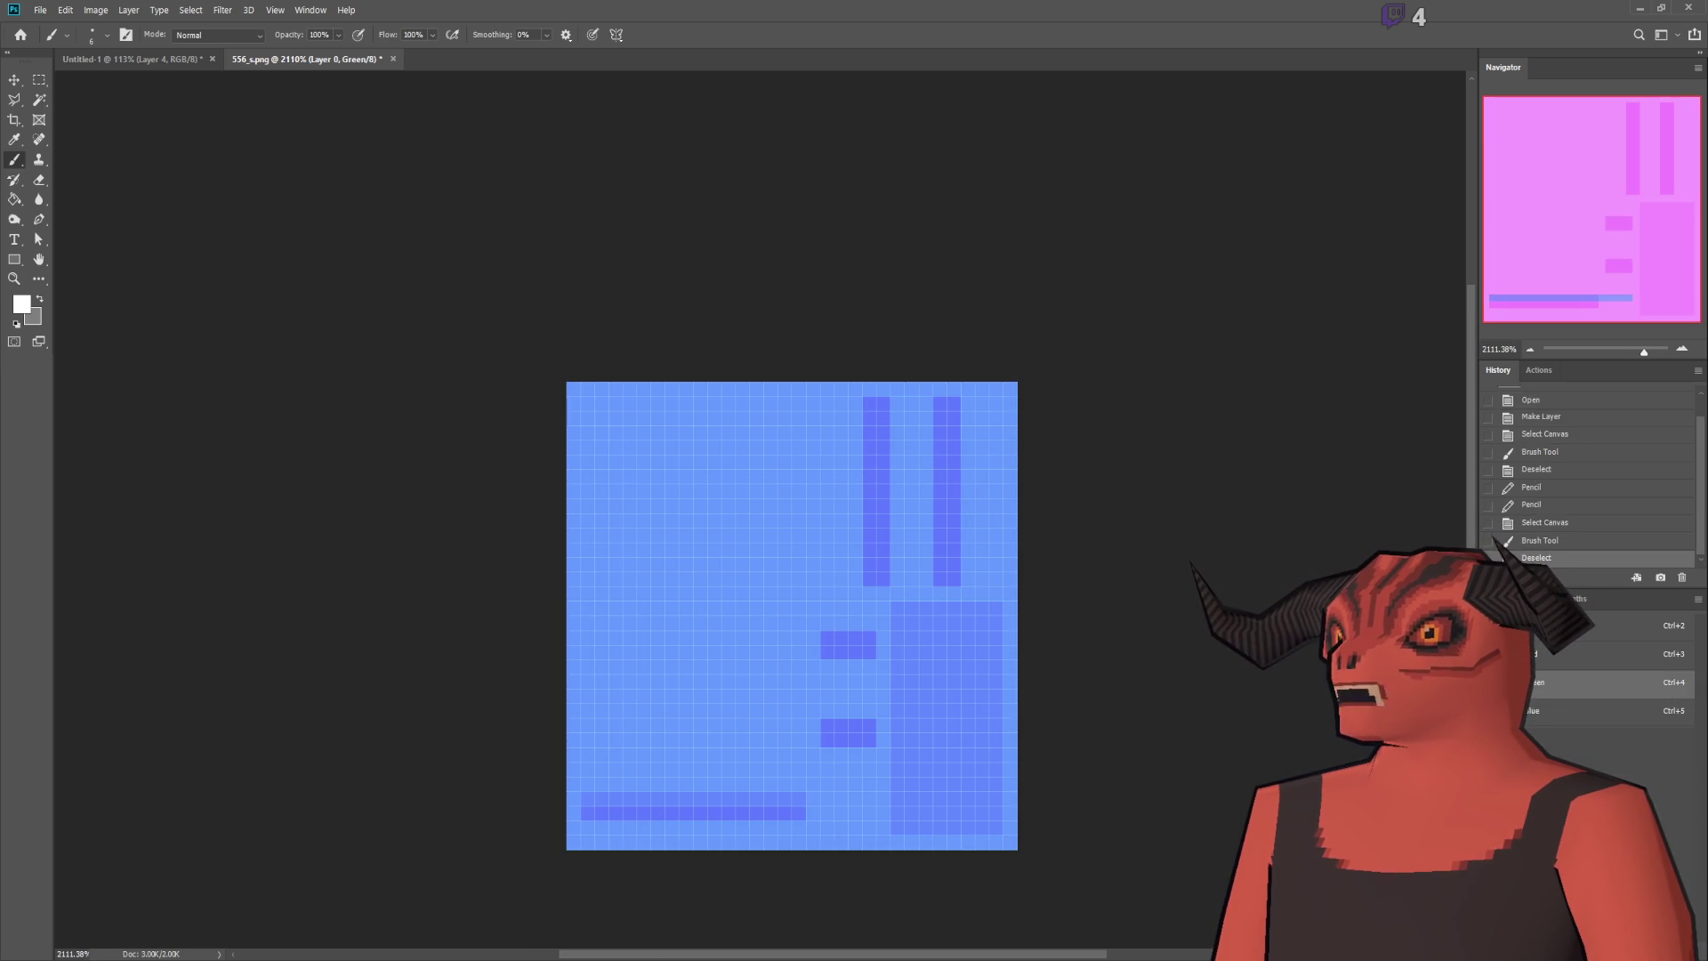
key("grave")
scroll(986, 531, "down", 2)
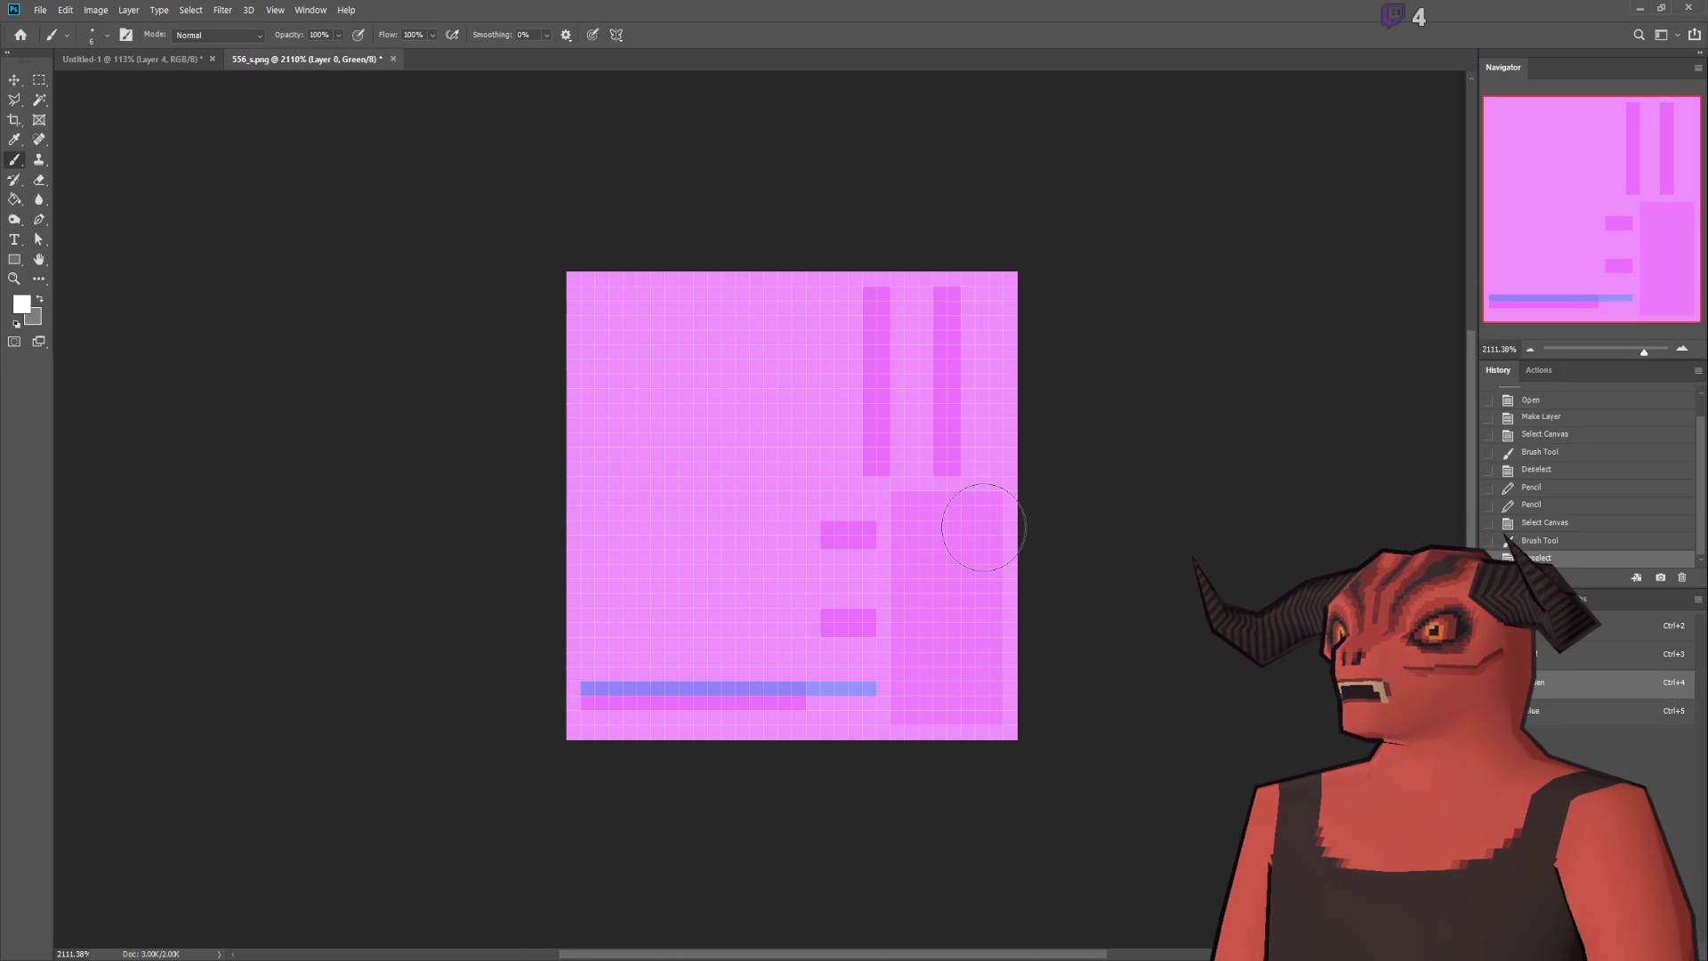
key("grave")
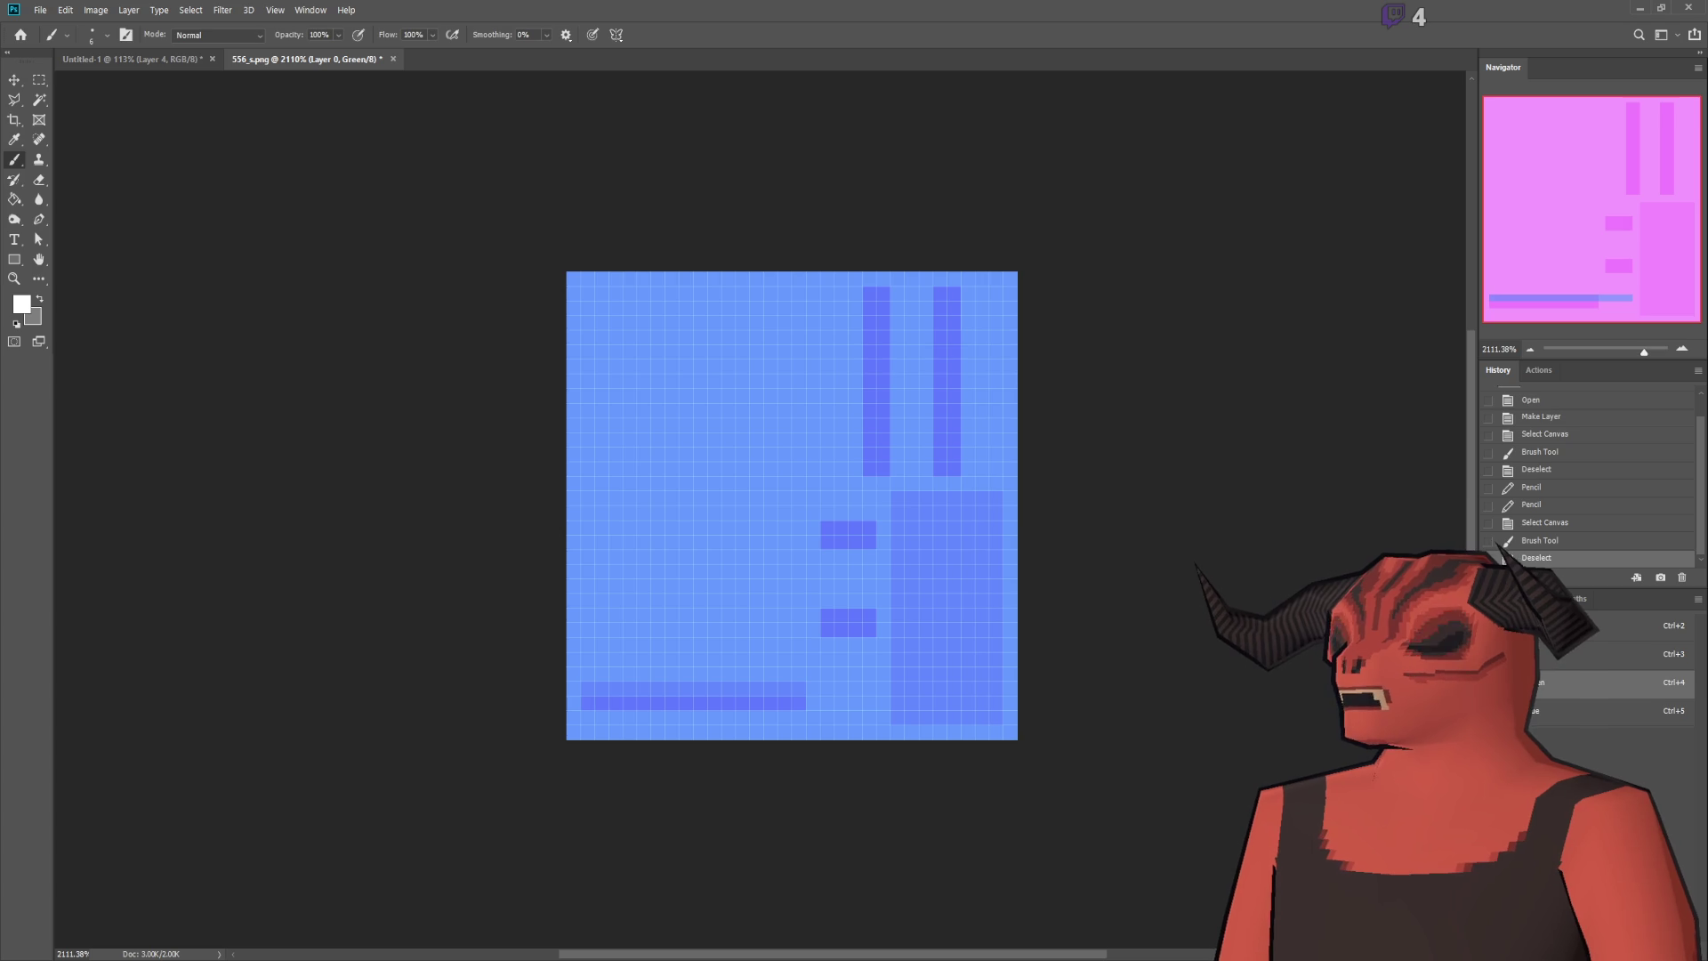
key("ctrl+i")
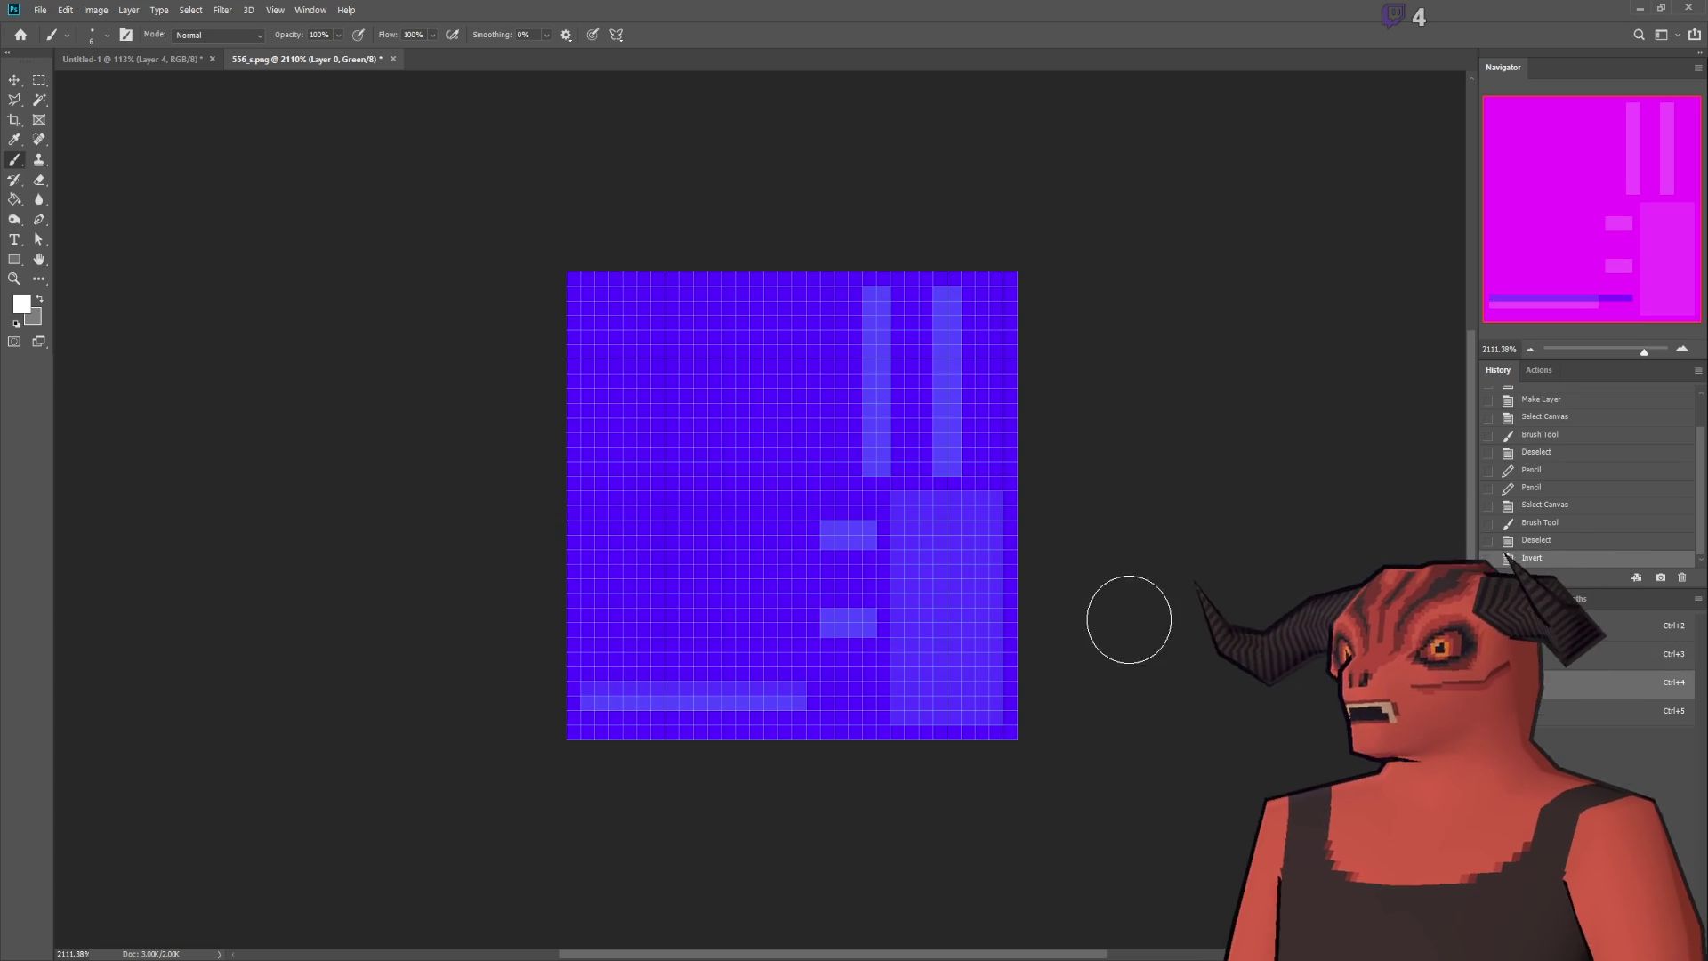
scroll(840, 627, "up", 3)
scroll(840, 627, "down", 2)
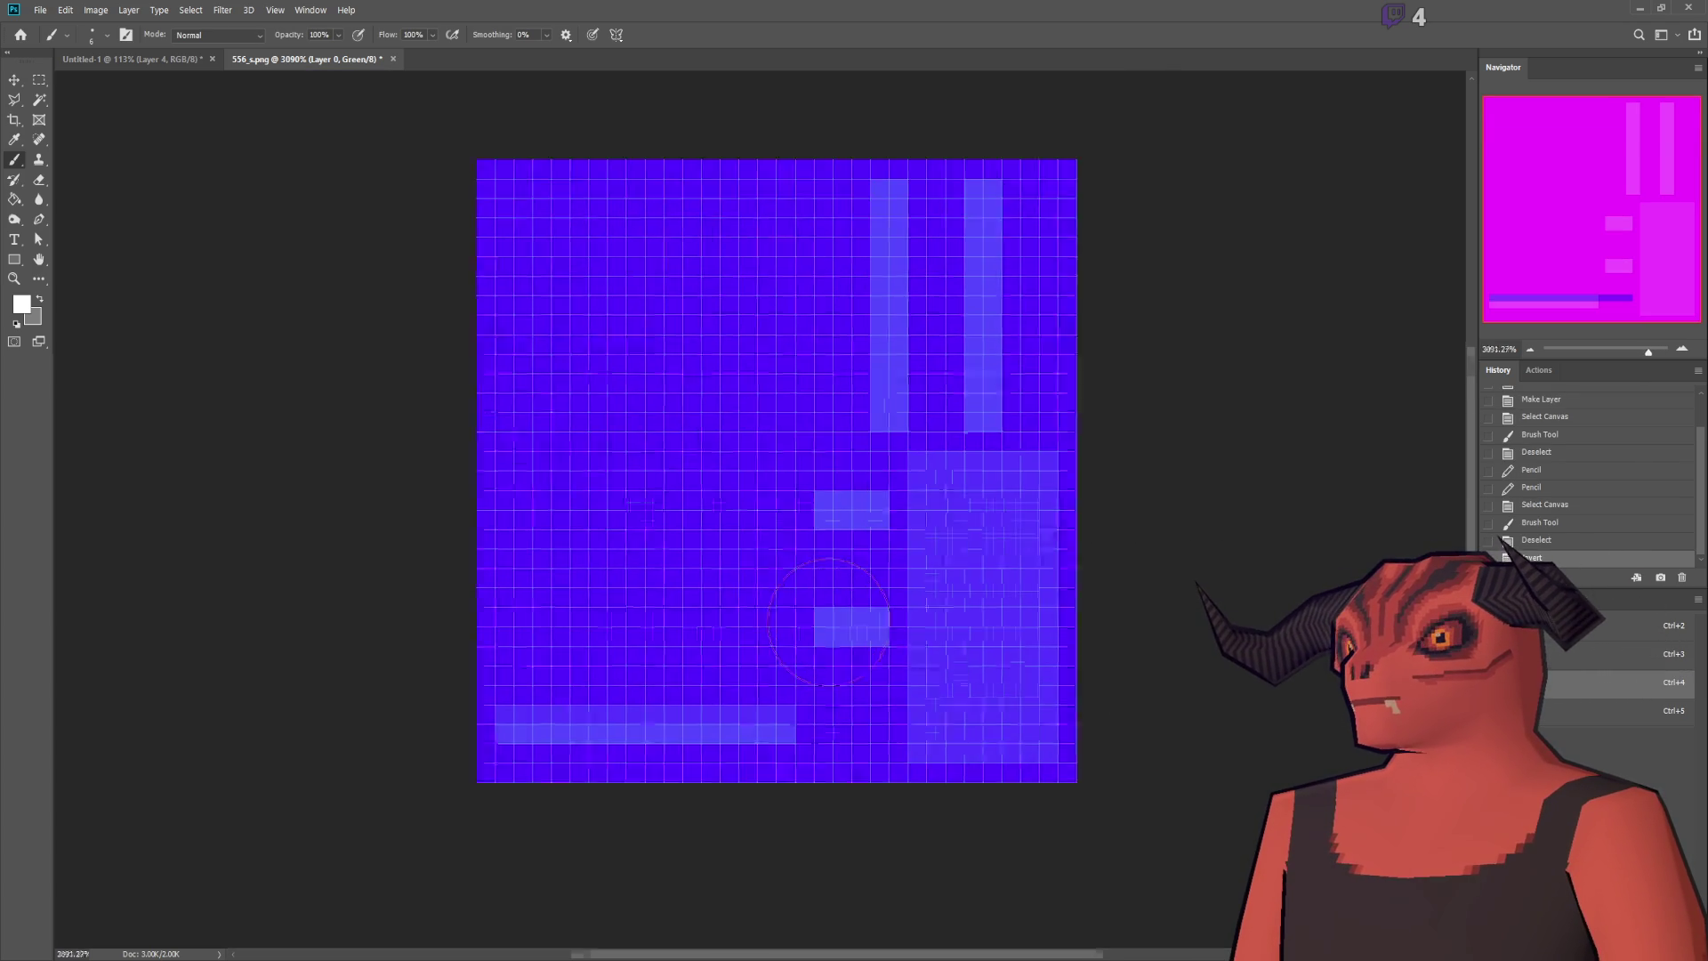
scroll(840, 628, "up", 1)
scroll(829, 622, "down", 2)
scroll(825, 610, "up", 1)
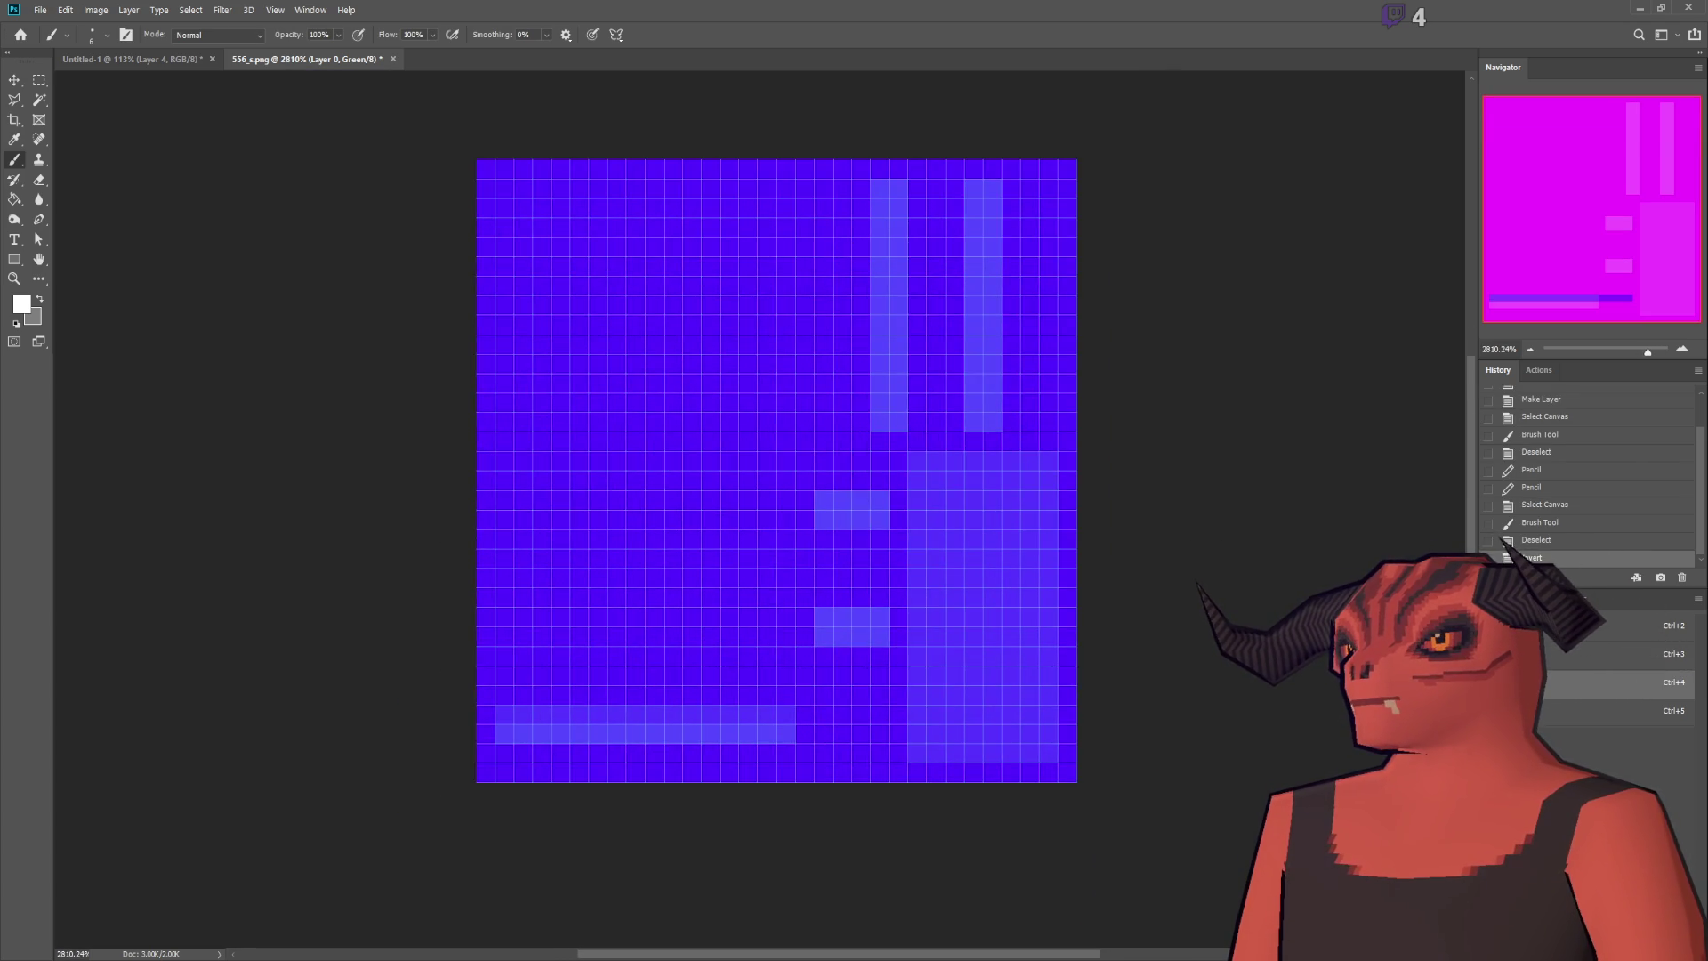
key("grave")
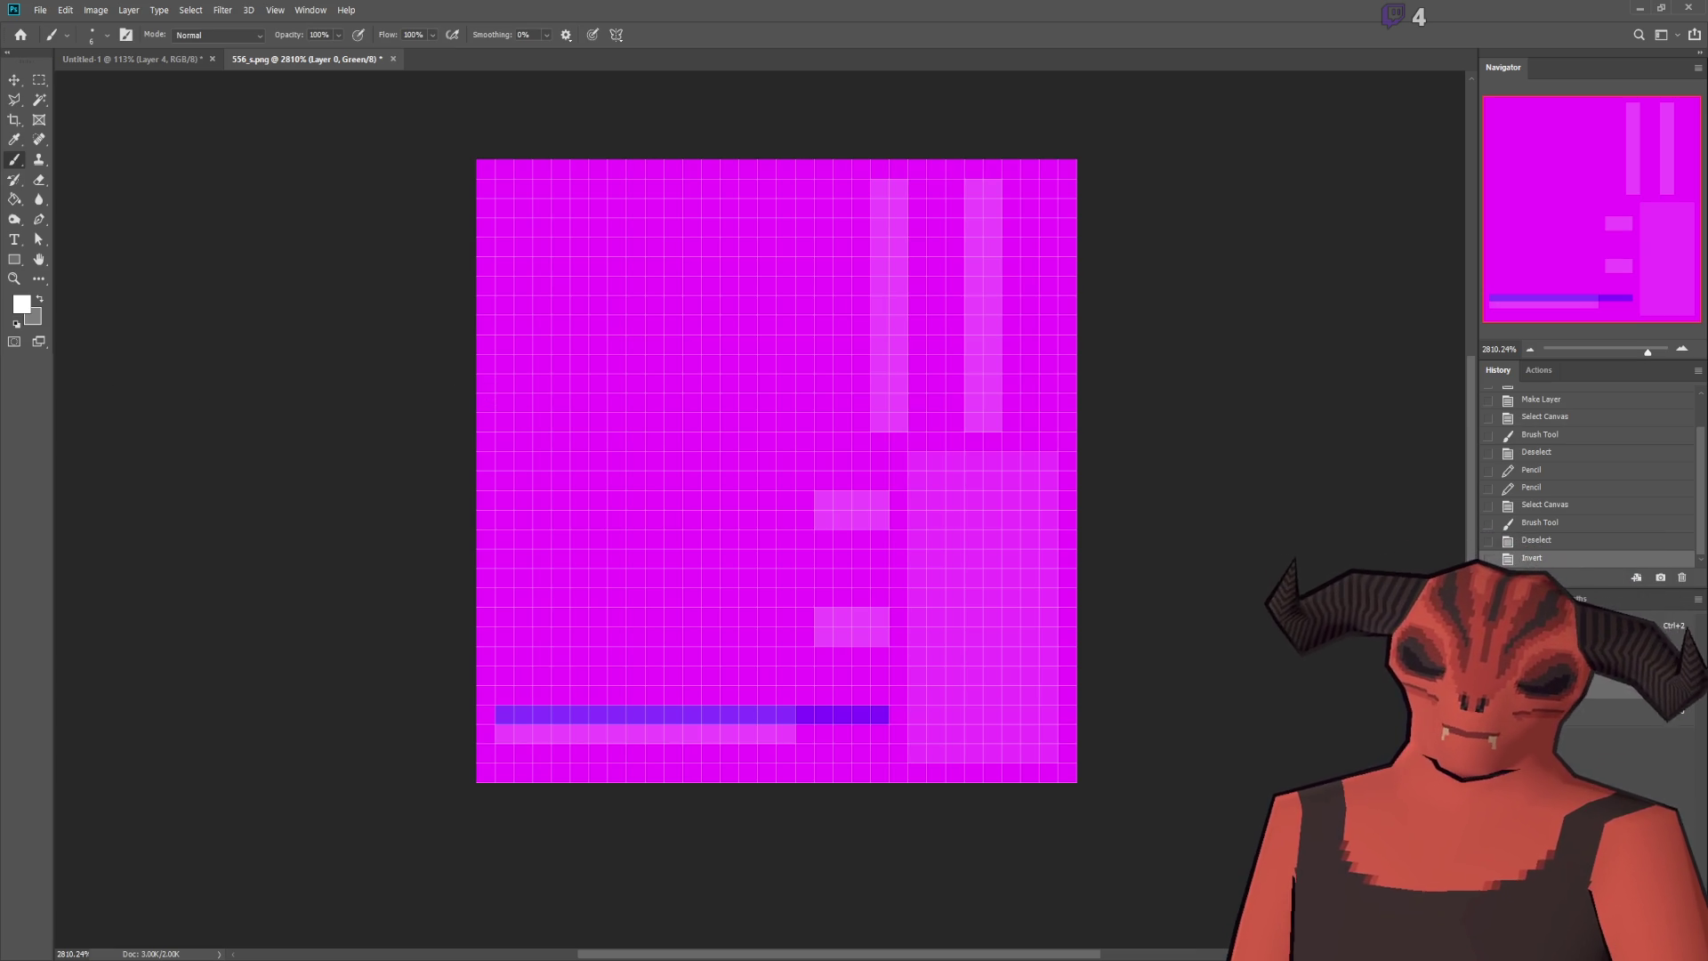
key("alt+Tab")
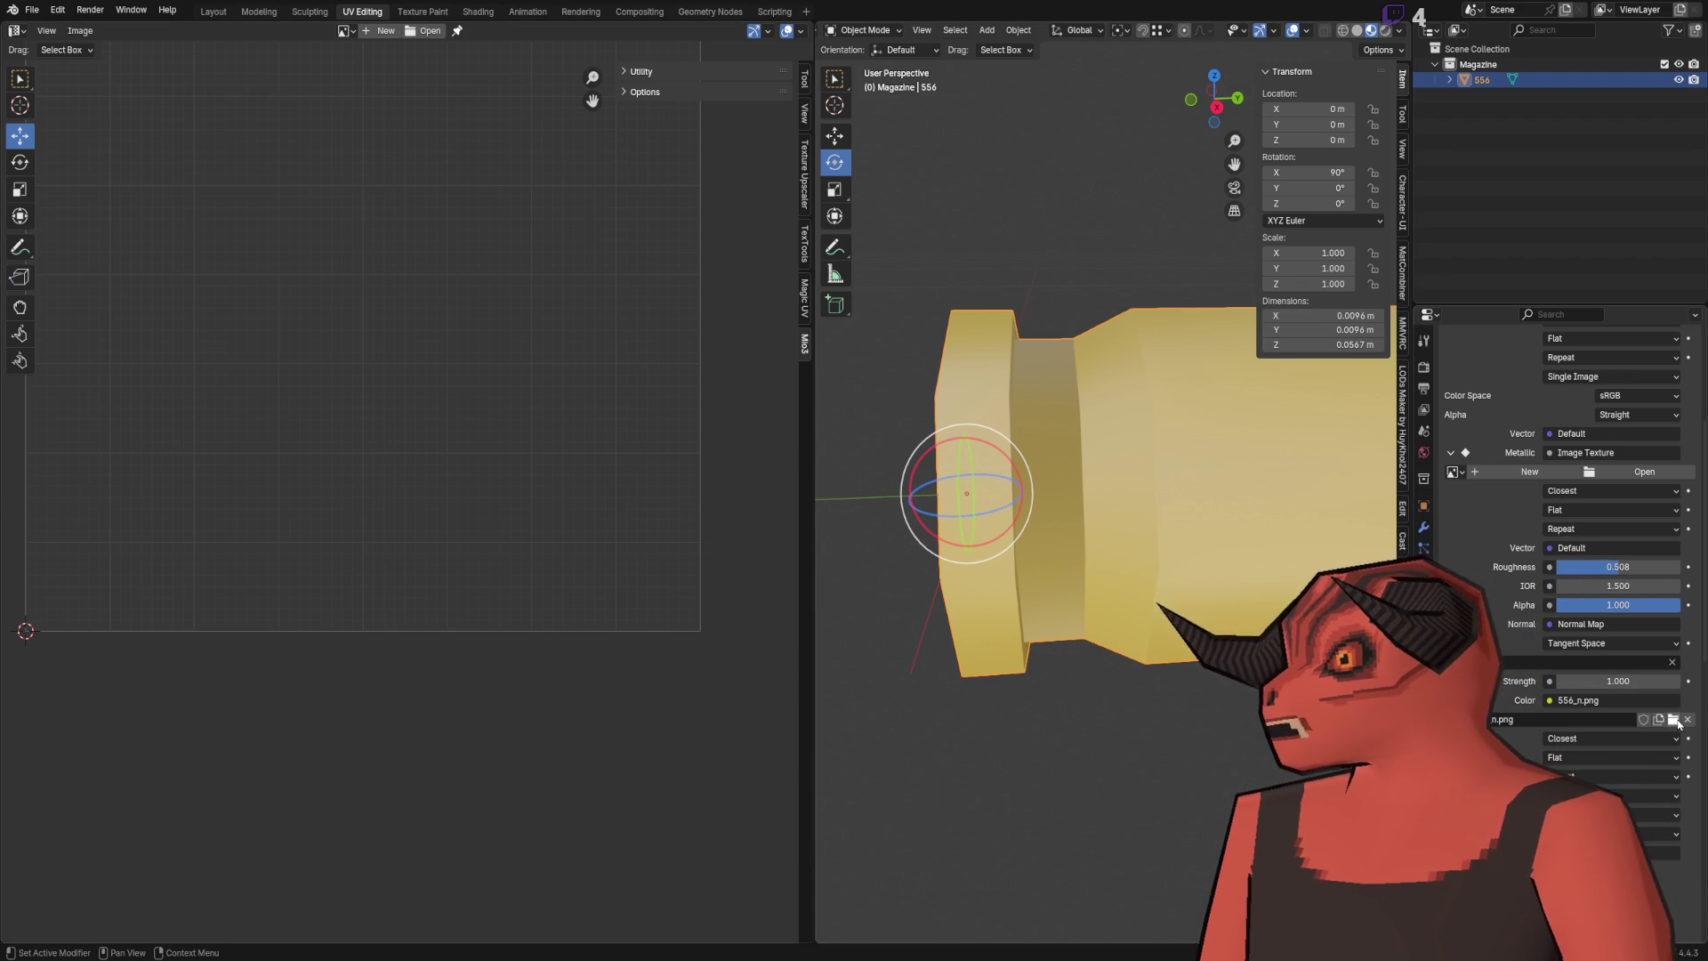
Step: Frame and orbit the whole textured bullet, then save Cartridge_556.blend
scroll(1566, 489, "up", 3)
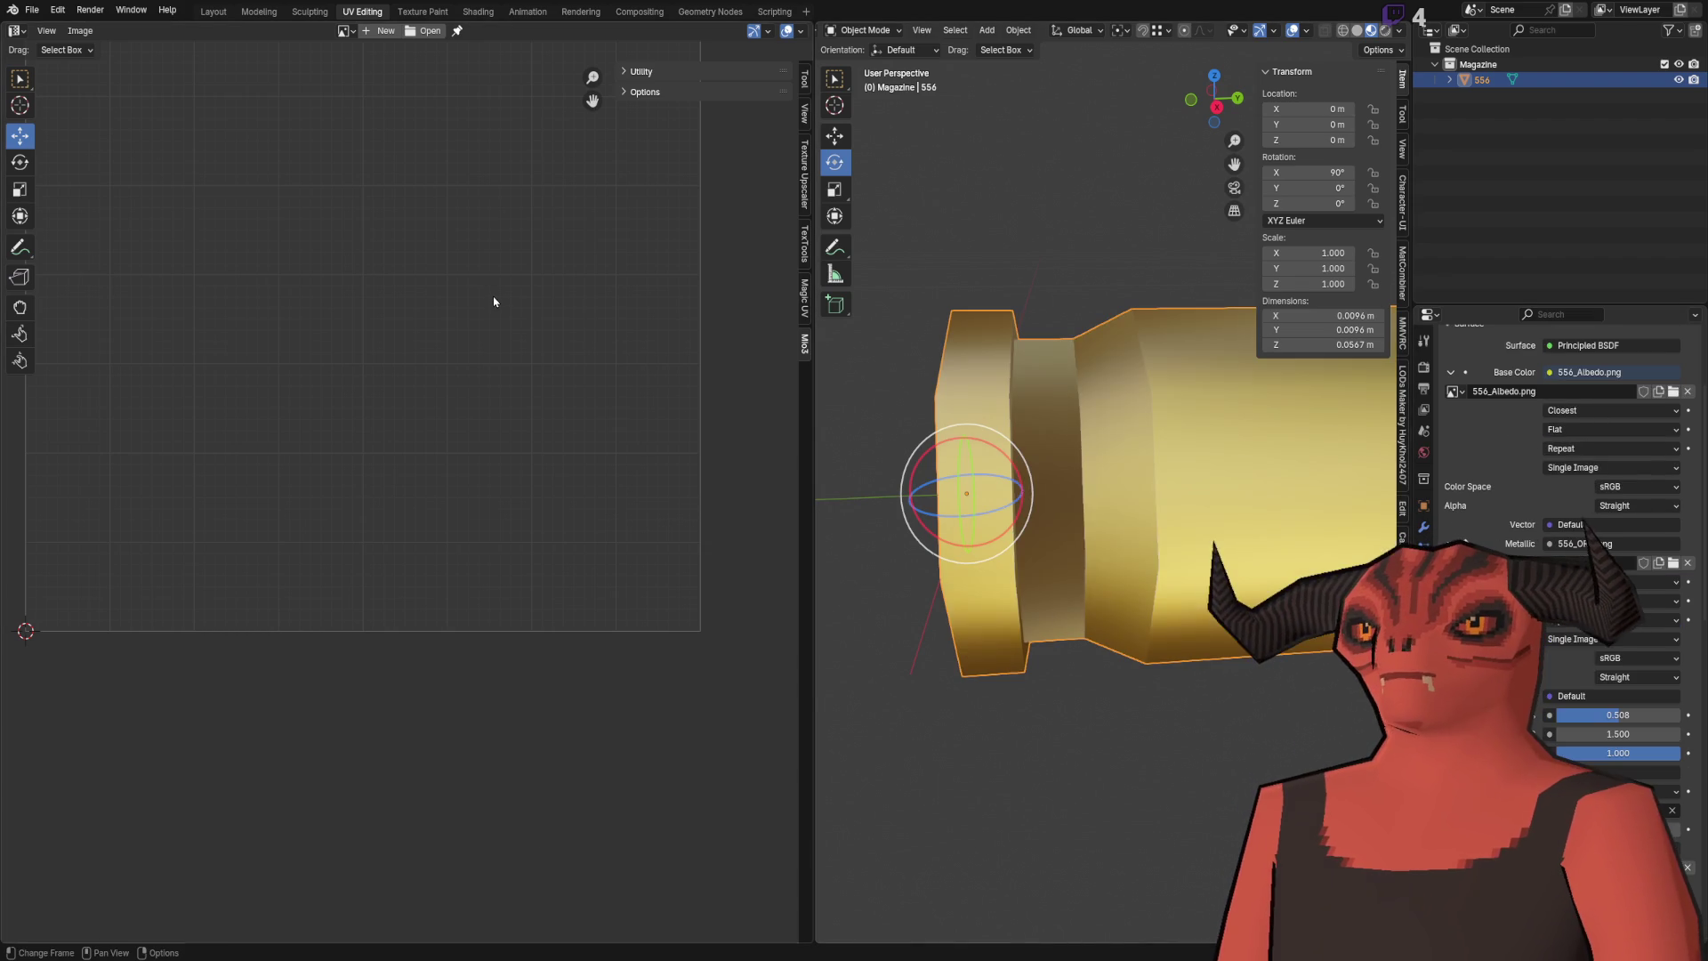
key("KP_Decimal")
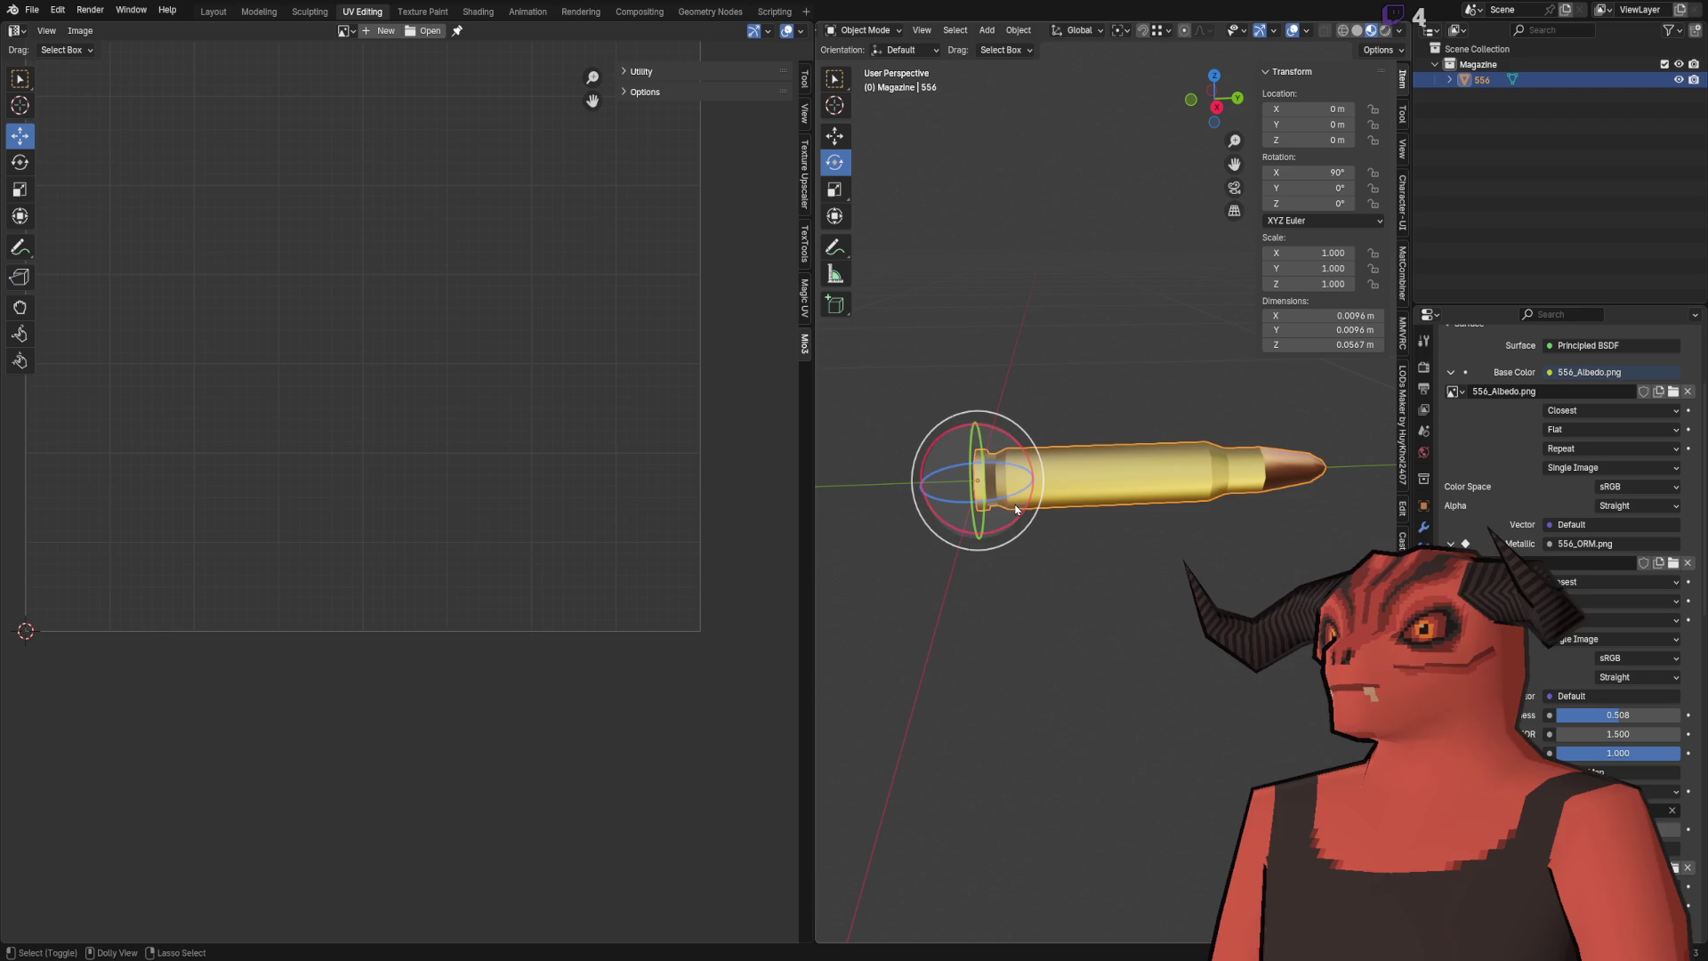
left_click(1112, 552)
mouse_move(1112, 552)
left_mouse_down()
mouse_move(1214, 566)
mouse_move(1040, 574)
mouse_move(1194, 497)
mouse_move(1198, 589)
mouse_move(1289, 541)
mouse_move(1108, 539)
mouse_move(1185, 518)
mouse_move(1257, 563)
mouse_move(1133, 481)
left_mouse_up()
scroll(1132, 480, "down", 5)
scroll(1125, 478, "up", 2)
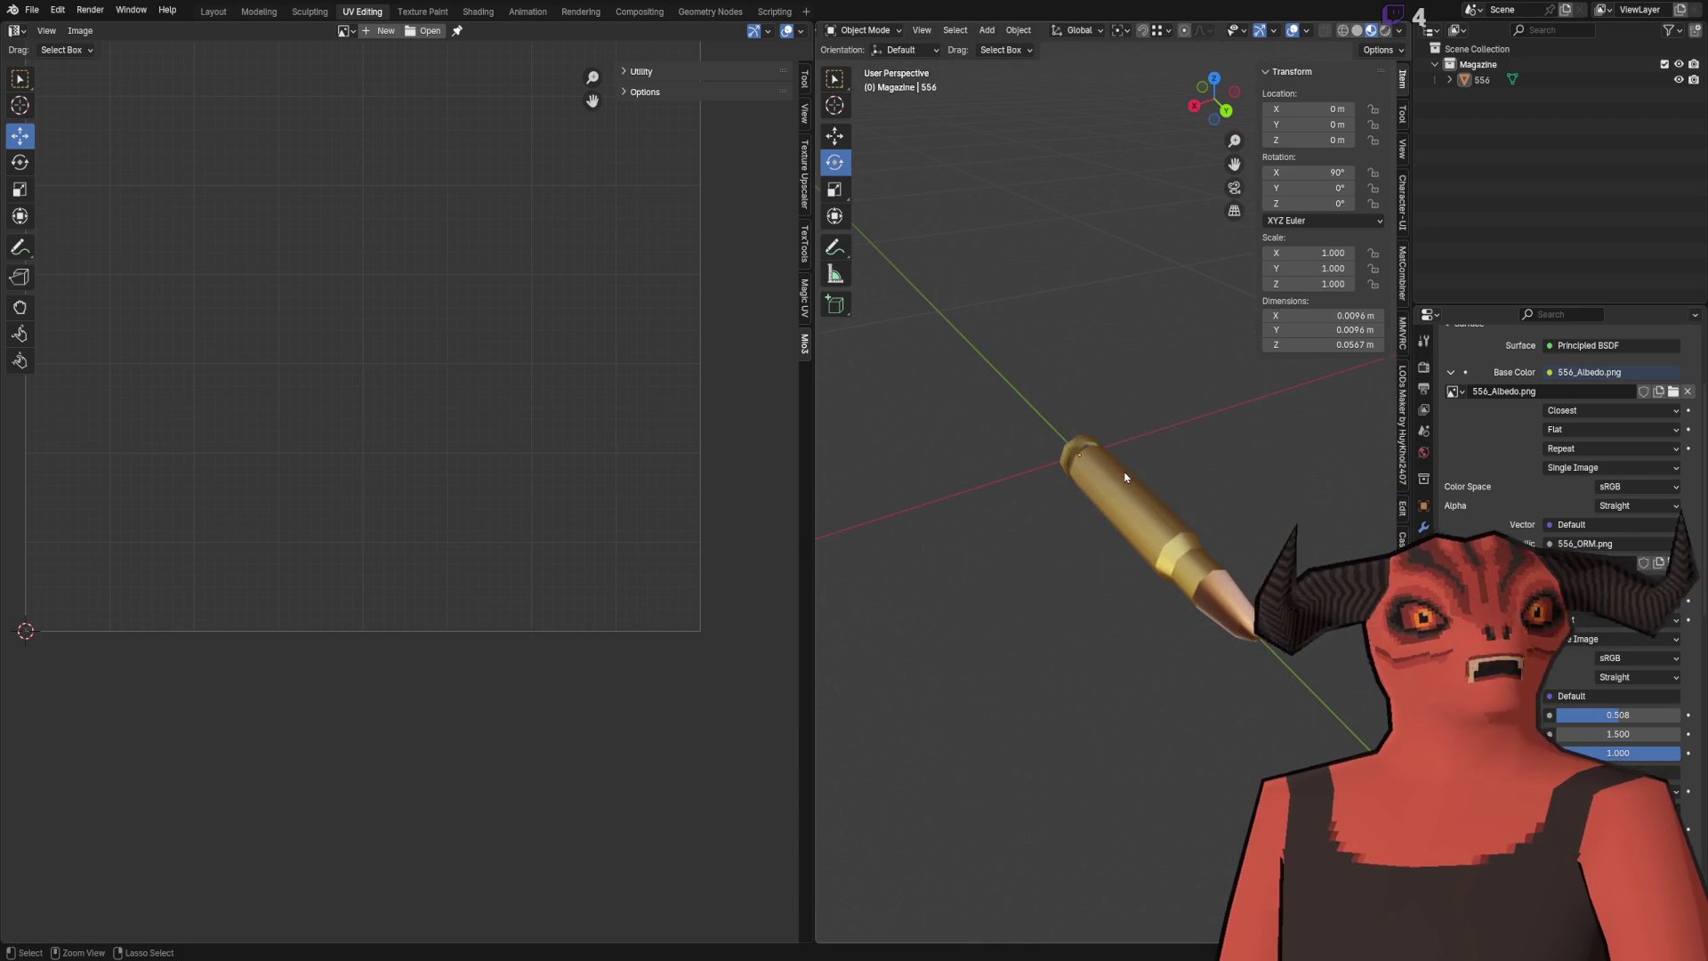
key("ctrl+s")
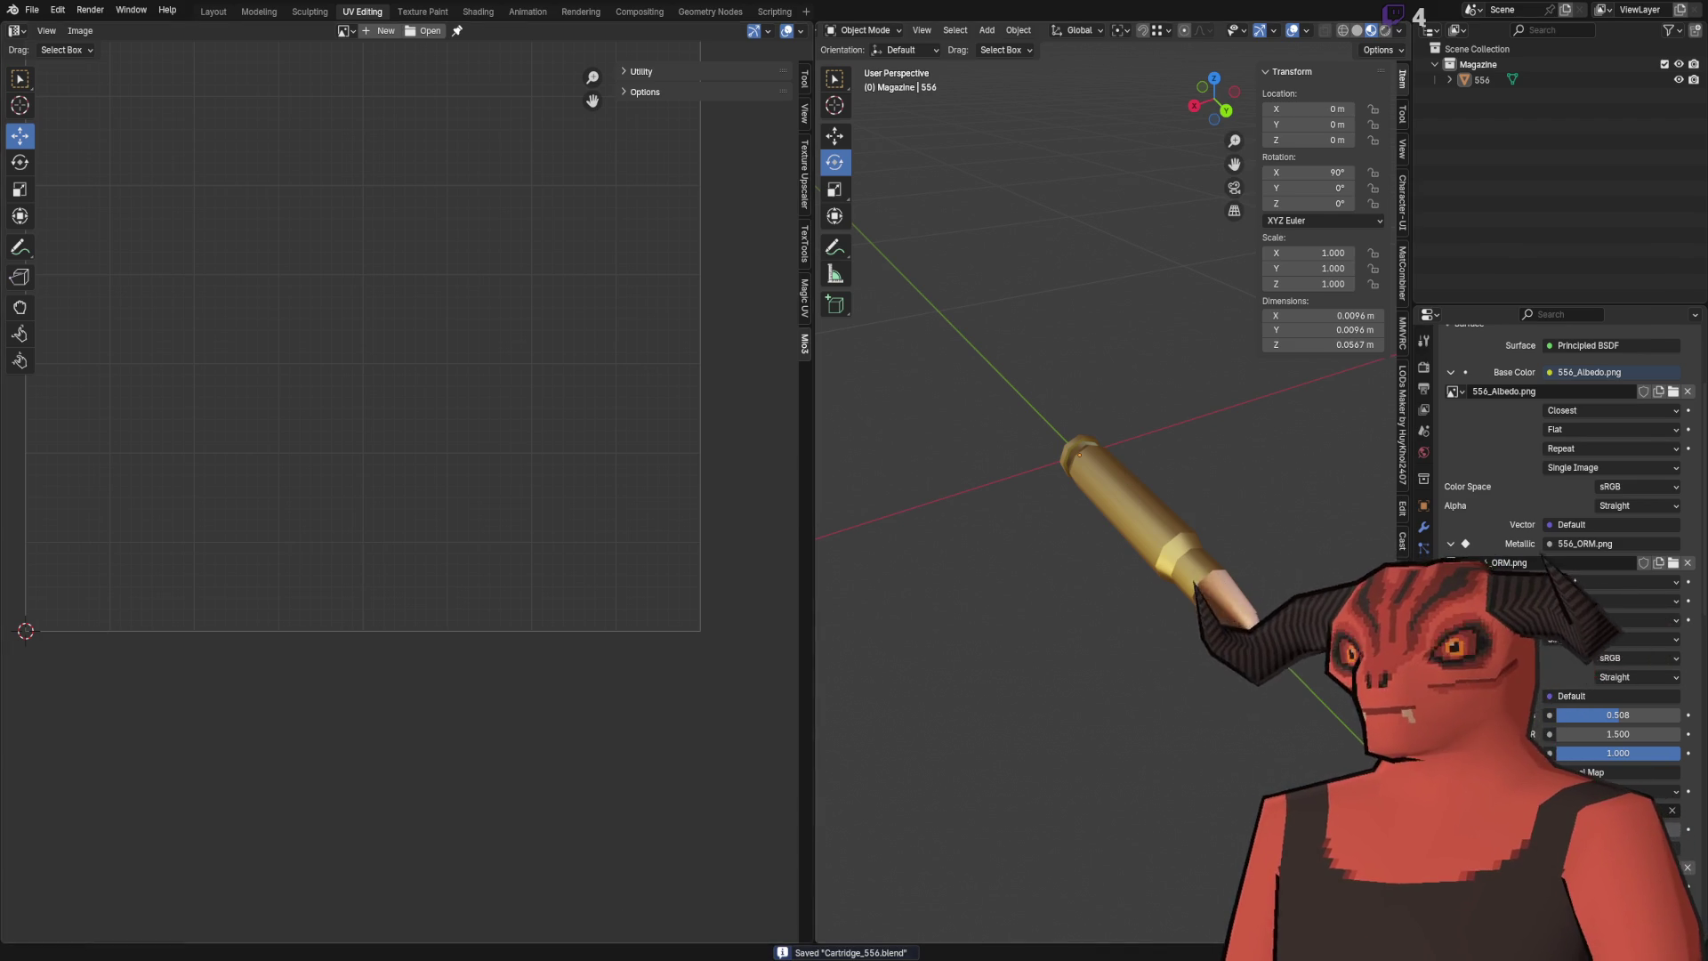
key("alt+Tab")
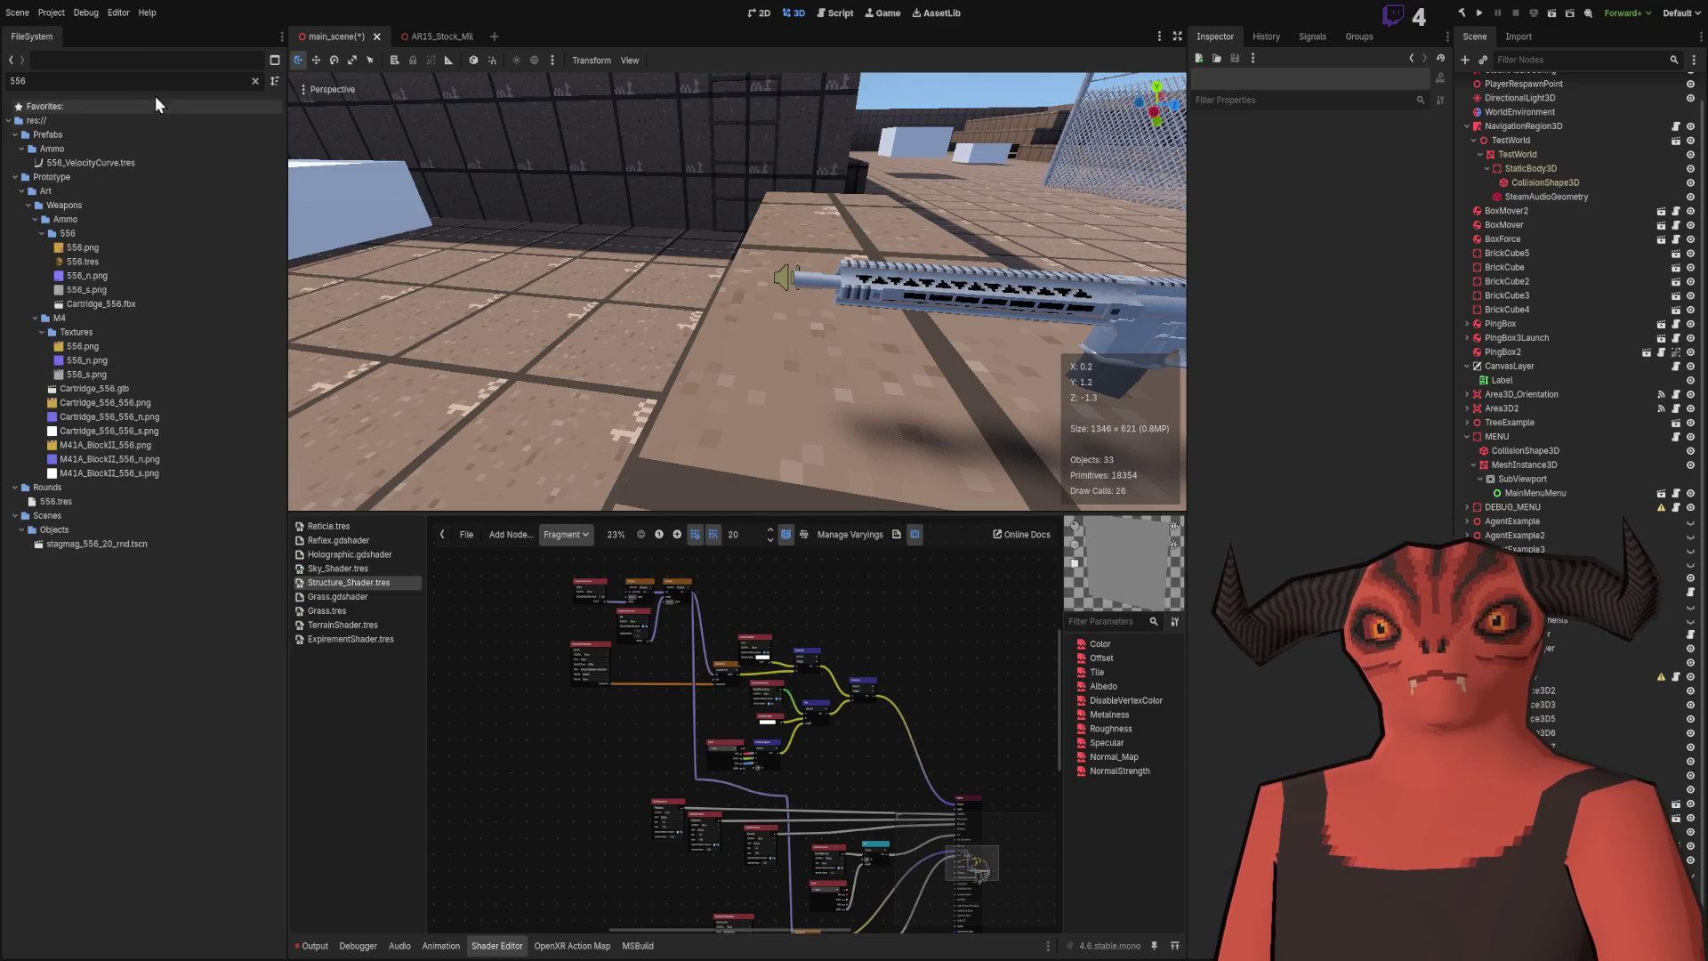
Step: Clear the 556 FileSystem filter and select Cartridge_556.blend in Database/Cartridge/Assets
left_click(127, 122)
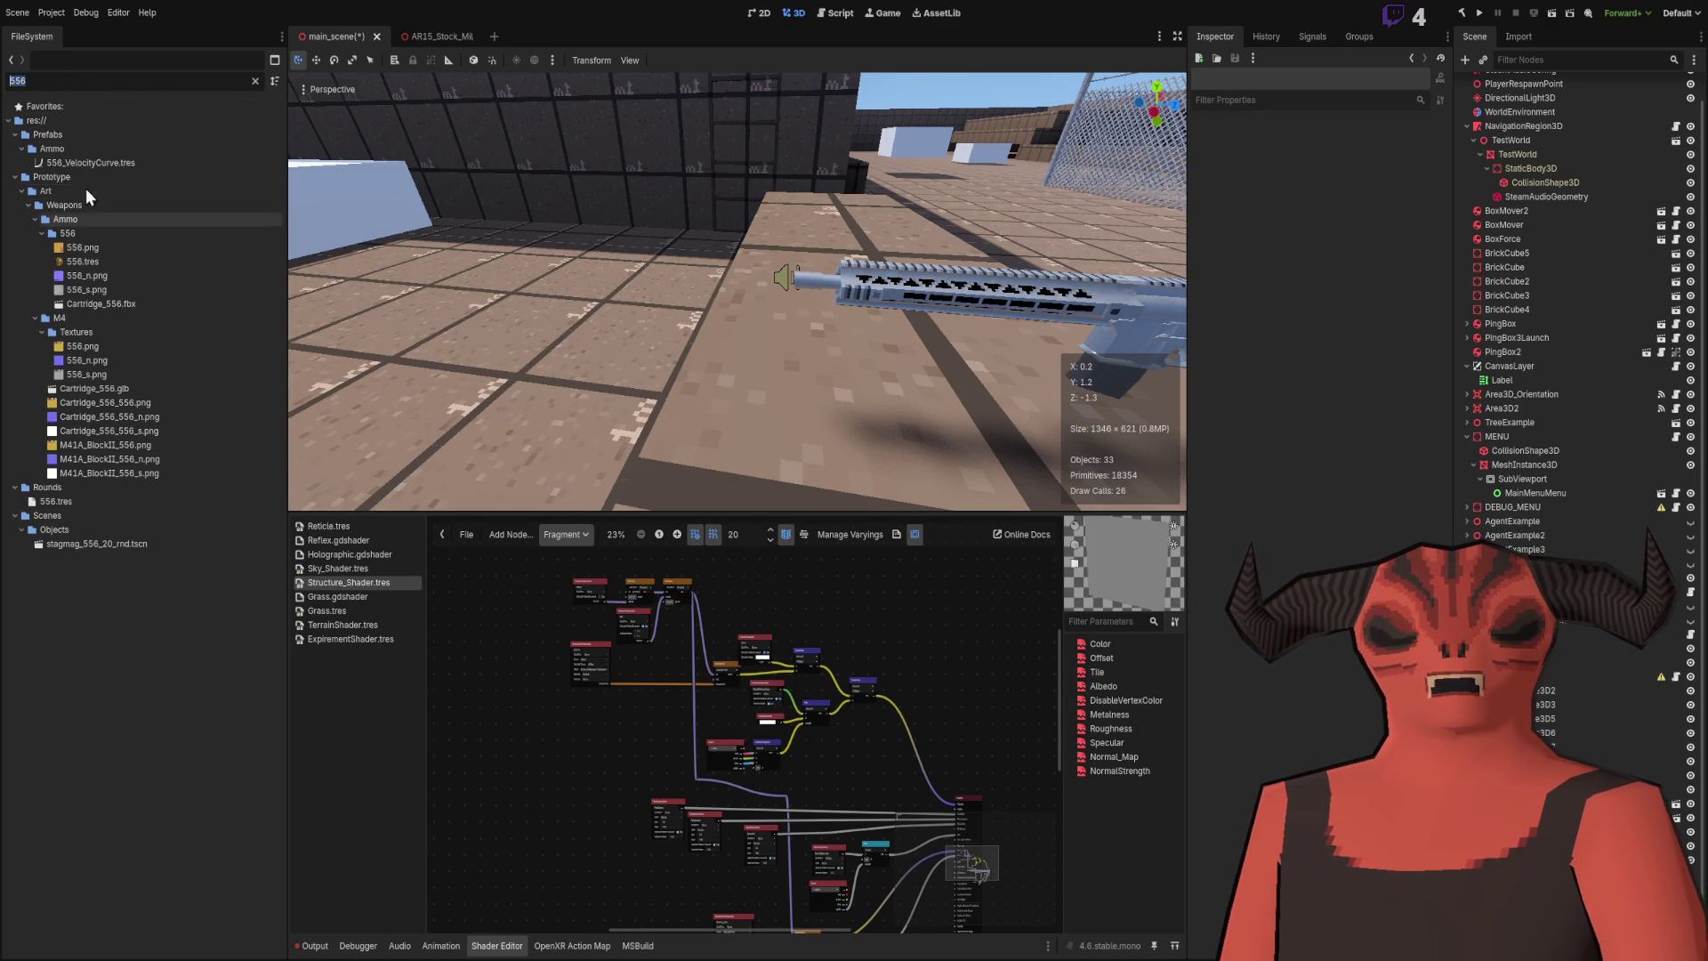
key("BackSpace")
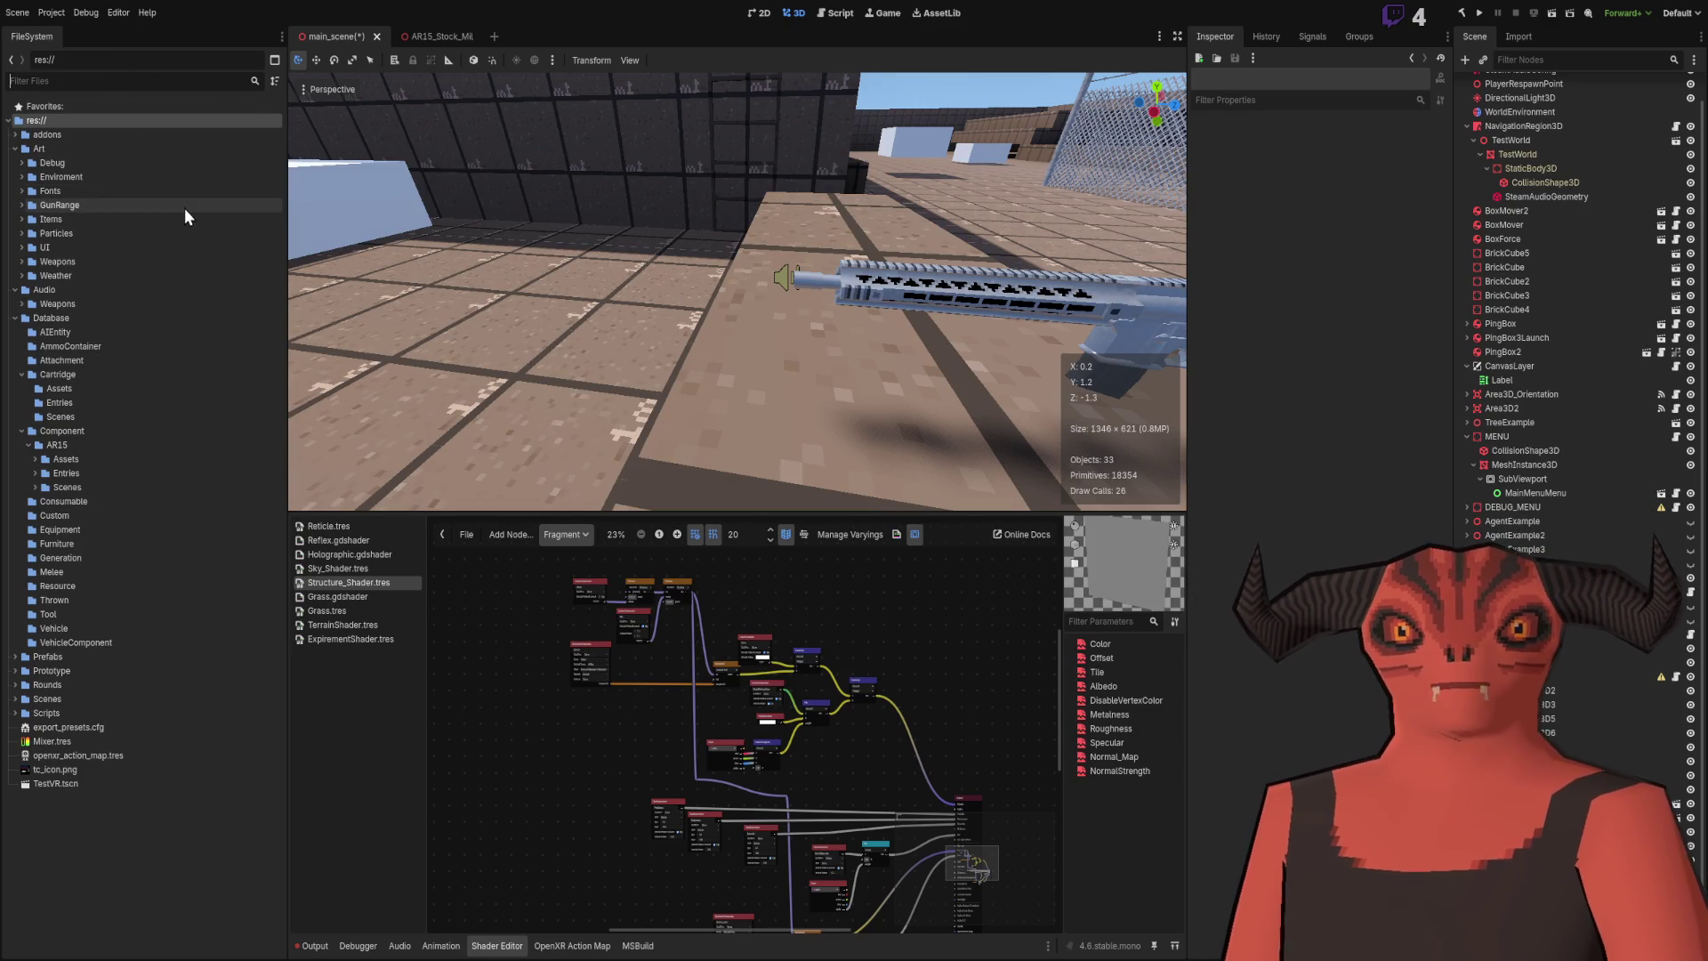
left_click(17, 263)
left_click(21, 262)
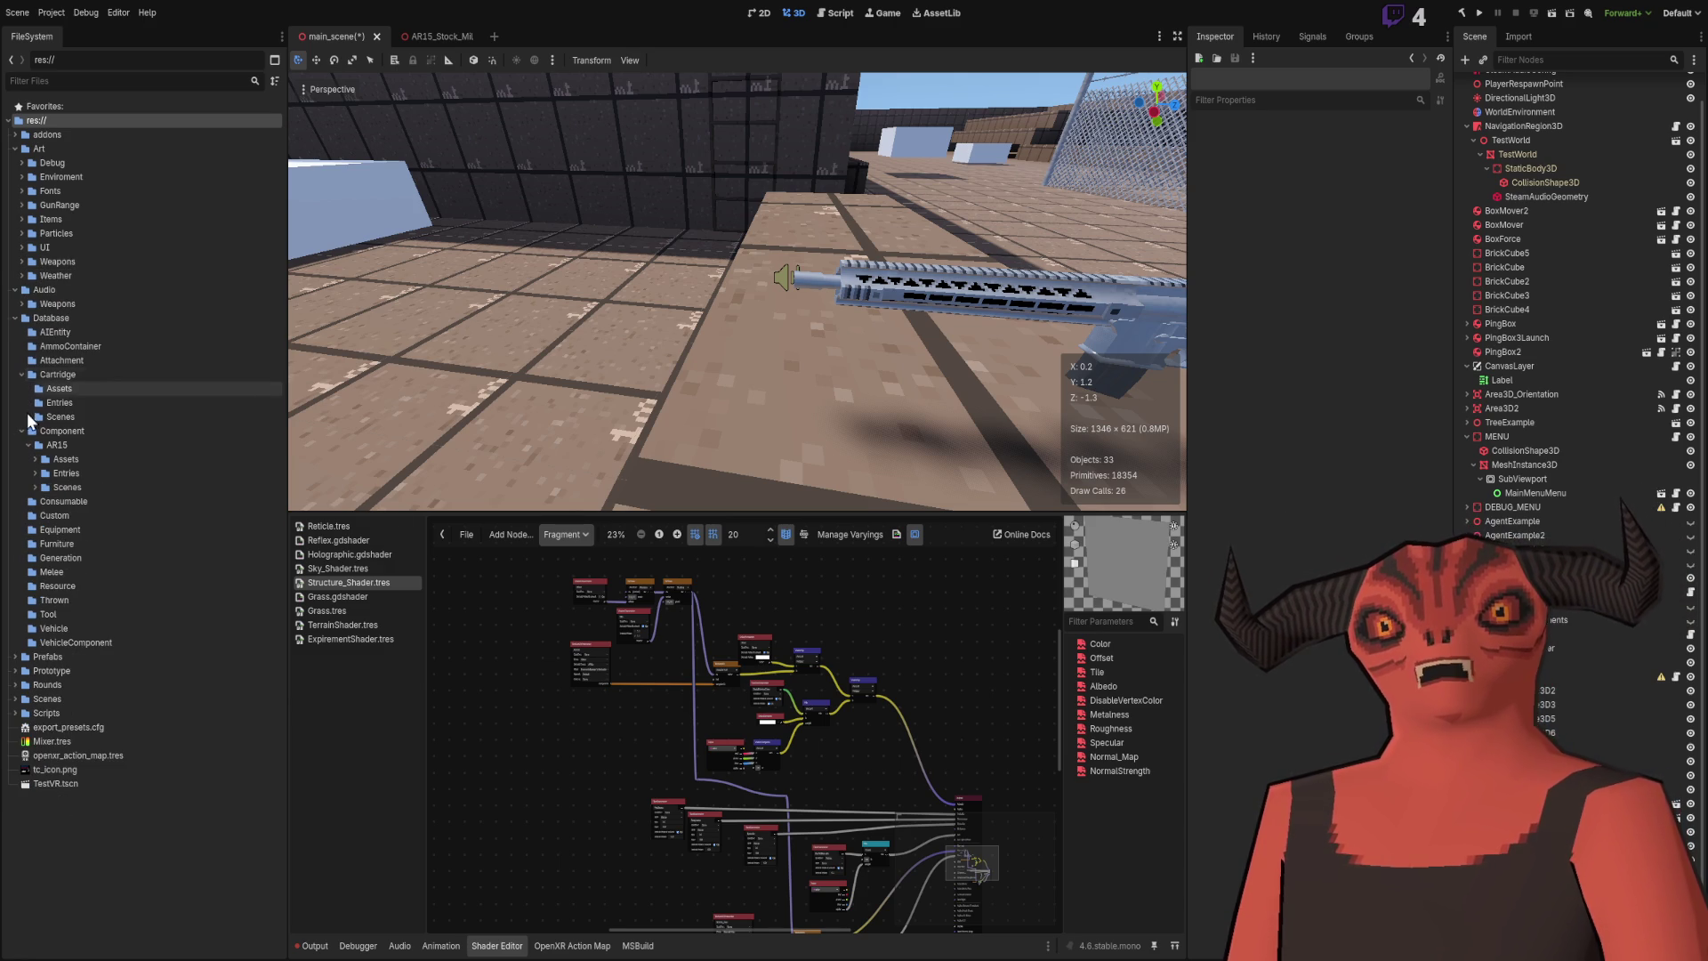
left_click(55, 388)
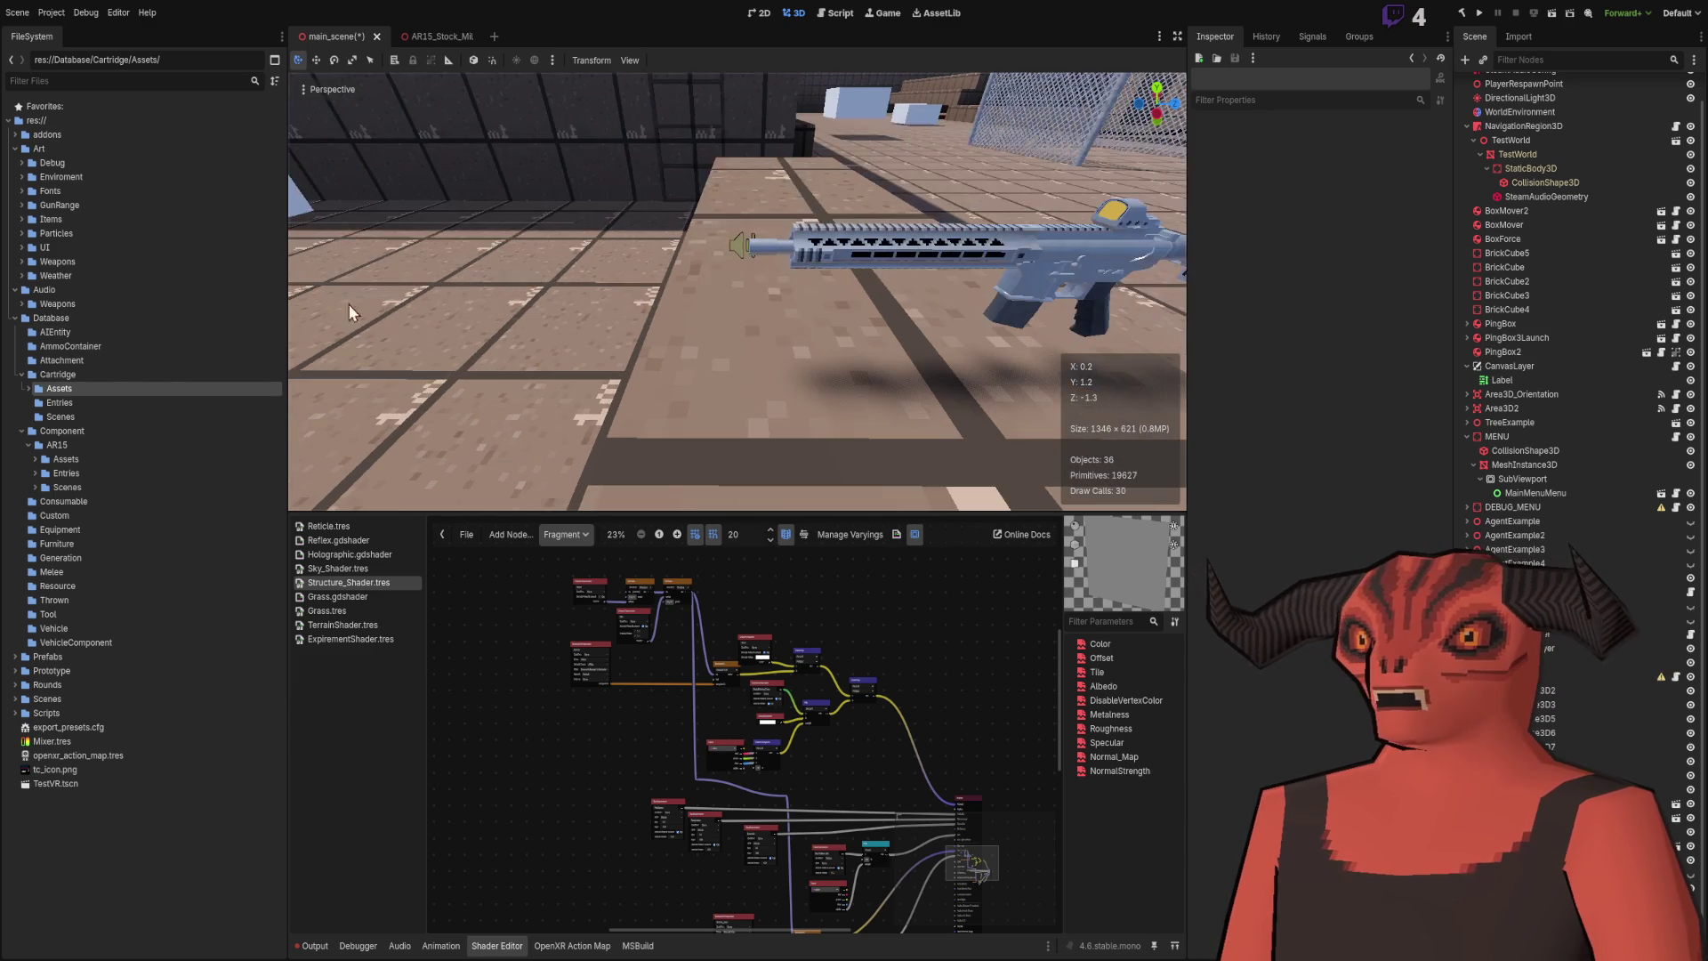
left_click(29, 393)
left_click(86, 432)
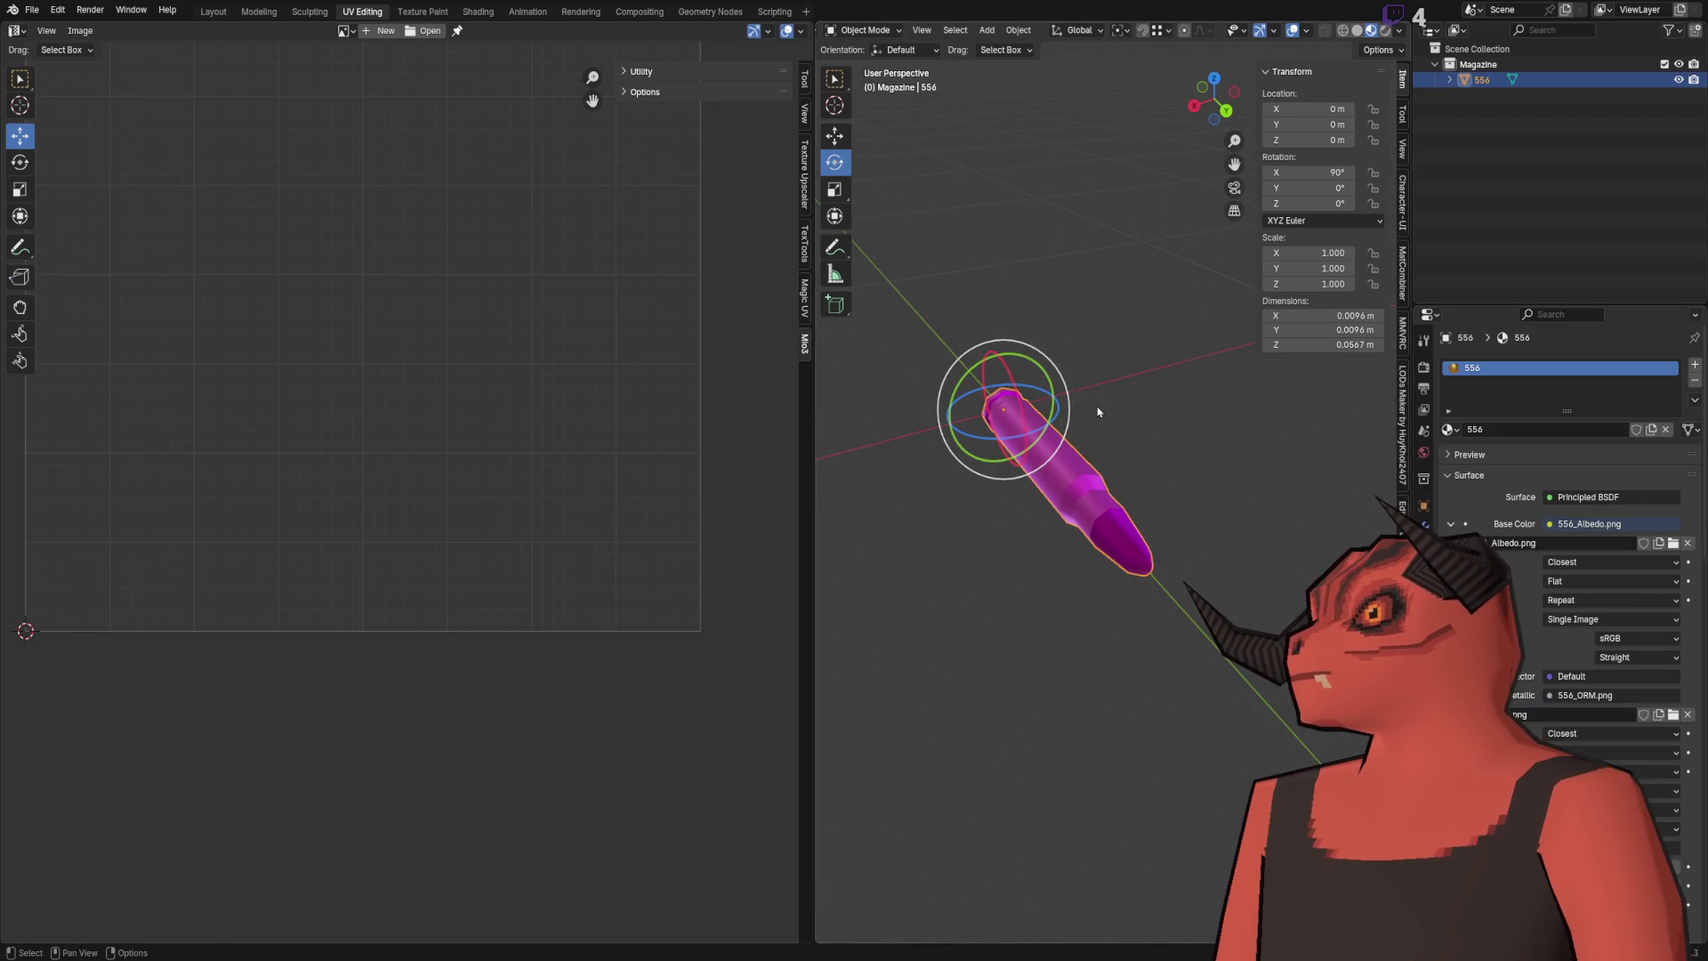
Step: Orbit around the cartridge and save Cartridge_556.blend again
mouse_move(1050, 388)
left_mouse_down()
mouse_move(1010, 446)
mouse_move(957, 439)
mouse_move(858, 474)
left_mouse_up()
key("ctrl+s")
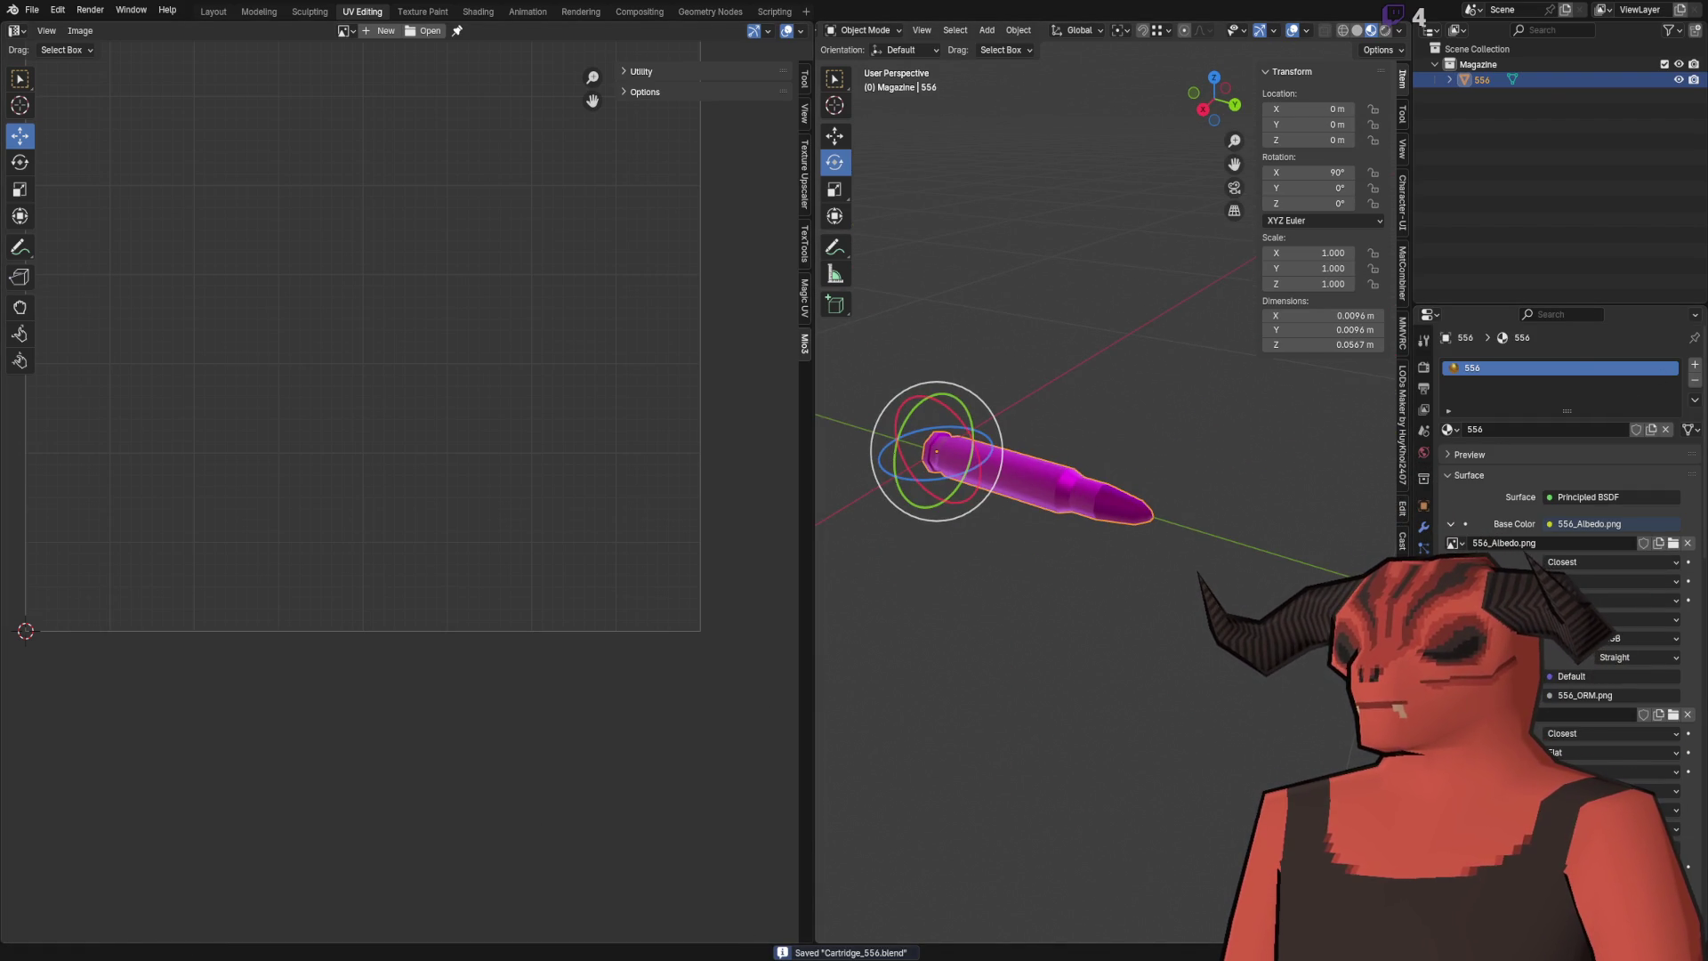
key("alt+Tab")
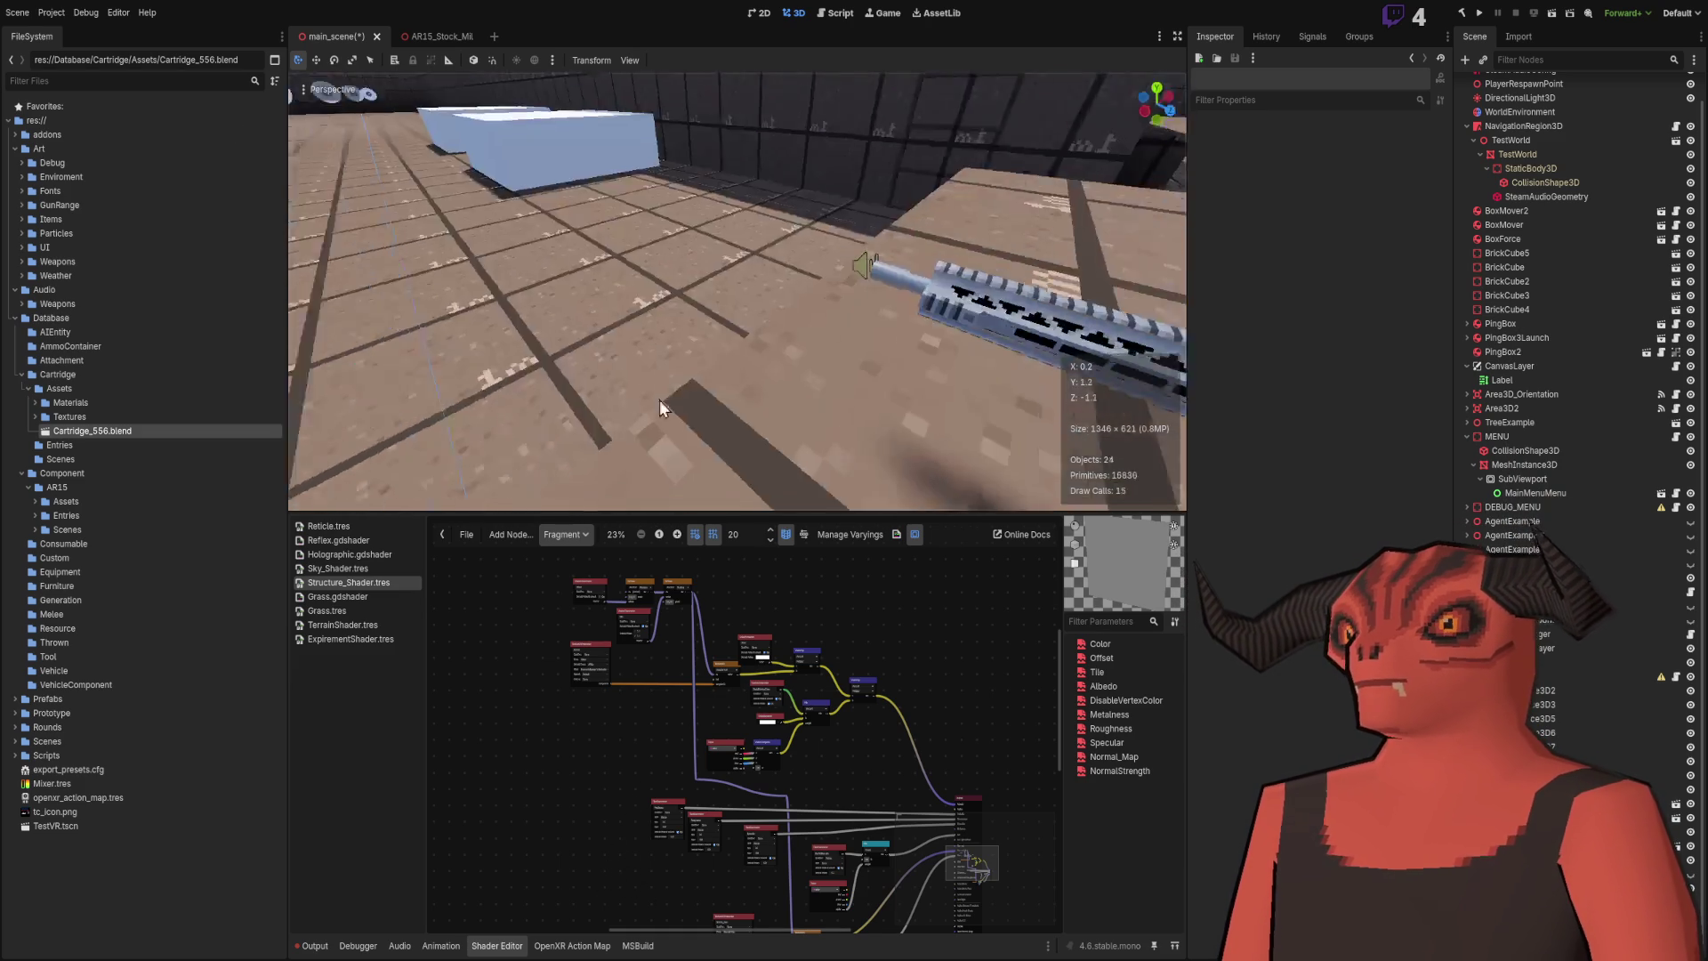
Step: Drop Cartridge_556 into the scene beside the AR15 rifle and open its 556.tres material
scroll(708, 365, "up", 3)
left_click_drag(313, 455, 751, 438)
key("f")
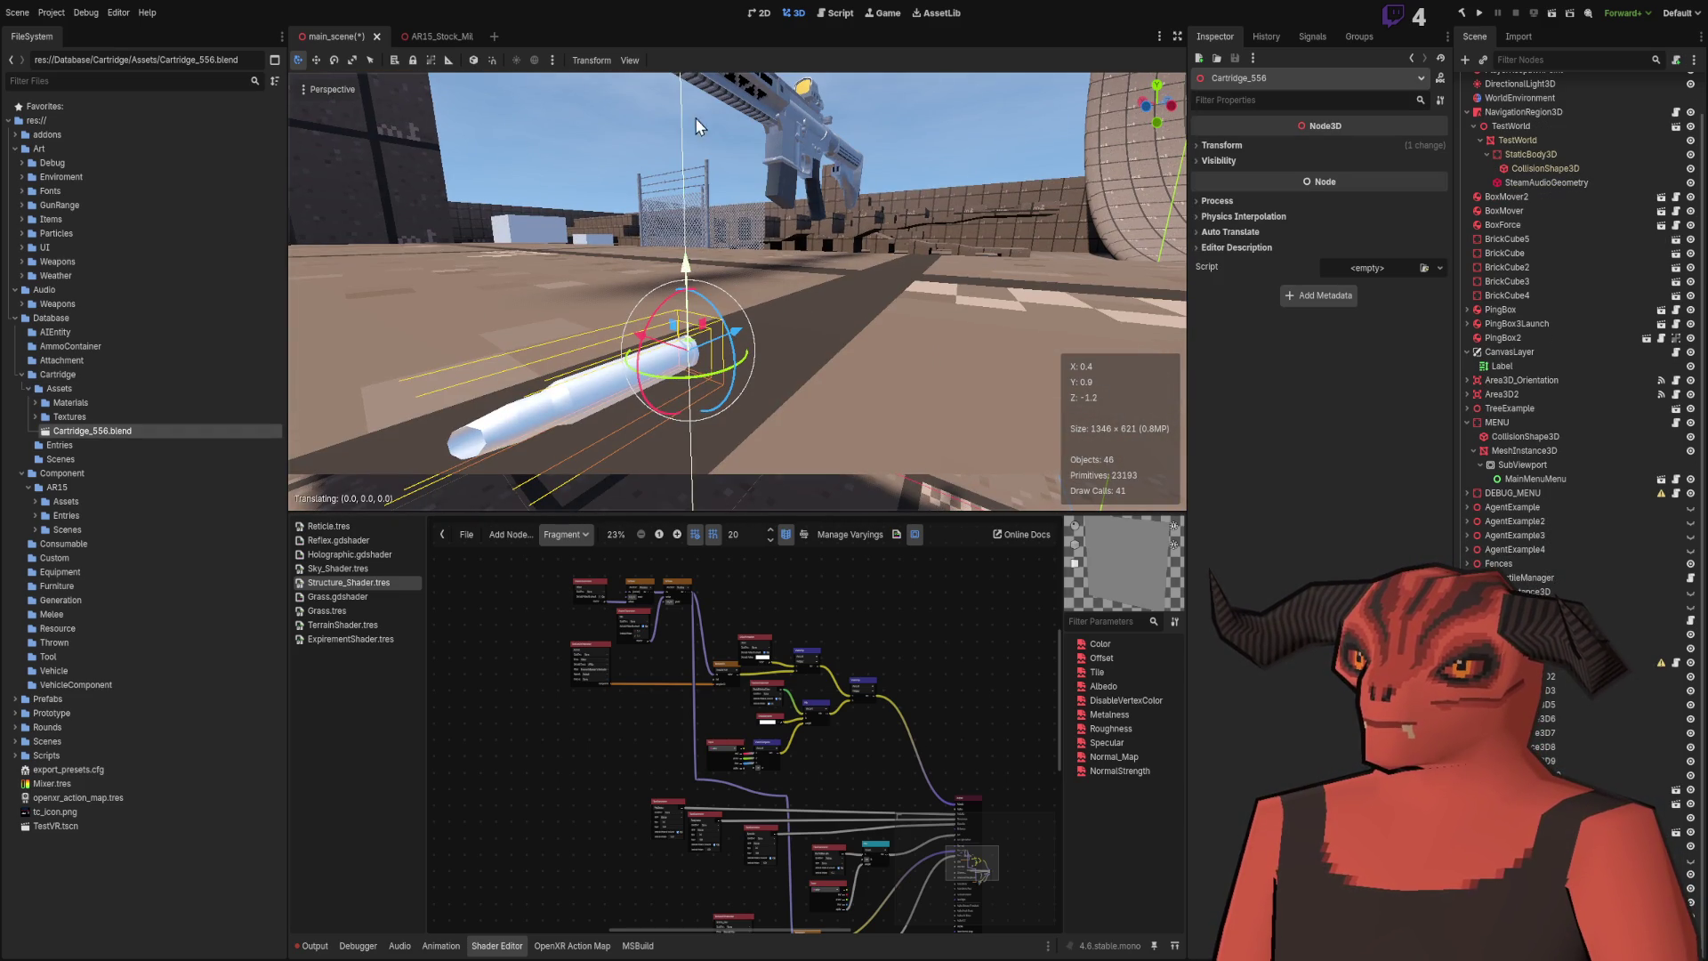
left_click_drag(703, 213, 744, 302)
mouse_move(754, 126)
left_mouse_down()
mouse_move(712, 294)
mouse_move(637, 237)
left_mouse_up()
double_click(87, 404)
left_click(89, 416)
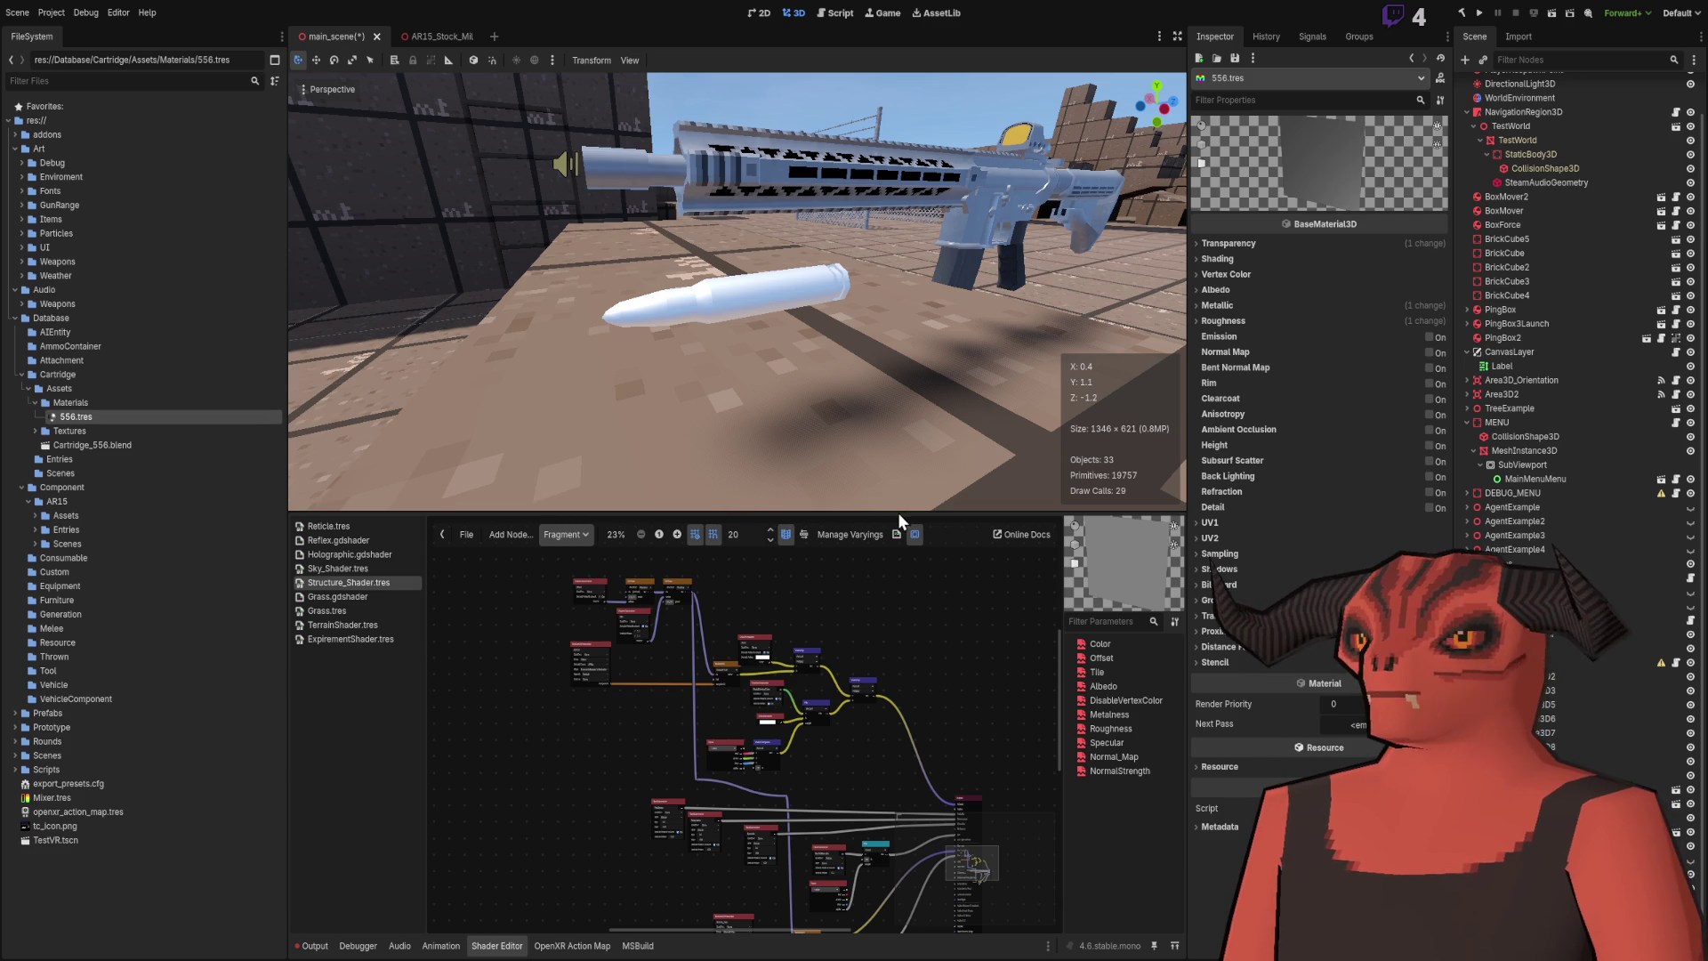
Step: Load the yellow brass texture into the 556 material's Albedo Texture slot
left_click(87, 402)
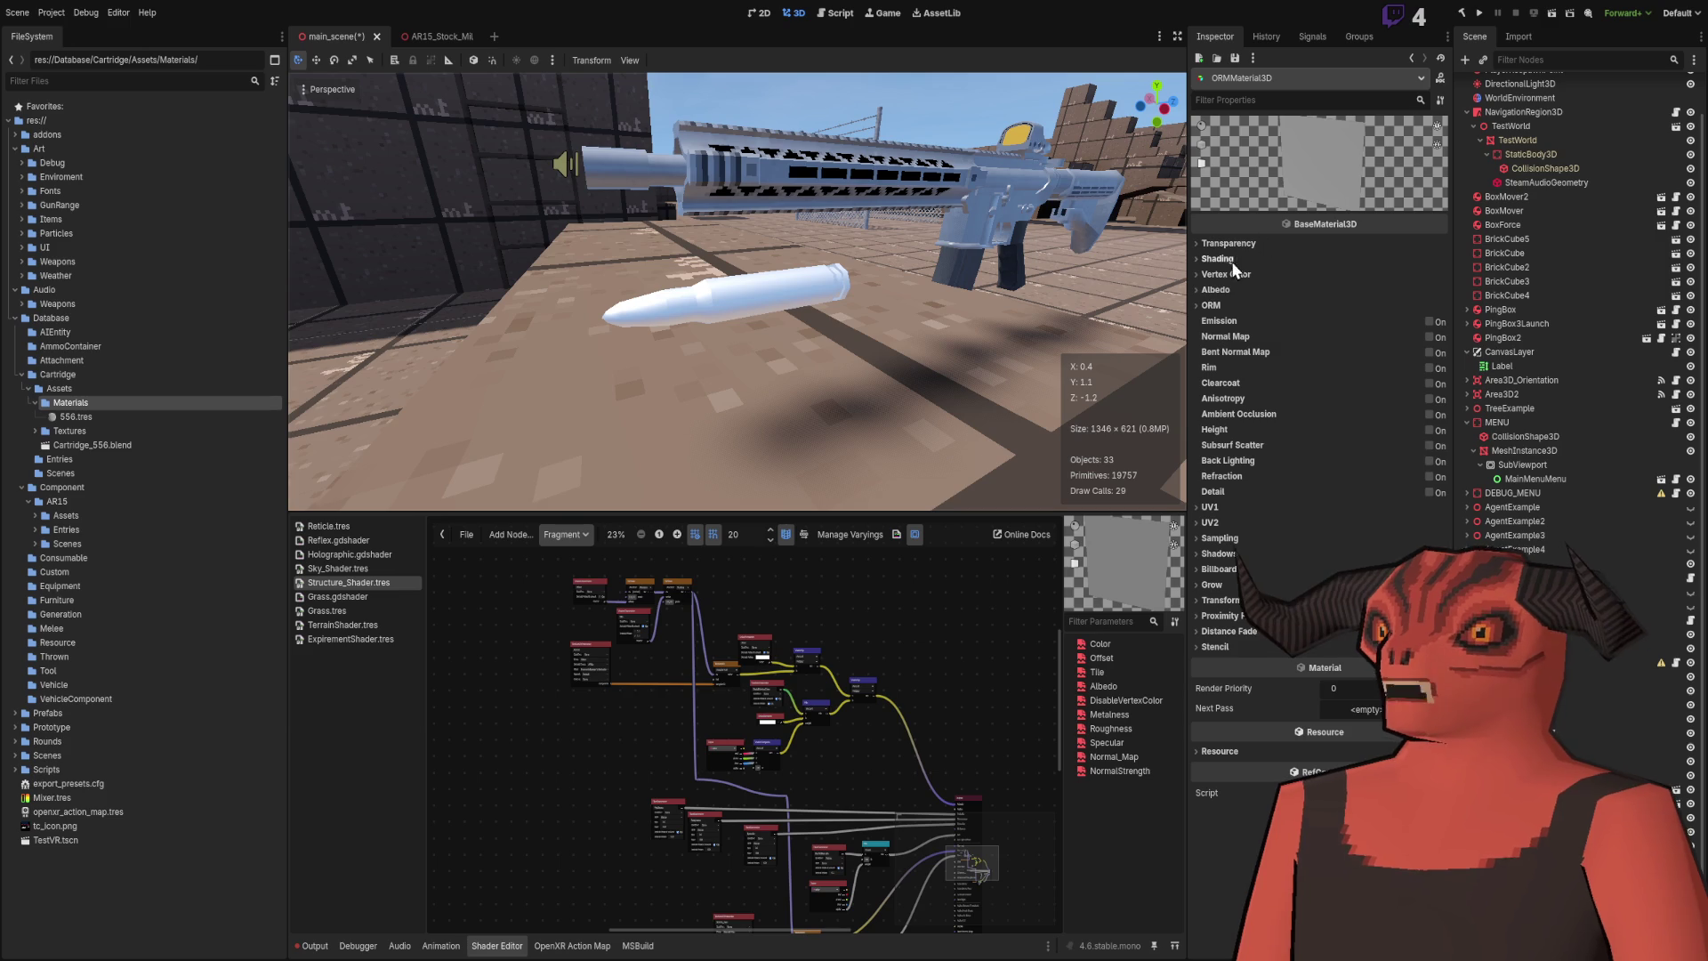
left_click(1219, 303)
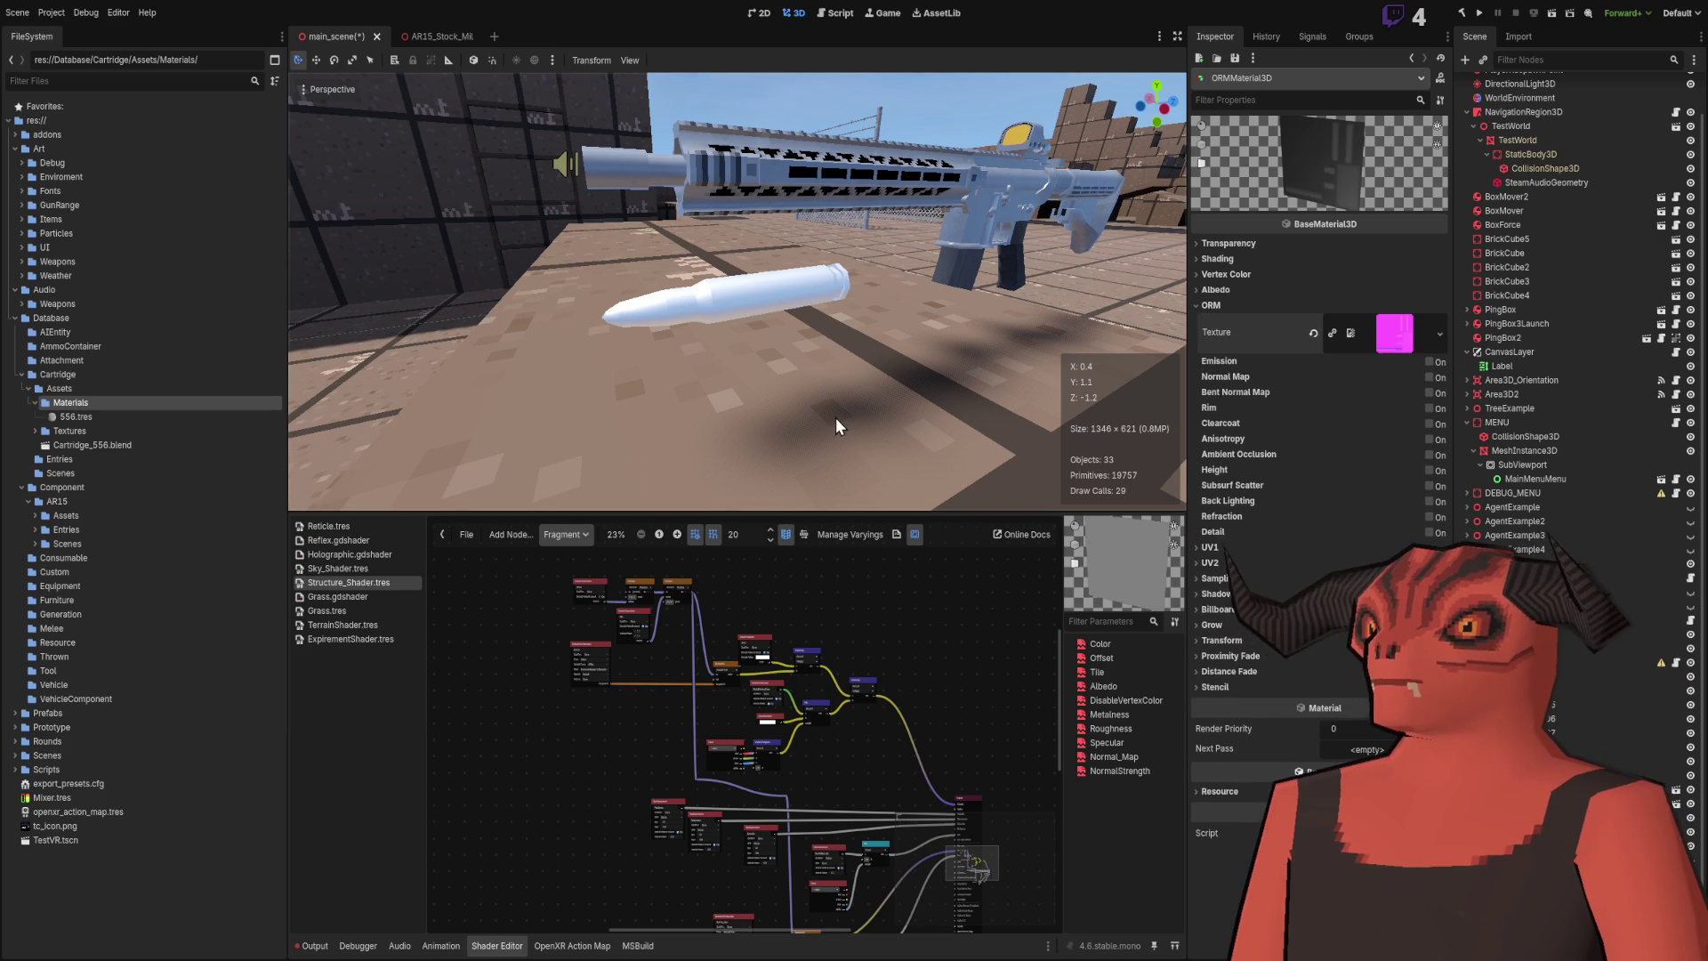
left_click(1240, 308)
left_click(1238, 292)
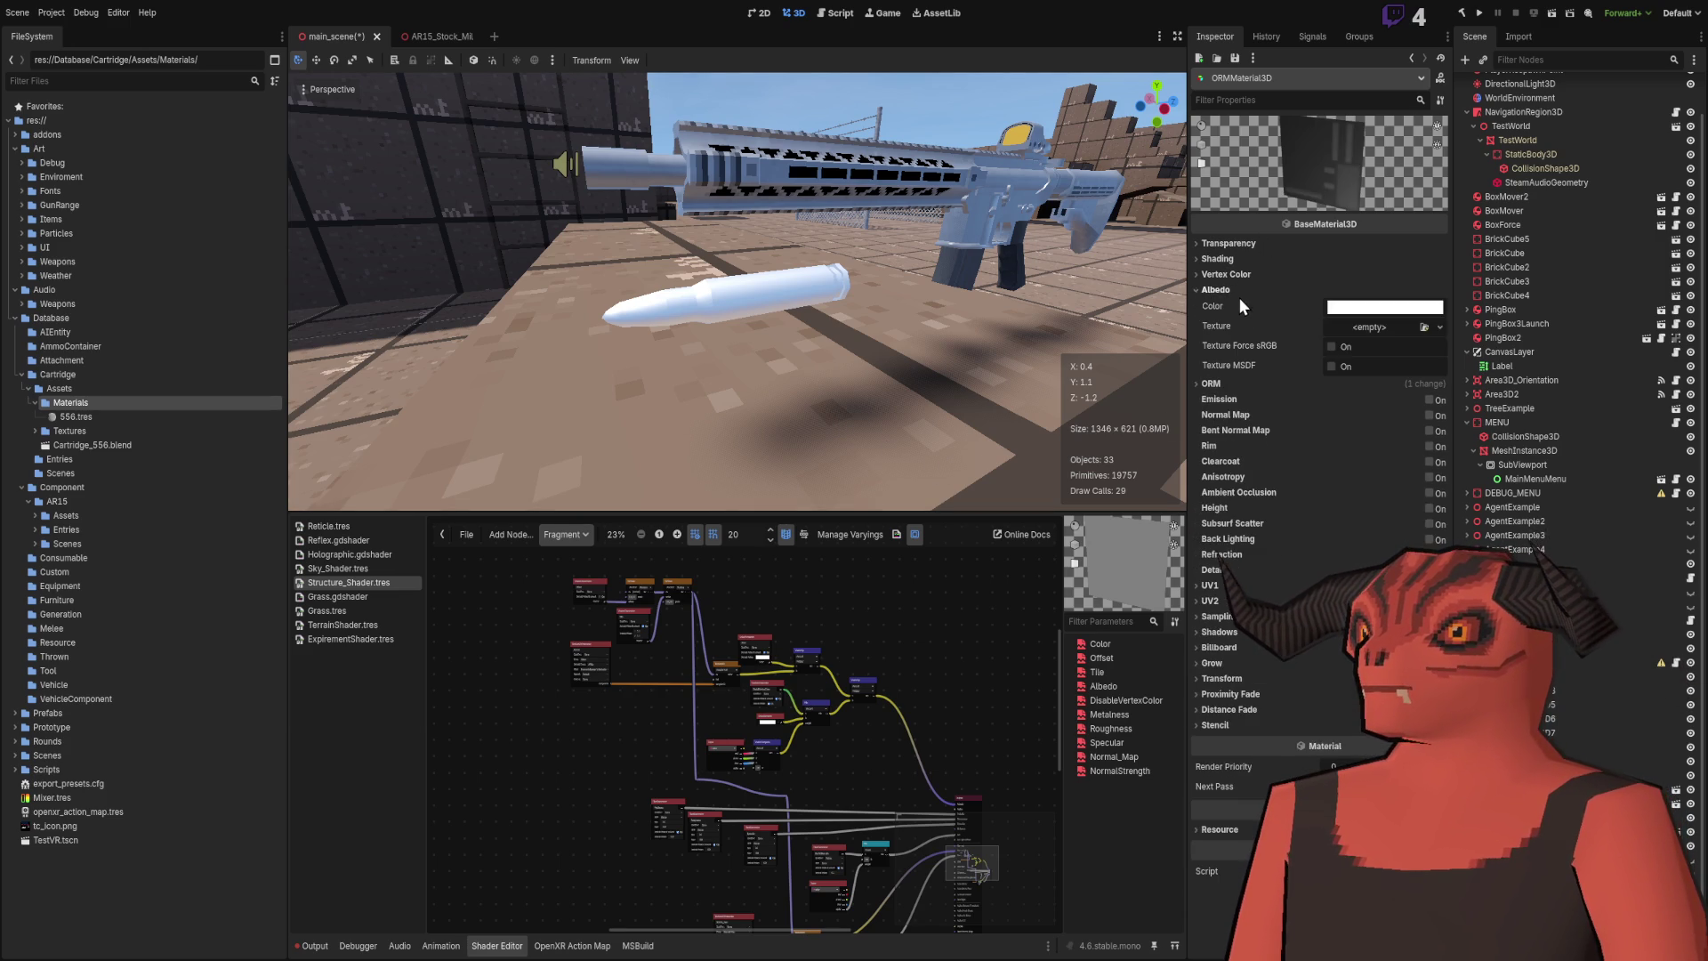
left_click(1429, 330)
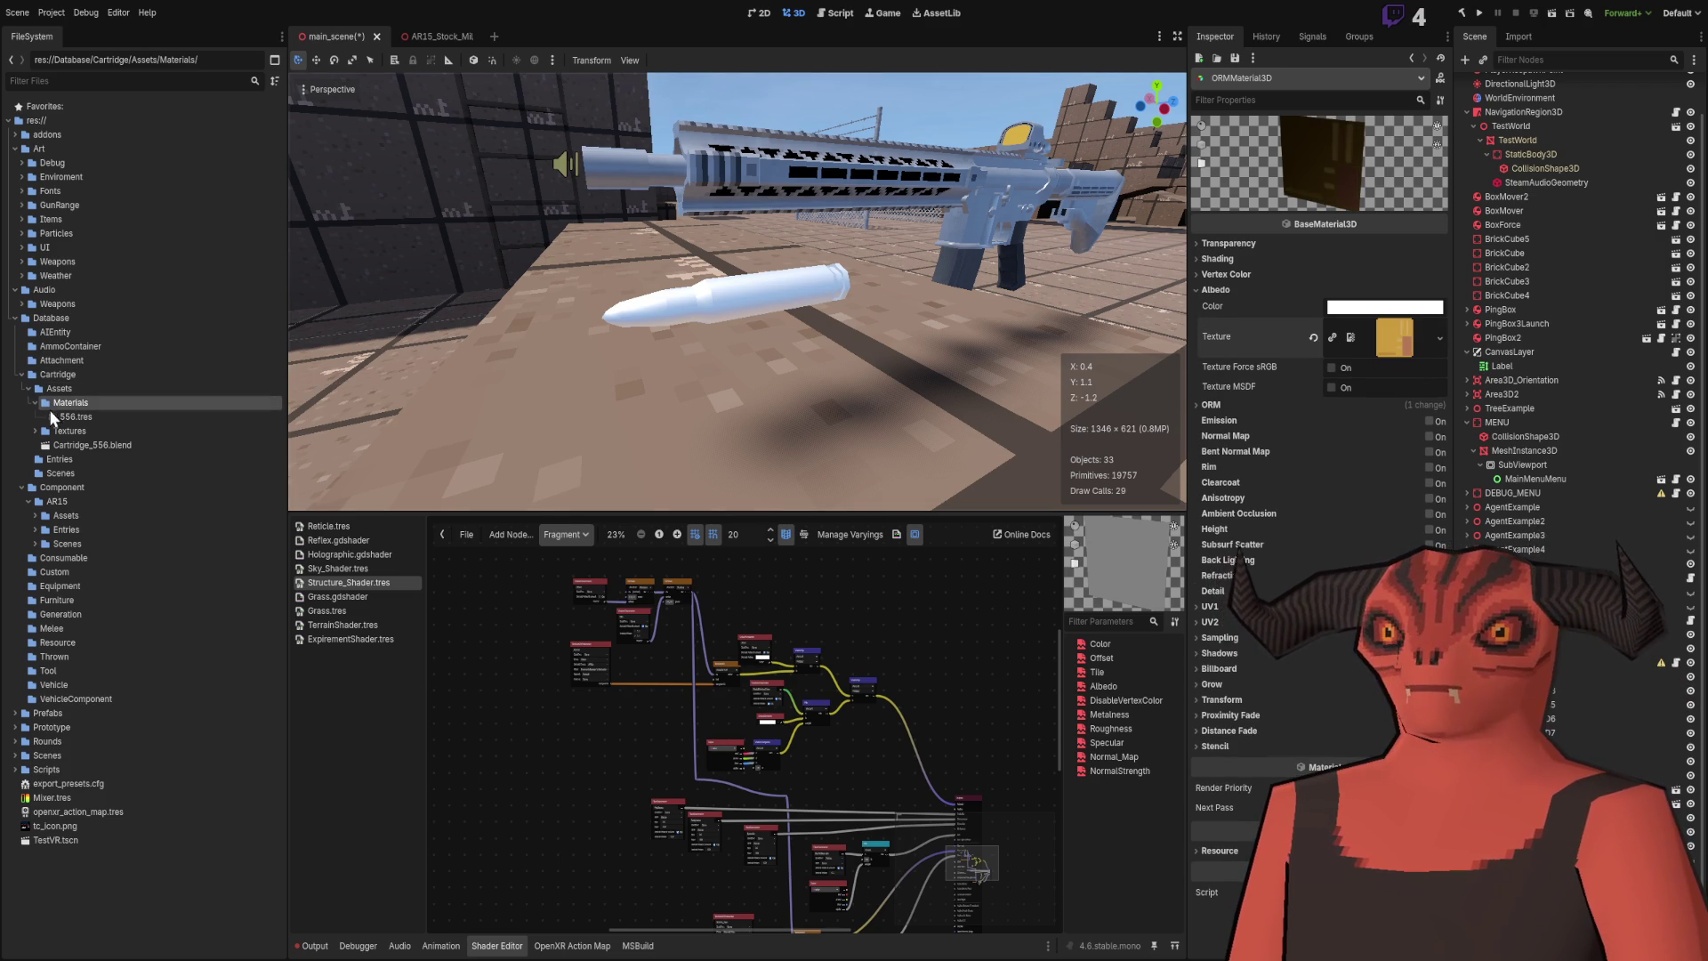
Step: Drag Cartridge_556.blend into the 3D viewport and select the new cartridge
left_click(98, 445)
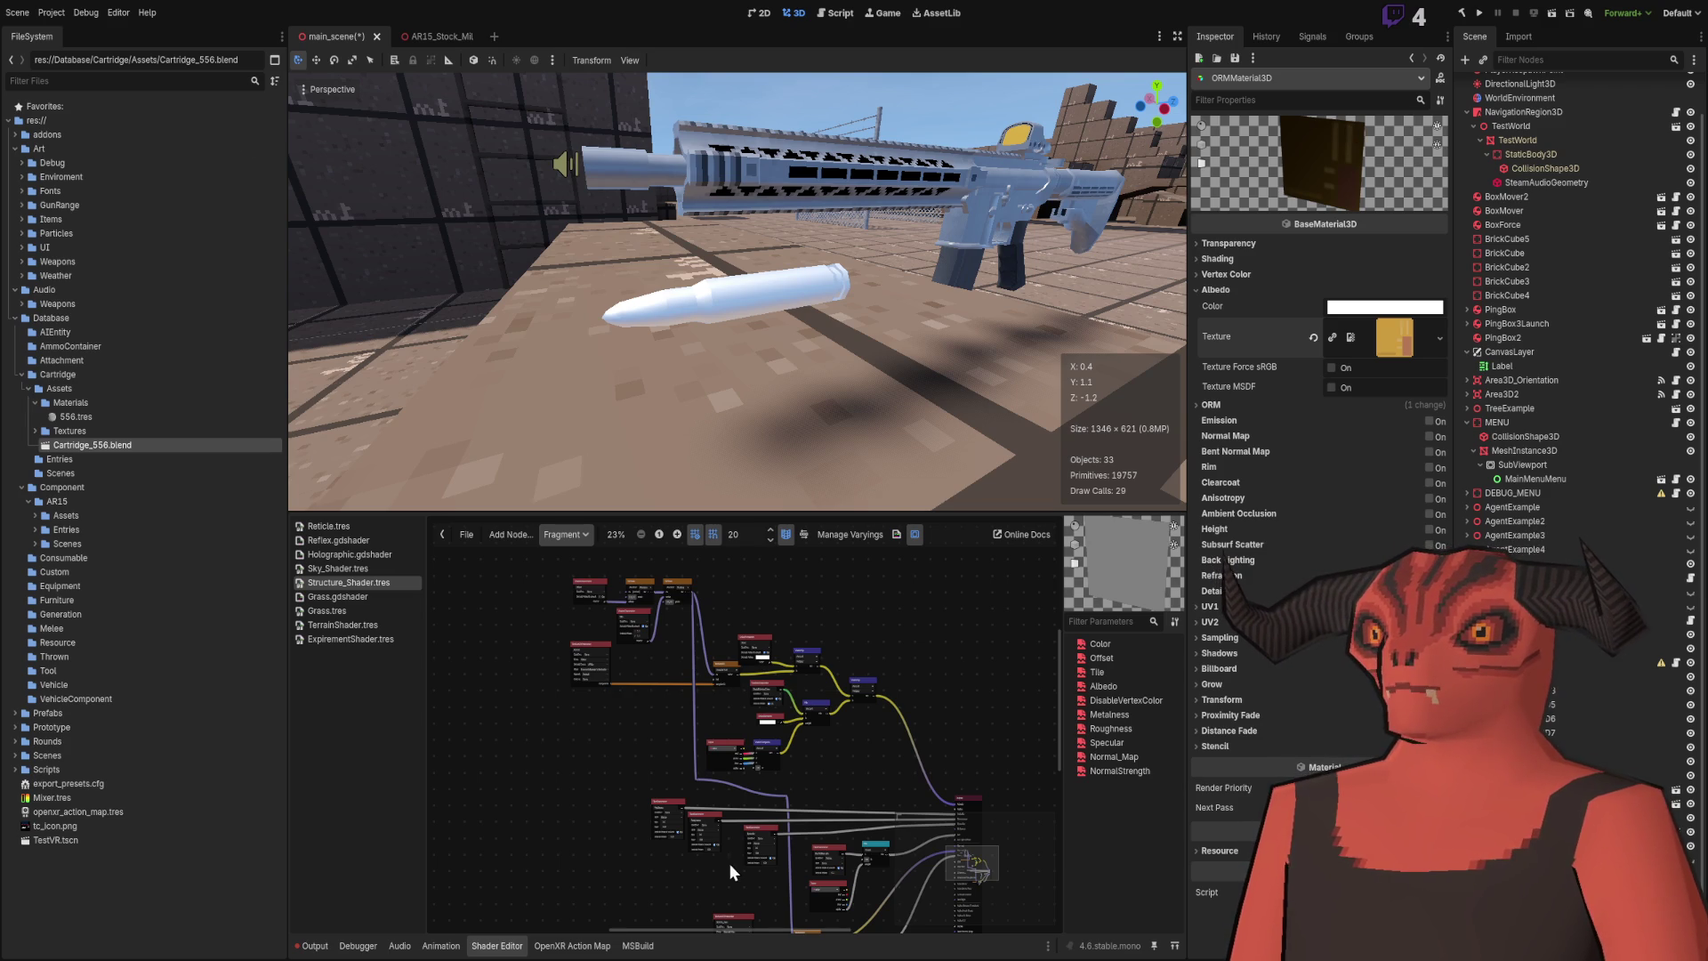
mouse_move(788, 466)
left_mouse_down()
mouse_move(814, 436)
mouse_move(778, 364)
mouse_move(774, 463)
mouse_move(702, 455)
left_mouse_up()
left_click(763, 287)
Step: Rotate the cartridge to a diagonal angle, fly the camera back, and reopen 556.tres
key("r")
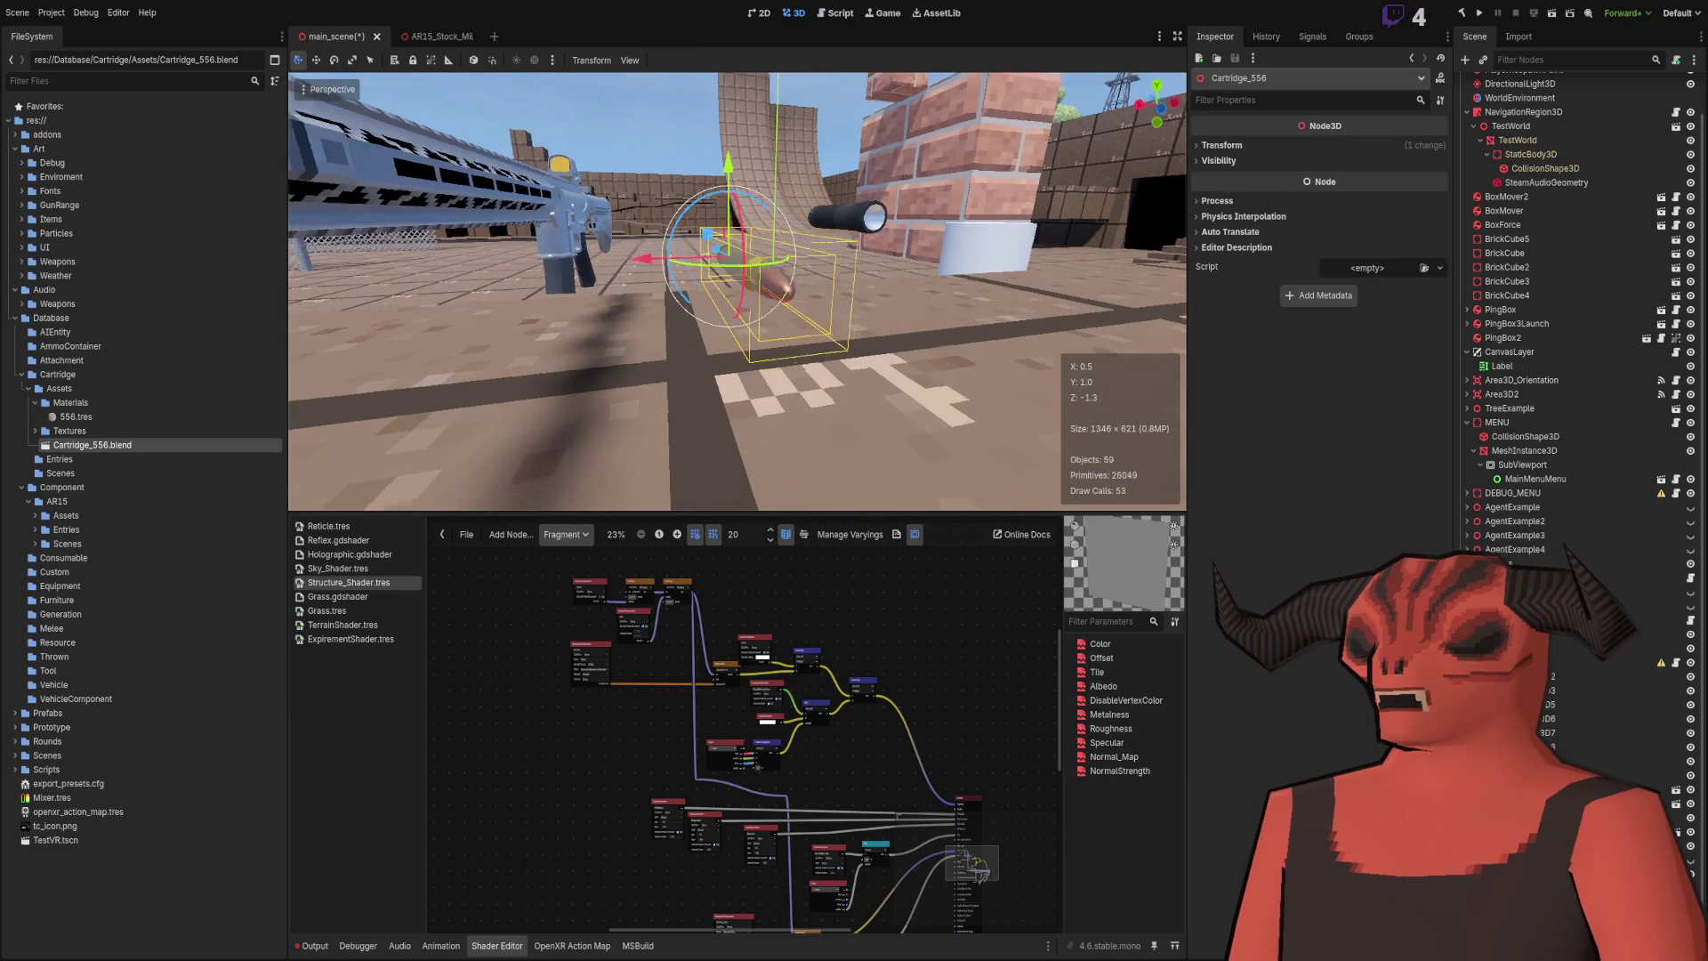
left_click(844, 287)
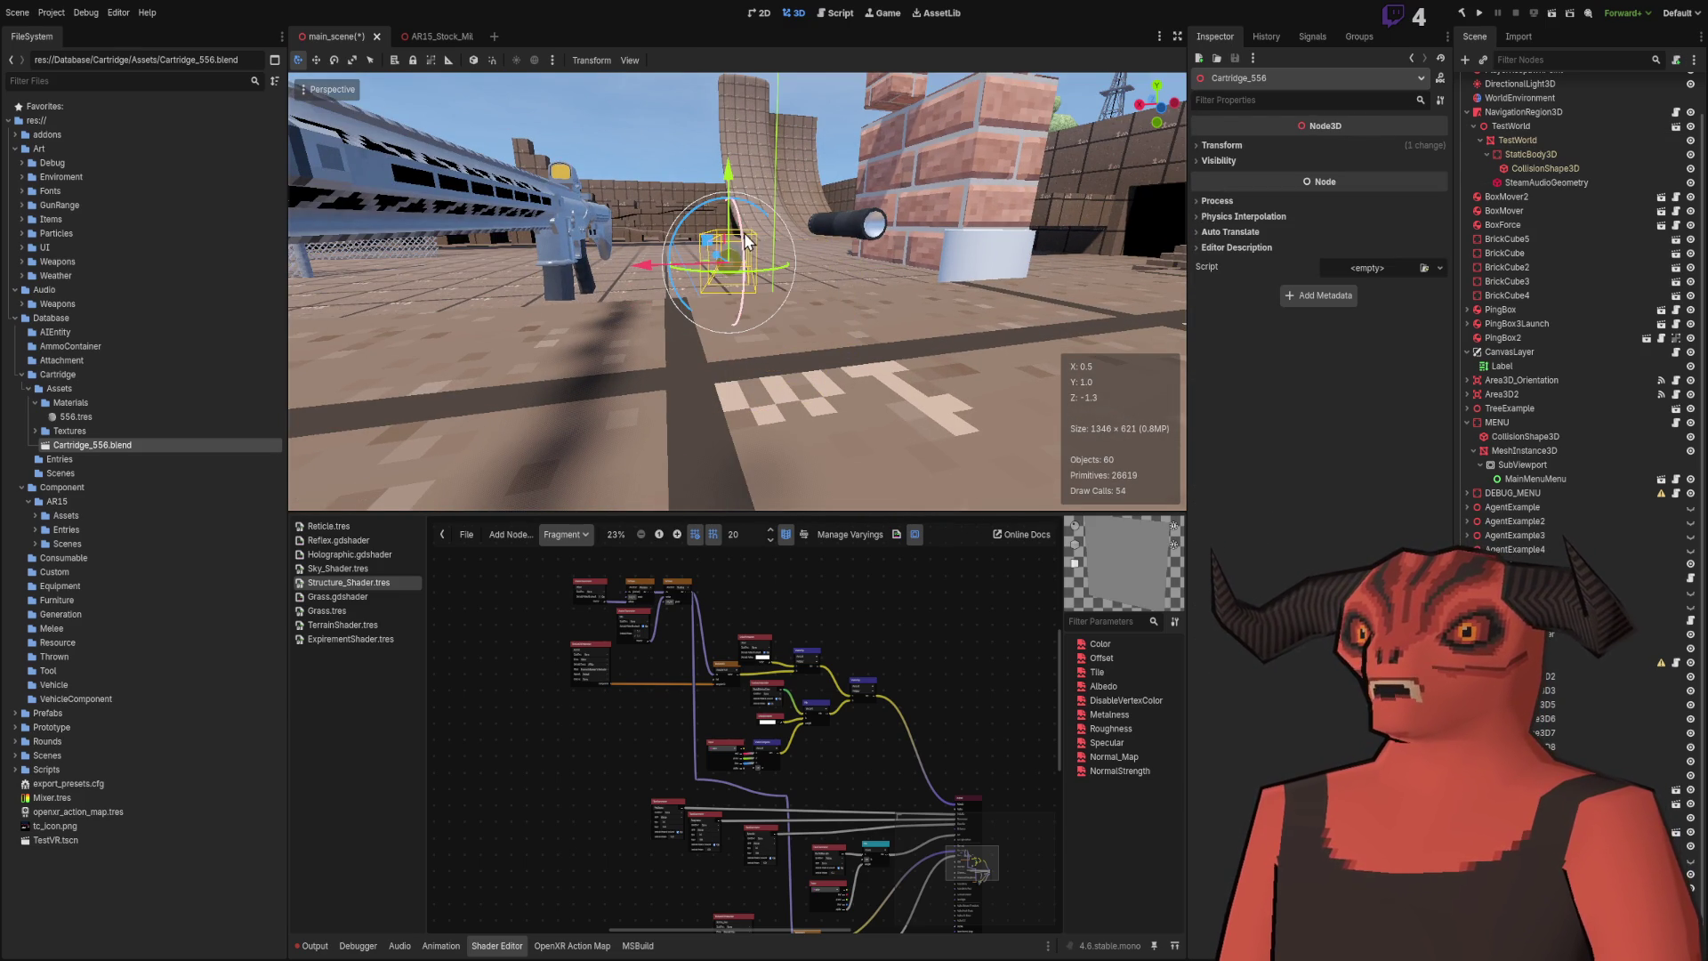
left_click(643, 126)
key("a")
key("a")
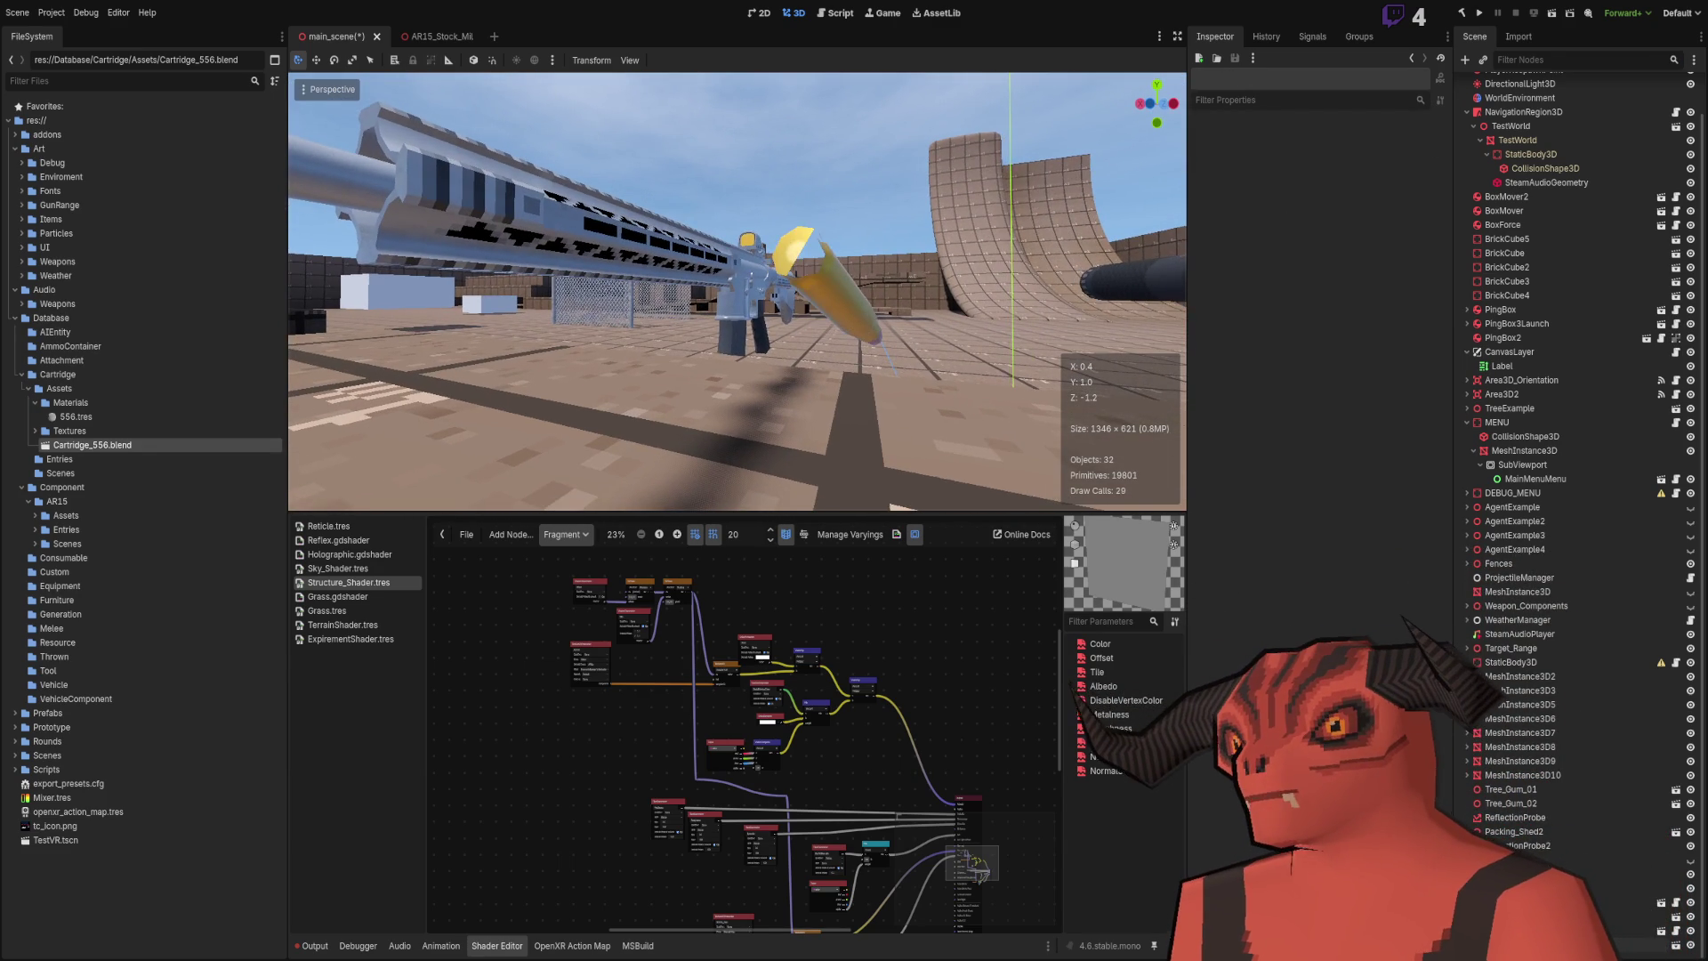
key("s")
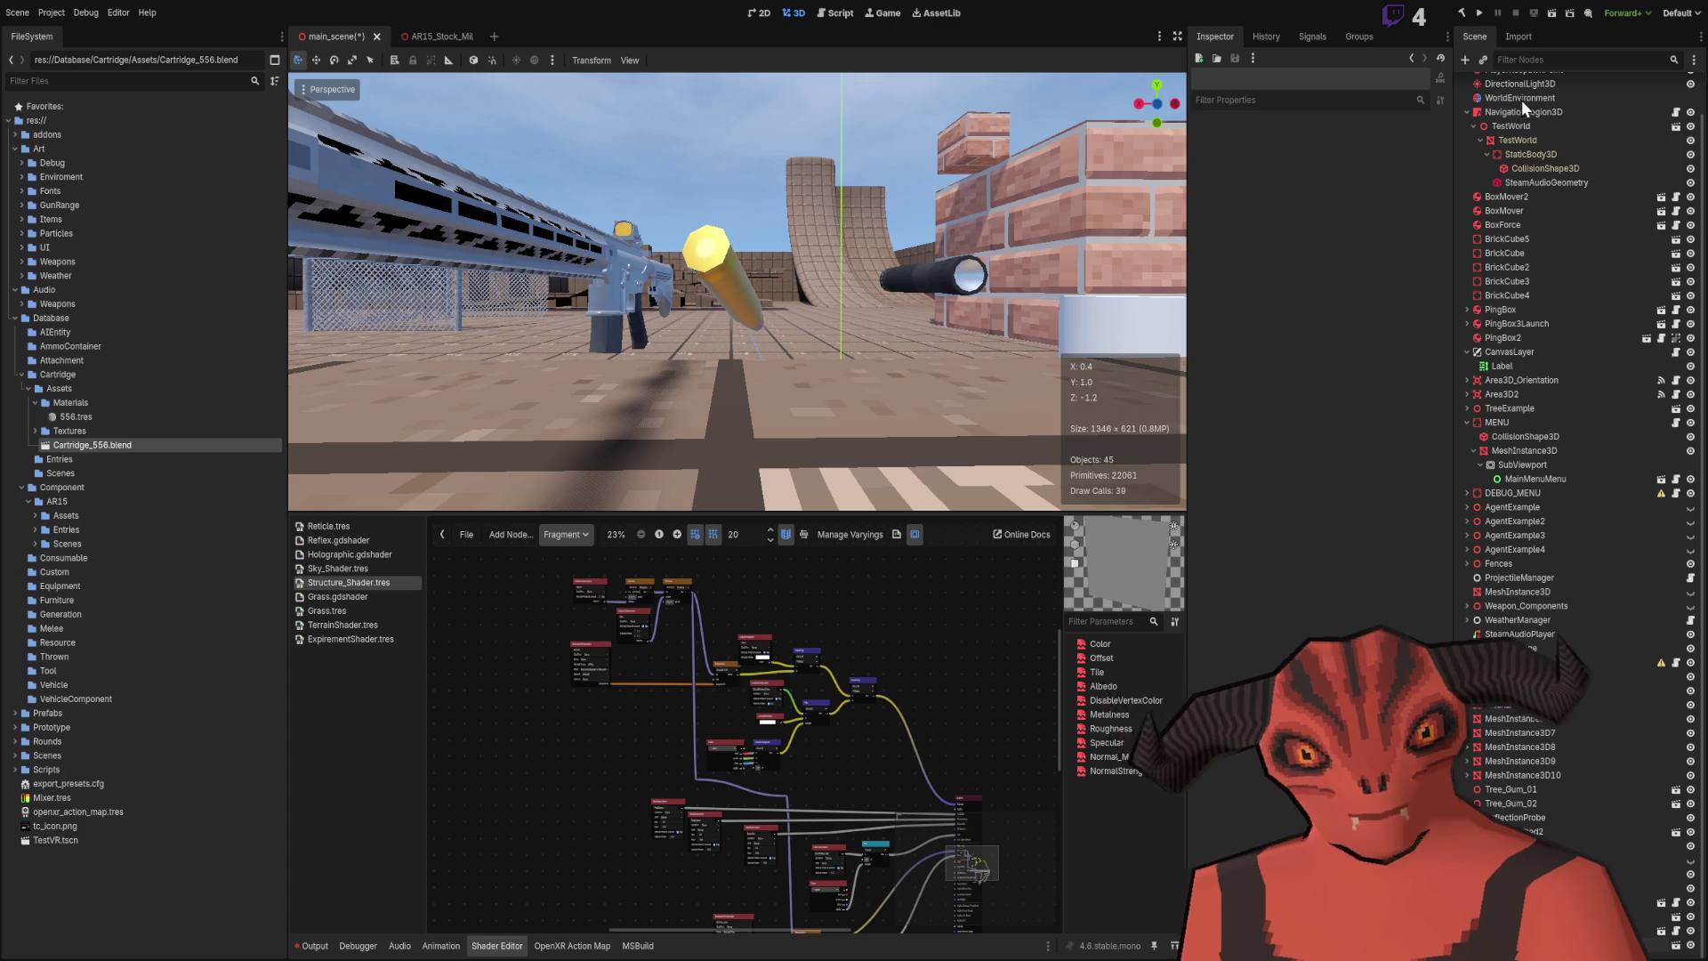
left_click(67, 416)
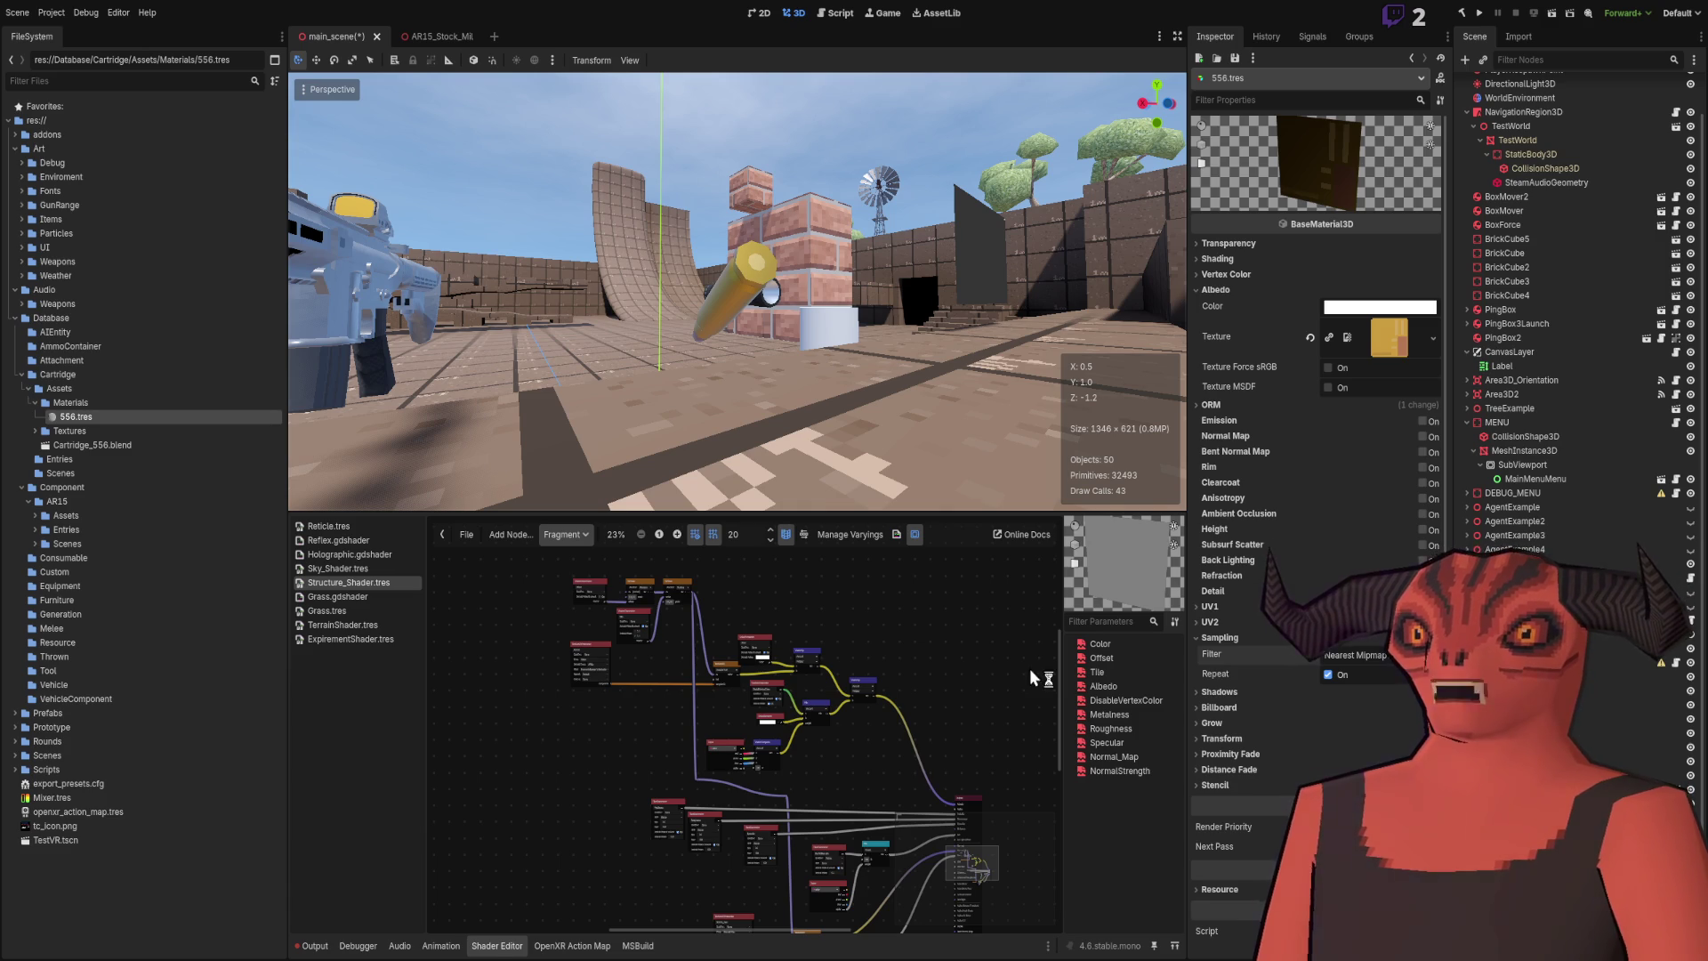
scroll(842, 590, "up", 6)
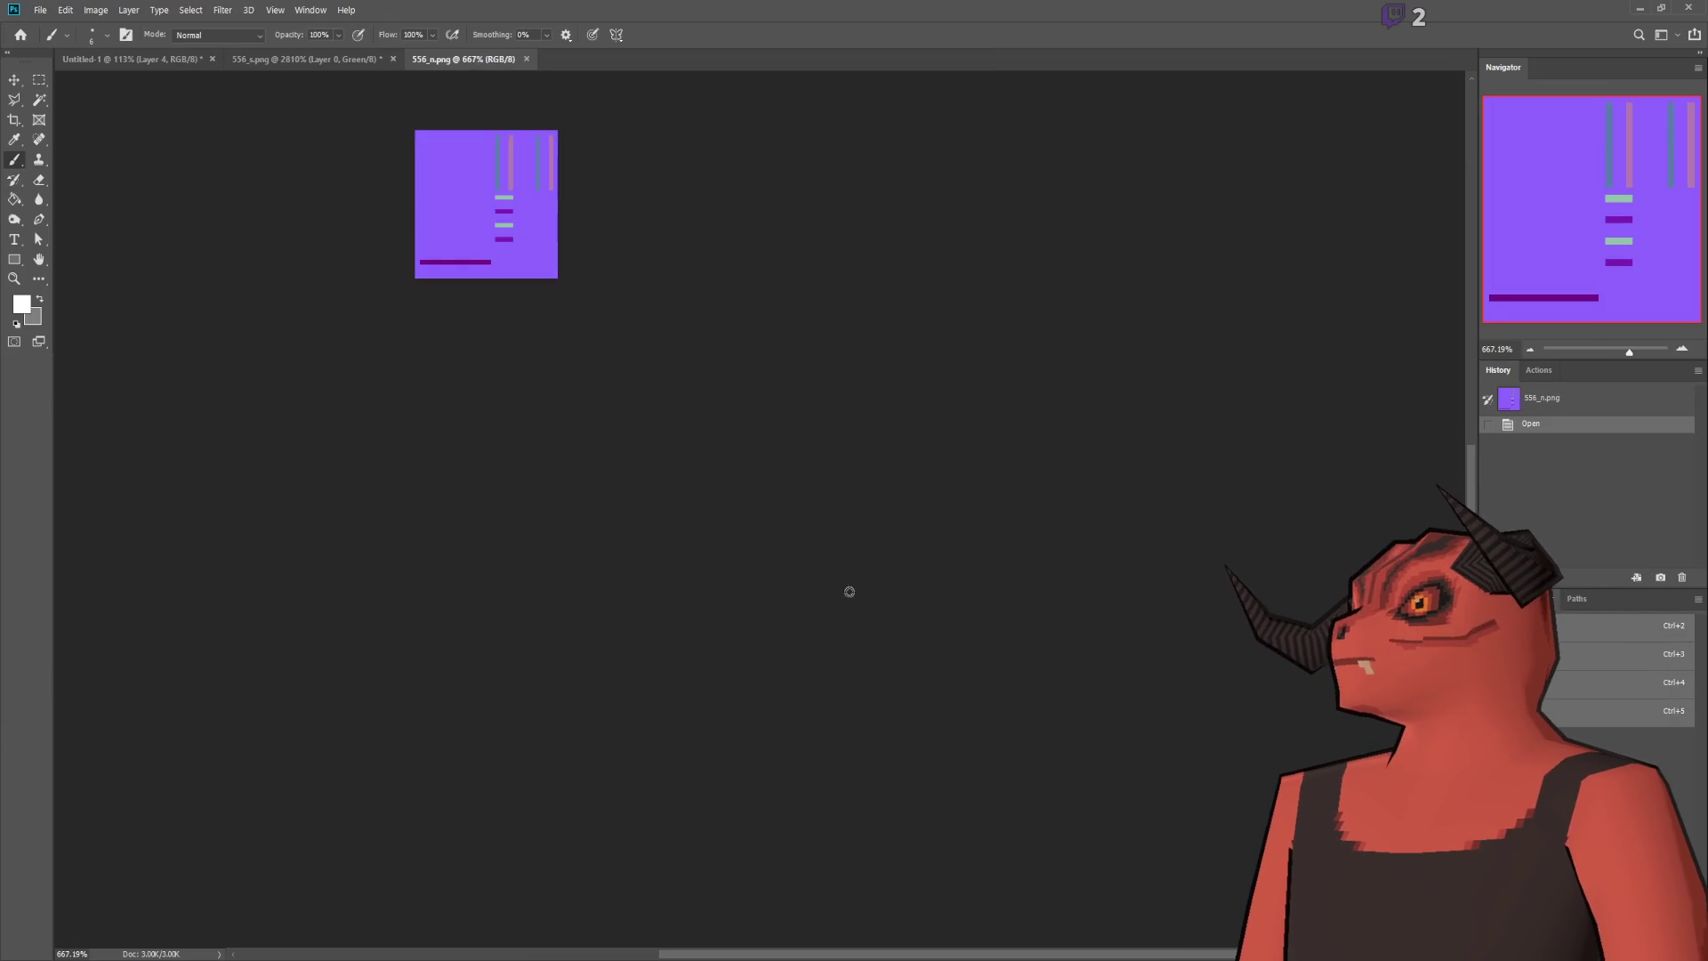
Step: Draw three dark-purple pencil strokes over 556_n.png's columns and bars, and save it
left_click(1502, 266)
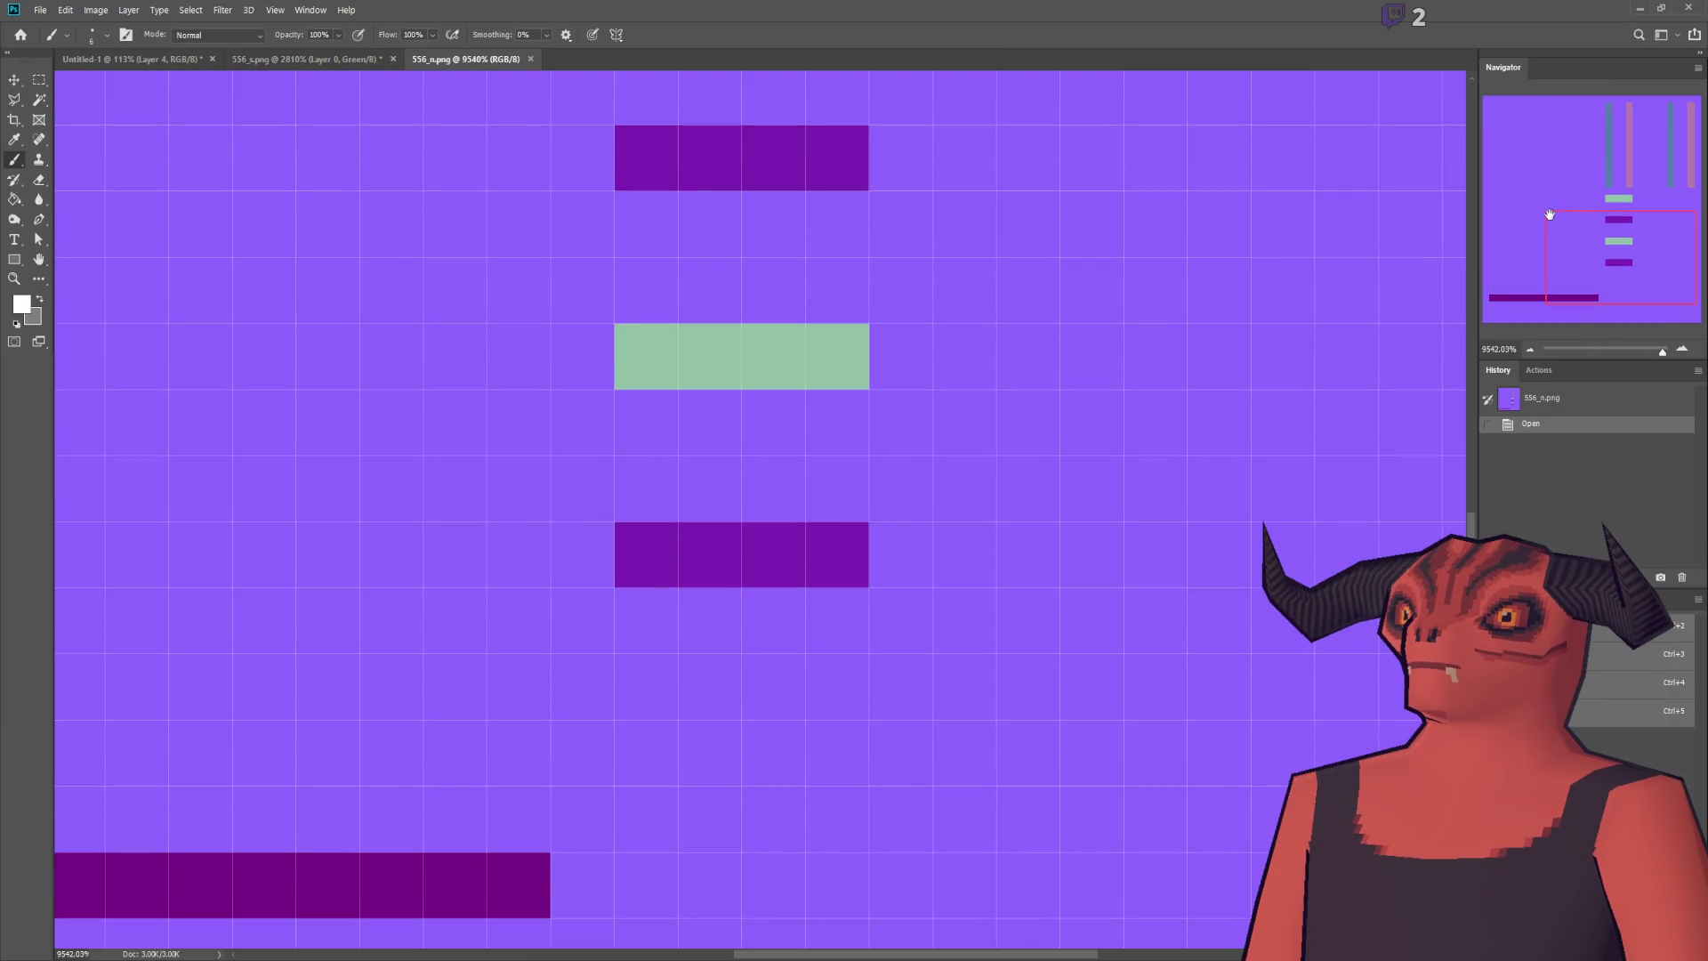
scroll(285, 275, "down", 3)
scroll(1147, 323, "down", 2)
scroll(1014, 463, "up", 3)
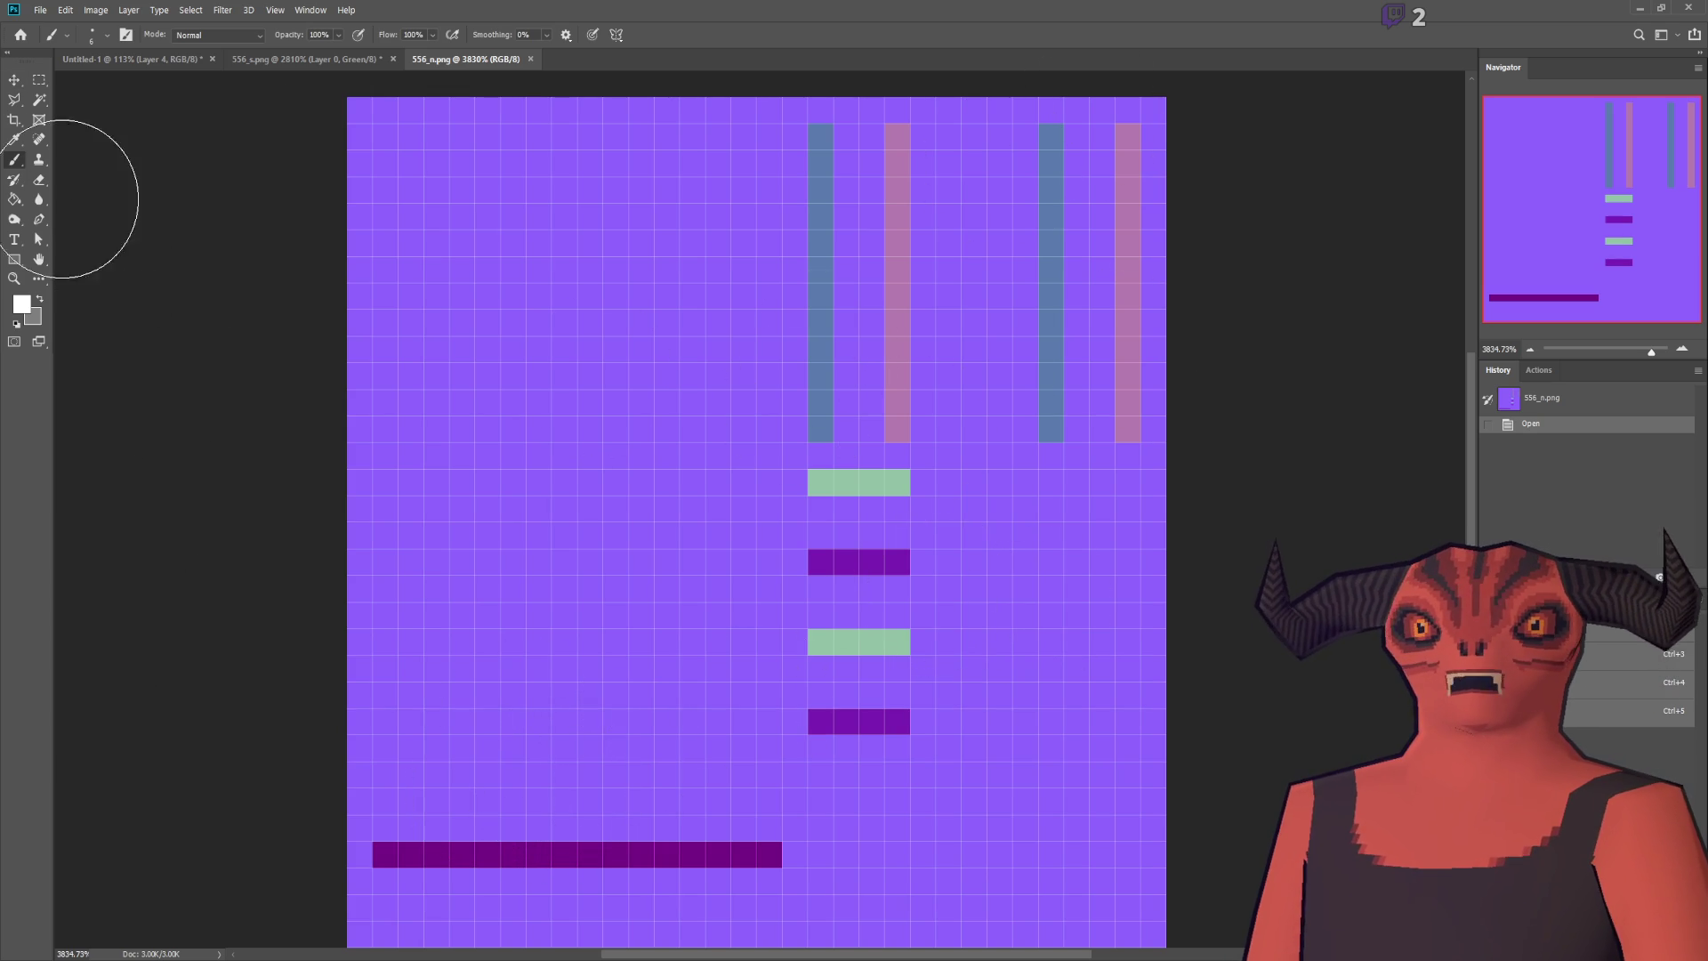
key("b")
left_click(552, 853, "alt")
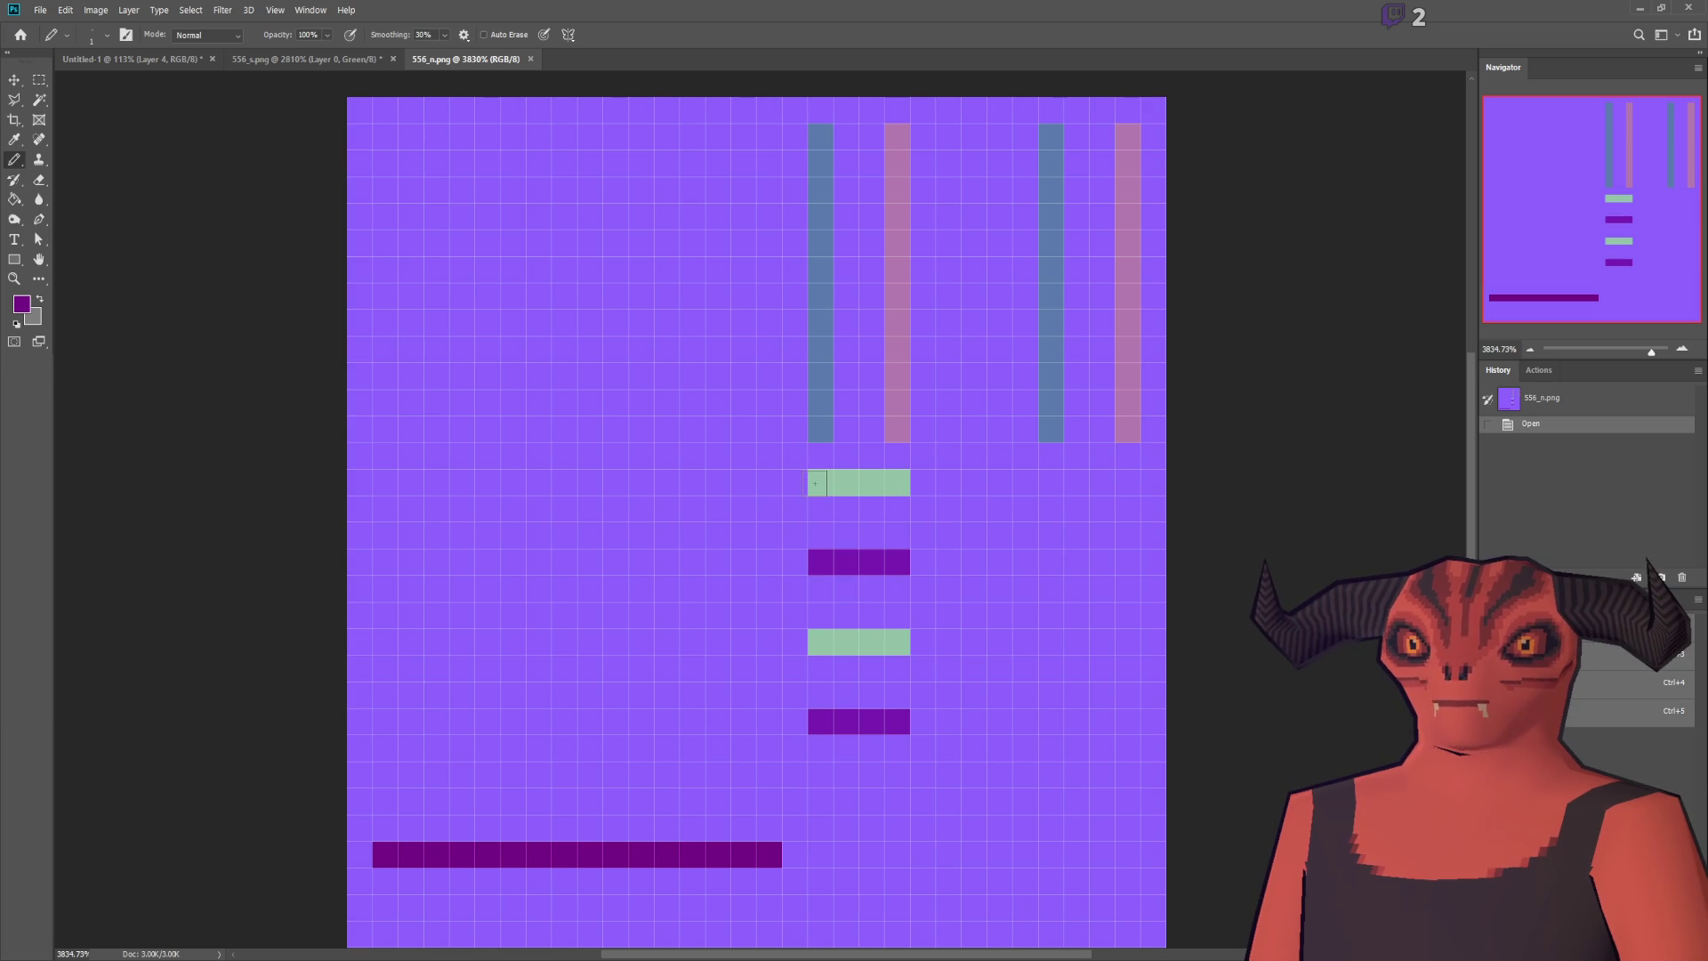
left_click_drag(846, 166, 896, 380)
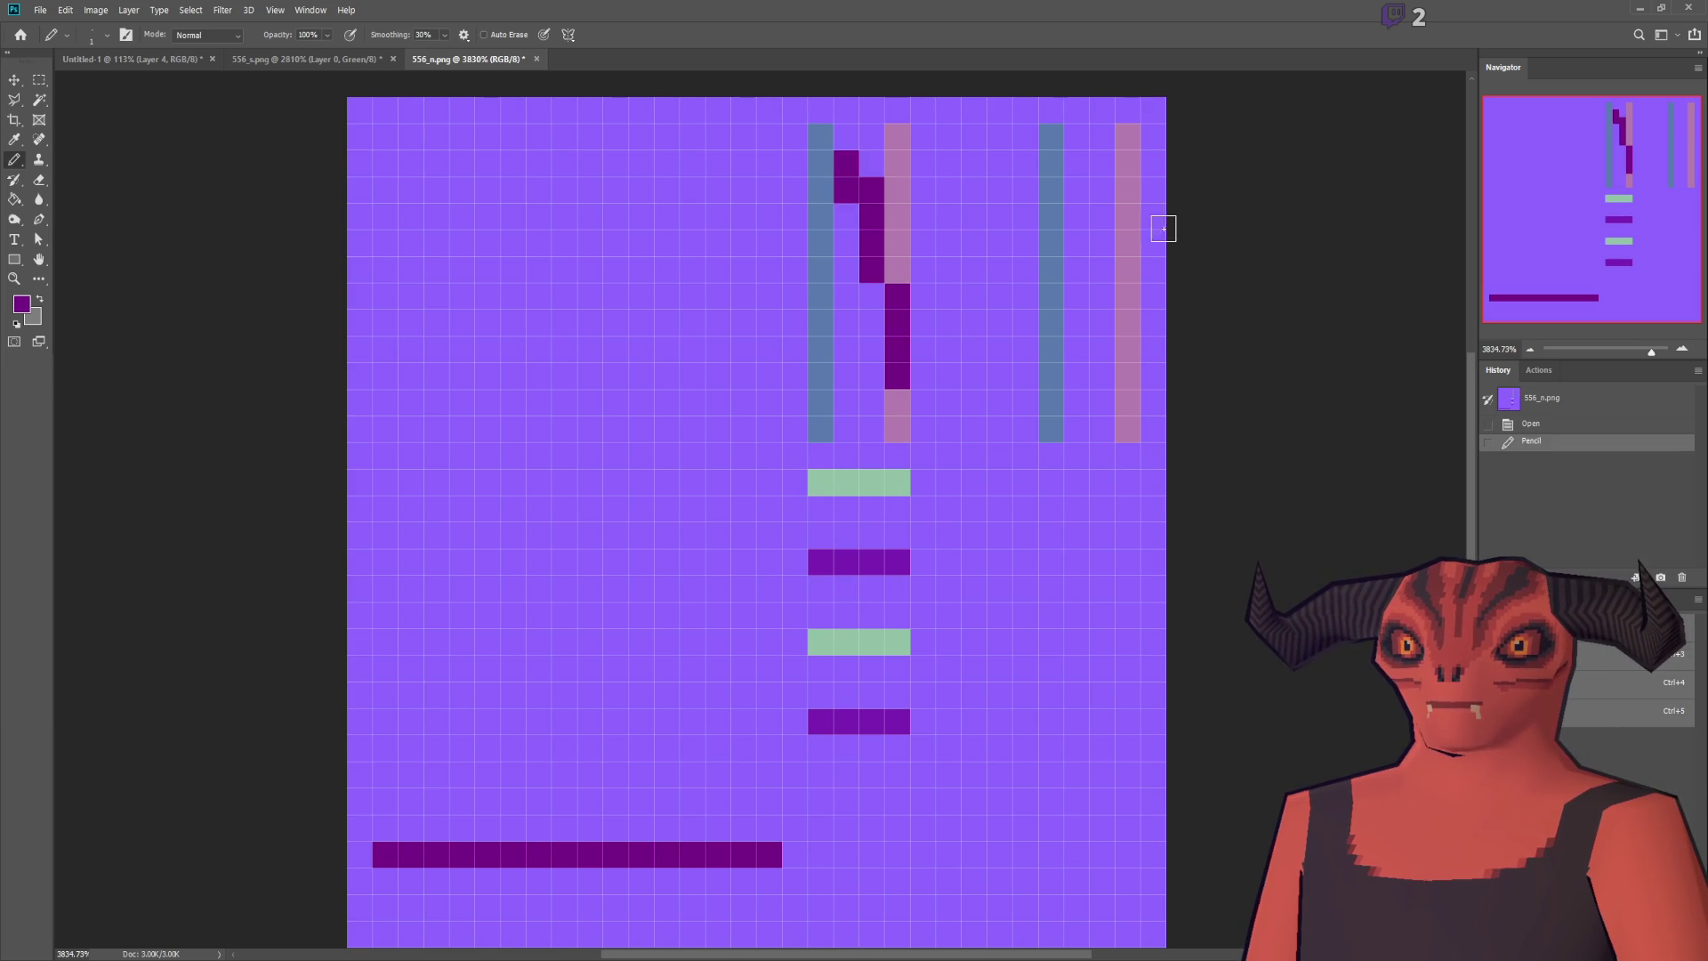
left_click_drag(1128, 190, 1076, 296)
left_click_drag(862, 467, 846, 720)
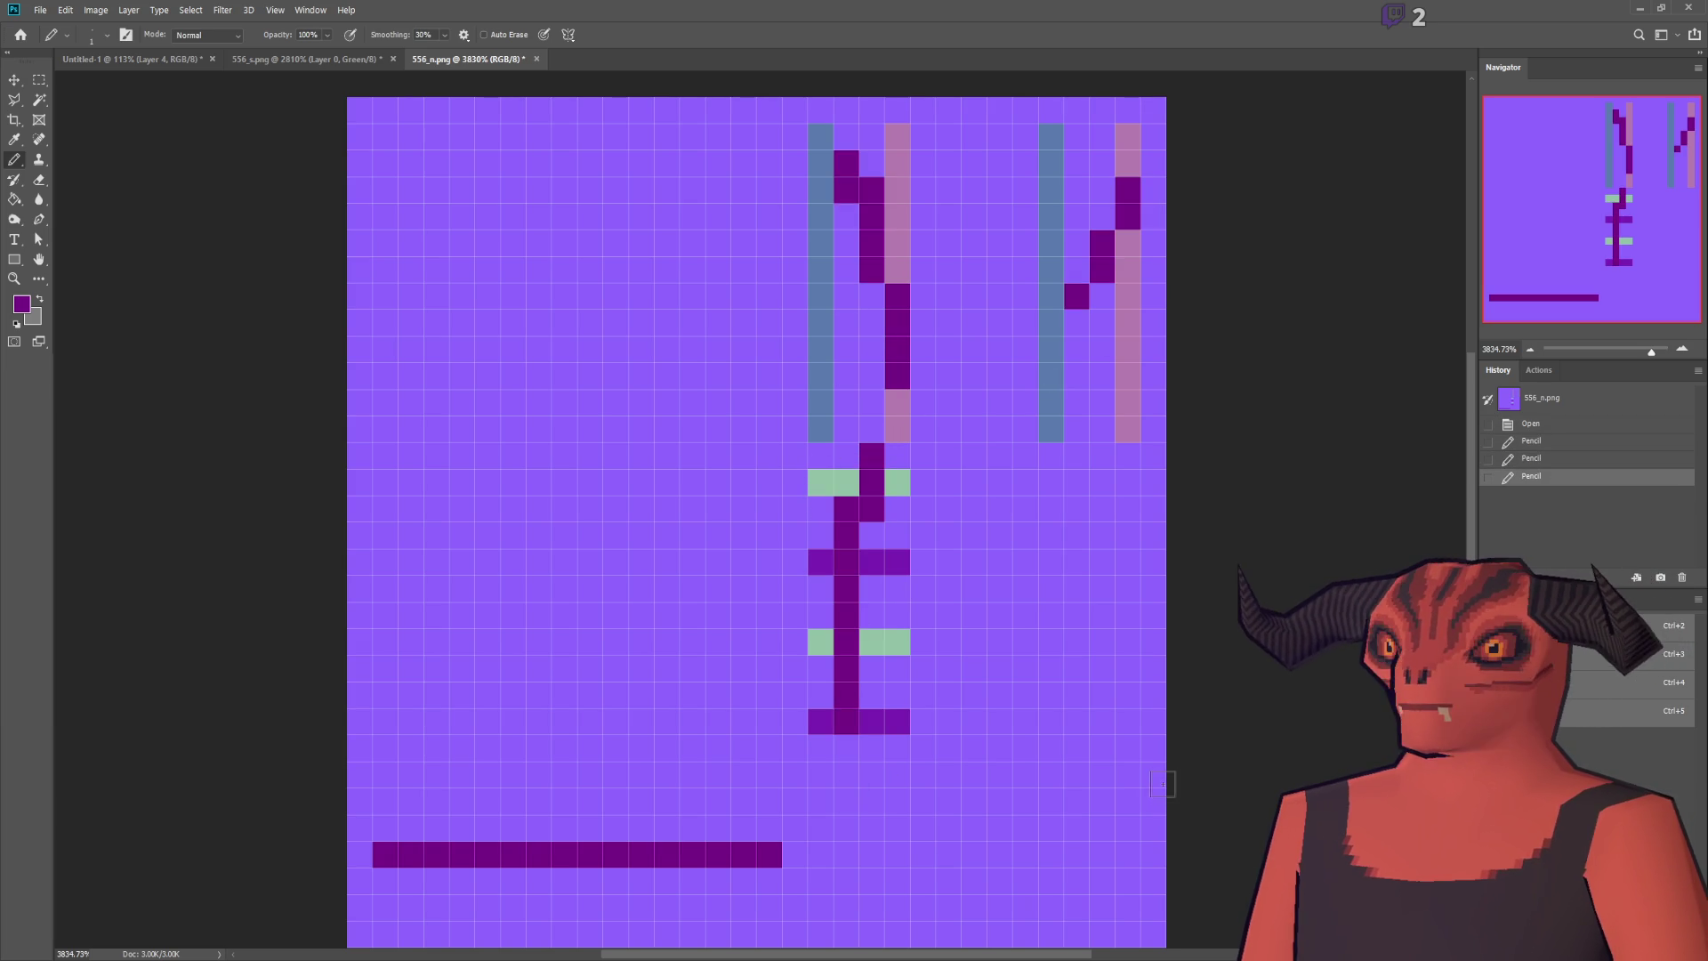
key("ctrl+s")
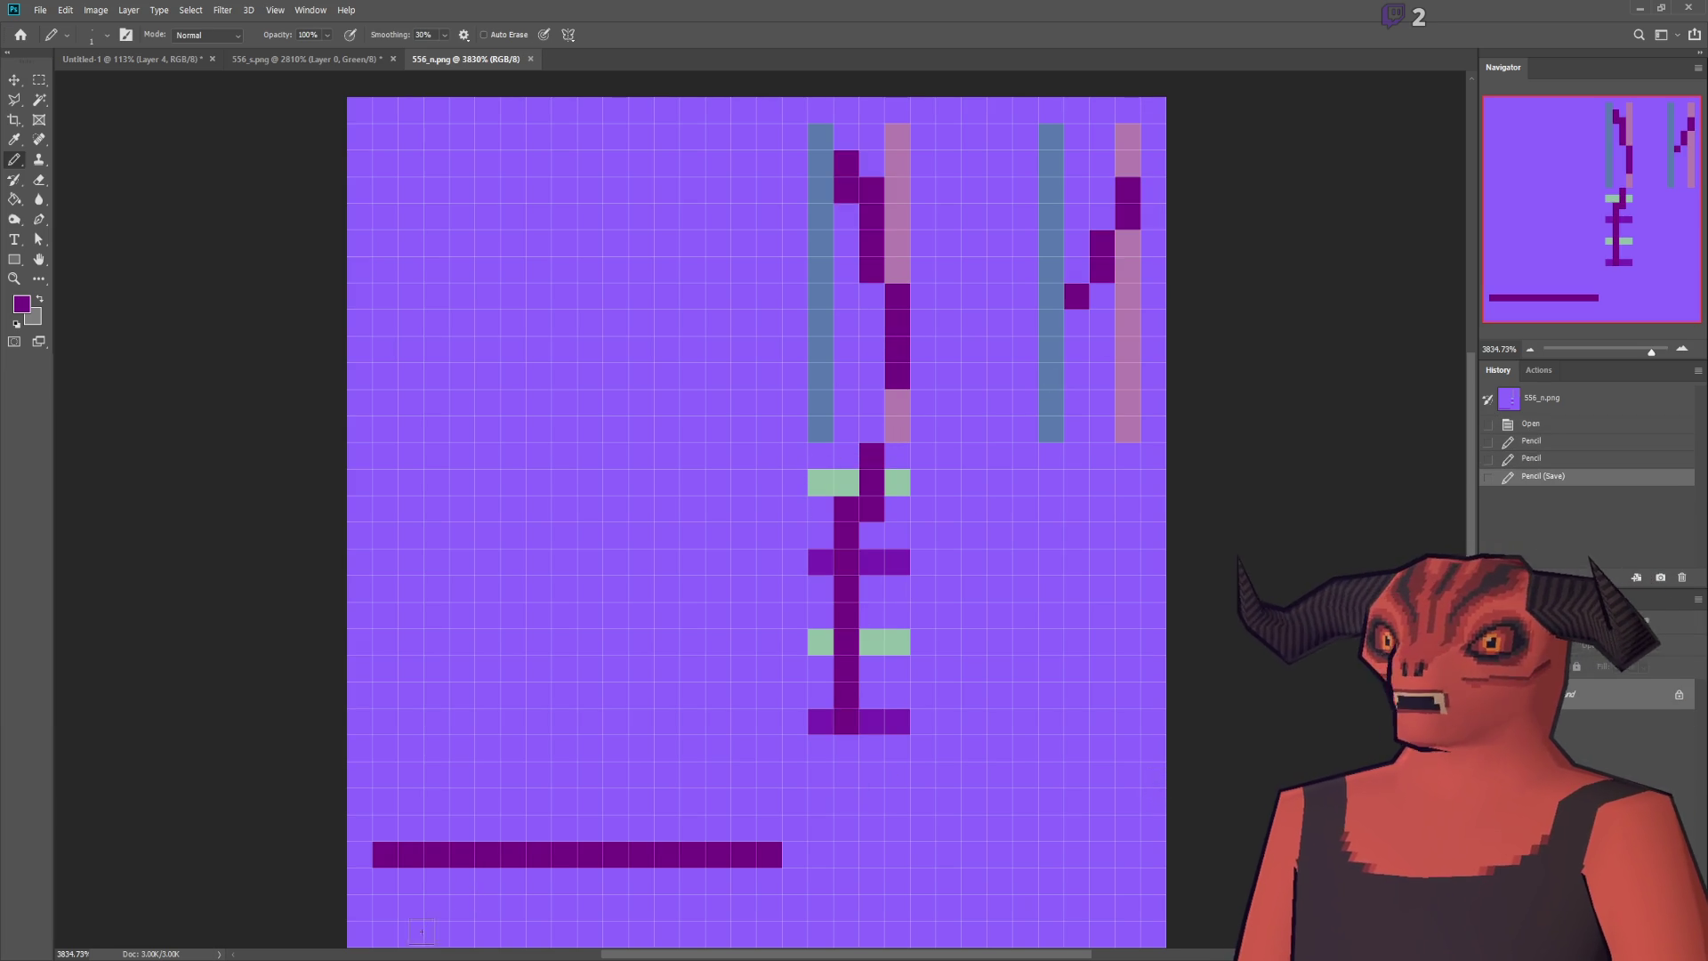
key("alt+Tab")
left_click_drag(749, 230, 569, 238)
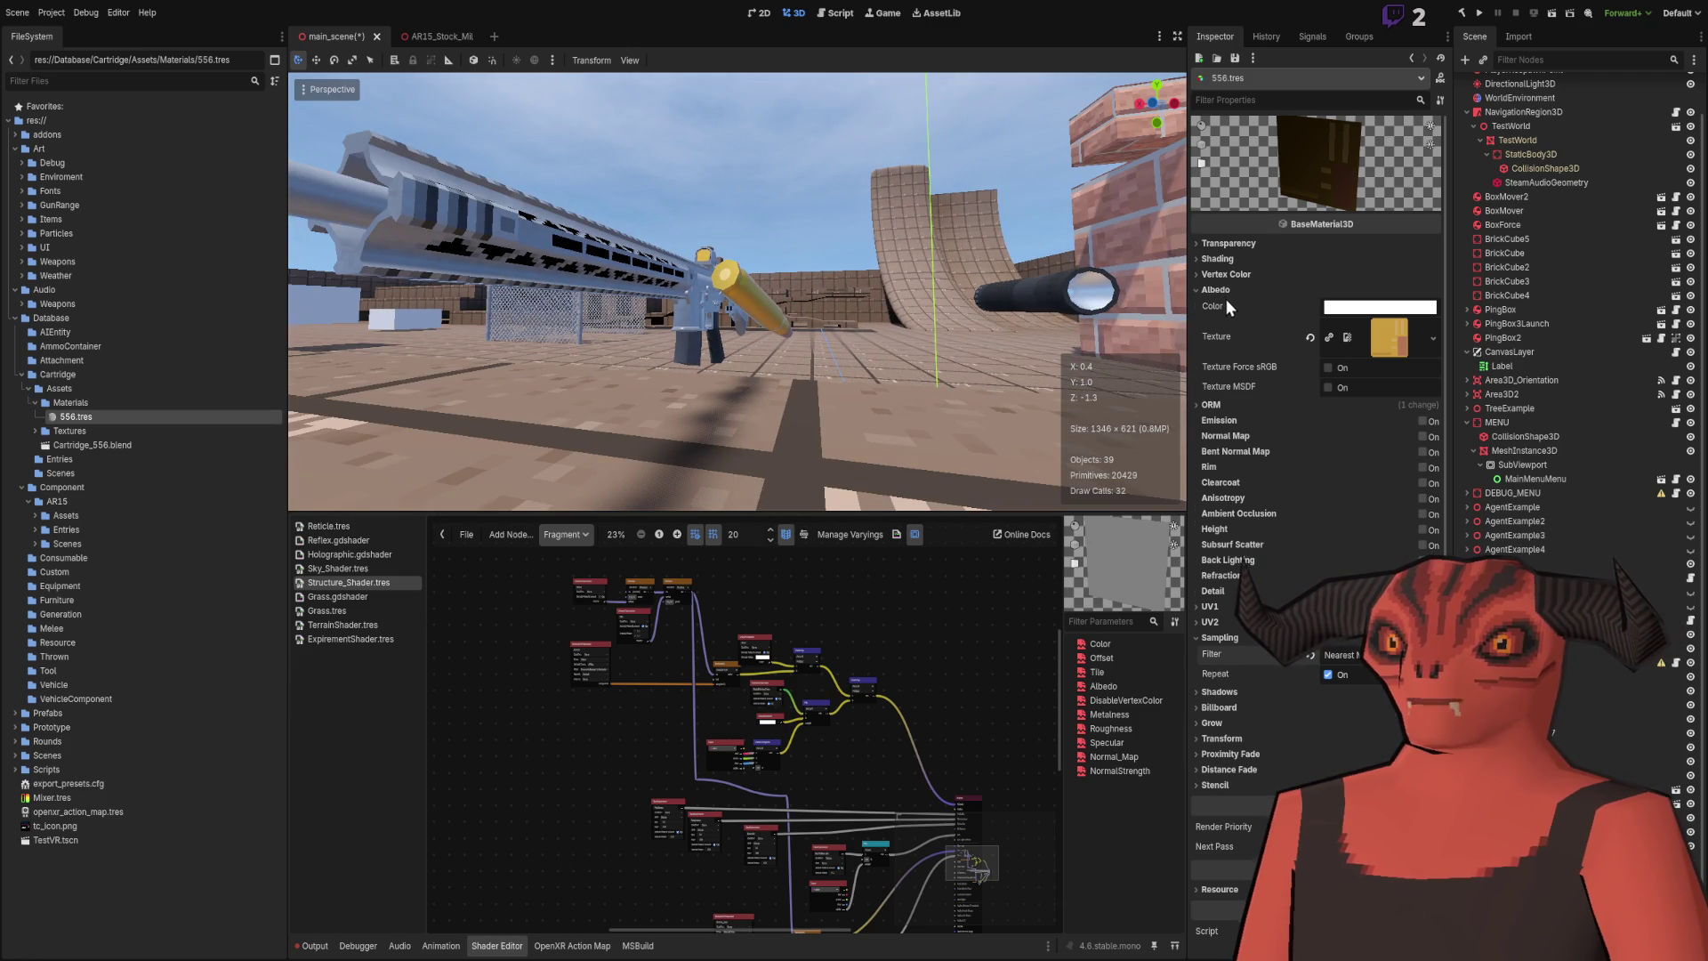
Step: Undo the test pencil strokes on 556_n.png in Photoshop
left_click_drag(739, 293, 672, 299)
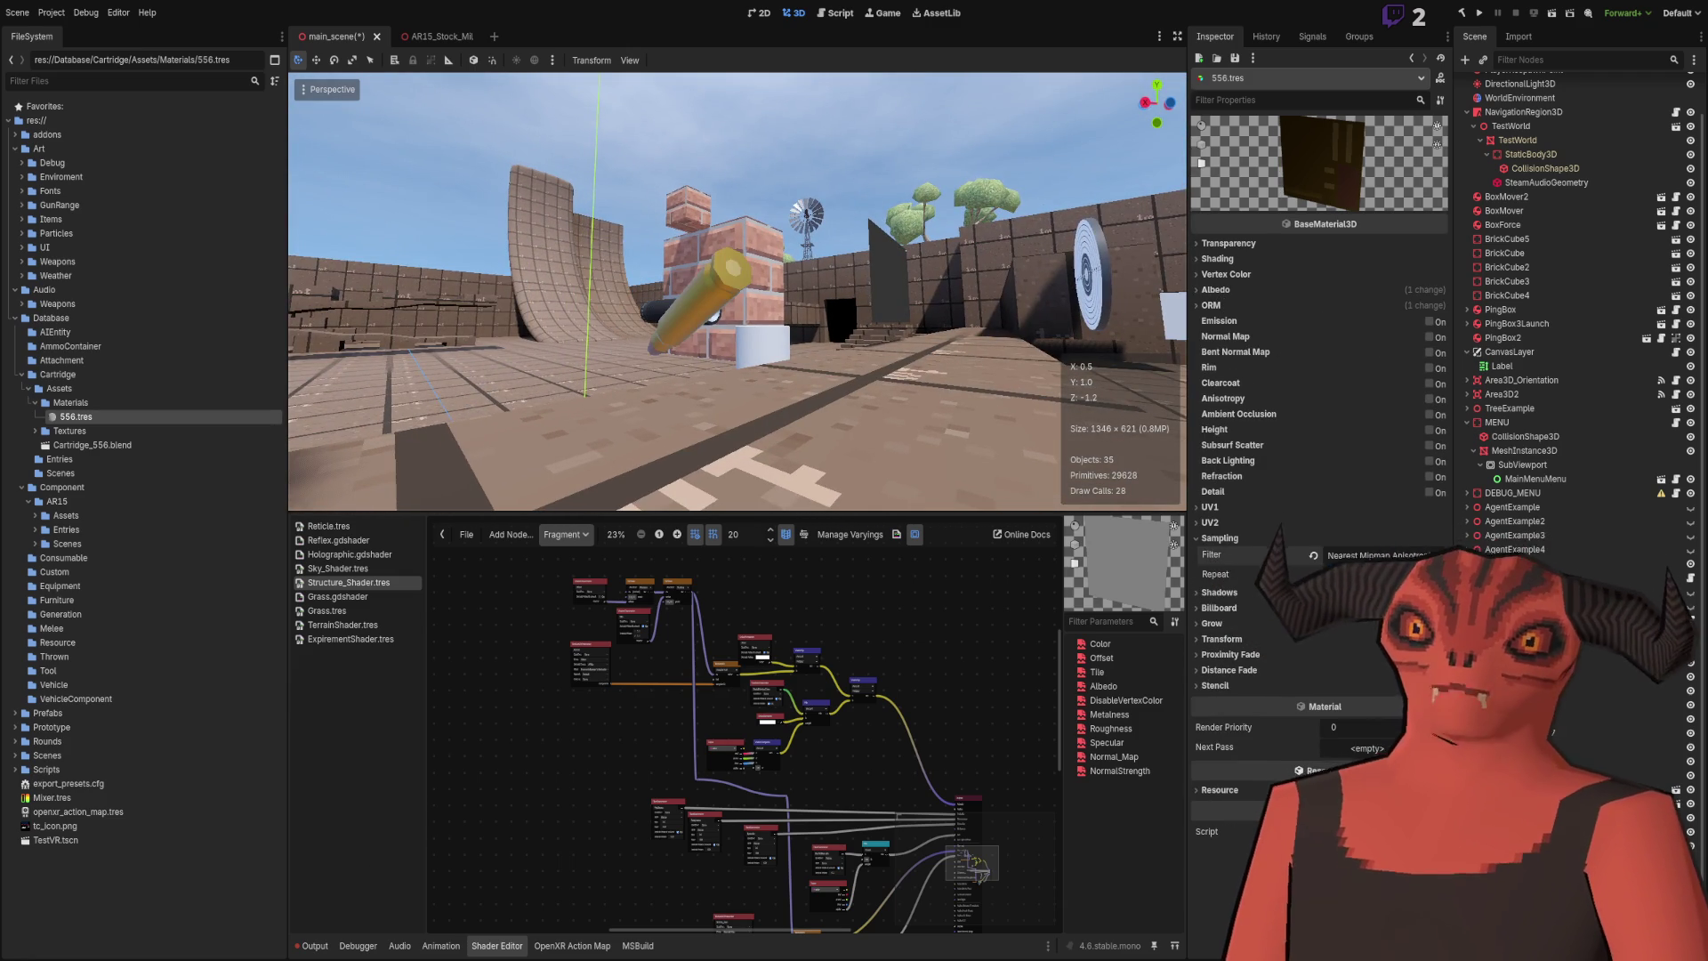
key("alt+Tab")
key("ctrl+z")
key("ctrl+z")
key("ctrl+z")
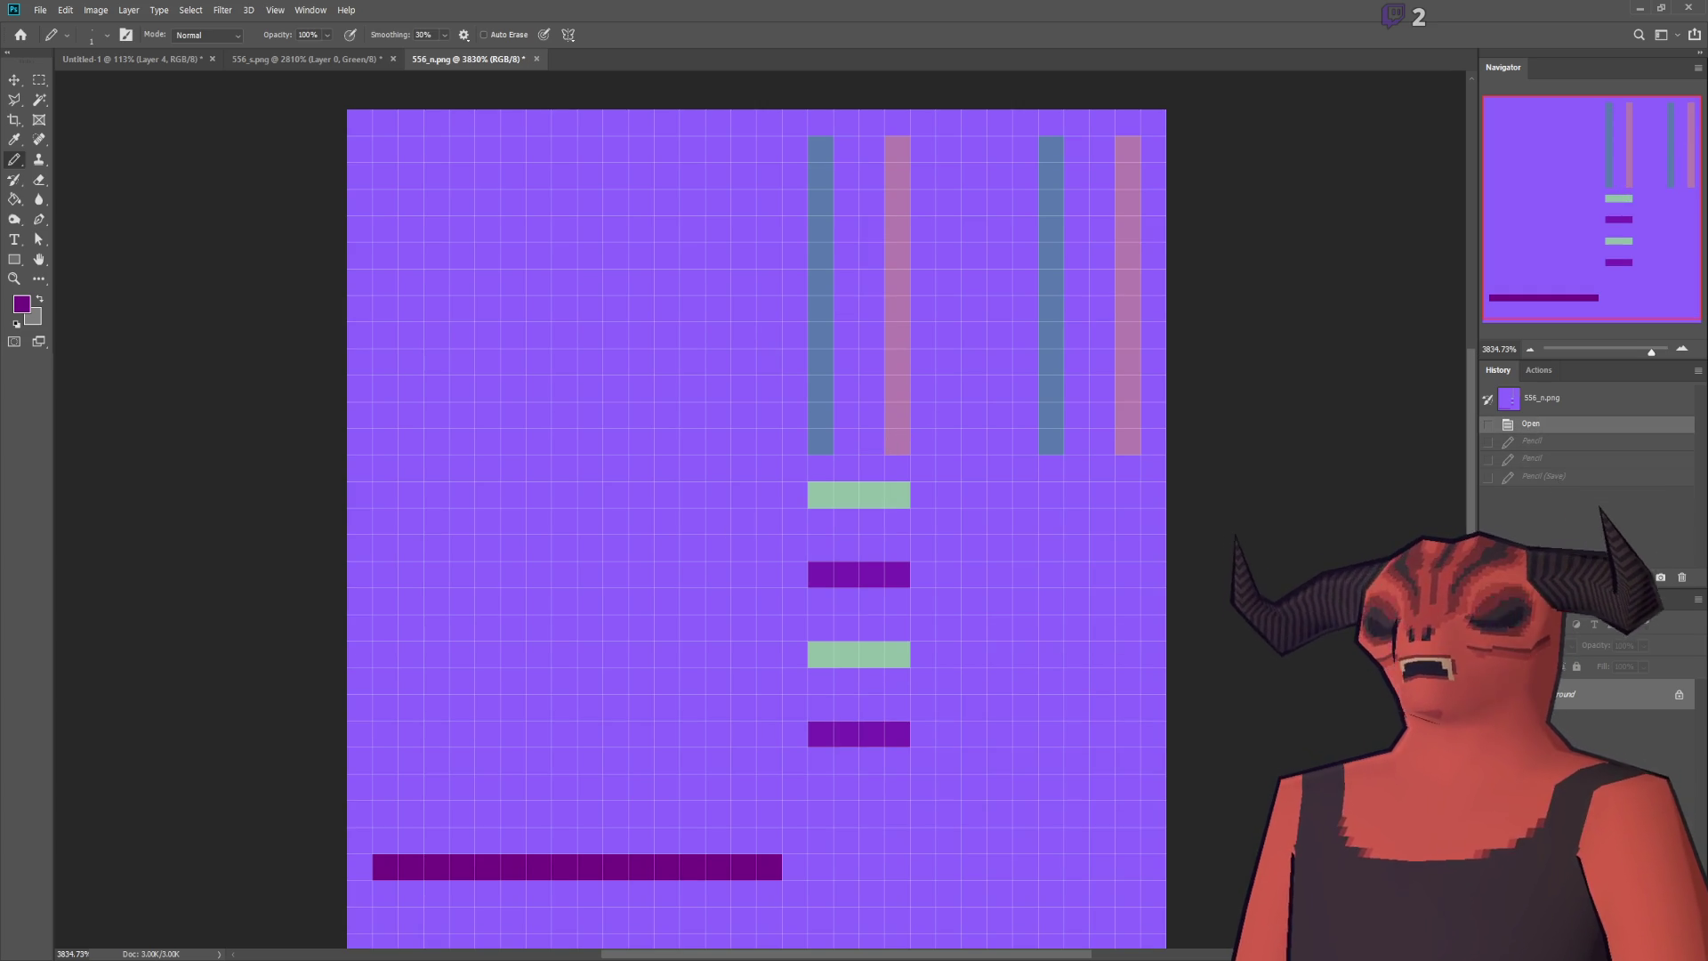
key("alt+Tab")
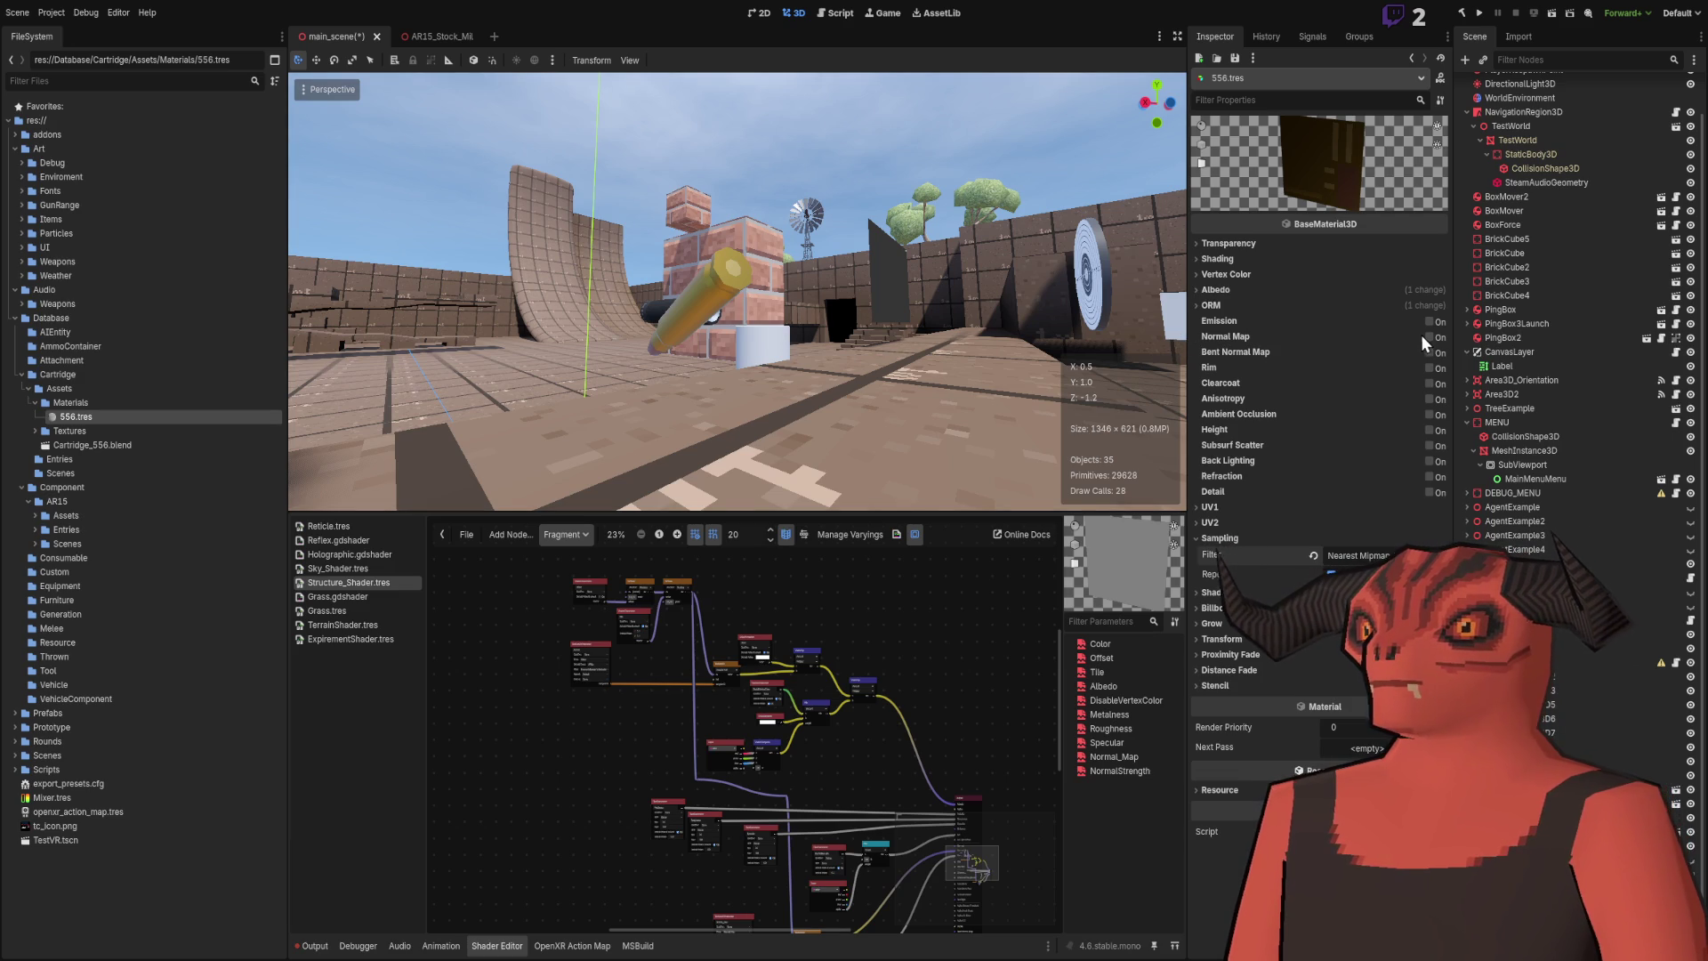
Step: Enable the 556 material's normal map and select the cartridge beside the rifle
left_click(1428, 336)
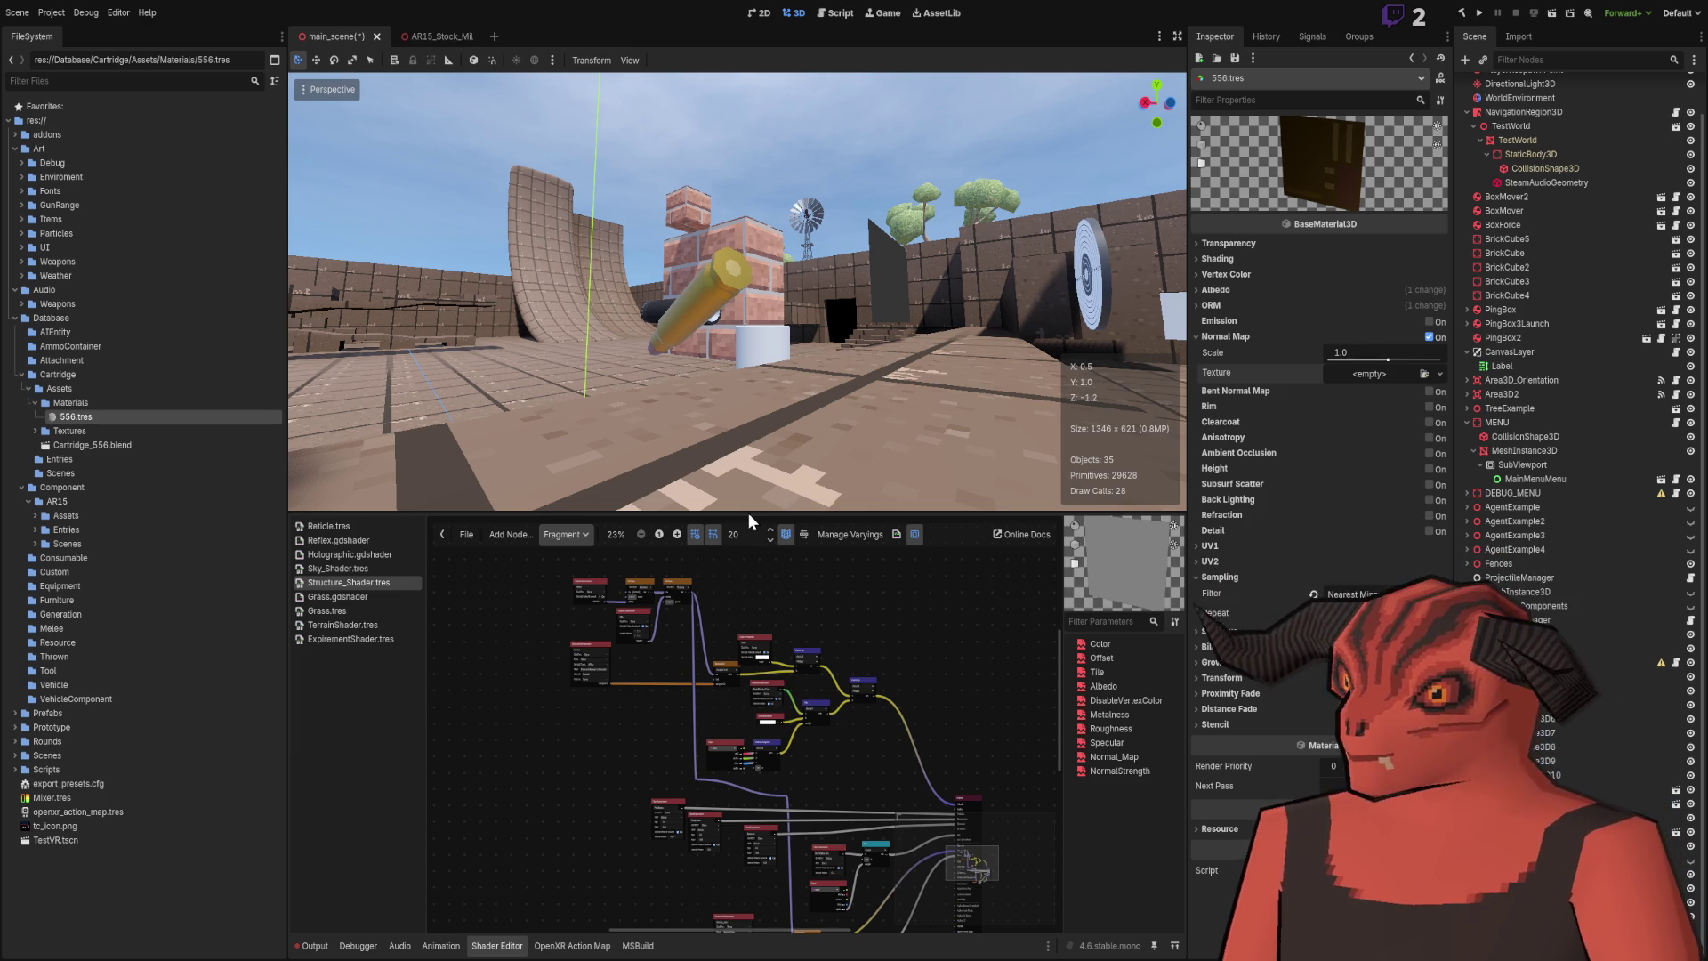
mouse_move(661, 345)
left_mouse_down()
mouse_move(712, 329)
mouse_move(605, 331)
left_mouse_up()
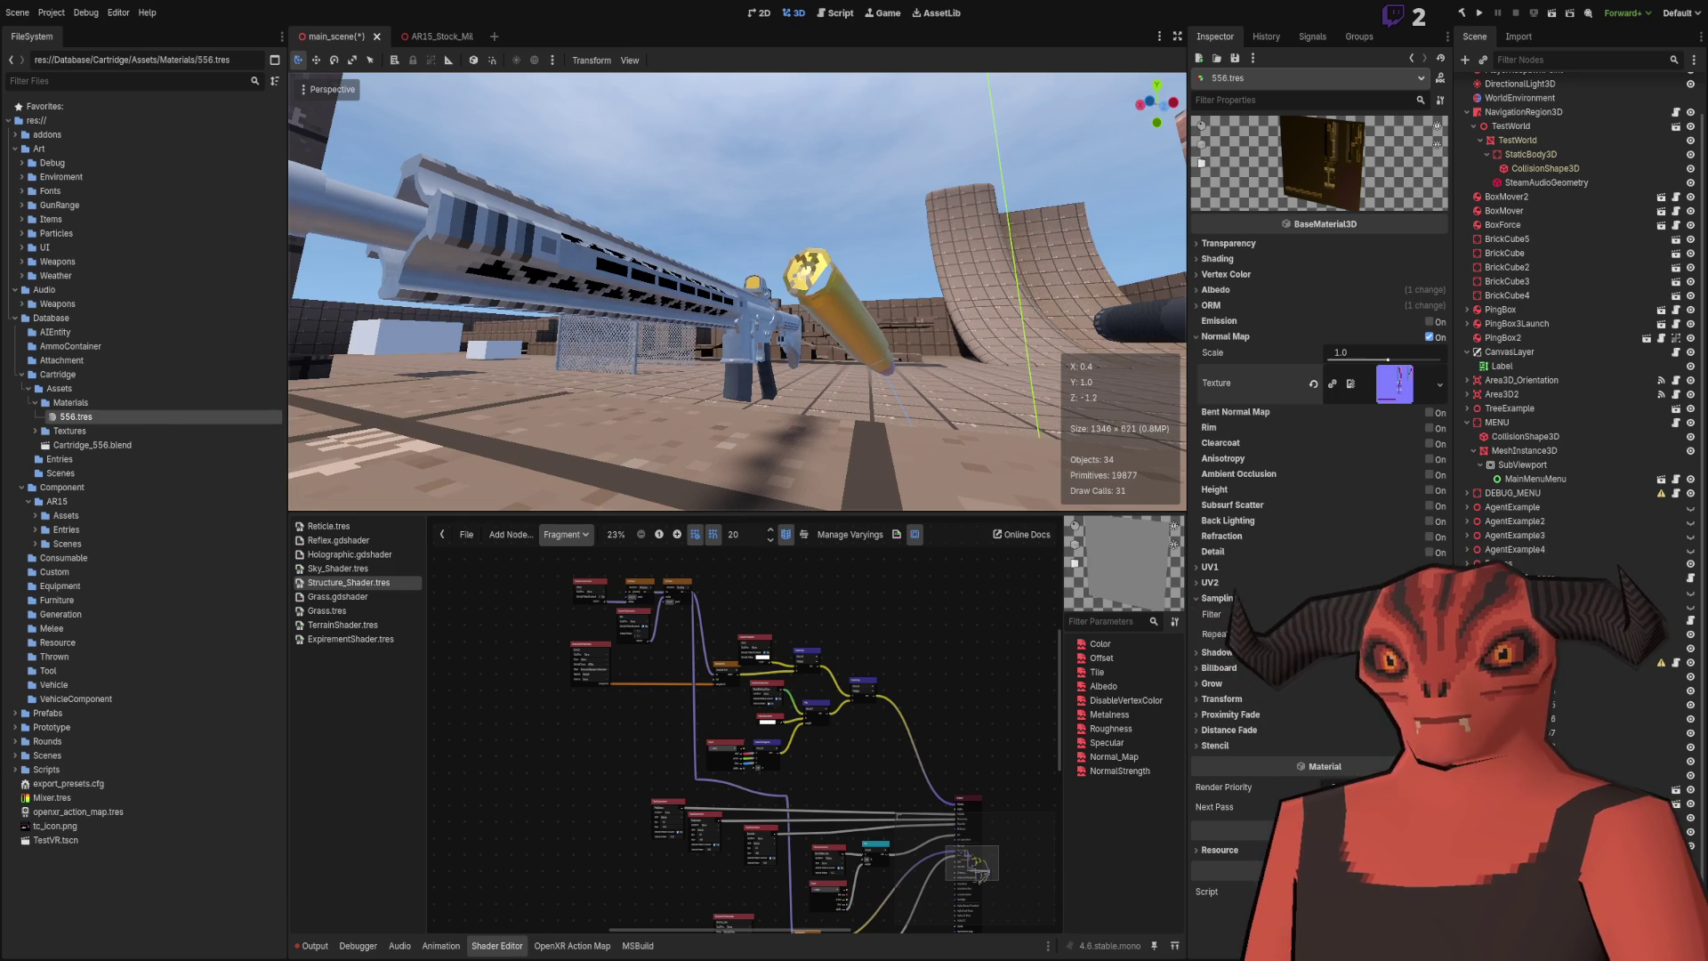
key("alt+Tab")
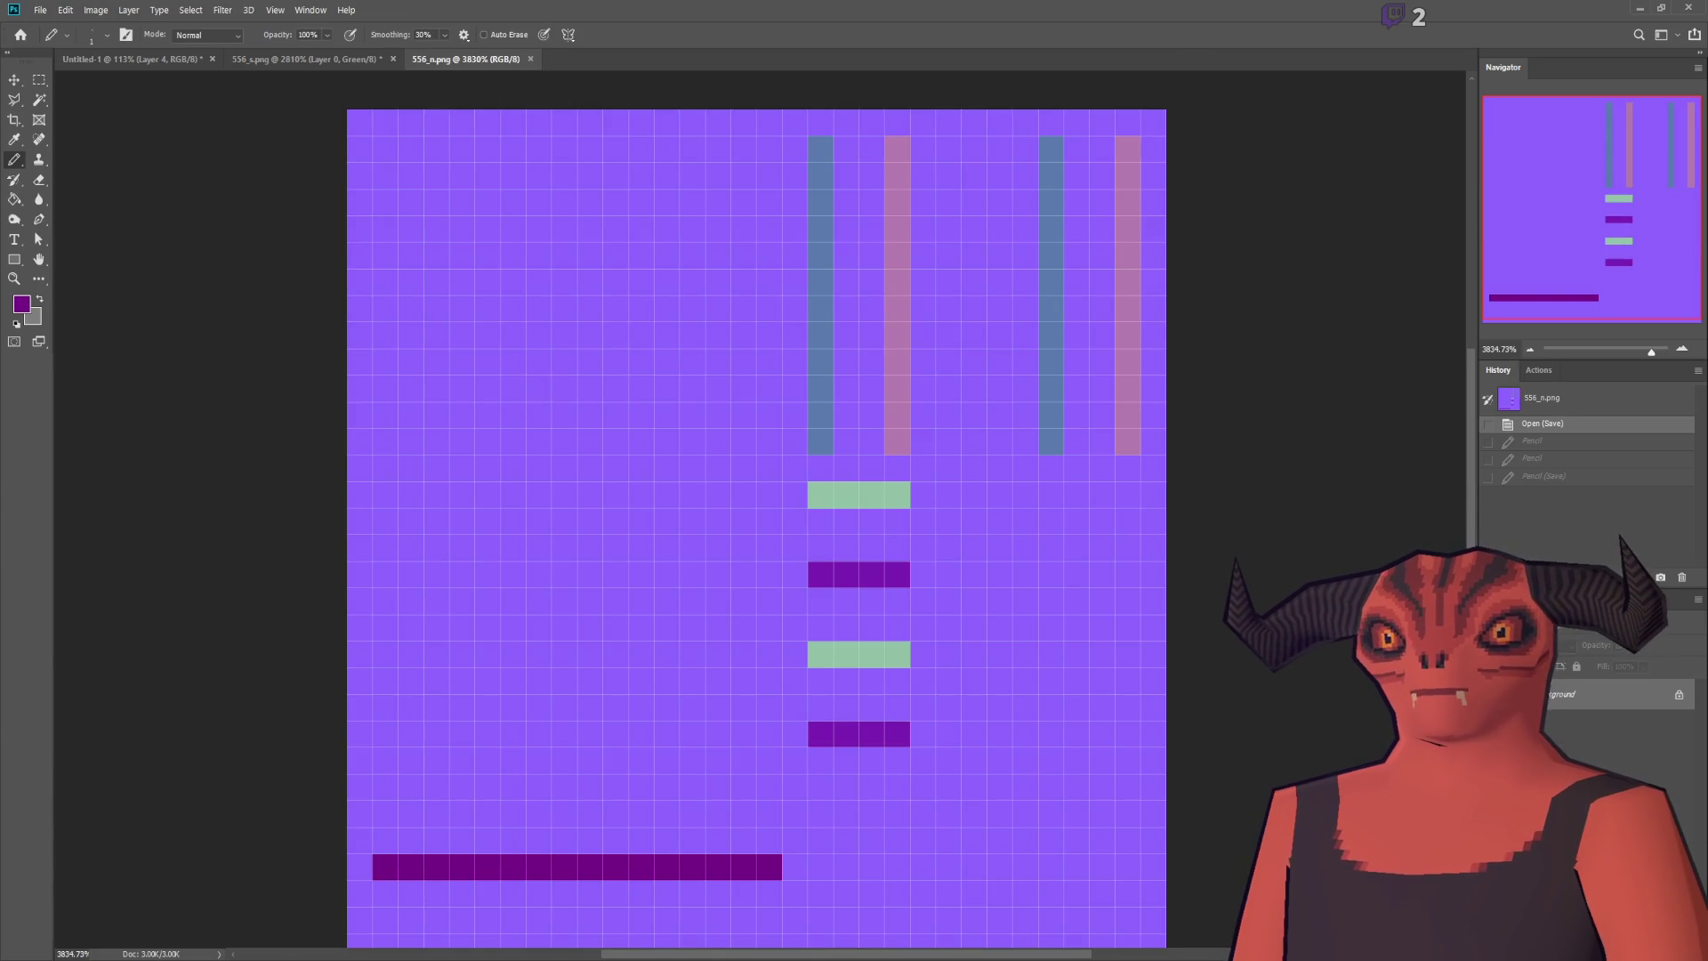
key("alt+Tab")
mouse_move(760, 383)
left_mouse_down()
mouse_move(783, 381)
mouse_move(763, 380)
mouse_move(756, 330)
mouse_move(731, 390)
mouse_move(765, 384)
left_mouse_up()
left_click(692, 280)
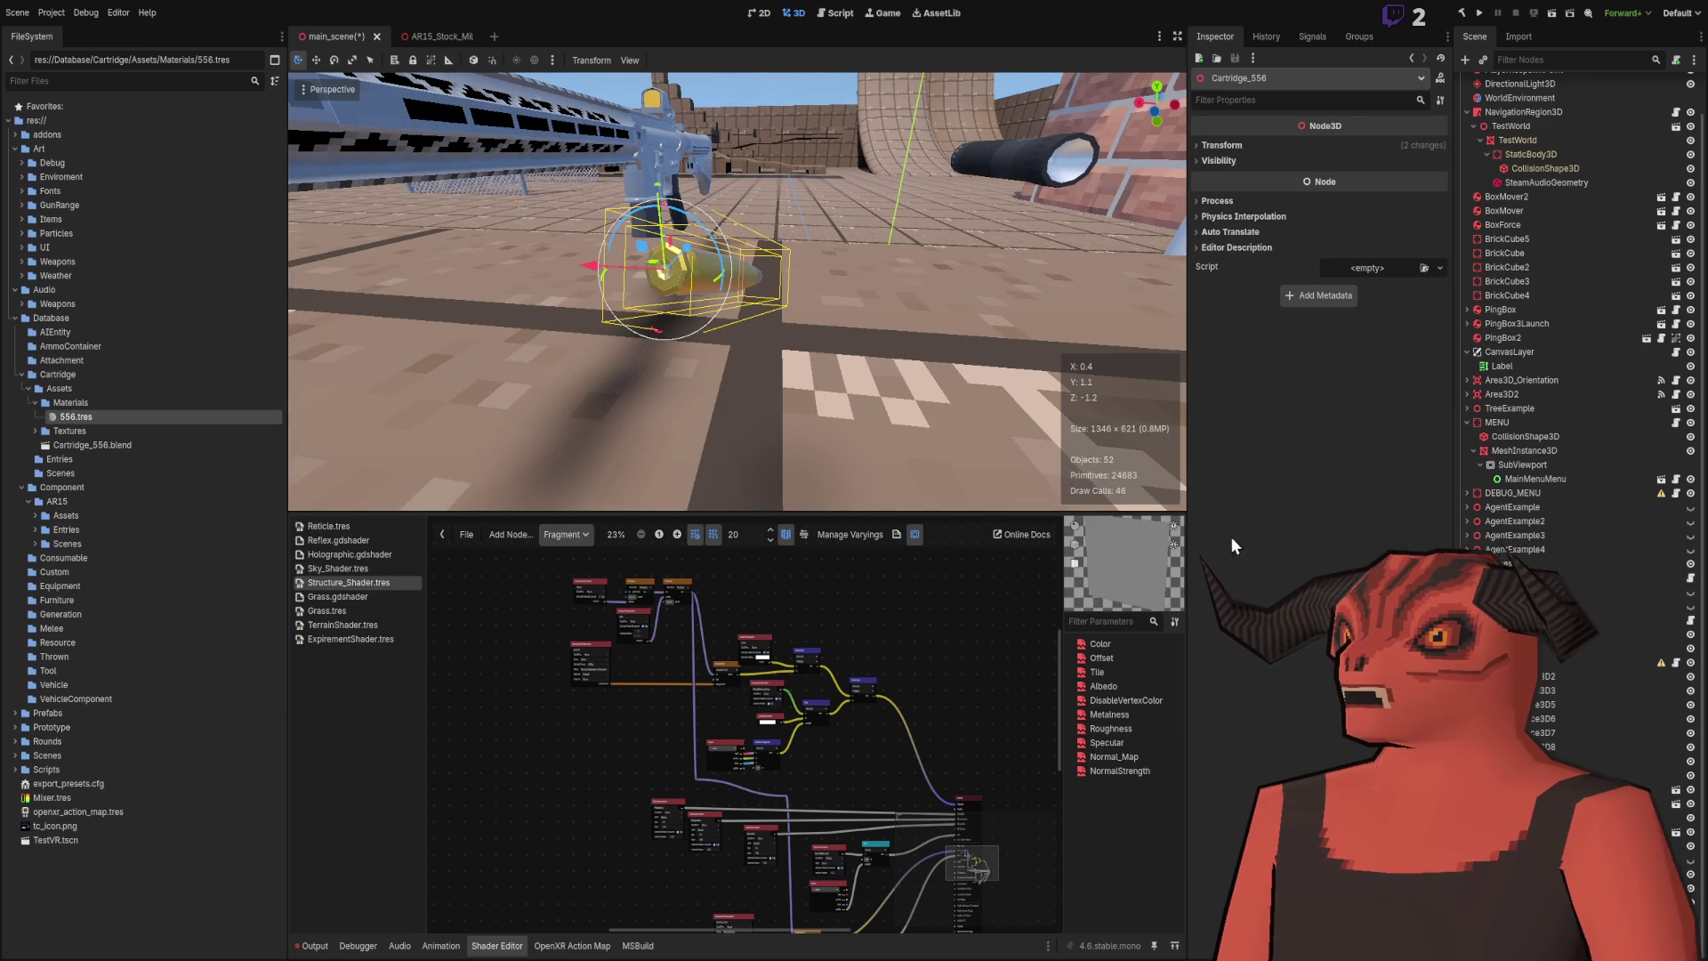
Step: Set the cartridge's linked Transform scale to 5 and orbit in close to it
left_click_drag(828, 227, 840, 233)
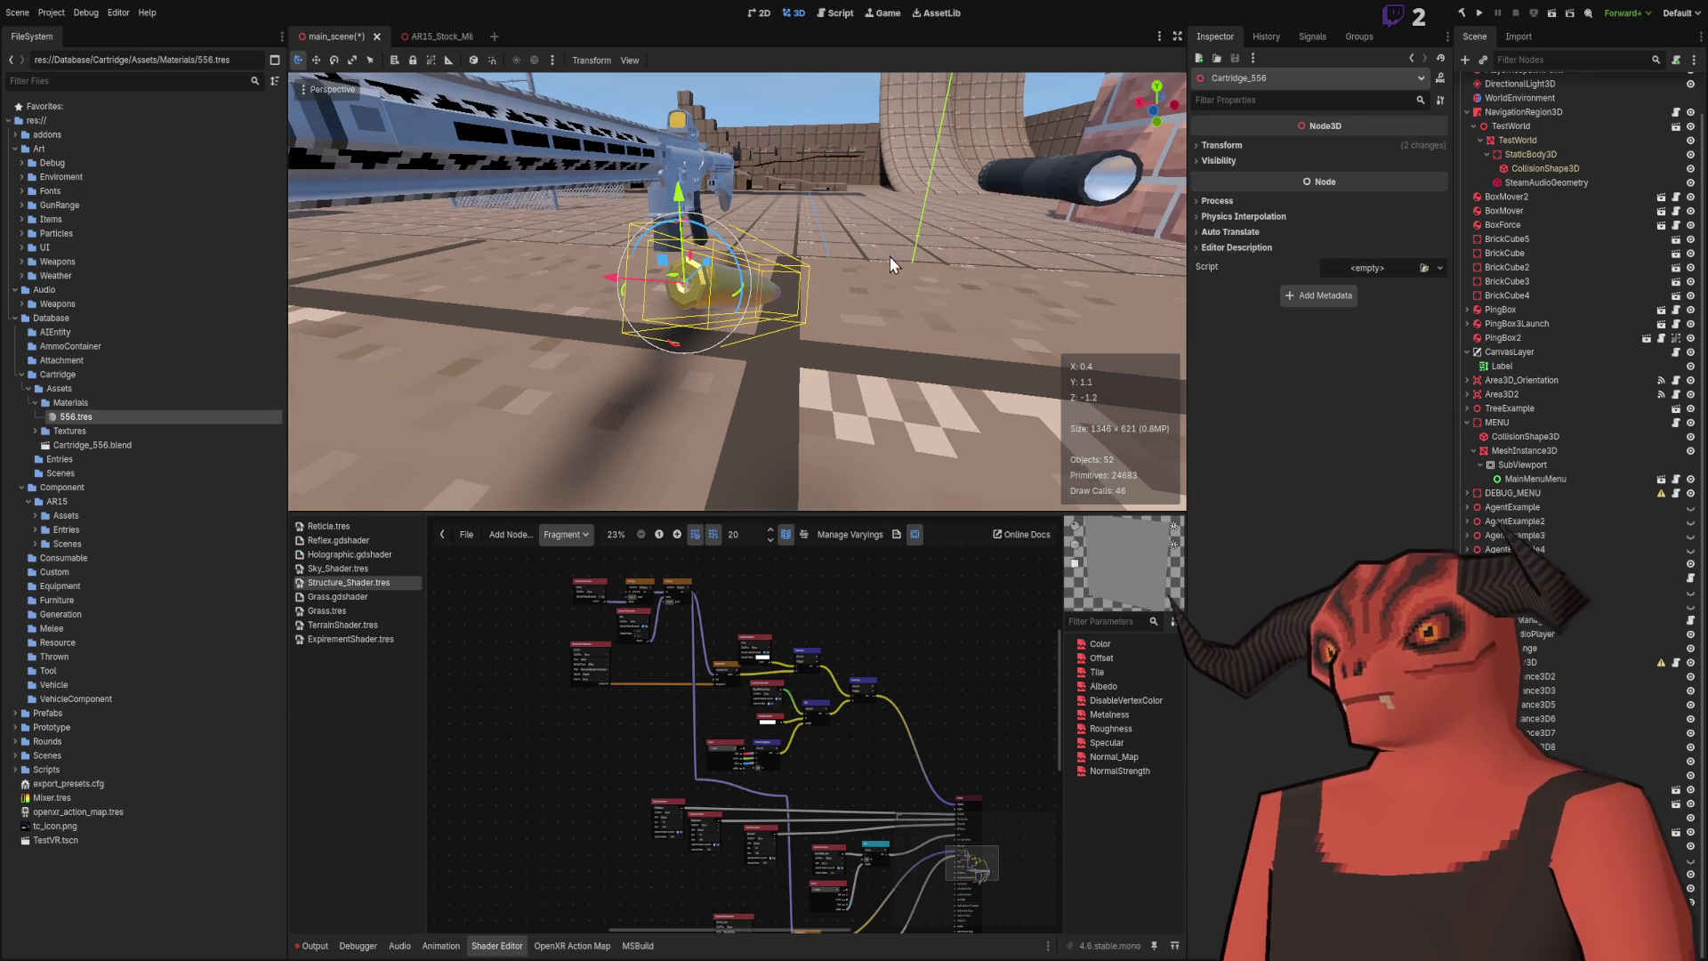
left_click(1241, 147)
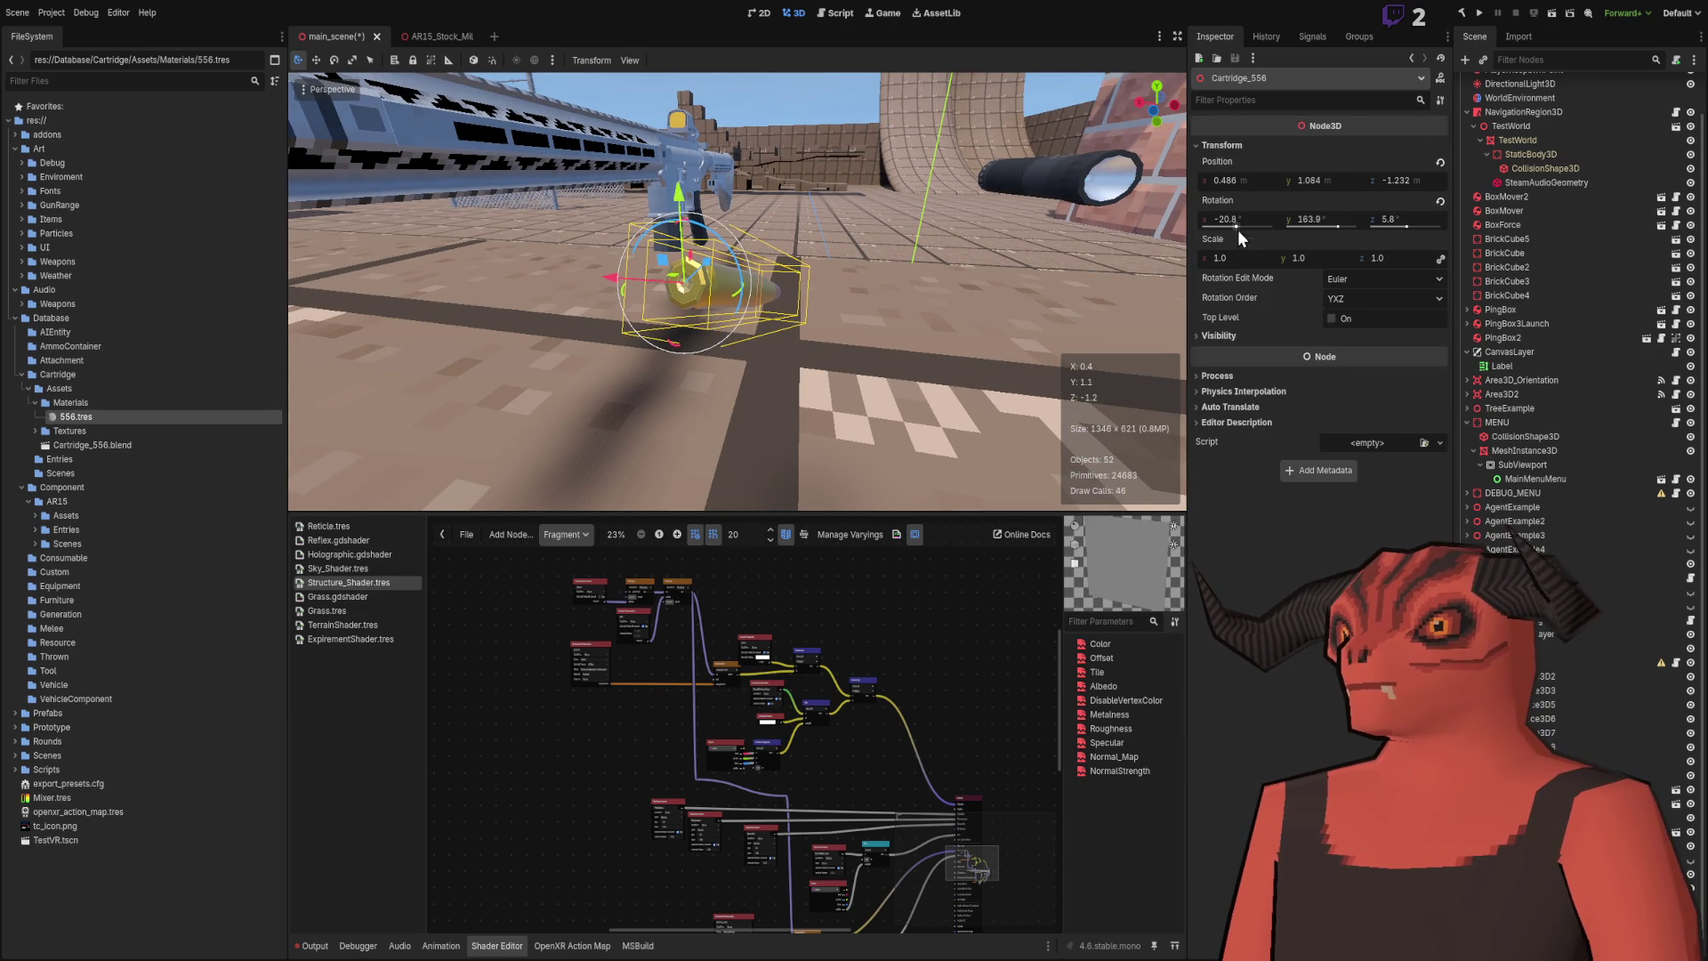
left_click(1239, 254)
type("5")
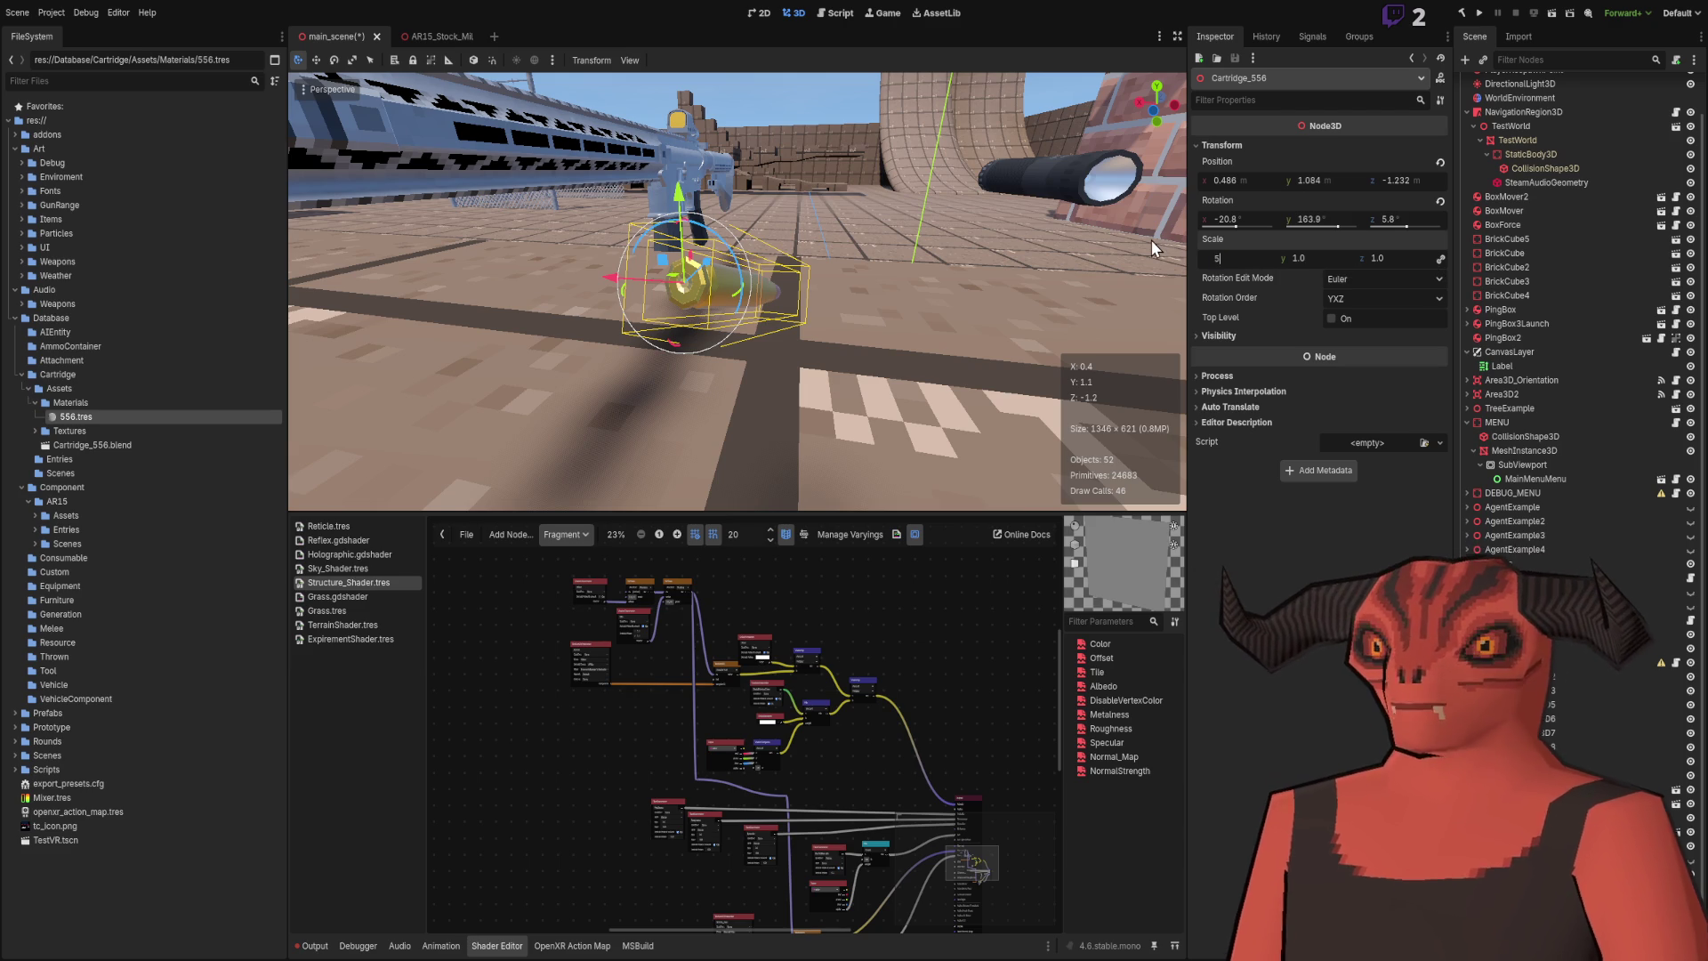
key("Return")
mouse_move(1151, 238)
left_mouse_down()
mouse_move(750, 162)
mouse_move(943, 313)
mouse_move(801, 267)
left_mouse_up()
left_click(751, 161)
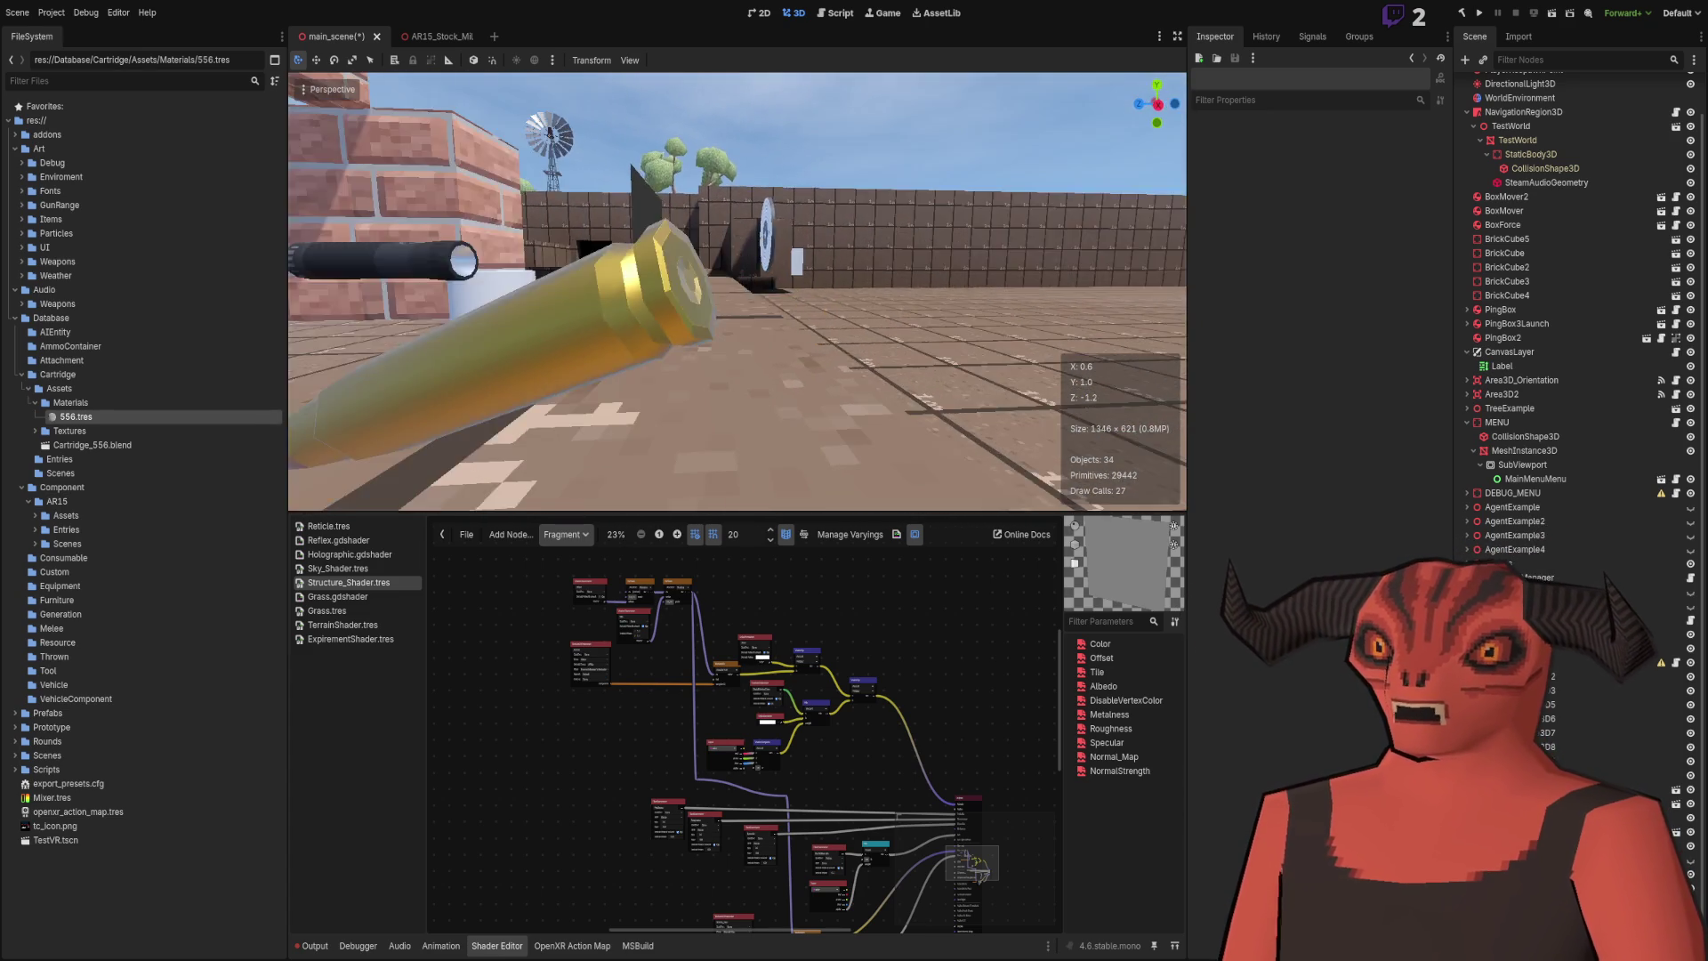
Step: Paint the normal map's left blue column dark purple, preview it in Godot, then undo it
key("alt+Tab")
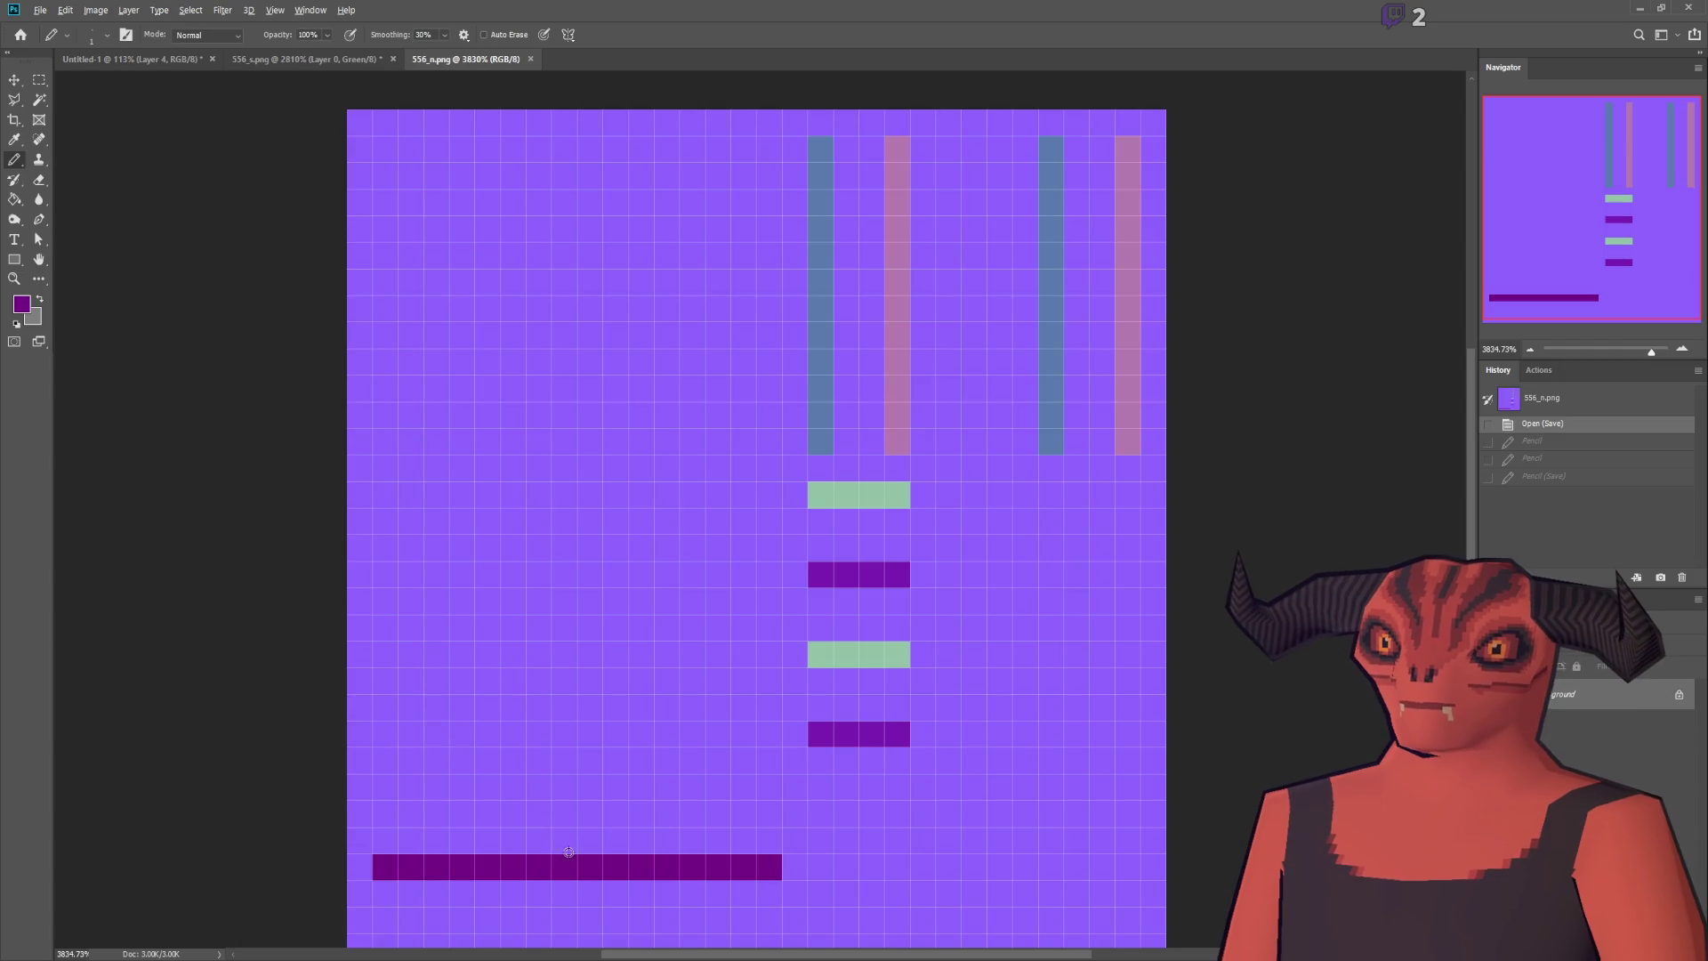
left_click_drag(820, 151, 820, 443)
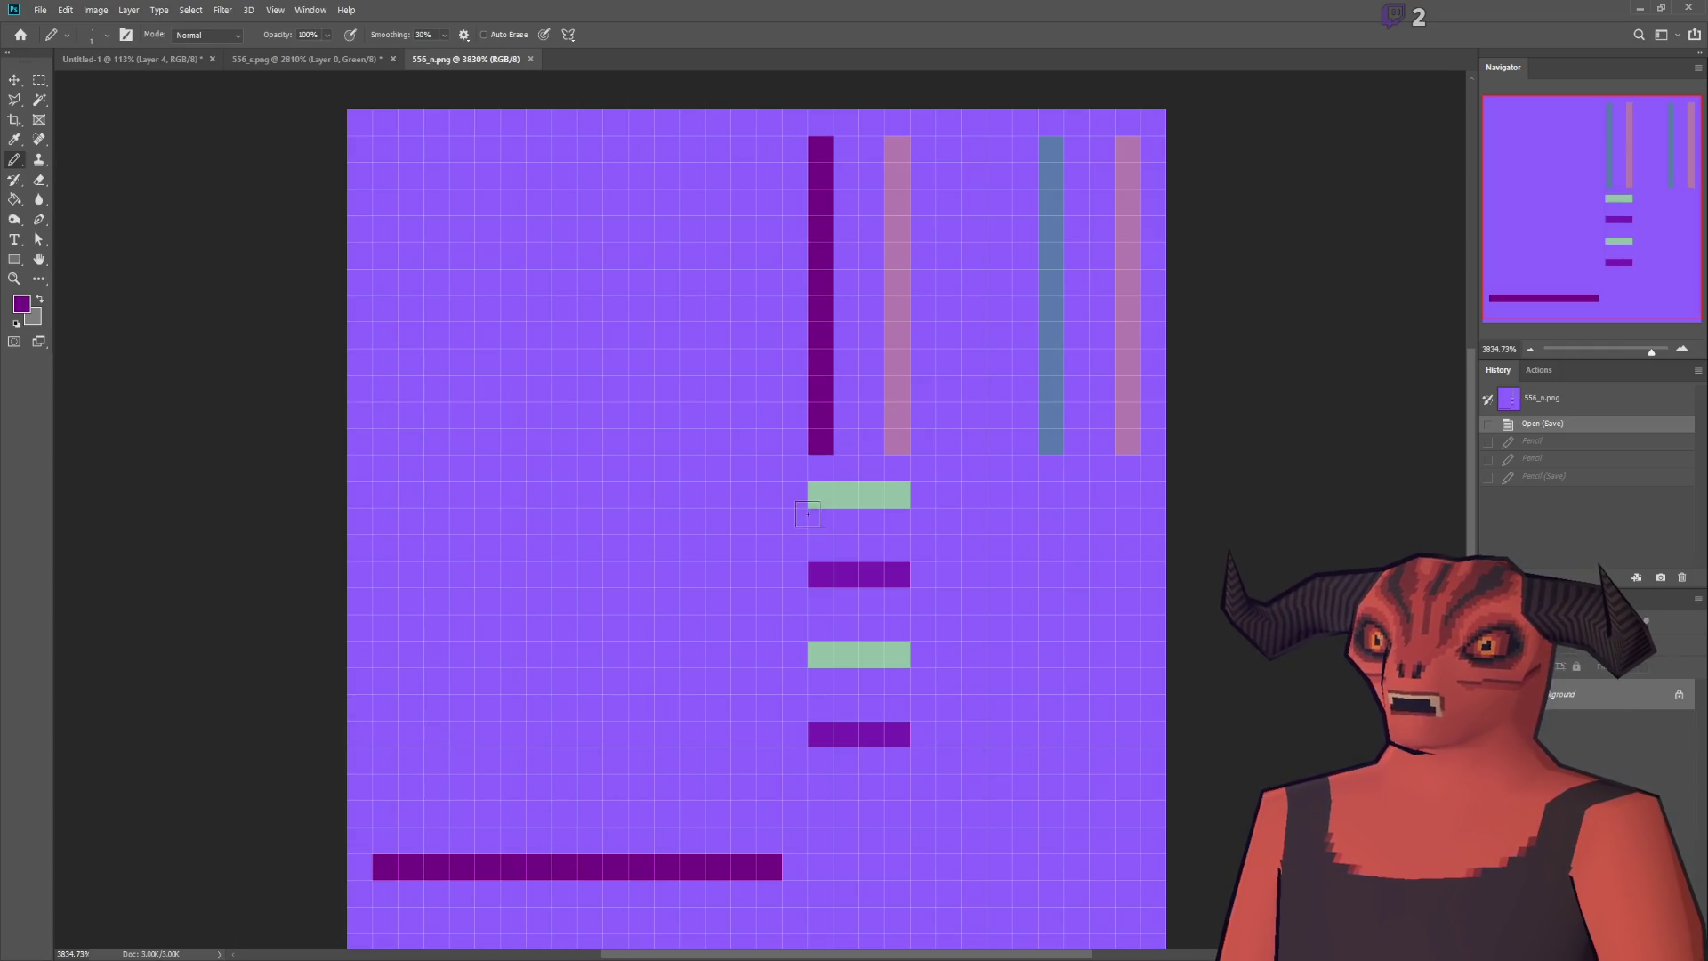
left_click_drag(809, 503, 809, 504)
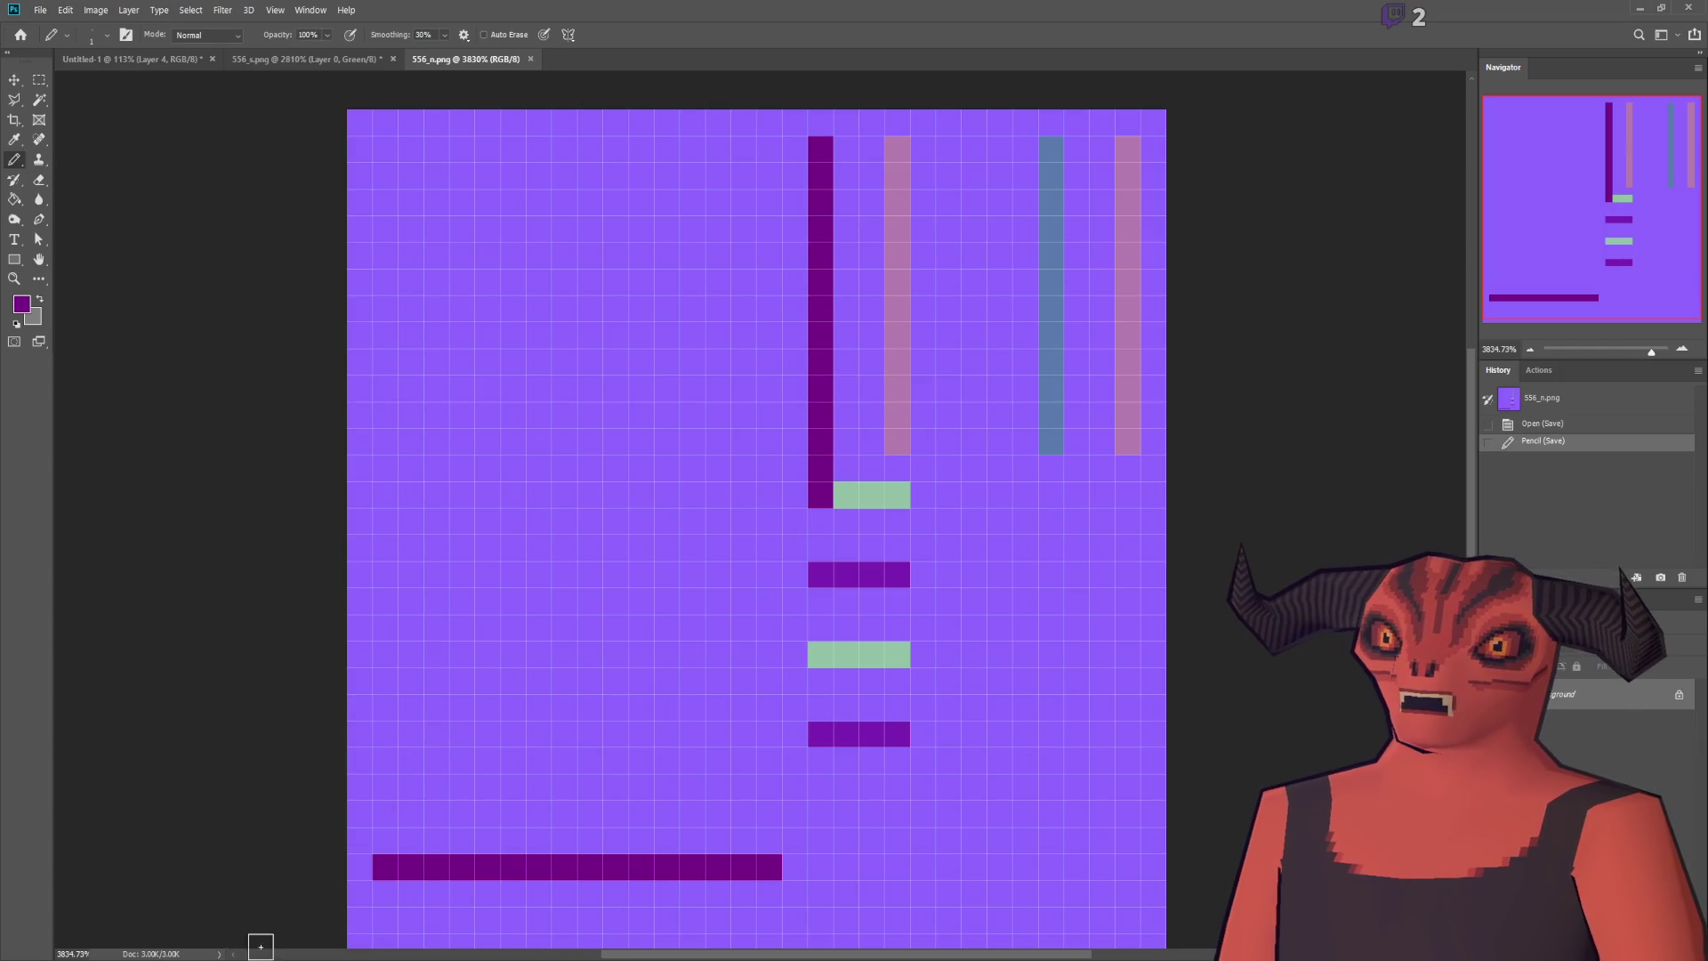
key("alt+Tab")
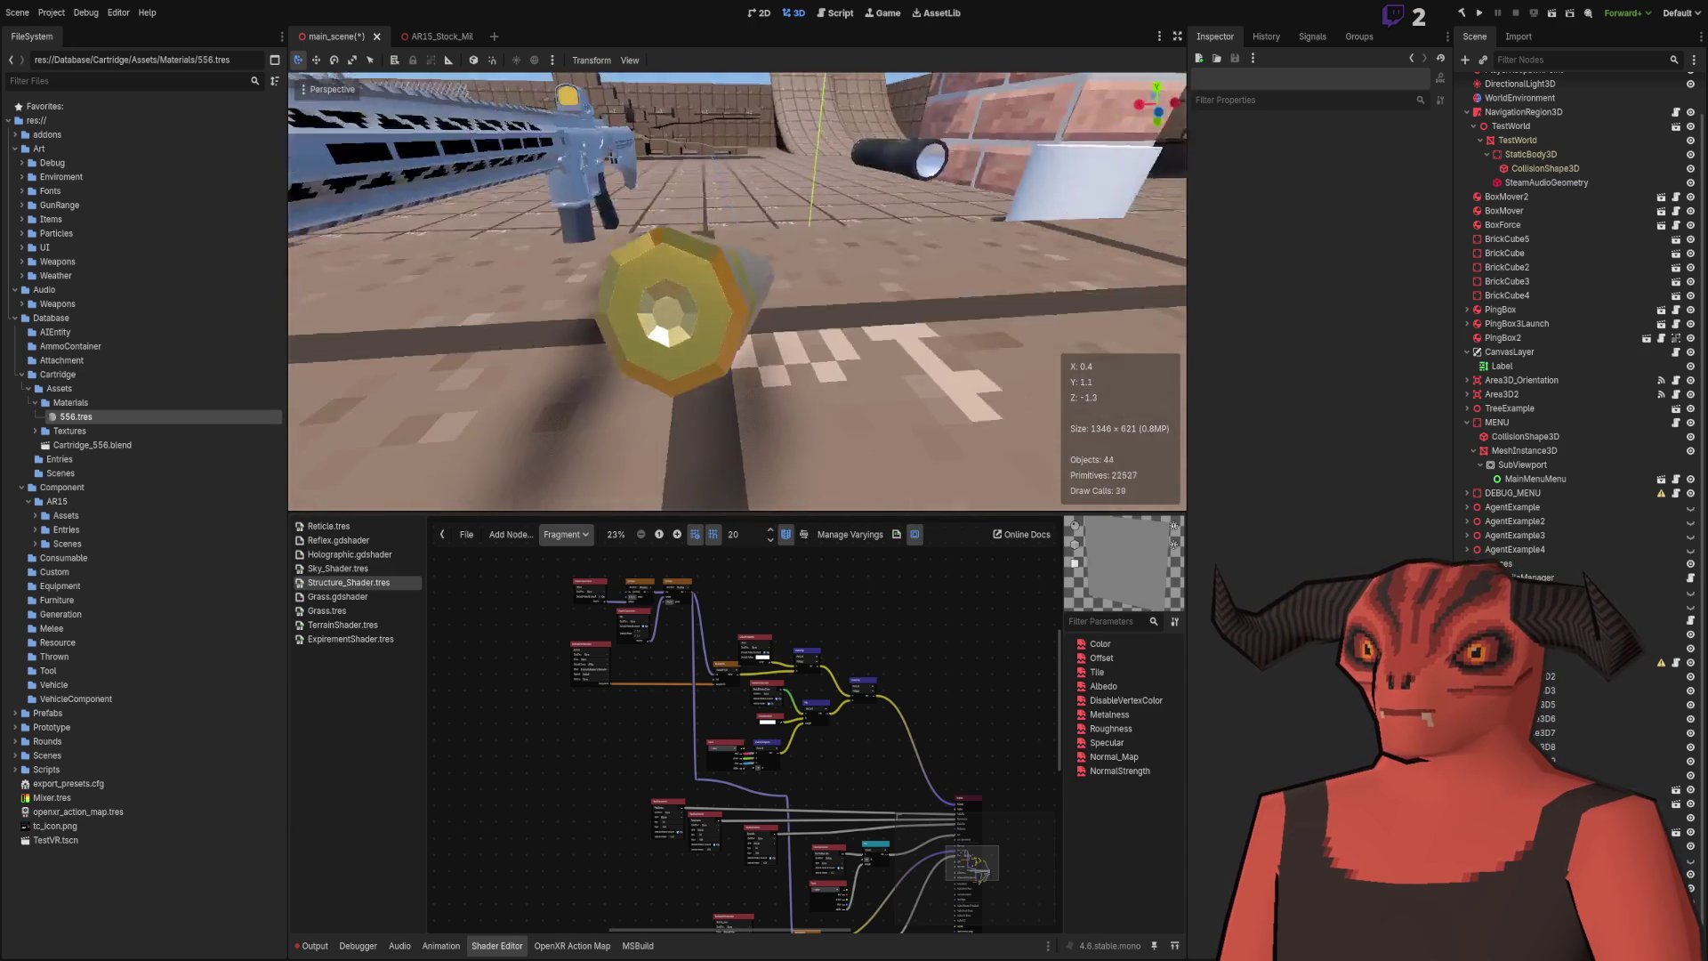
key("alt+Tab")
key("ctrl+z")
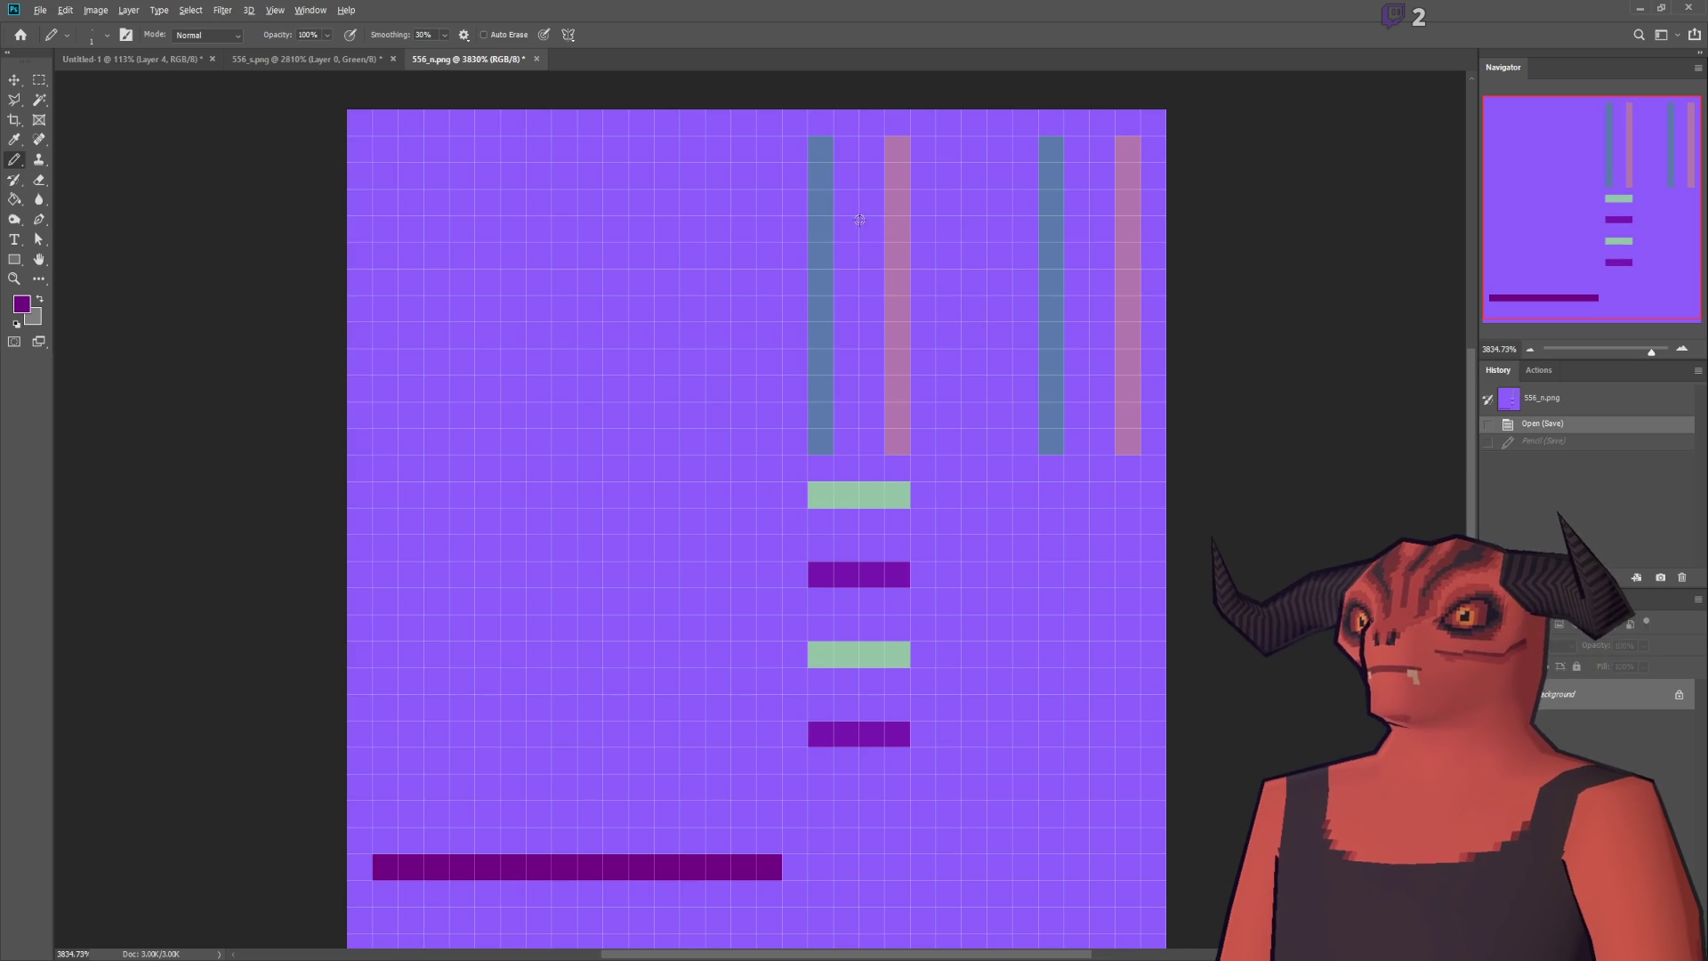
Step: Repaint the two green bars with the column's blue, undo it, and minimize Photoshop
left_click(831, 212, "alt")
left_click_drag(826, 497, 909, 496)
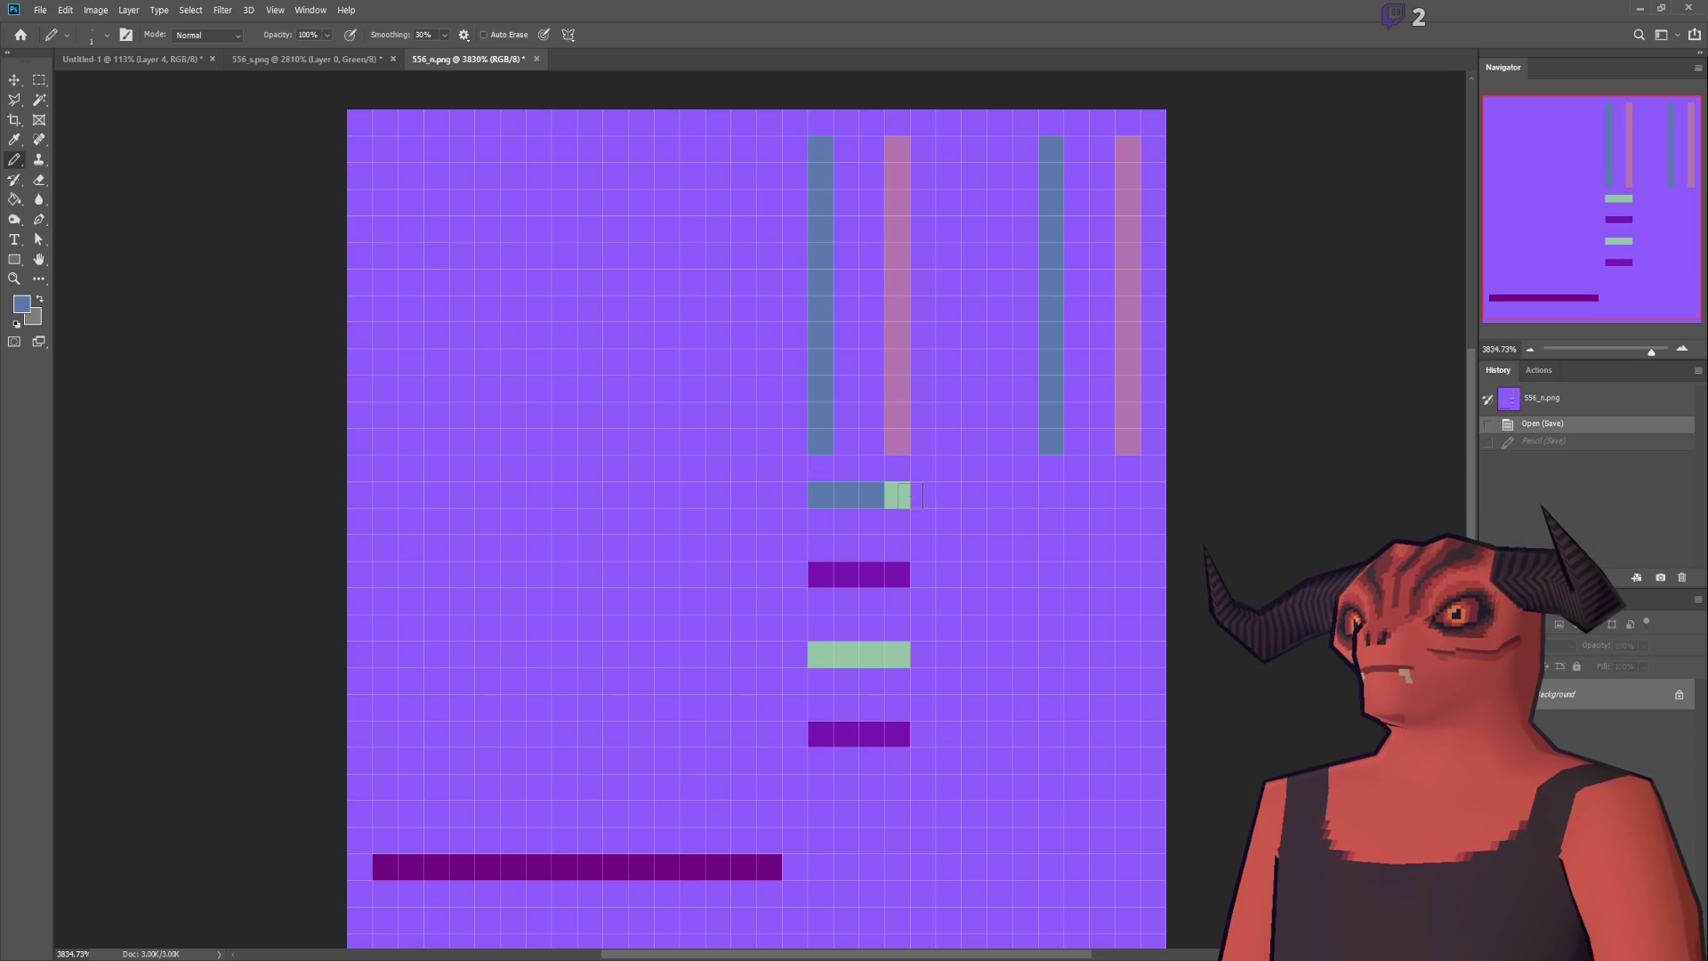
left_click(872, 655)
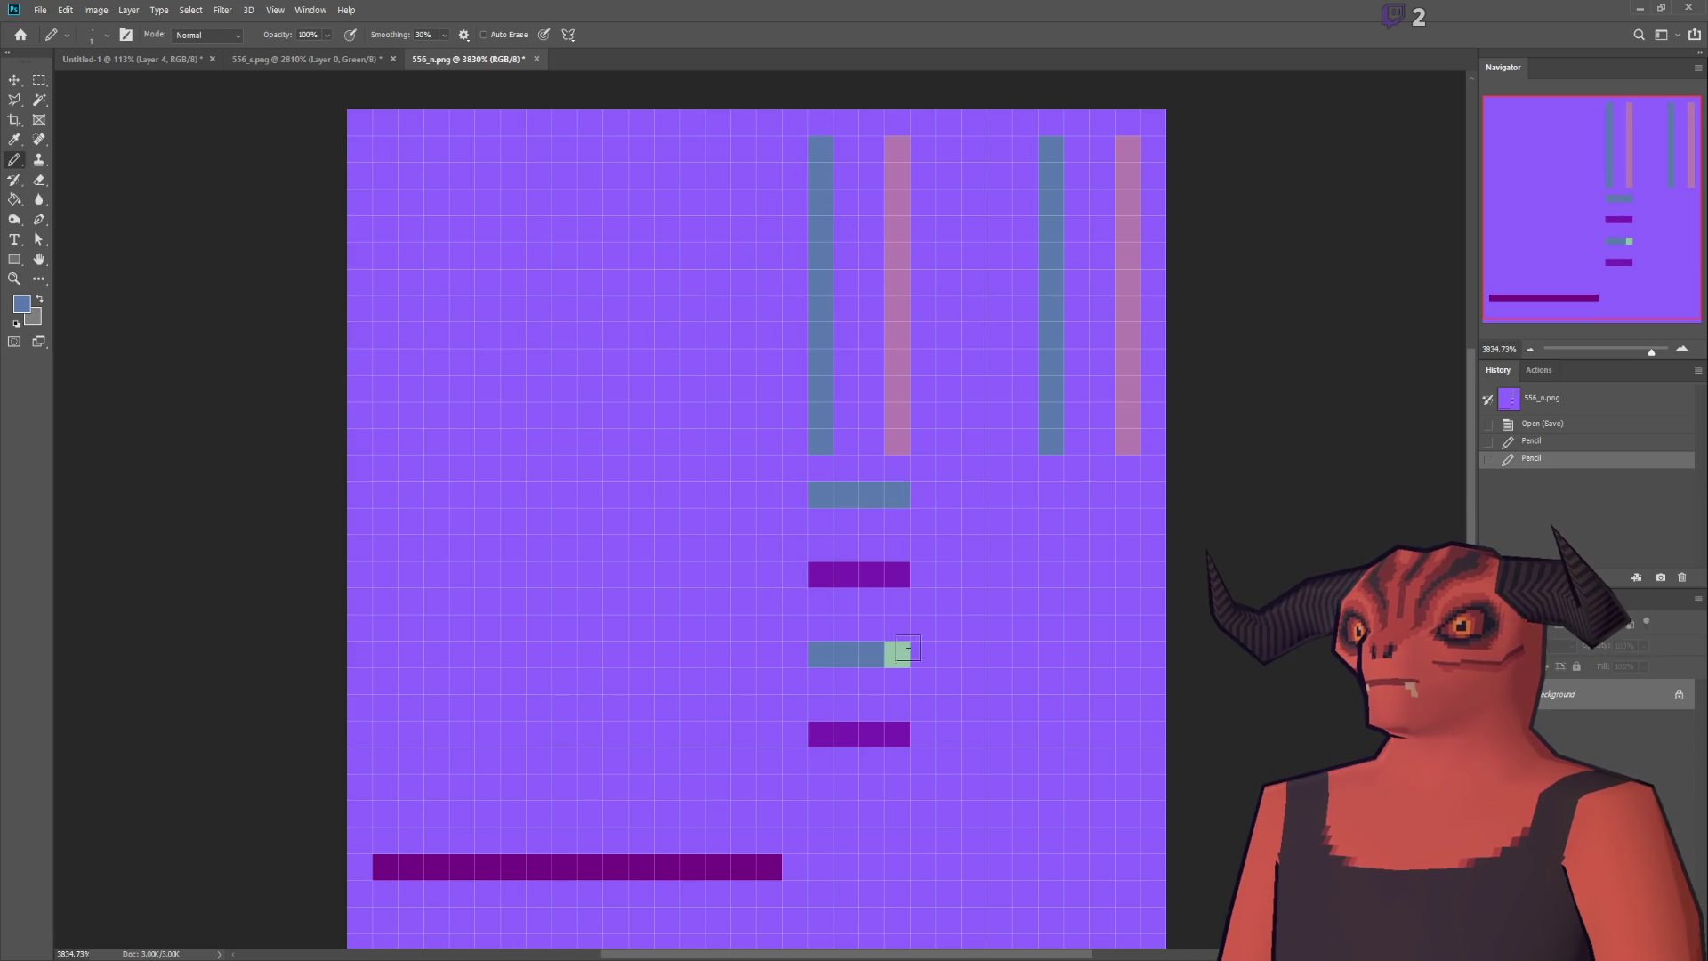
left_click(898, 655)
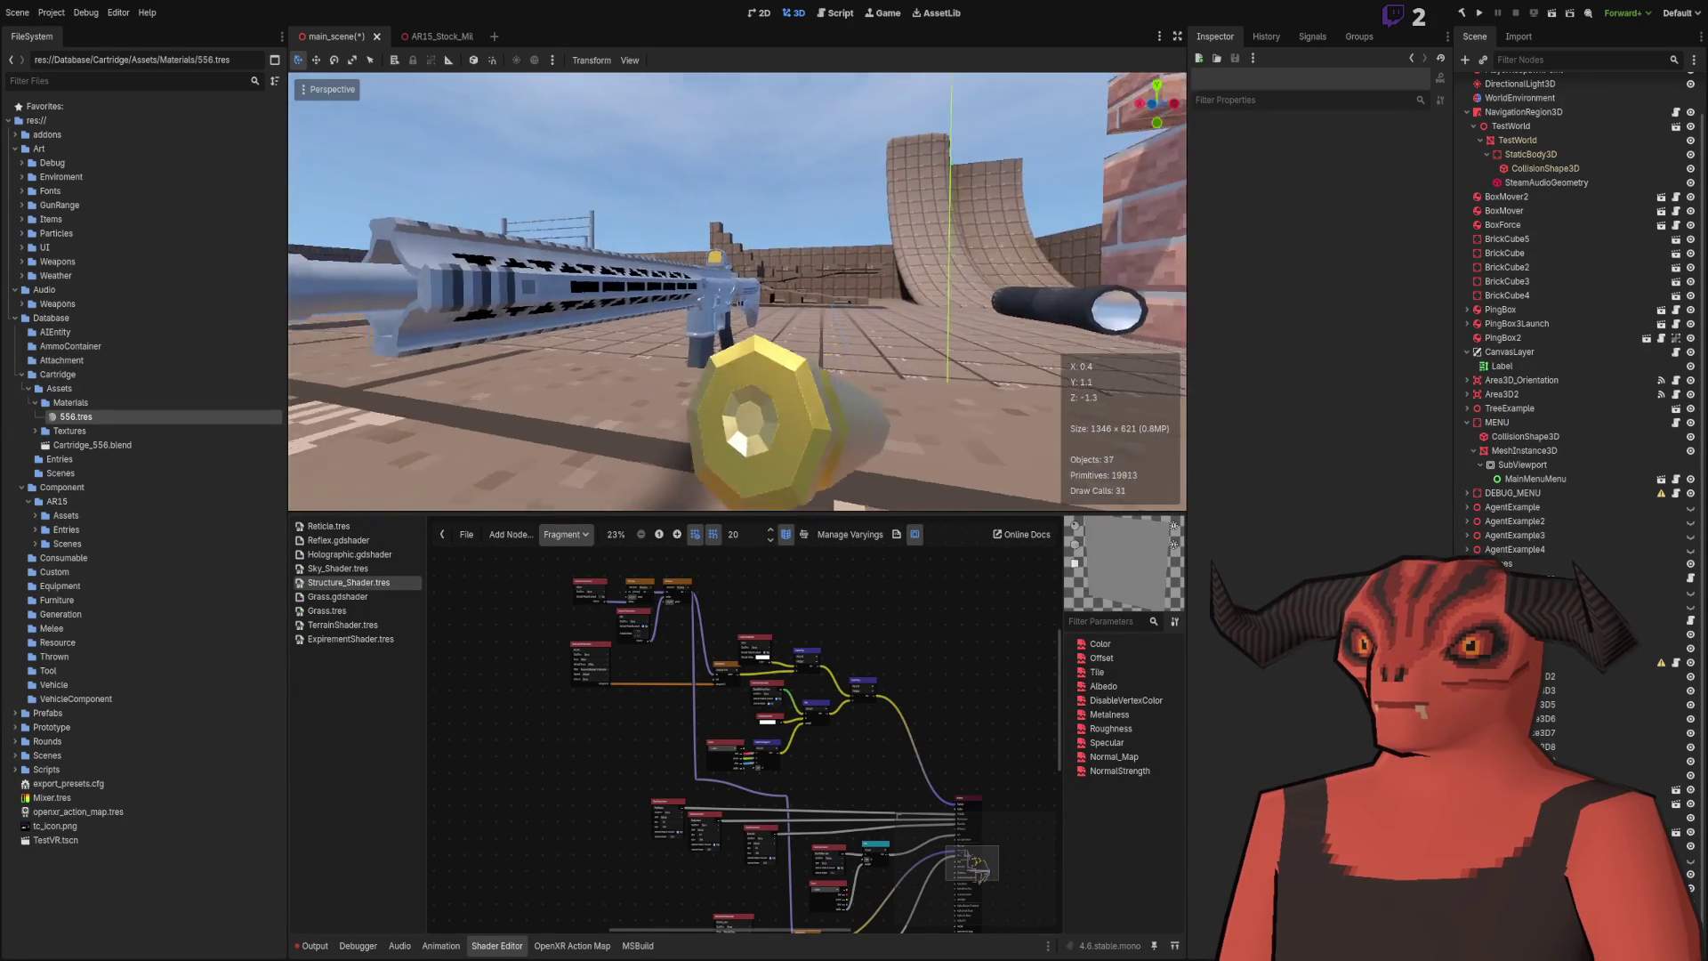
key("ctrl+z")
key("ctrl+z")
key("ctrl+z")
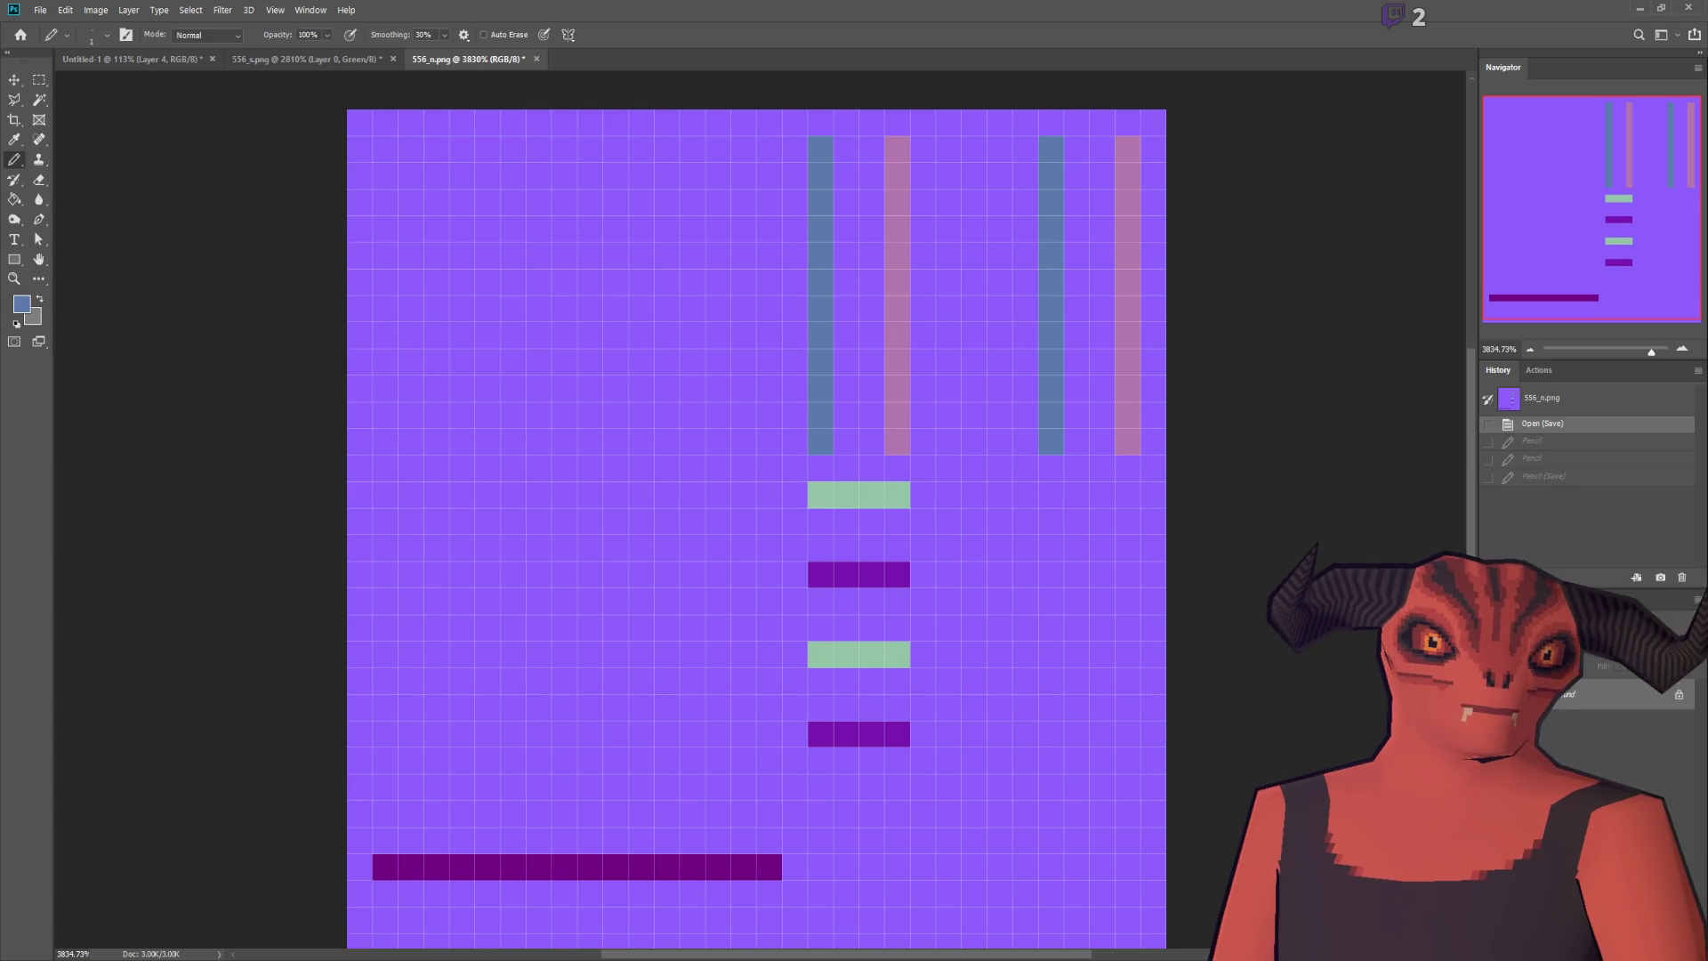
left_click(1641, 11)
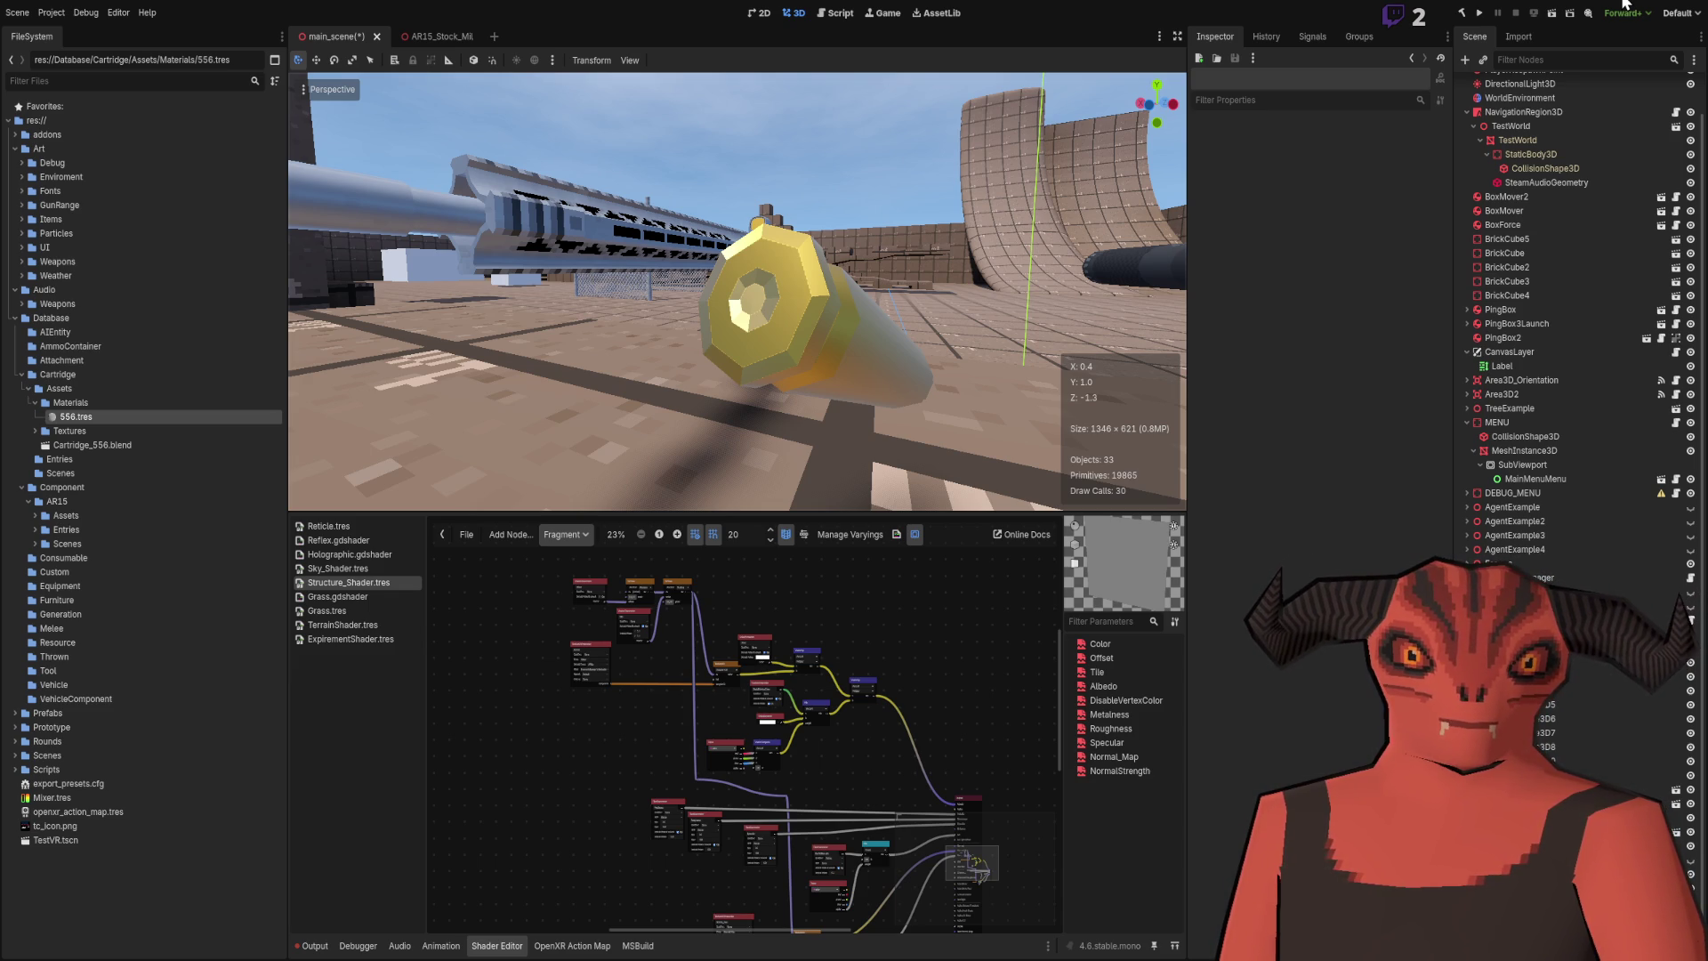
Step: Pencil the right pink column's lower cells in NormalDirection_42's pale yellow, save 556_n.png, and check it in Godot
scroll(652, 450, "up", 10)
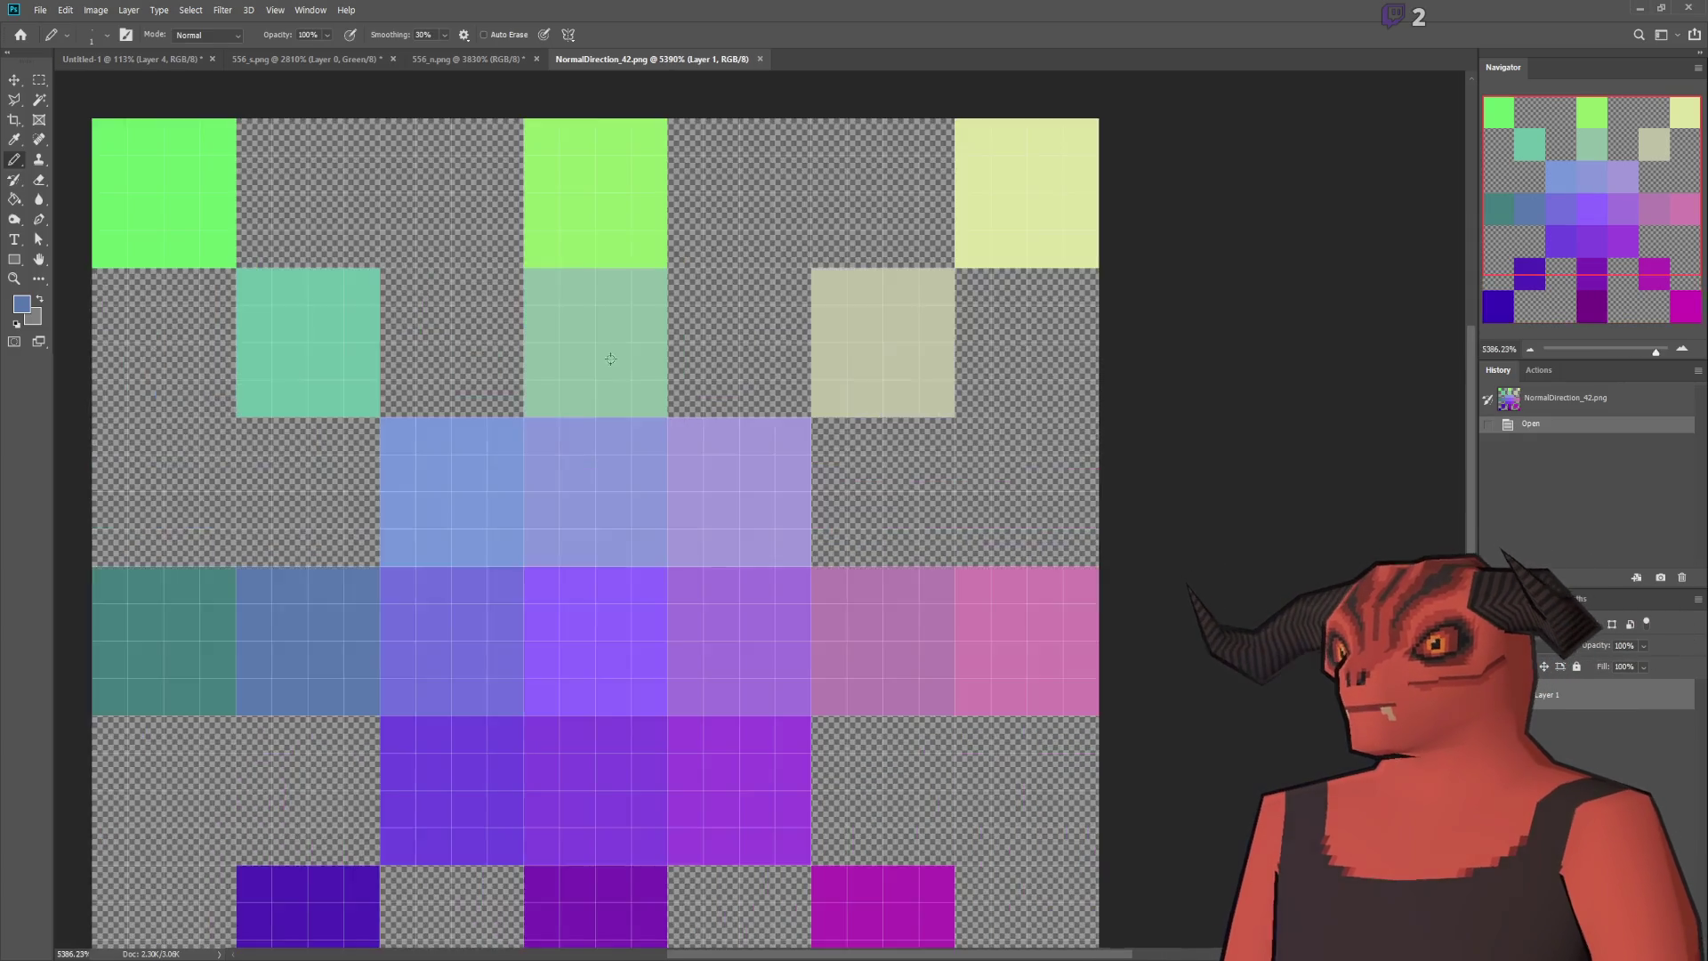
scroll(610, 359, "down", 5)
left_click(789, 267, "alt")
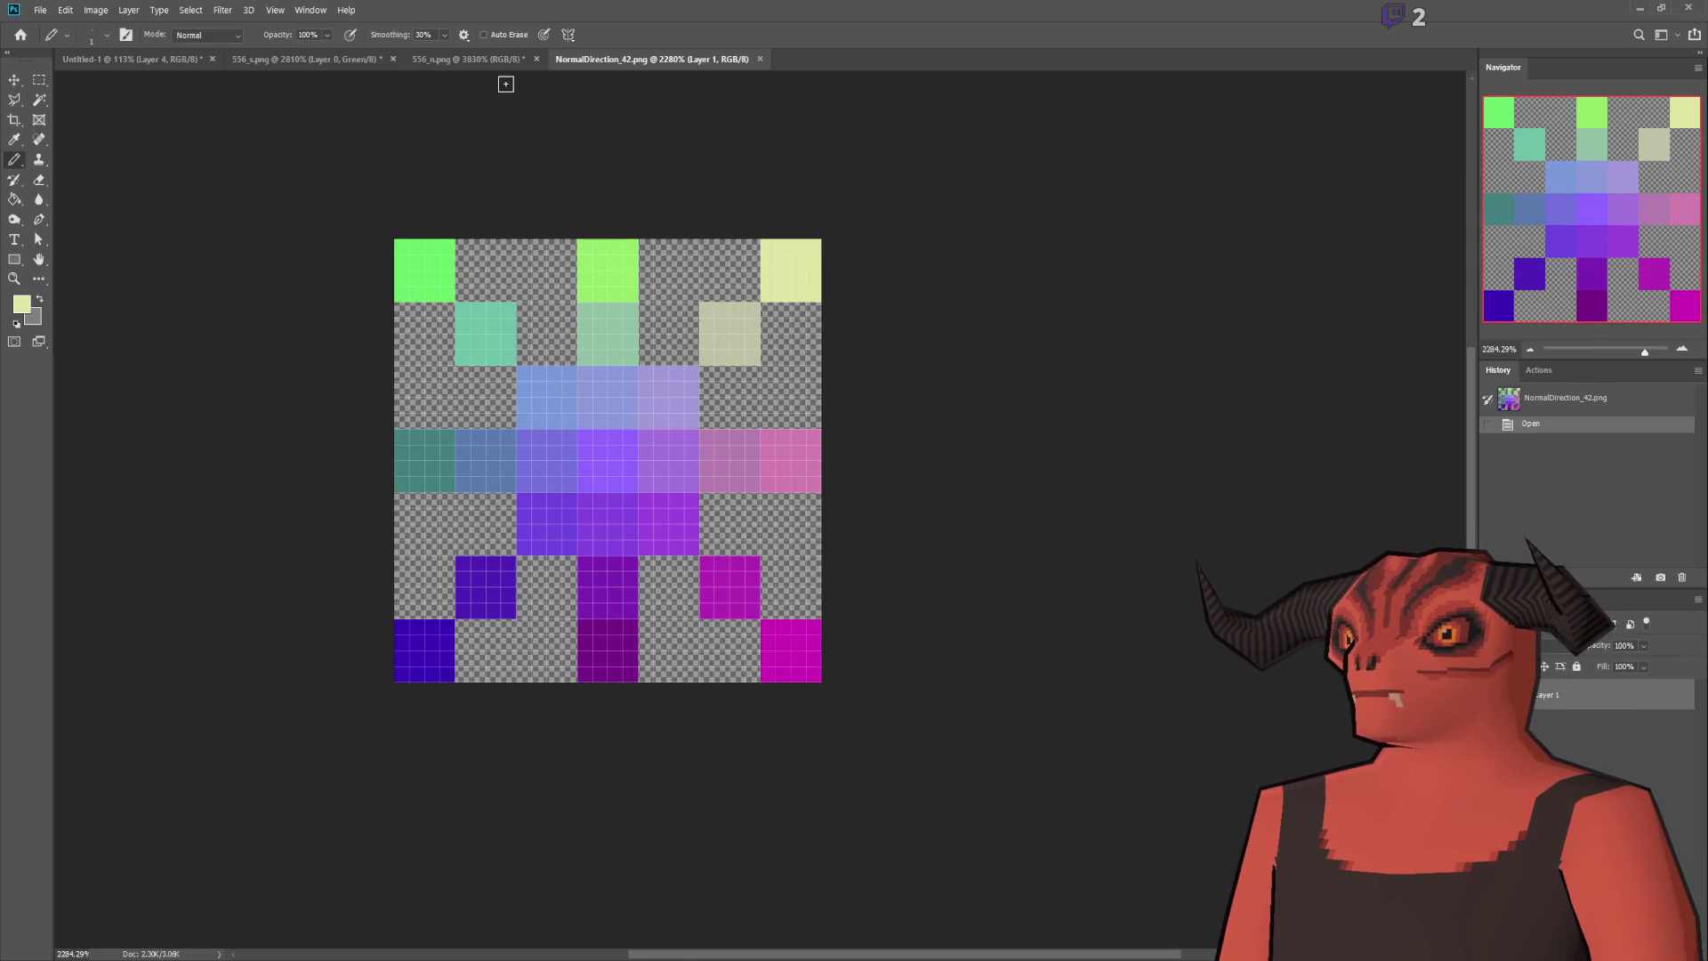
left_click(529, 59)
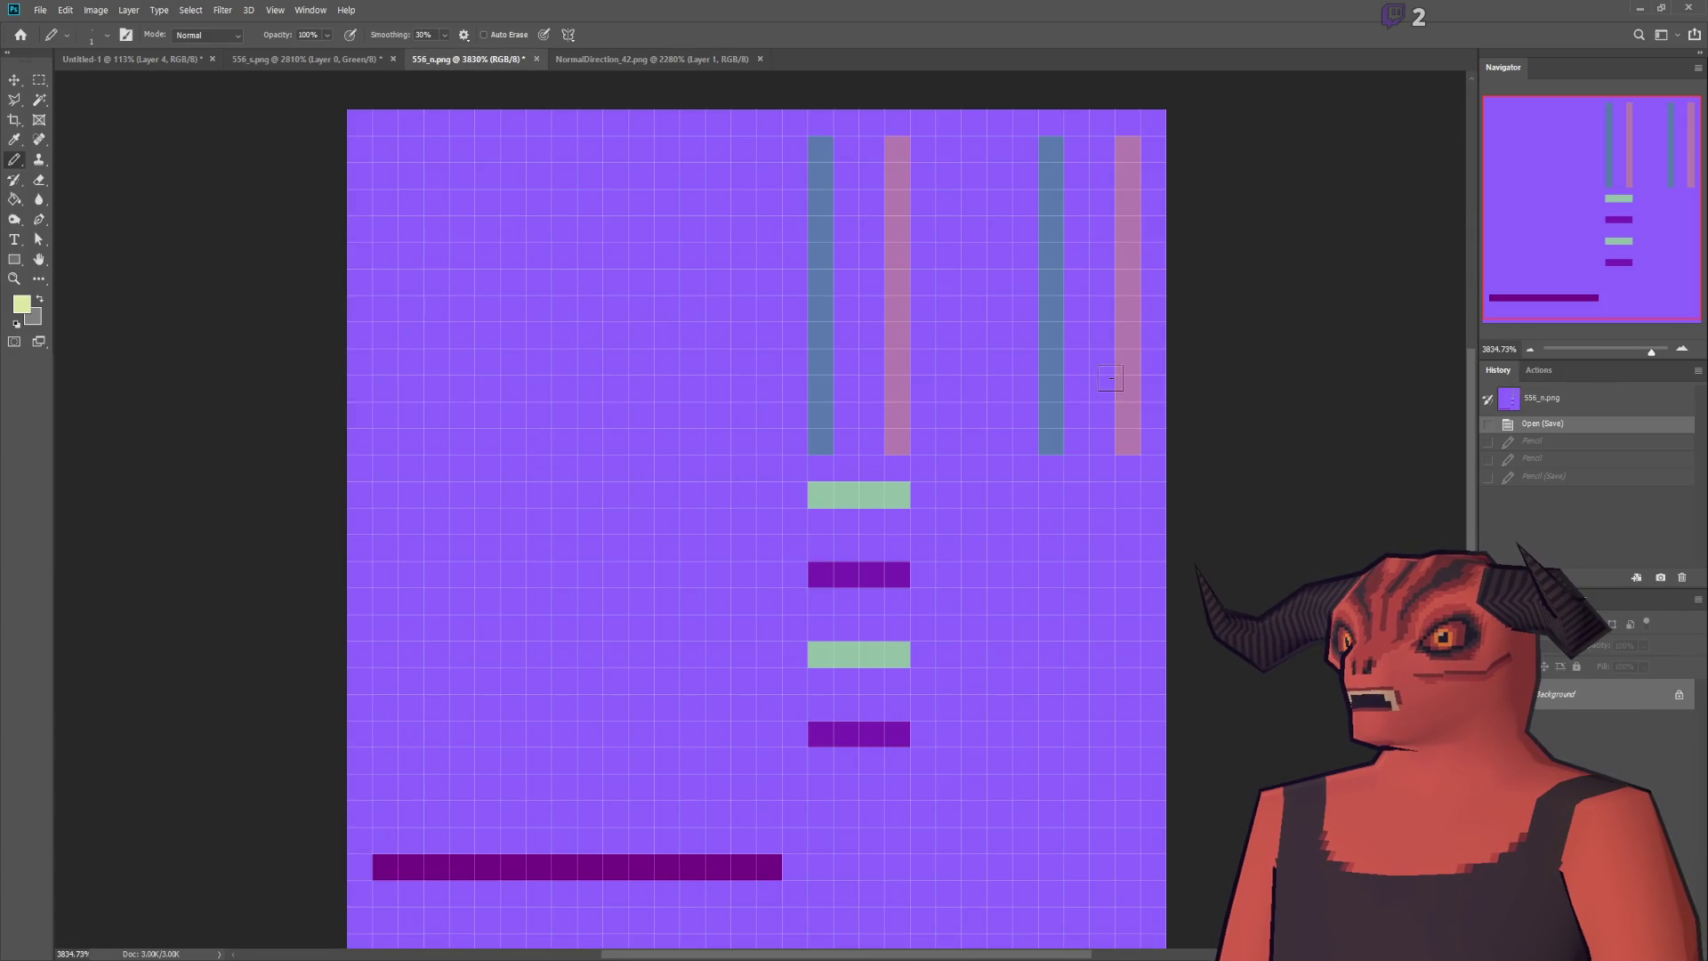
left_click(1129, 356)
key("ctrl+s")
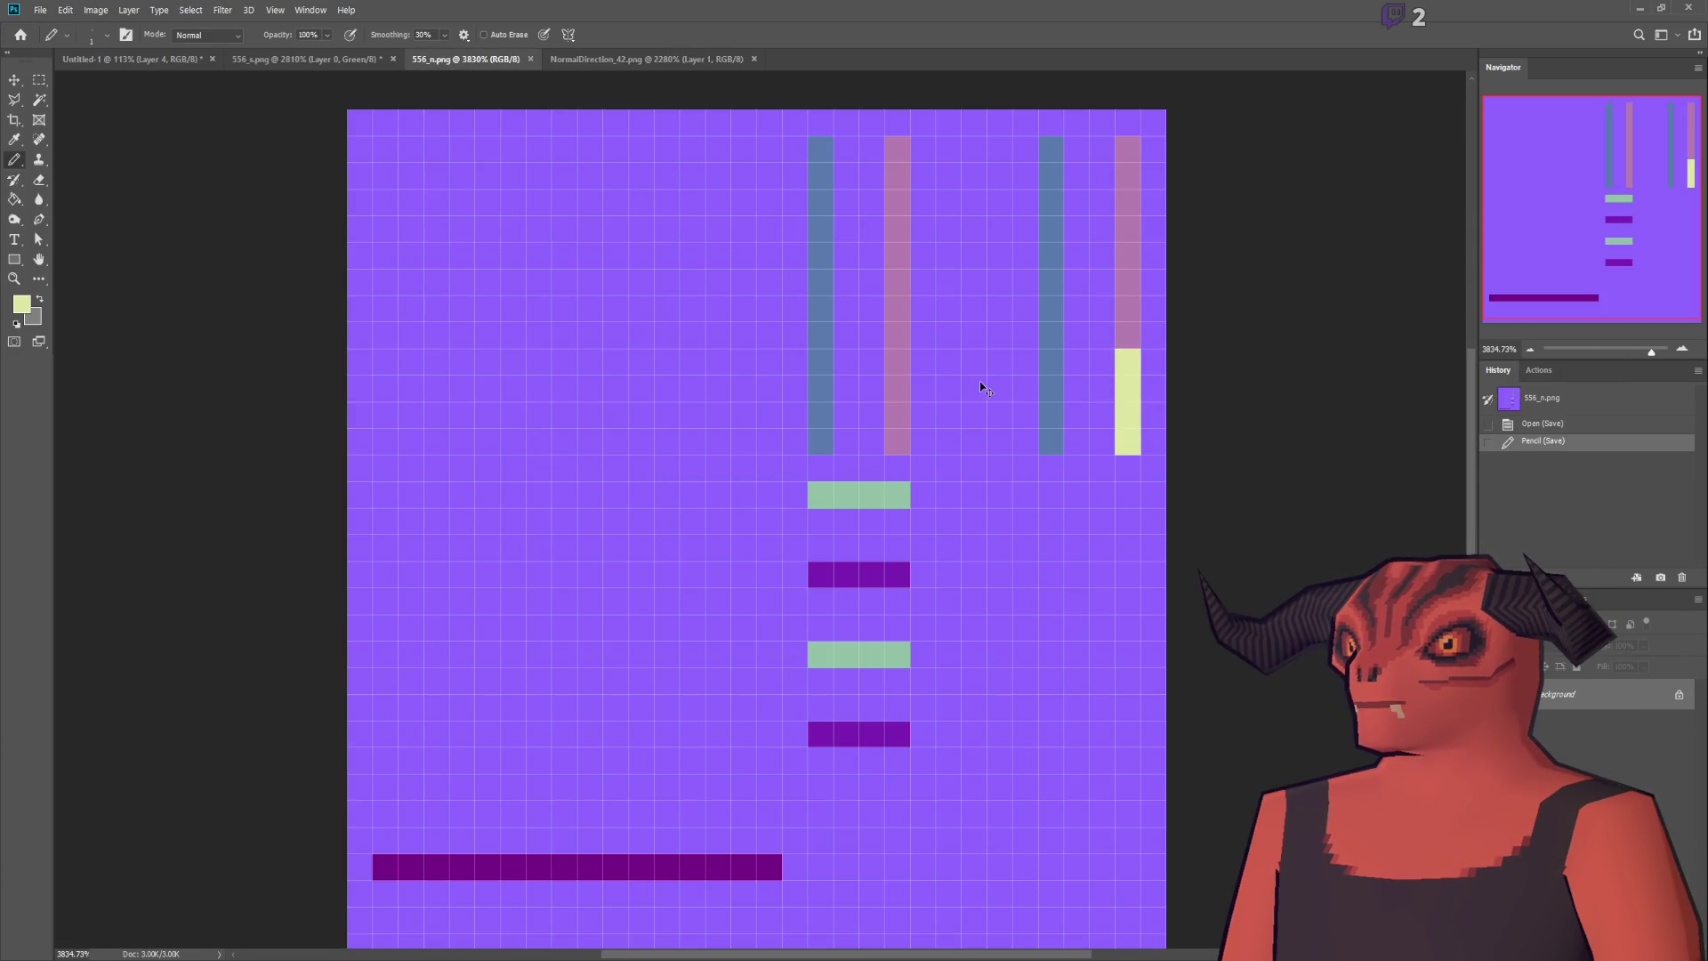
key("alt+Tab")
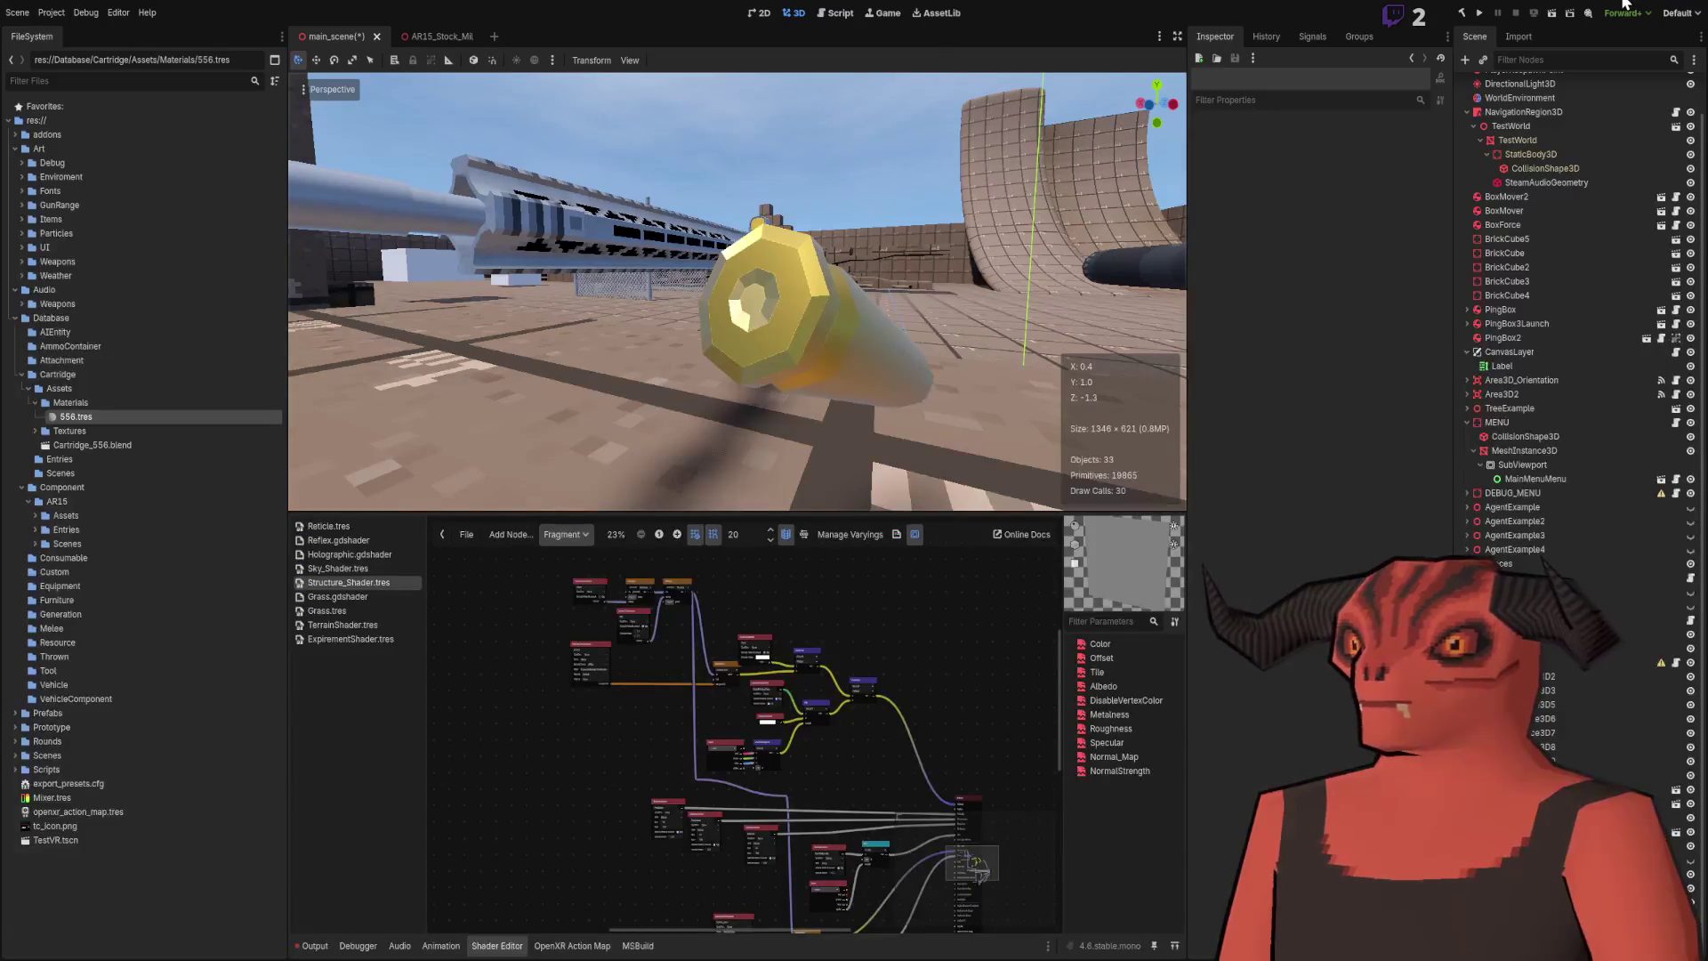
key("alt+Tab")
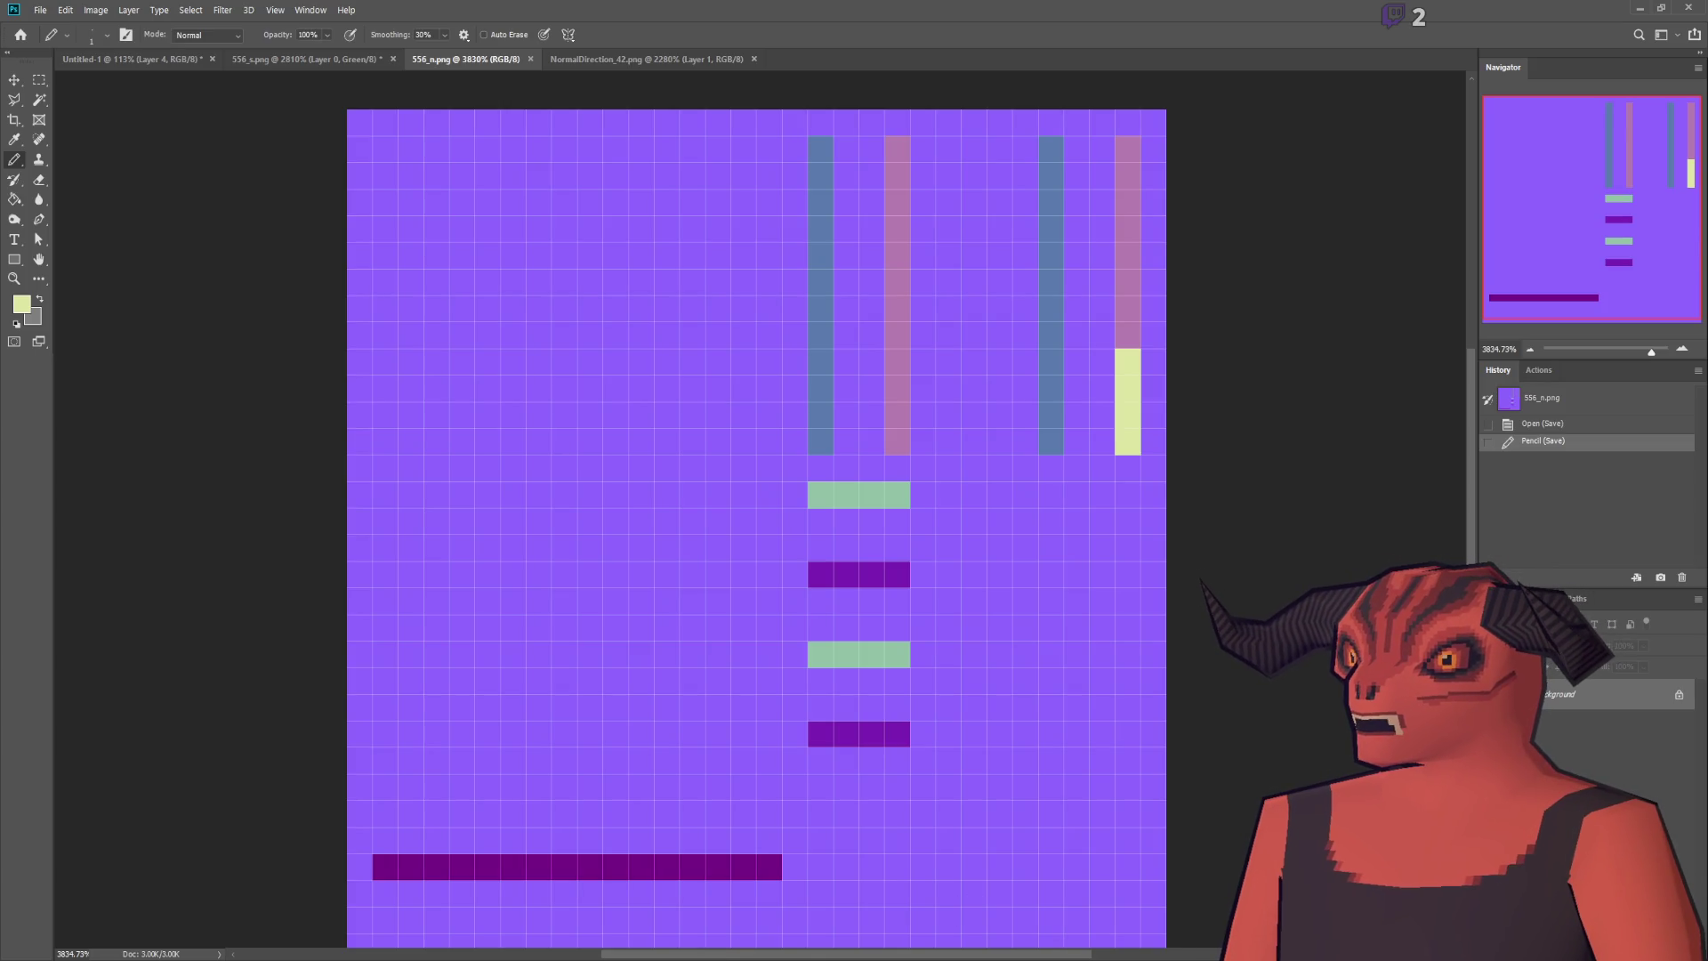
key("alt+Tab")
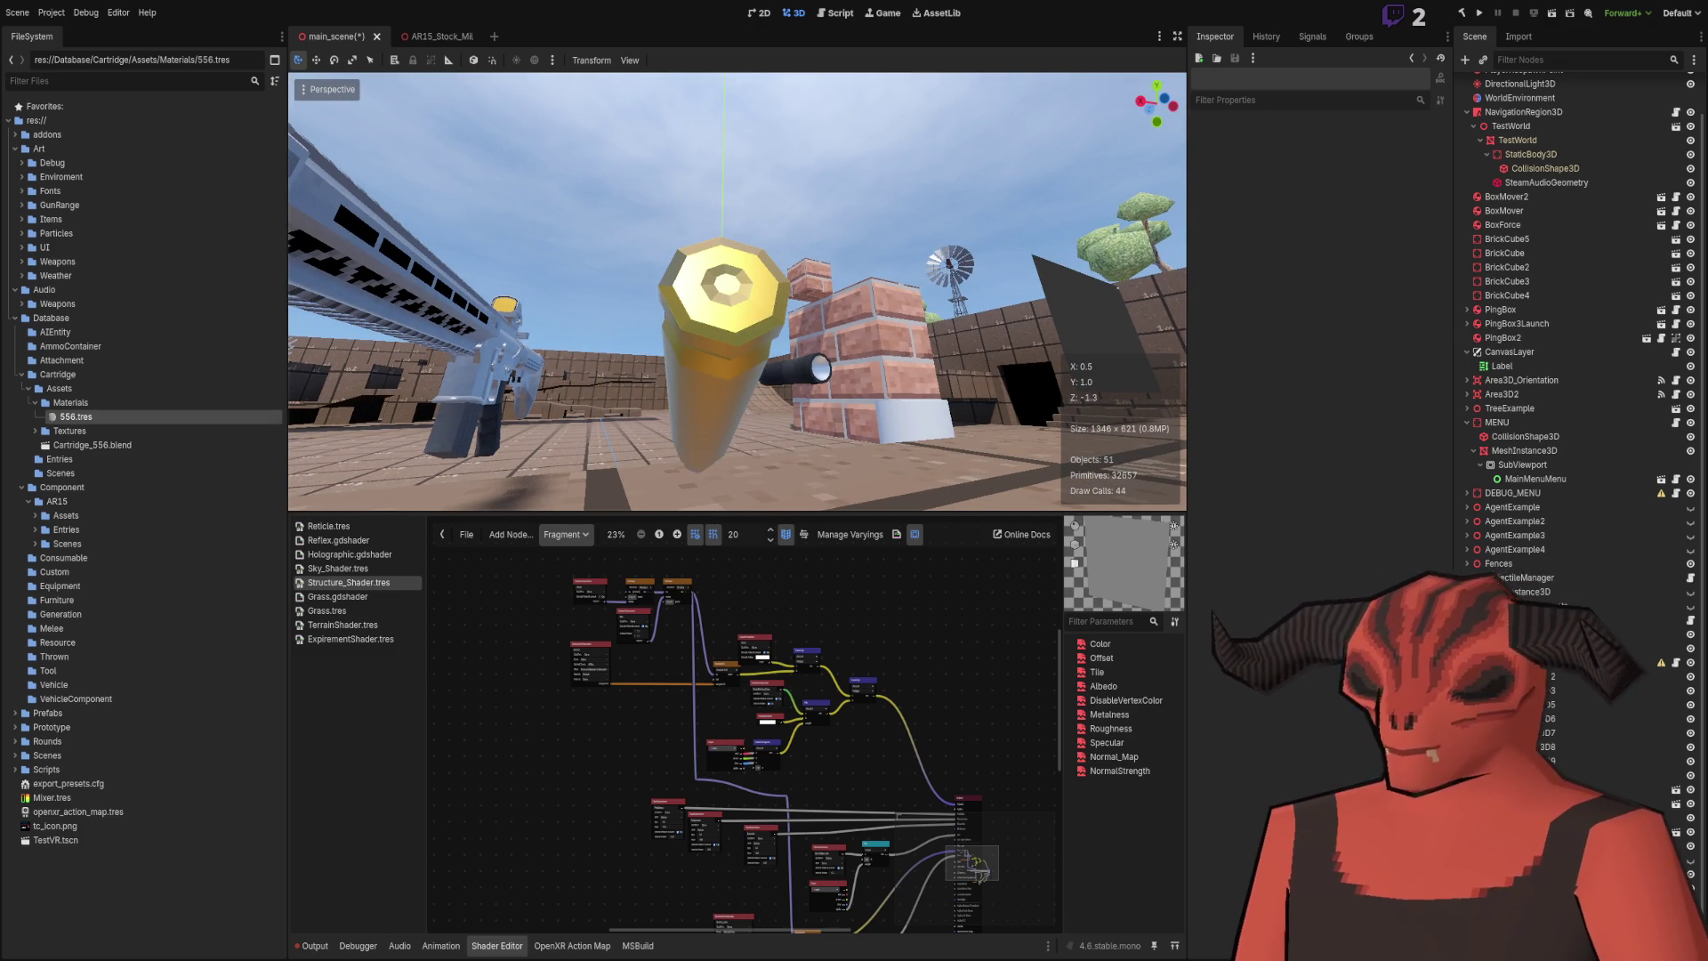
key("alt+Tab")
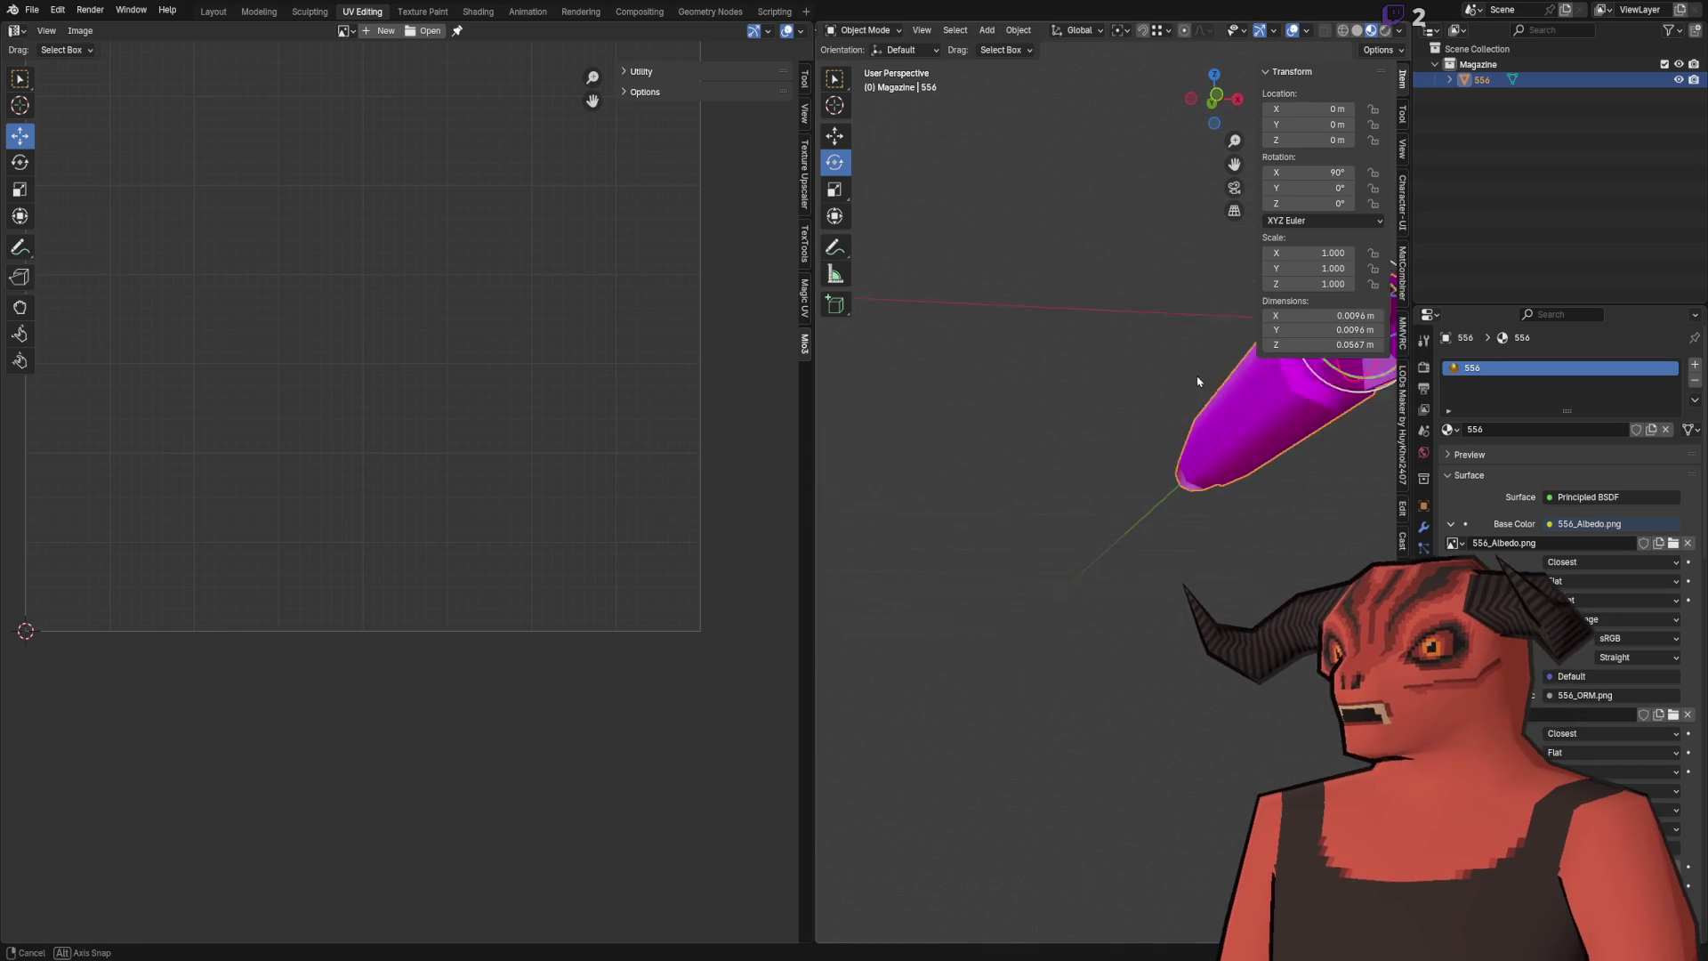
Step: Select the cartridge cap's faces one by one, orbiting to the cap, to see their UV triangles
left_click(1163, 495)
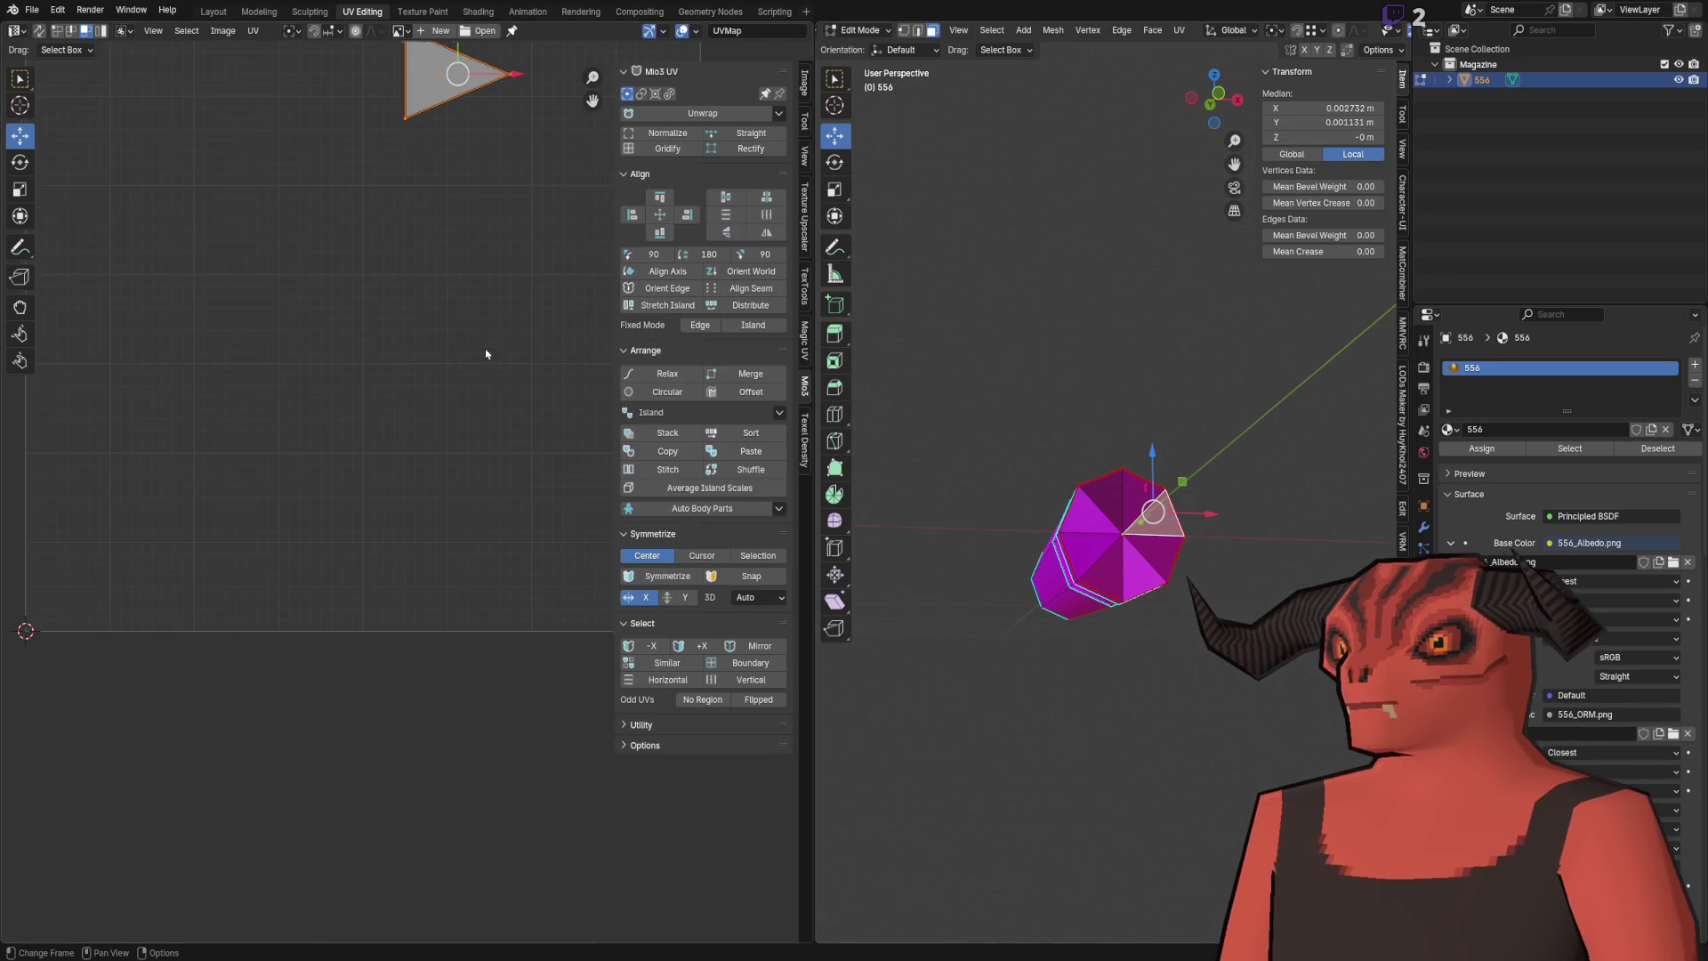
key("KP_Decimal")
left_click(1111, 481)
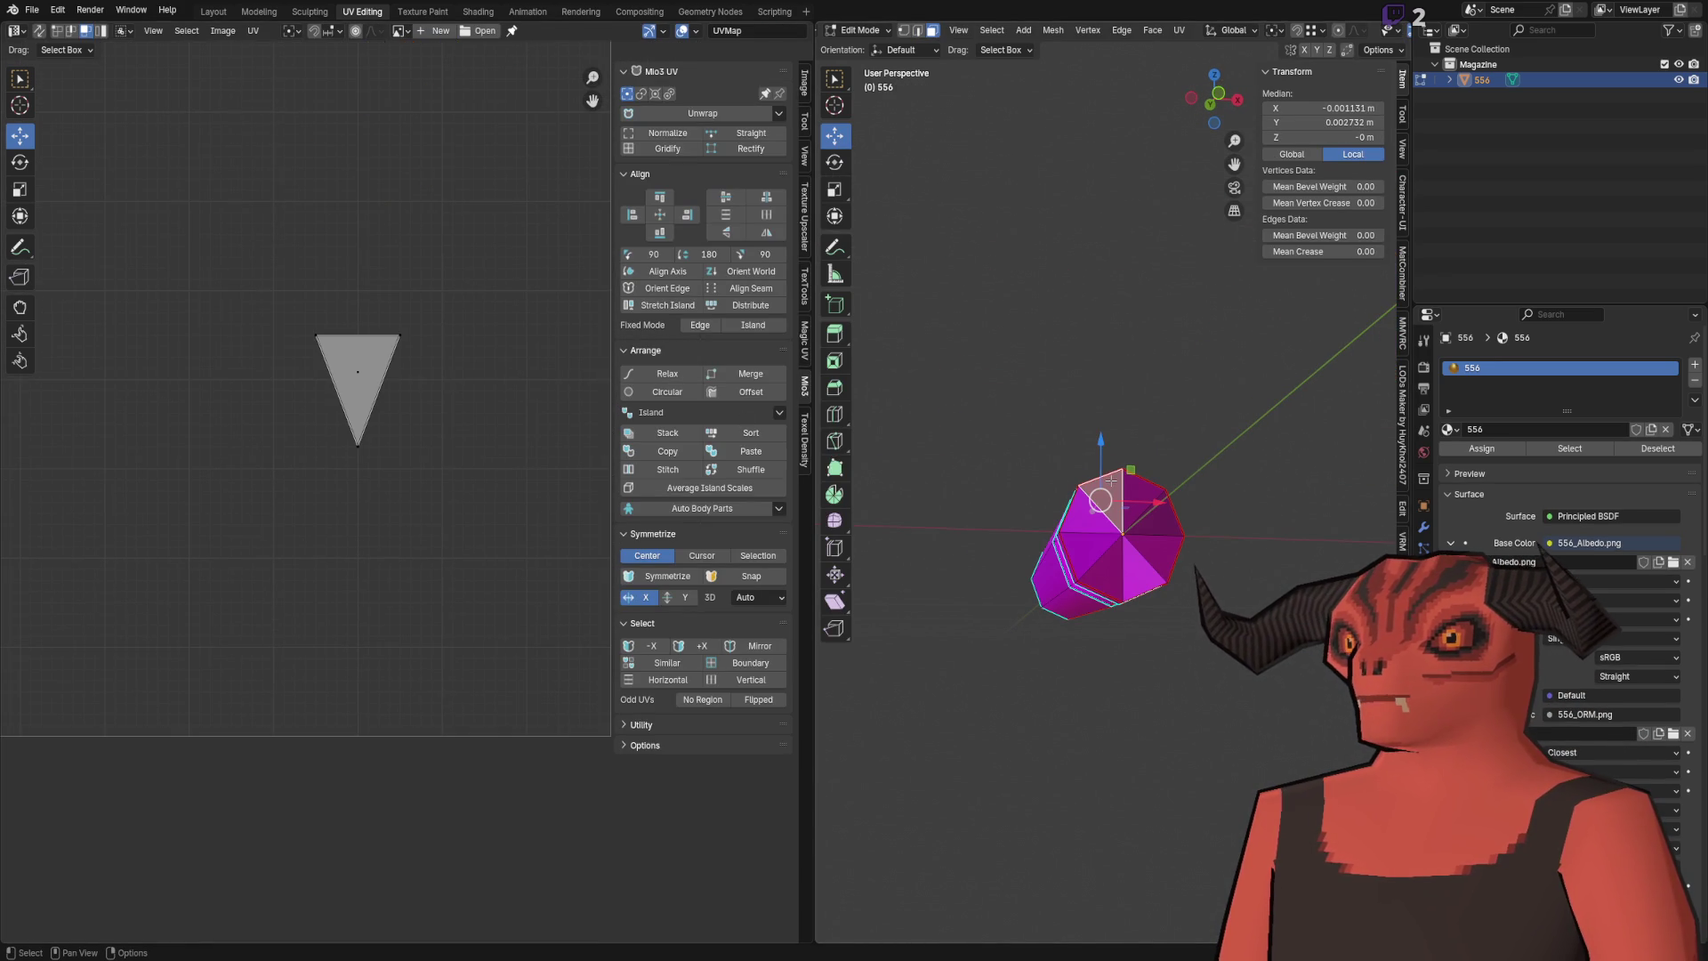
left_click(1091, 520)
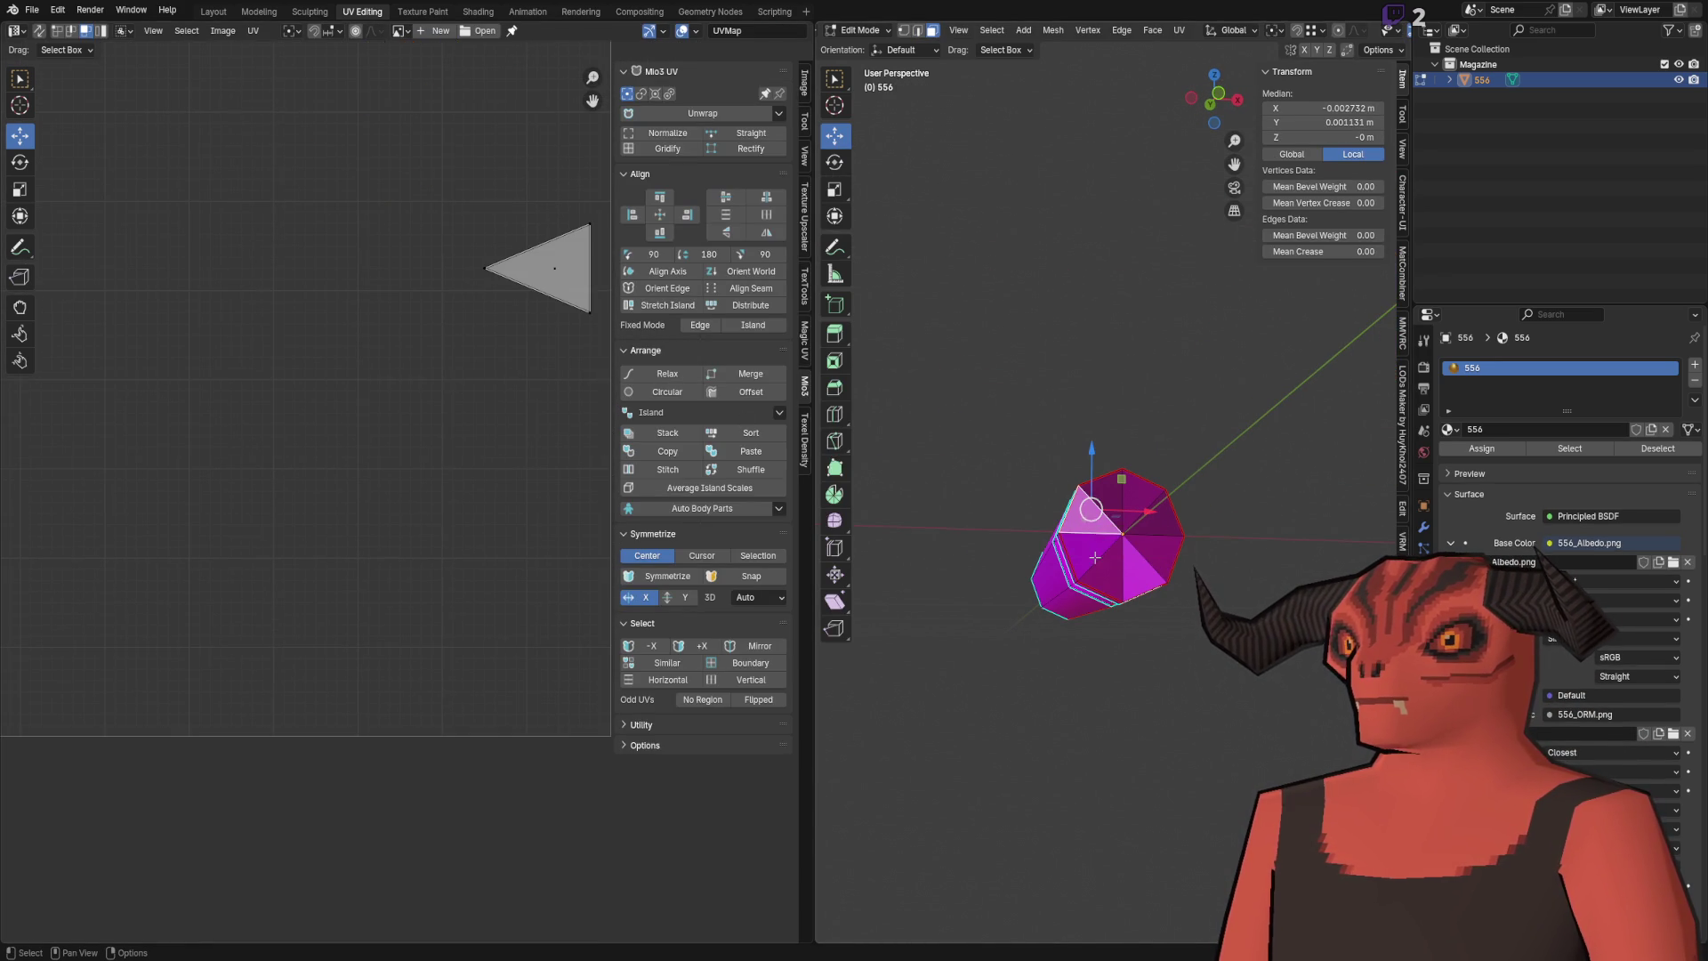
left_click(1091, 557)
left_click_drag(1085, 531, 1121, 471)
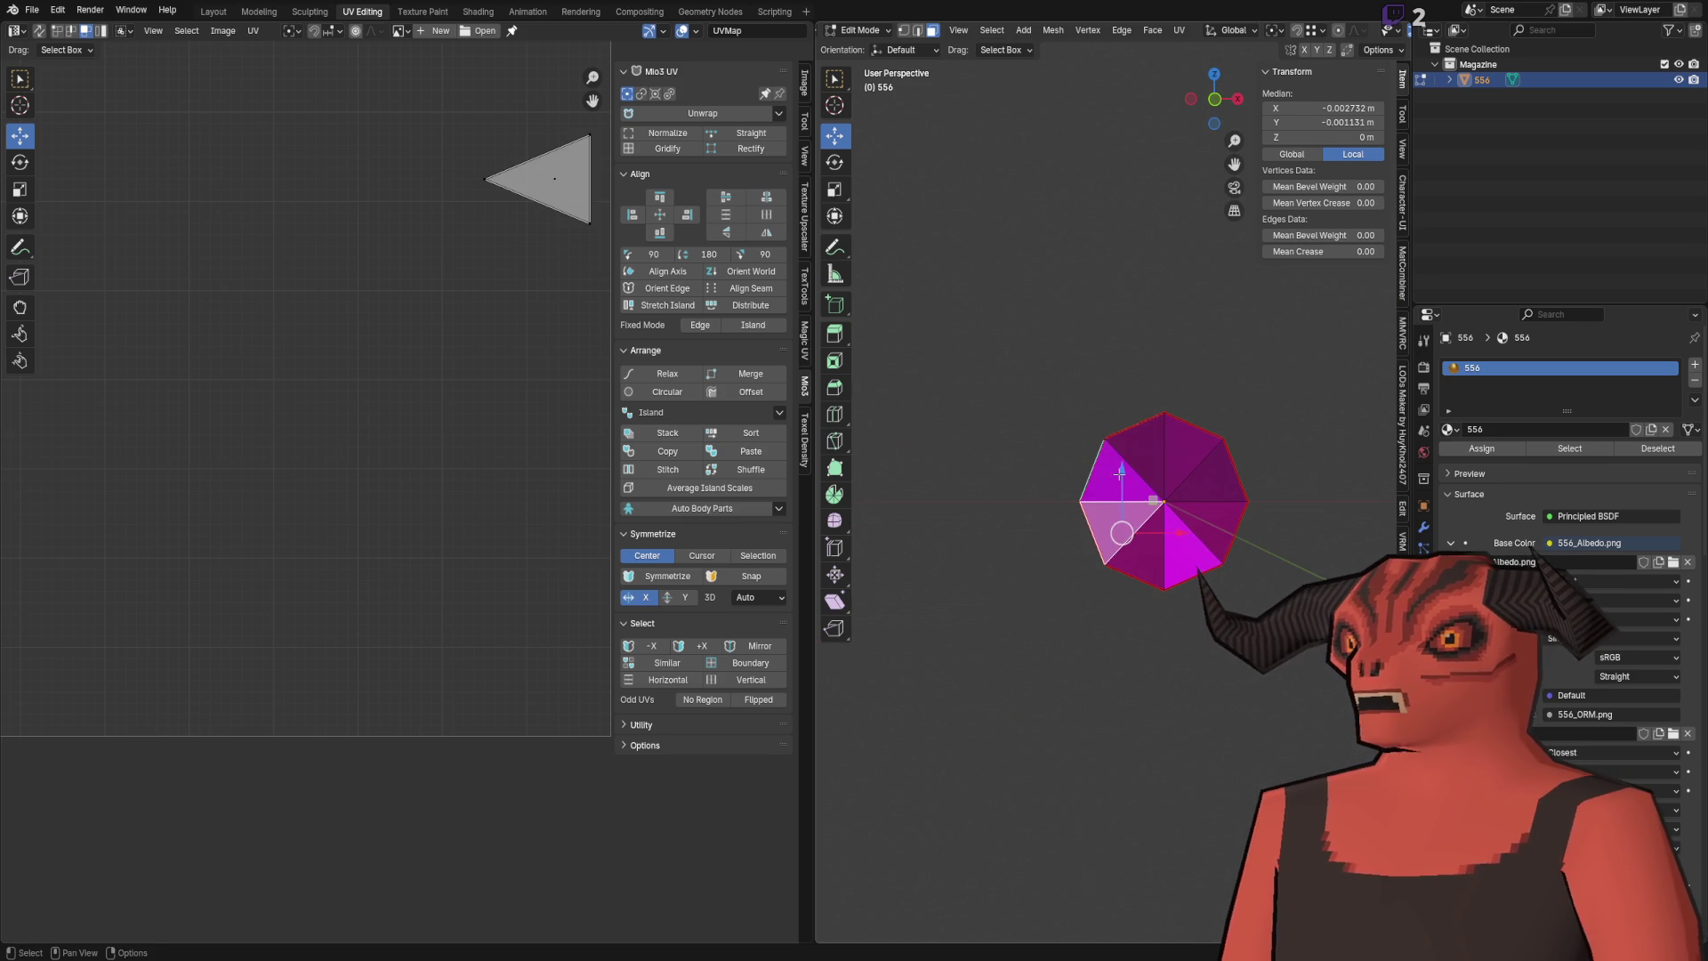
left_click(1121, 471)
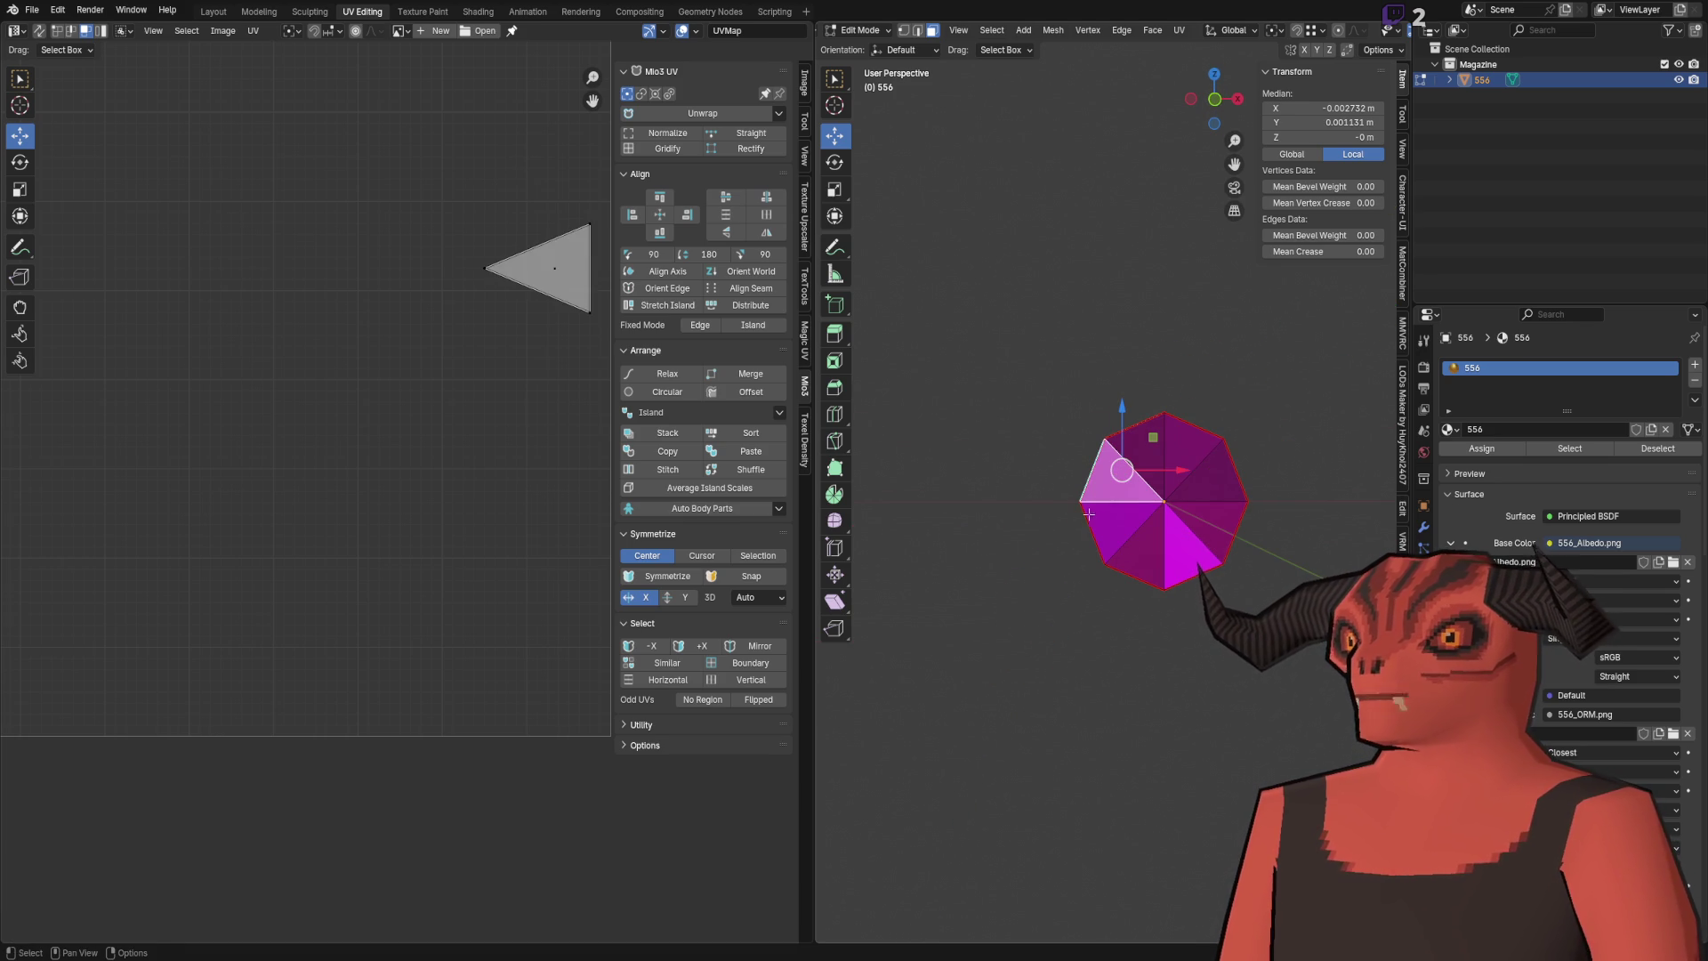
left_click(1115, 510)
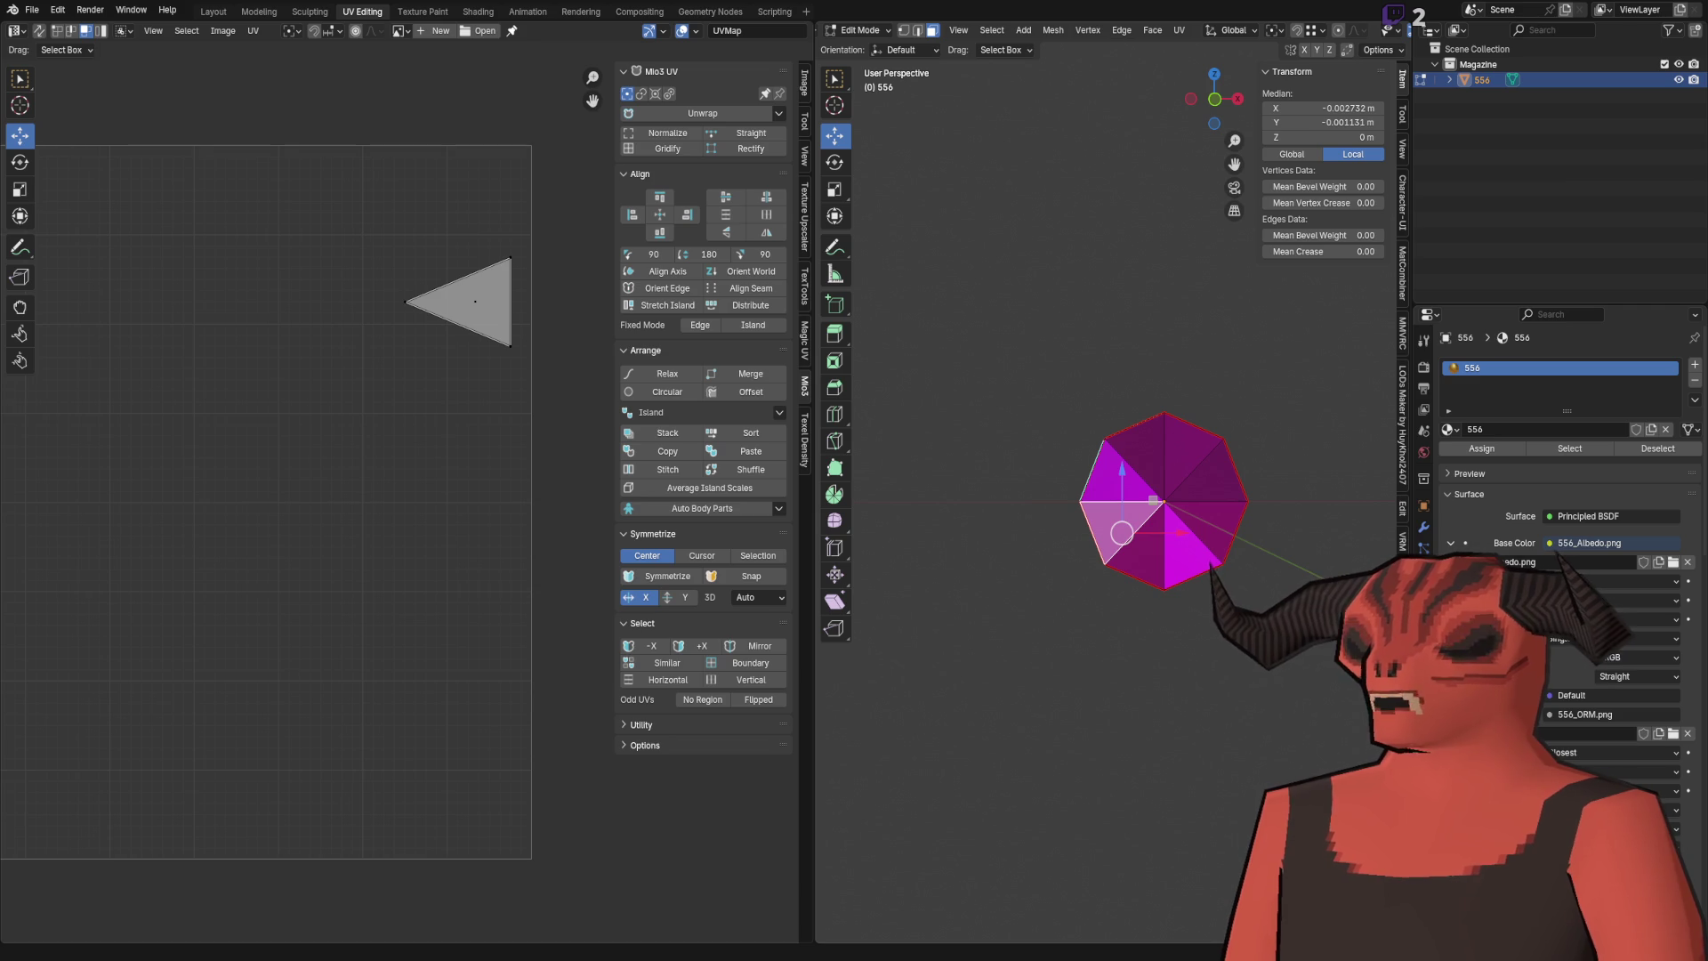
Step: Undo the yellow strip in 556_n.png, then compare two more cap faces' UVs in Blender
key("alt+Tab")
key("ctrl+z")
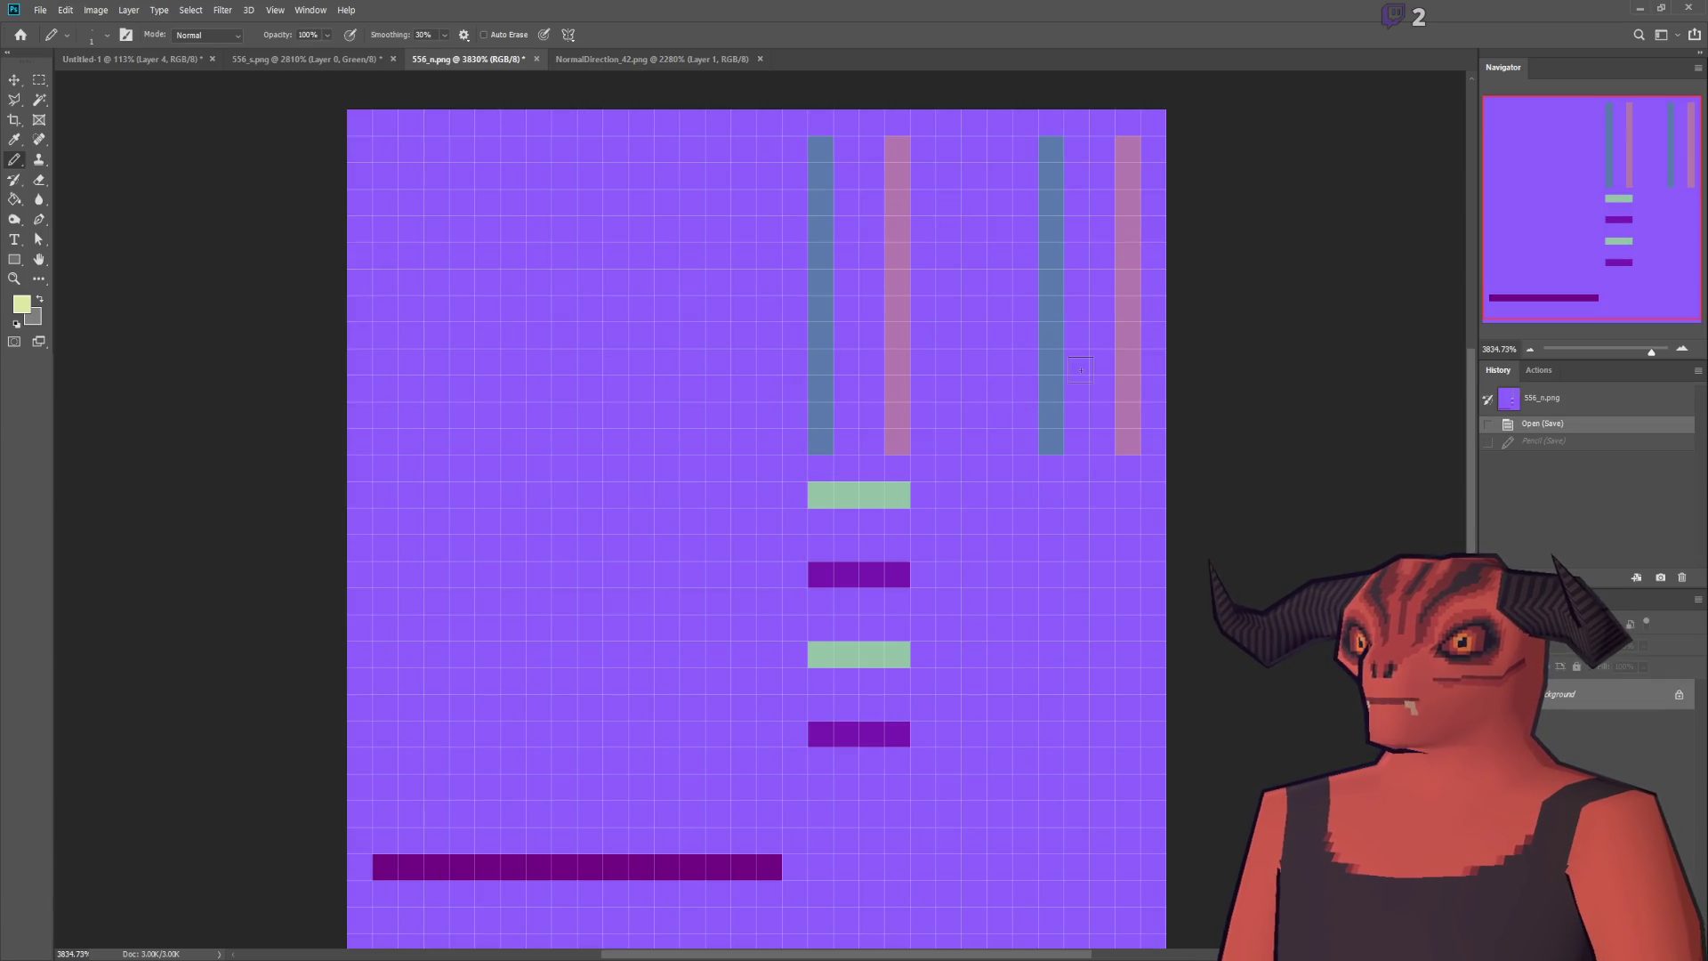
key("alt+Tab")
left_click(1118, 483)
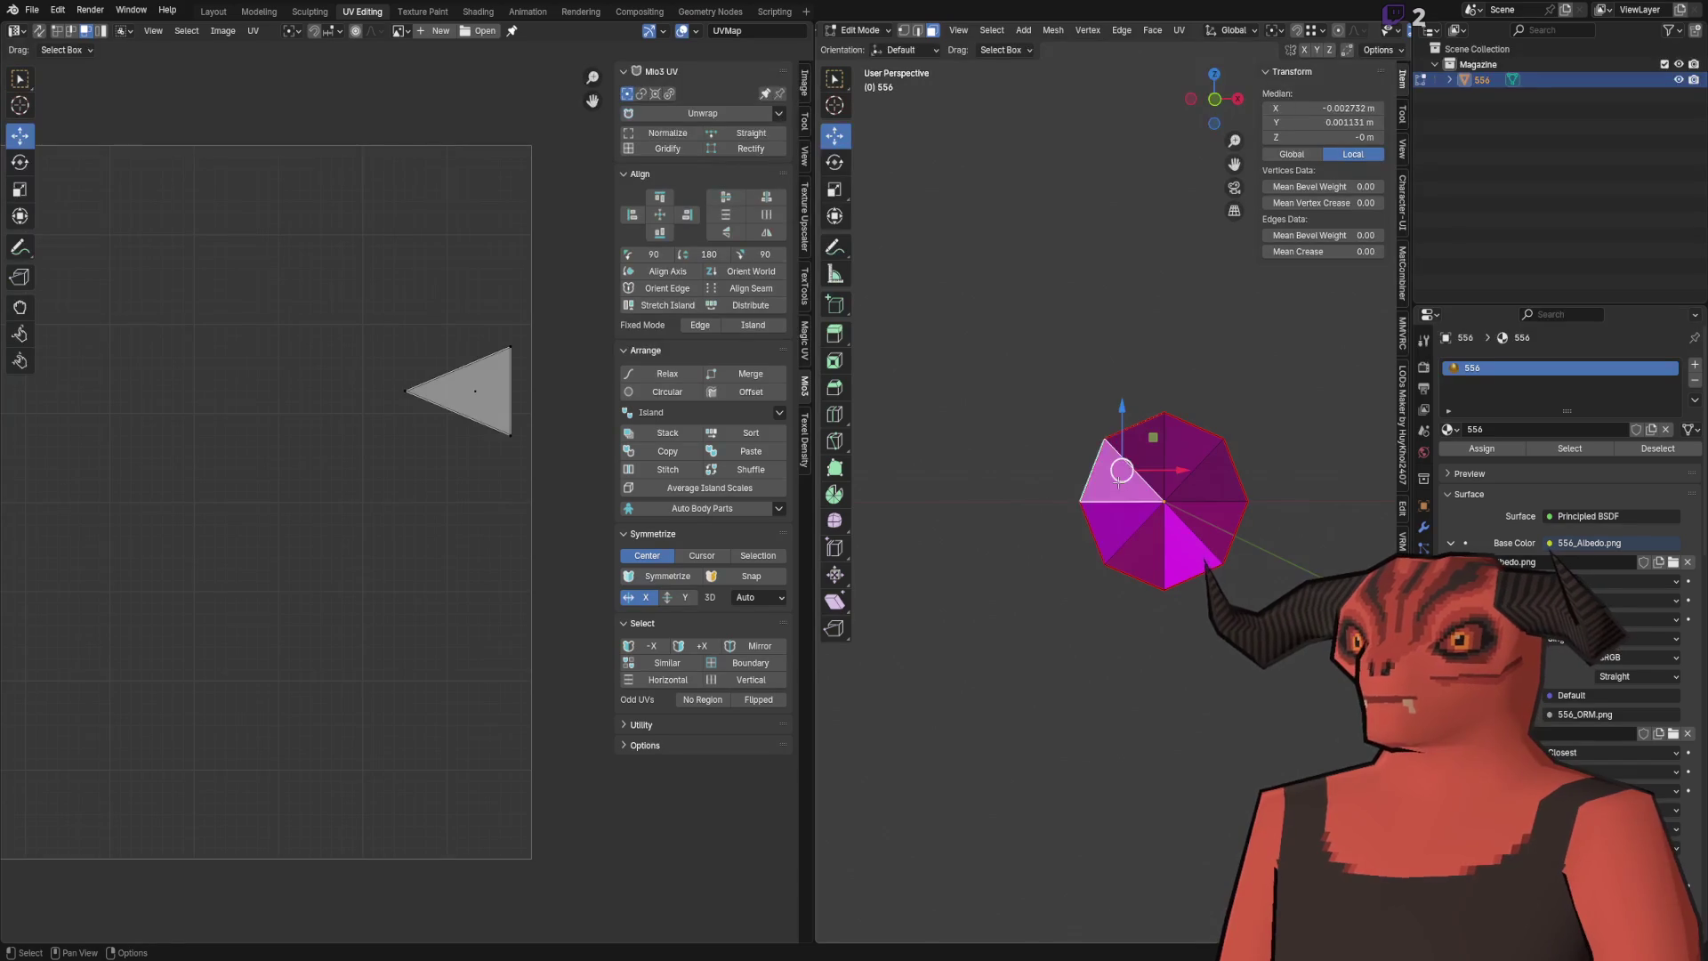
left_click(1078, 520)
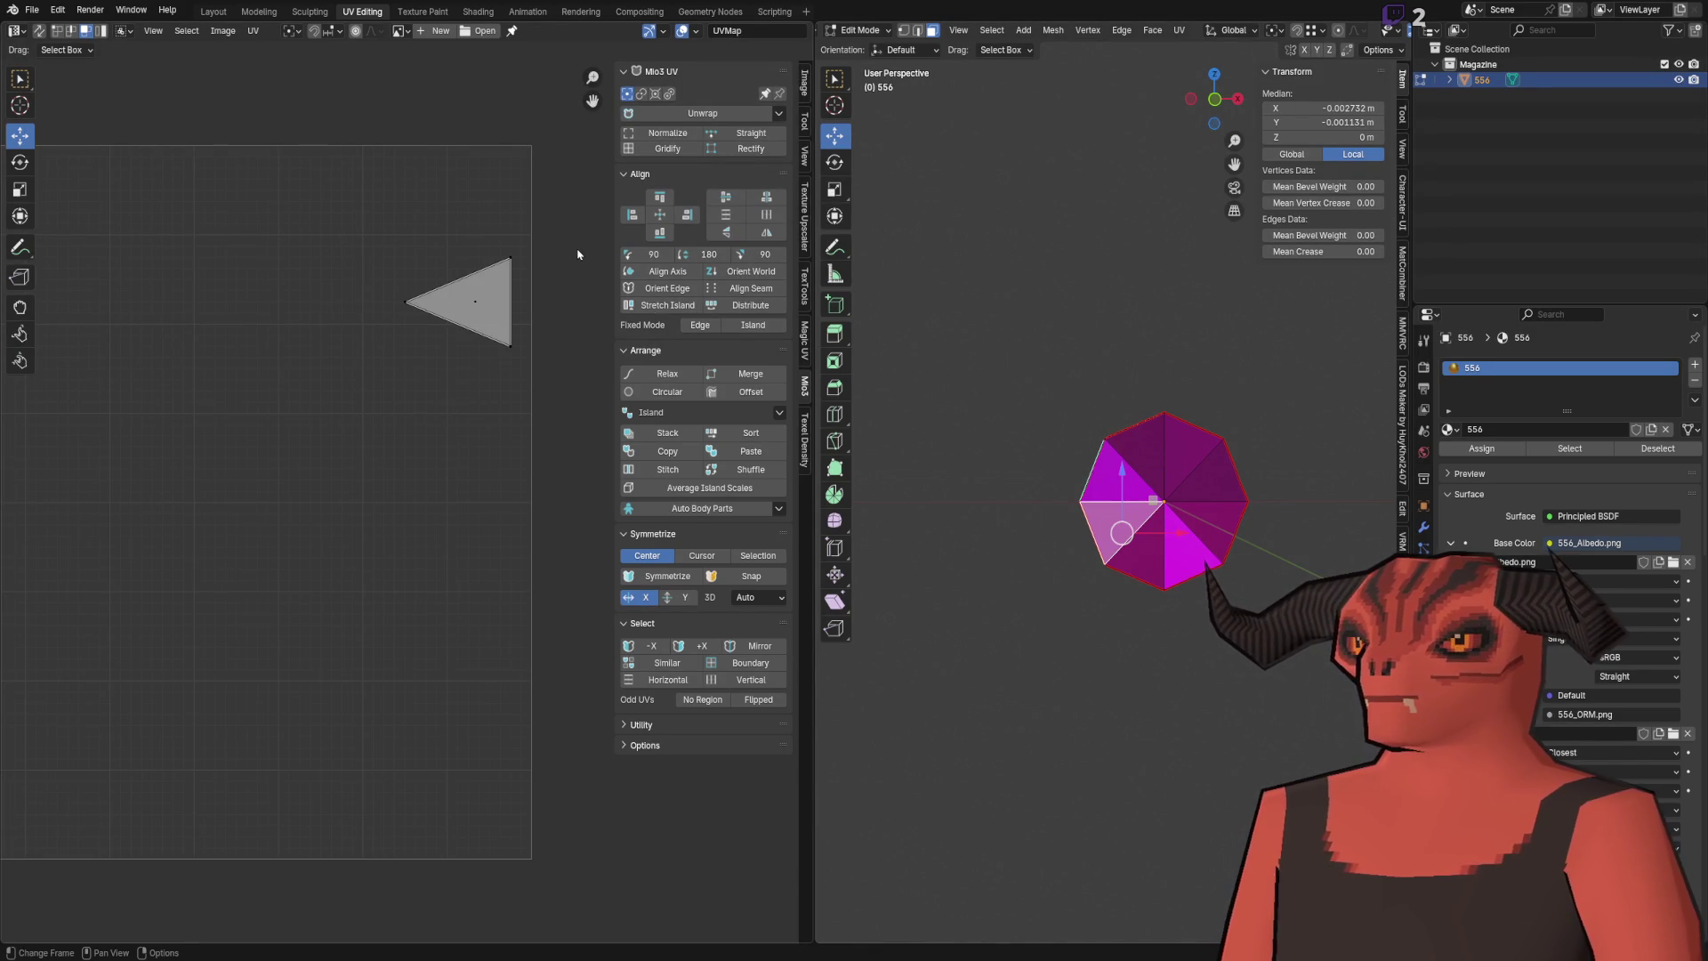
key("alt+Tab")
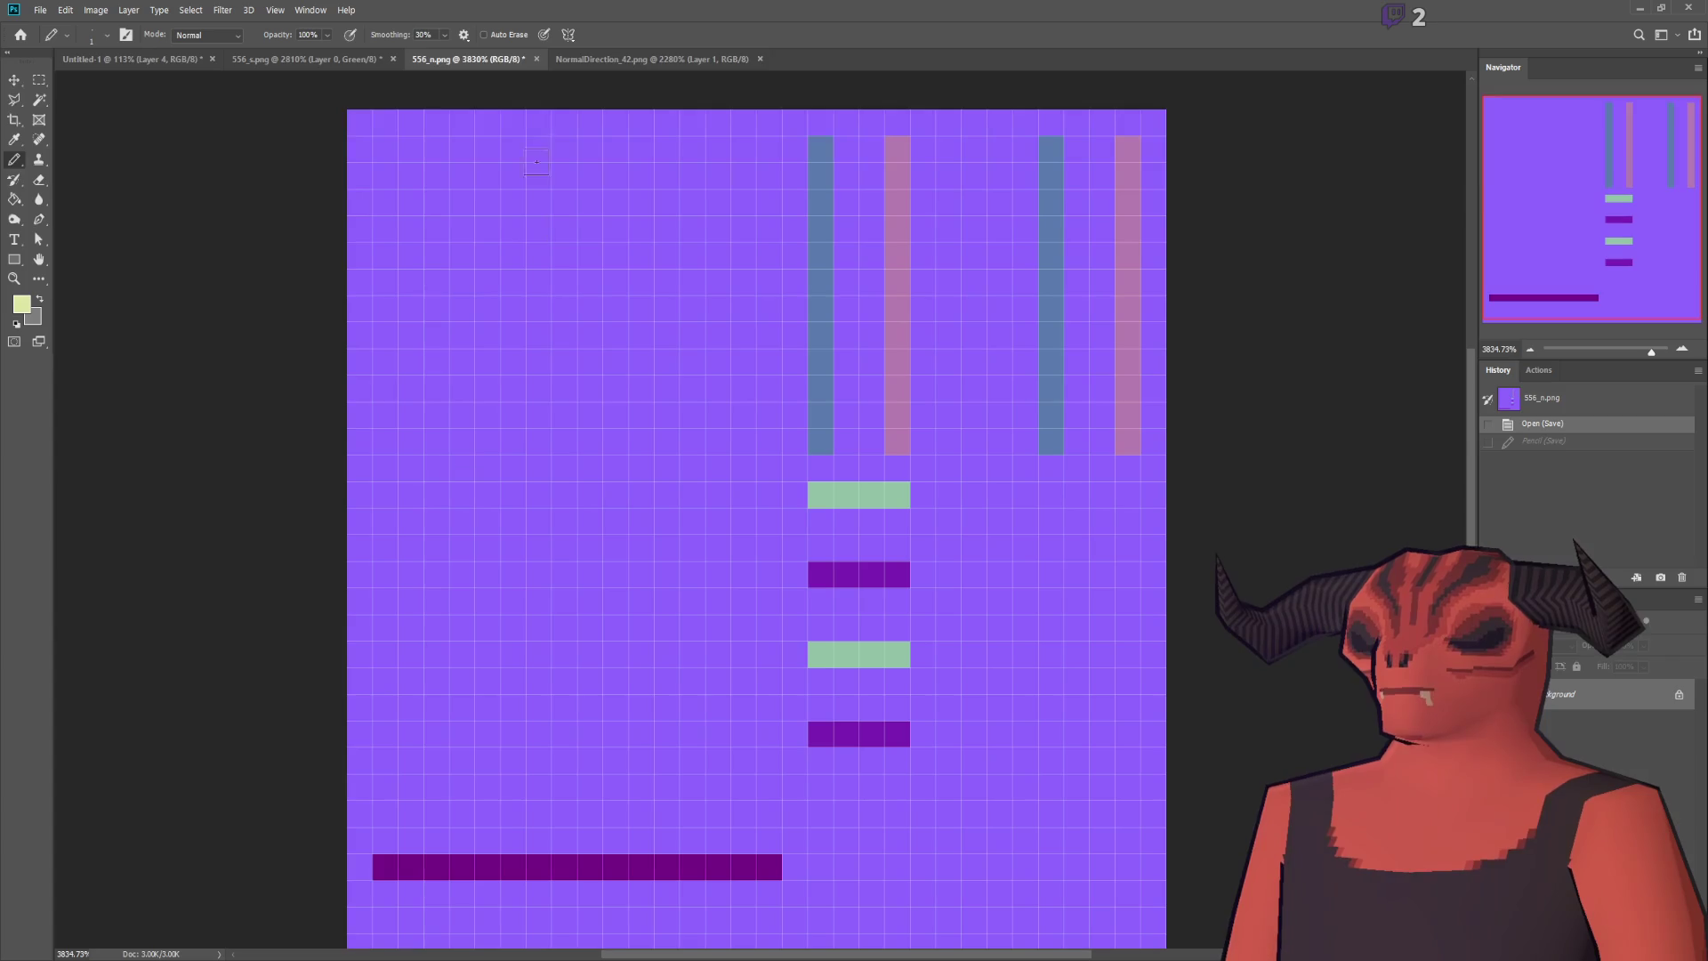
Step: Pick dark blue from NormalDirection_42 and try it on the right column's top cell, undoing it
left_click(675, 60)
left_click(442, 639, "alt")
left_click(468, 58)
scroll(1127, 402, "up", 2)
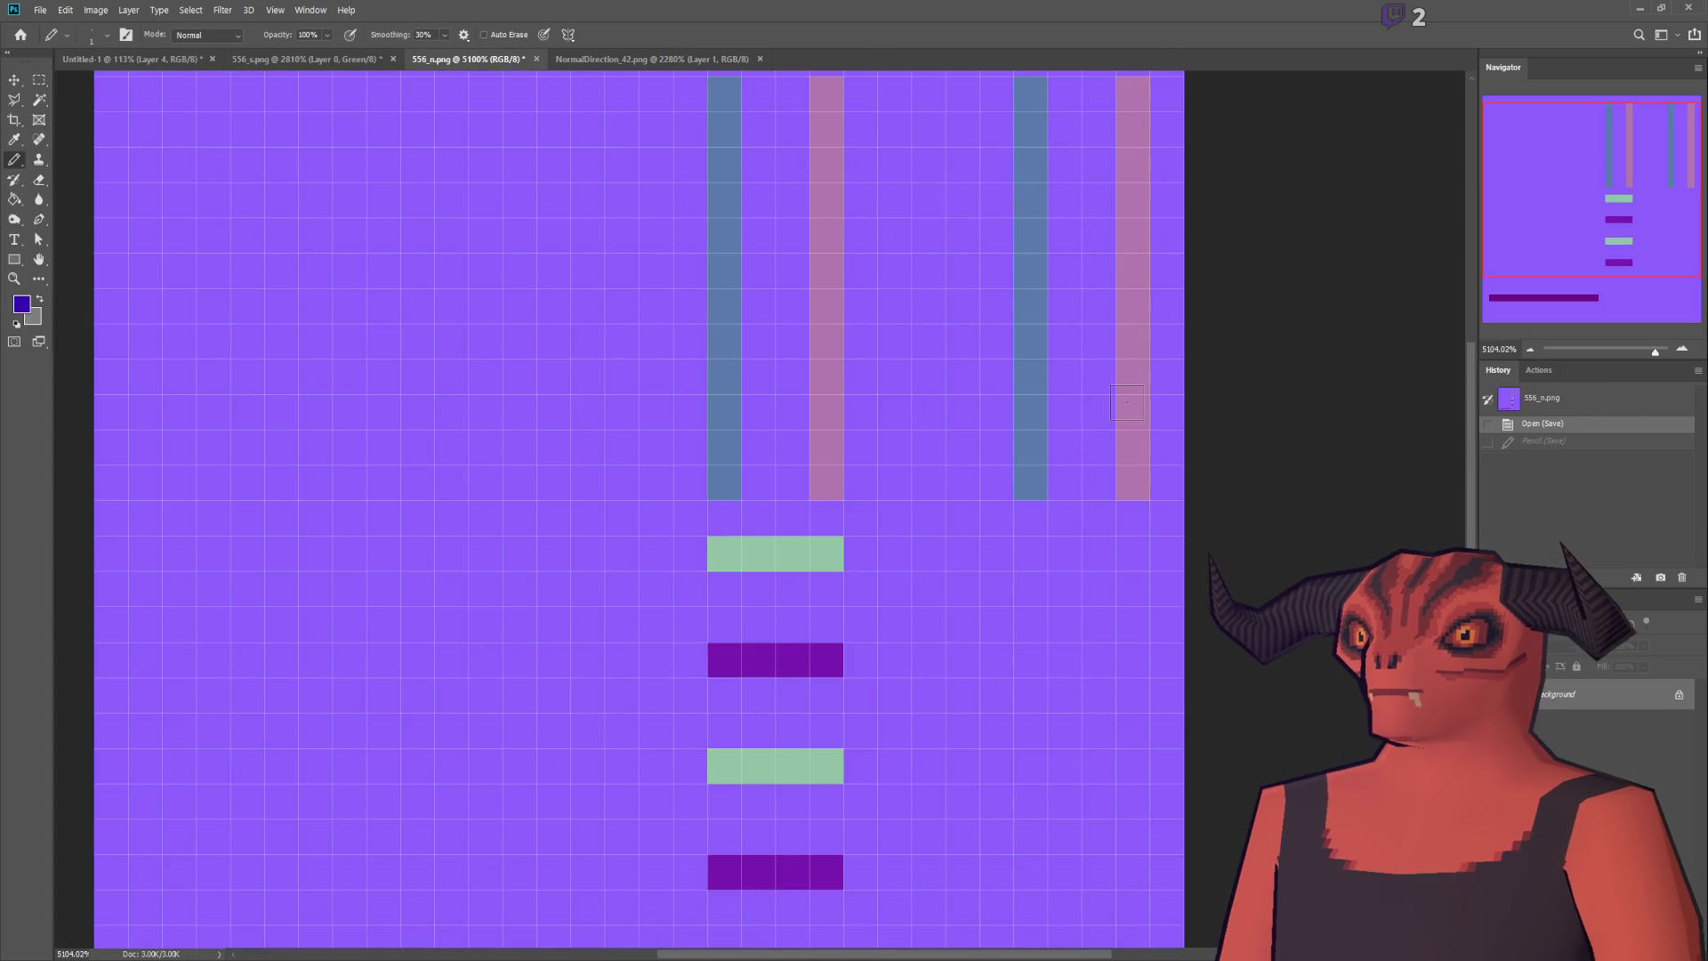
scroll(1128, 365, "up", 2)
left_click(1129, 149)
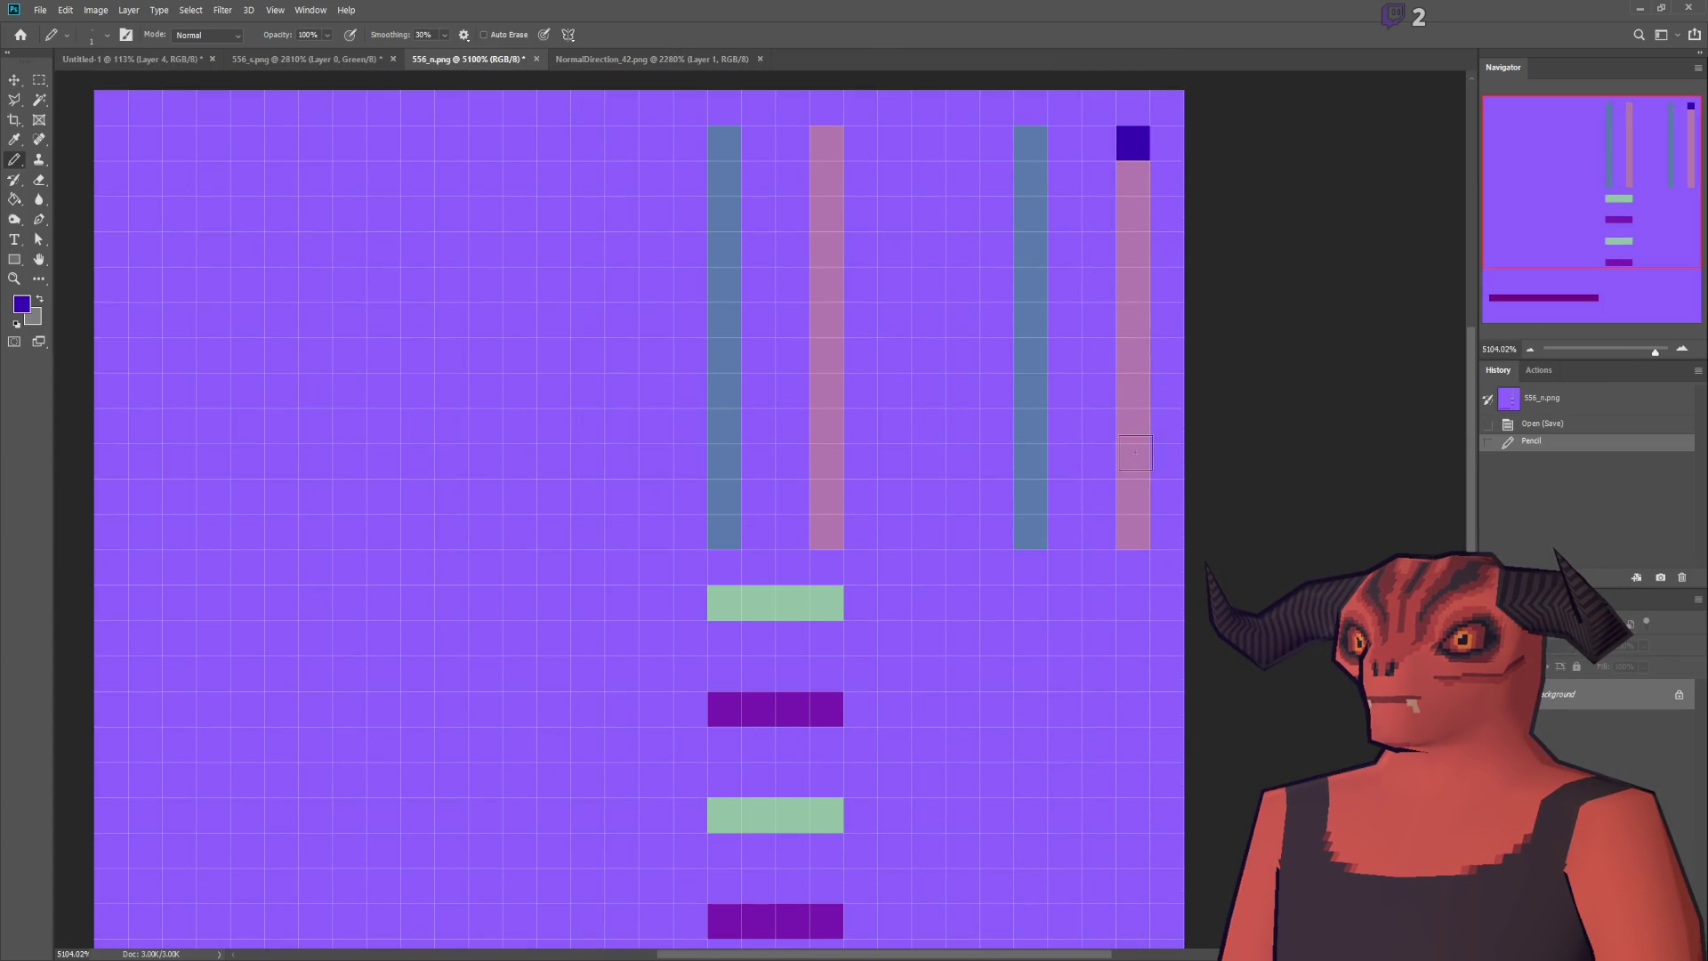
key("ctrl+z")
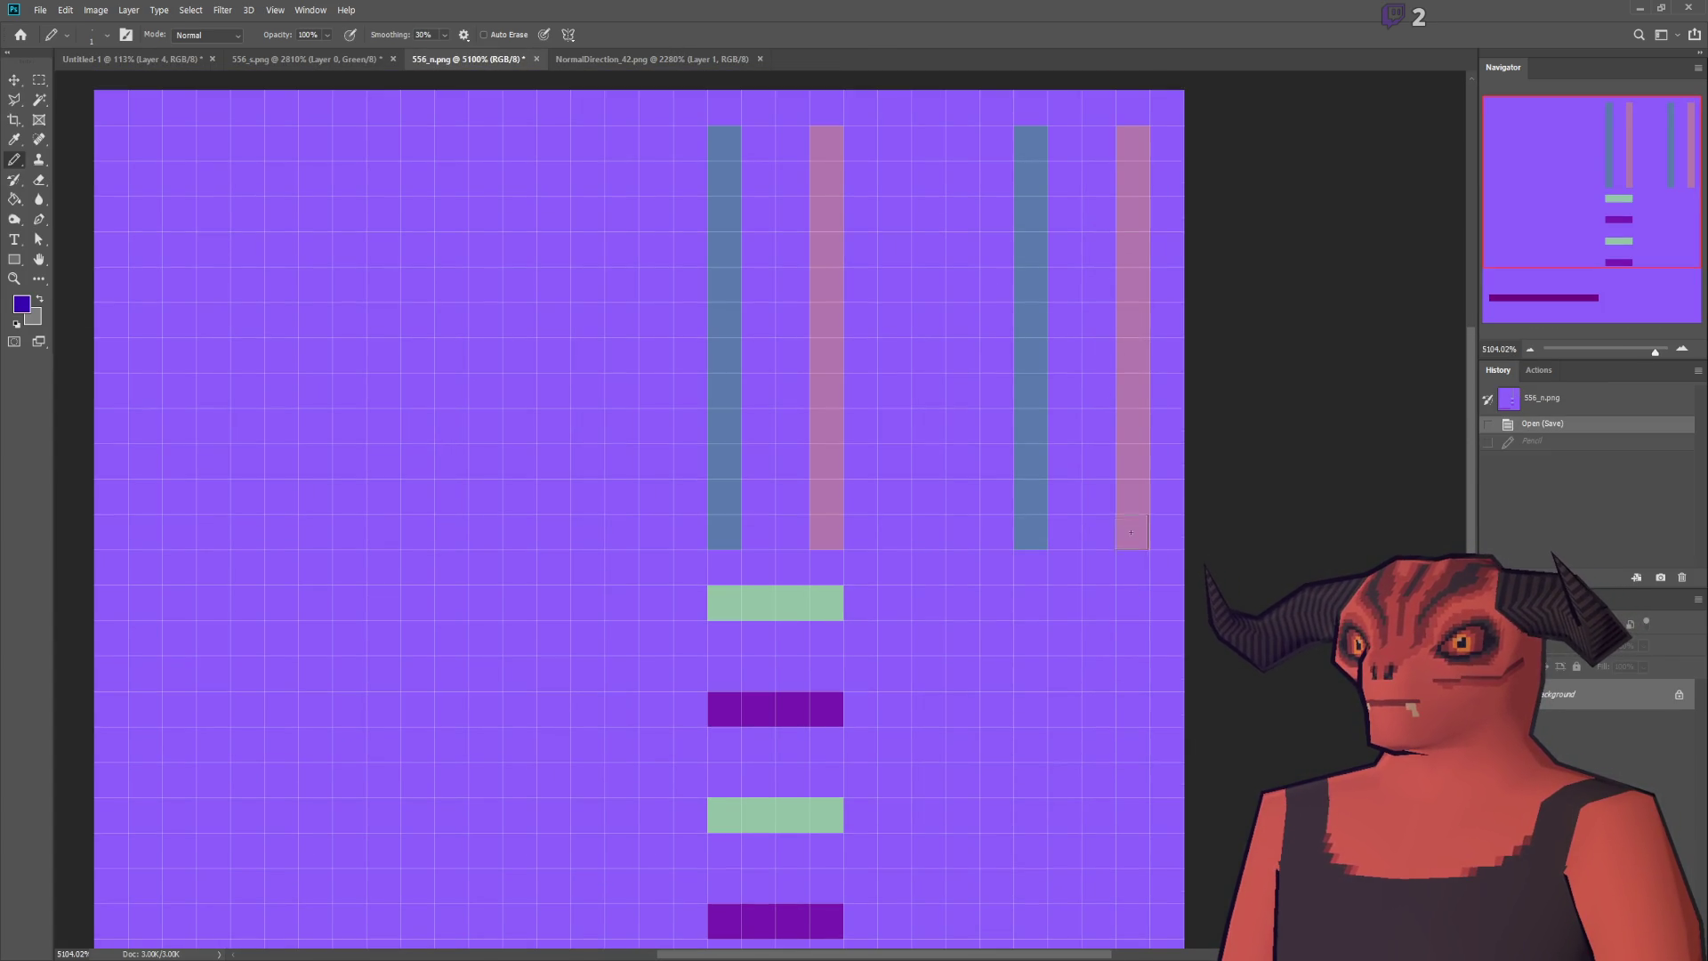
Step: Paint a run of dark-blue cells up the right column, redoing part after an undo
left_click(1132, 532)
left_click(1133, 498)
left_click(1132, 462)
left_click(1131, 426)
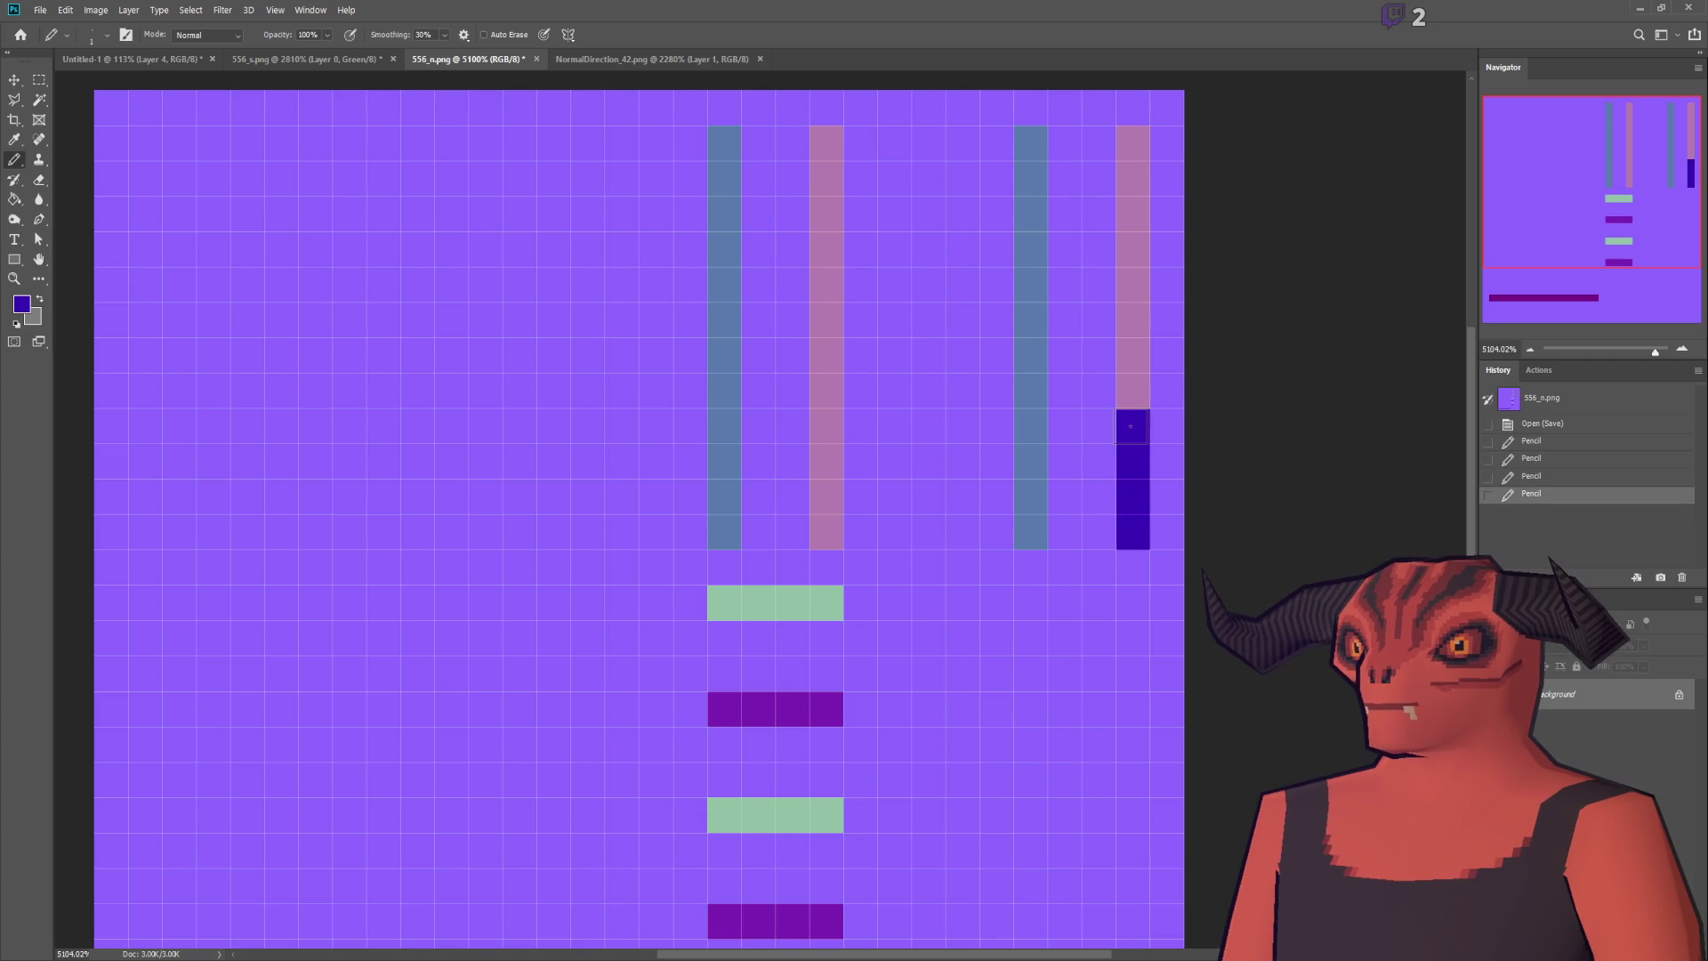
key("ctrl+z")
key("ctrl+z")
key("ctrl+z")
key("ctrl+z")
left_click(1130, 391)
left_click(1130, 356)
left_click(1129, 324)
left_click(1129, 296)
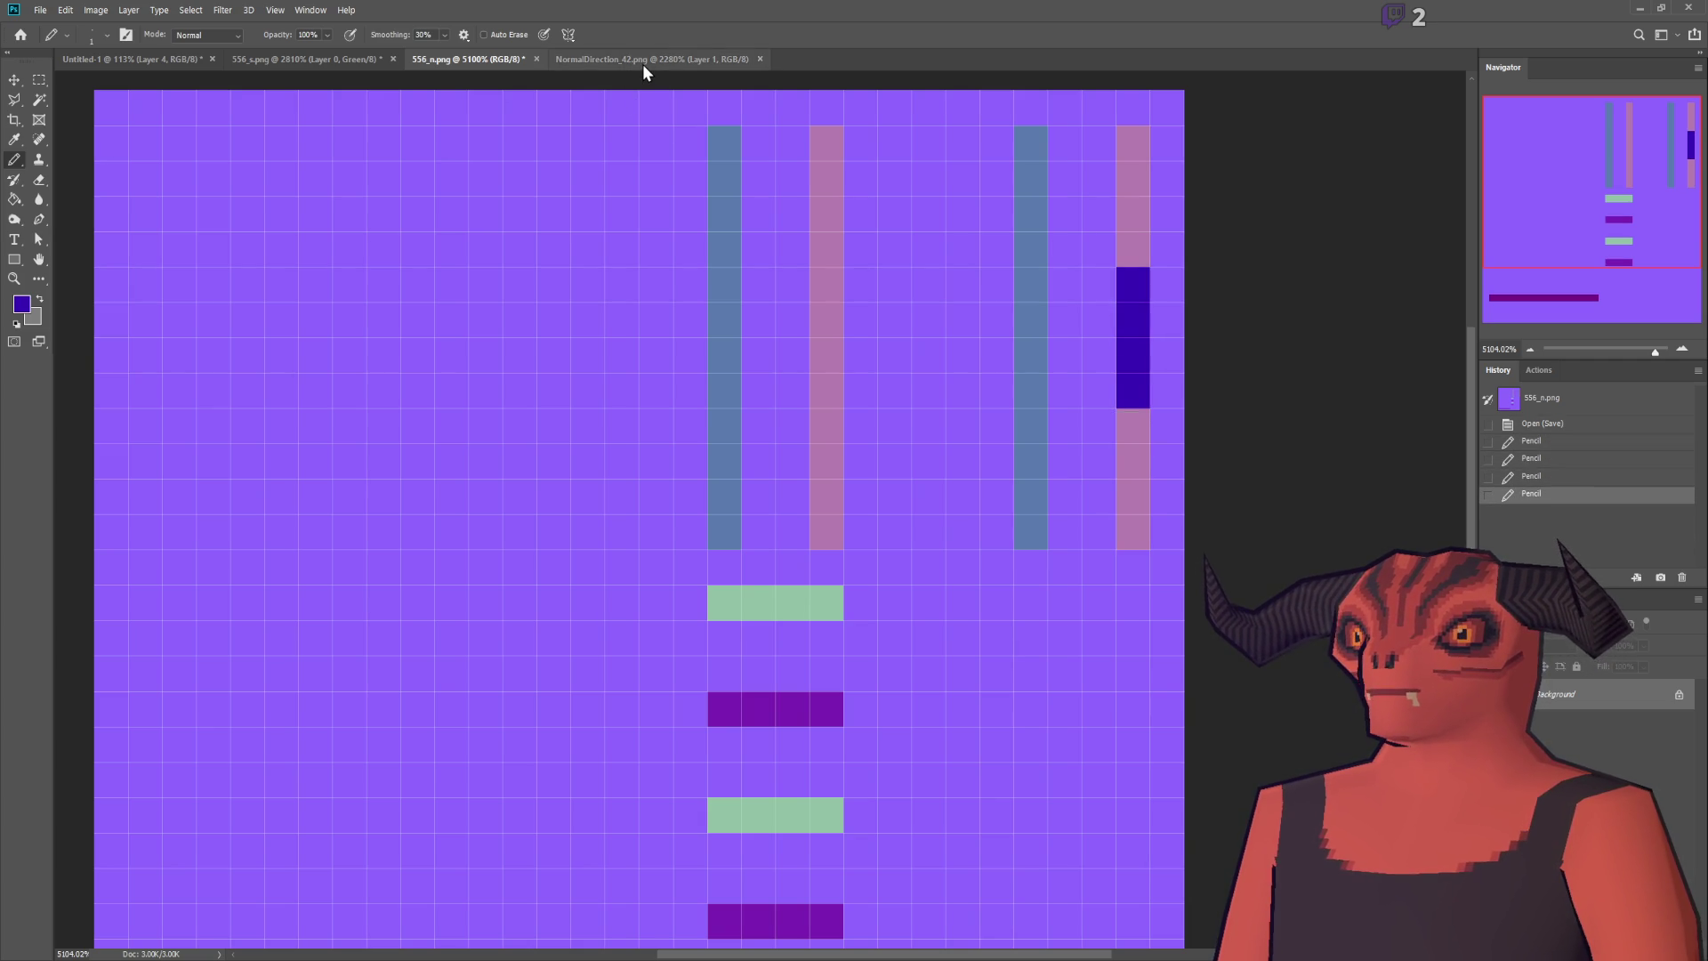
Step: Paint a green run into the right column, save 556_n.png, and try the bottom row green
left_click(642, 62)
left_click(471, 60)
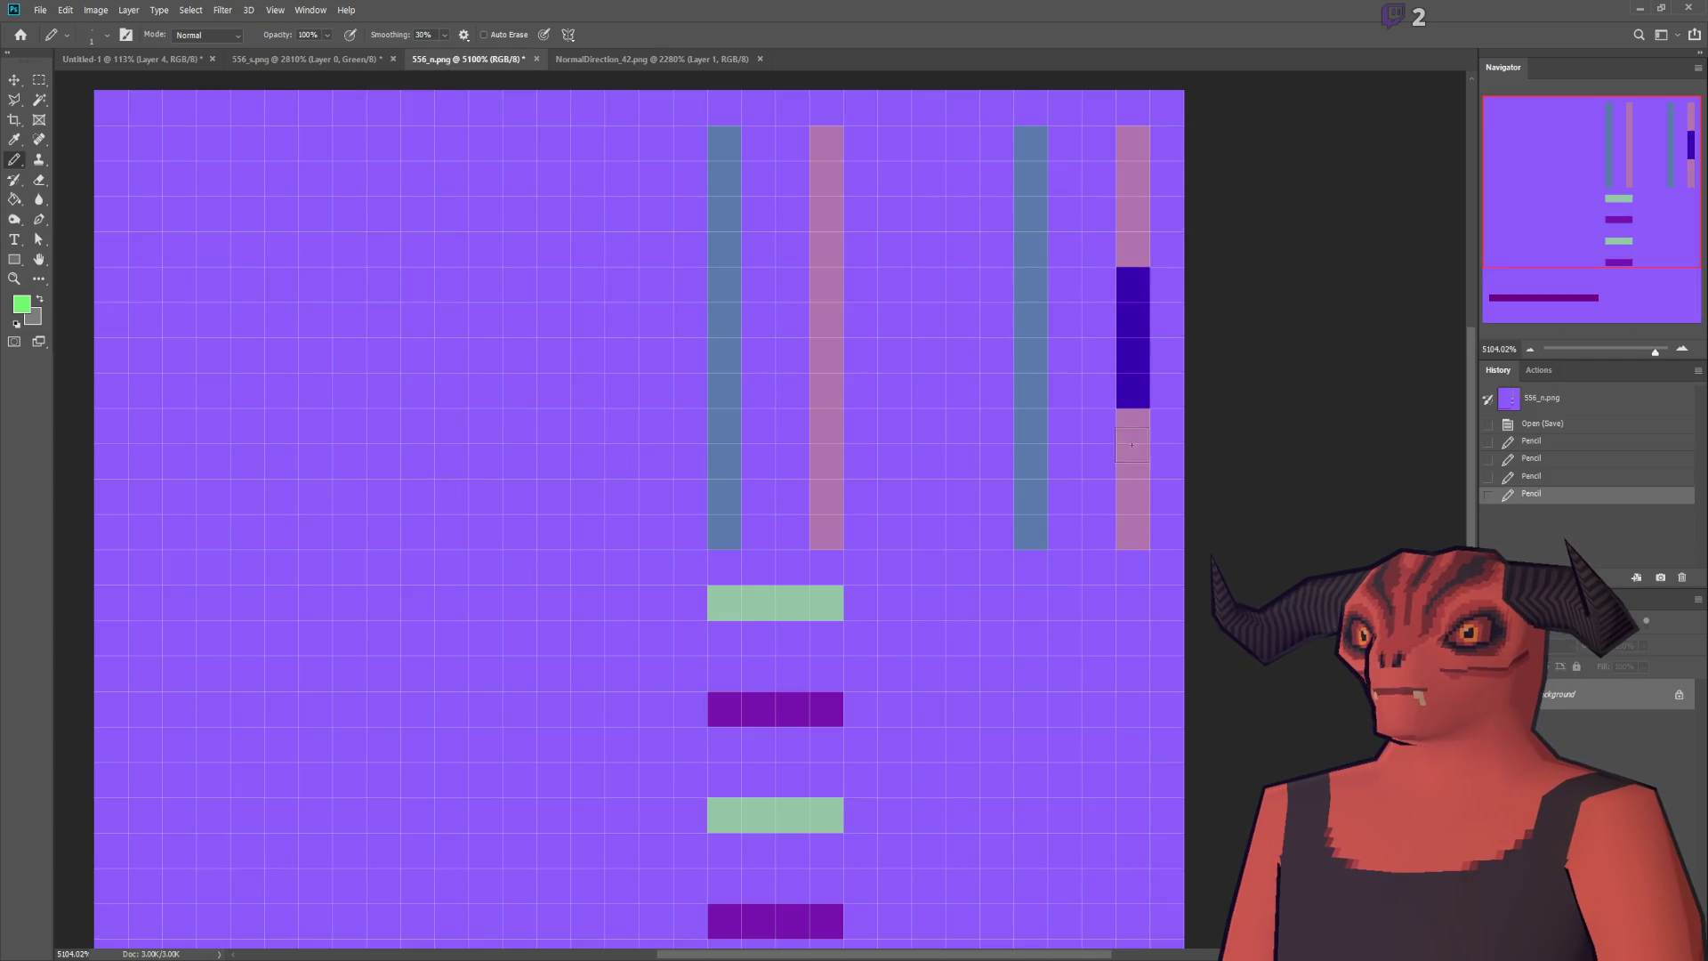
left_click(1133, 532)
left_click(1132, 498)
left_click(1132, 462)
left_click(1132, 426)
key("ctrl+s")
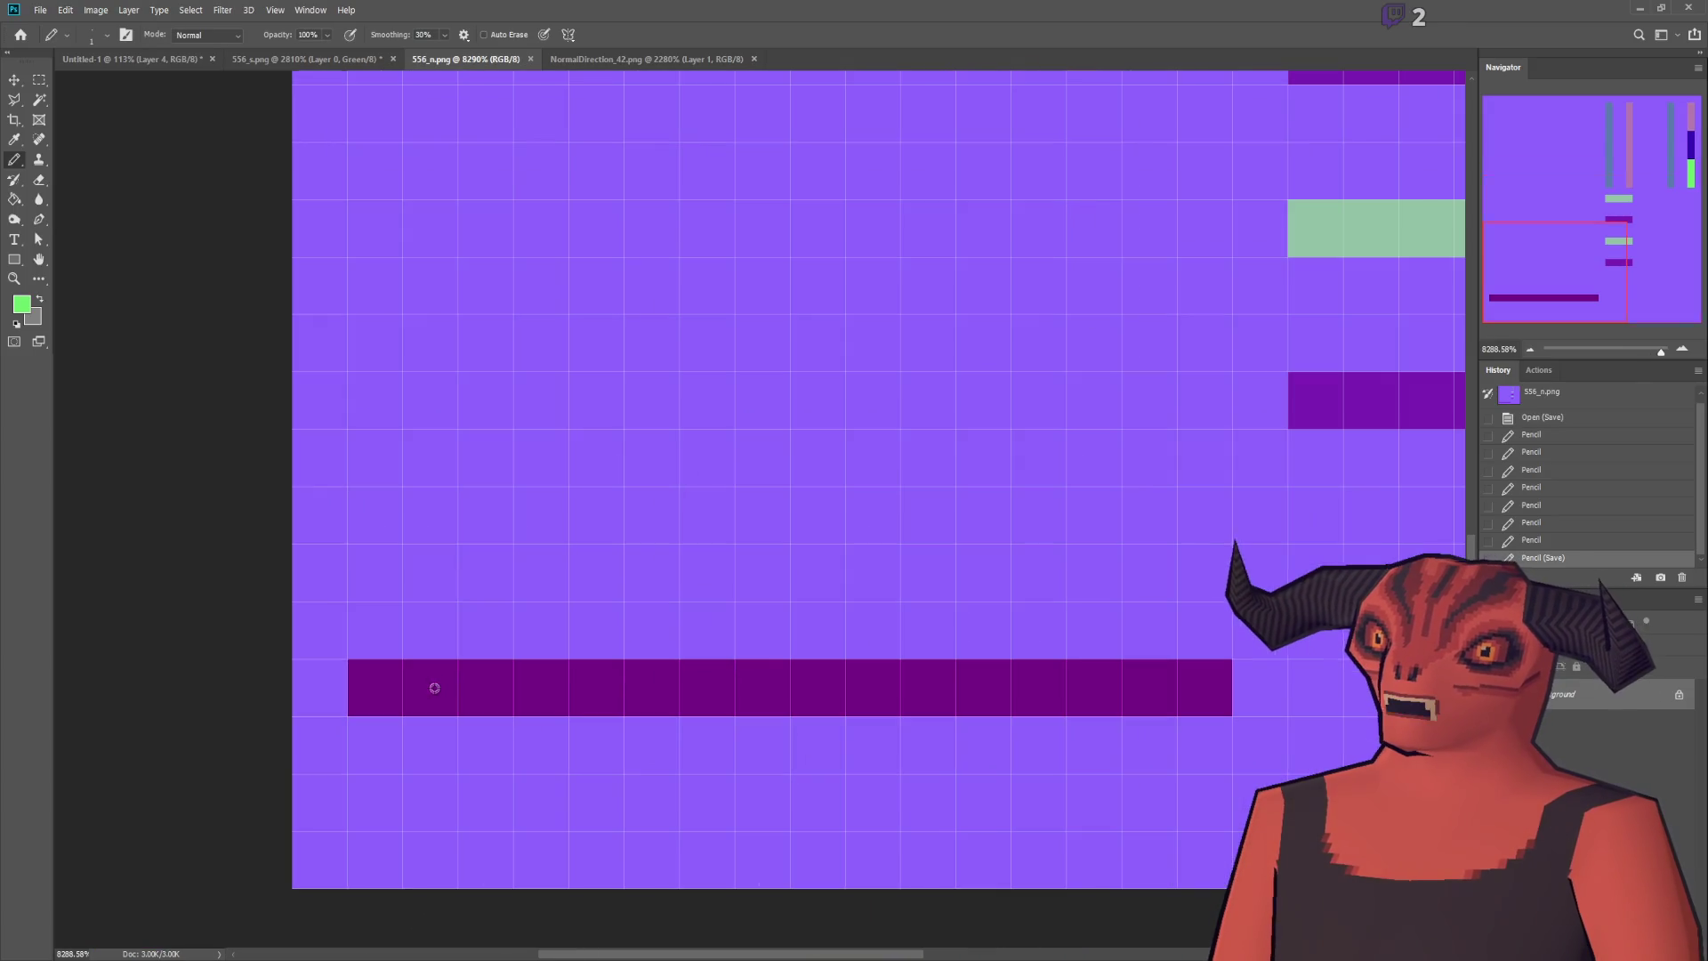
left_click_drag(373, 688, 1210, 687)
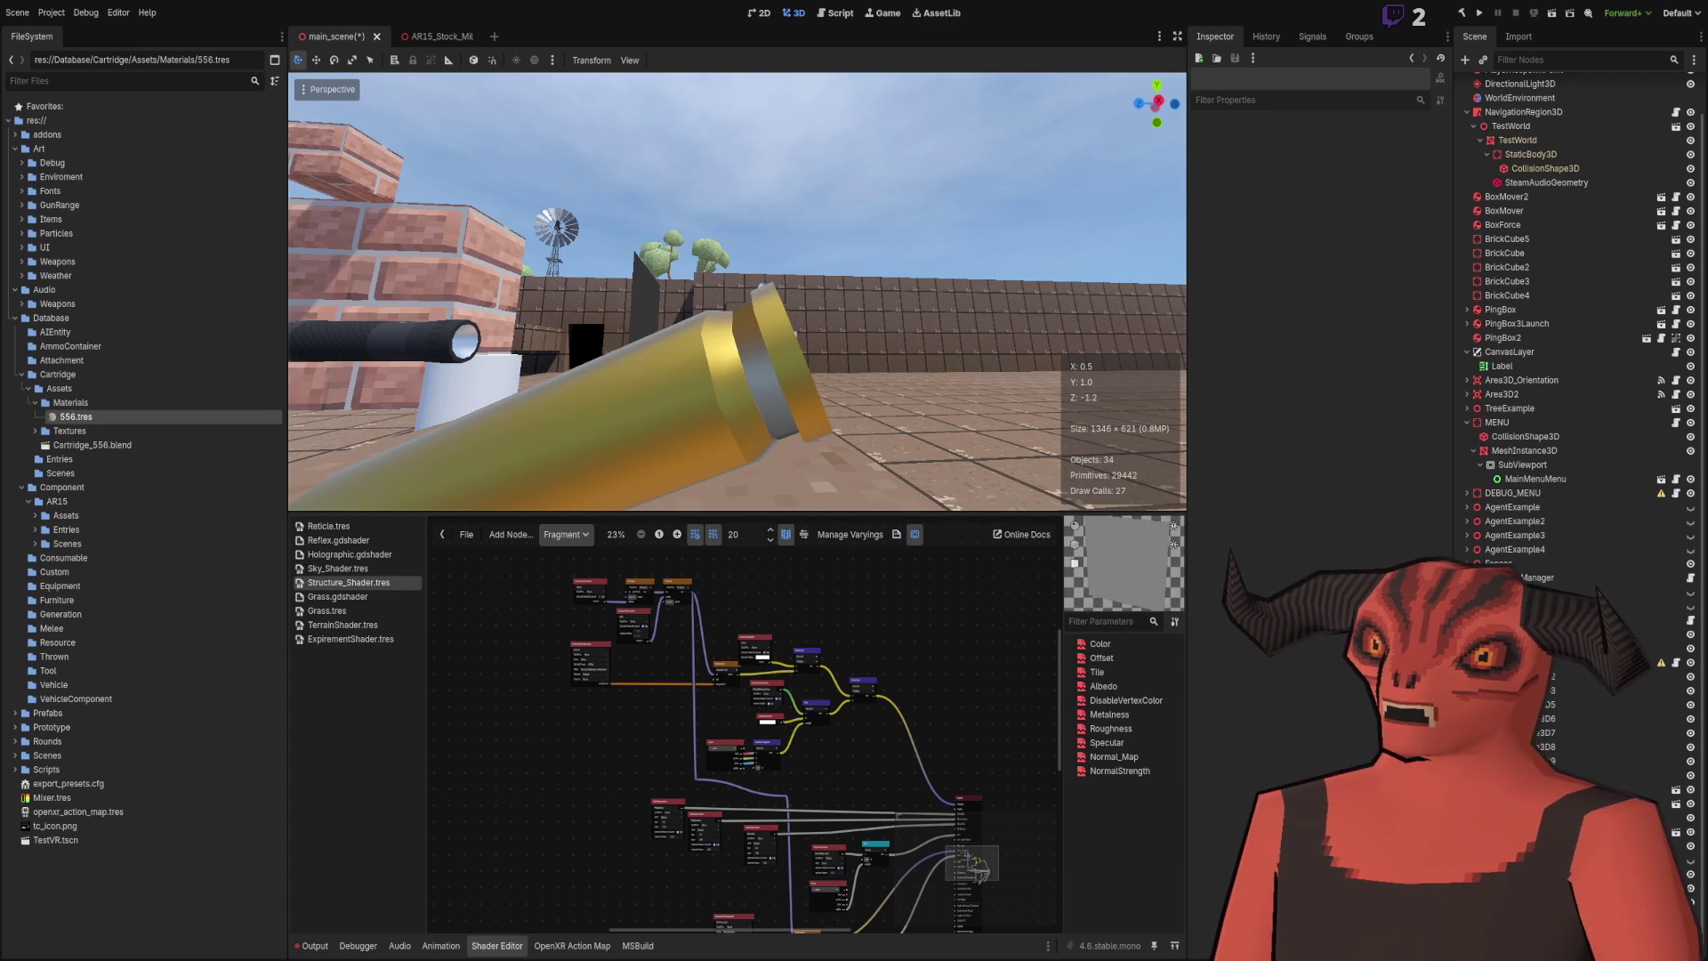
Step: Undo the green bottom-row stroke and orbit Godot's view to face the cartridge's base
key("ctrl+z")
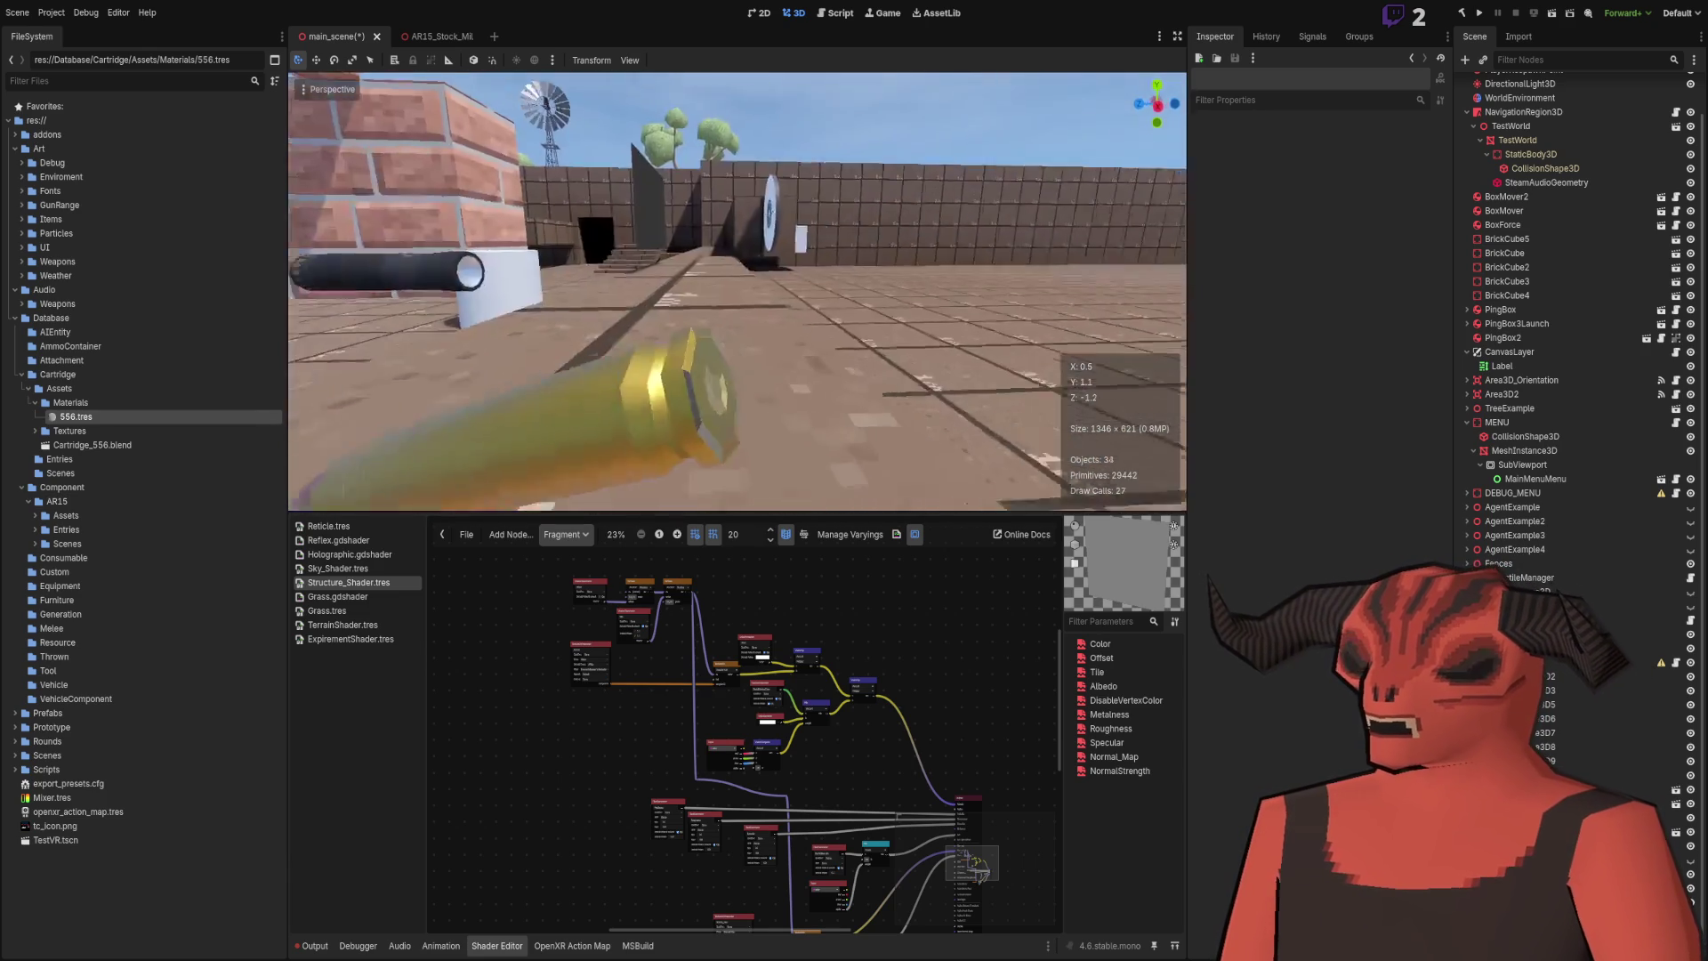
left_click_drag(719, 247, 681, 209)
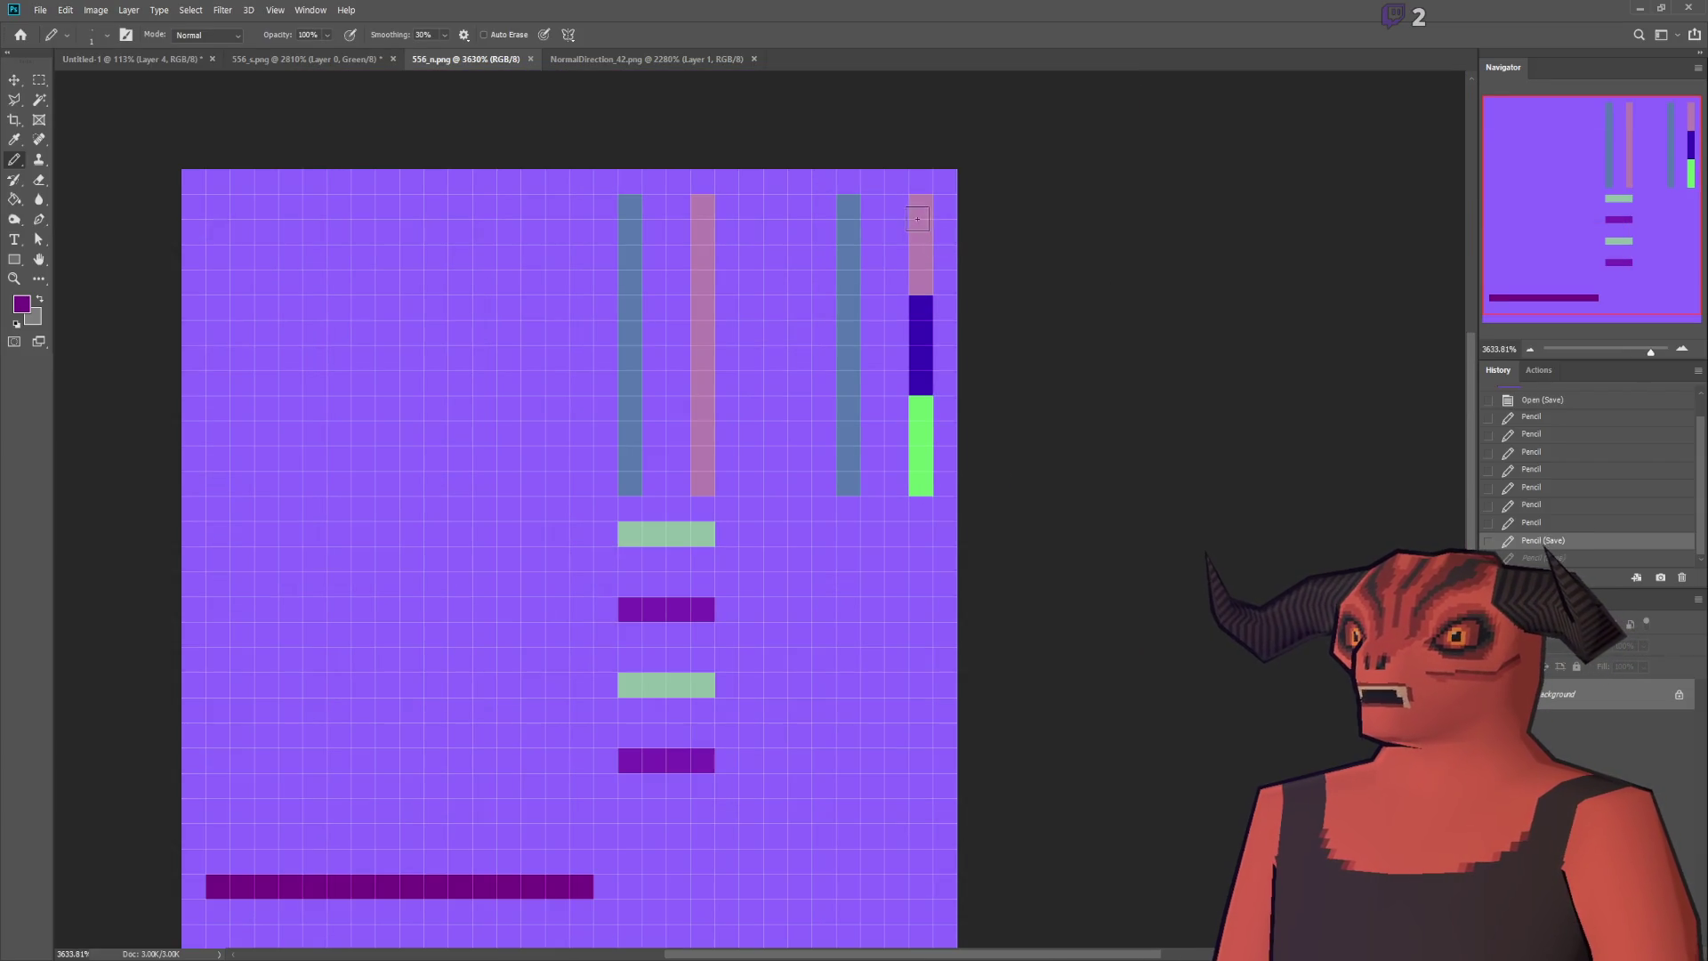
Step: Pencil-test dark purple down the right column and the pink column of 556_n.png
left_click(920, 206)
left_click(919, 457, "shift")
left_click(920, 481)
left_click(678, 481)
key("ctrl+z")
left_click(702, 483)
left_click(702, 205, "shift")
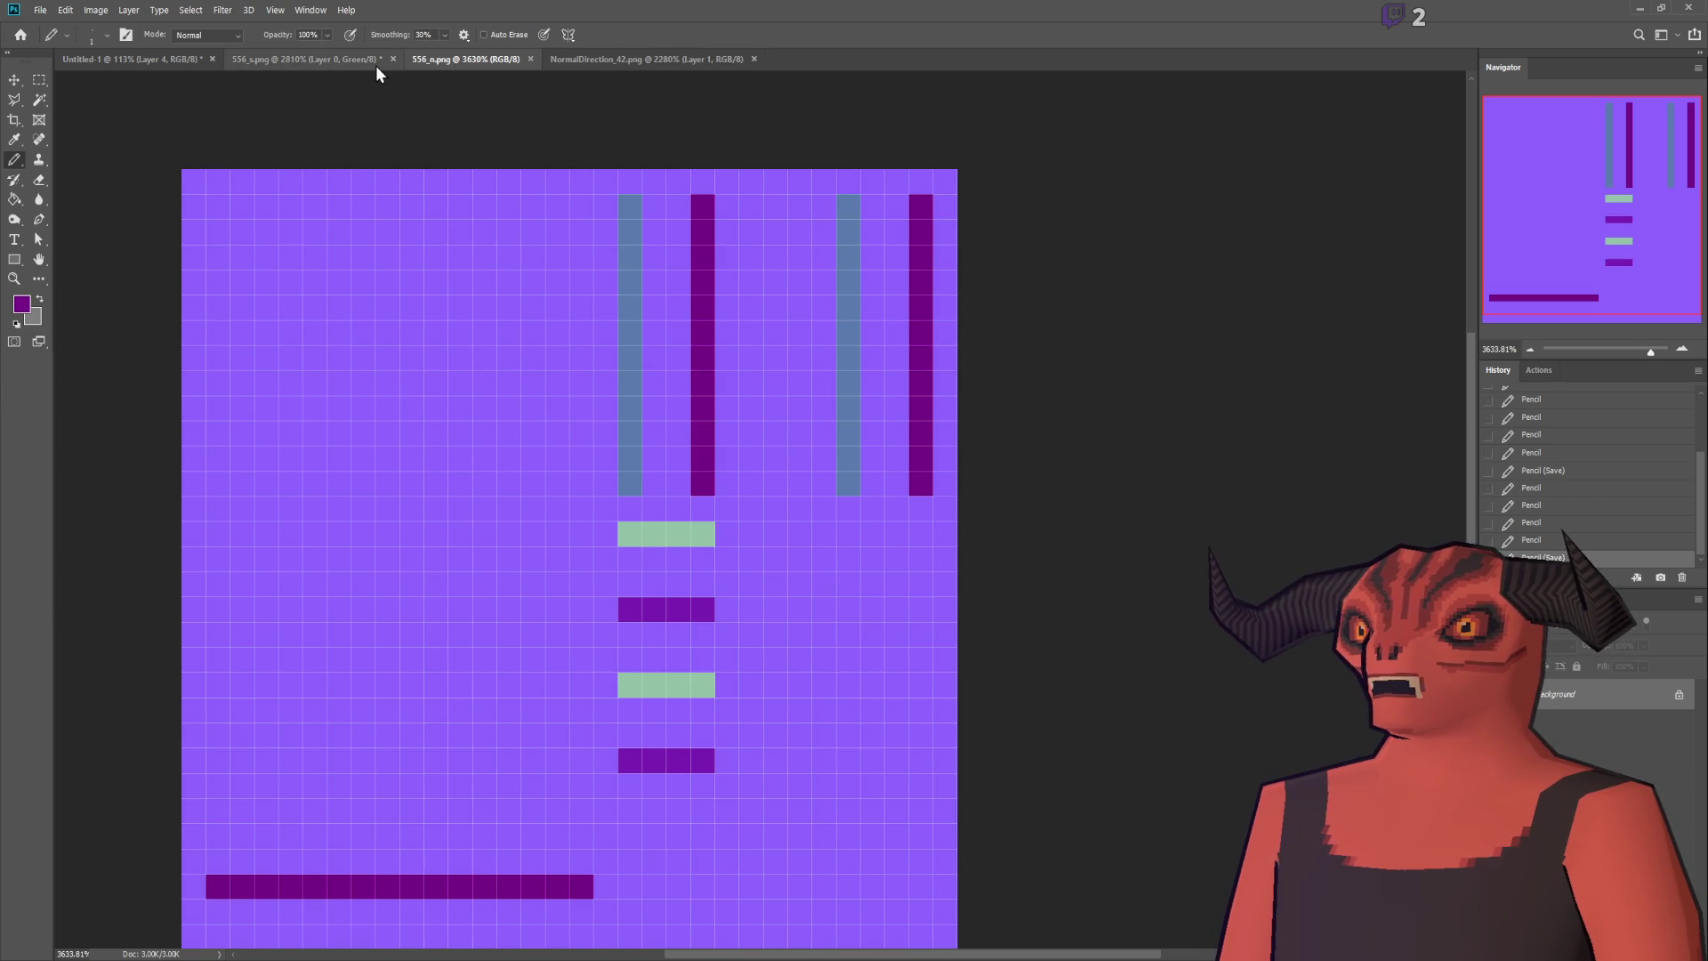
Step: Close the 556_s.png specular map, then undo 556_n.png's strokes back to one green cell
left_click(356, 60)
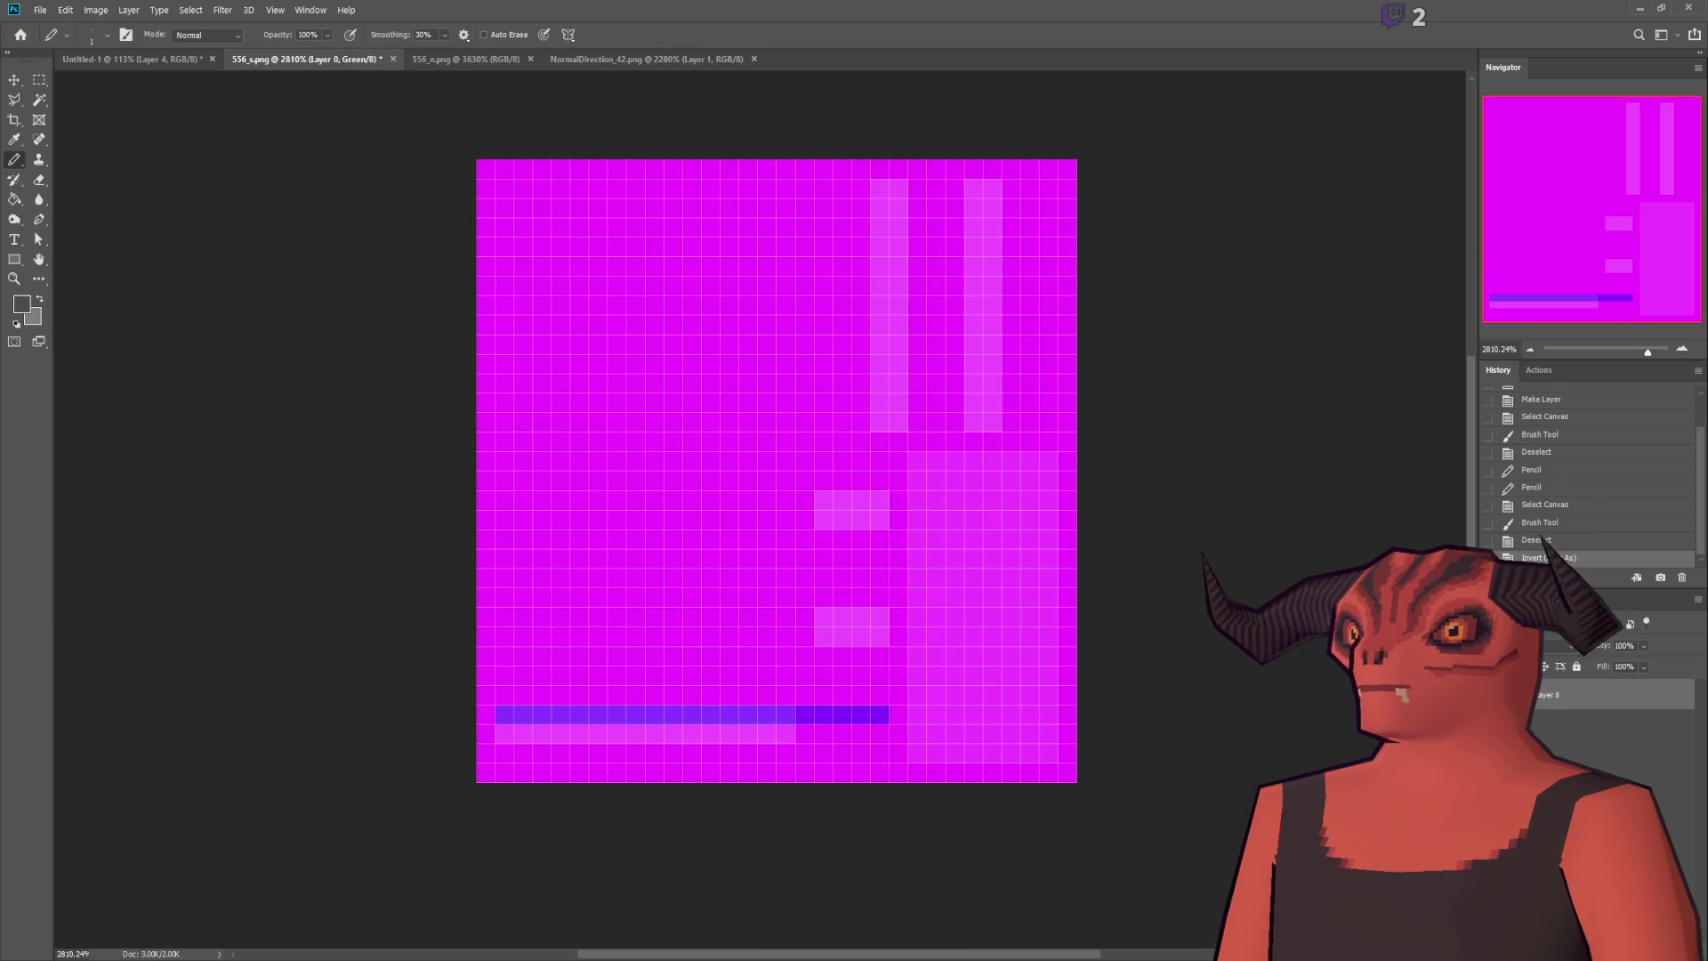
left_click(1539, 599)
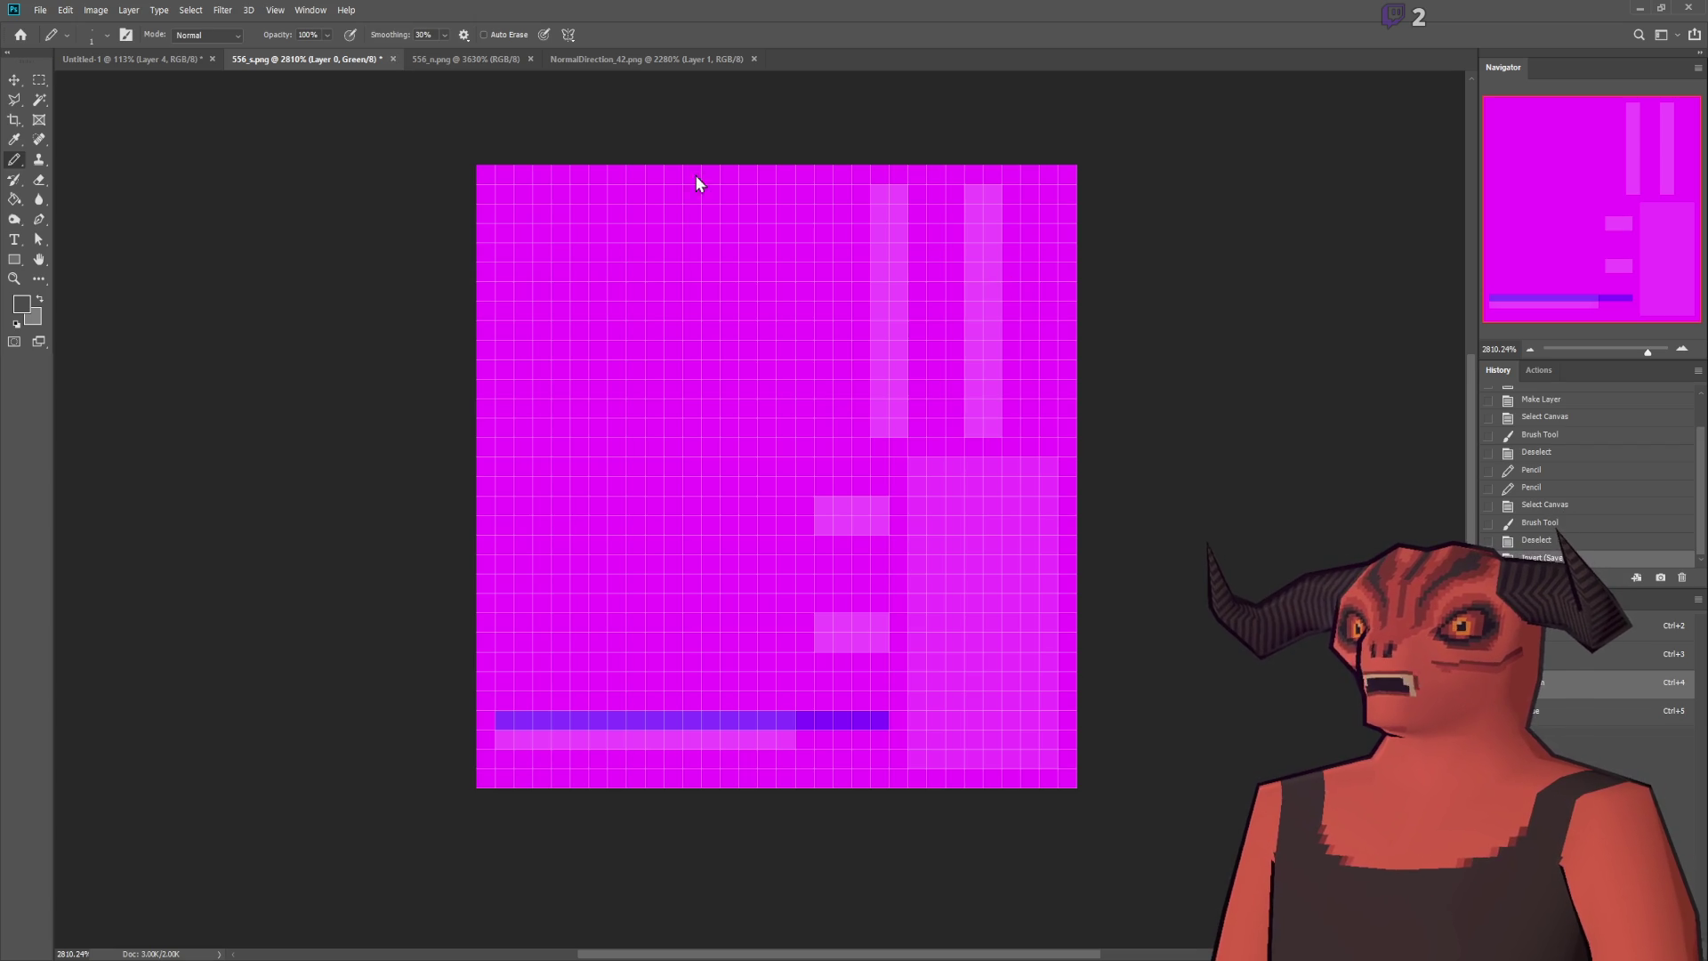
key("ctrl+w")
left_click(115, 62)
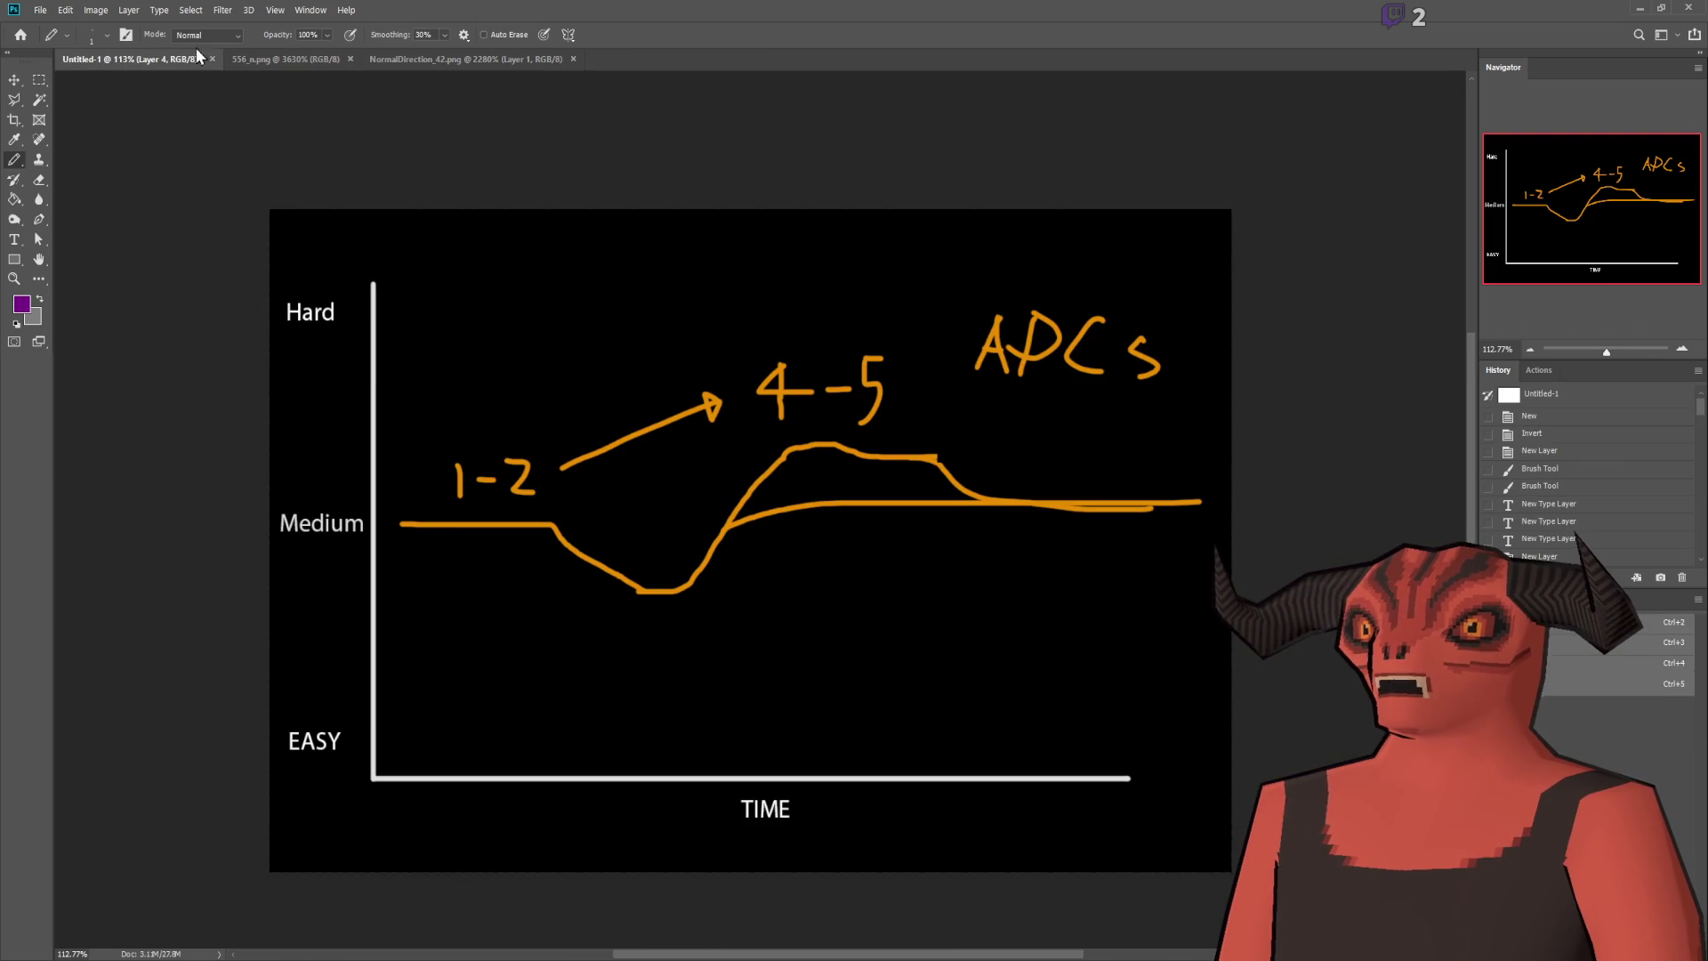
left_click(260, 59)
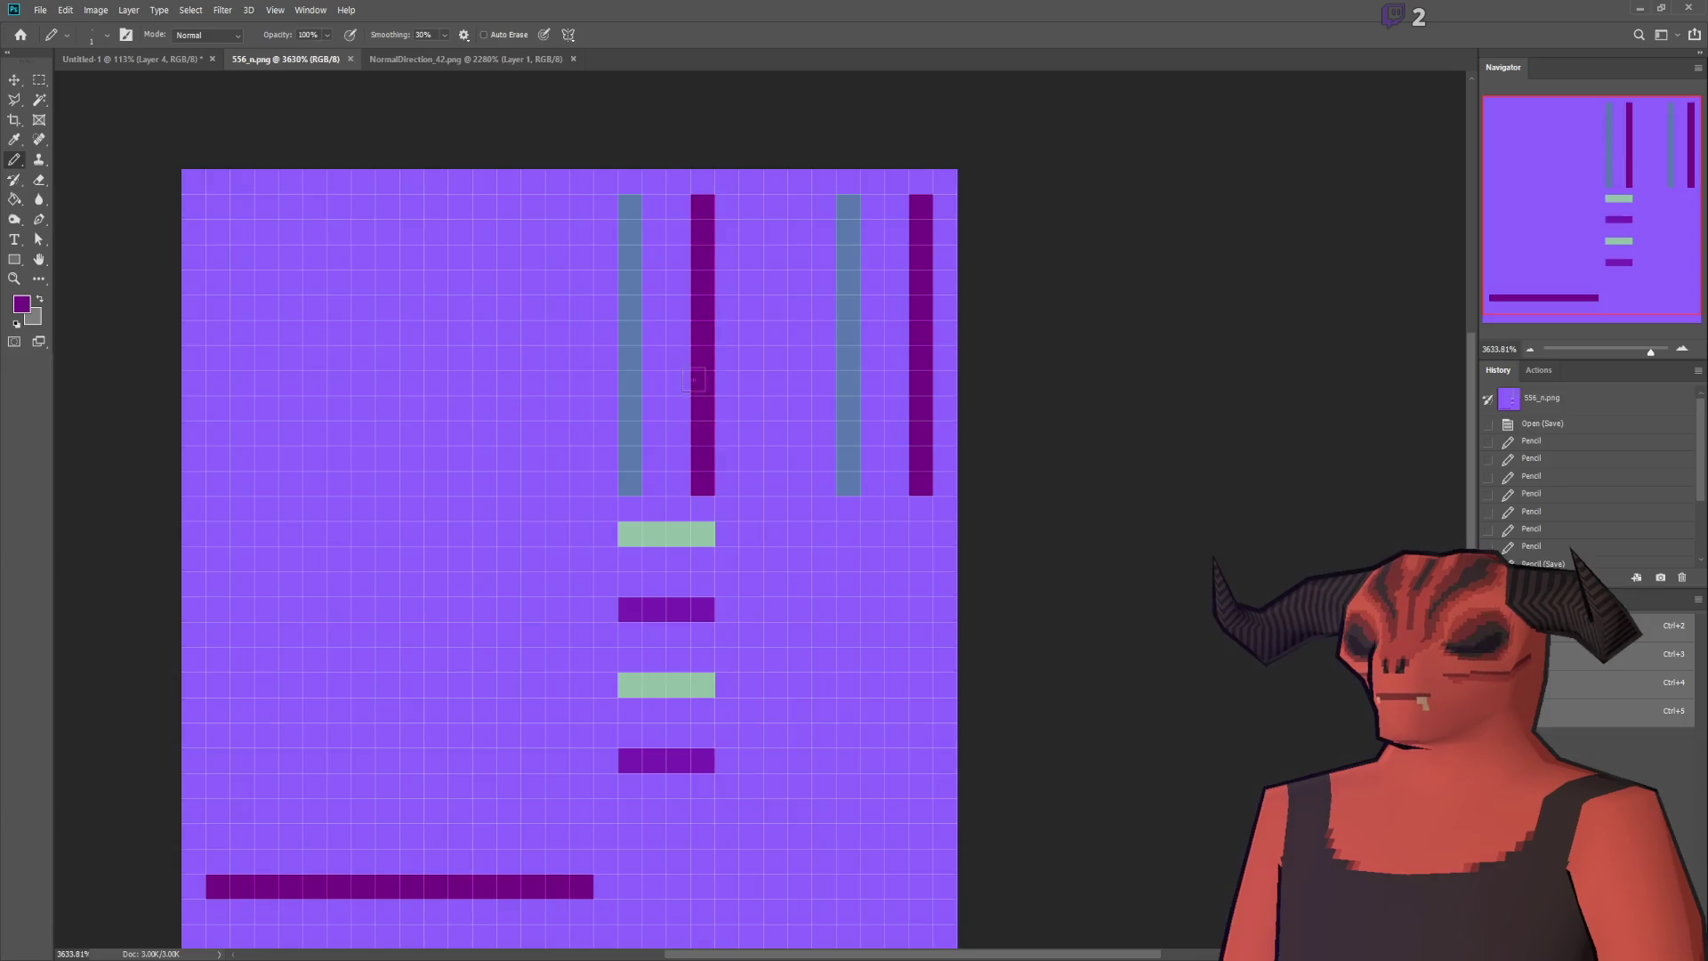
key("ctrl+z")
key("ctrl+z")
key("ctrl+z")
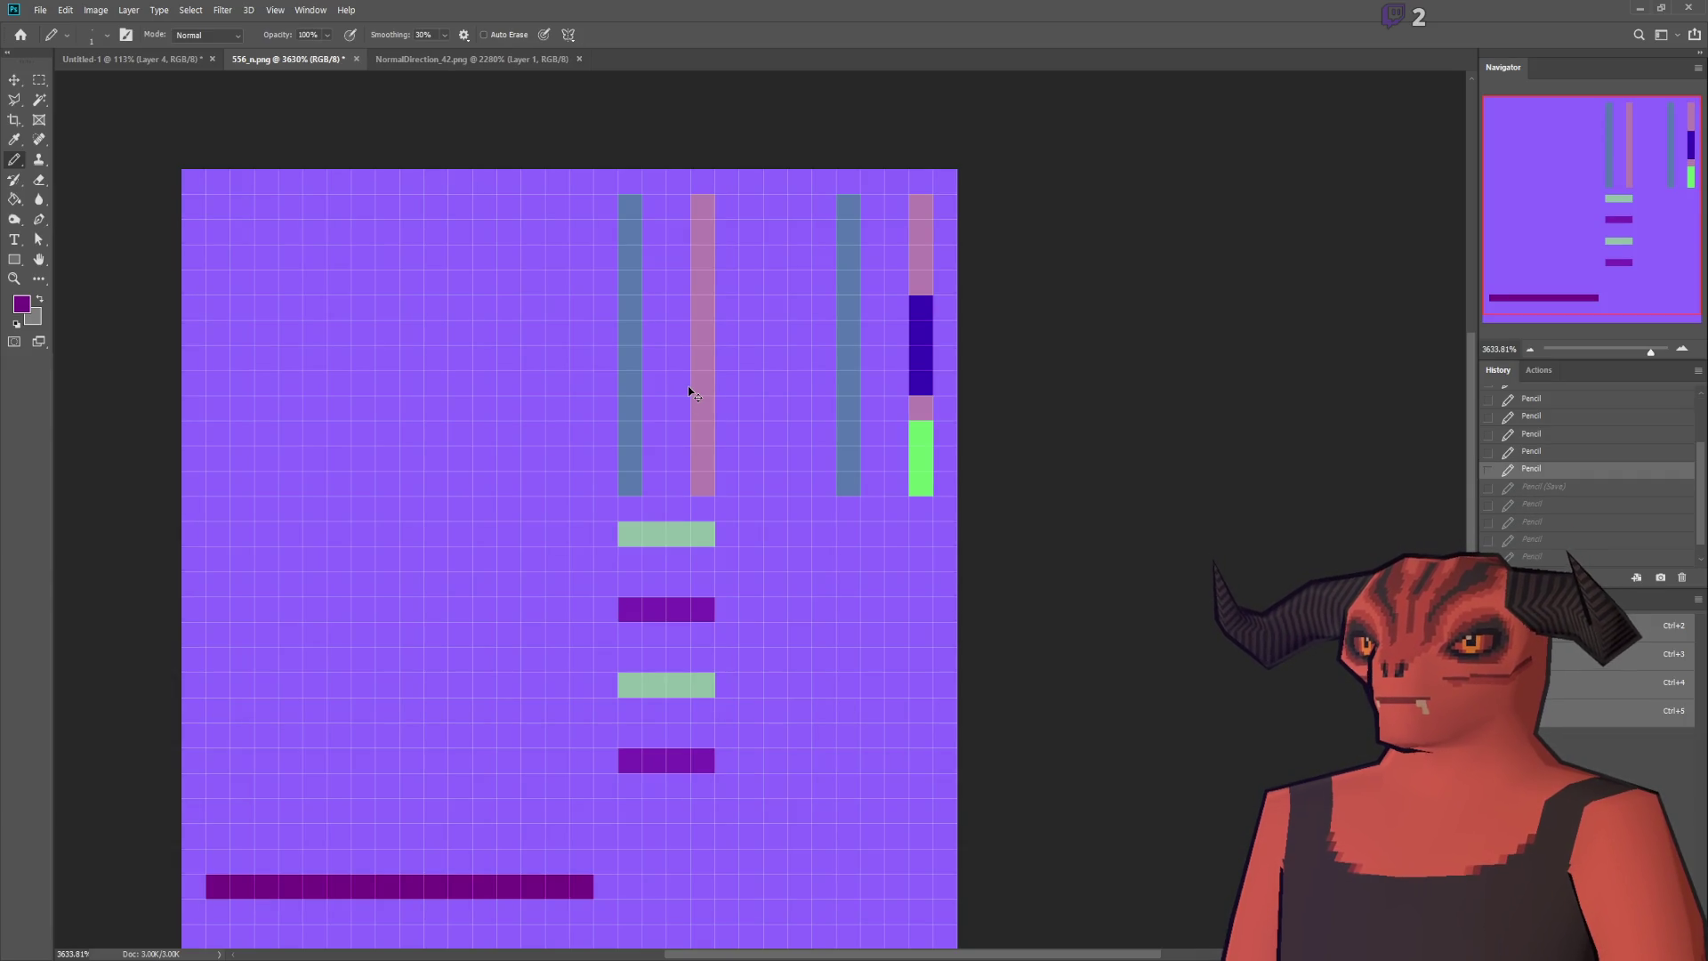
key("ctrl+z")
key("ctrl+z")
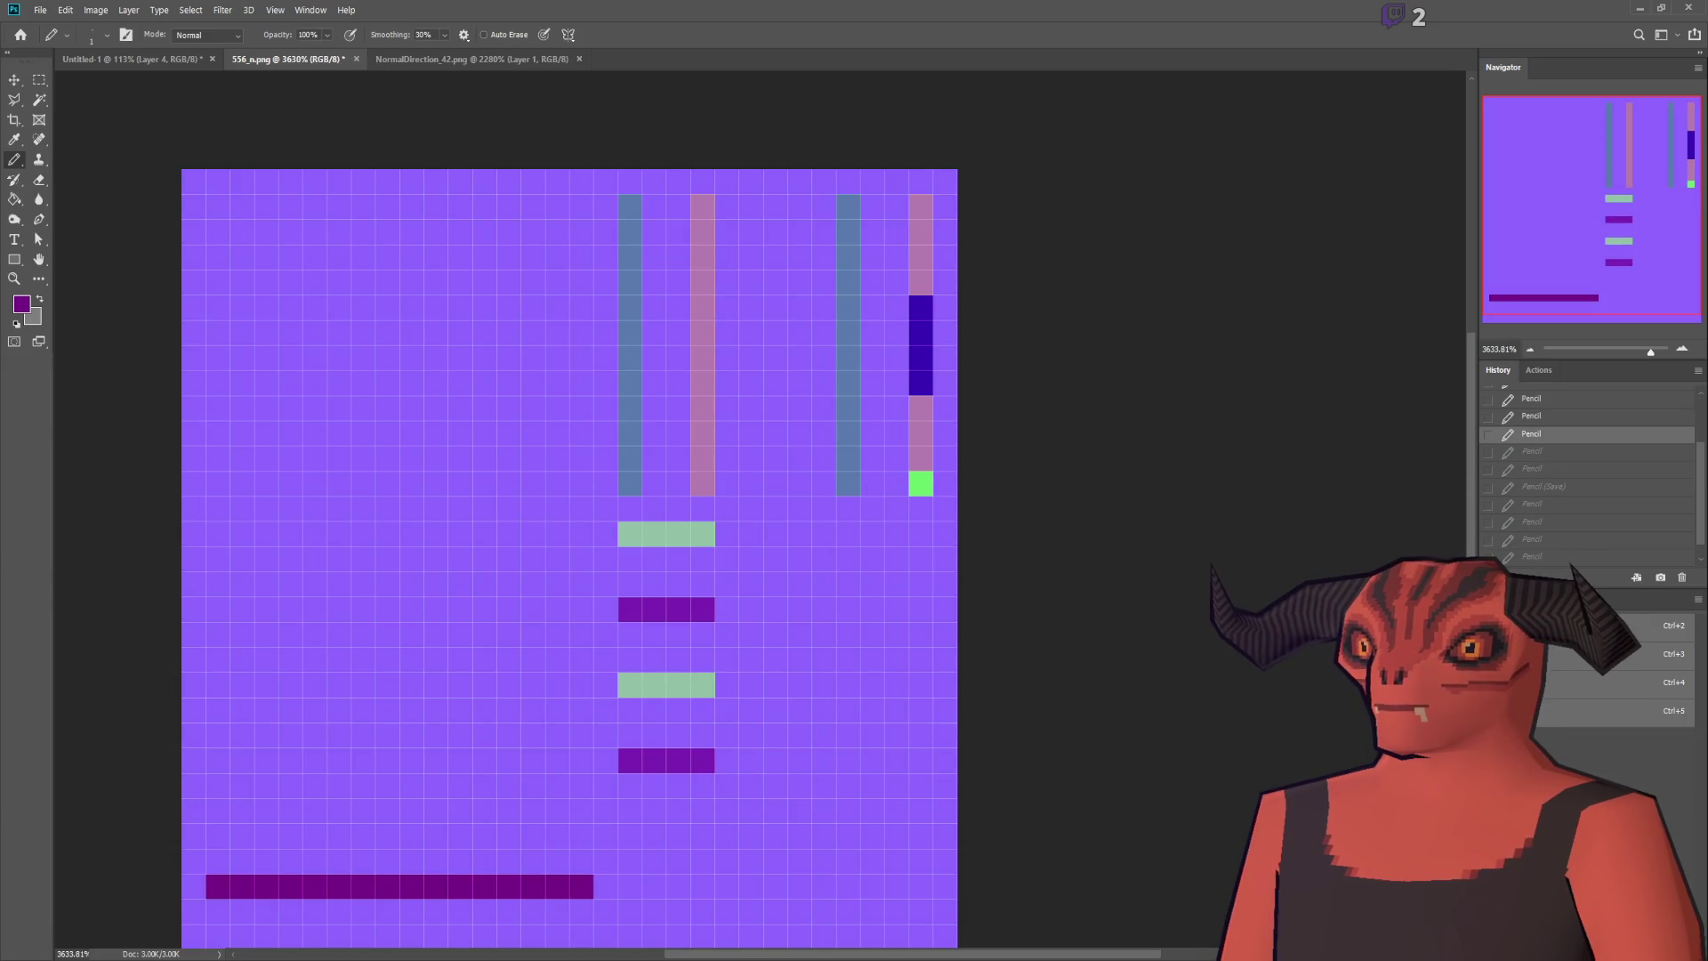
key("alt+Tab")
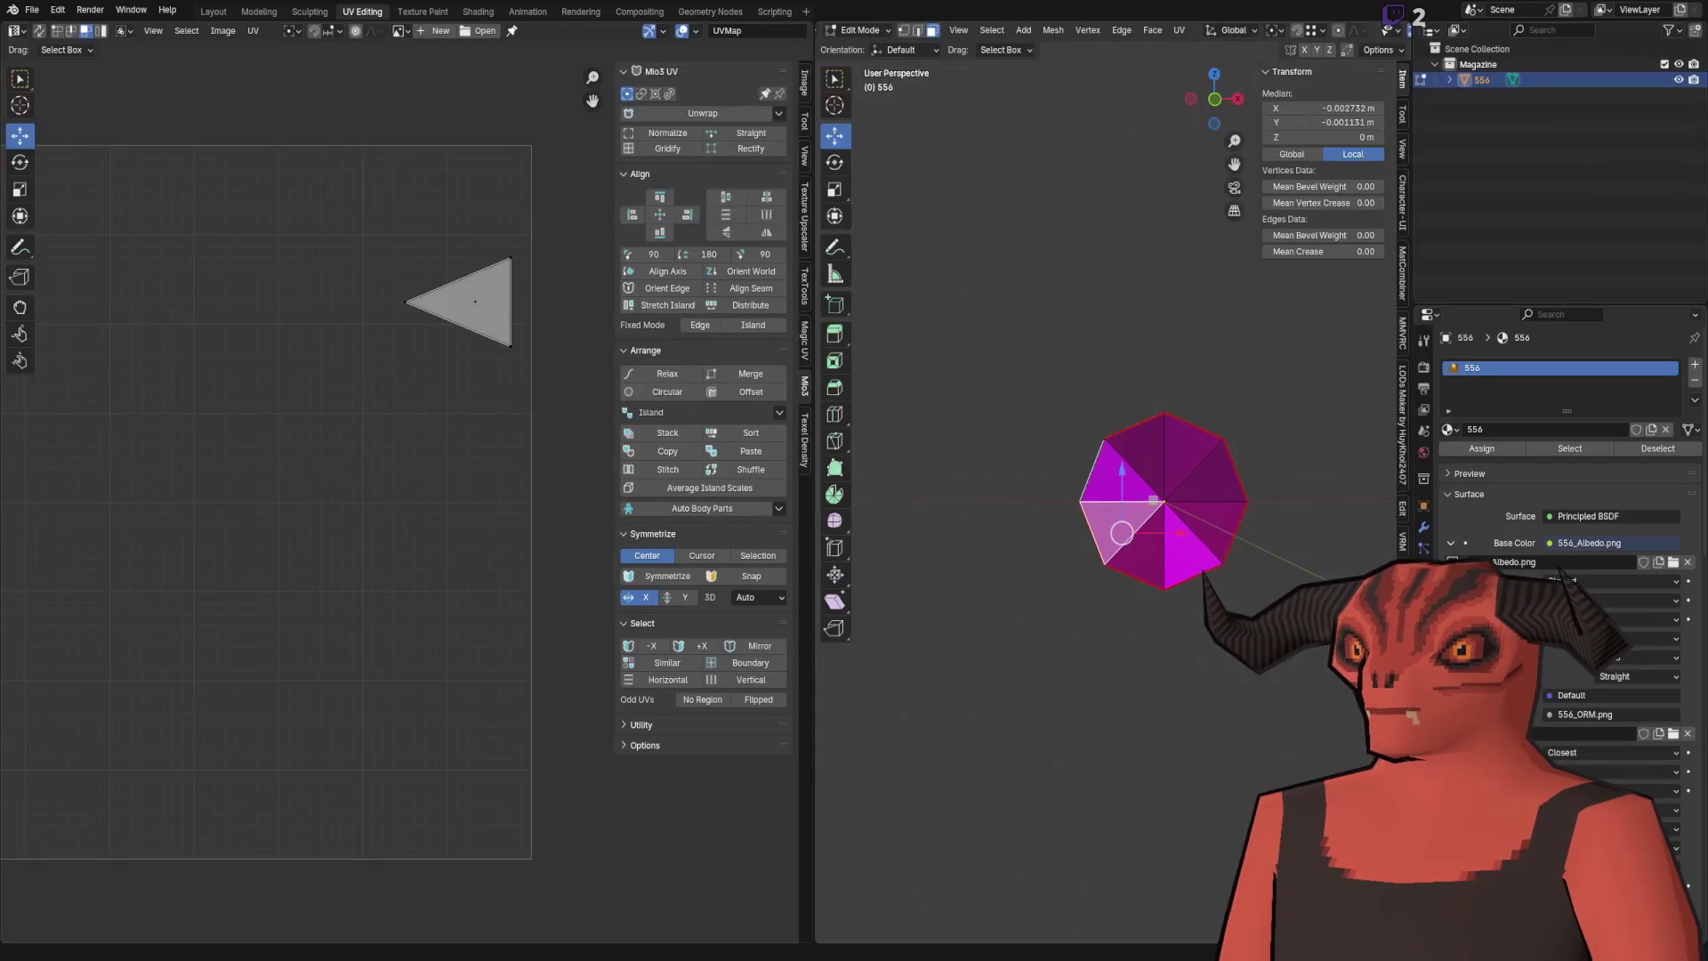
Step: Select the cartridge's end-cap triangle fan and apply UV > Align World to its UVs
left_click(1067, 686)
scroll(1060, 564, "up", 3)
mouse_move(1059, 564)
left_mouse_down()
mouse_move(1025, 510)
mouse_move(1200, 534)
mouse_move(1157, 587)
left_mouse_up()
left_click(1201, 538, "alt")
left_click(1157, 622, "alt")
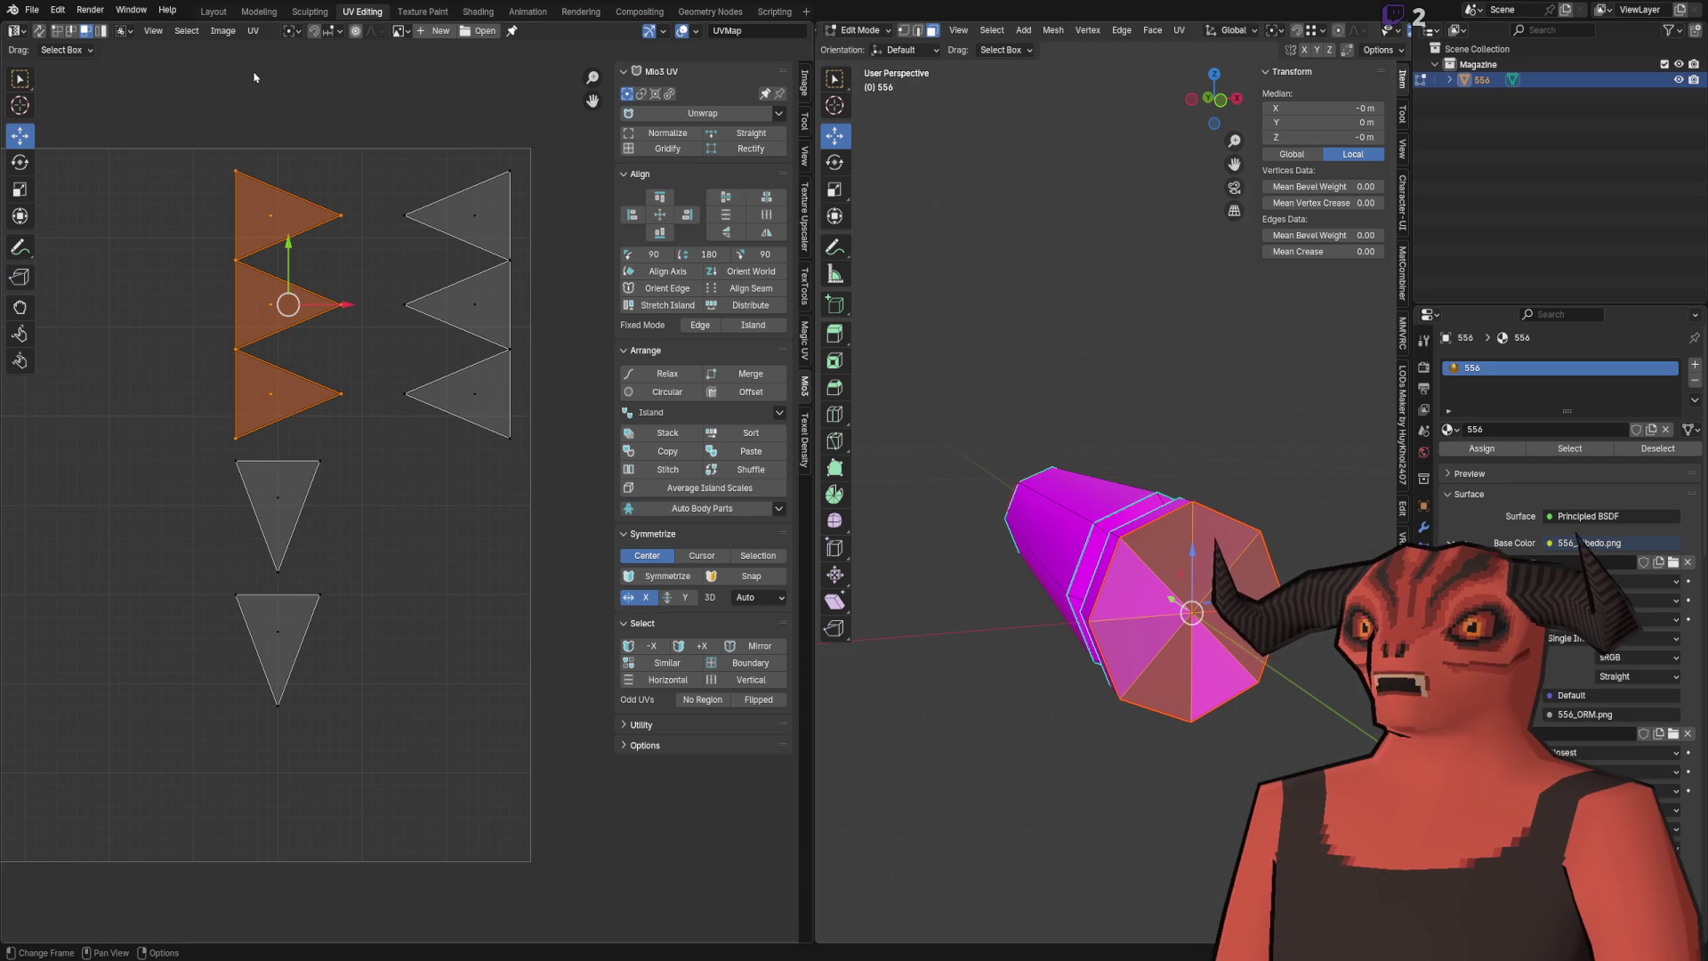
scroll(261, 279, "up", 2)
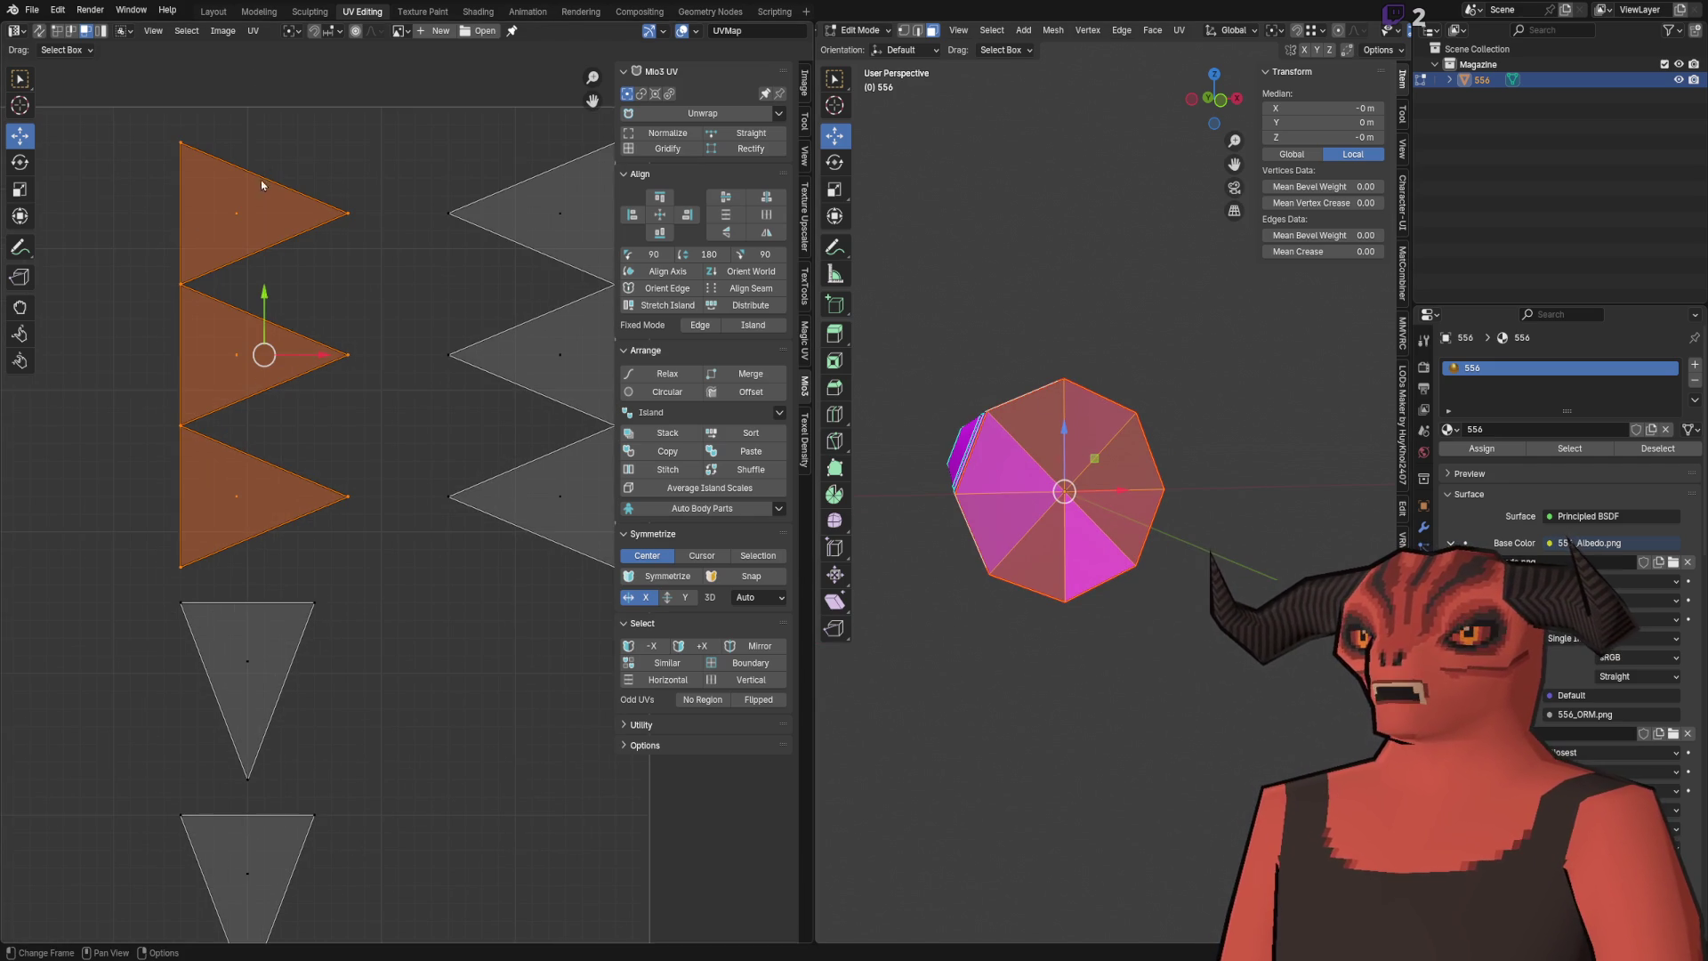
left_click(254, 31)
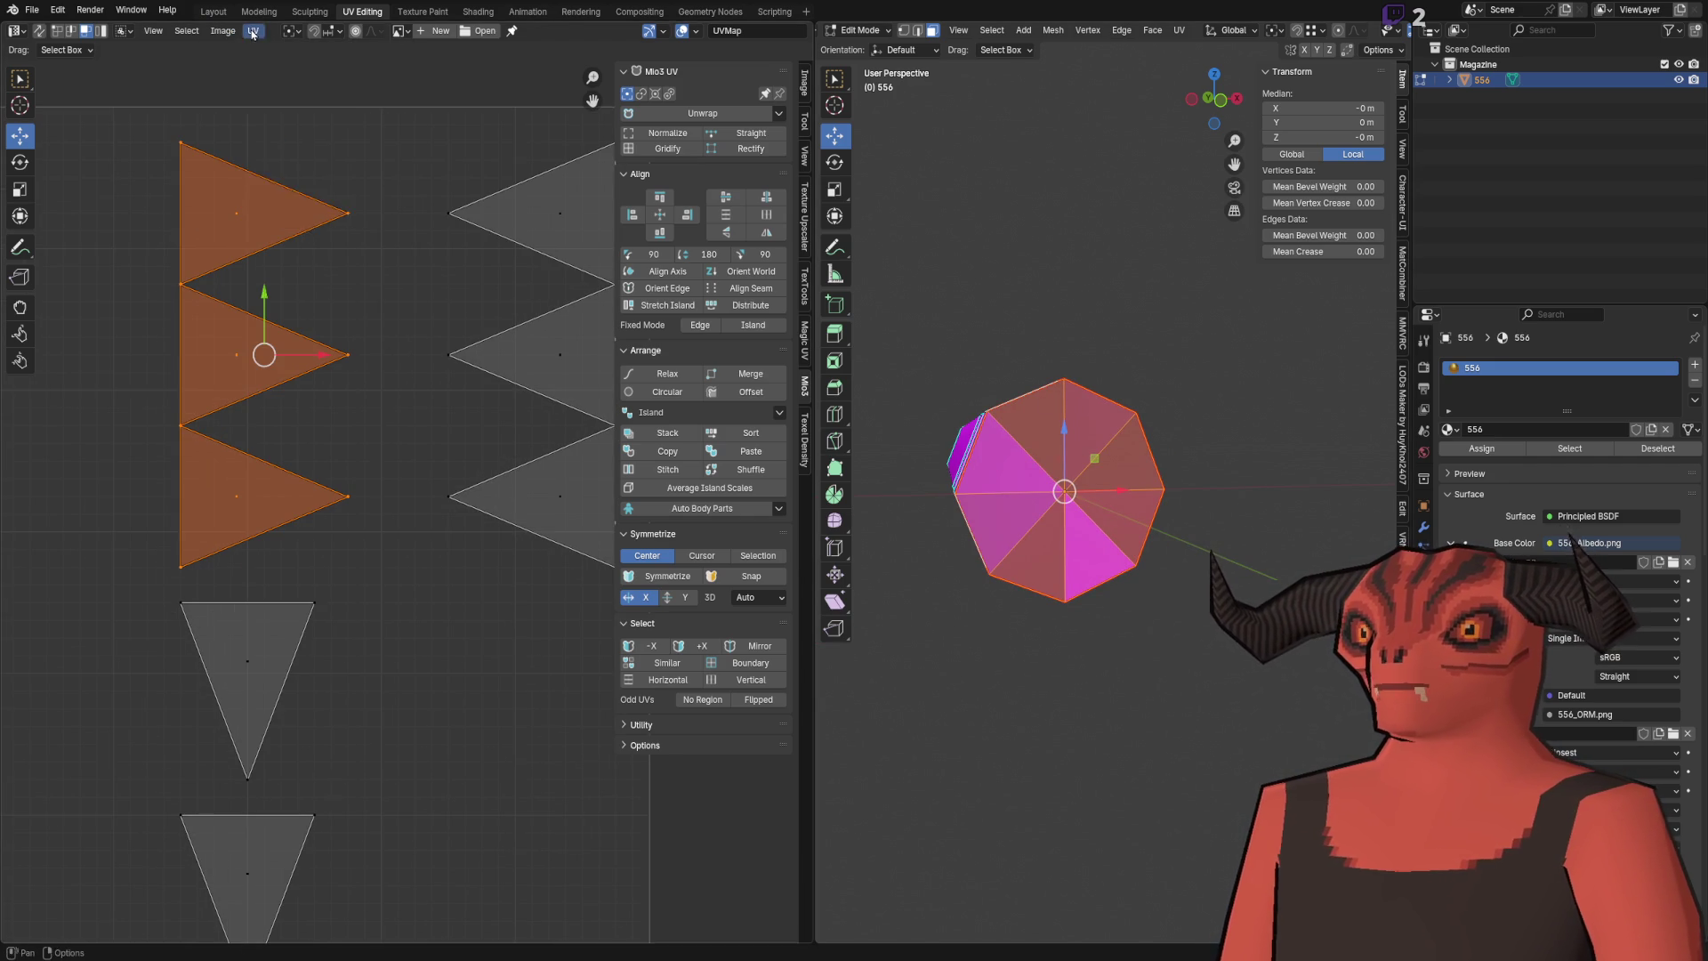
left_click(253, 32)
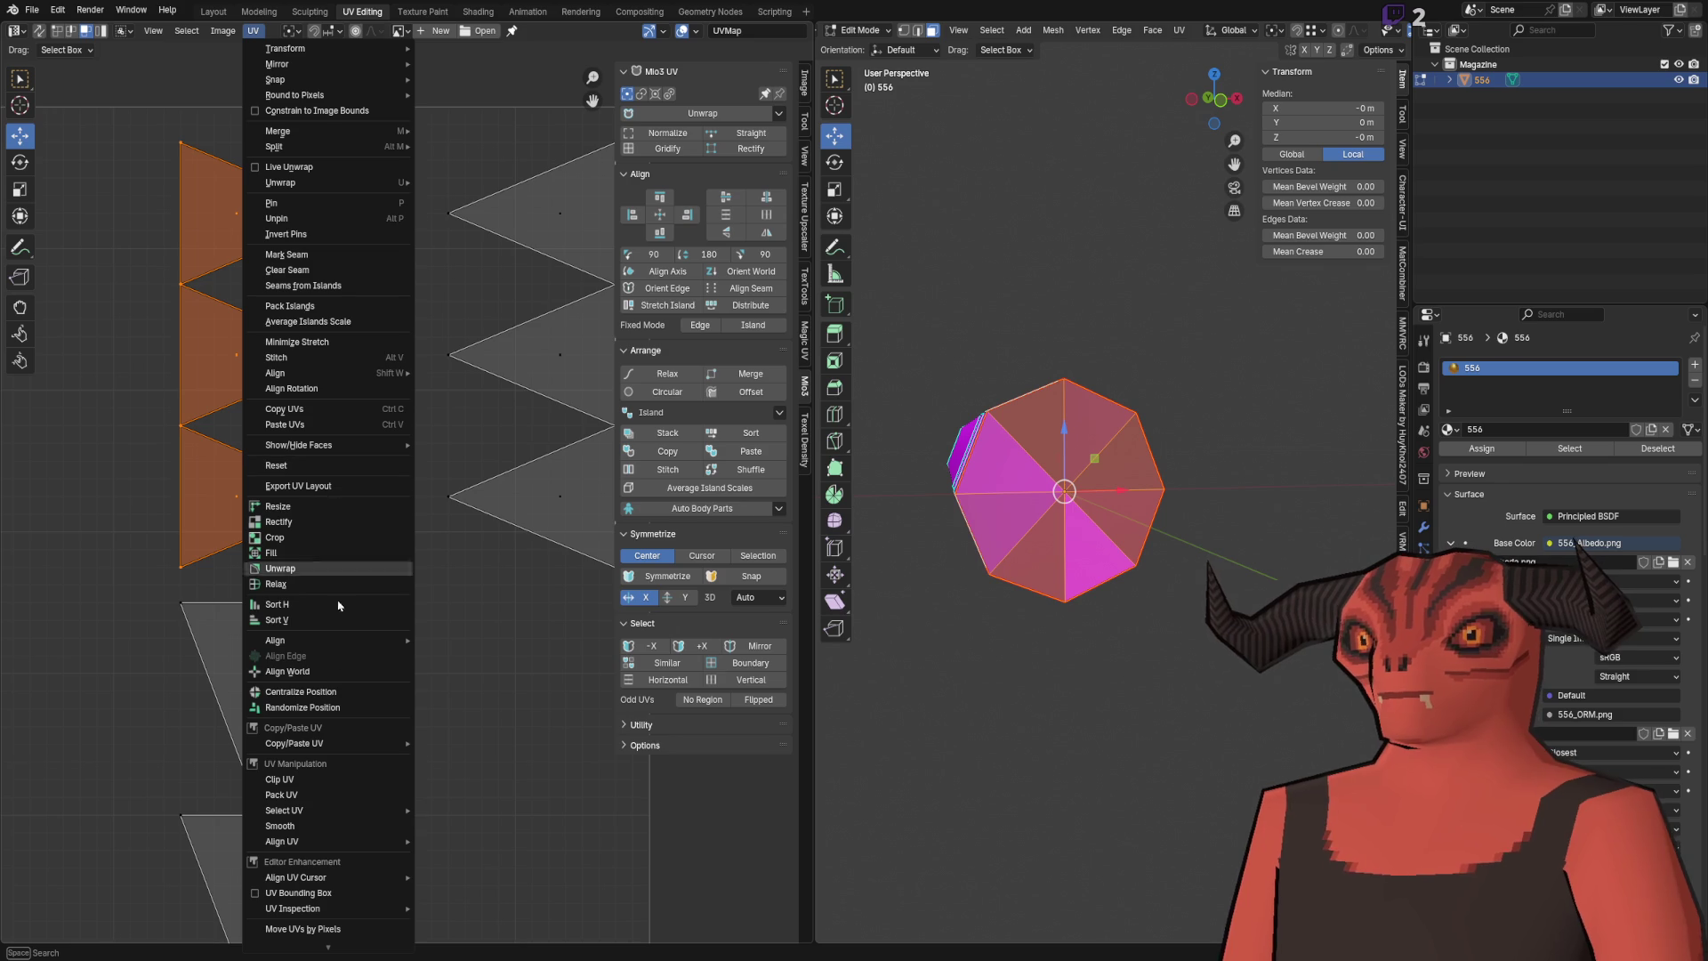
left_click(343, 669)
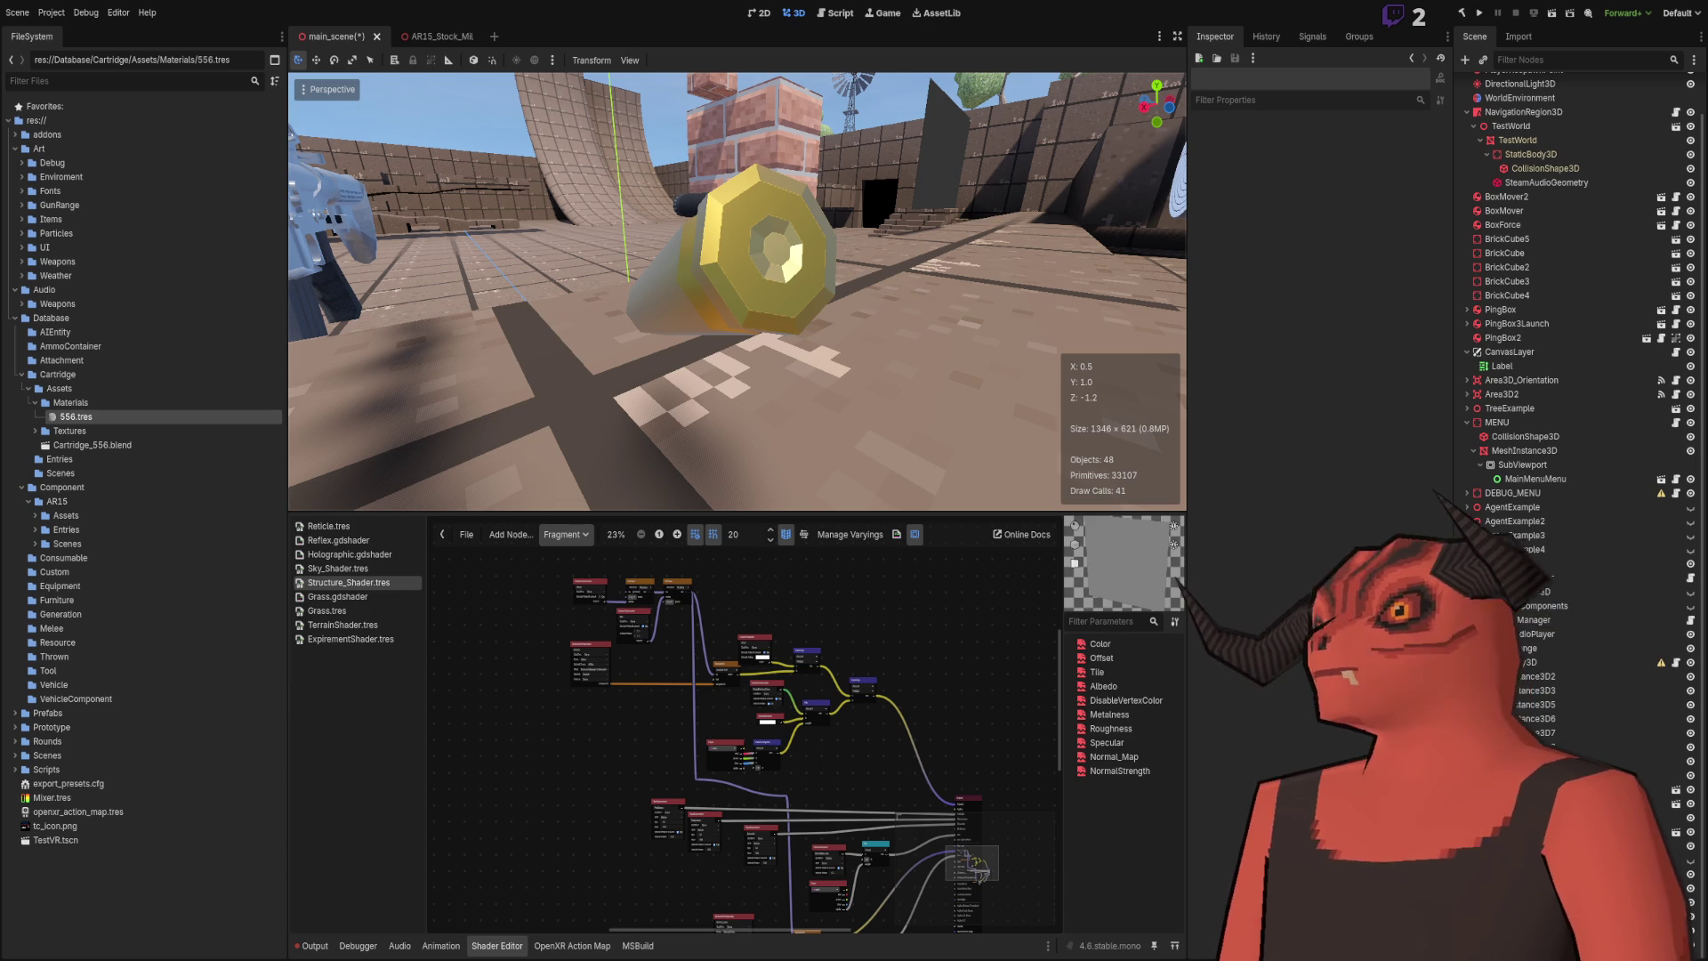
Step: Select all UVs, pick one cap triangle edge, and Stitch it onto its neighbouring triangle
key("alt+Tab")
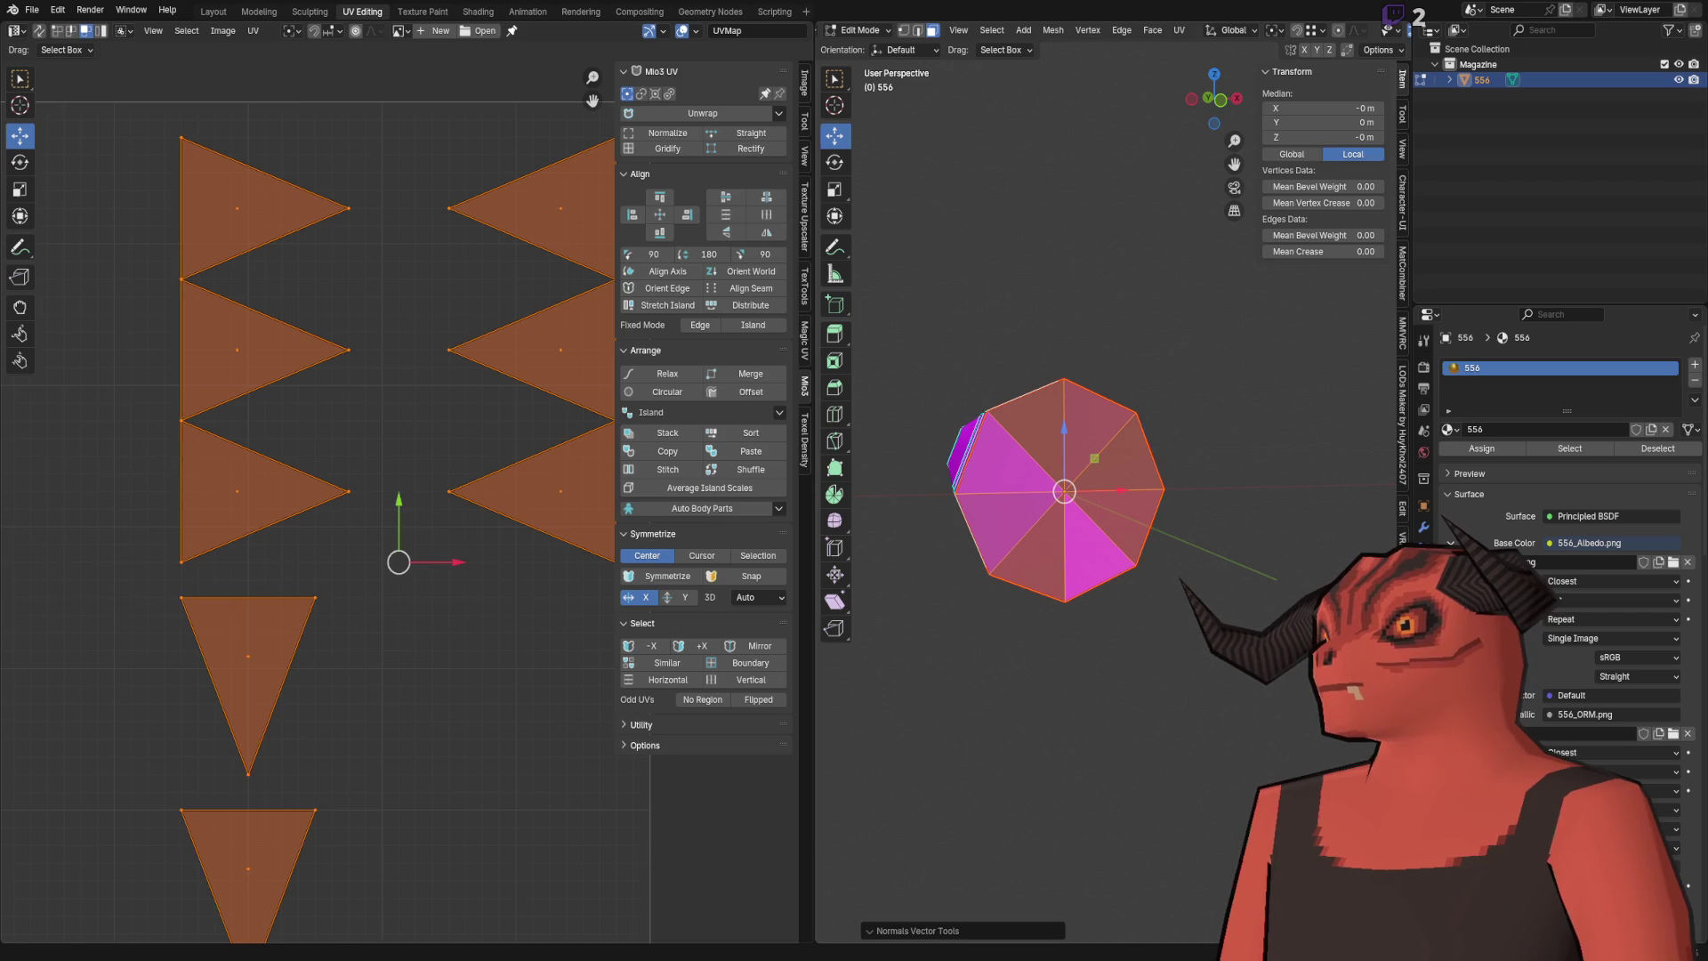
scroll(472, 686, "down", 3)
left_click(471, 686)
key("a")
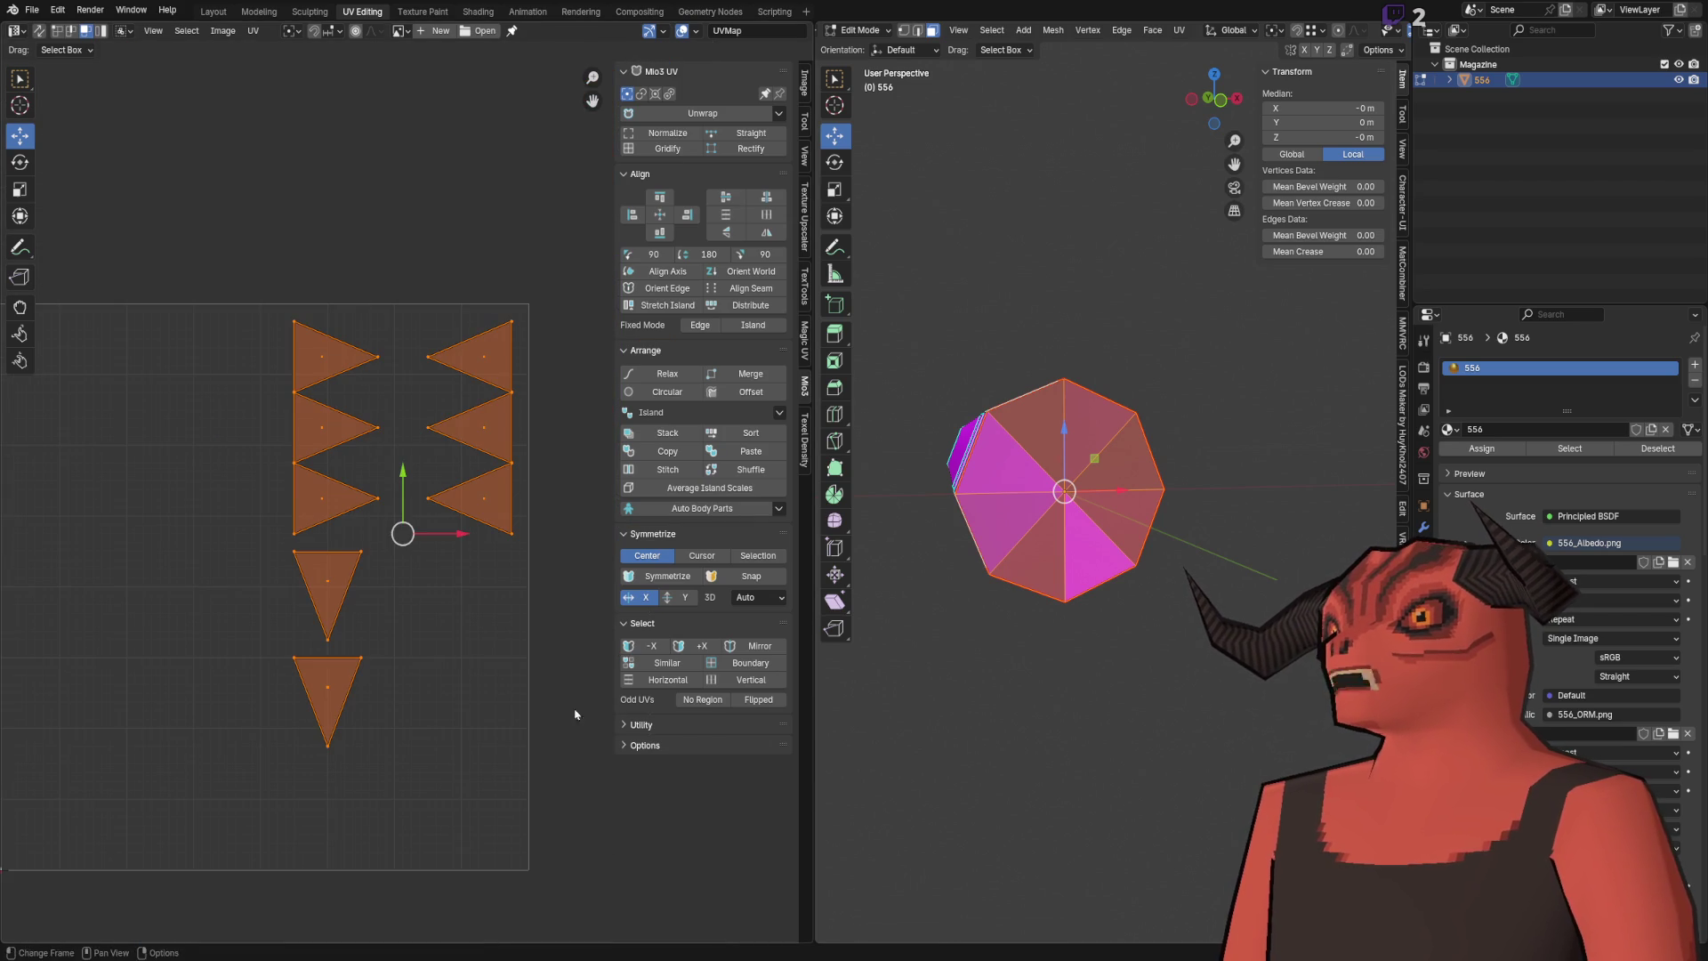
left_click(380, 416)
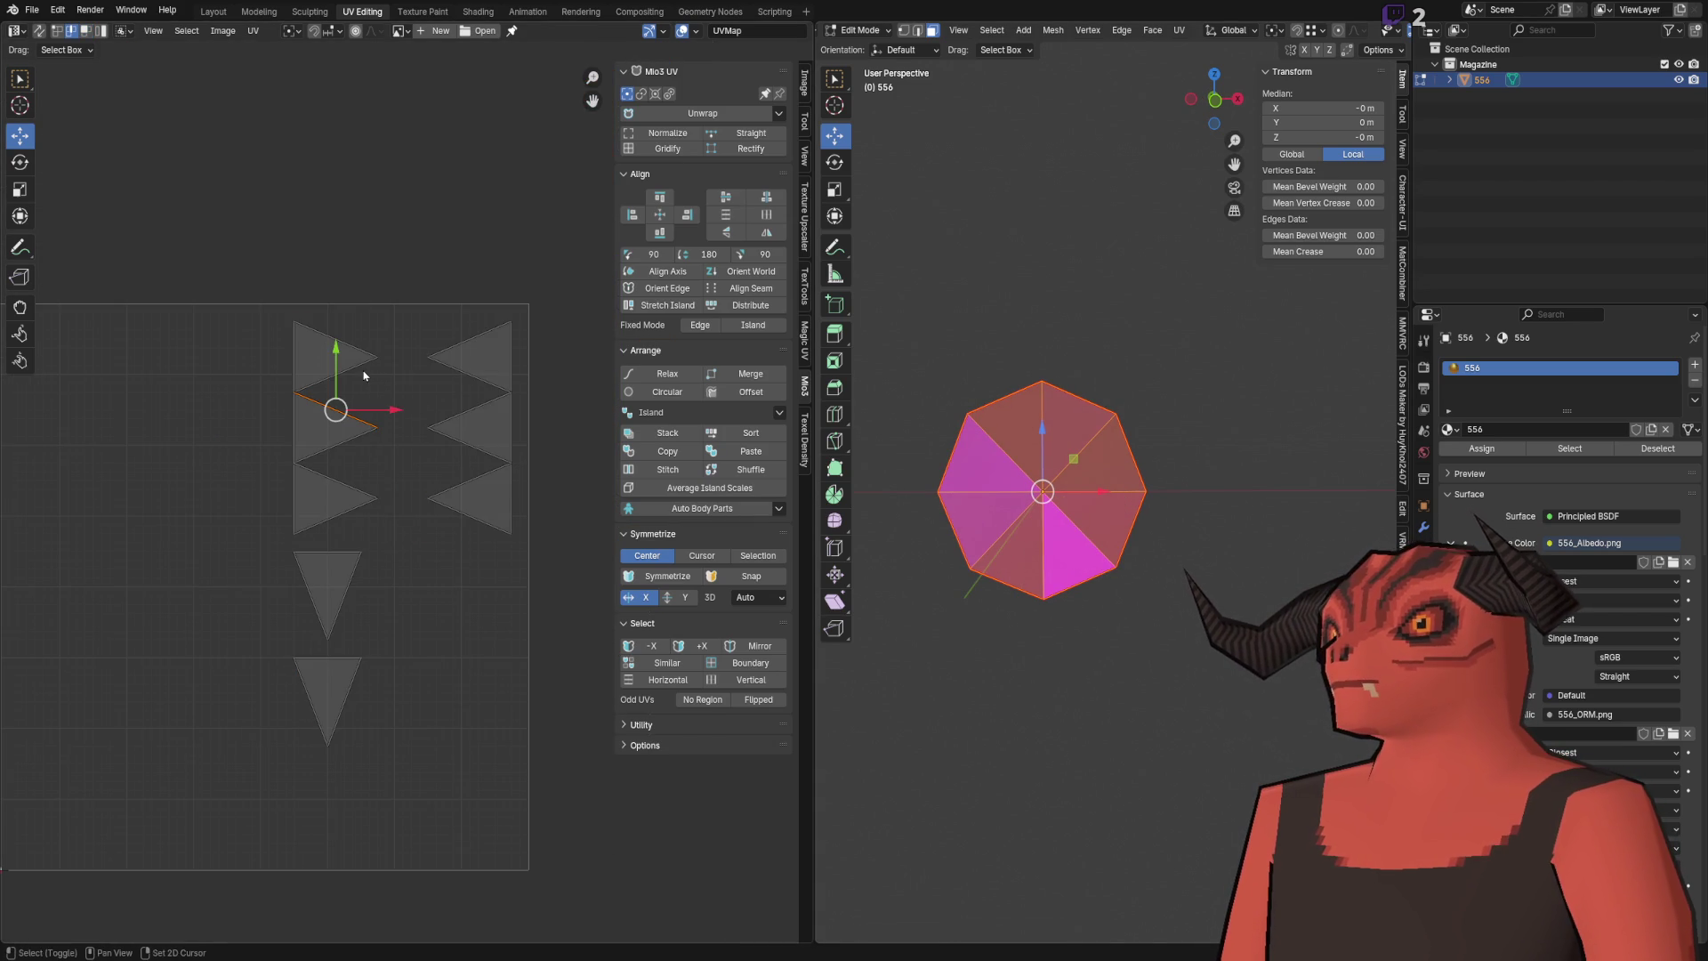
right_click(385, 369)
left_click(454, 656)
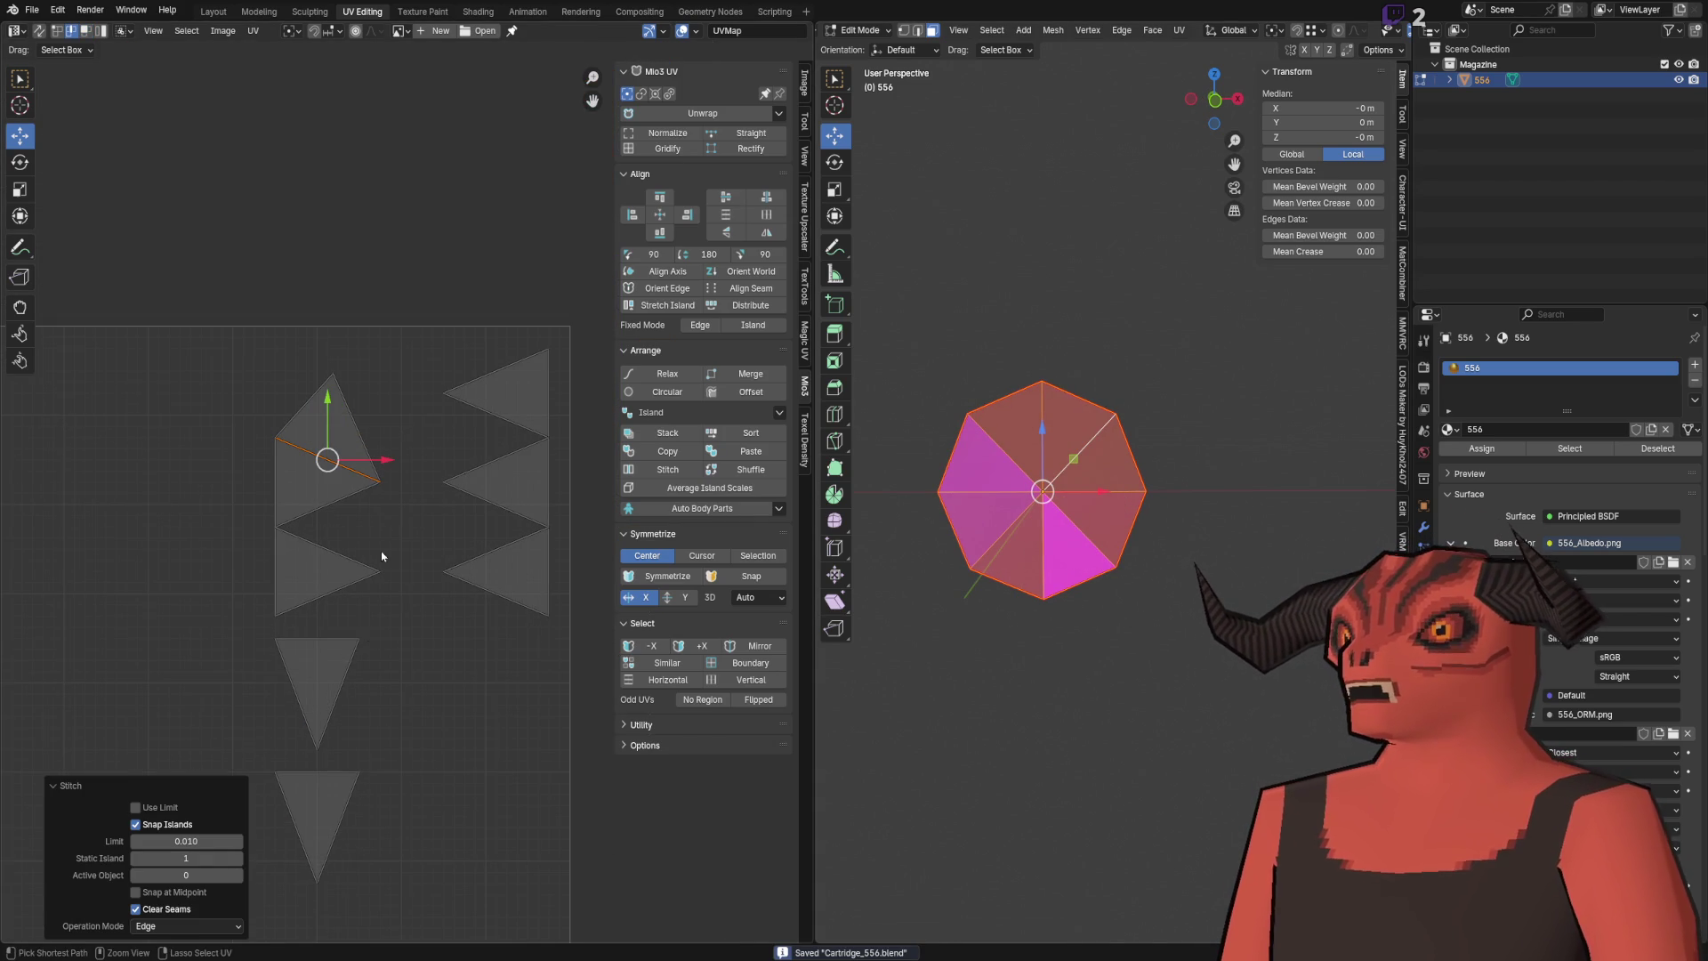
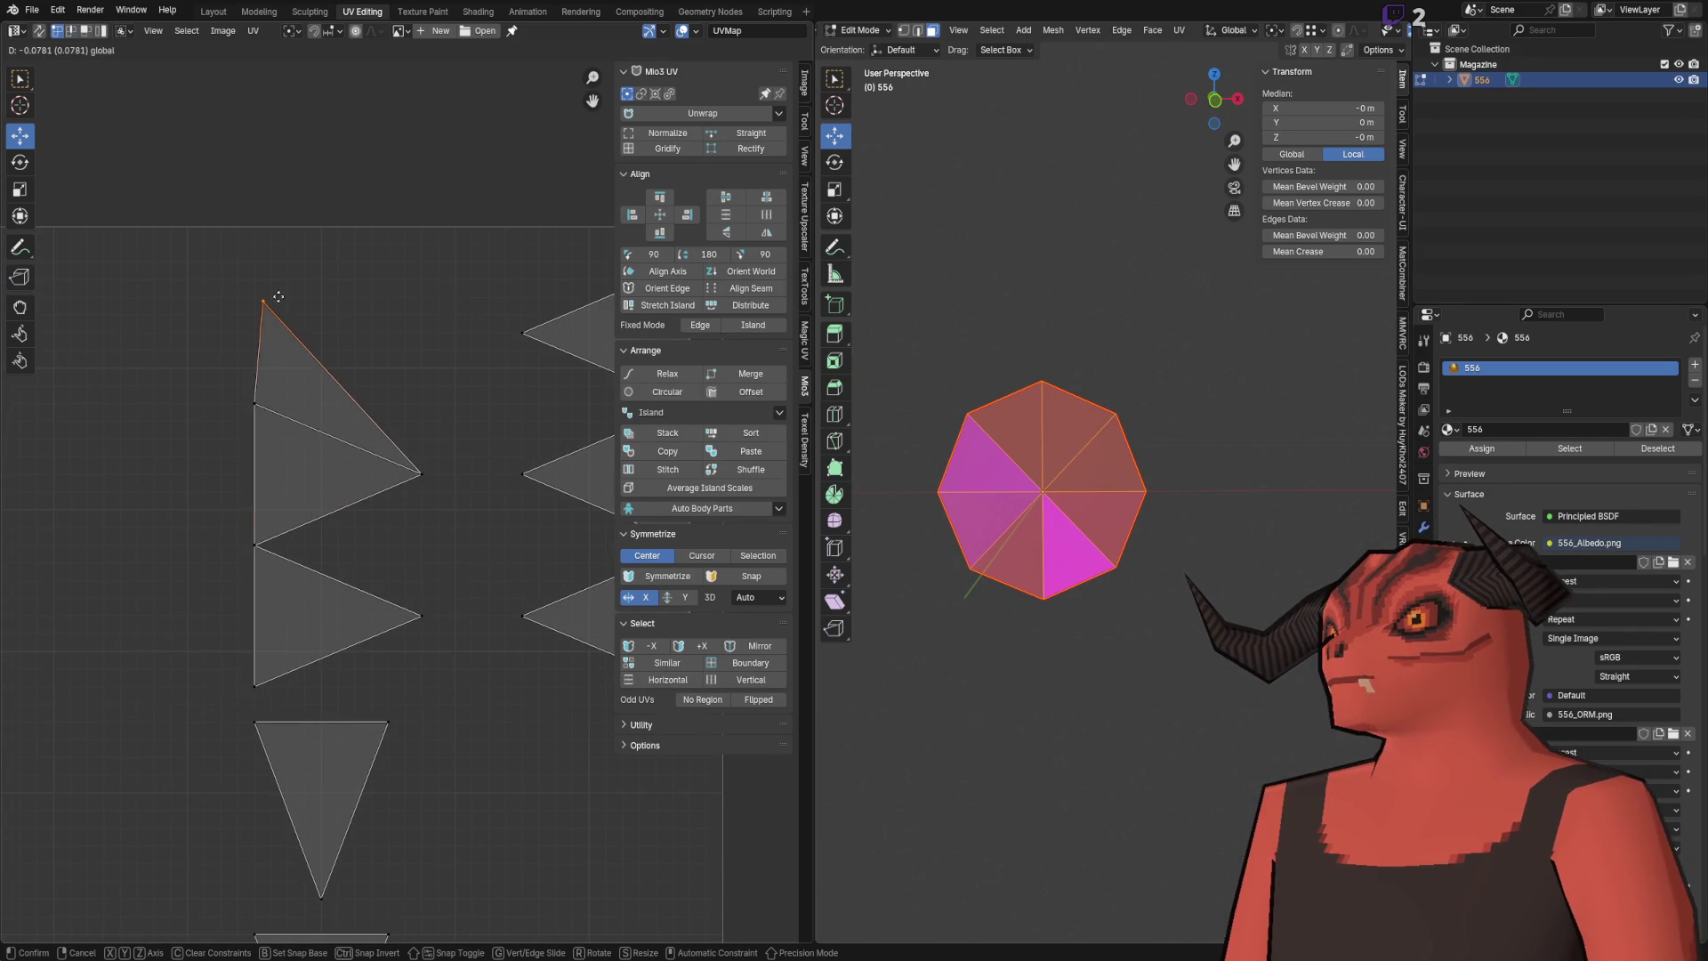
Step: Place the cartridge's UV edge, save Cartridge_556.blend, and orbit to the reimported cartridge in Godot
left_click(274, 295)
key("ctrl+s")
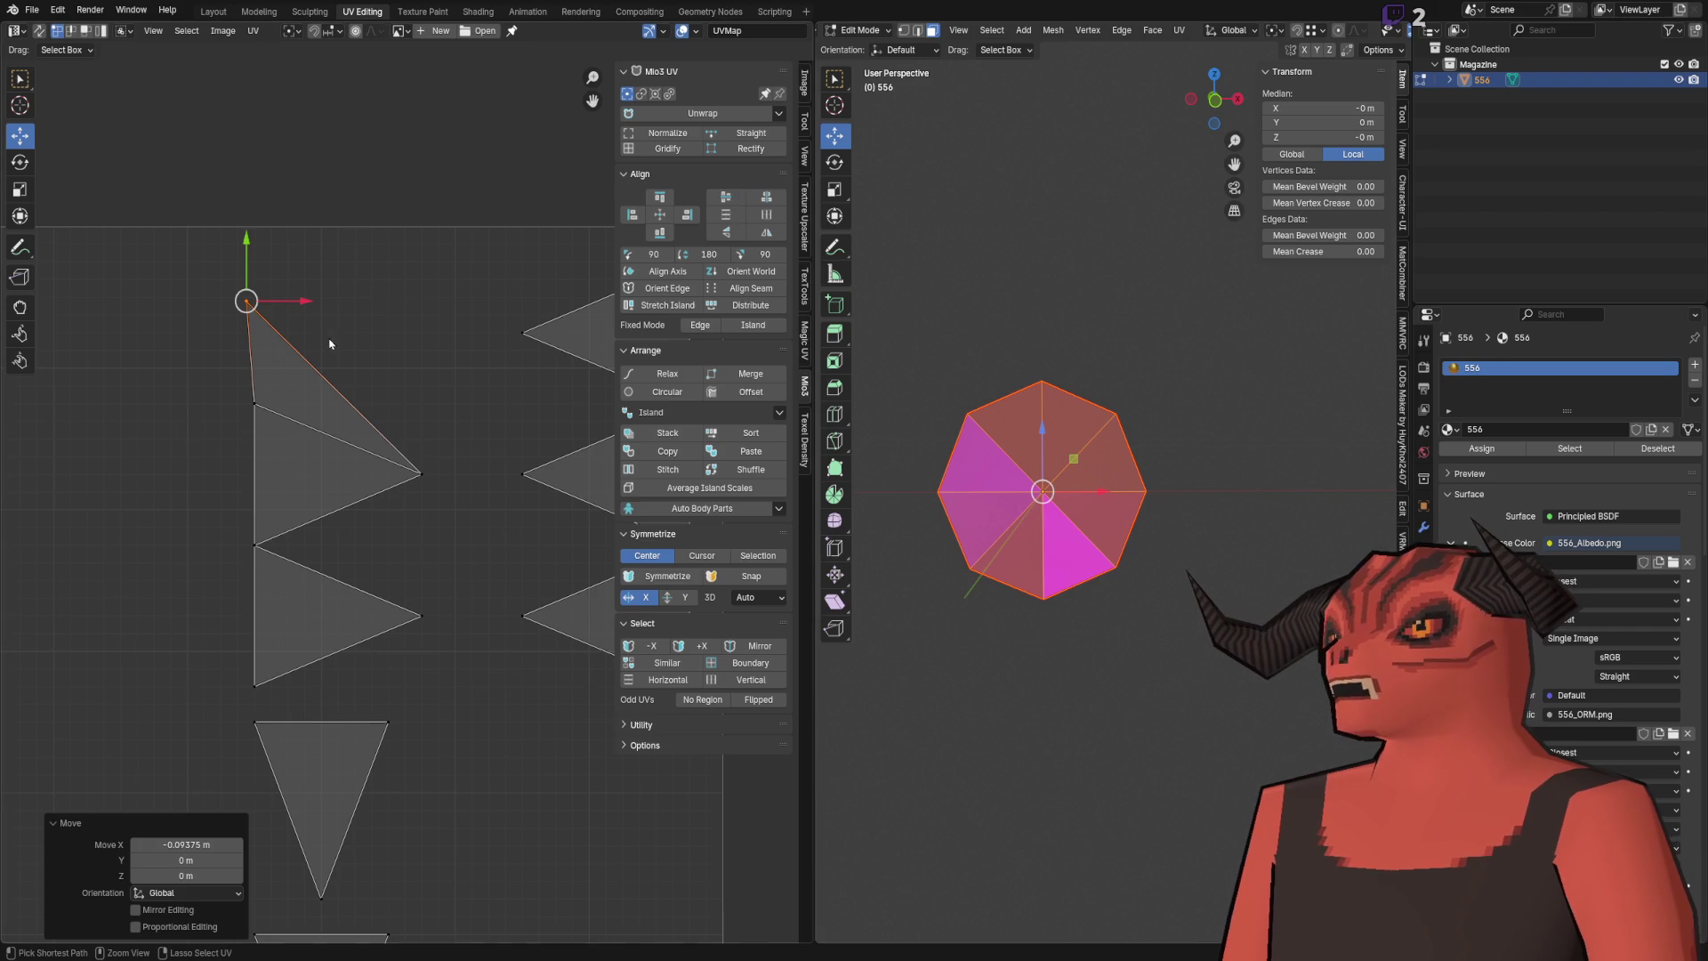
left_click(335, 354)
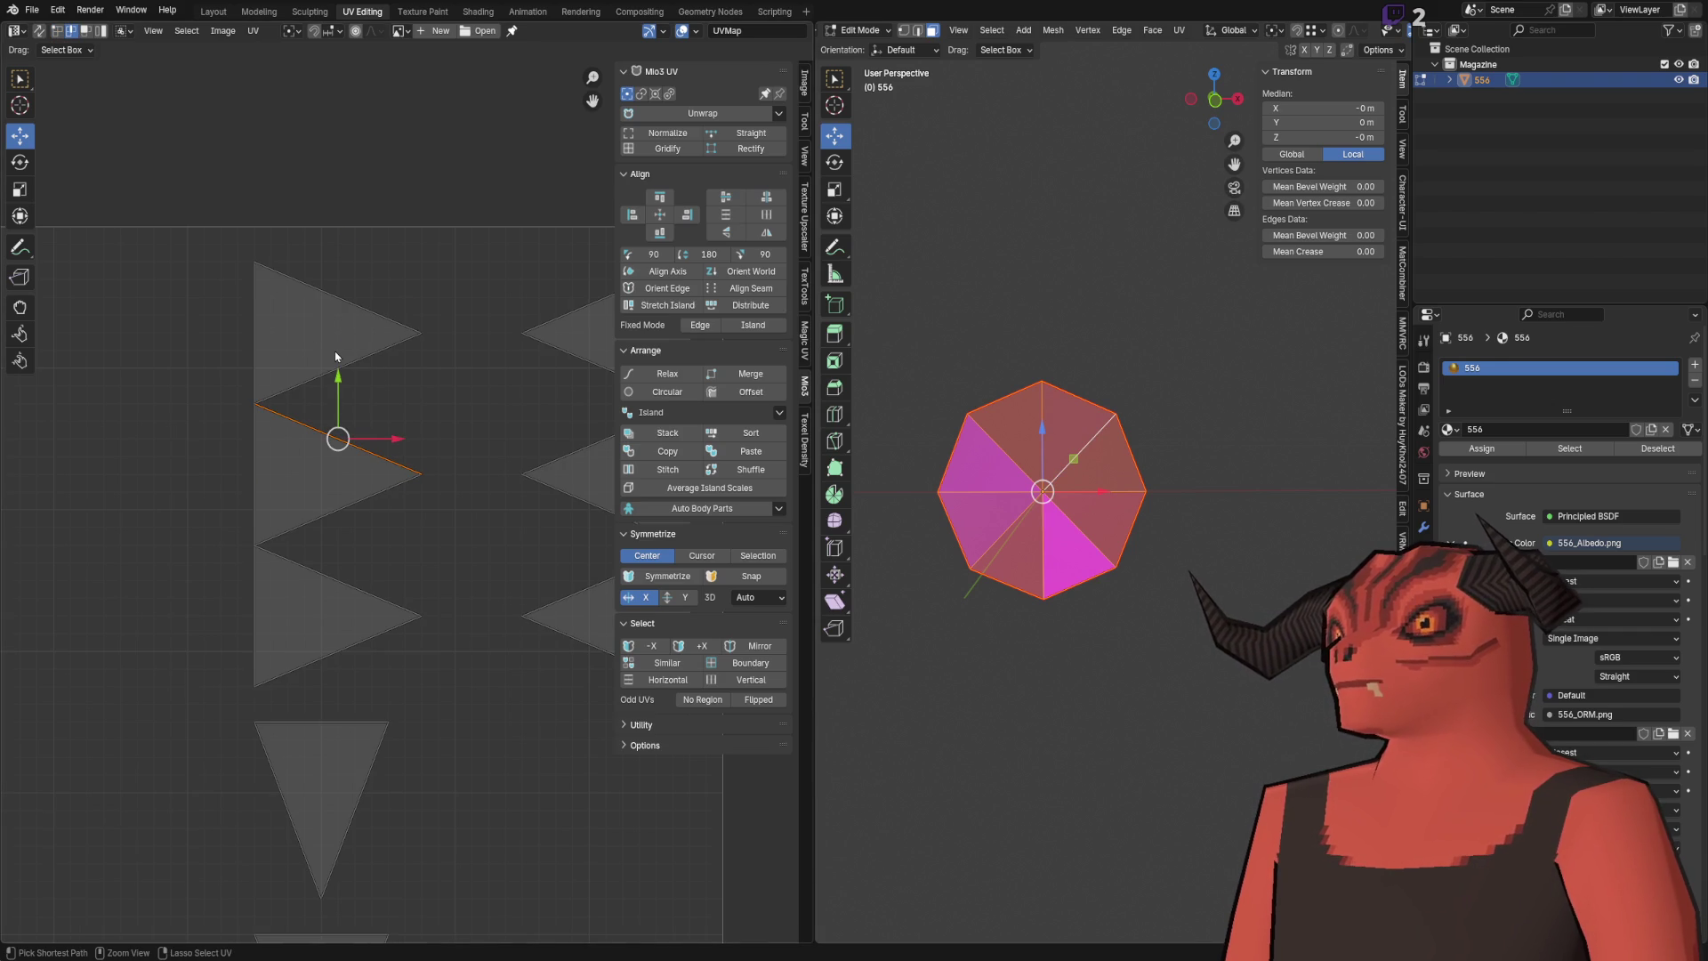
key("ctrl+s")
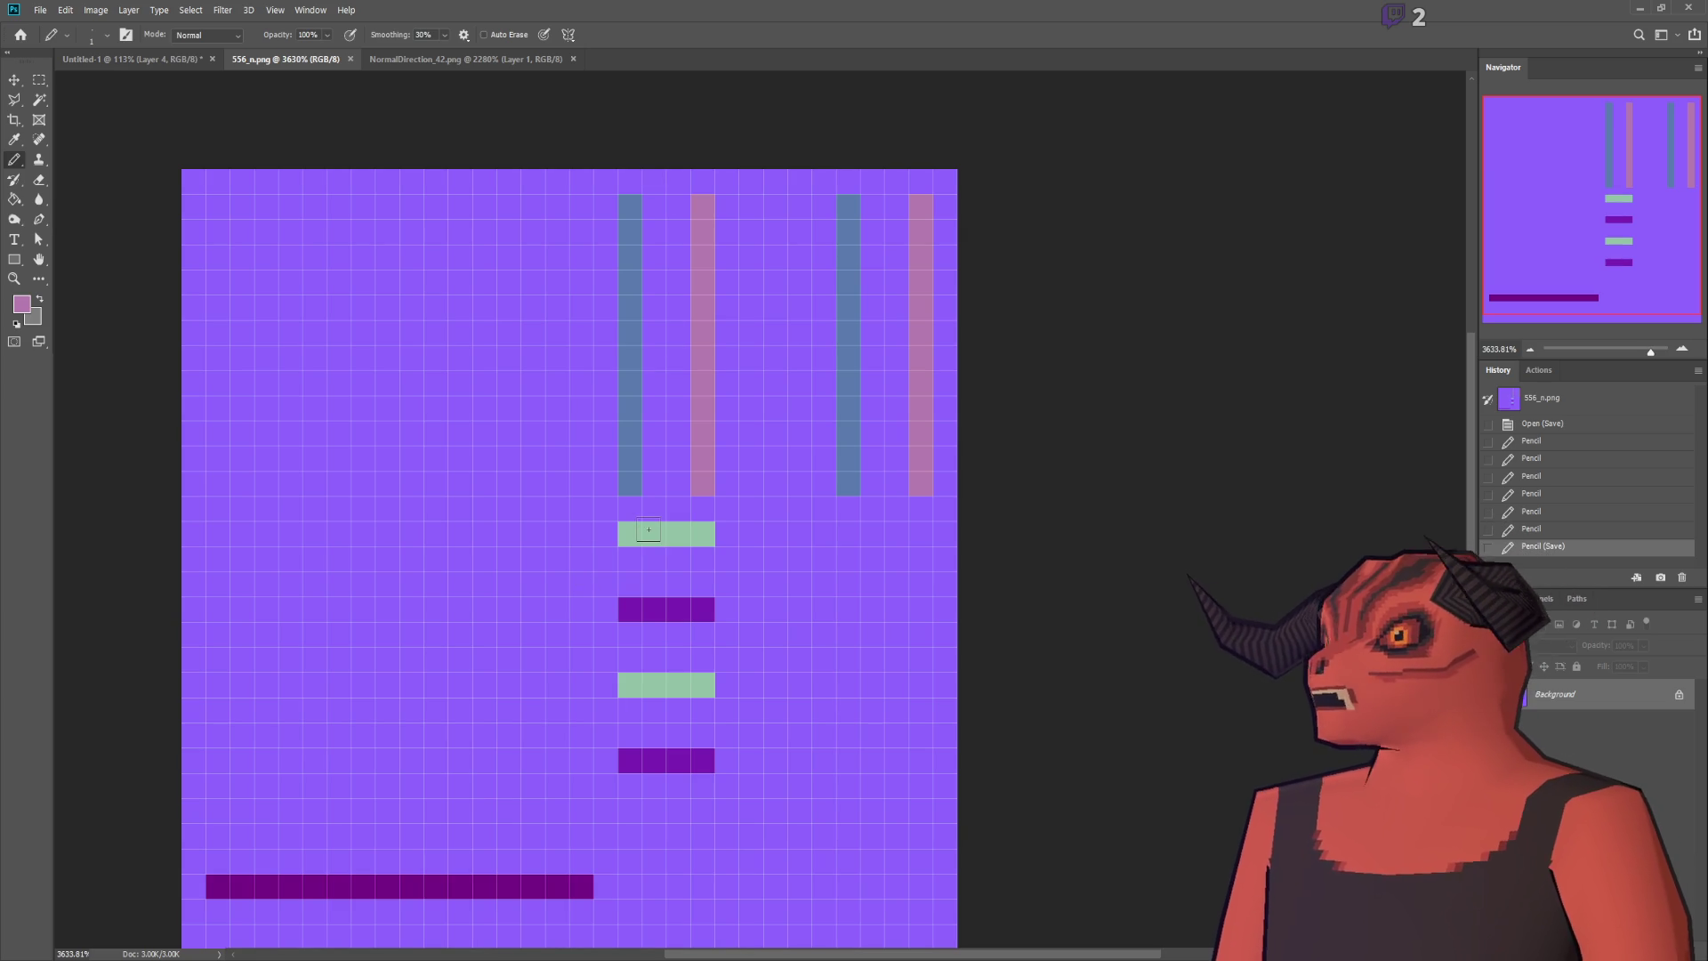
key("alt+Tab")
left_click_drag(665, 416, 596, 422)
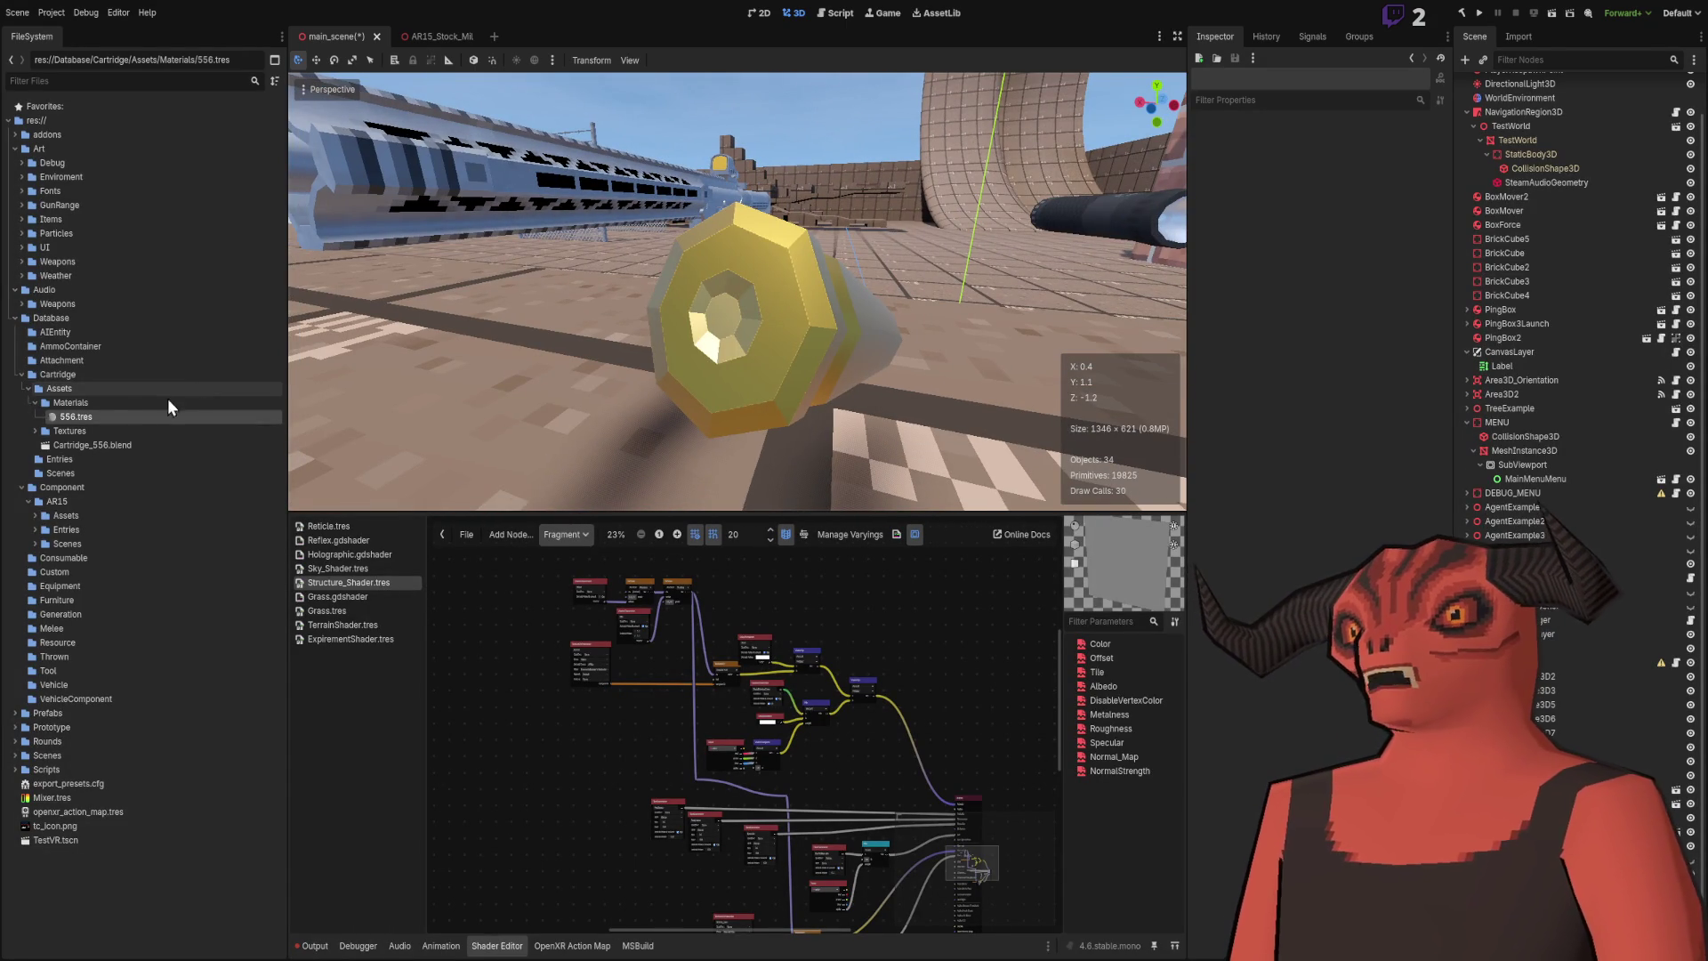
Step: Select and focus the Cartridge_556 model in the Godot scene, then bring up 556_n.png in Photoshop
left_click(770, 279)
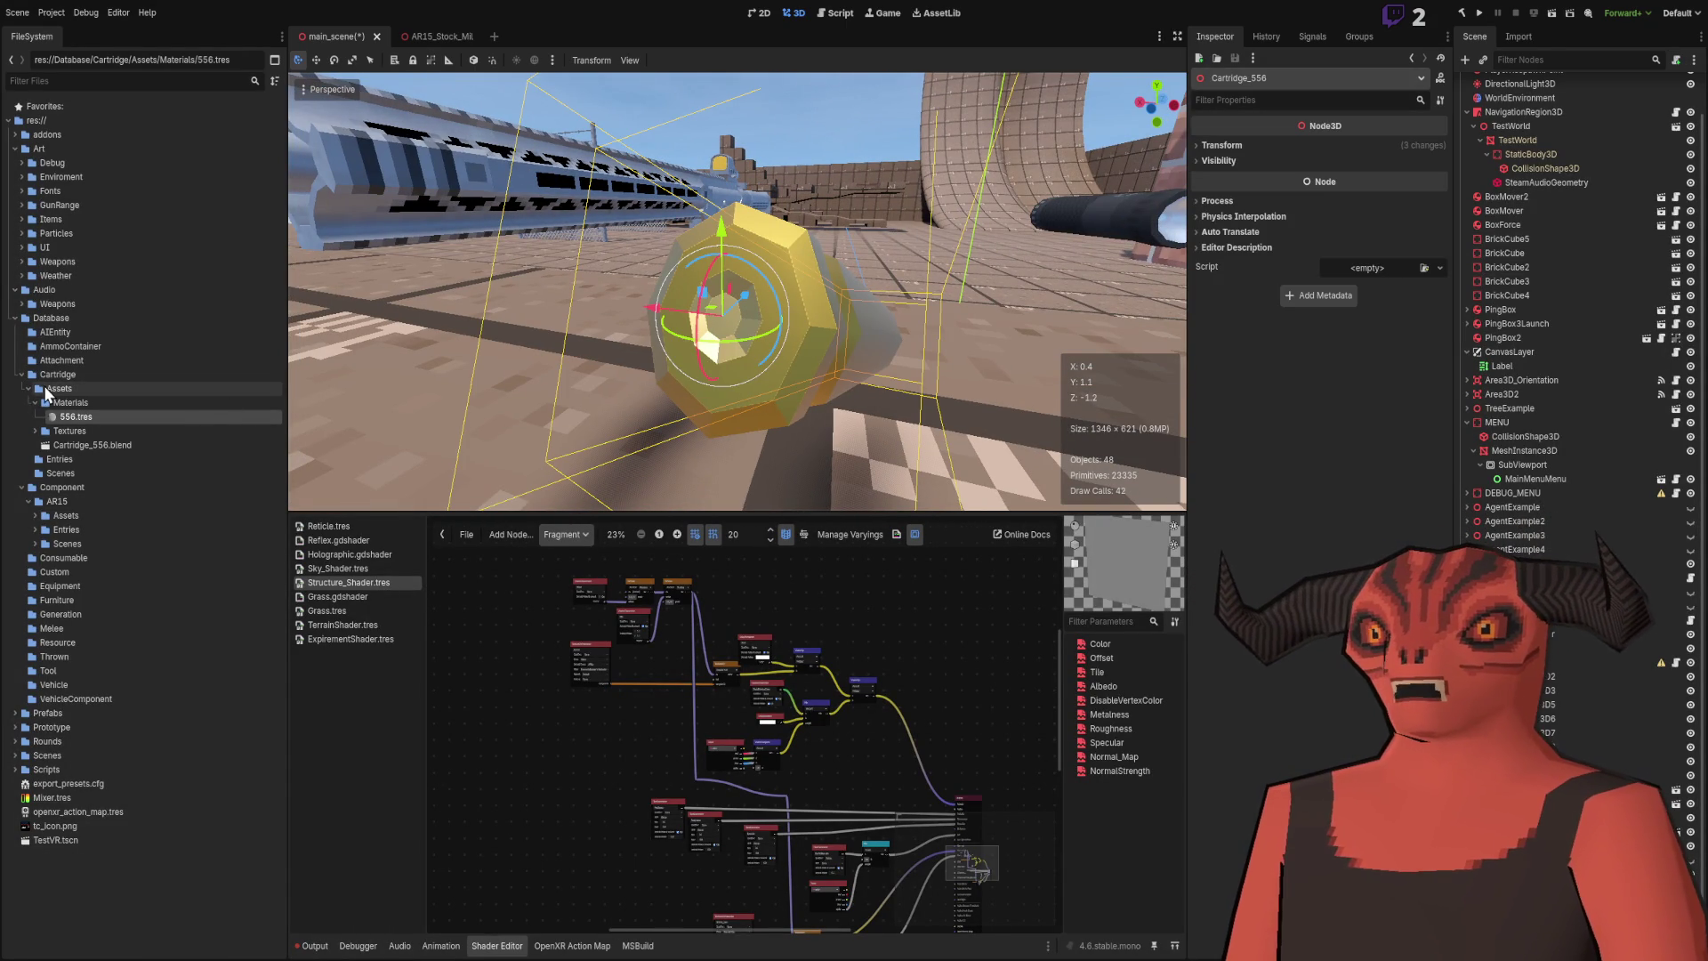
left_click(61, 445)
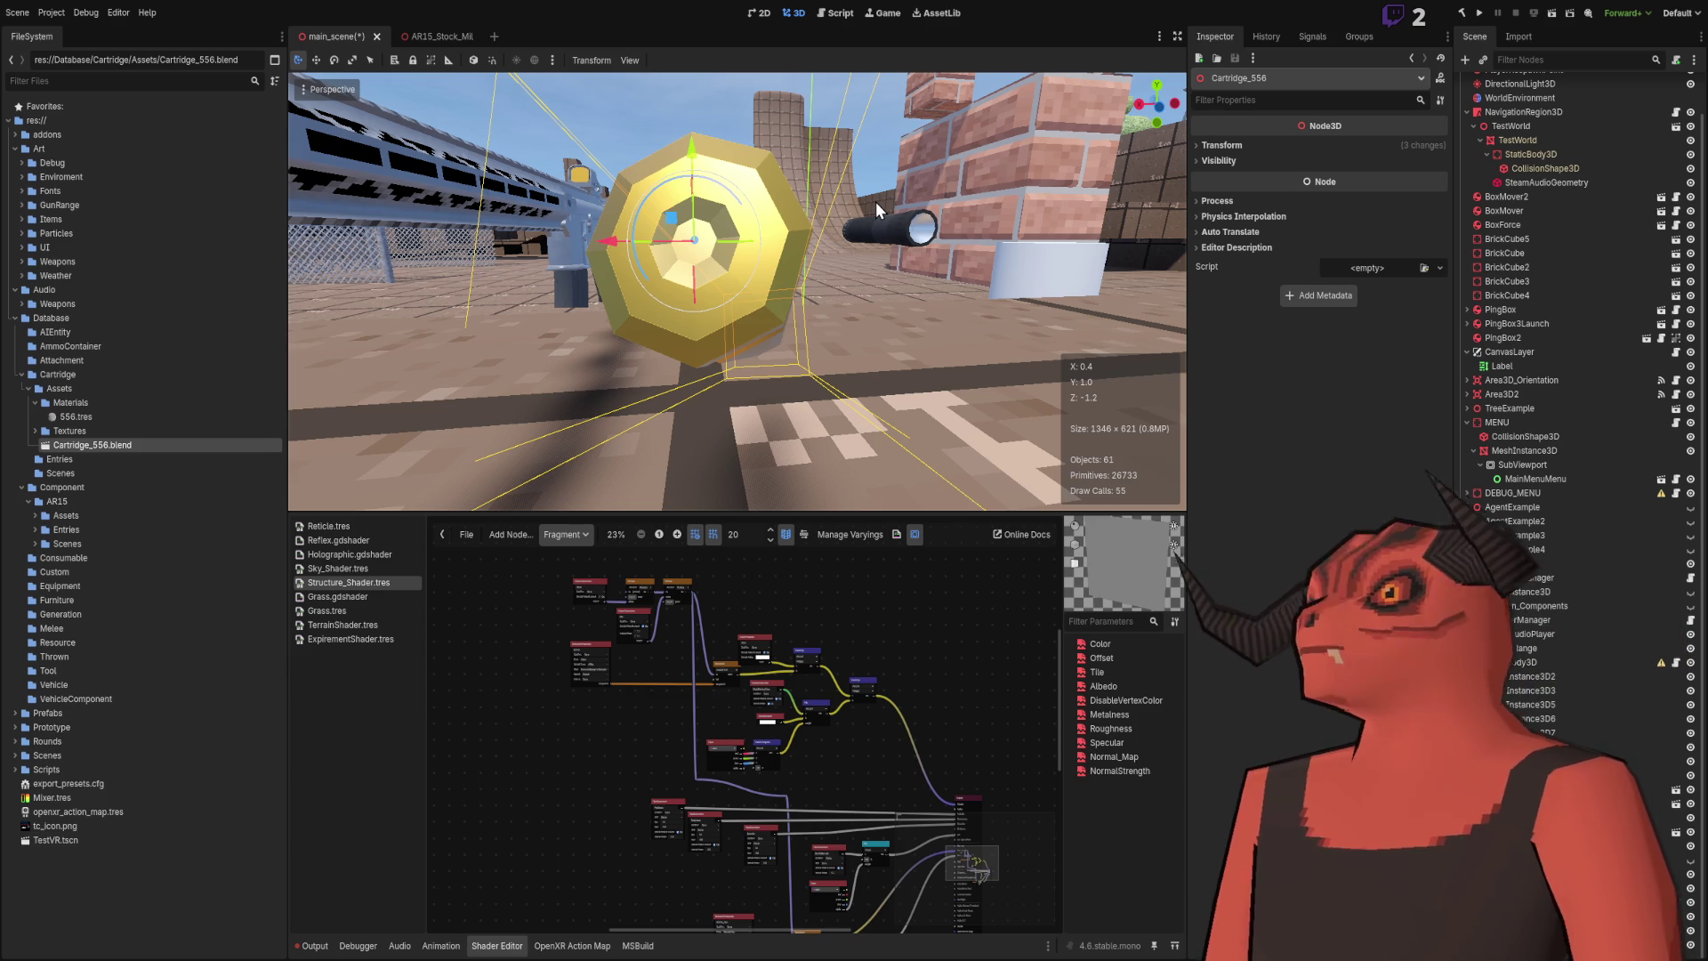
key("f")
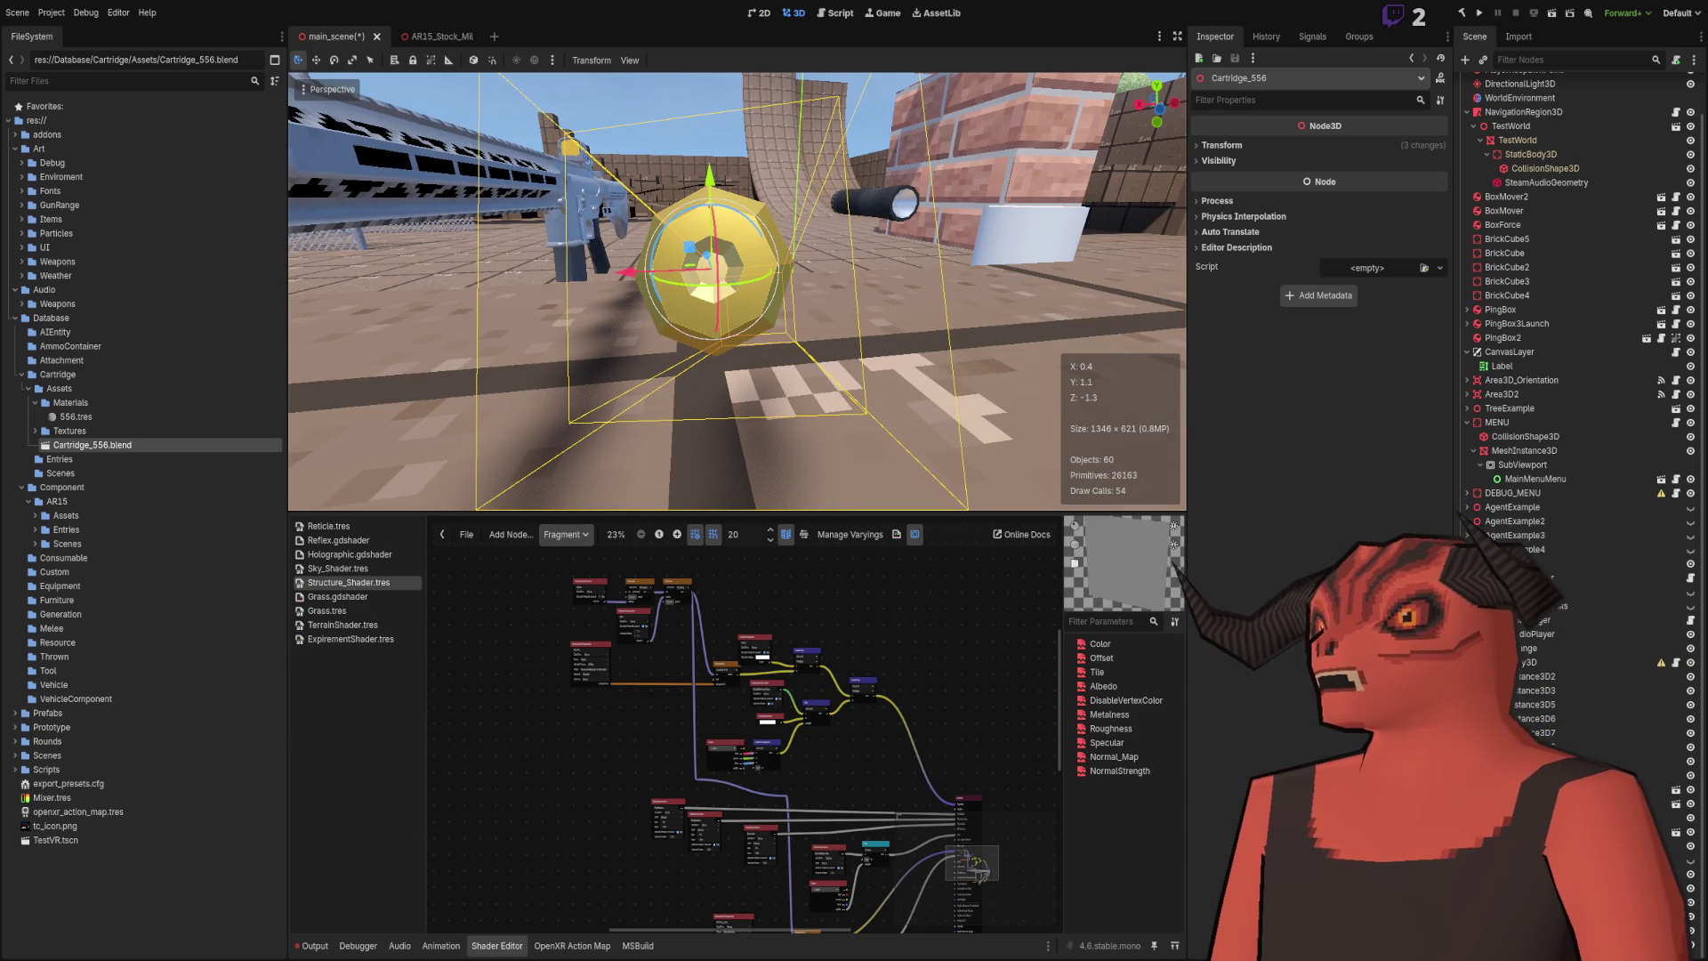
key("alt+Tab")
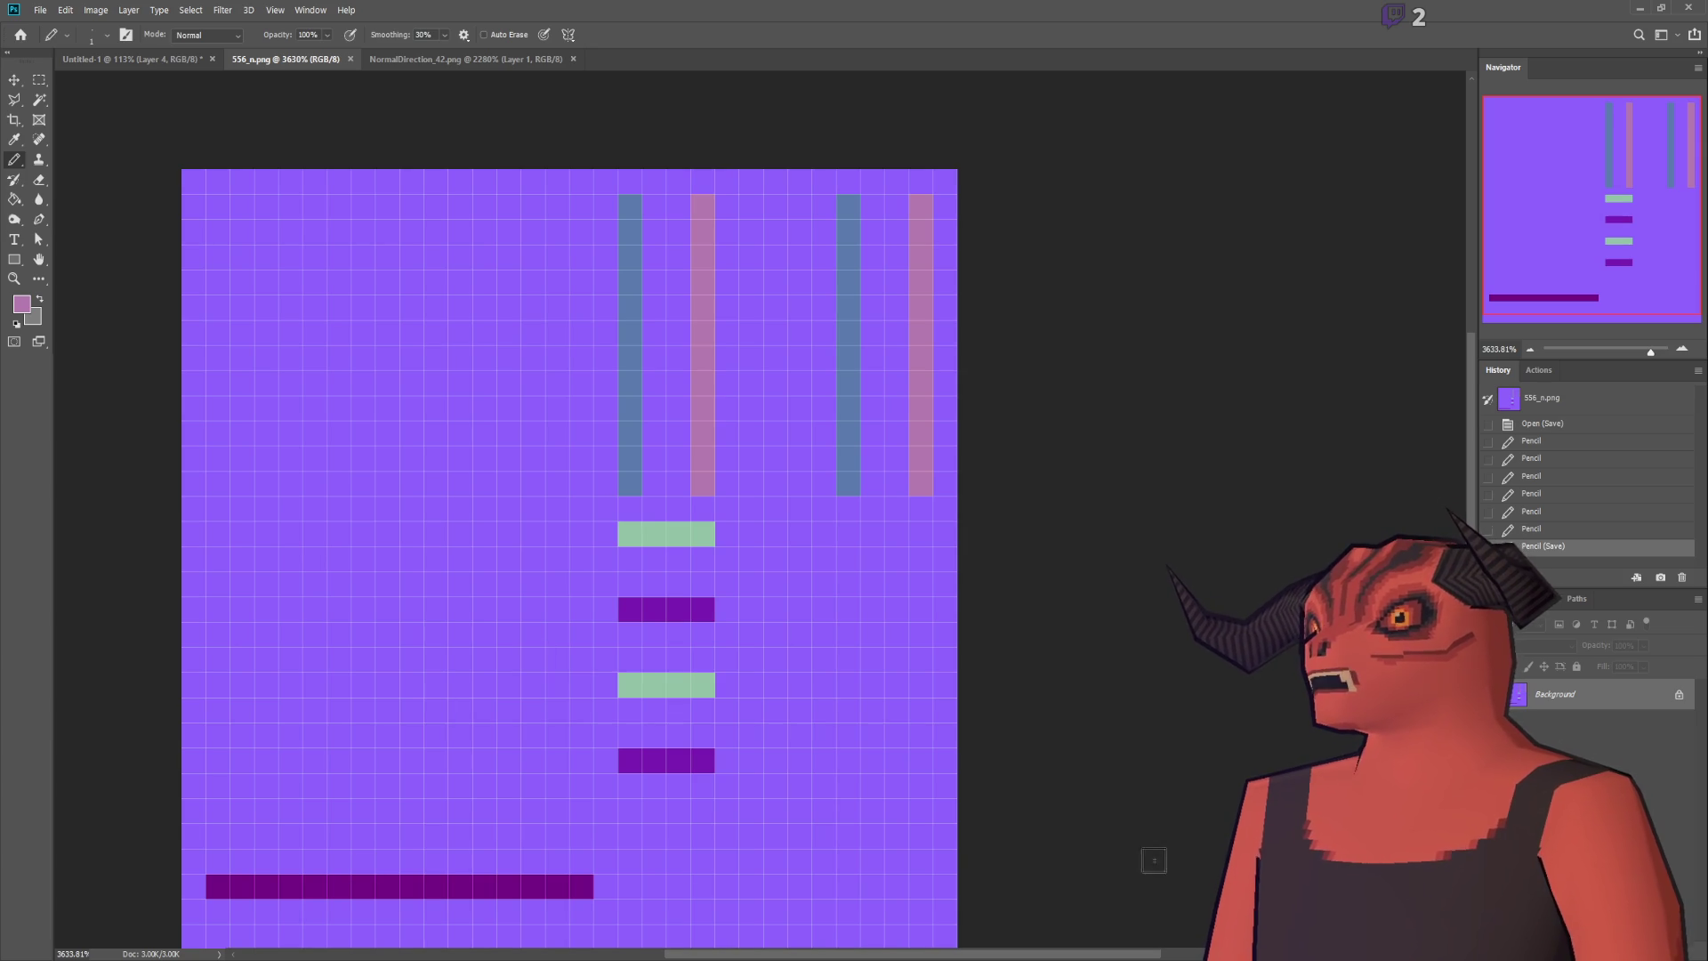
Step: Pack the cartridge's UV islands, select them all, and show 556_Albedo.png behind them
key("alt+Tab")
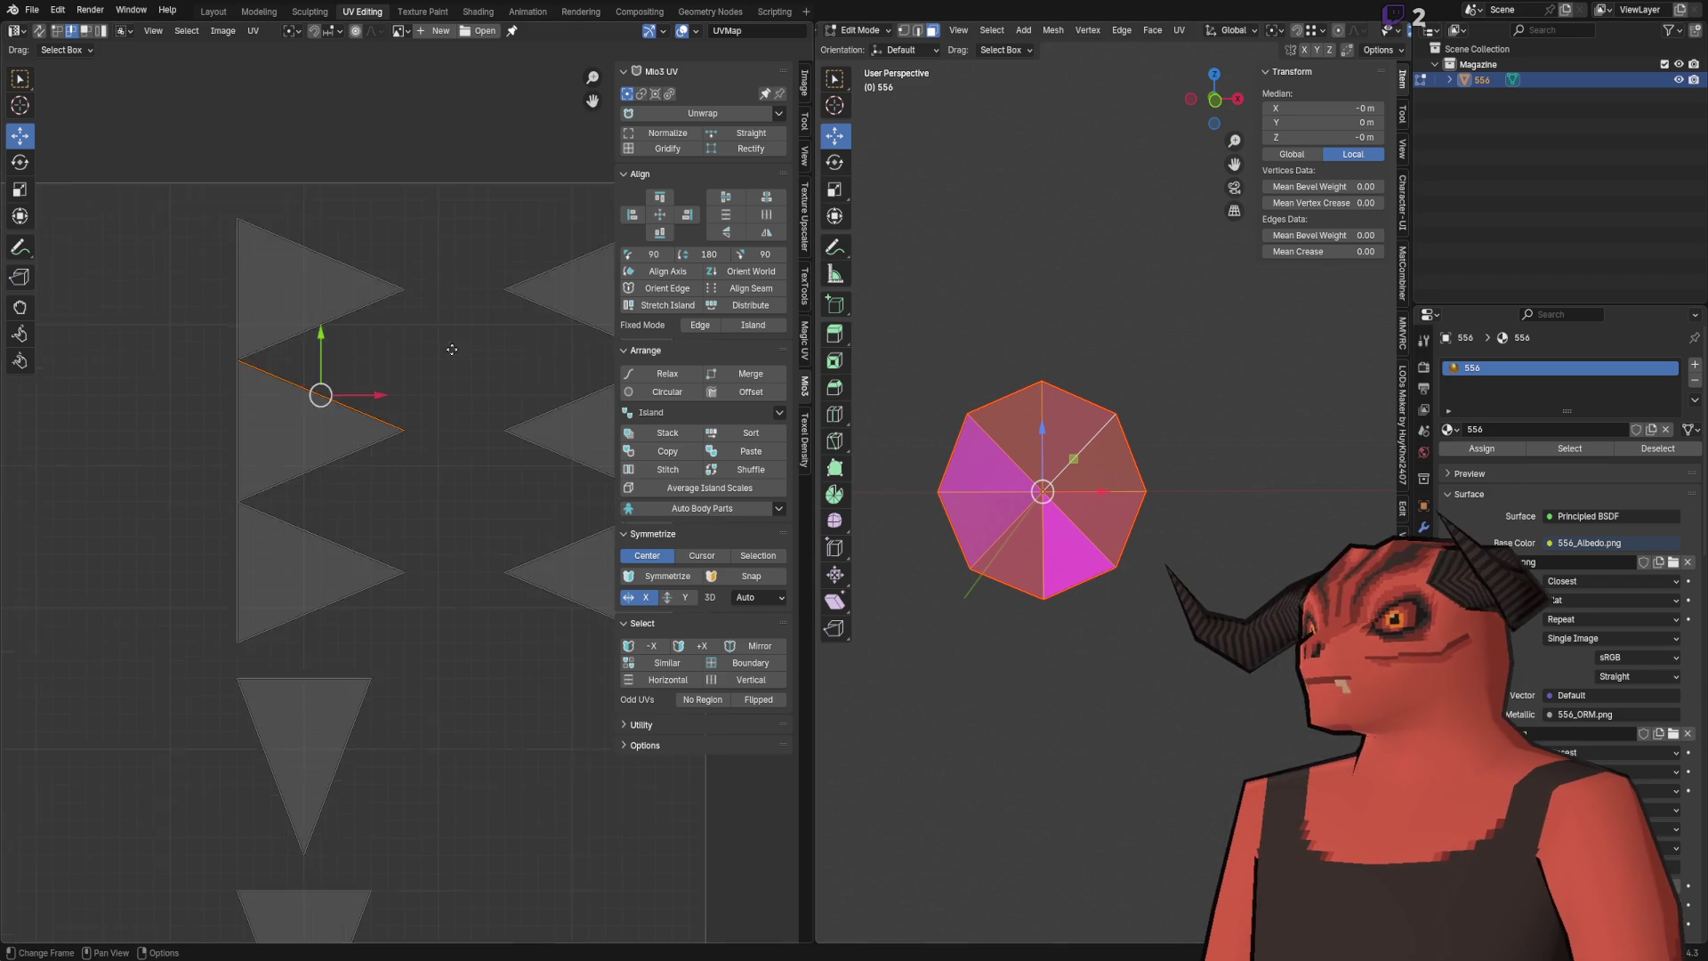
key("ctrl+p")
key("alt+a")
key("Home")
key("a")
key("3")
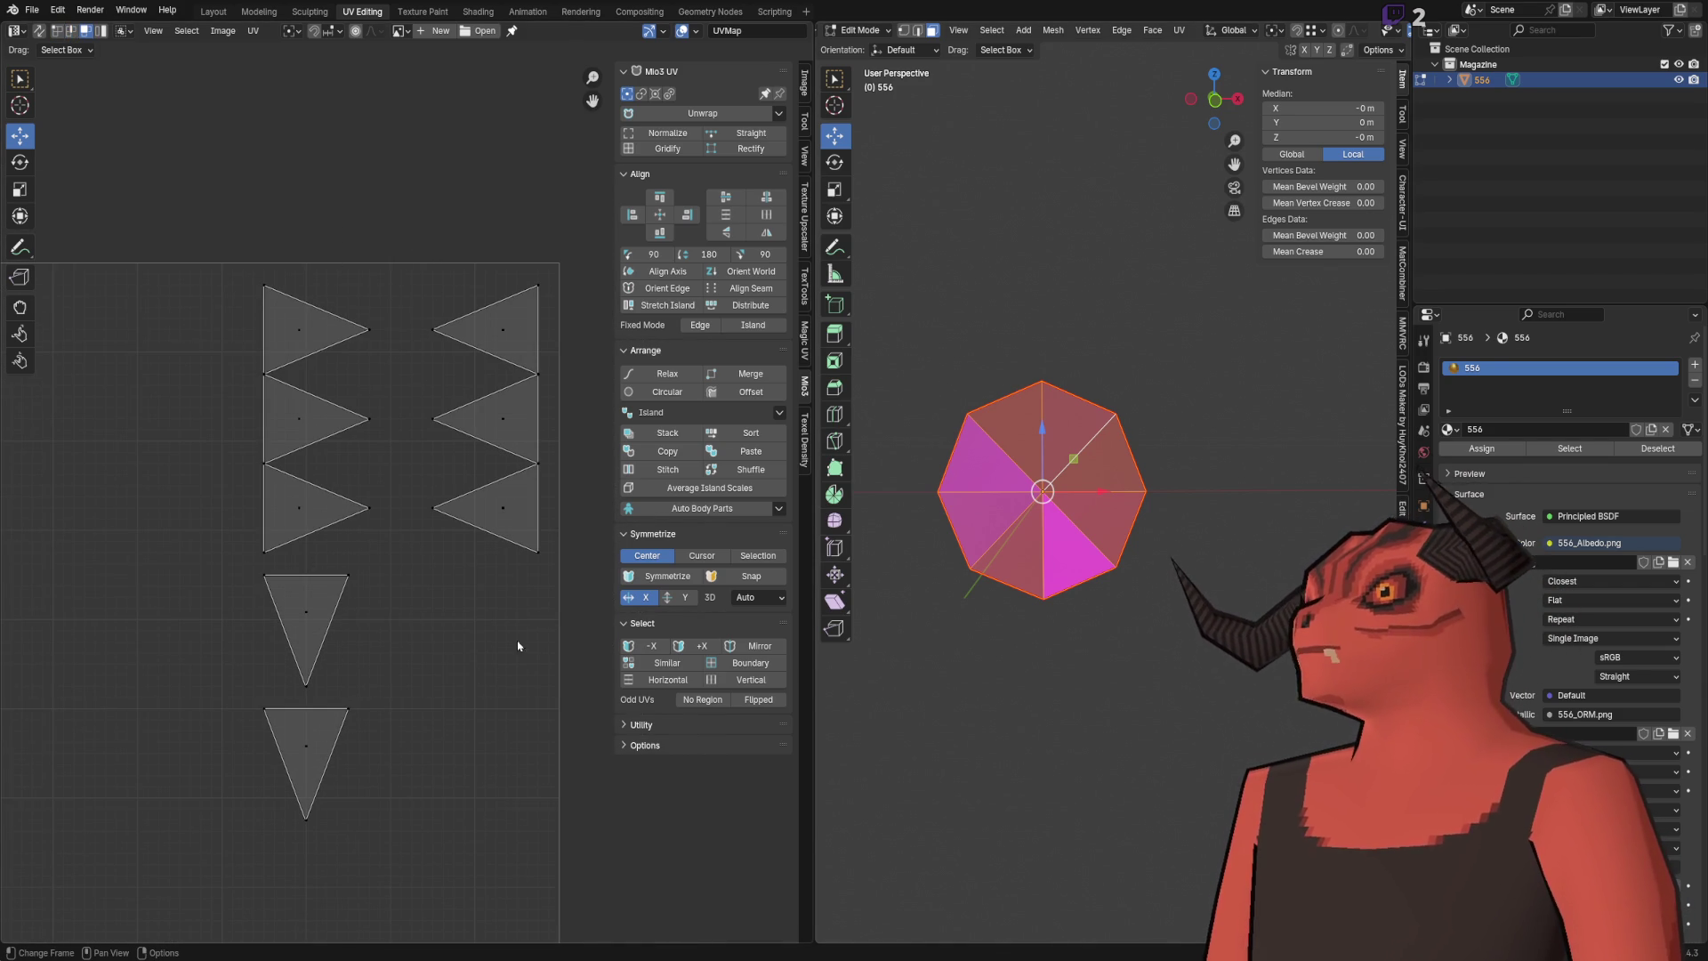
left_click(400, 32)
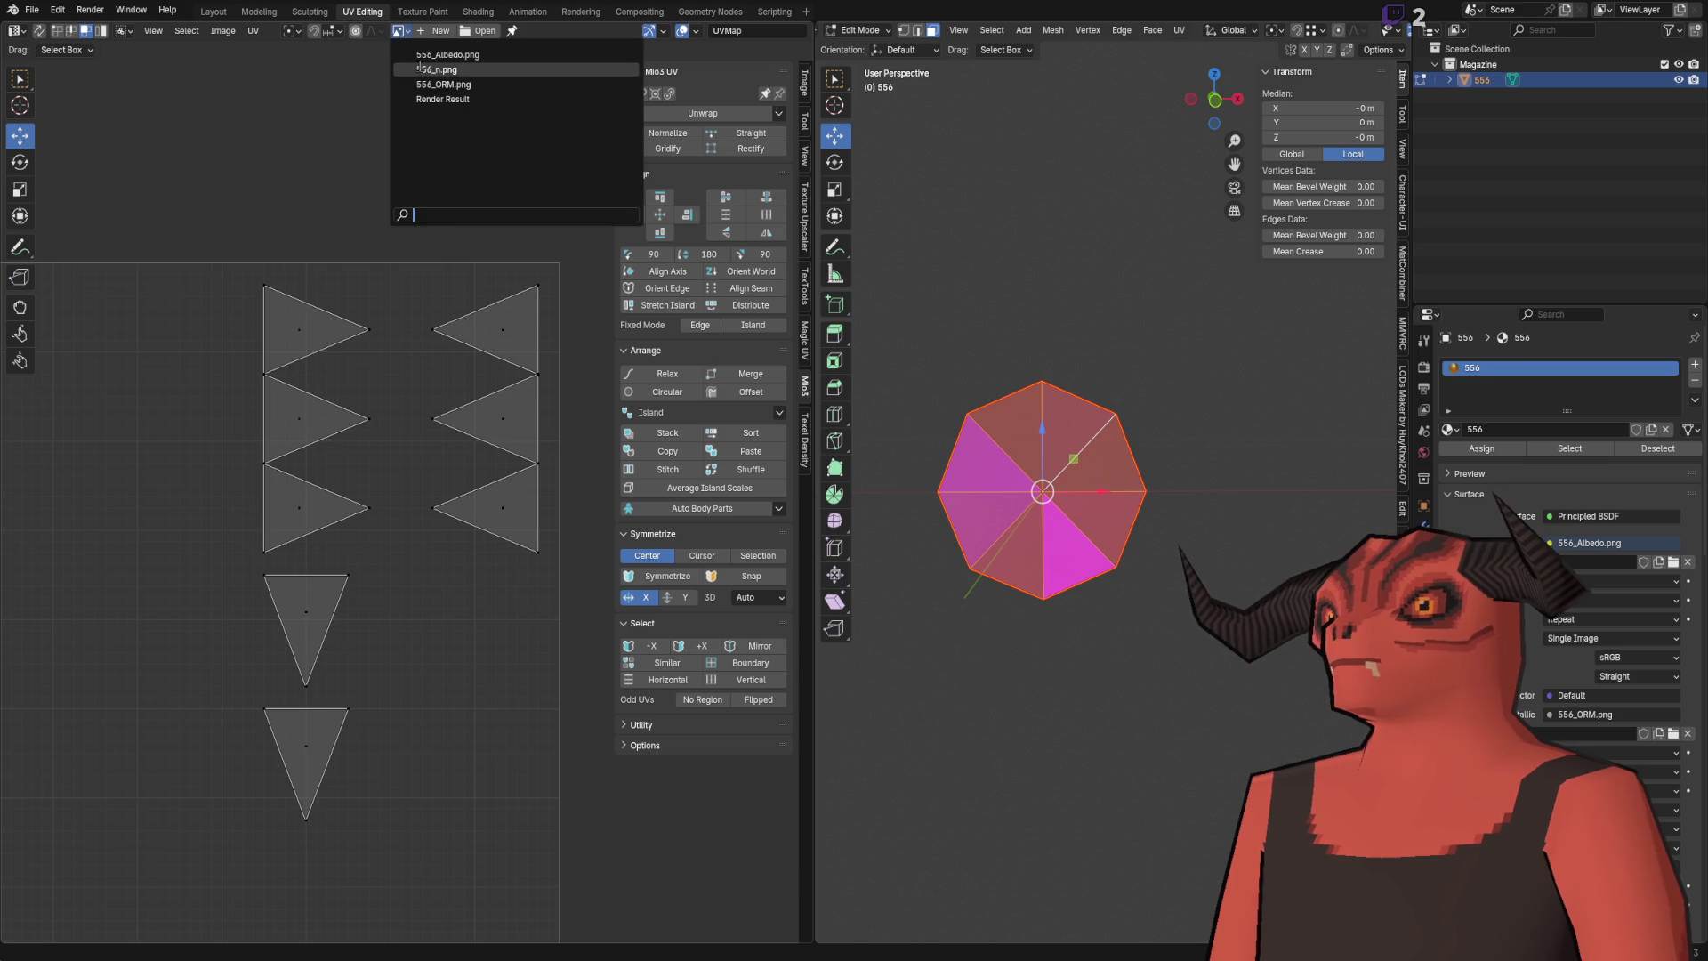
left_click(425, 56)
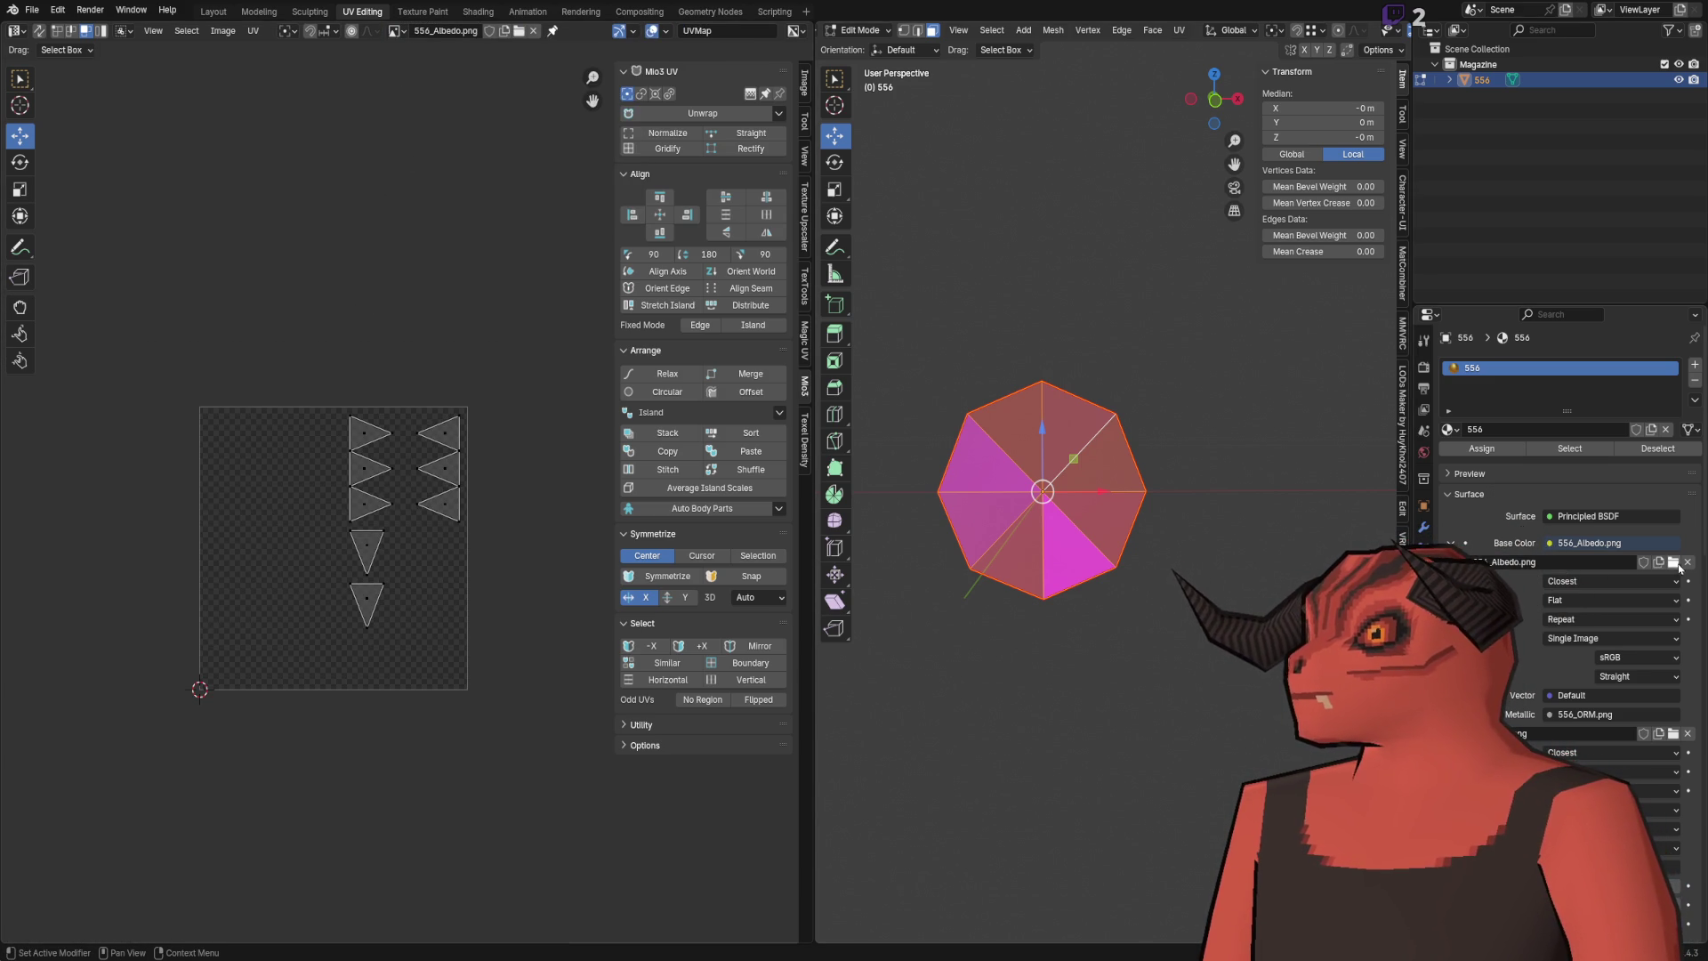
Step: Relink the missing texture files with Find Missing Files so the cartridge shows yellow, not magenta
key("Tab")
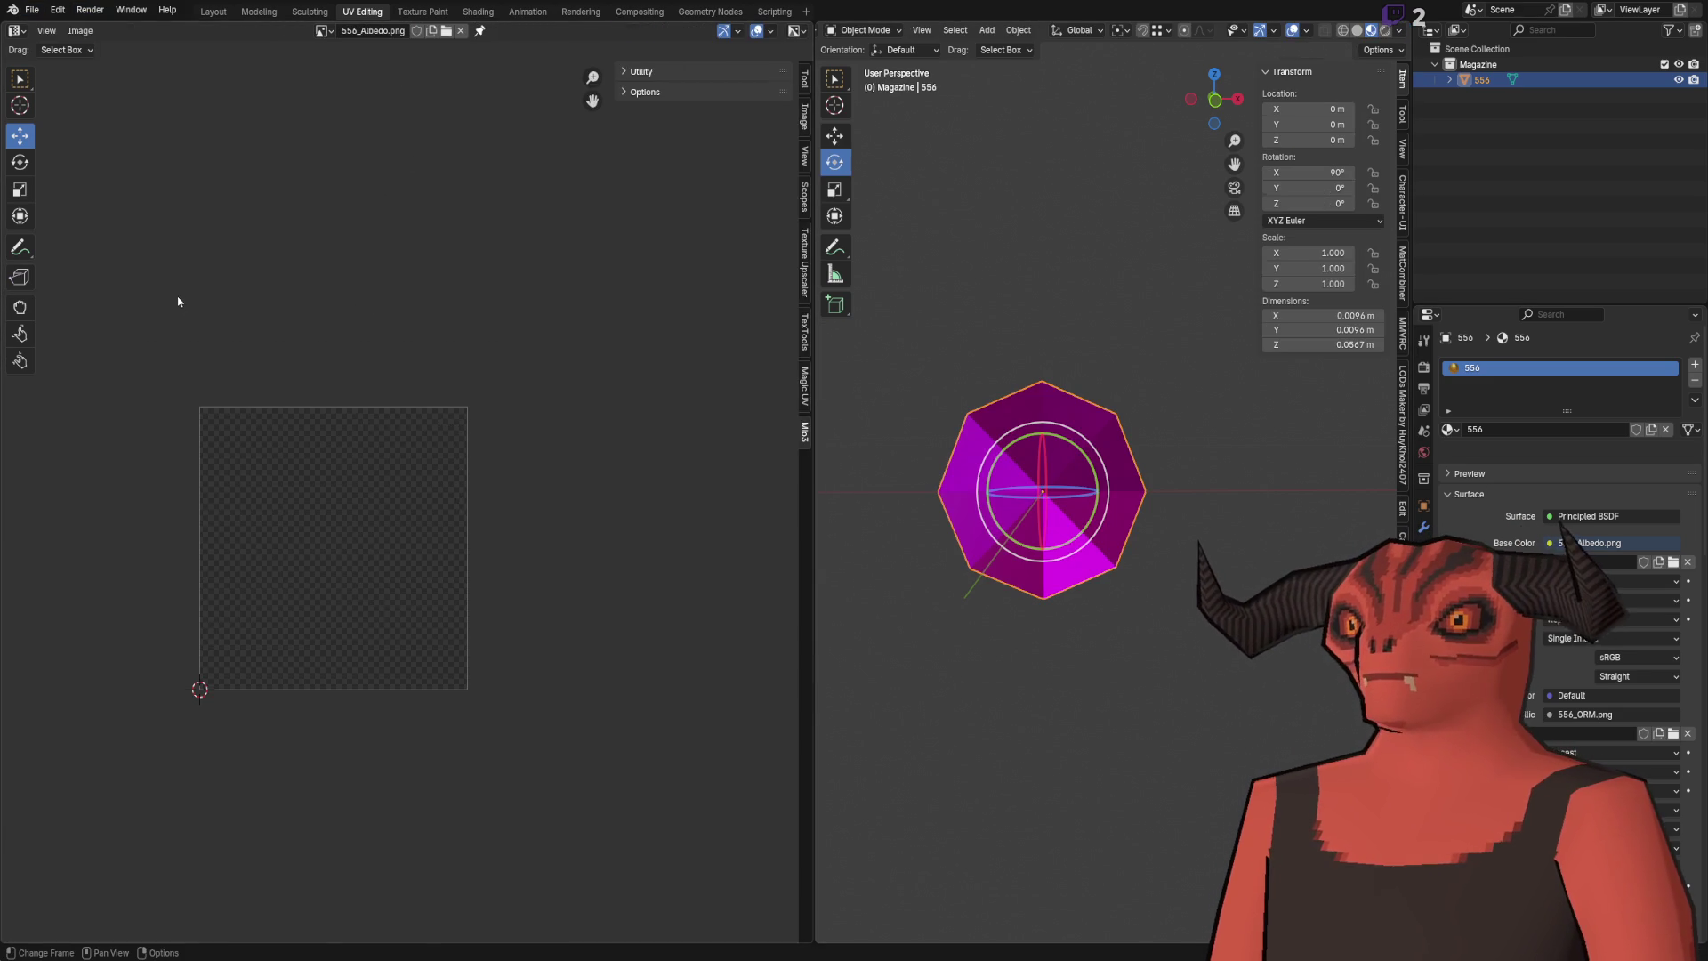
left_click(40, 14)
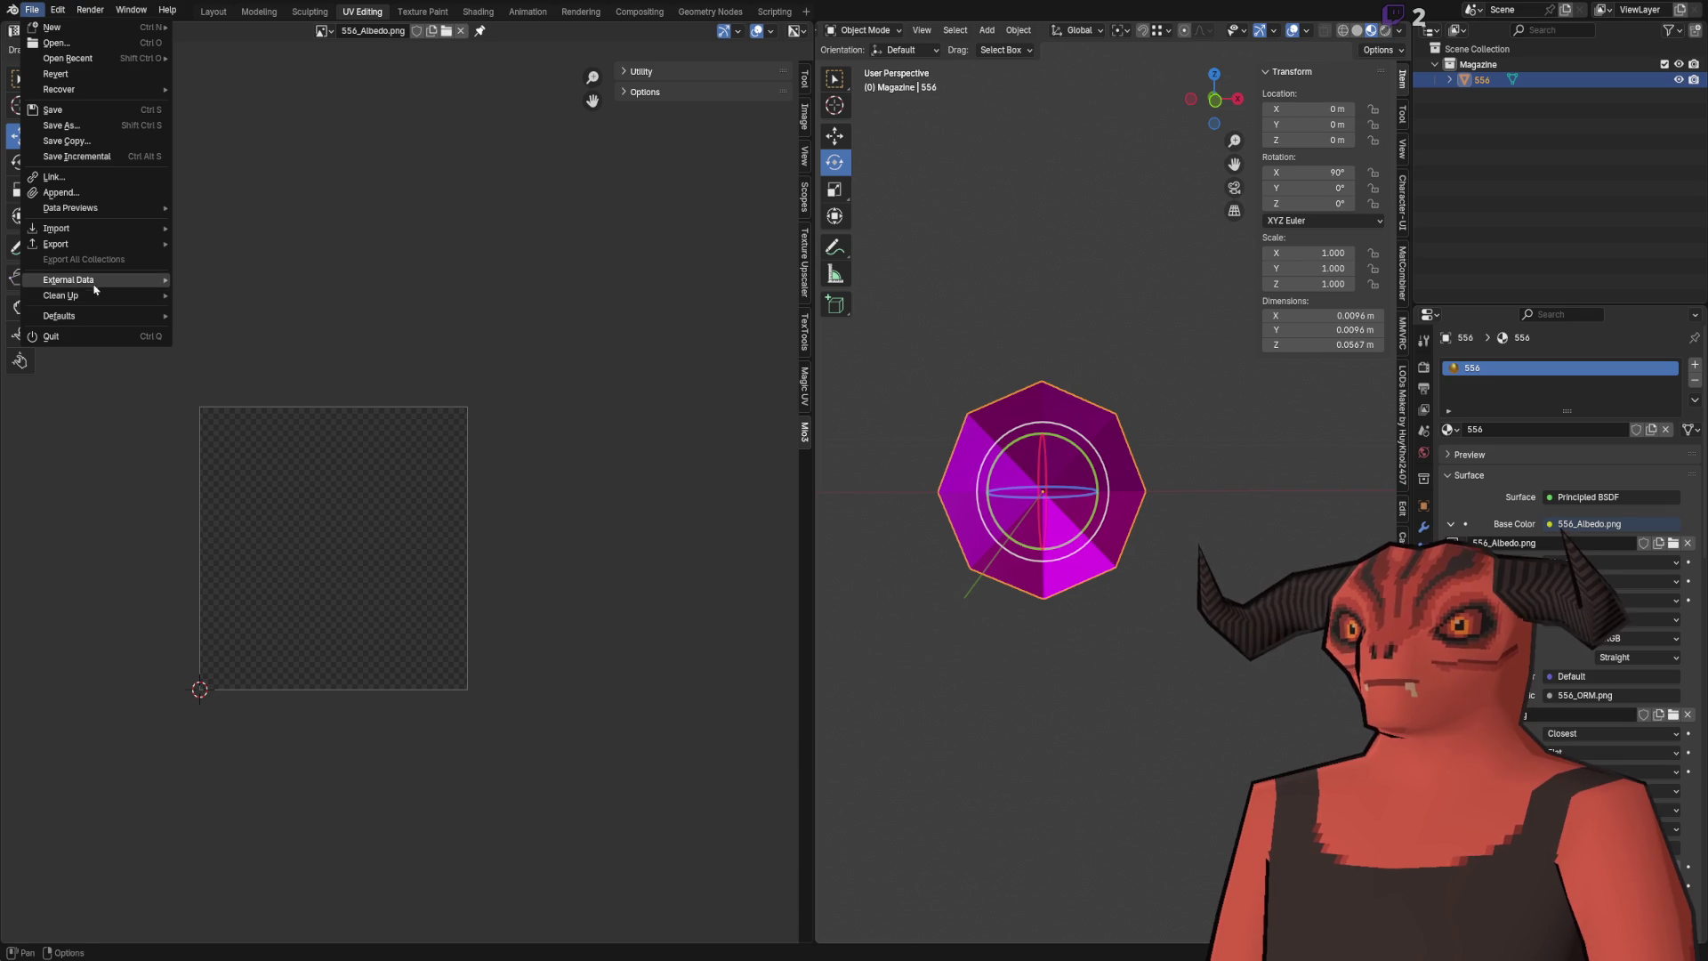
mouse_move(99, 290)
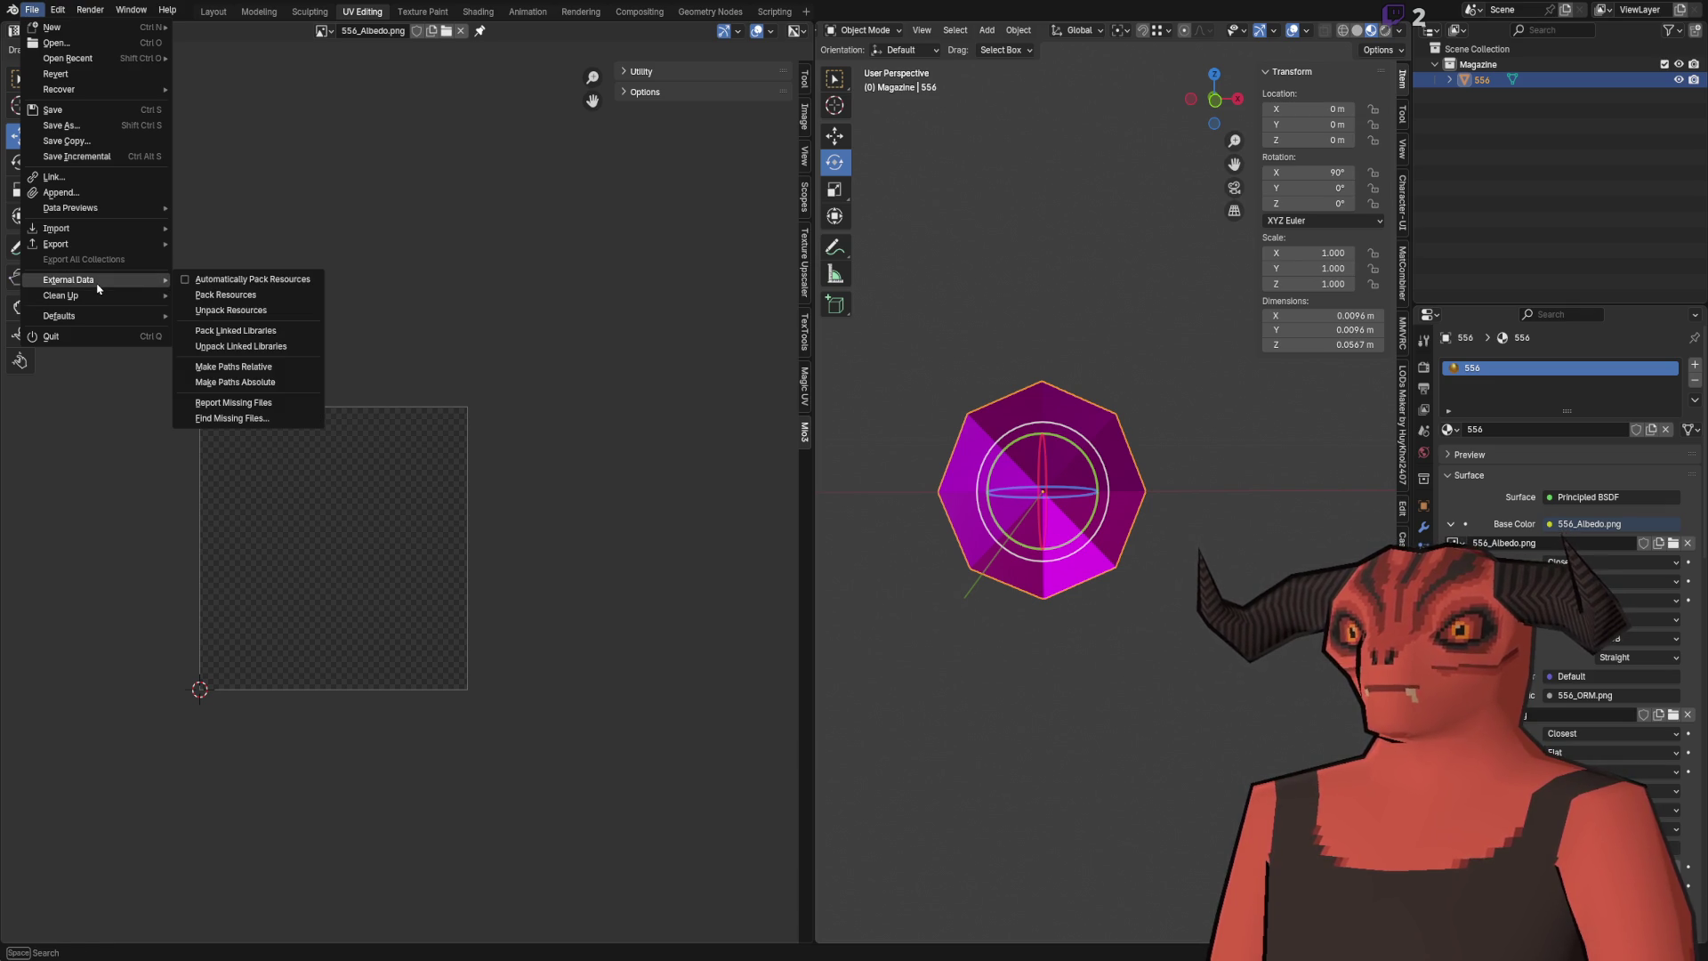
left_click(242, 422)
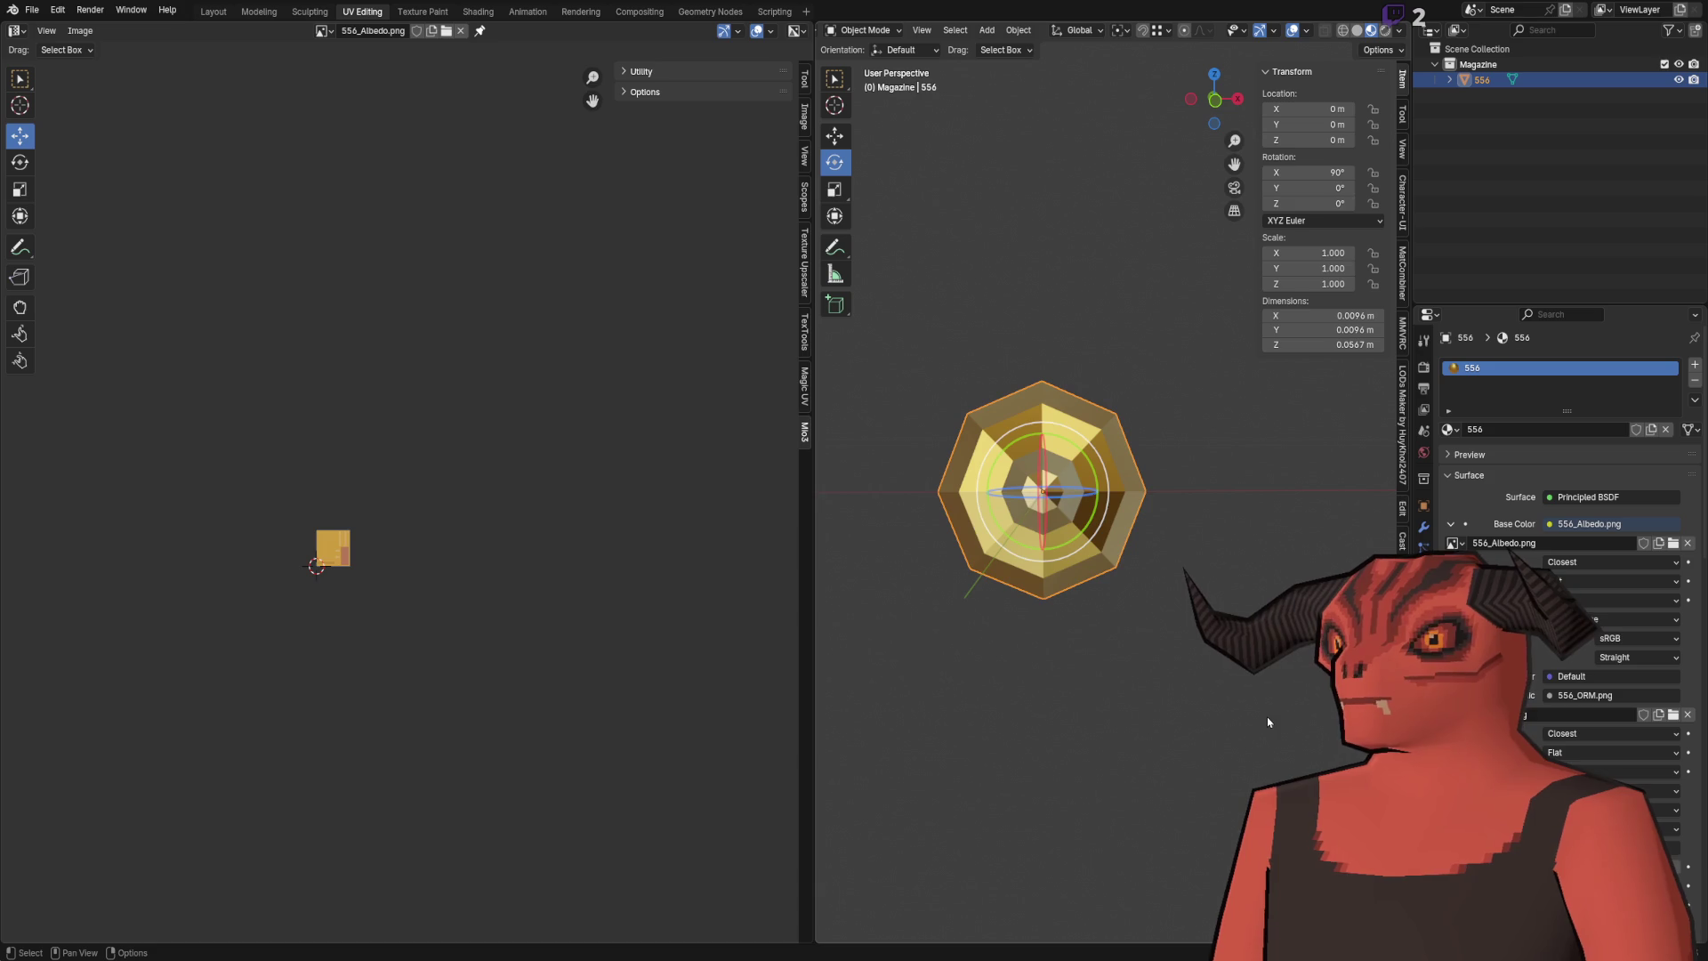
left_click_drag(1156, 592, 1174, 402)
Step: Merge two tip vertices of the zigzag UV island at their centre
key("Tab")
key("KP_1")
scroll(267, 532, "up", 8)
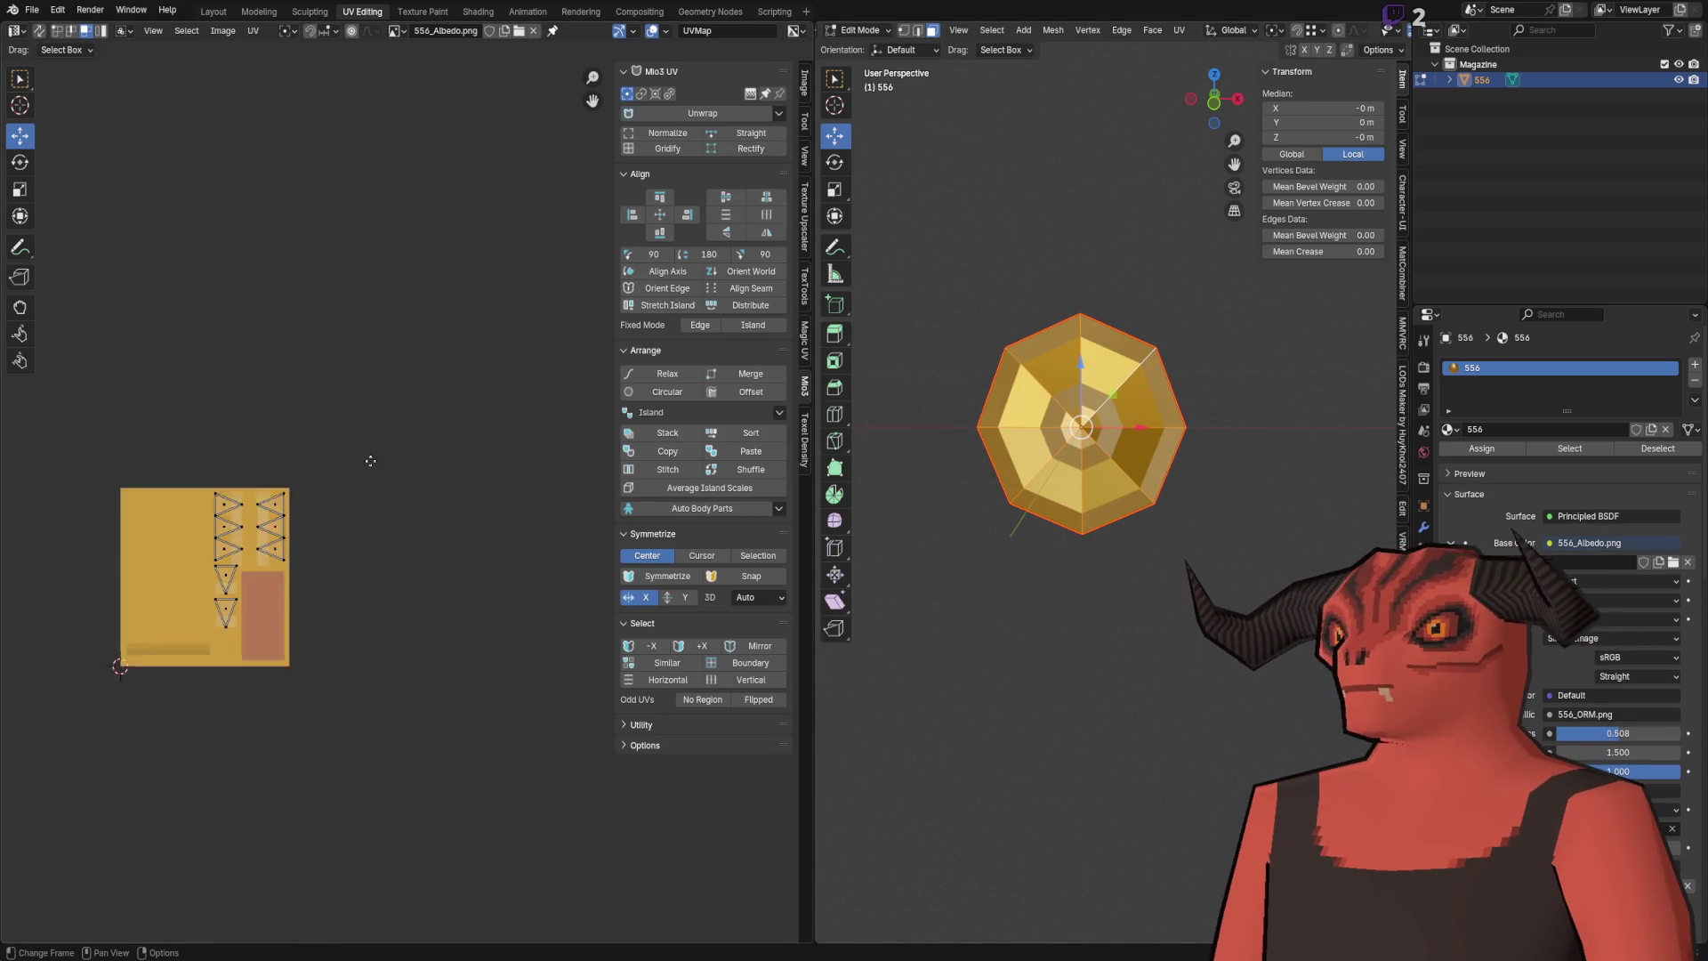
left_click_drag(445, 349, 756, 335)
left_click(341, 400)
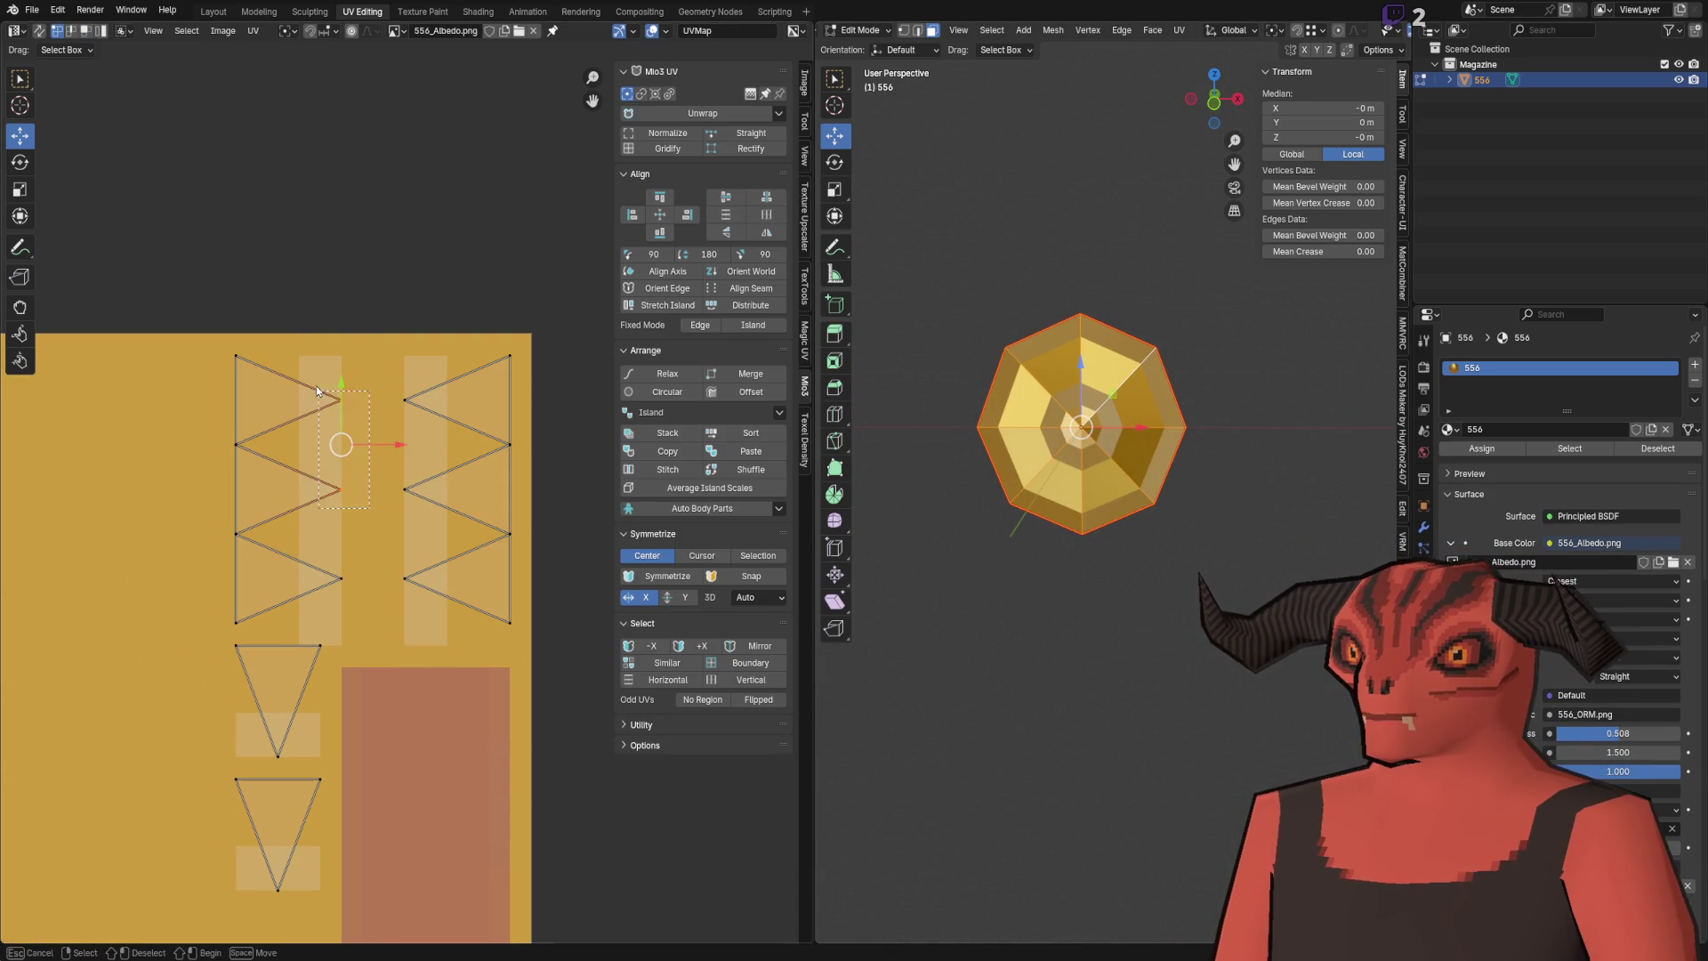
key("m")
left_click(420, 359)
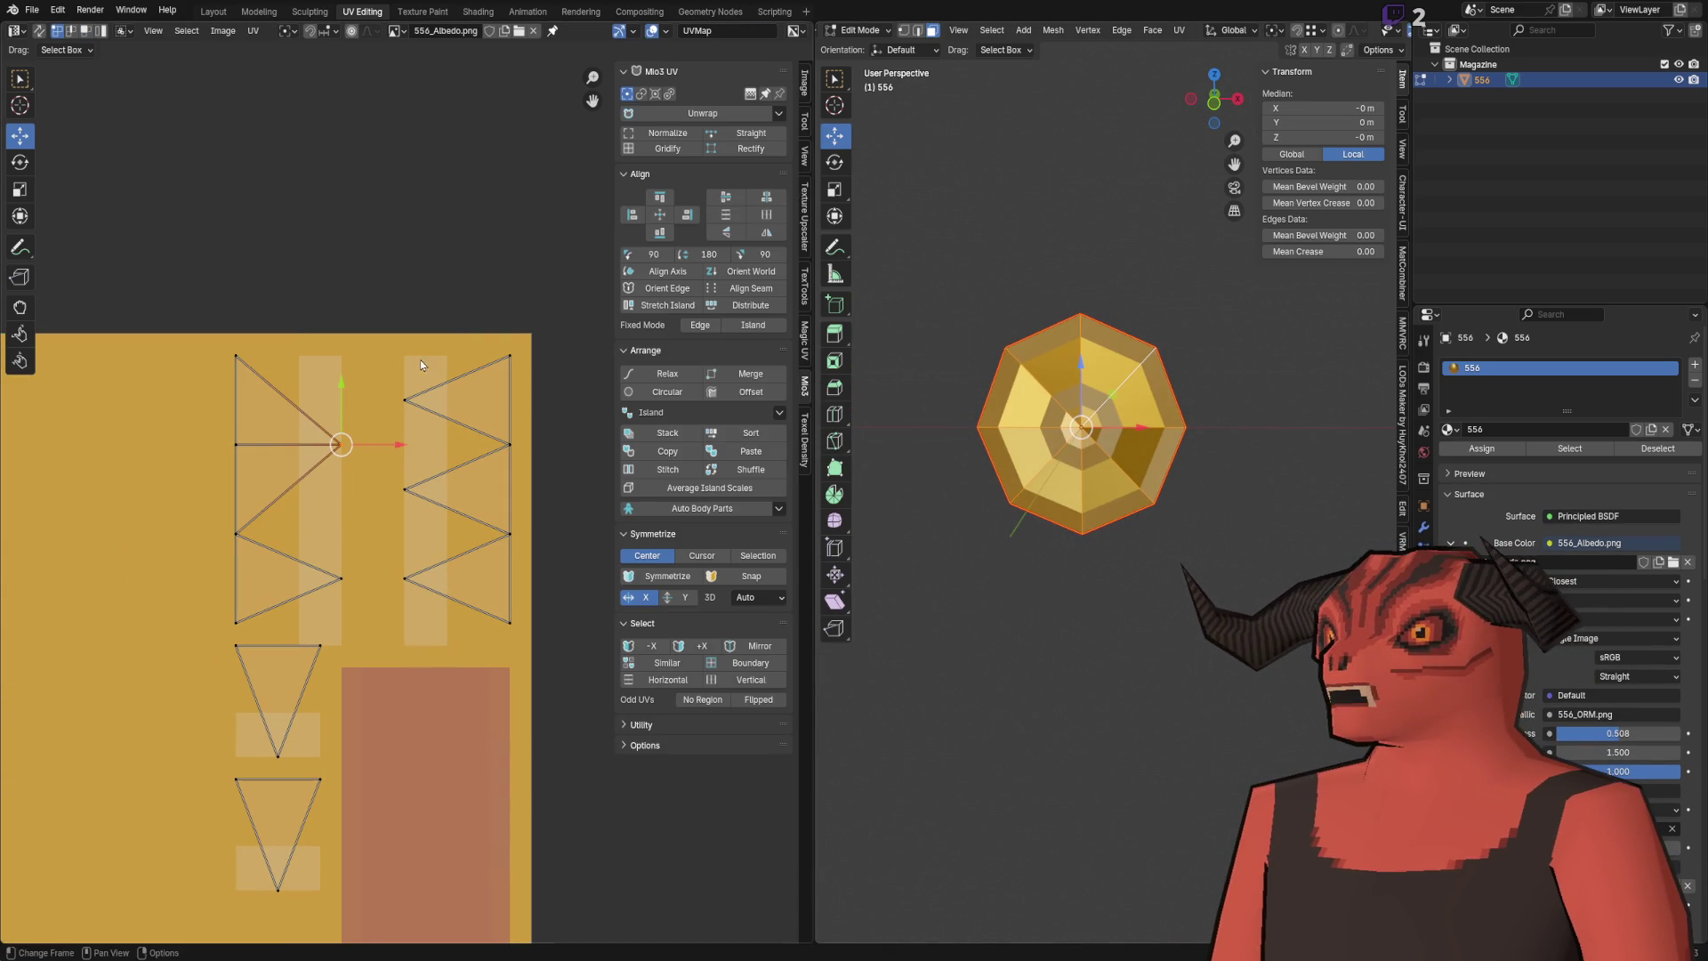
Step: Orbit the cartridge in Object Mode to check the merge, then return to Edit Mode
key("Tab")
left_click_drag(910, 378, 979, 365)
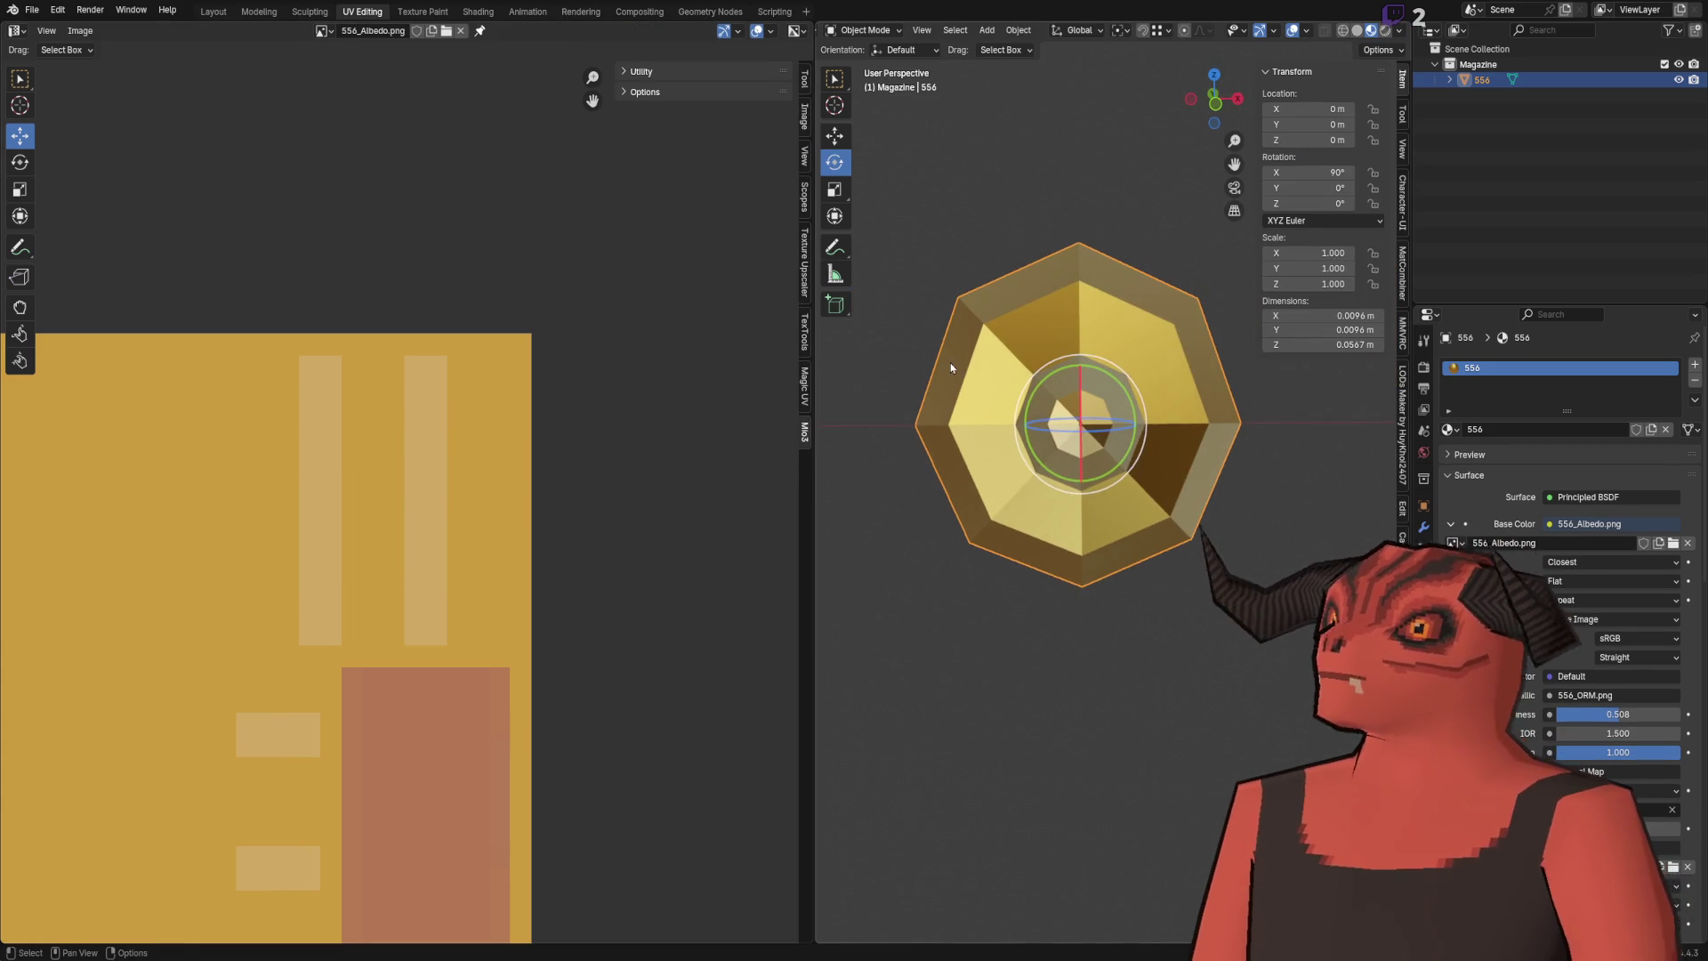
key("Tab")
scroll(287, 521, "down", 3)
scroll(409, 501, "up", 2)
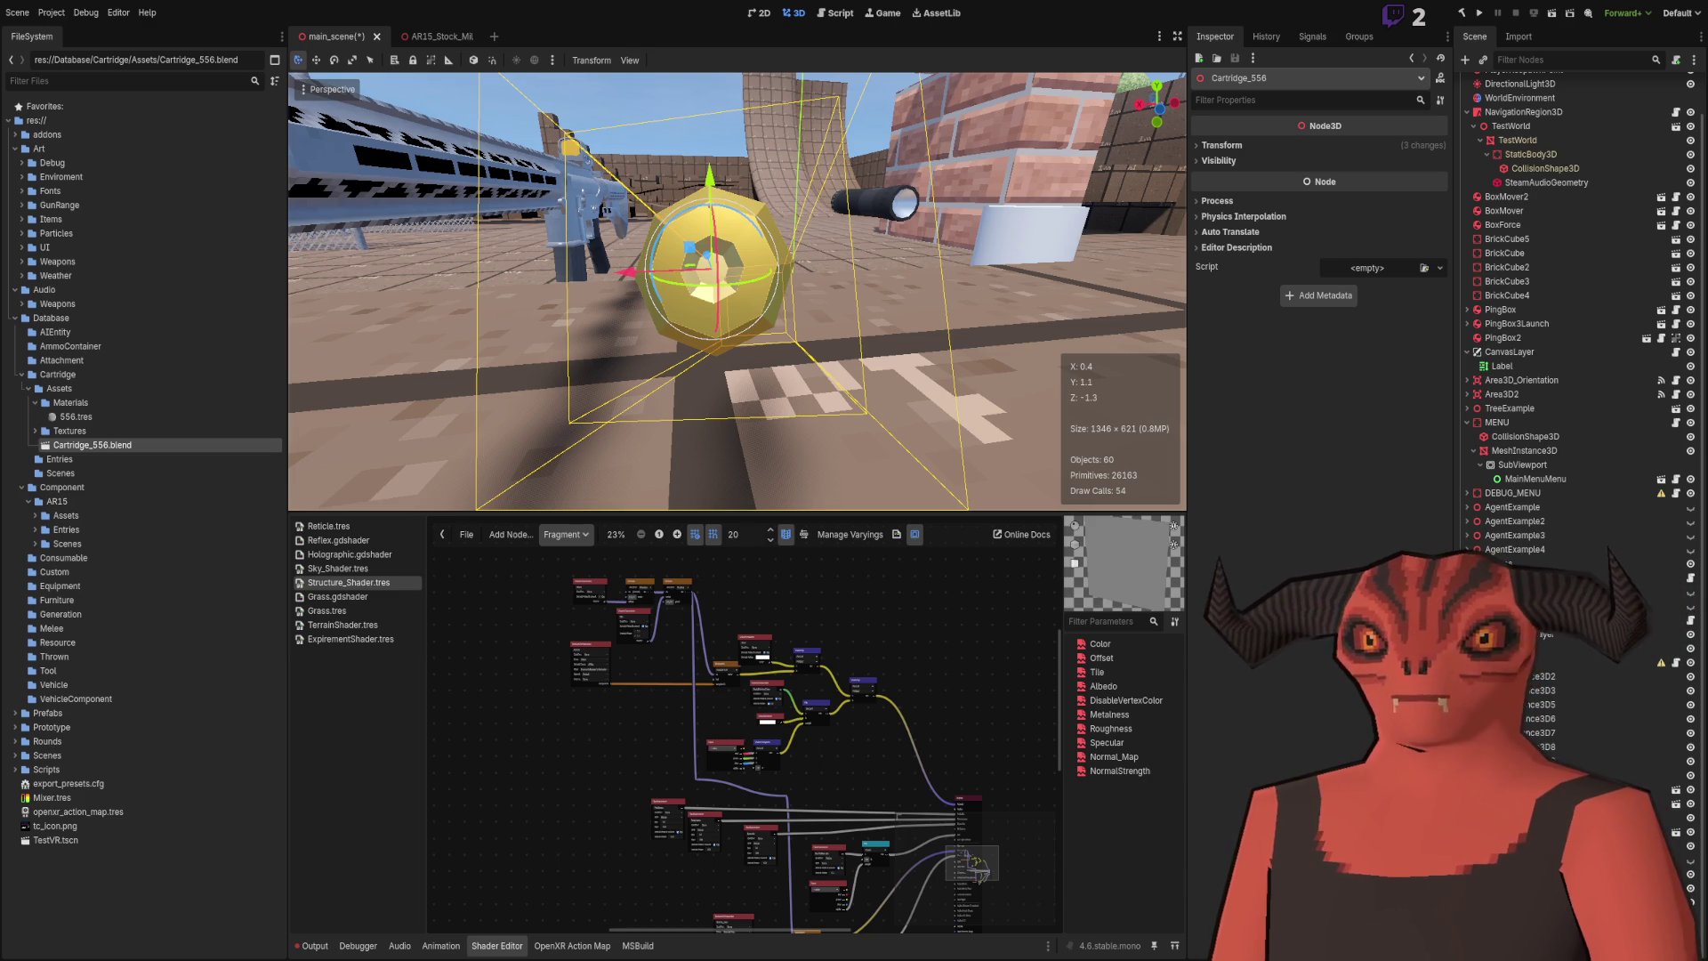
Step: Compare Blender's UV layout with the cartridge in Godot, ending in Blender's UV Editing view
key("alt+Tab")
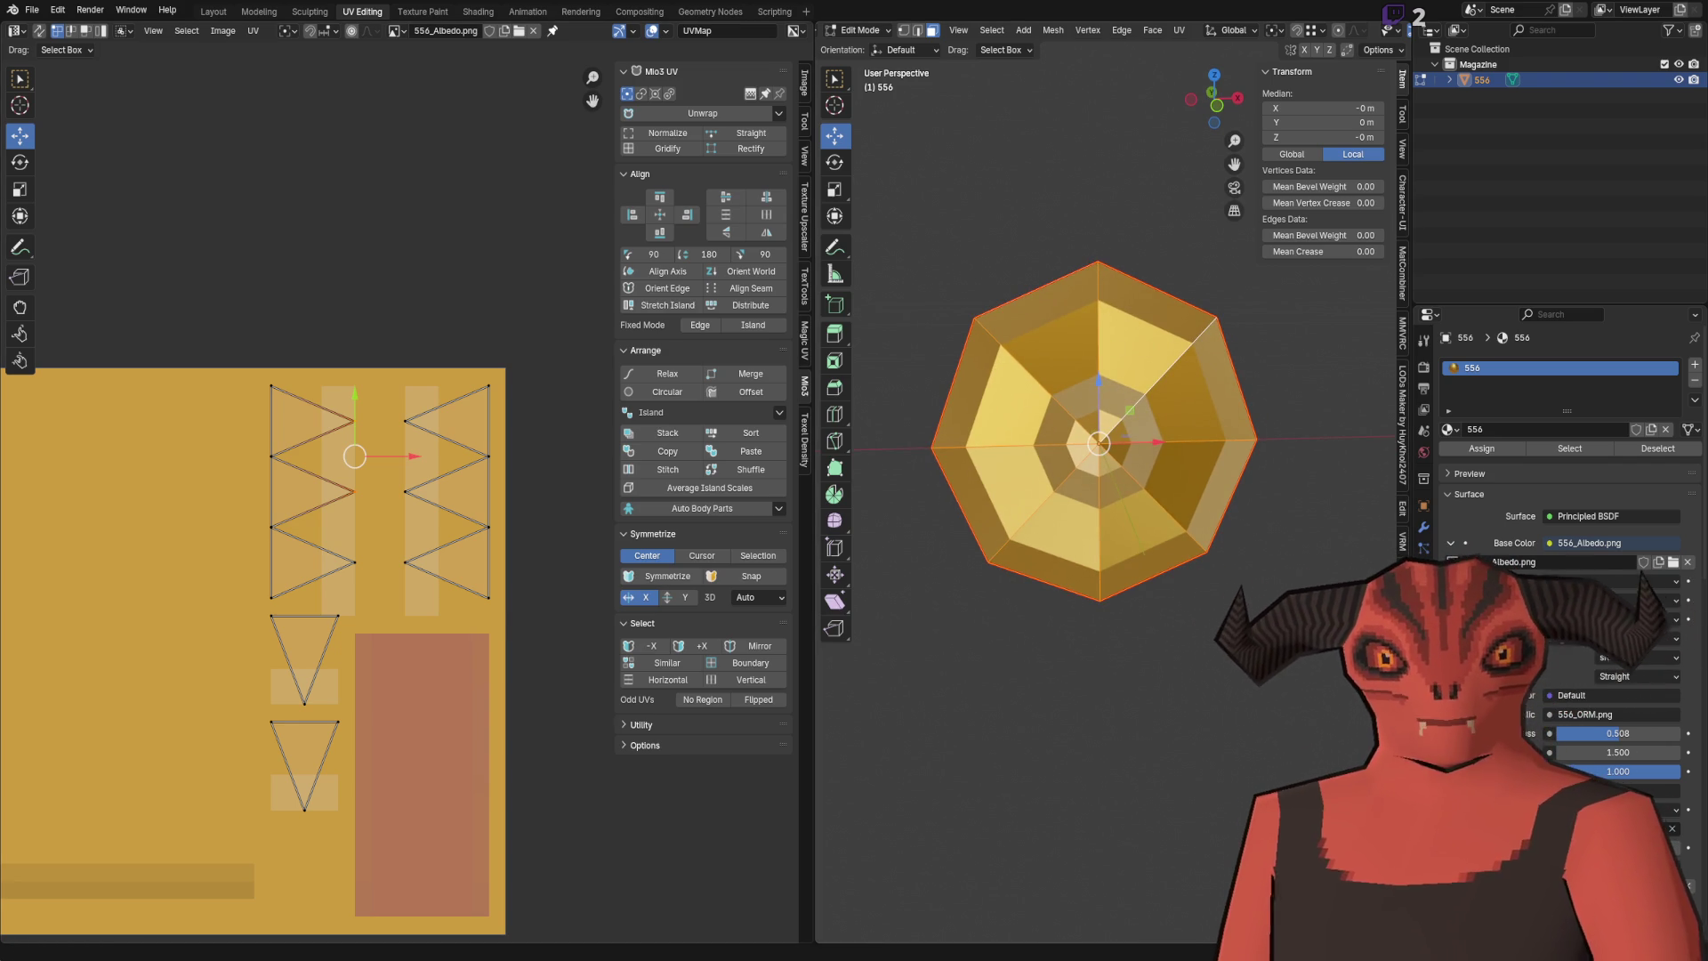
key("alt+Tab")
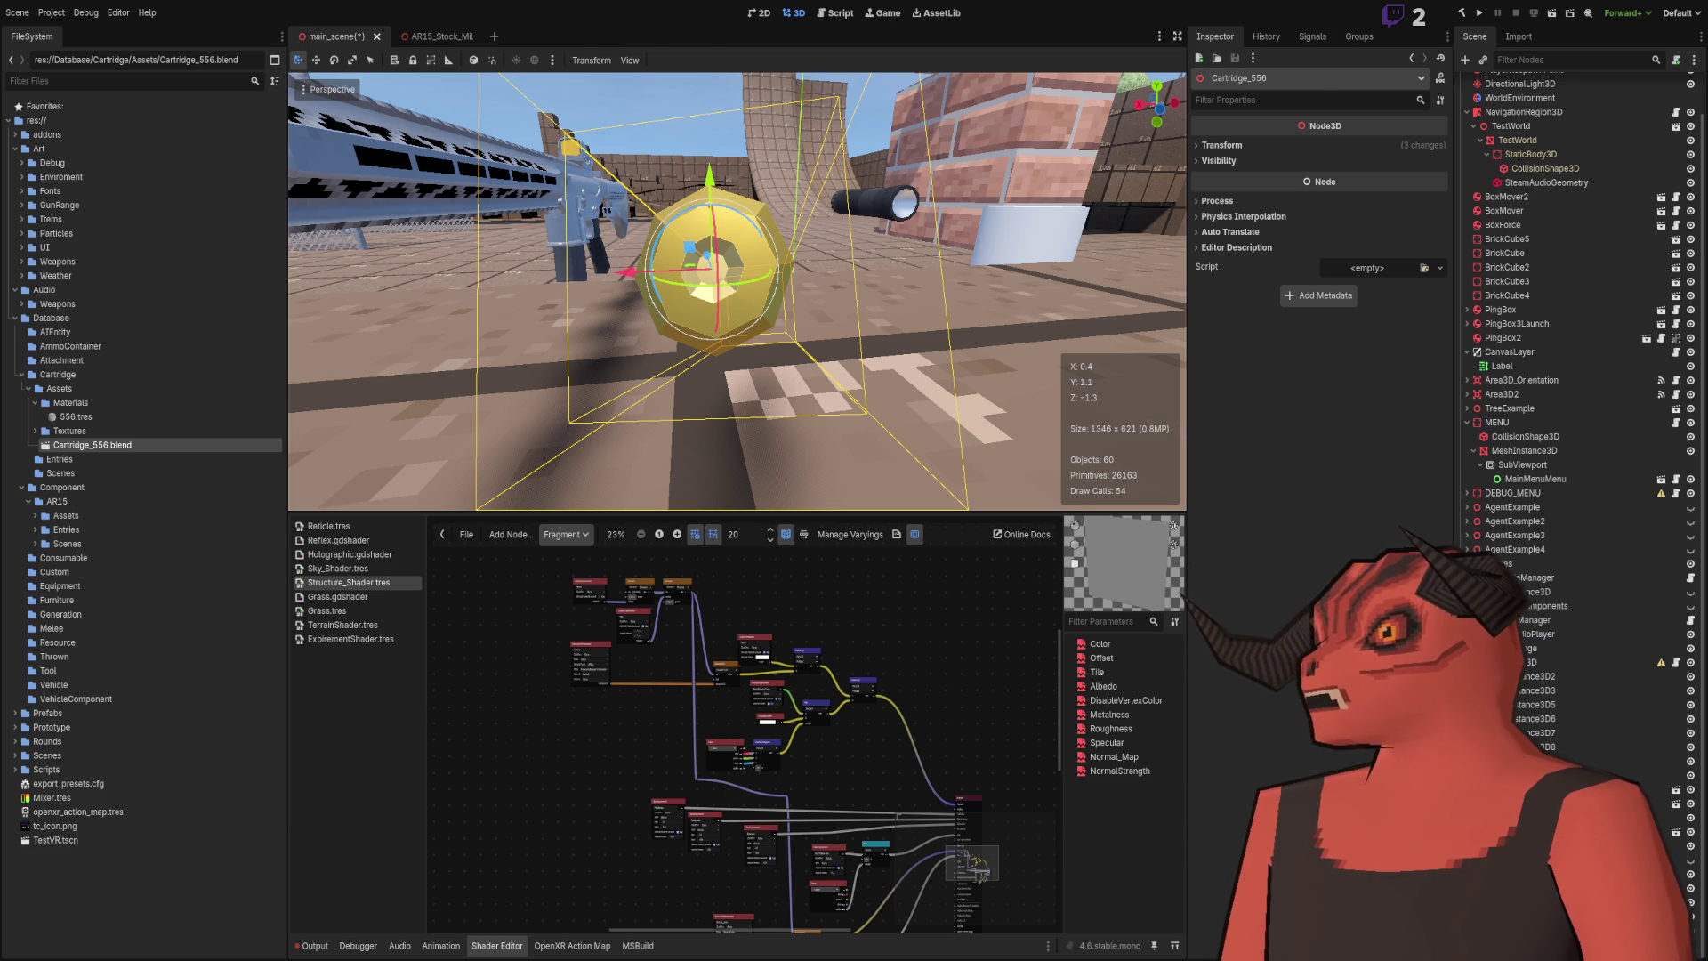
key("alt+Tab")
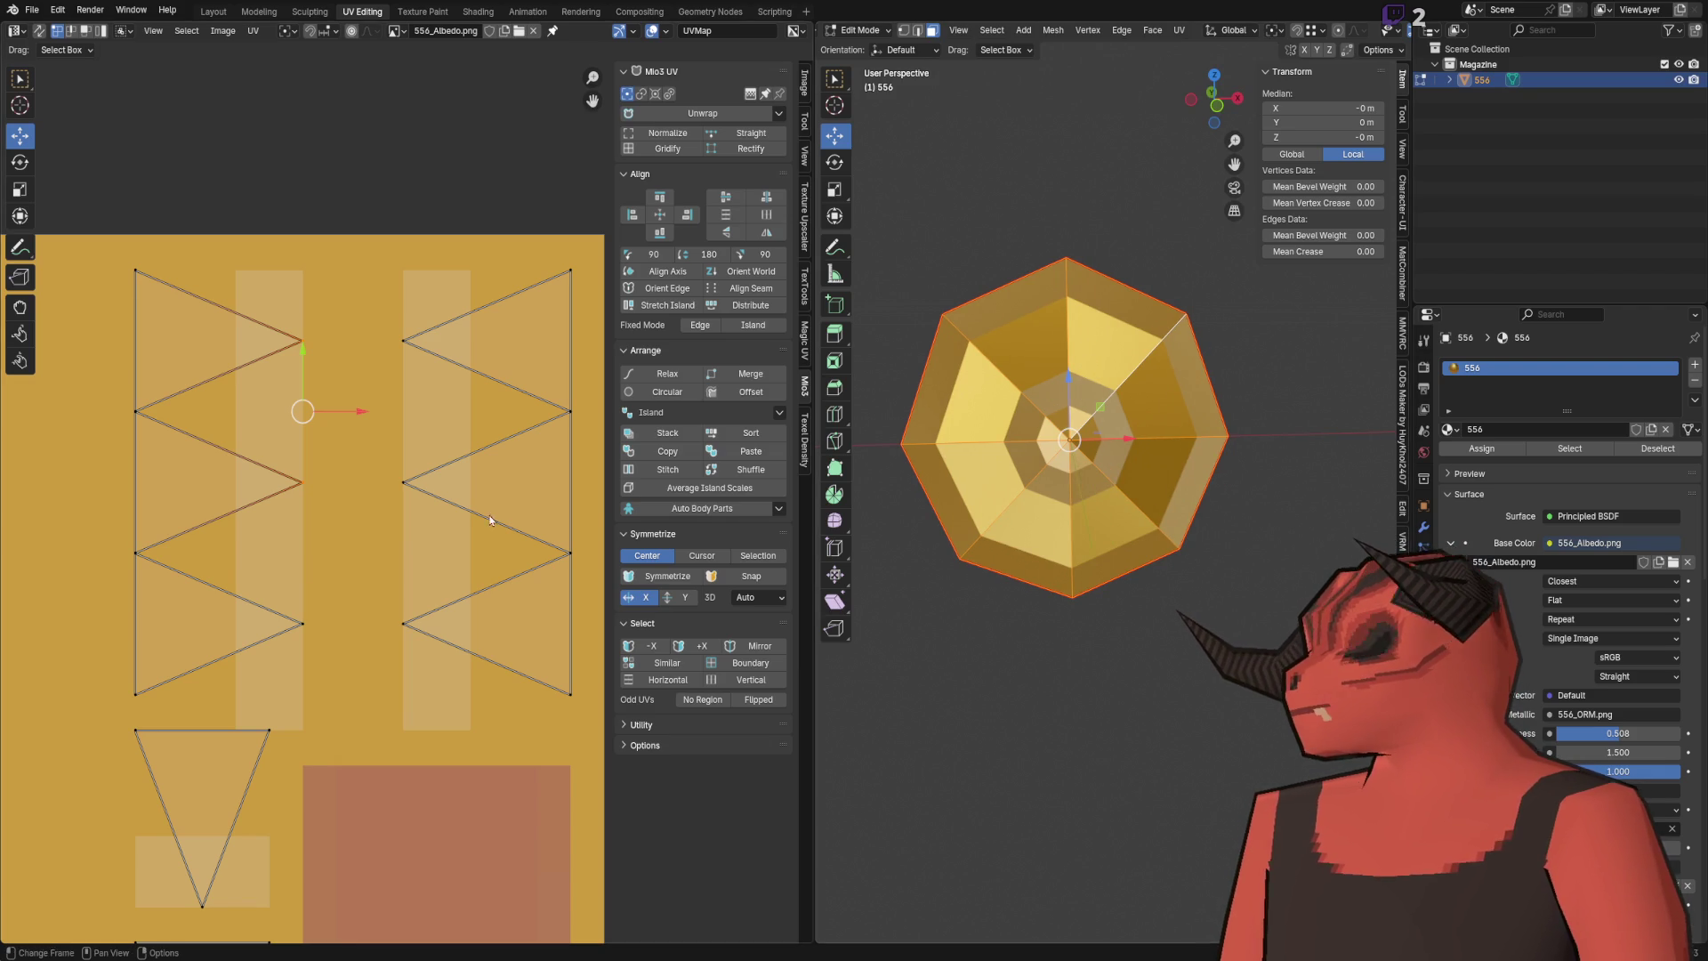
Step: Cancel a stray mesh move and try merging the UV vertices, then undo the merge
key("g")
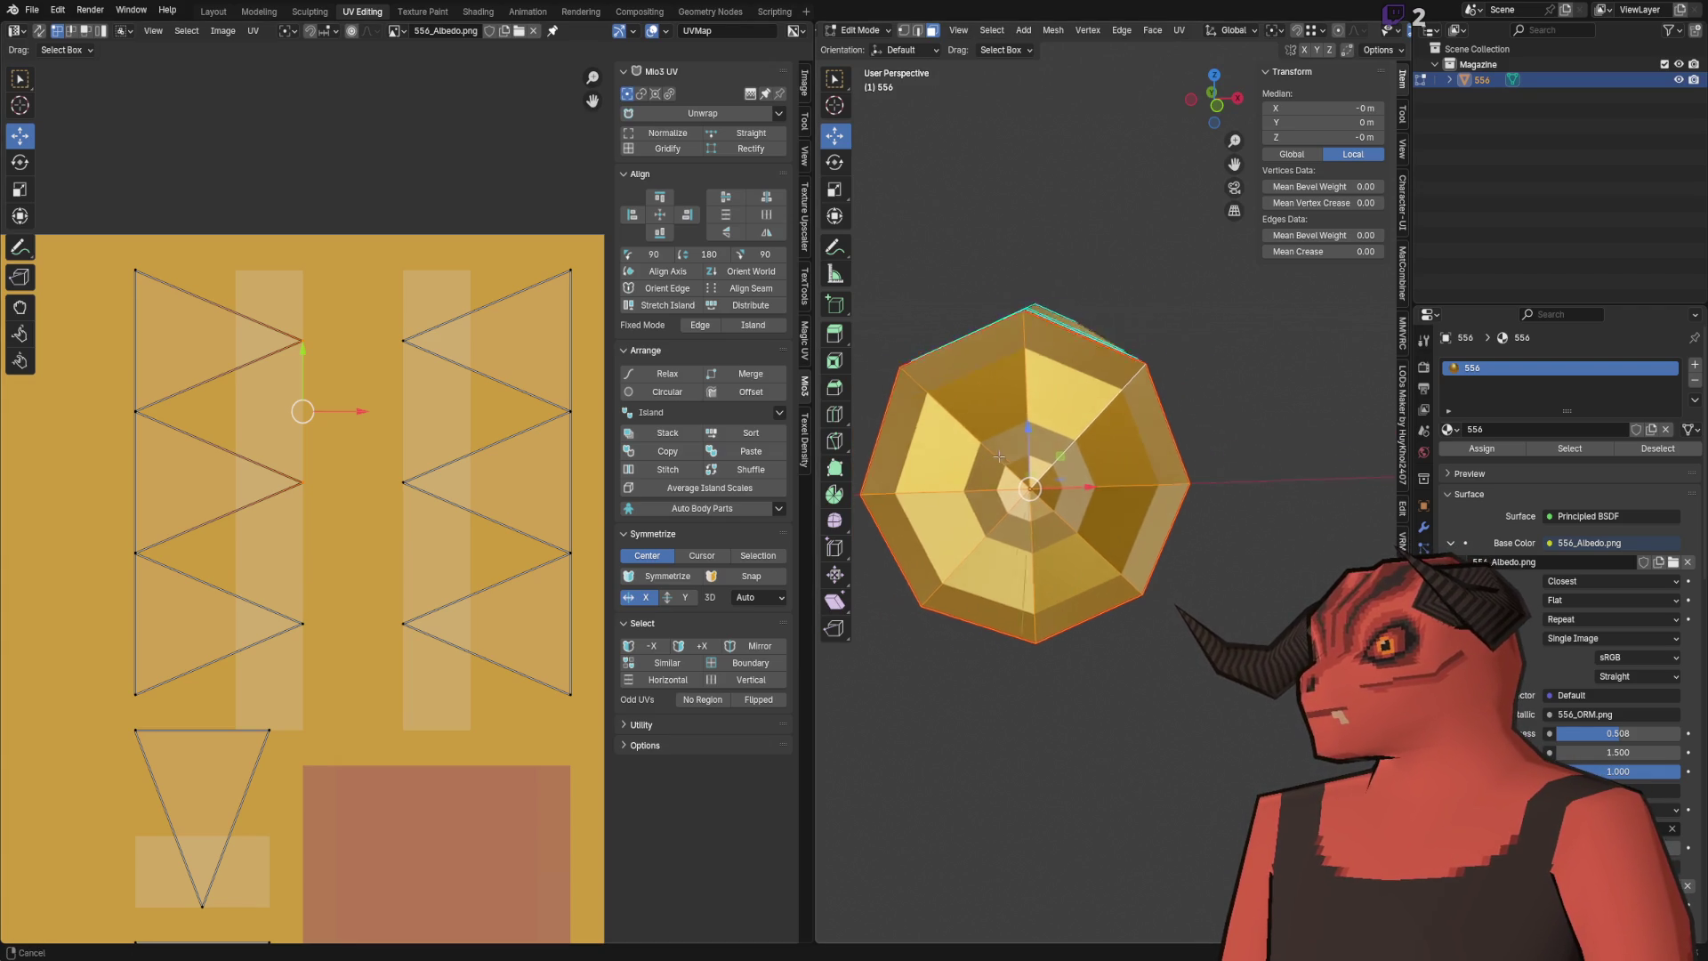
left_click(1025, 451)
key("m")
left_click(383, 510)
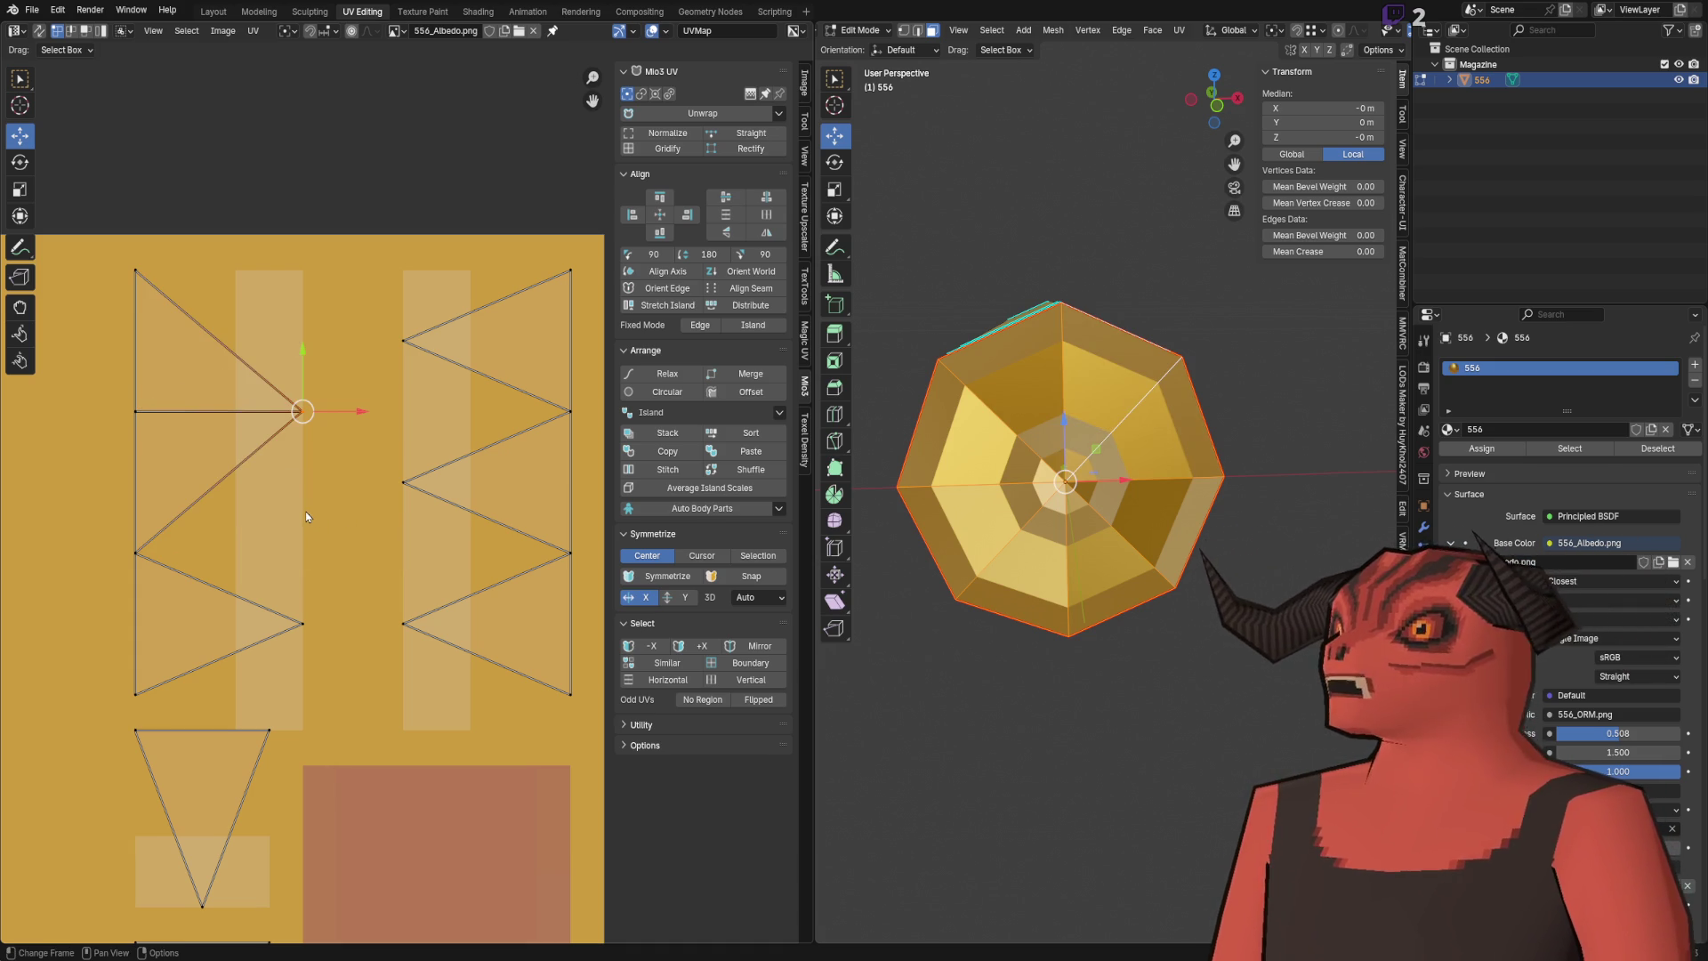
key("ctrl+z")
Step: Shift the zigzag's inner tip vertices 0.046875 right over the albedo's light stripe and check Photoshop
left_click_drag(272, 287, 326, 672)
left_click_drag(356, 483, 405, 481)
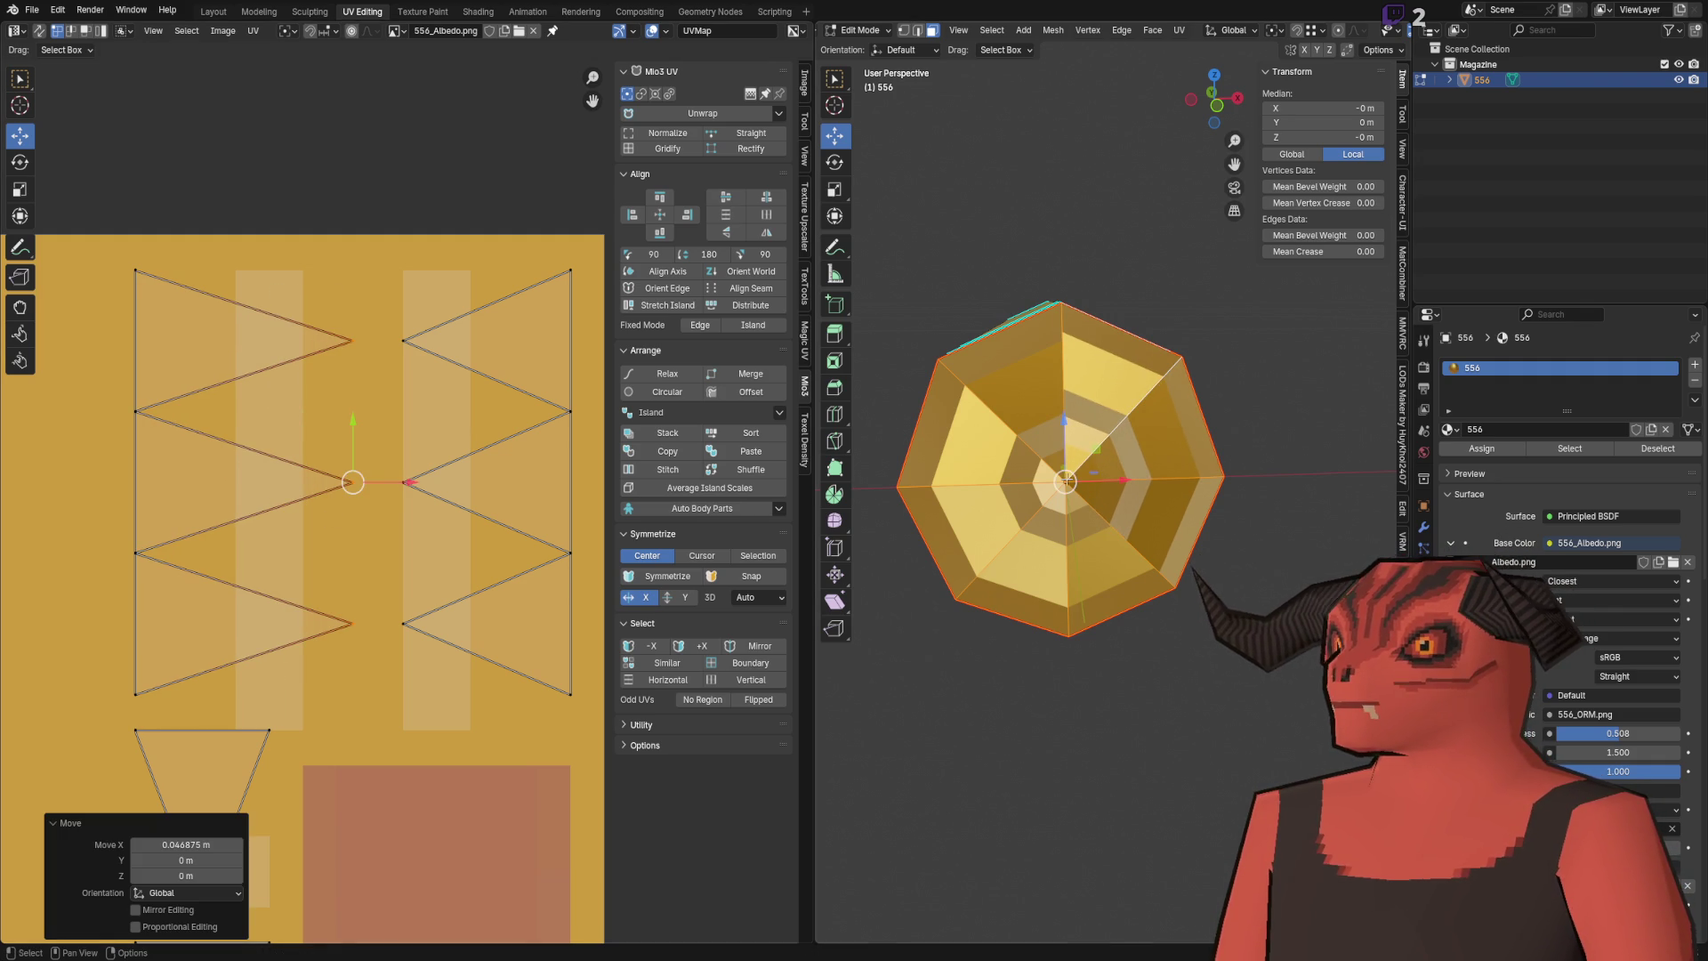
key("Tab")
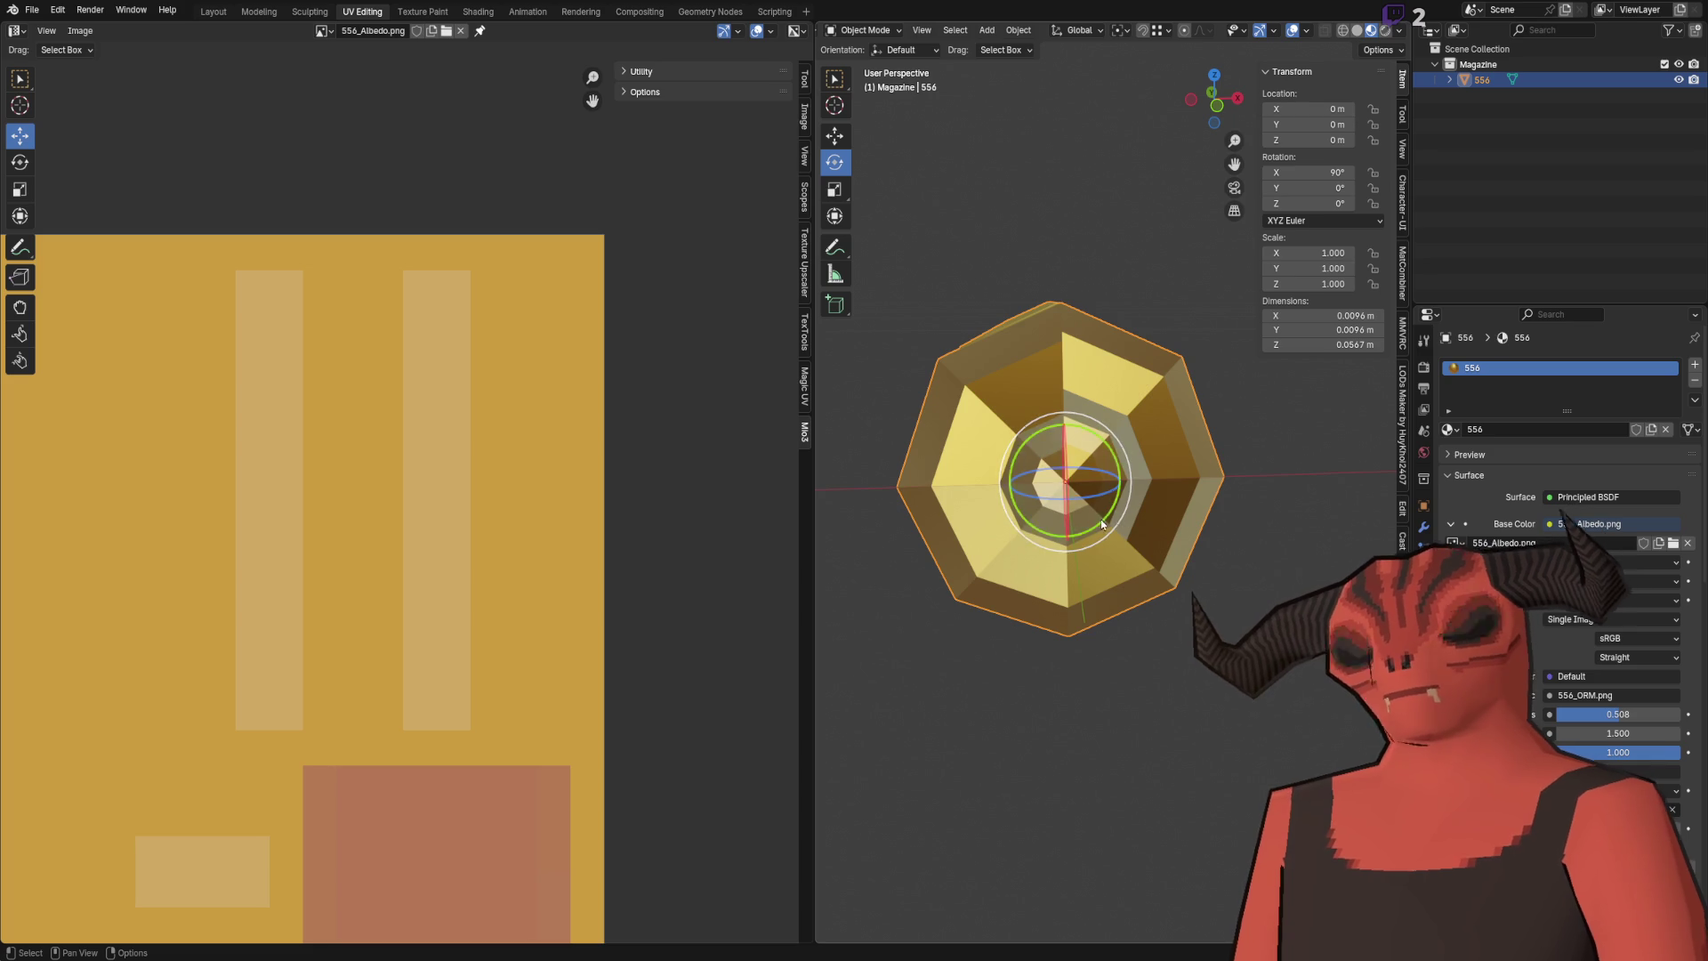
key("Tab")
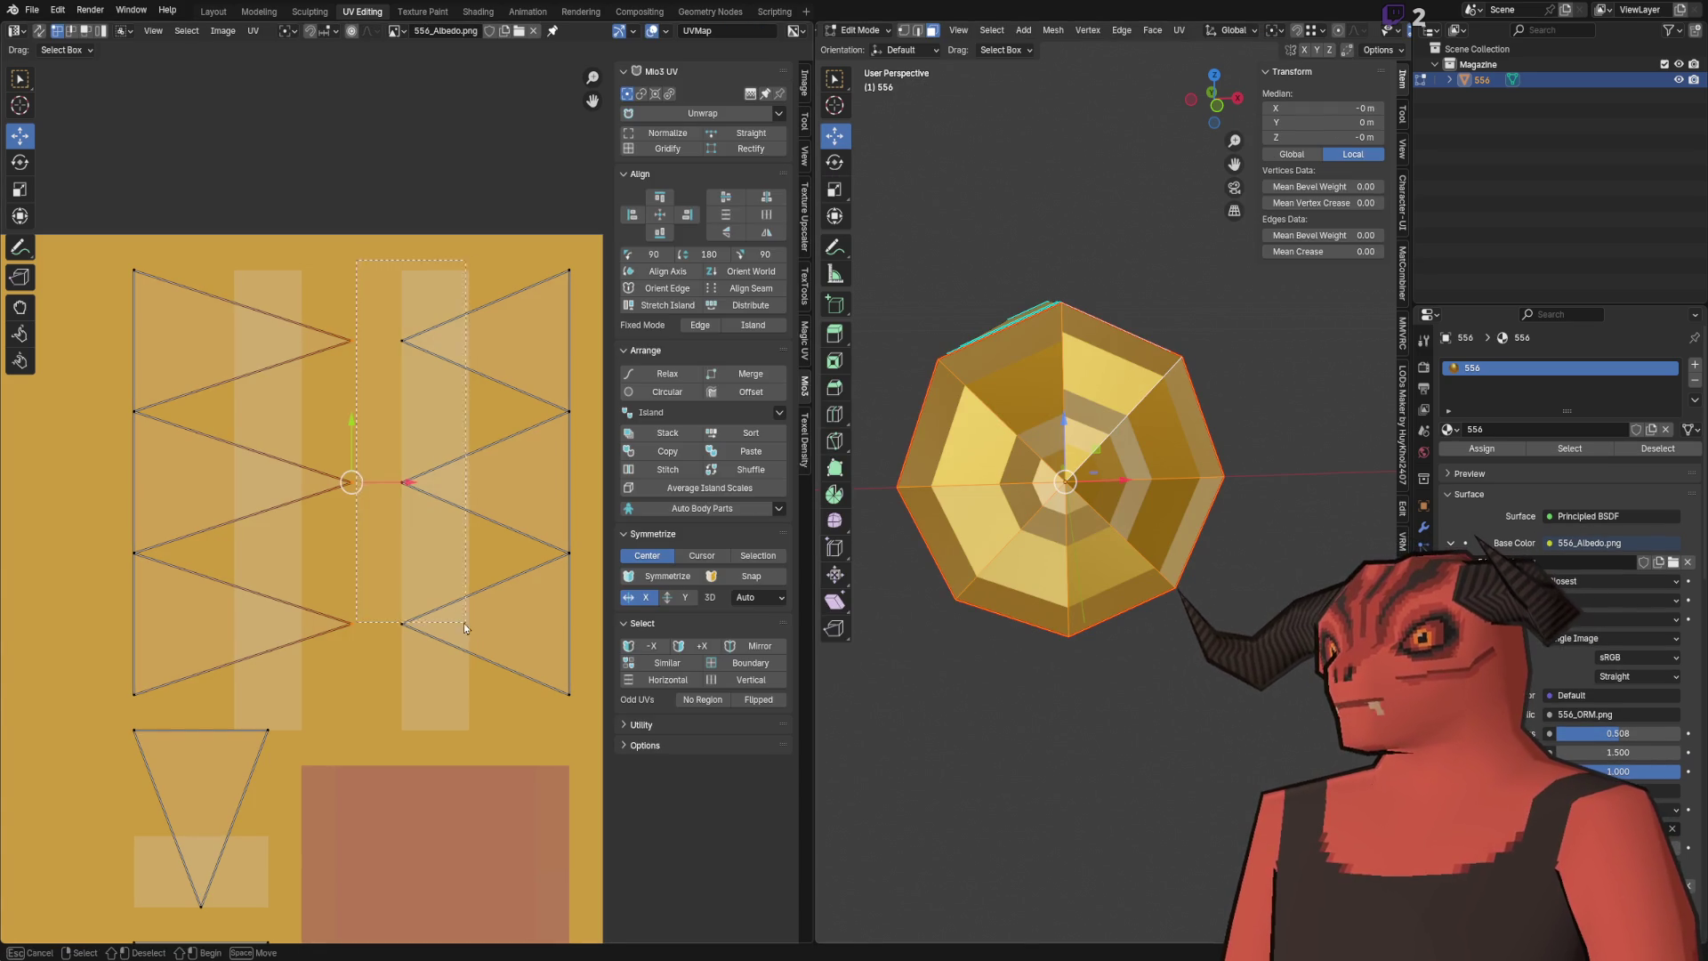
scroll(426, 378, "down", 5)
key("alt+Tab")
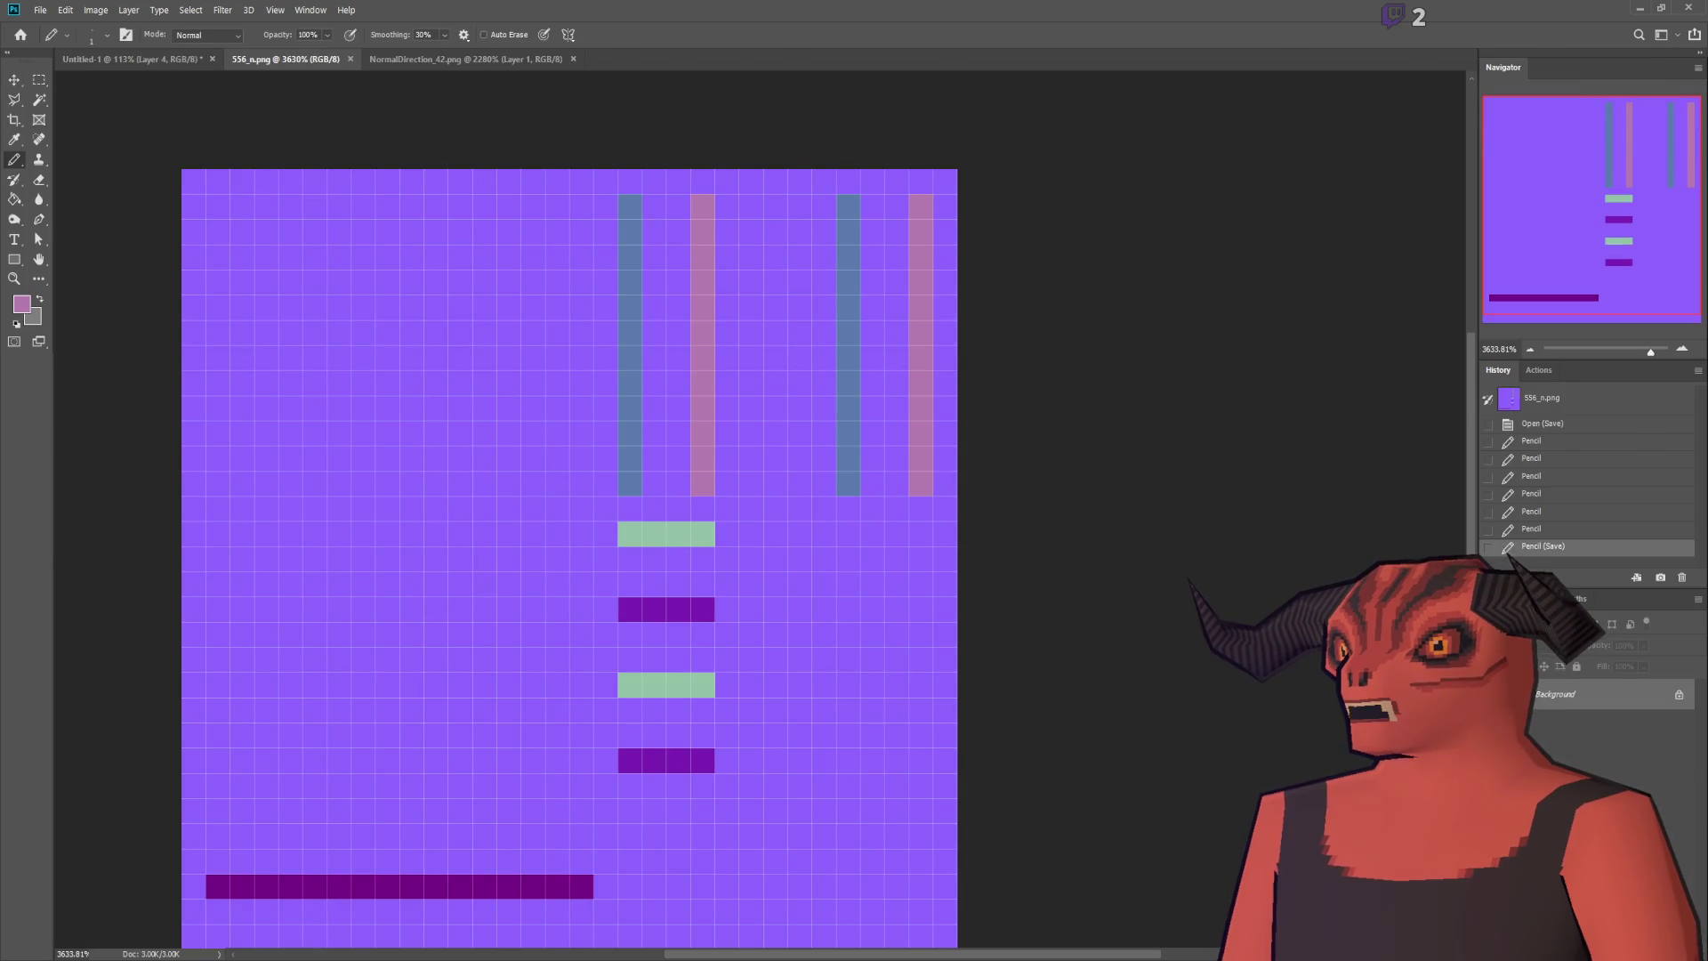
key("alt+Tab")
scroll(432, 564, "up", 5)
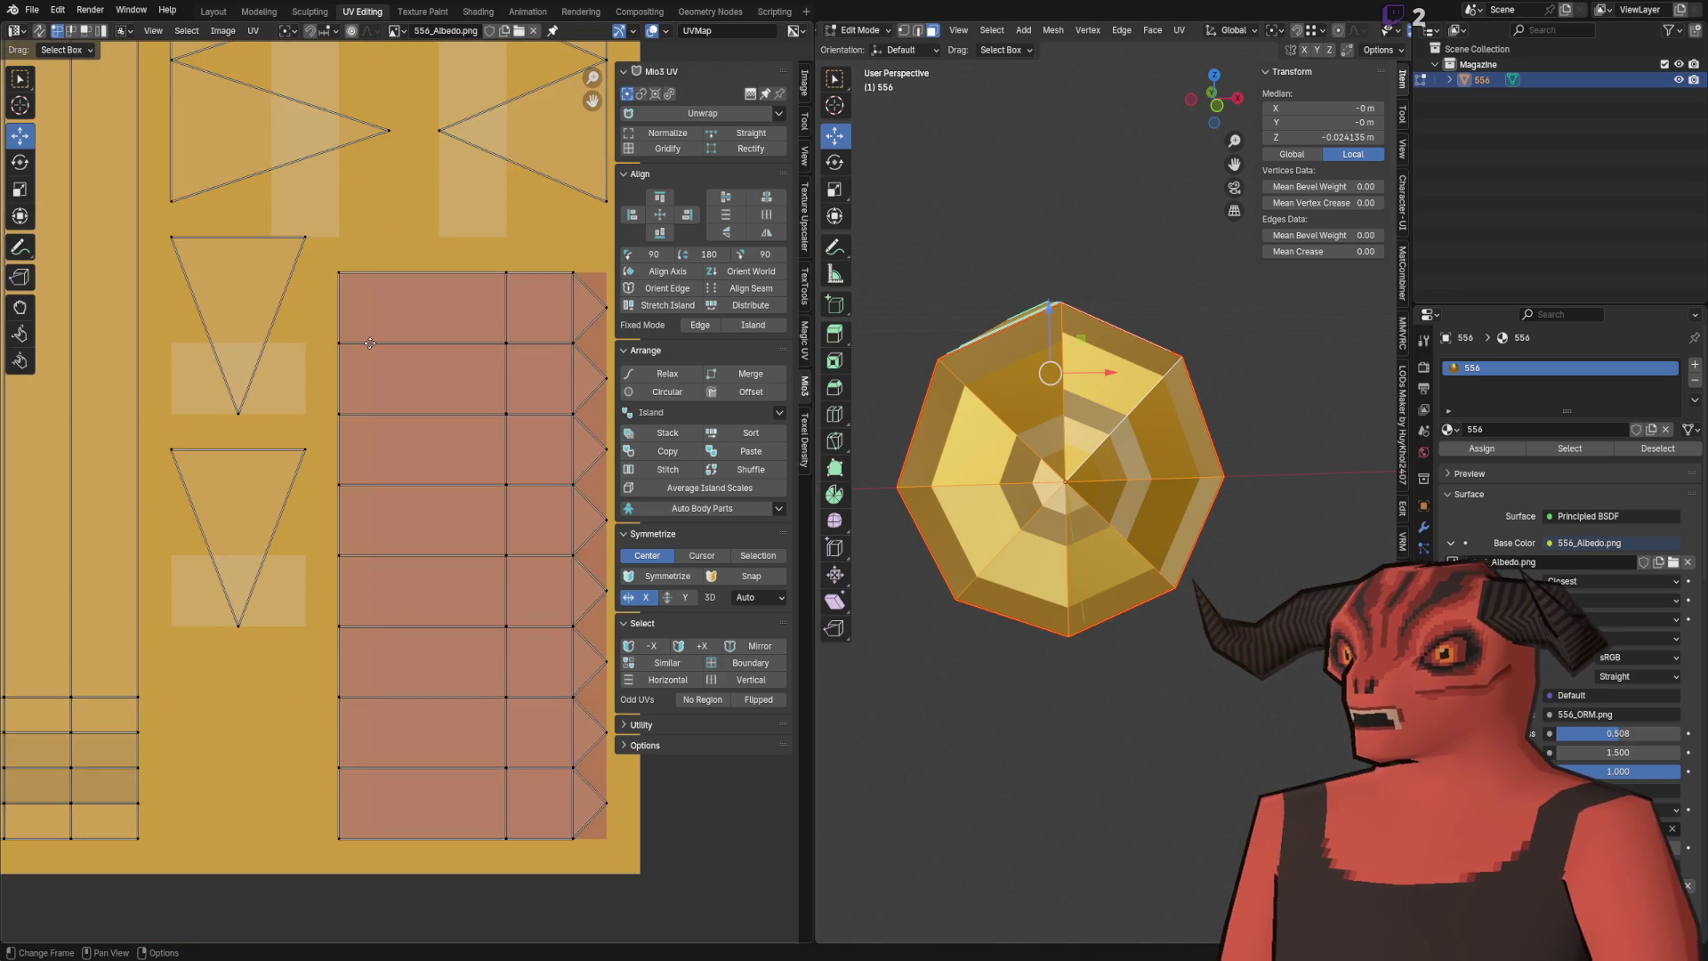
Step: Move the tip vertices of the lower UV triangles down
scroll(329, 412, "down", 5)
scroll(329, 411, "up", 3)
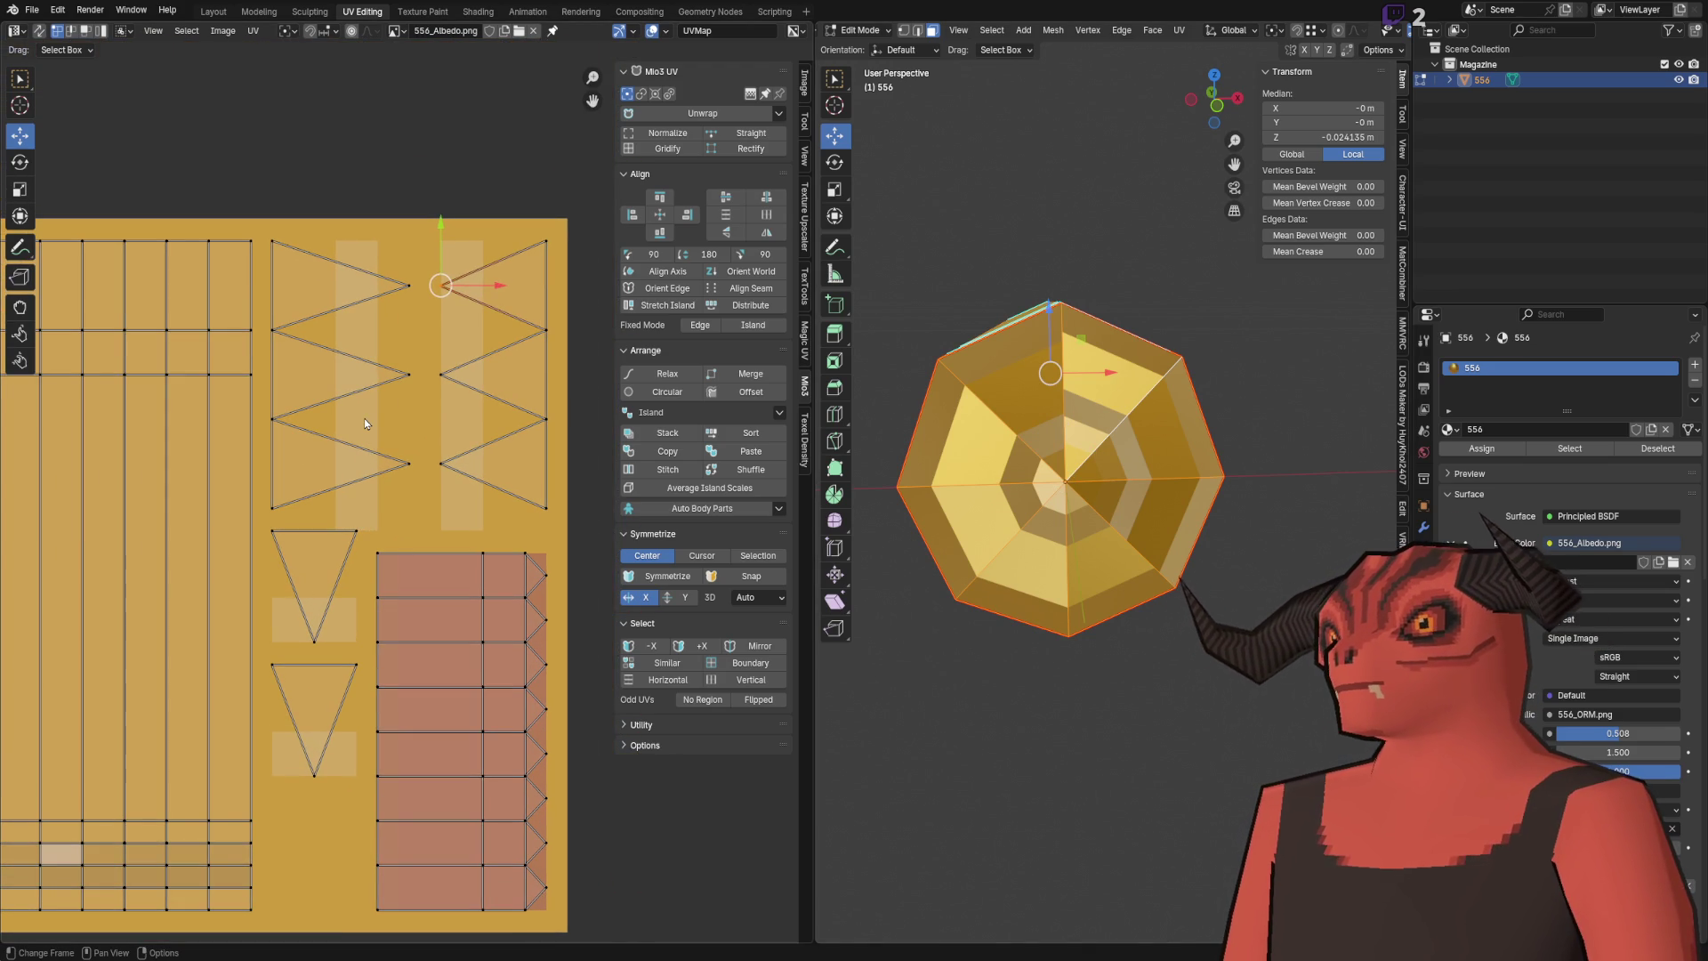
mouse_move(365, 417)
left_mouse_down()
mouse_move(375, 368)
mouse_move(378, 441)
left_mouse_up()
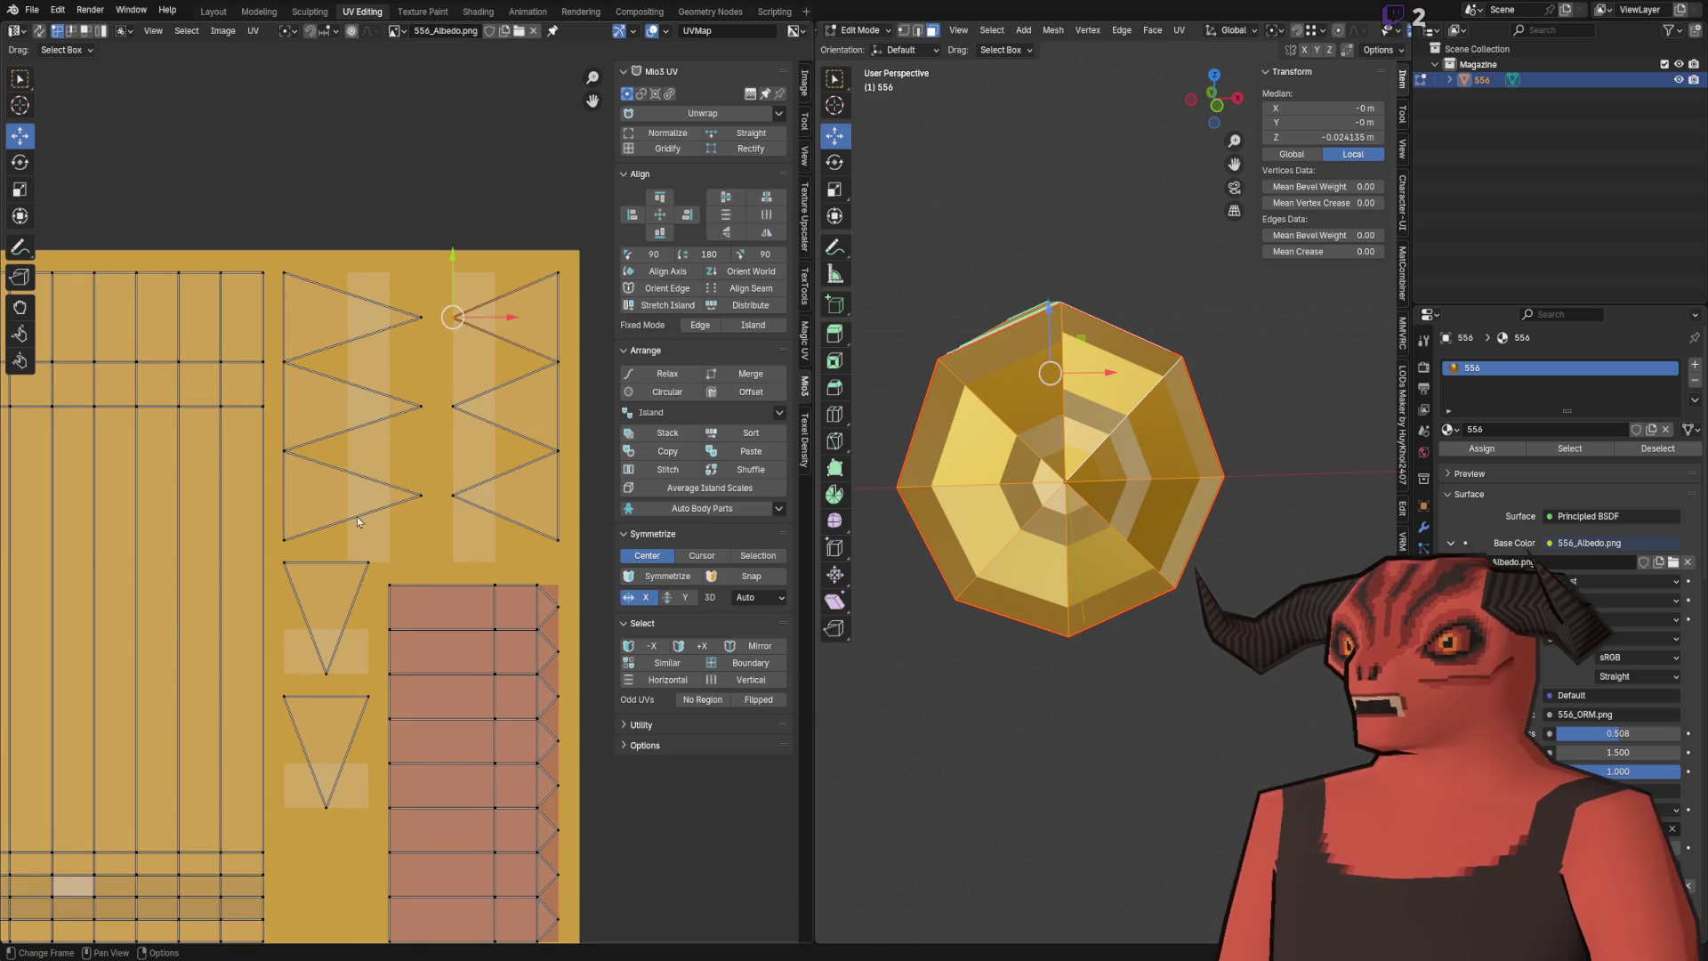
left_click_drag(357, 528, 331, 542)
key("3")
mouse_move(283, 243)
left_mouse_down()
mouse_move(535, 552)
mouse_move(441, 272)
left_mouse_up()
key("1")
left_click_drag(260, 663, 317, 863)
key("g")
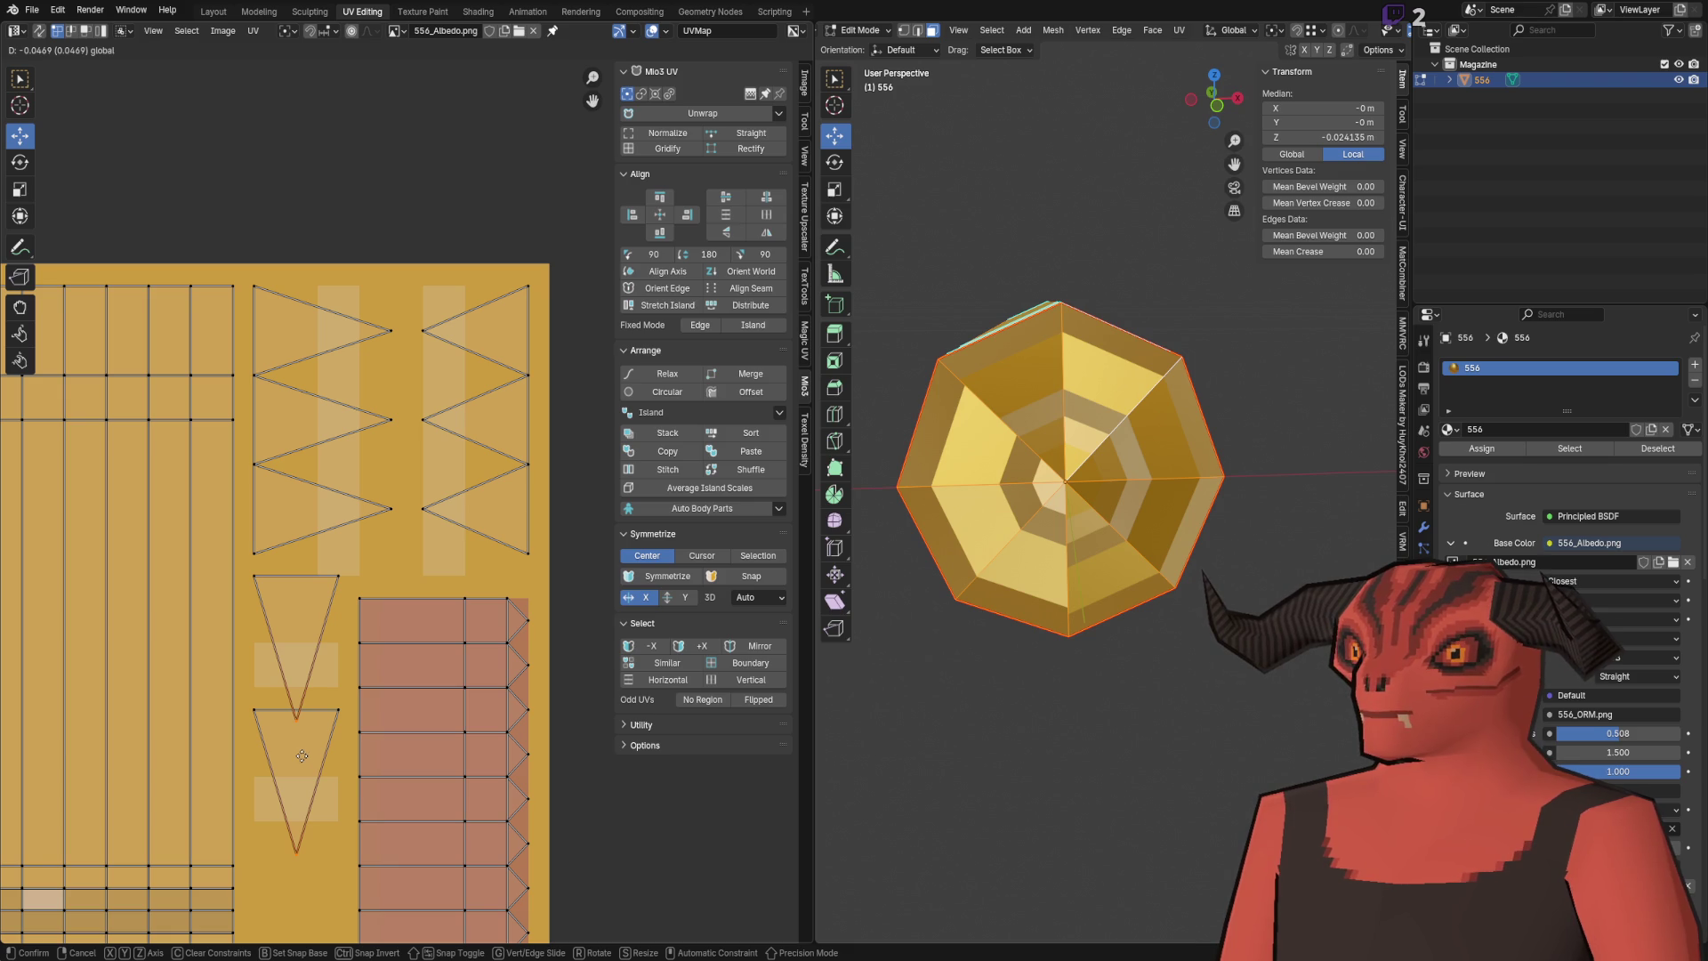
left_click(305, 754)
Step: Pull the right zigzag's tips onto the left zigzag's to form an X
left_click_drag(420, 226, 470, 516)
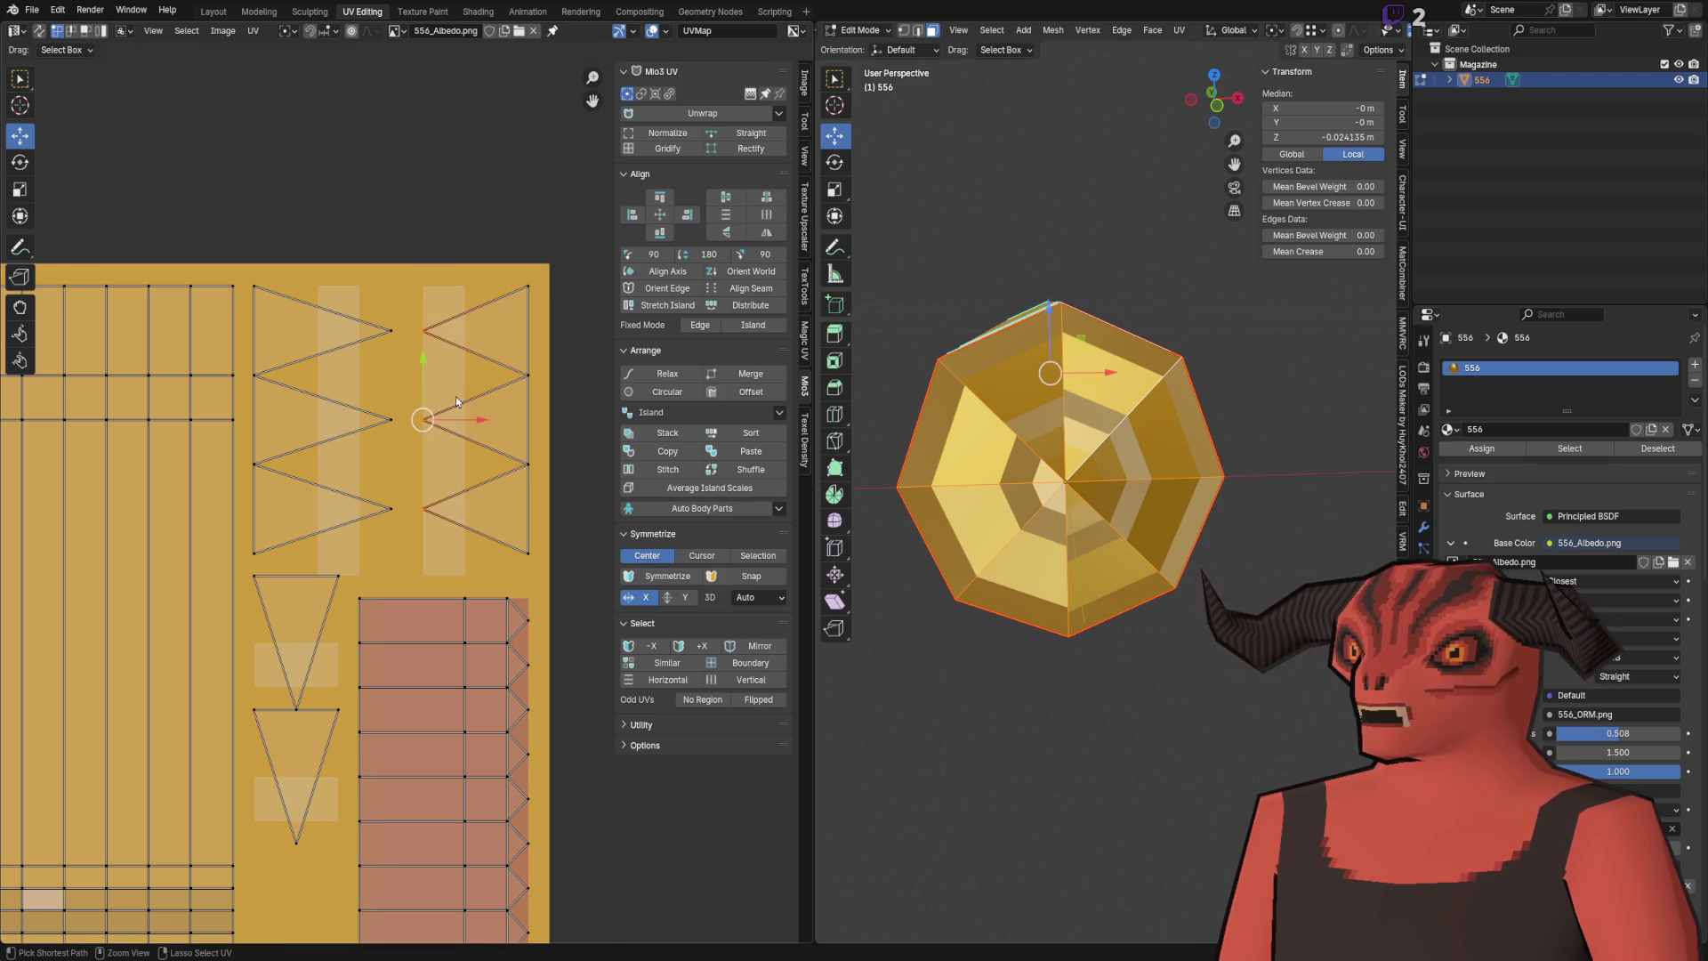
key("g")
left_click(438, 418)
Step: Stack the X island and two lower triangles into a single triangle with Mio3 Stack
mouse_move(284, 227)
left_mouse_down()
mouse_move(520, 568)
mouse_move(541, 558)
left_mouse_up()
left_click_drag(286, 576, 388, 765)
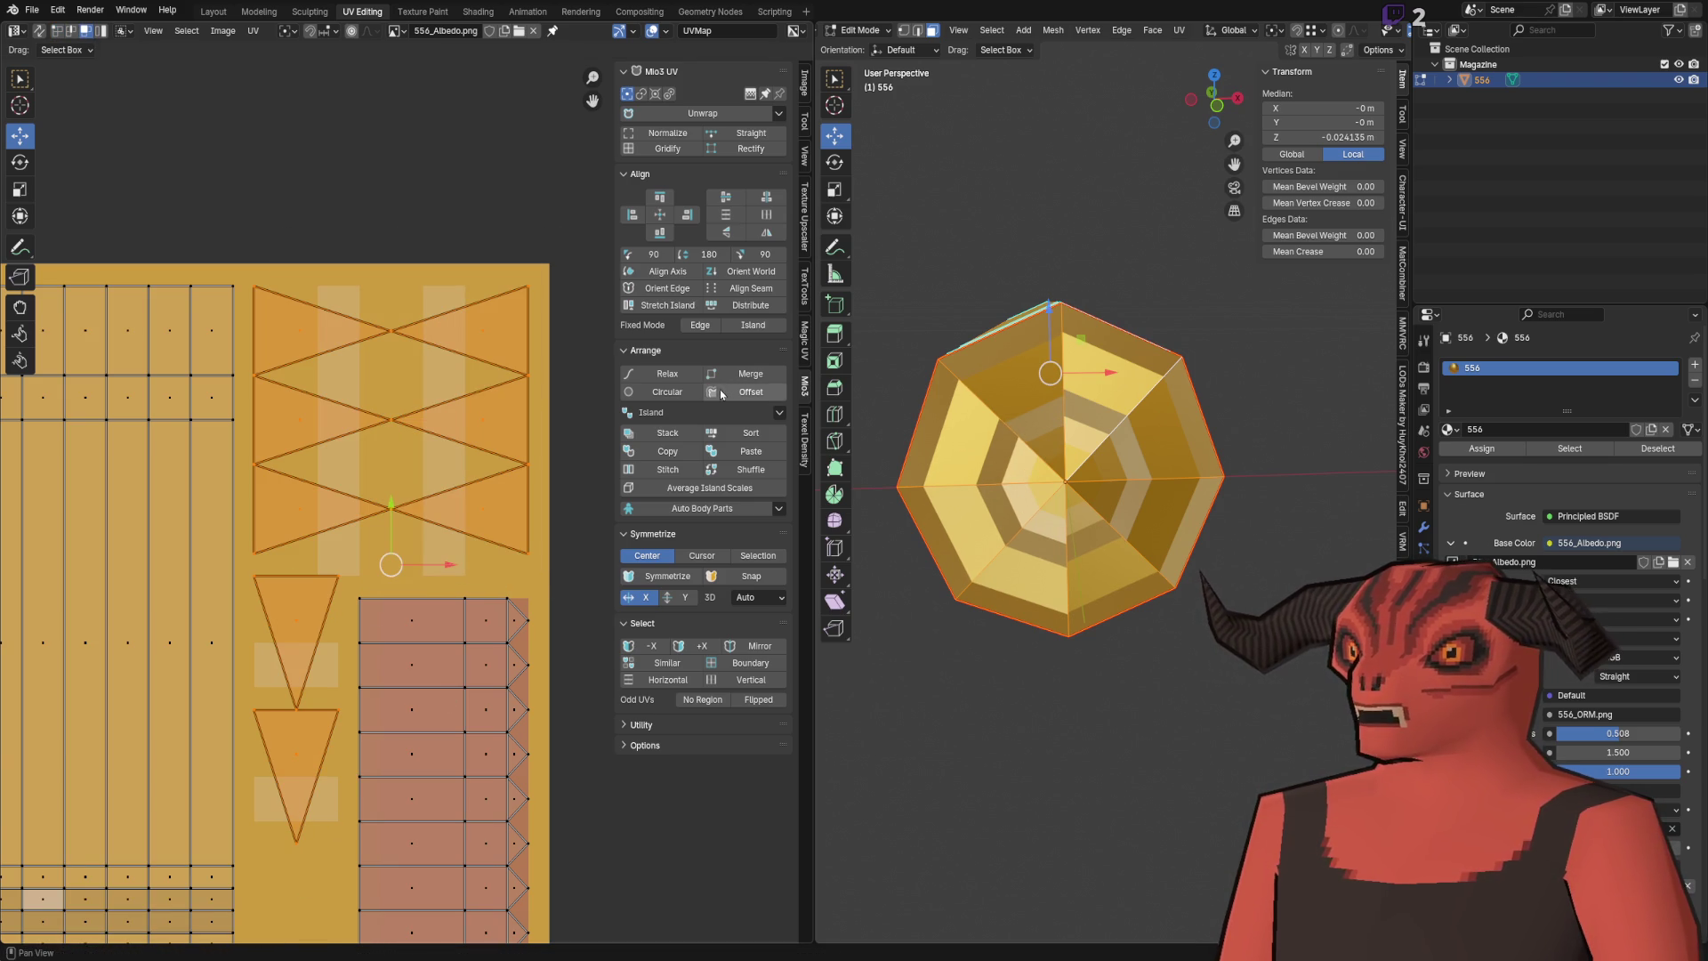
left_click(672, 436)
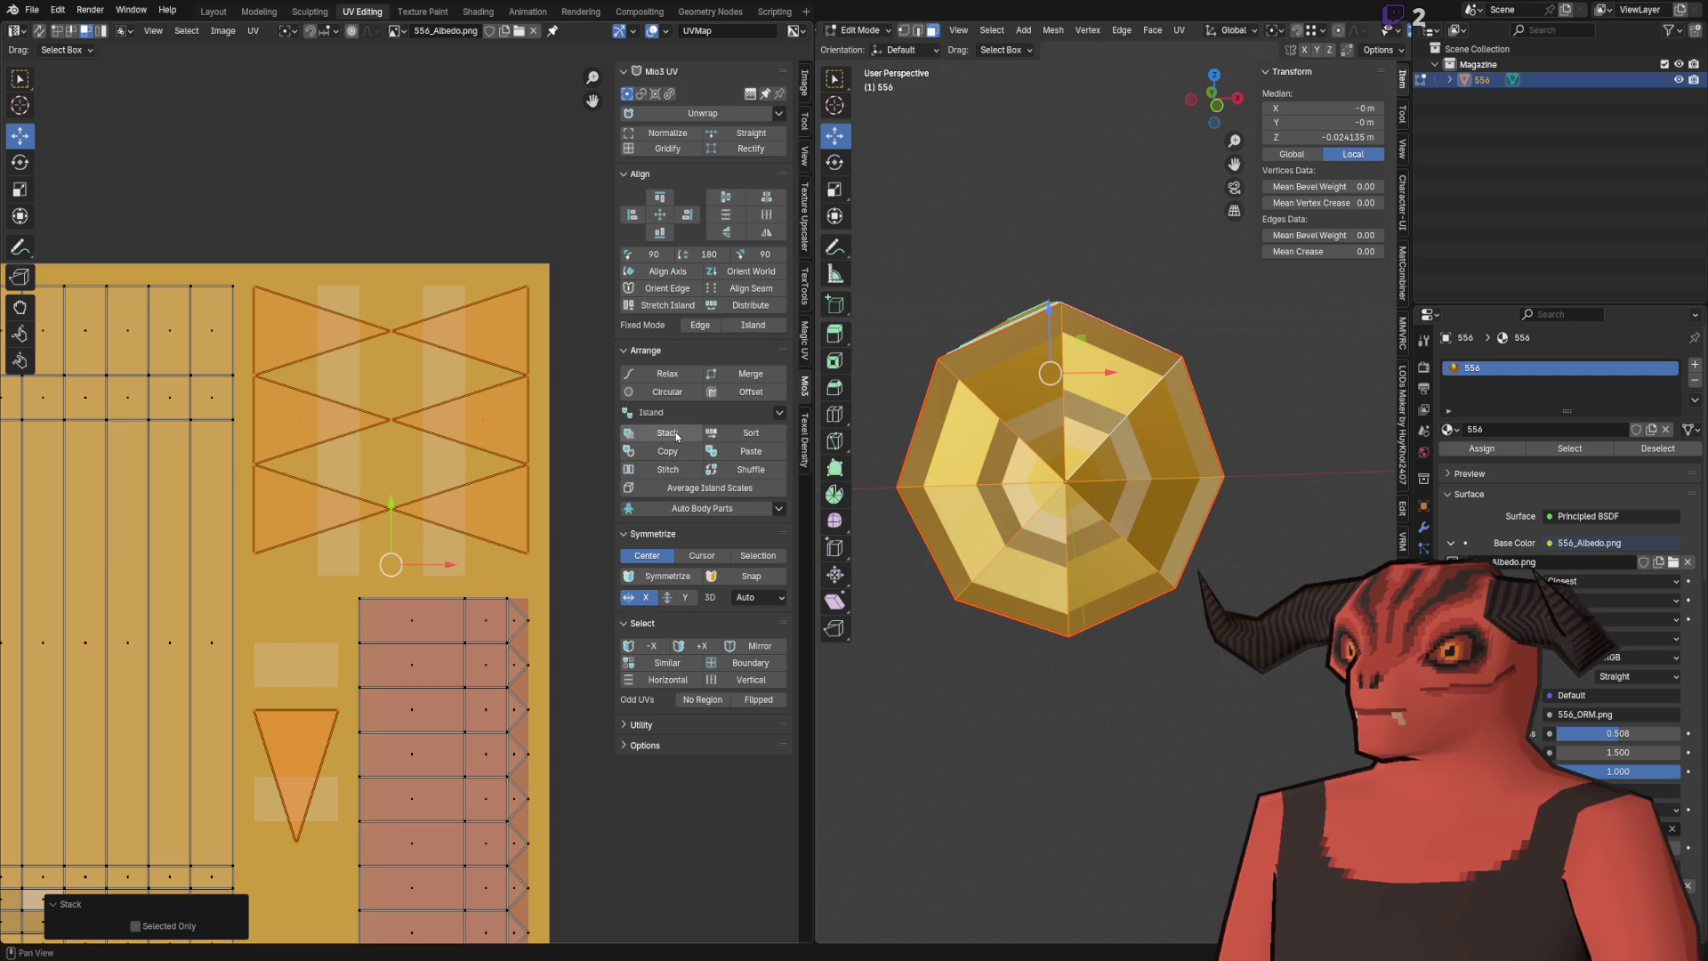
left_click(748, 433)
left_click(667, 432)
scroll(602, 436, "right", 5)
scroll(602, 436, "up", 2)
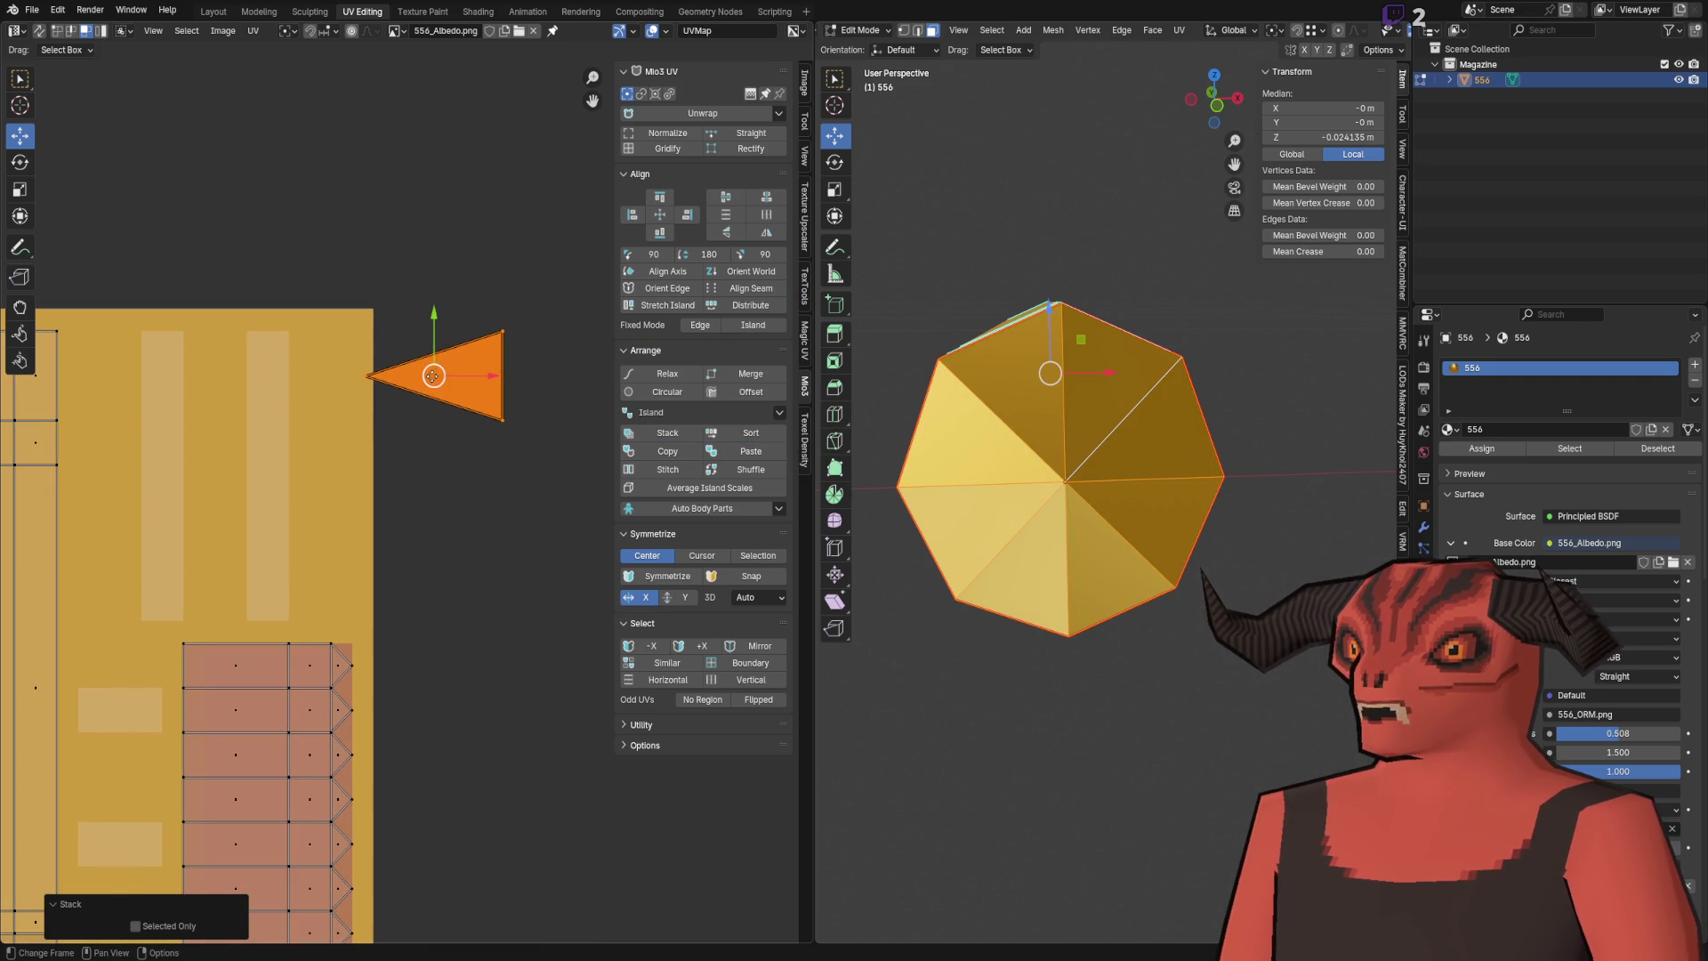
Step: Place the stacked triangle island over the albedo's light stripe and save Cartridge_556.blend
key("g")
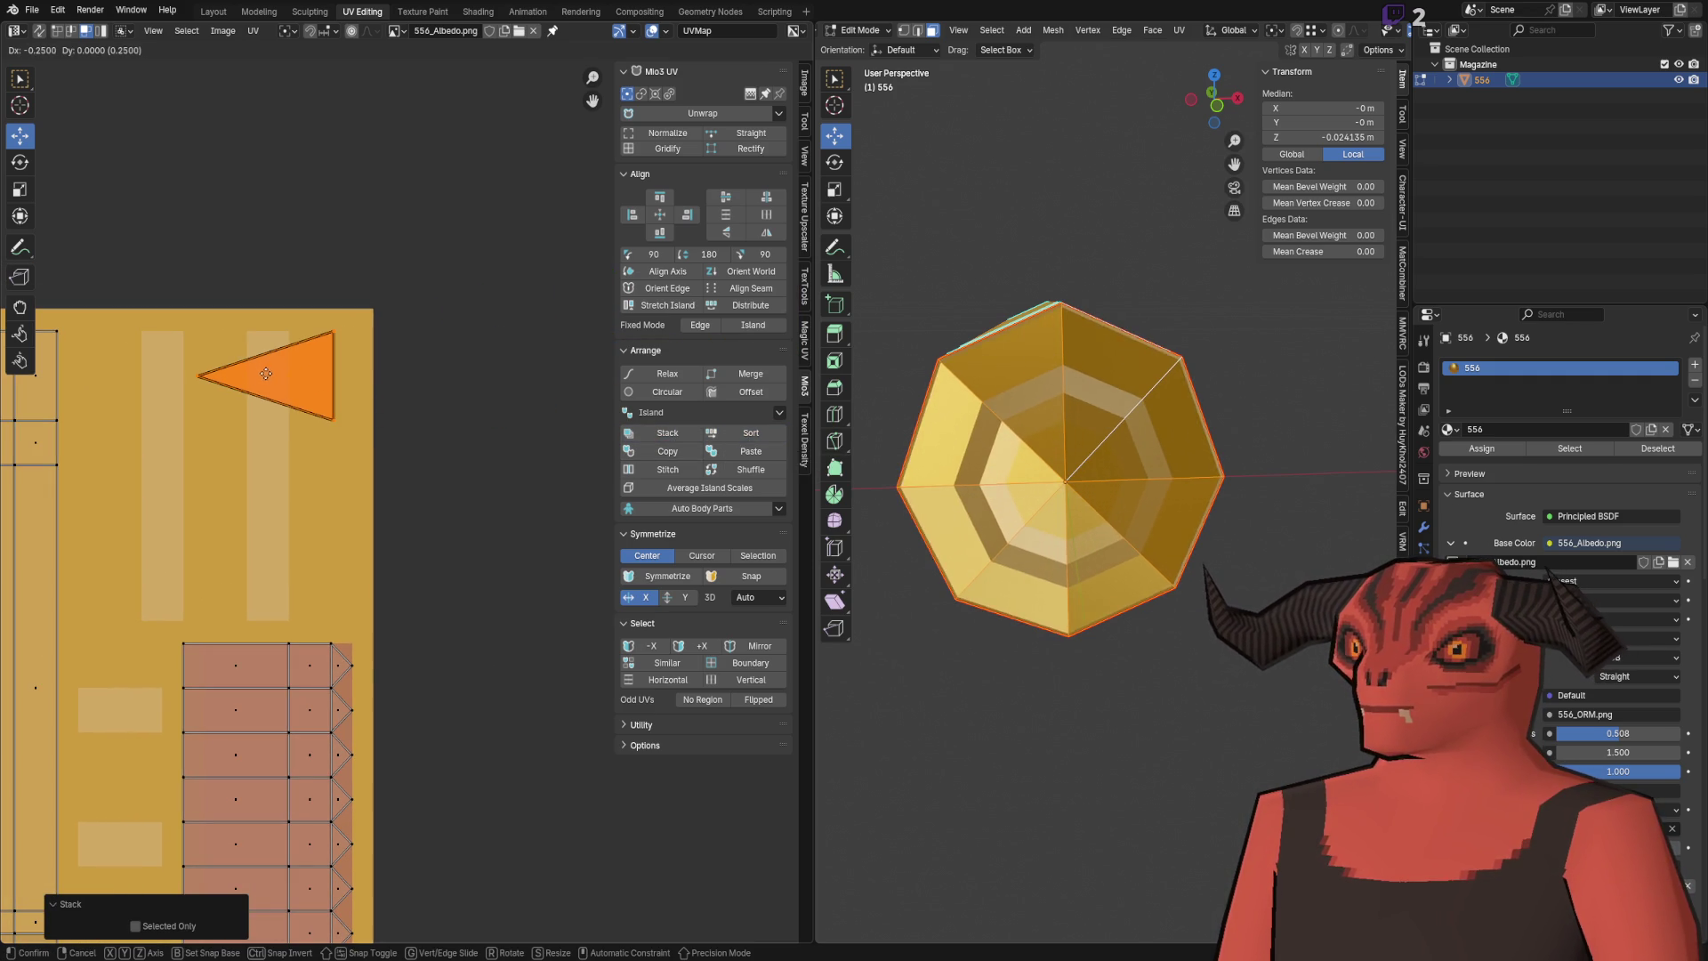
left_click(282, 372)
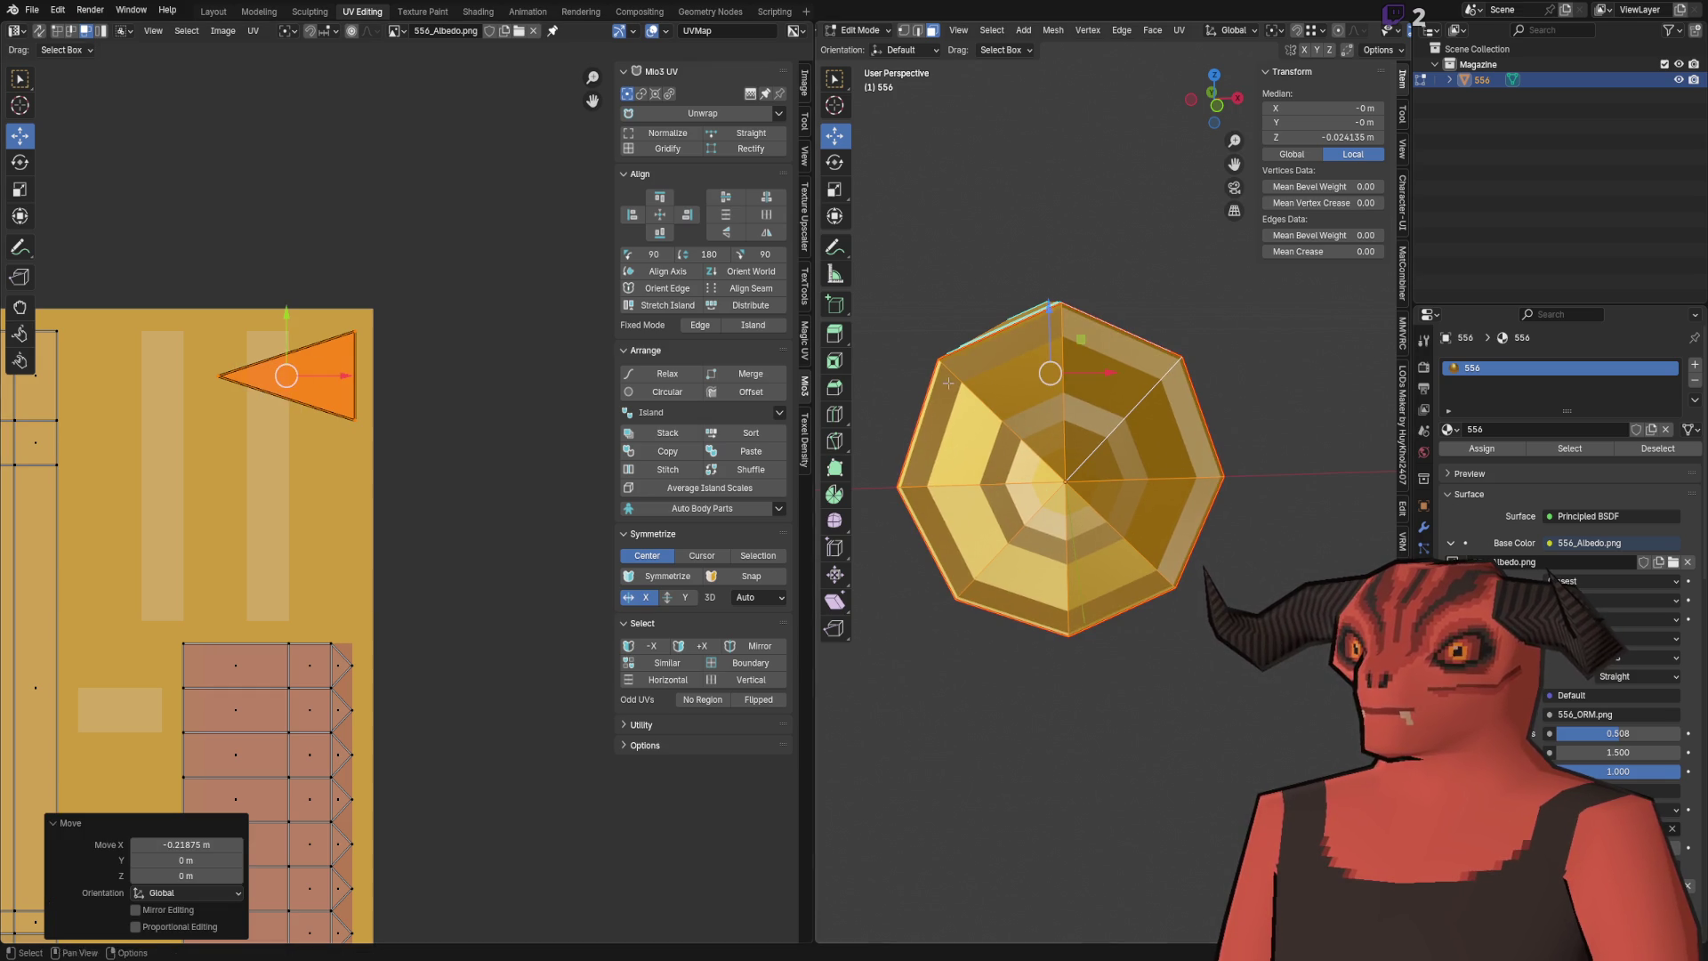
key("ctrl+s")
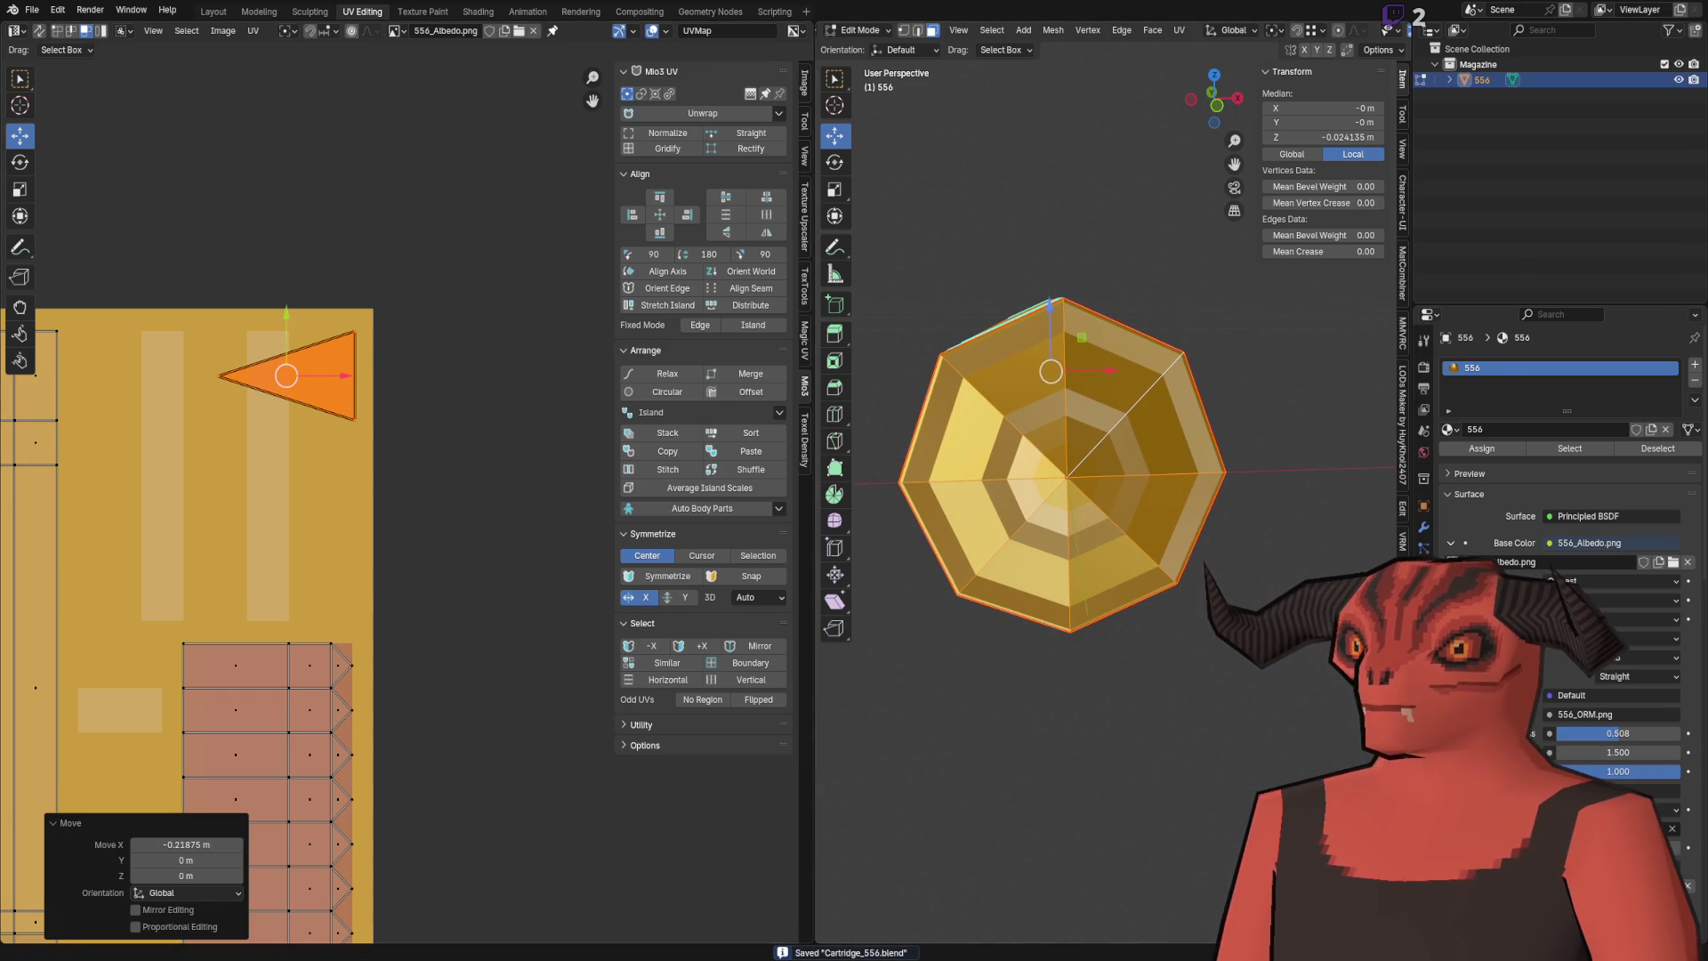
Step: Check the reimported cartridge in Godot and return to Blender's UV editor
key("alt+Tab")
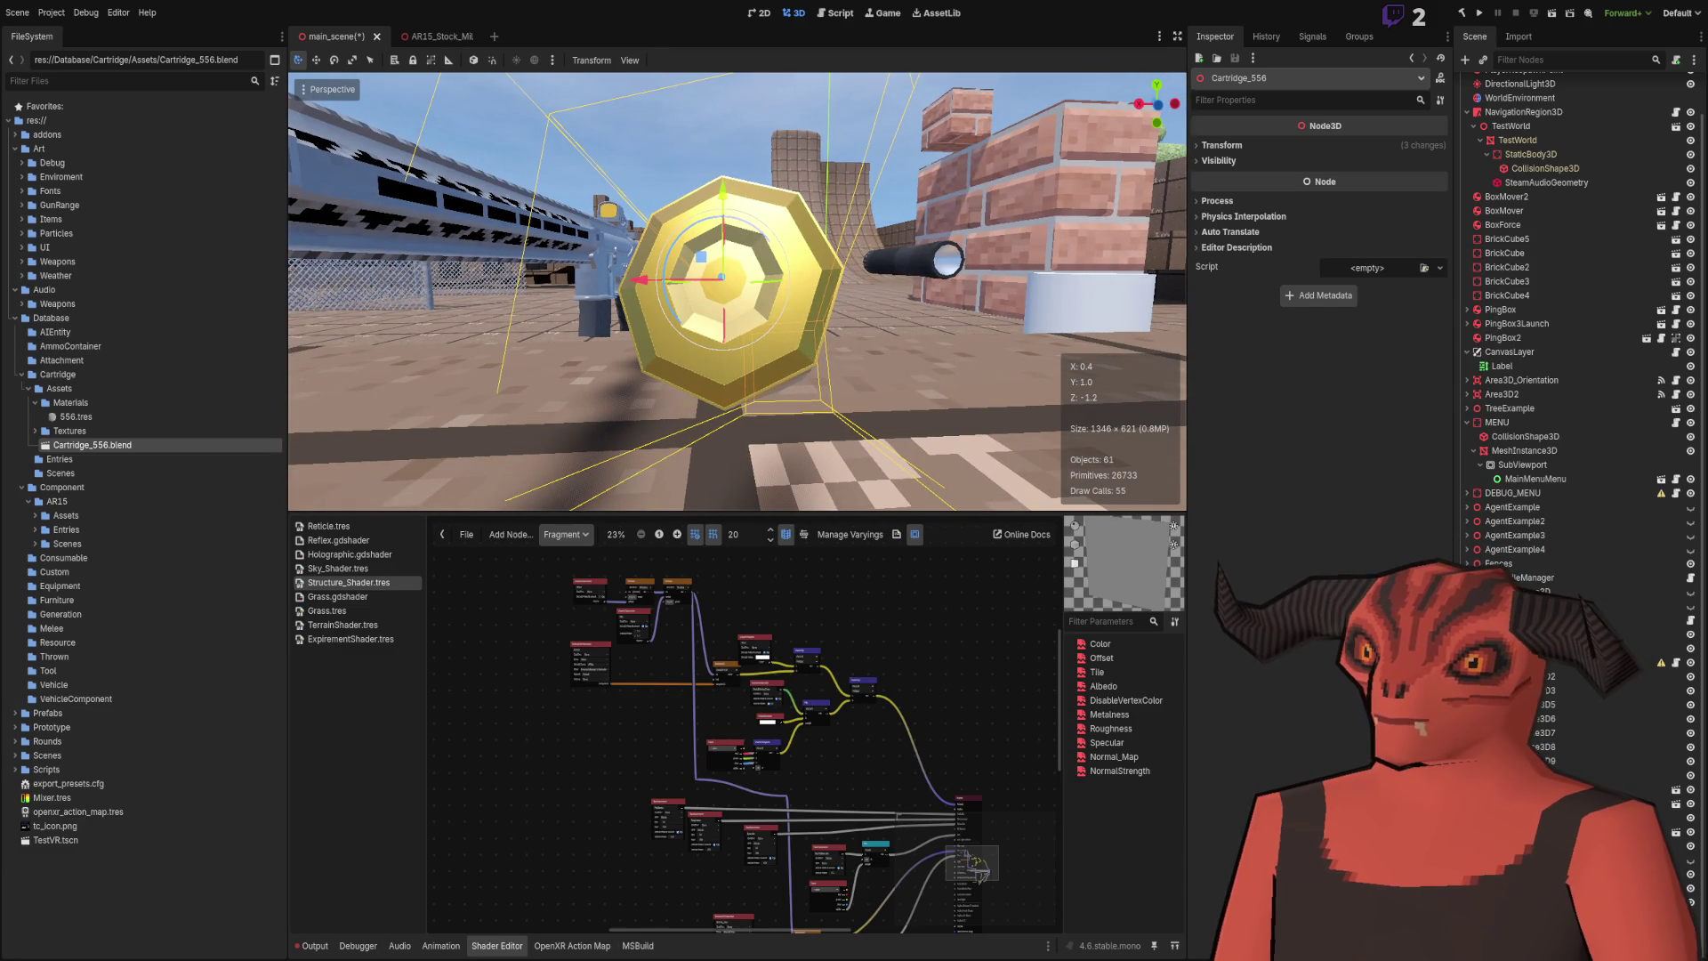
scroll(494, 430, "up", 2)
key("u")
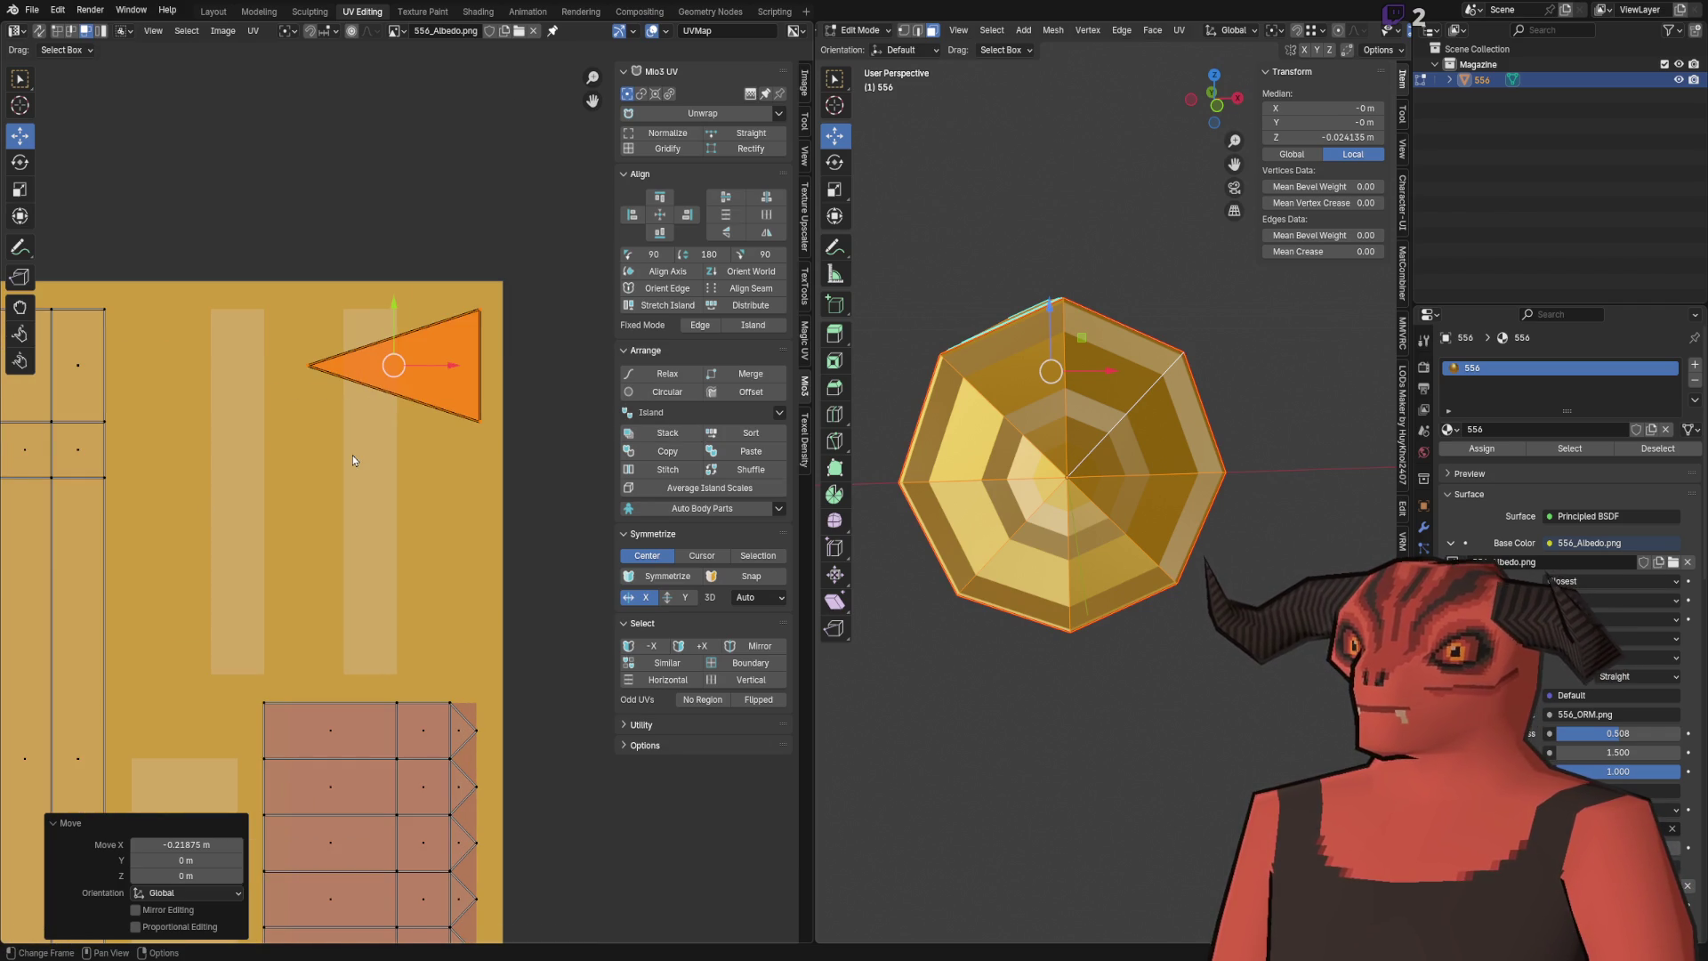
Step: Merge overlapping UVs by distance and flip the top-right face's UV triangle vertically
key("m")
left_click(345, 490)
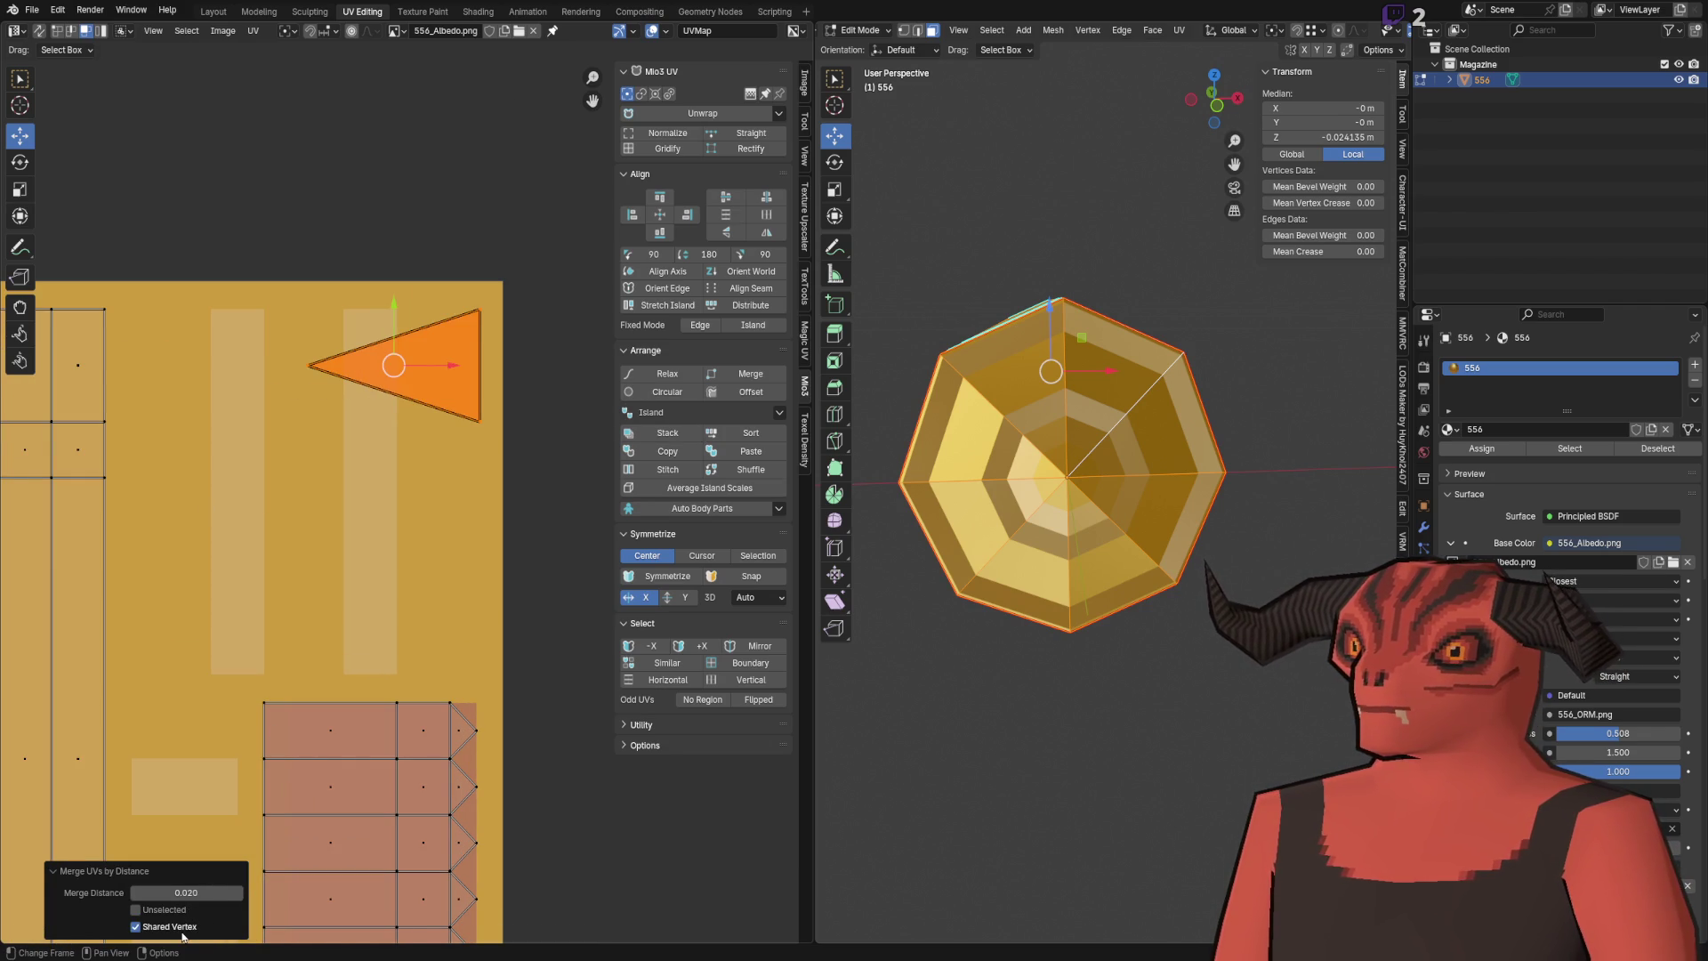
key("alt+a")
key("alt+a")
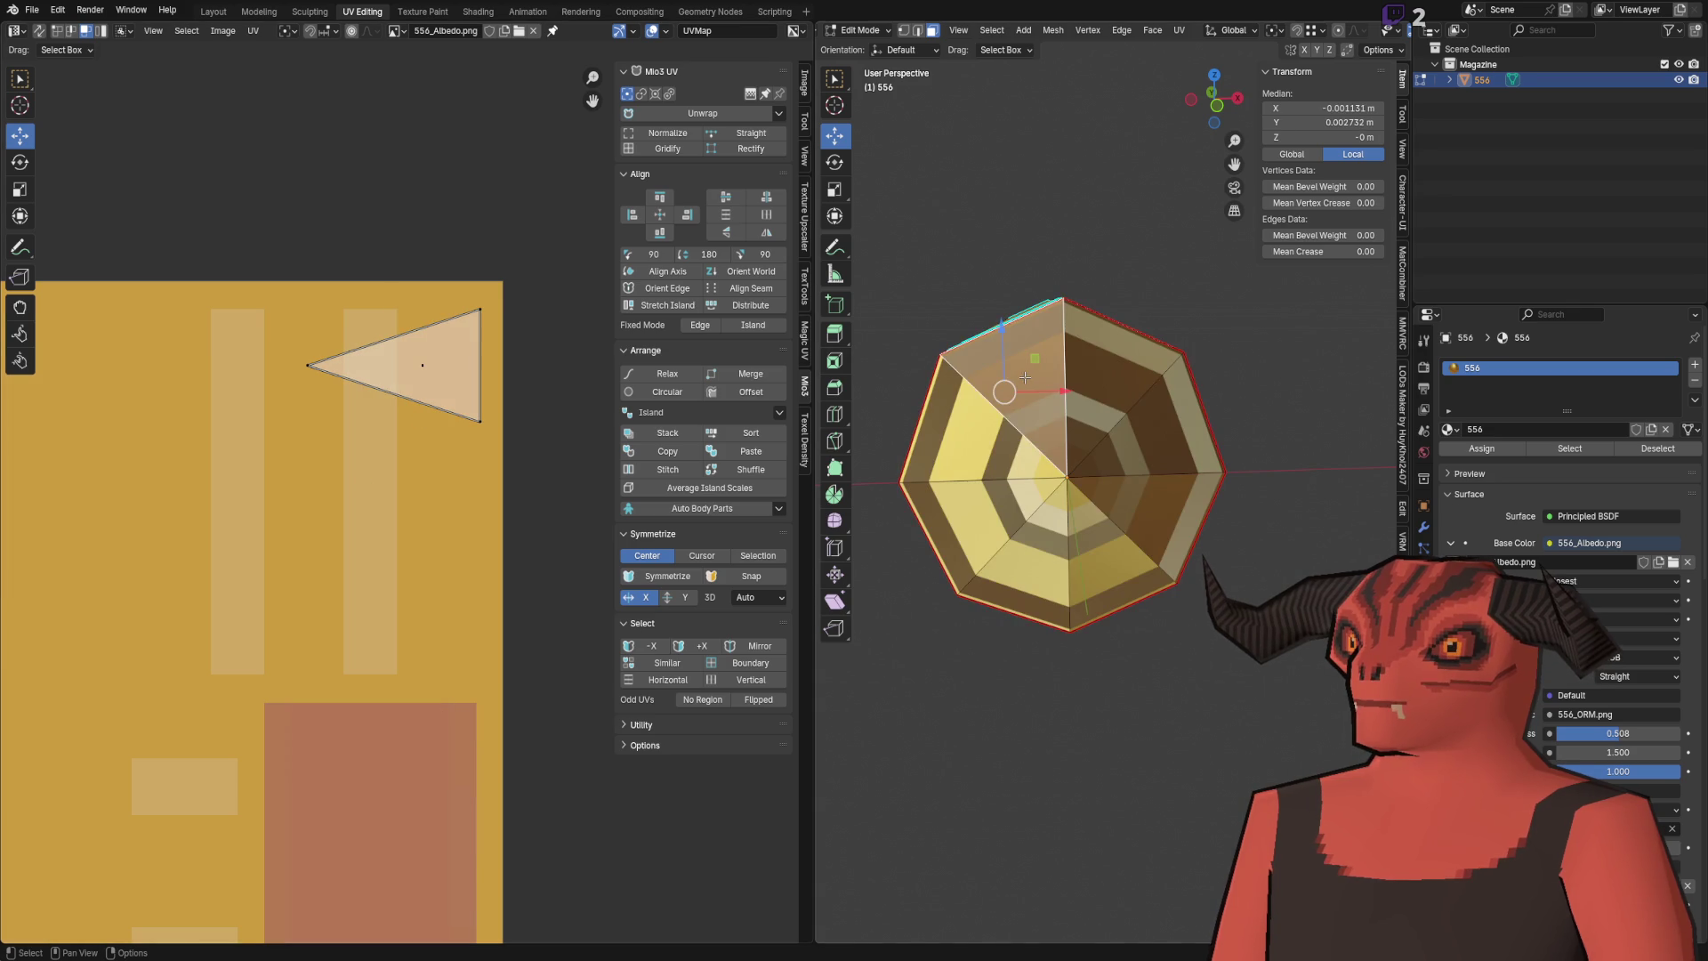
left_click(1091, 375)
right_click(550, 372)
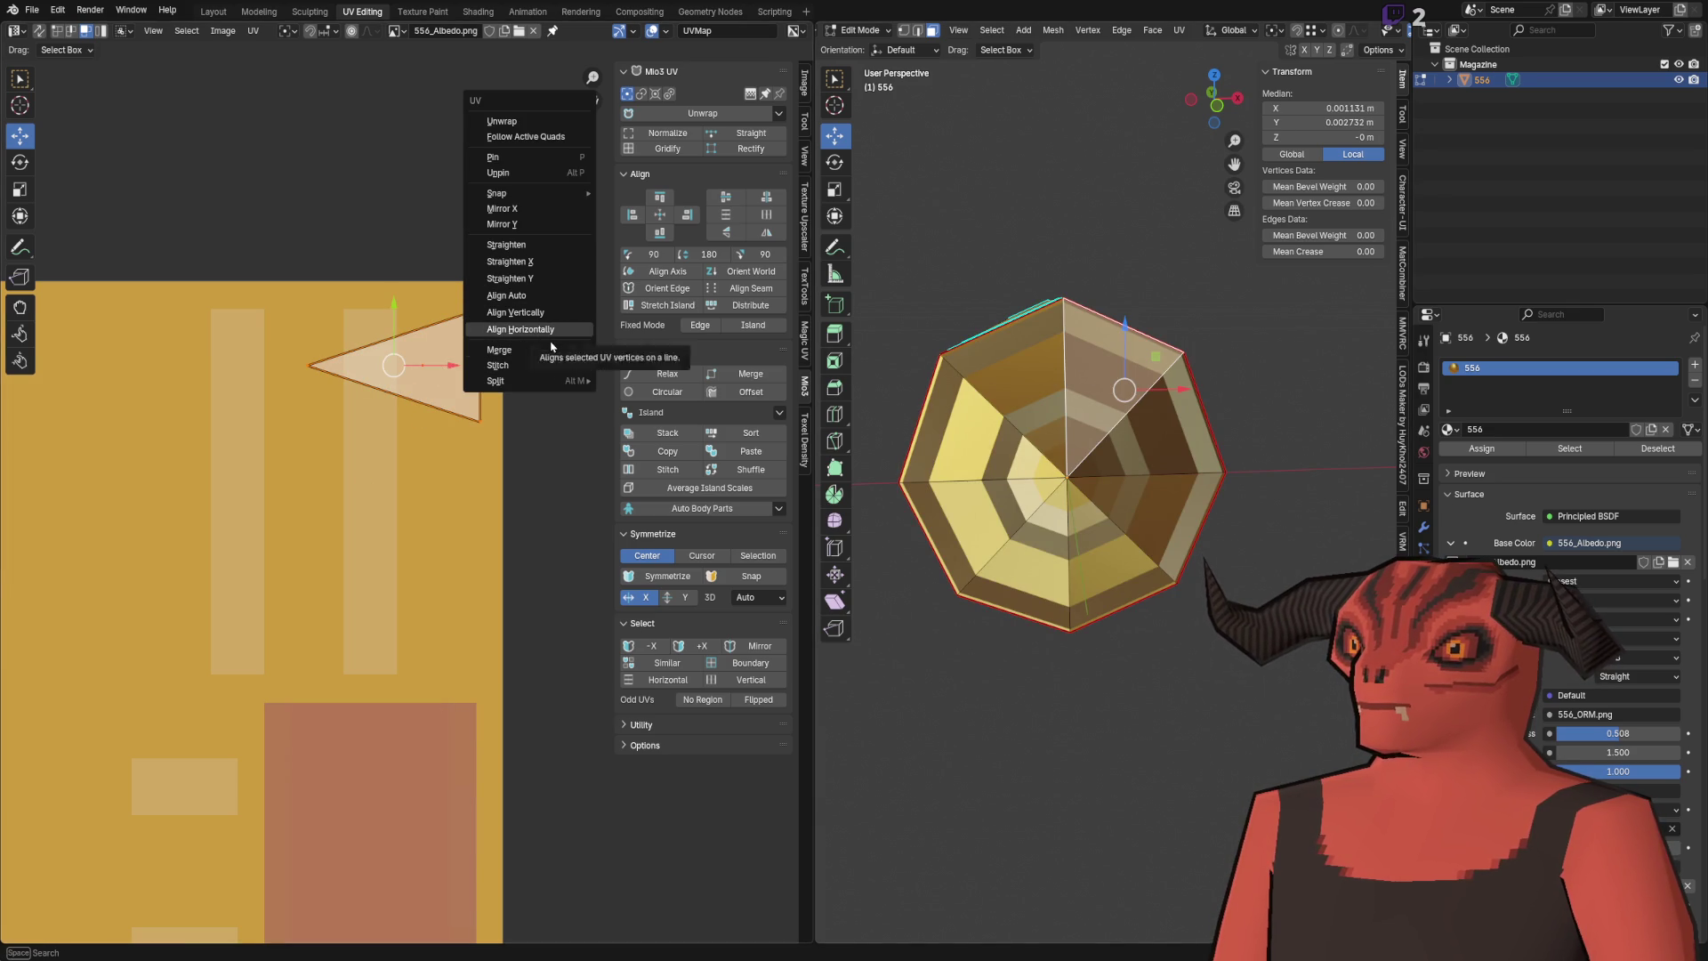
left_click(543, 225)
key("alt+a")
Step: Merge duplicate mesh vertices and overlapping UVs by distance across the whole cartridge
left_click_drag(1214, 97, 1183, 95)
scroll(413, 509, "up", 1)
key("a")
key("m")
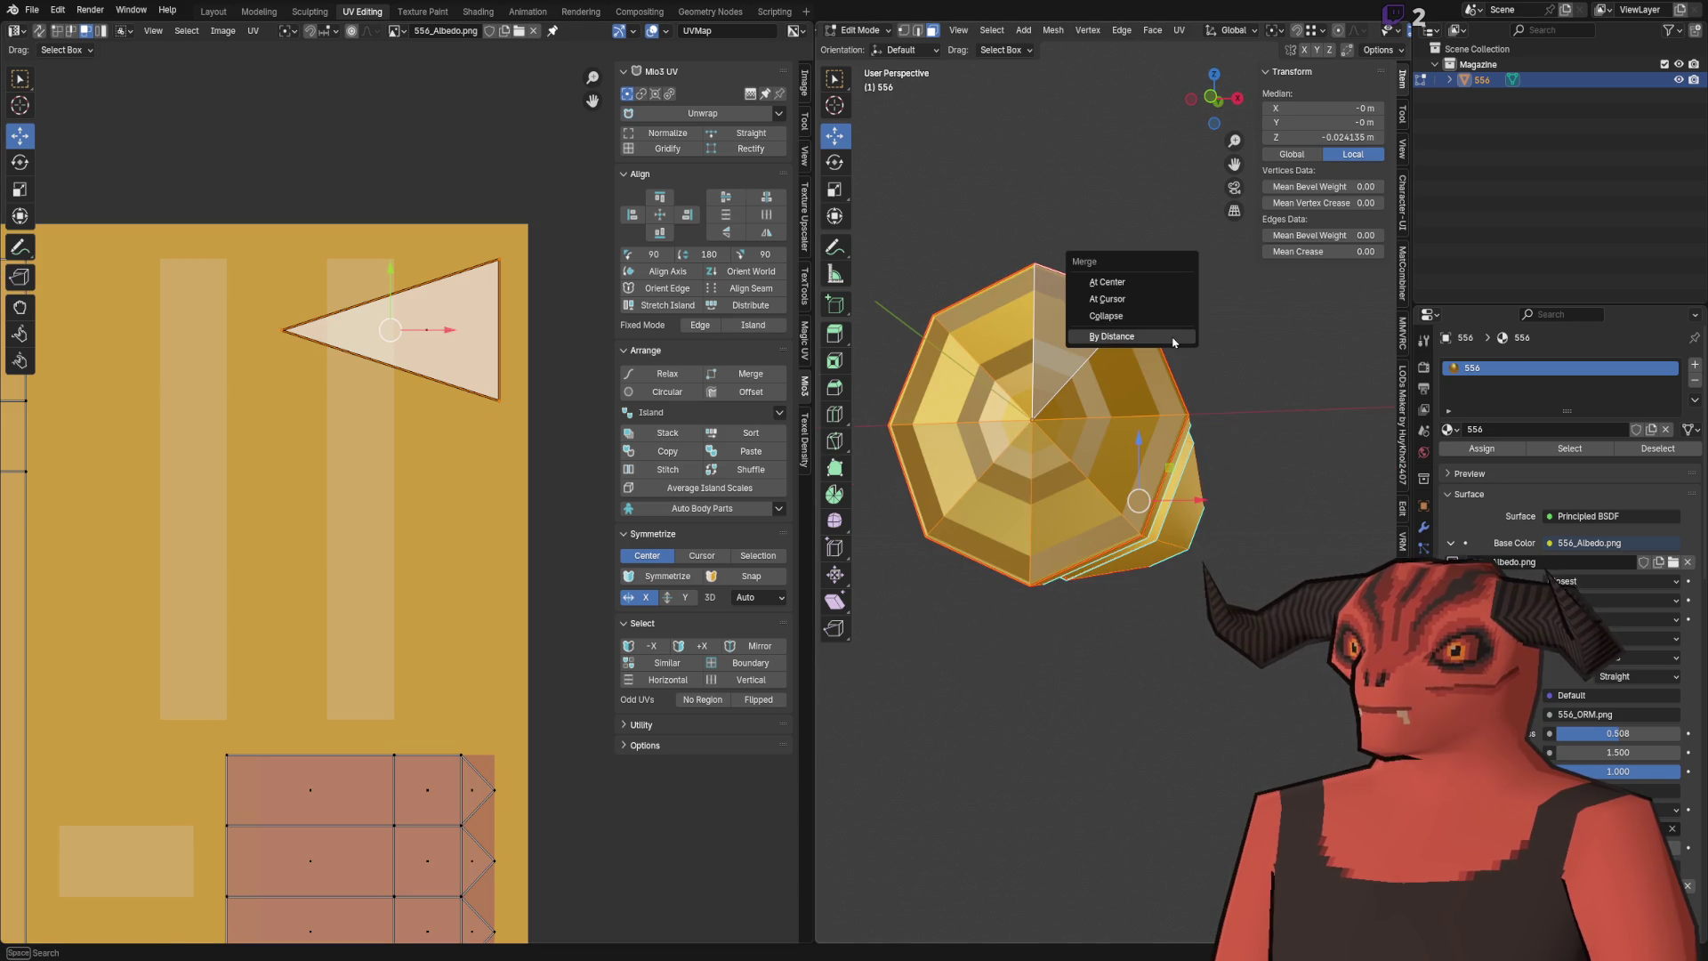
left_click(1173, 342)
key("m")
left_click(431, 424)
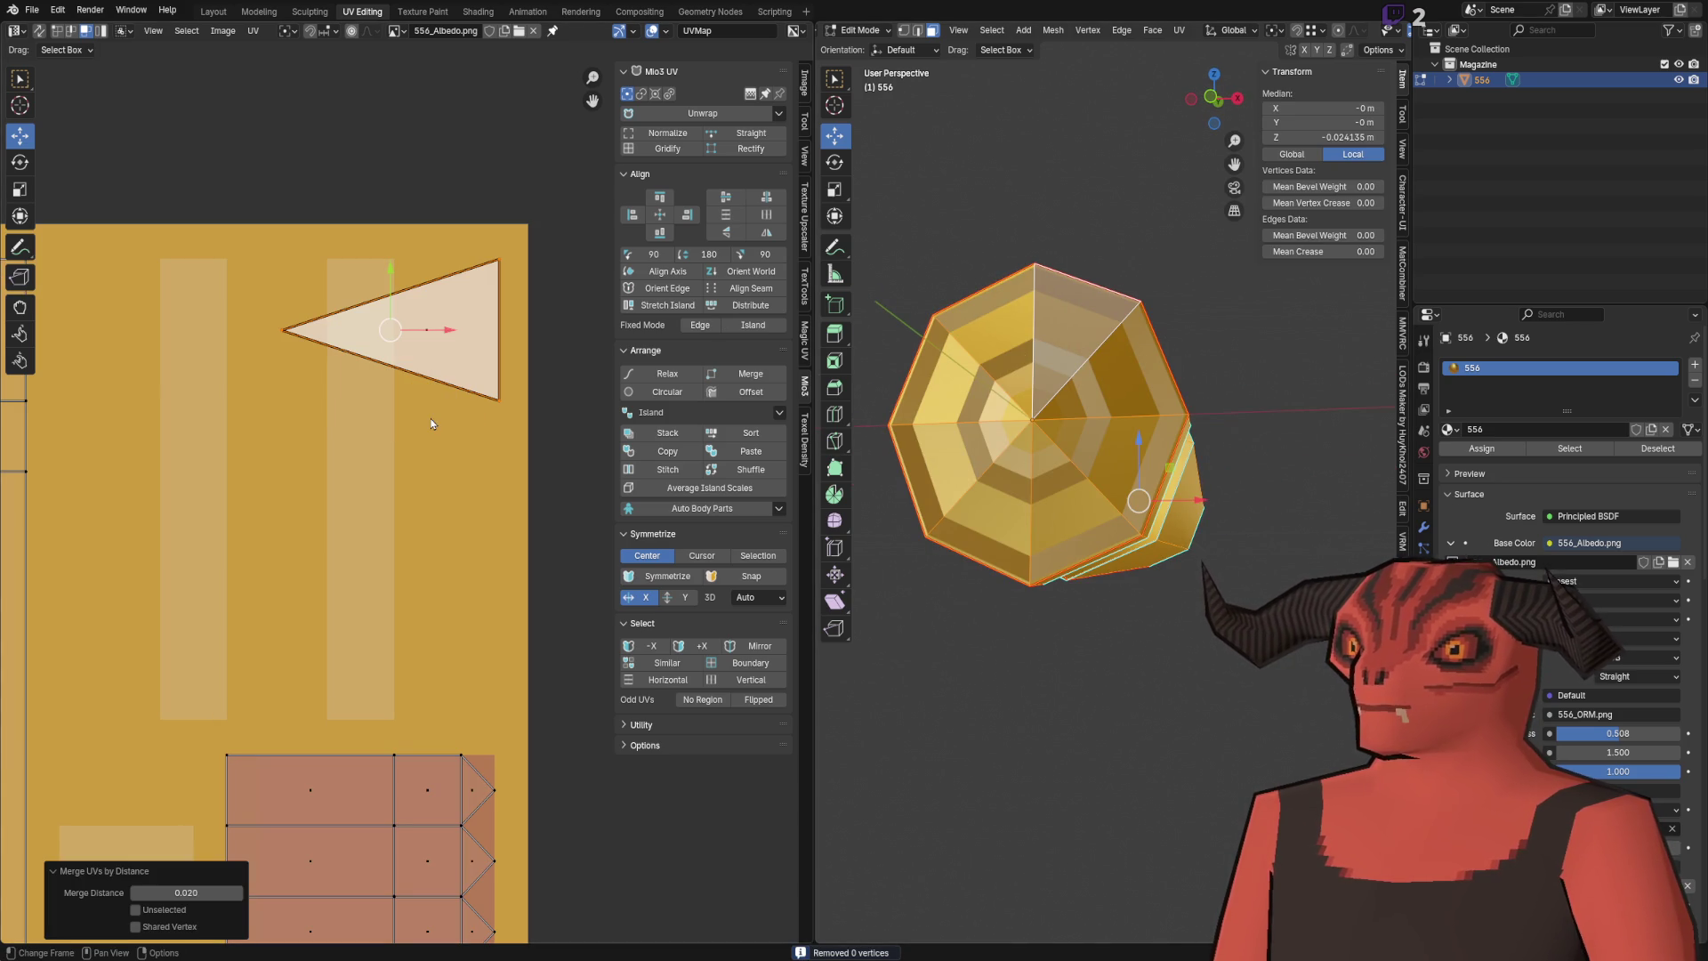
key("alt+a")
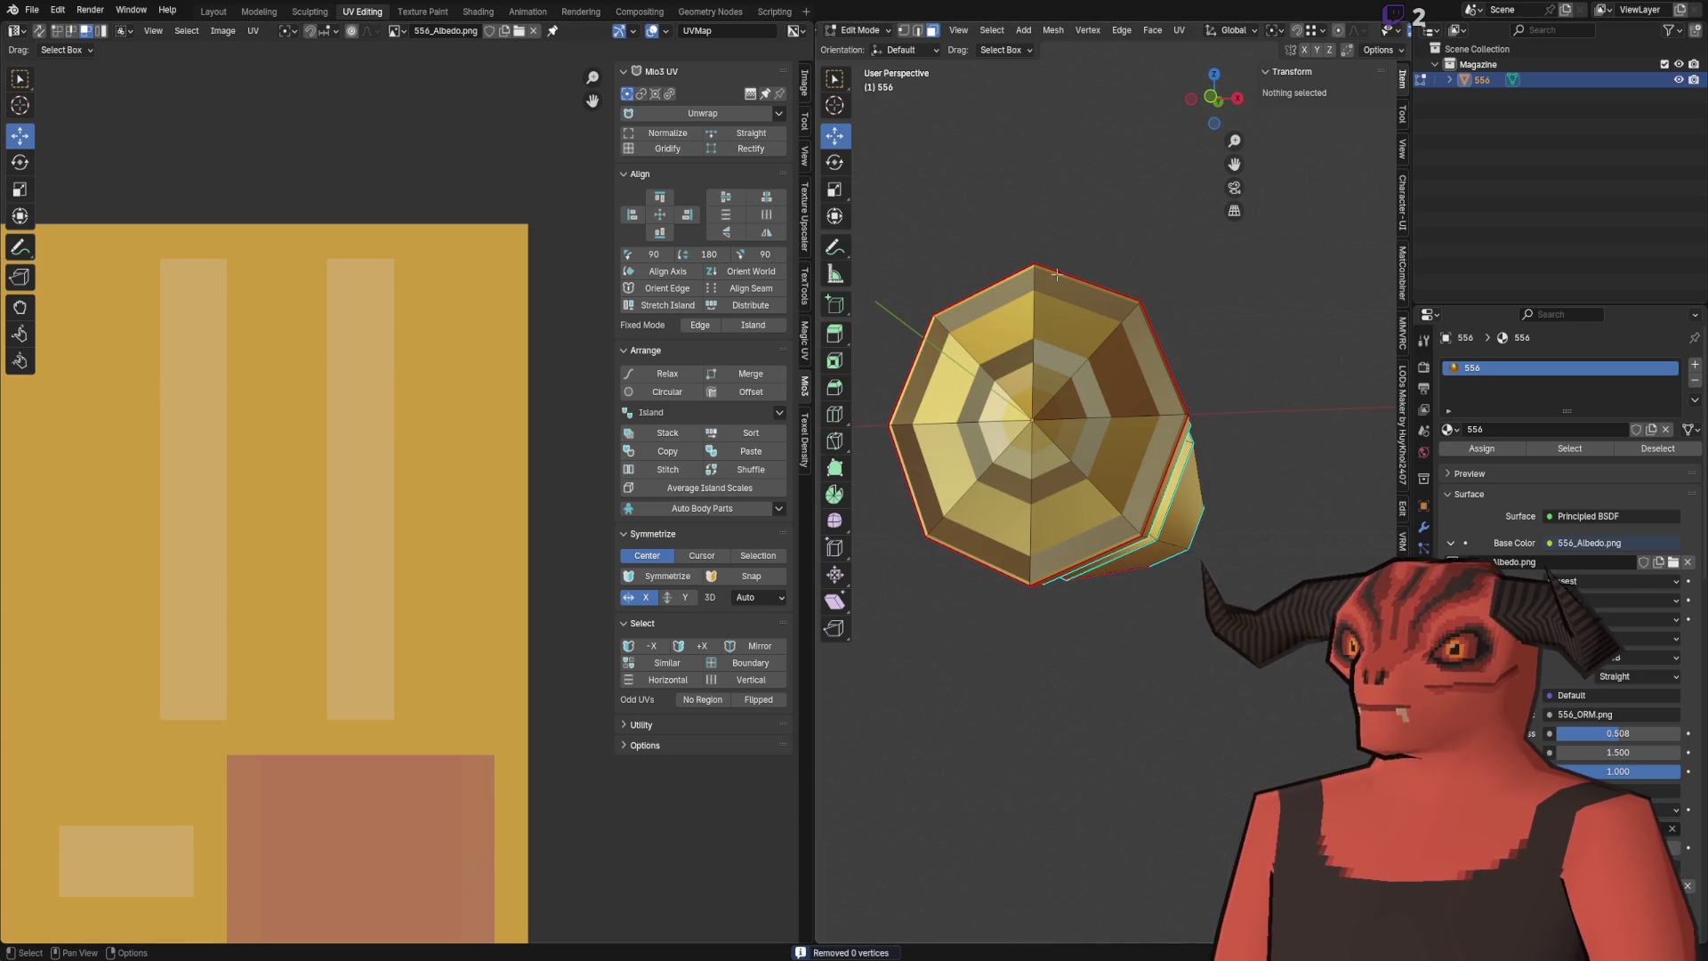
Step: Select the two top triangular faces and try moving one UV triangle down, then undo
left_click(1042, 300)
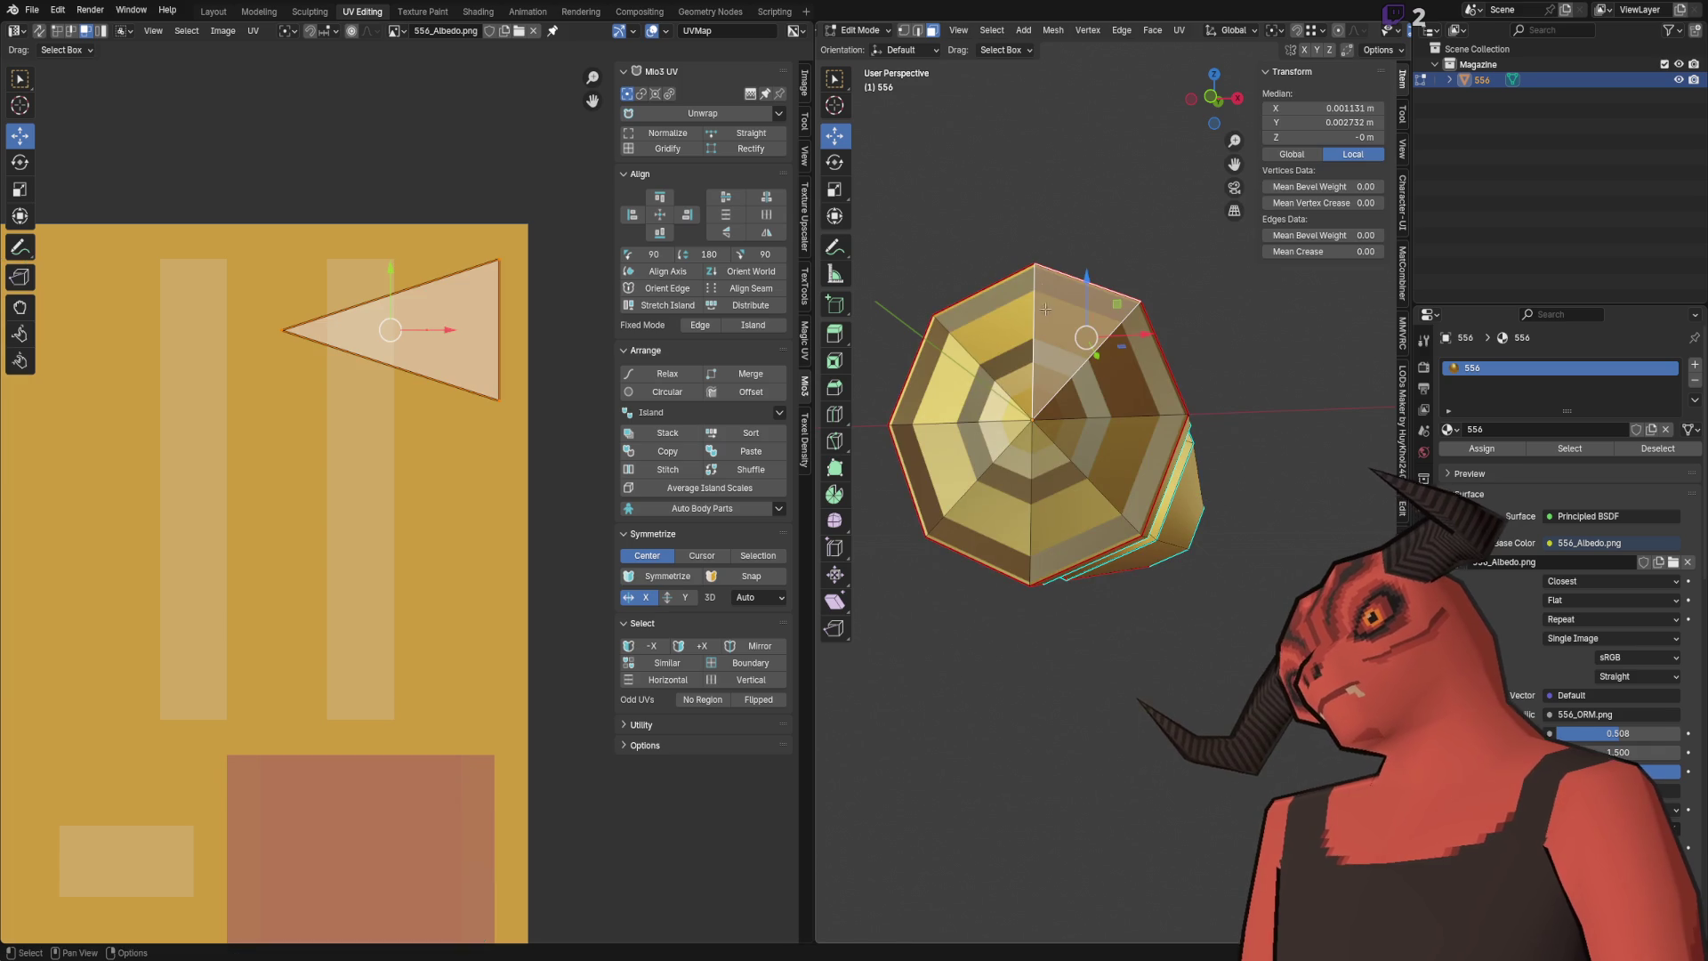
left_click(992, 322, "shift")
left_click_drag(393, 294, 394, 551)
left_click(981, 347)
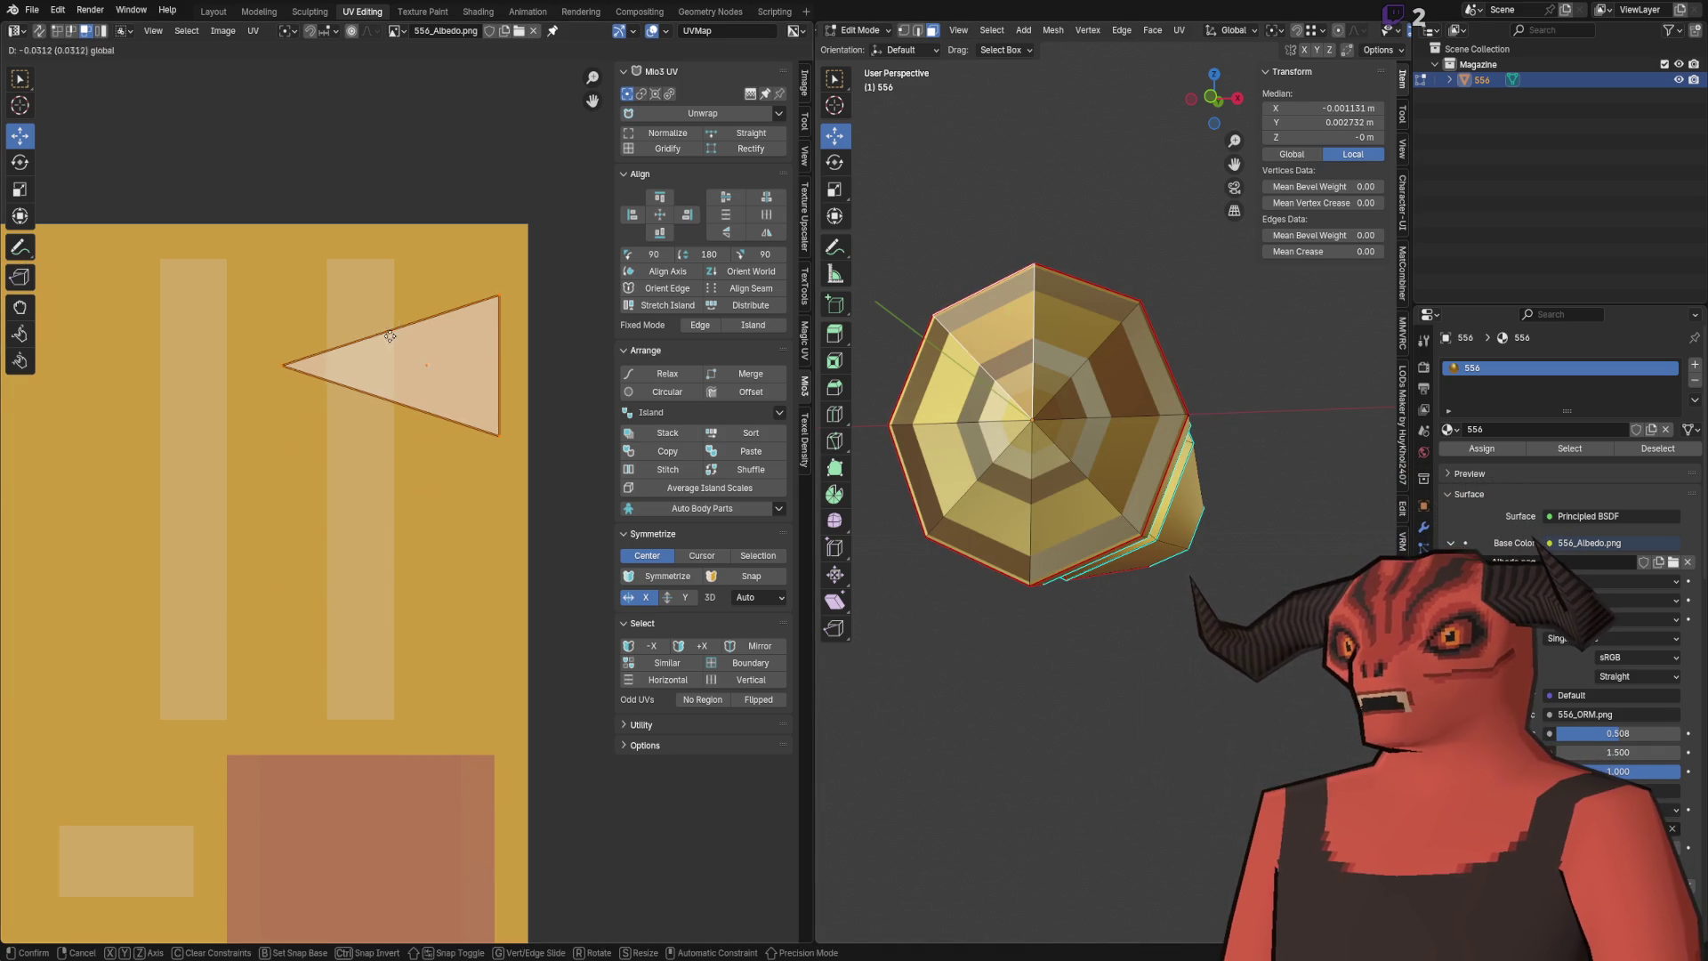
key("ctrl+z")
key("ctrl+z")
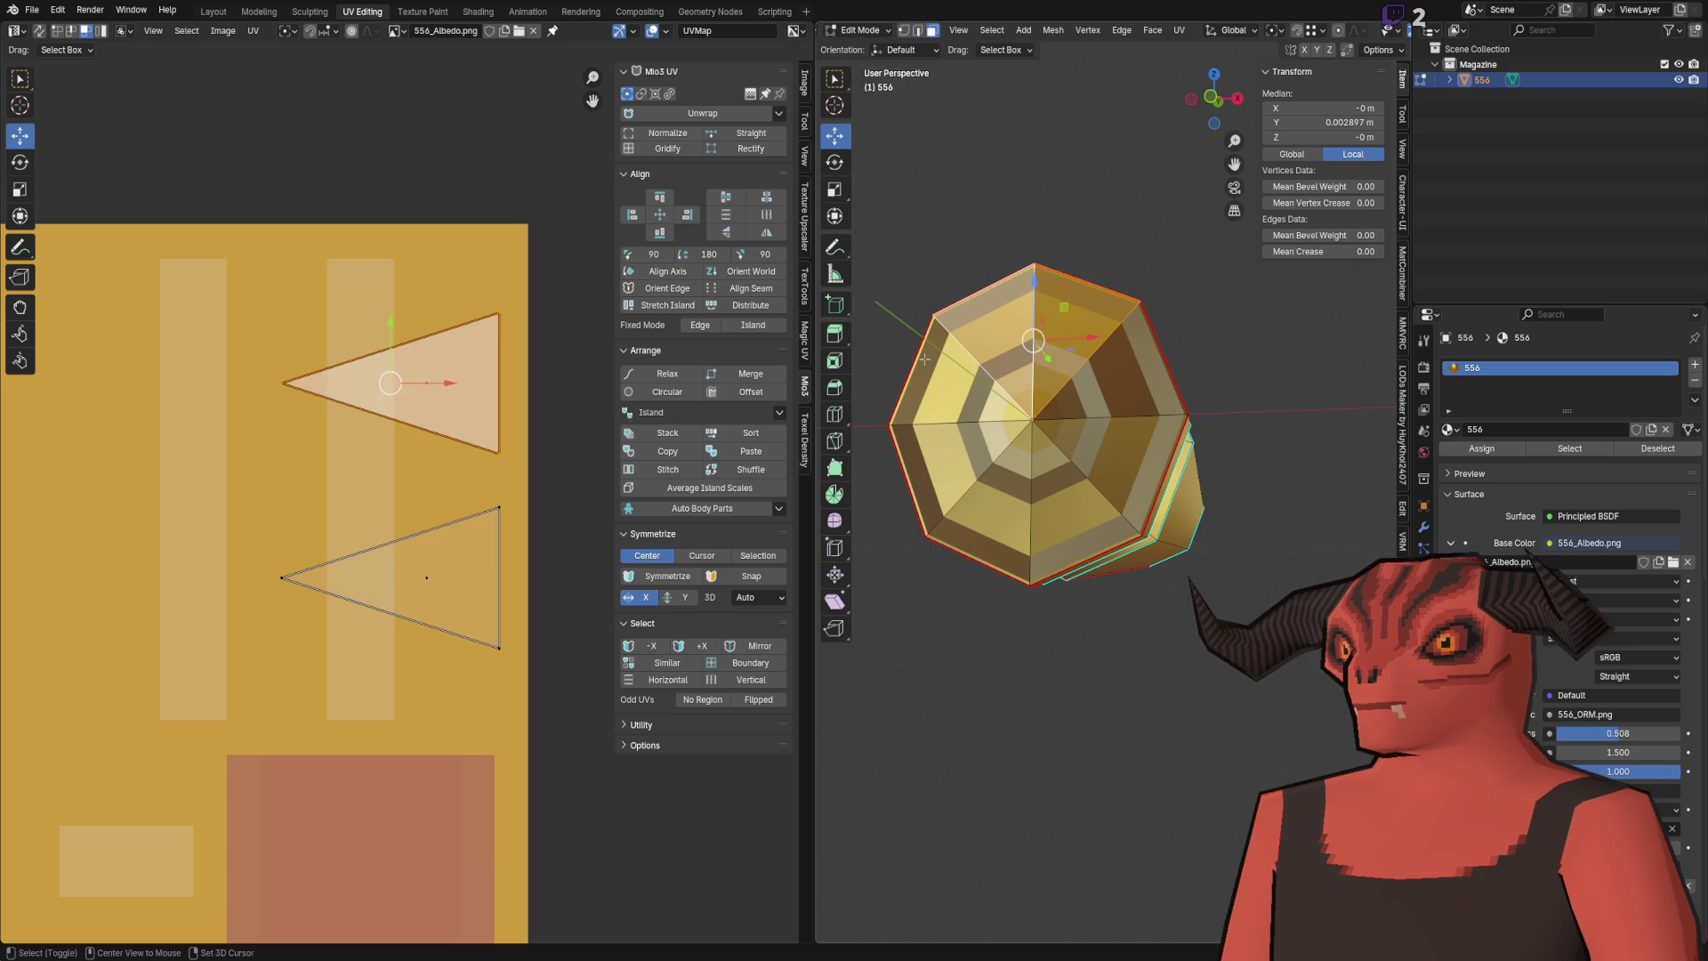
Step: Try stitching the lower UV triangle onto the upper one, then undo it
right_click(533, 399)
left_click(566, 665)
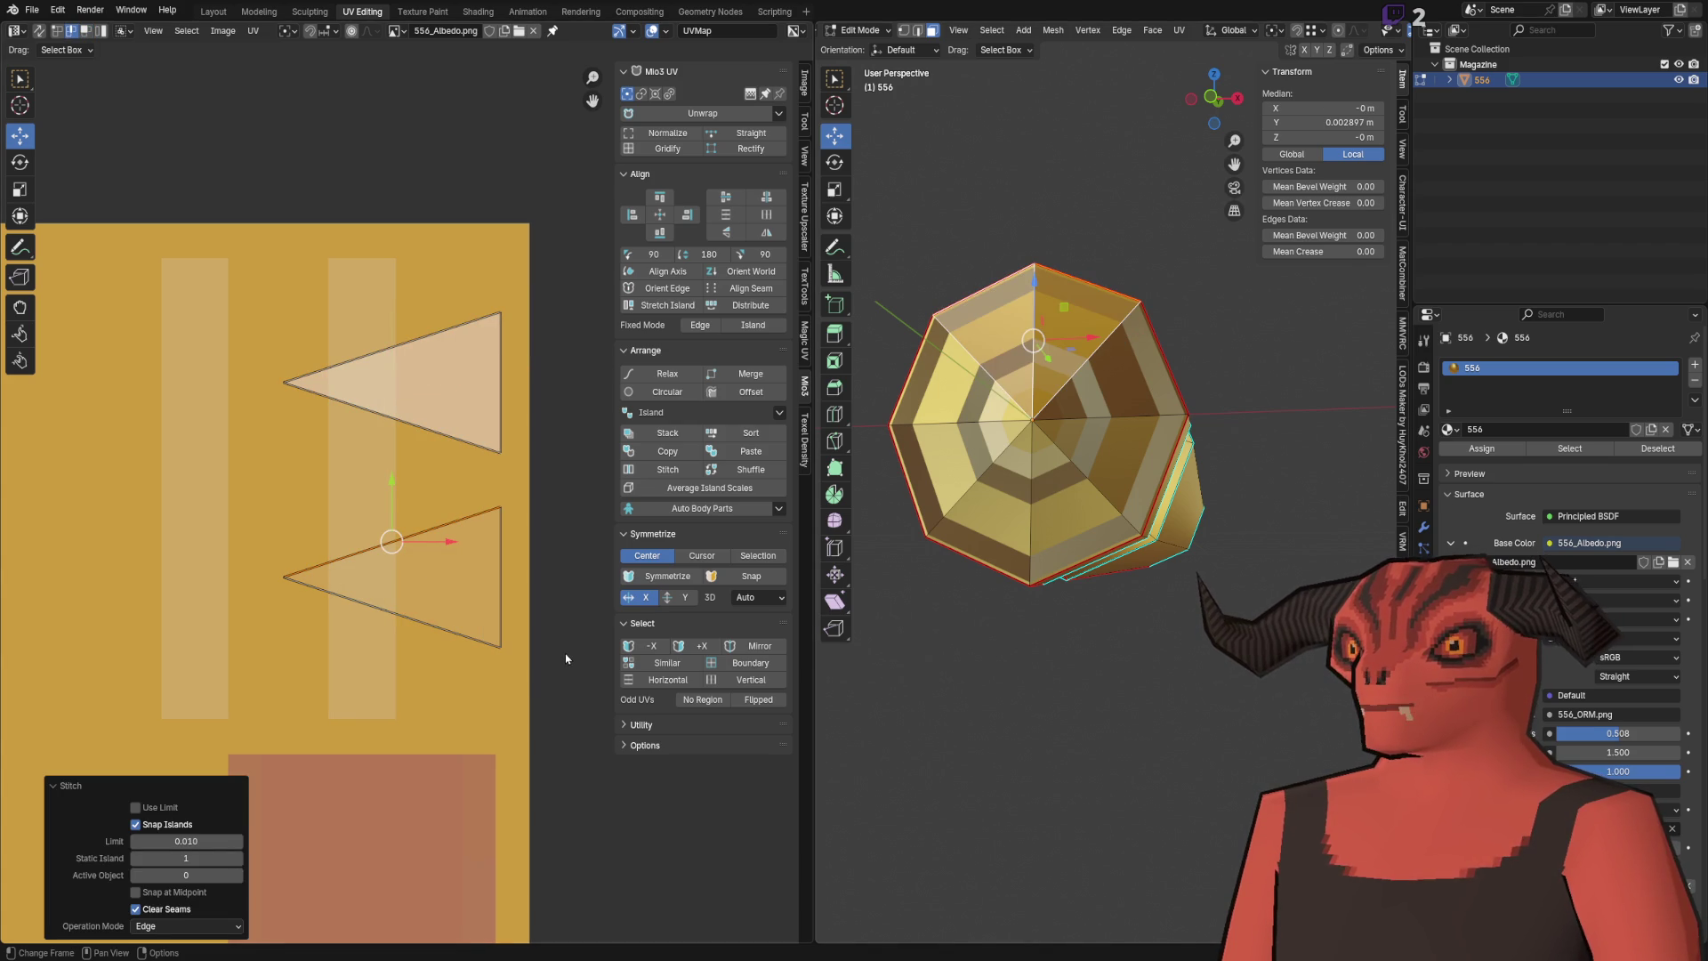
right_click(481, 561)
left_click(469, 532)
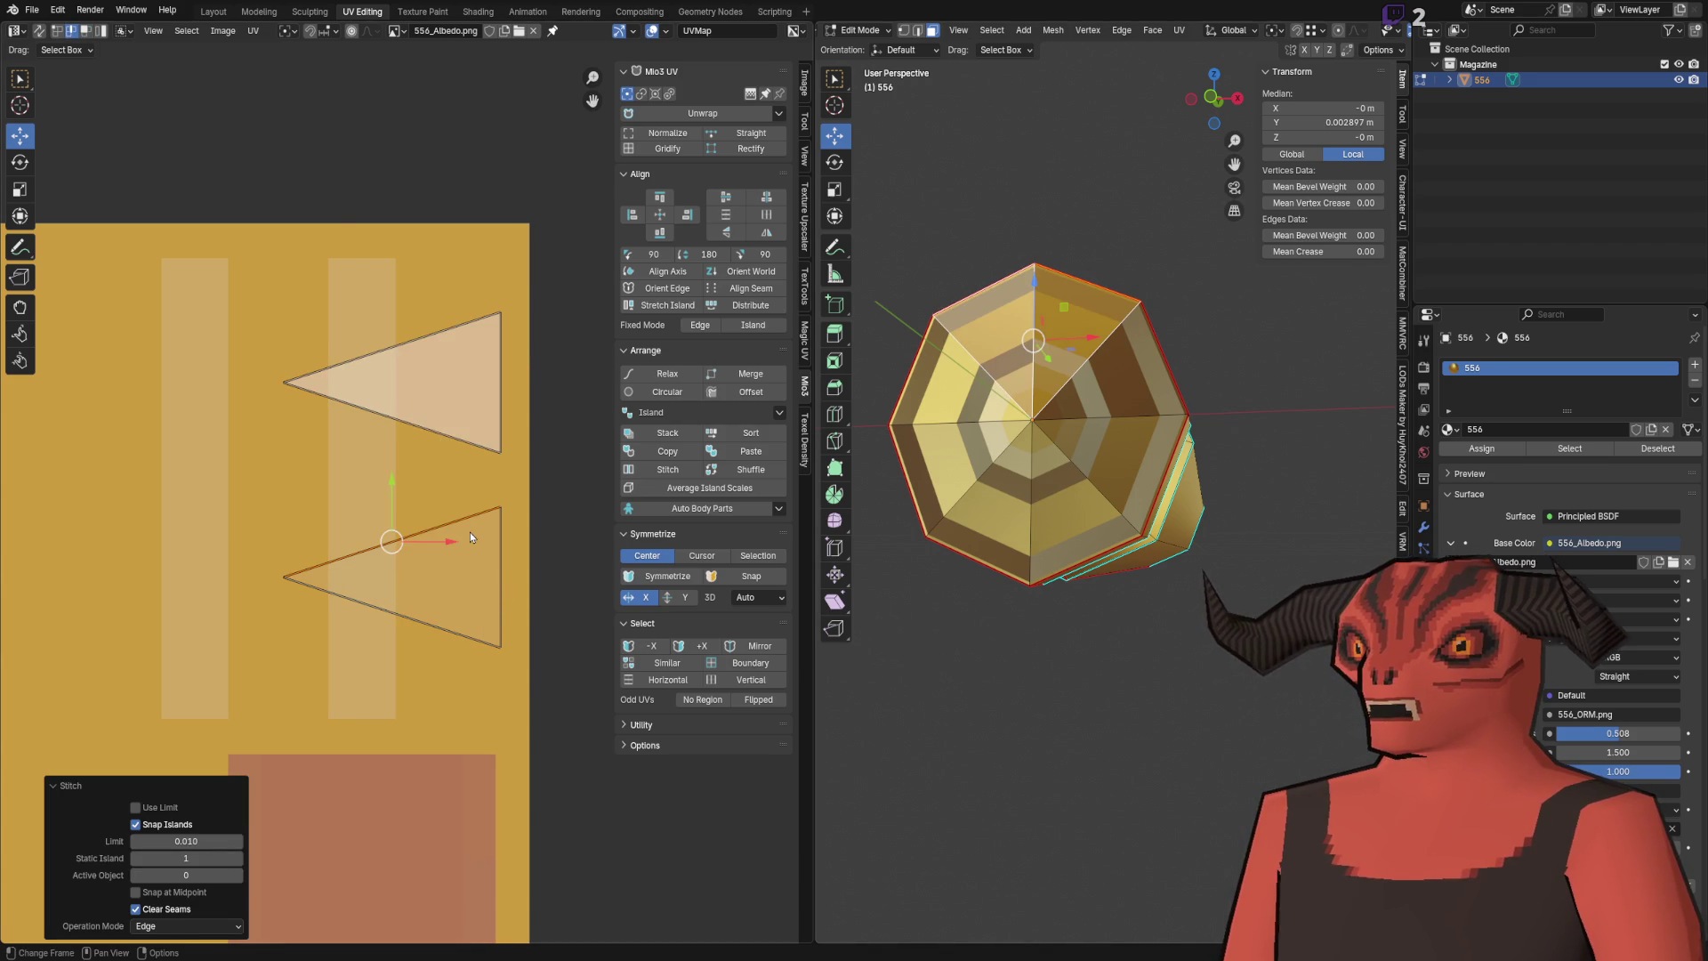
left_click(427, 440)
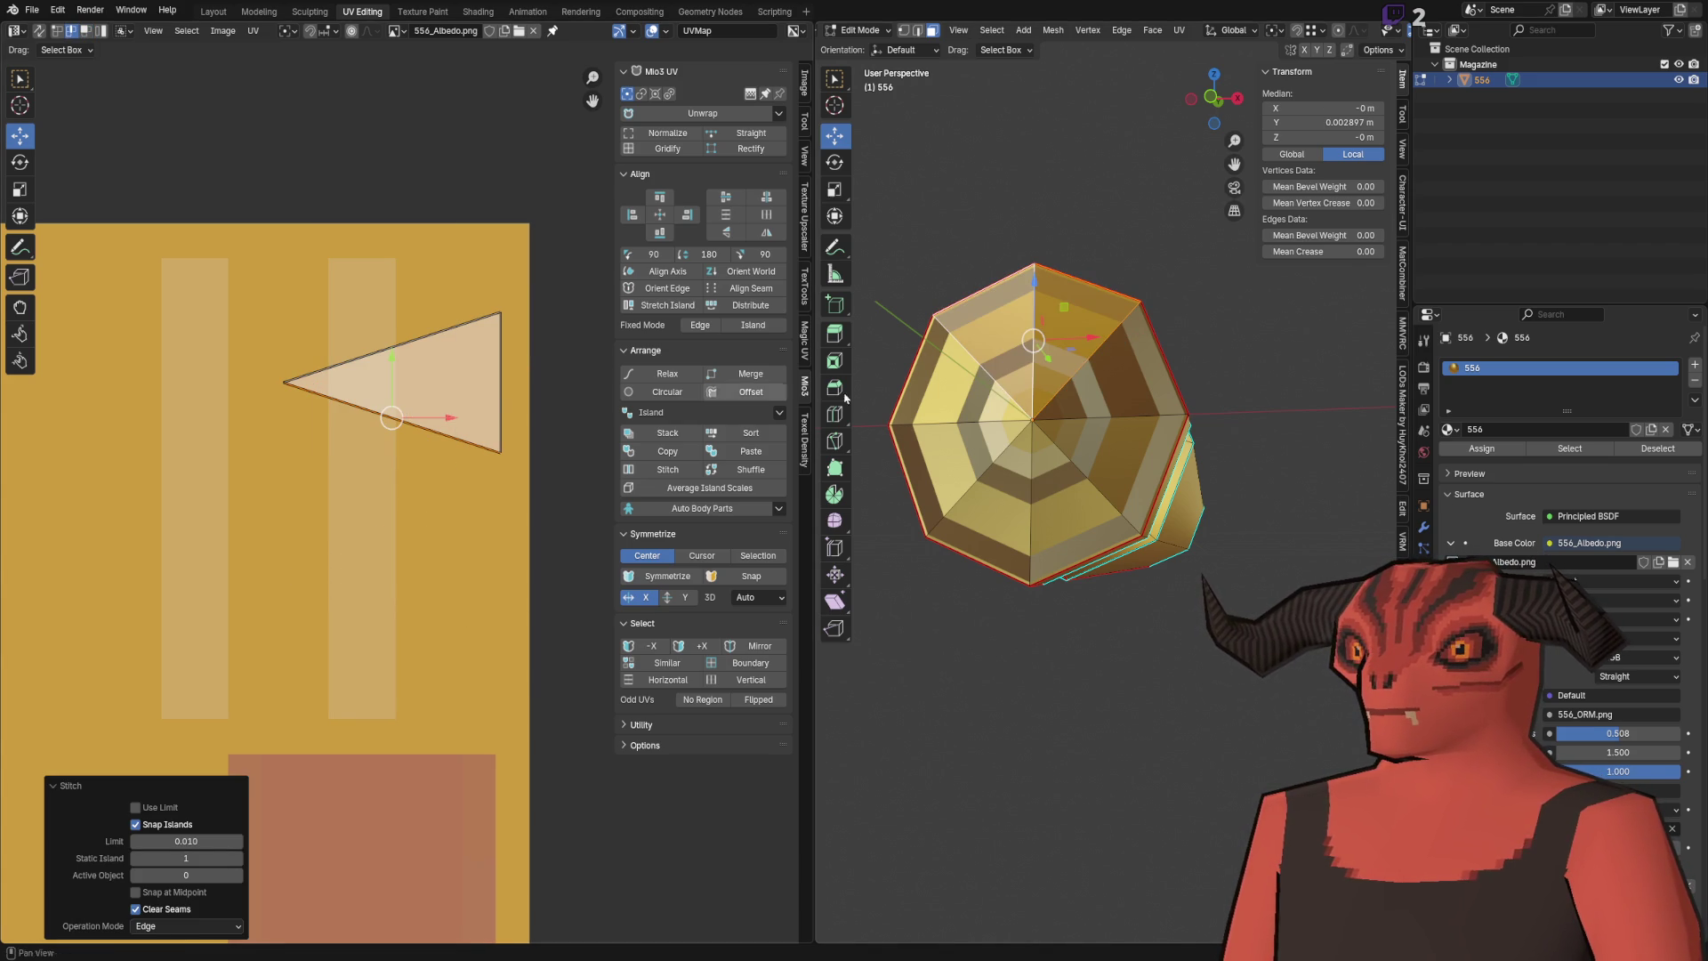
key("ctrl+z")
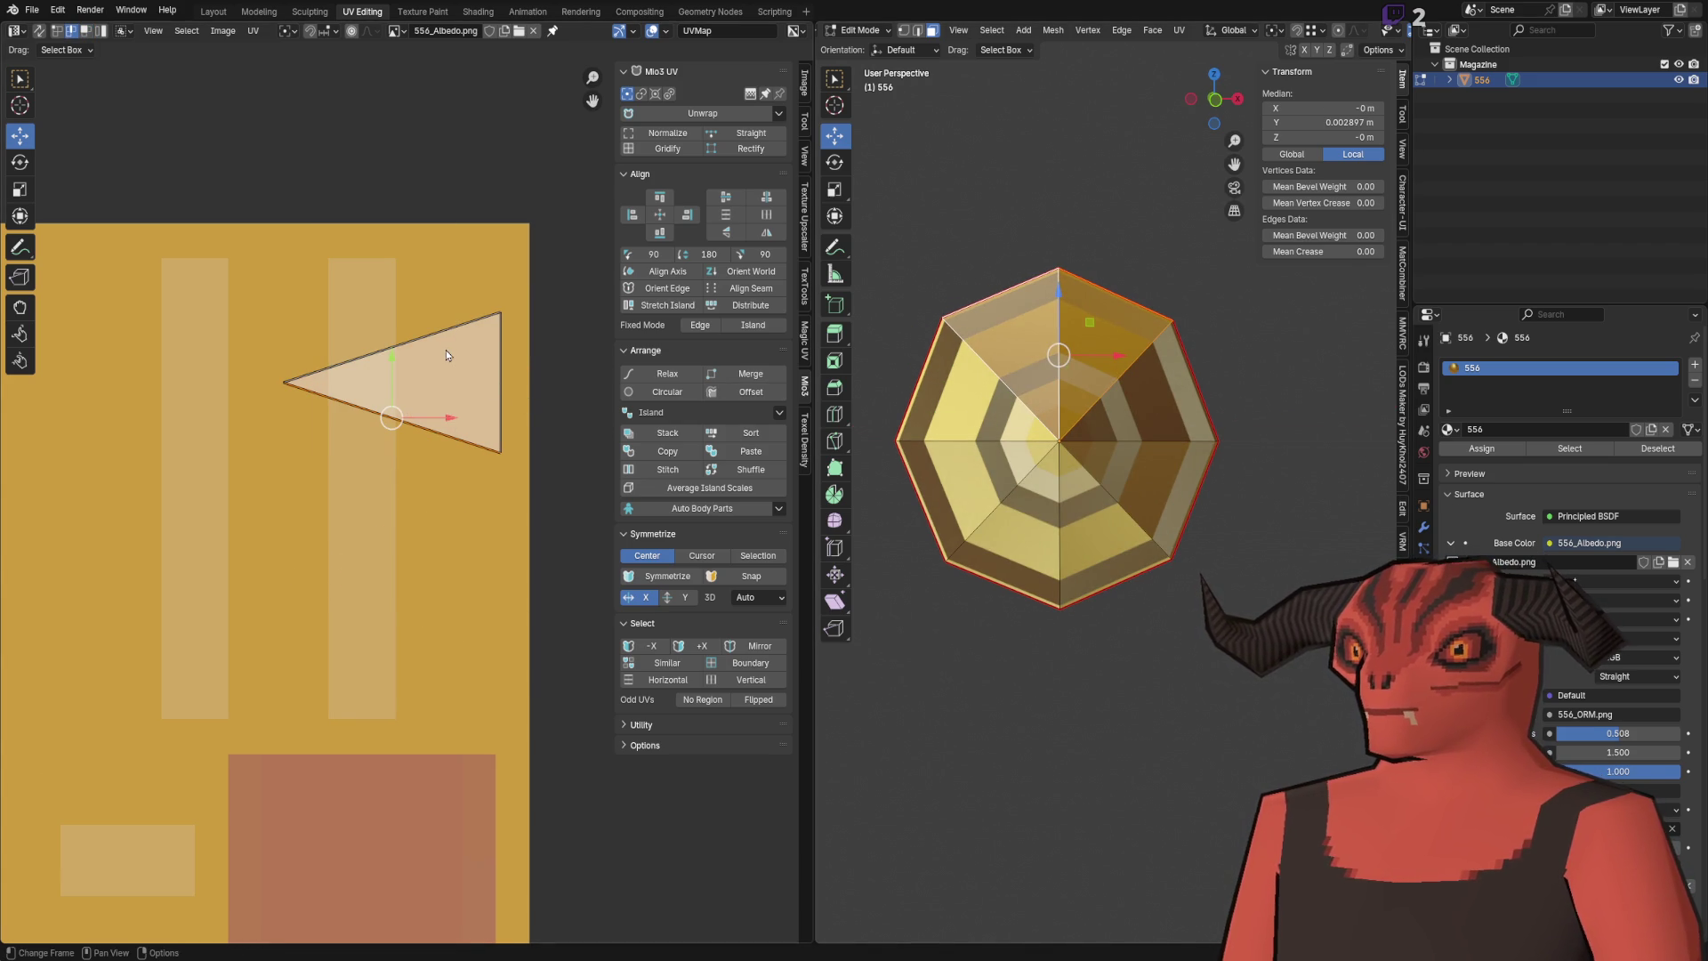
key("ctrl+z")
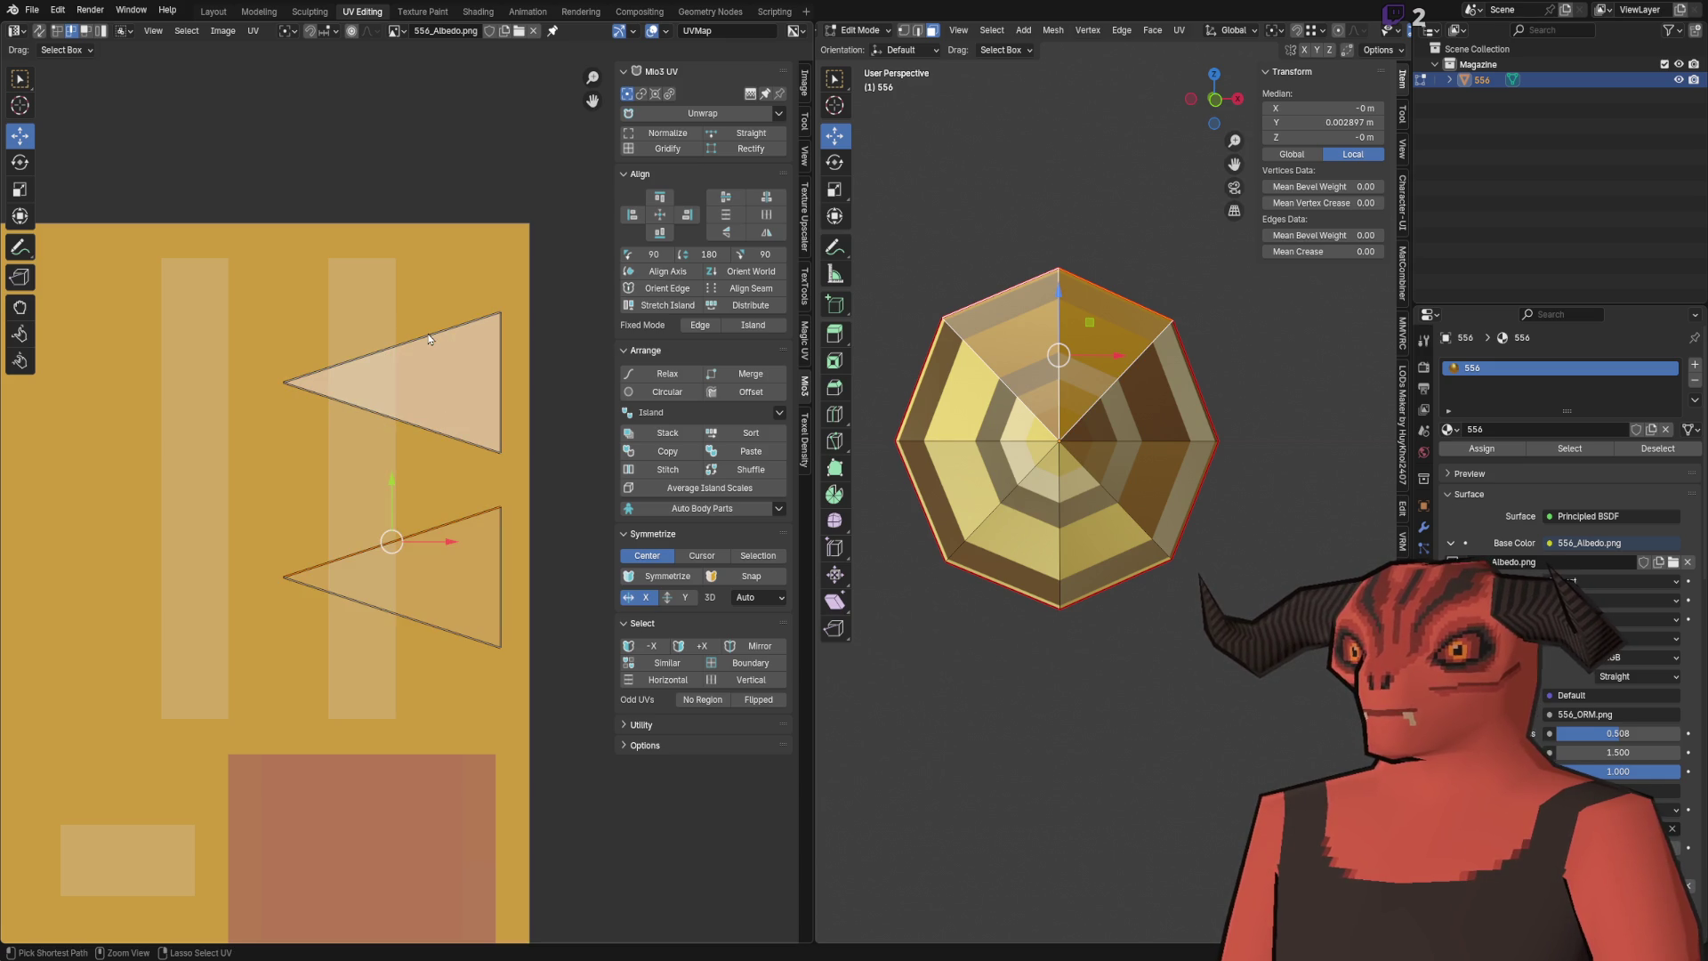
Step: Straighten the lower UV triangle horizontally, then undo it
left_click(418, 583)
right_click(293, 570)
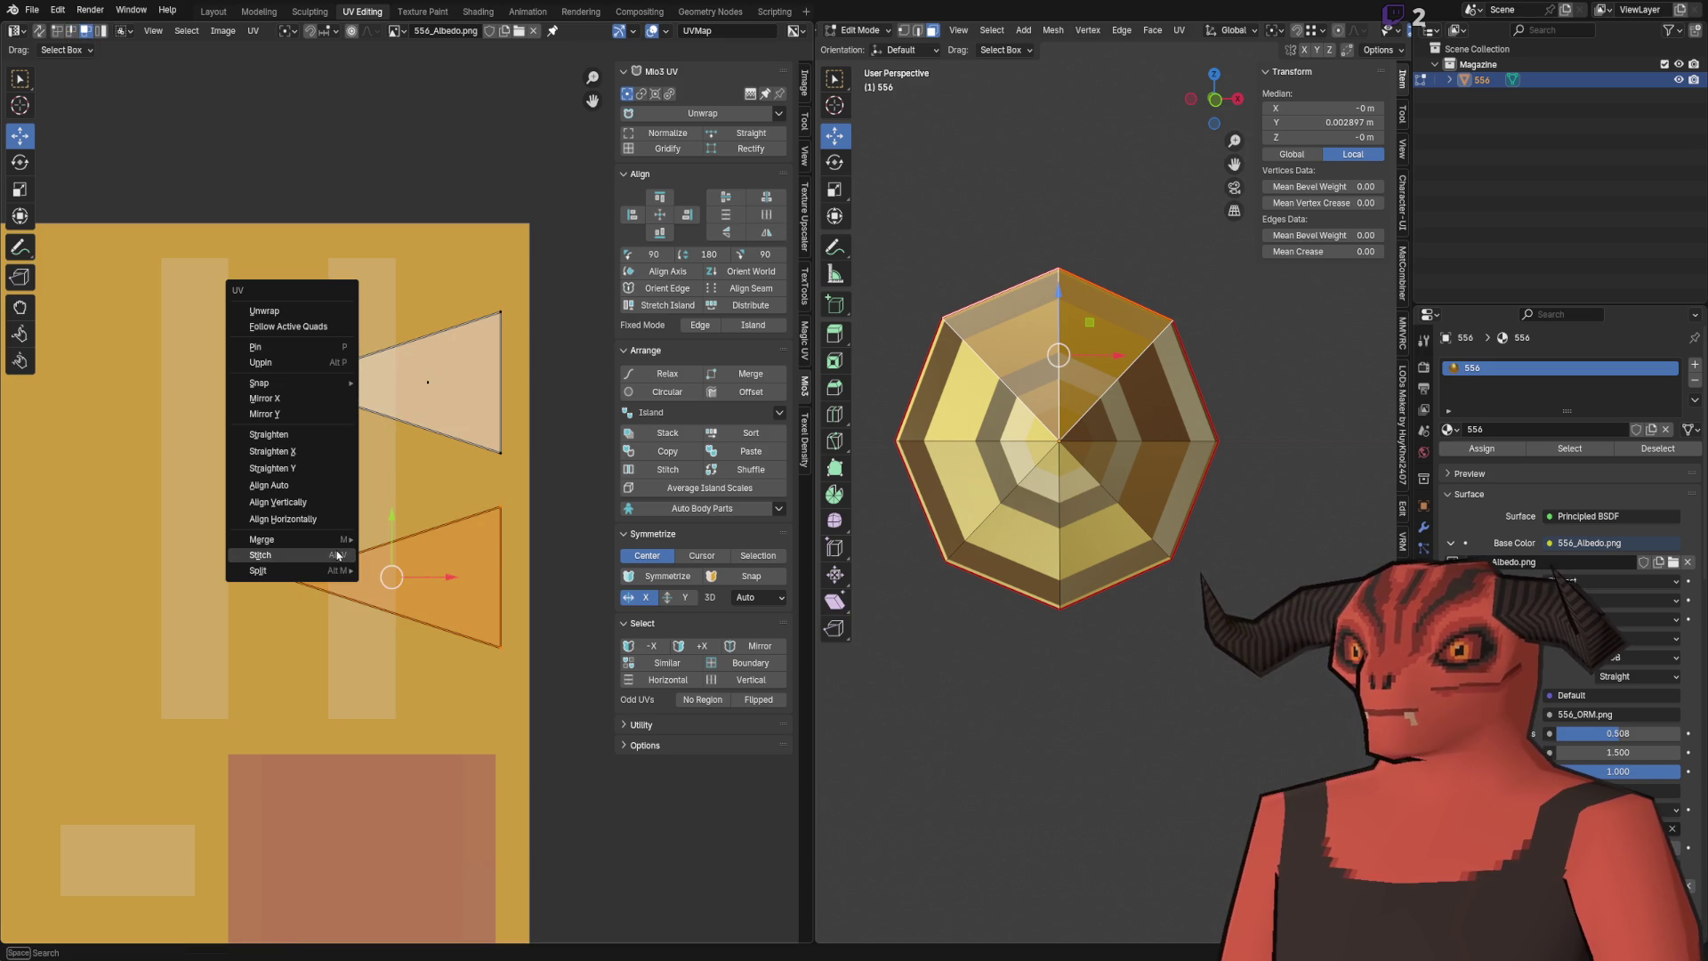
left_click(311, 451)
key("ctrl+z")
Step: Stitch the two UV triangles together, comparing the result with undo and redo
right_click(373, 466)
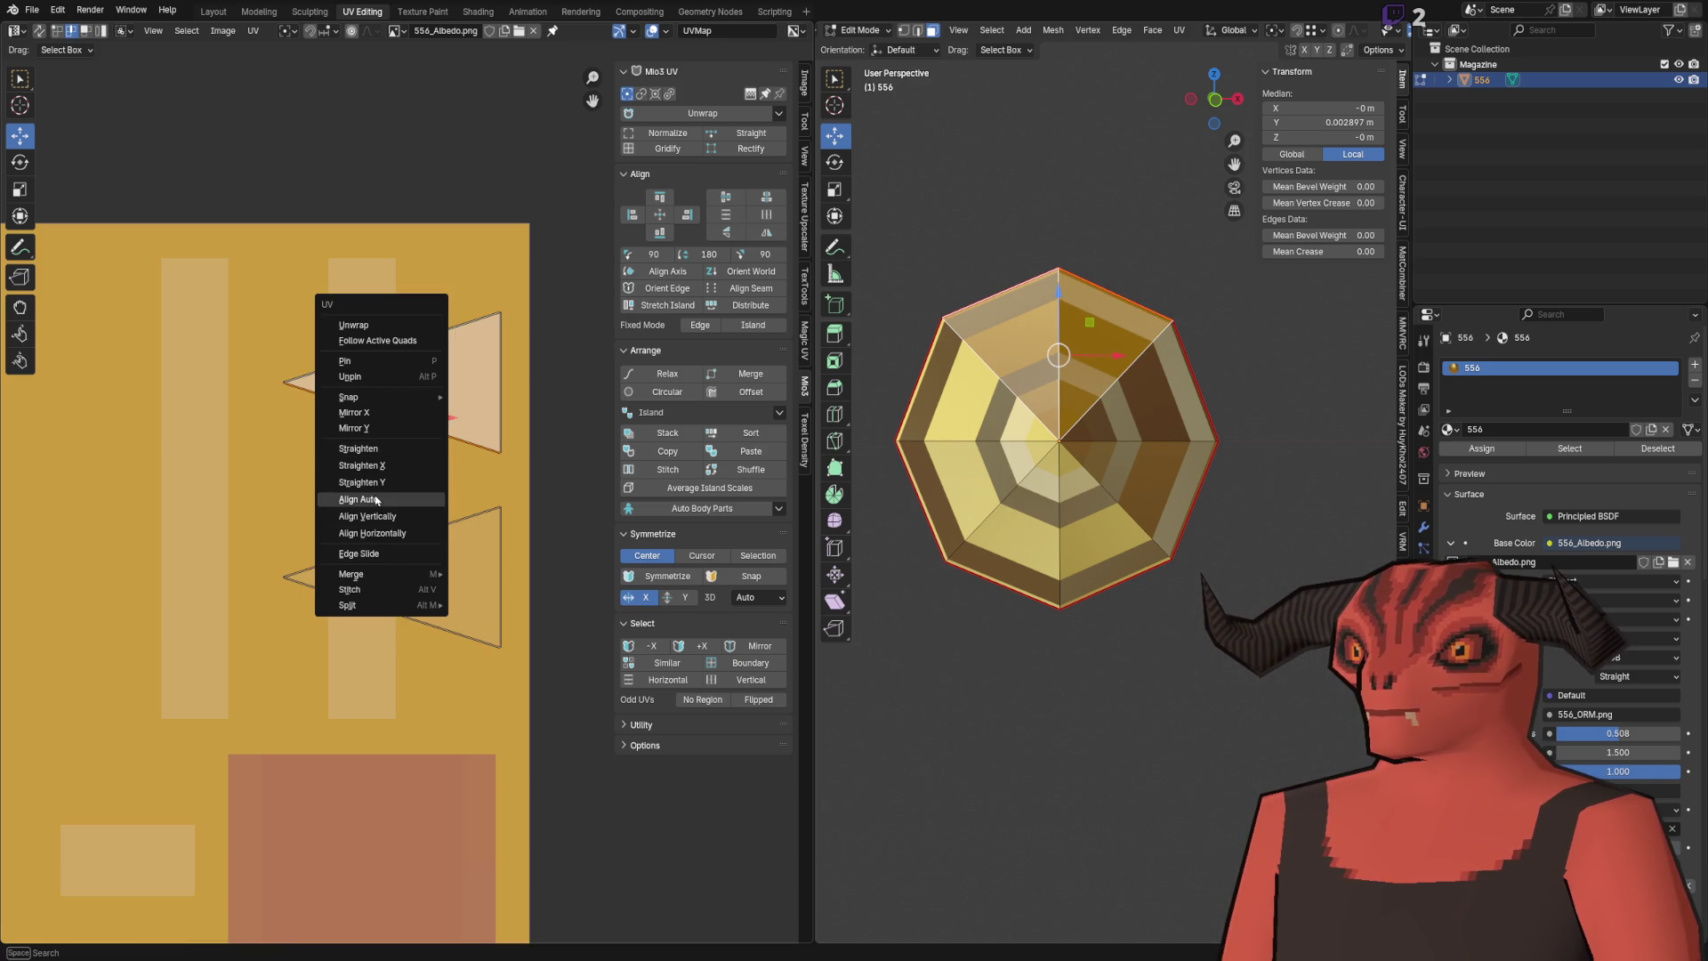
left_click(355, 589)
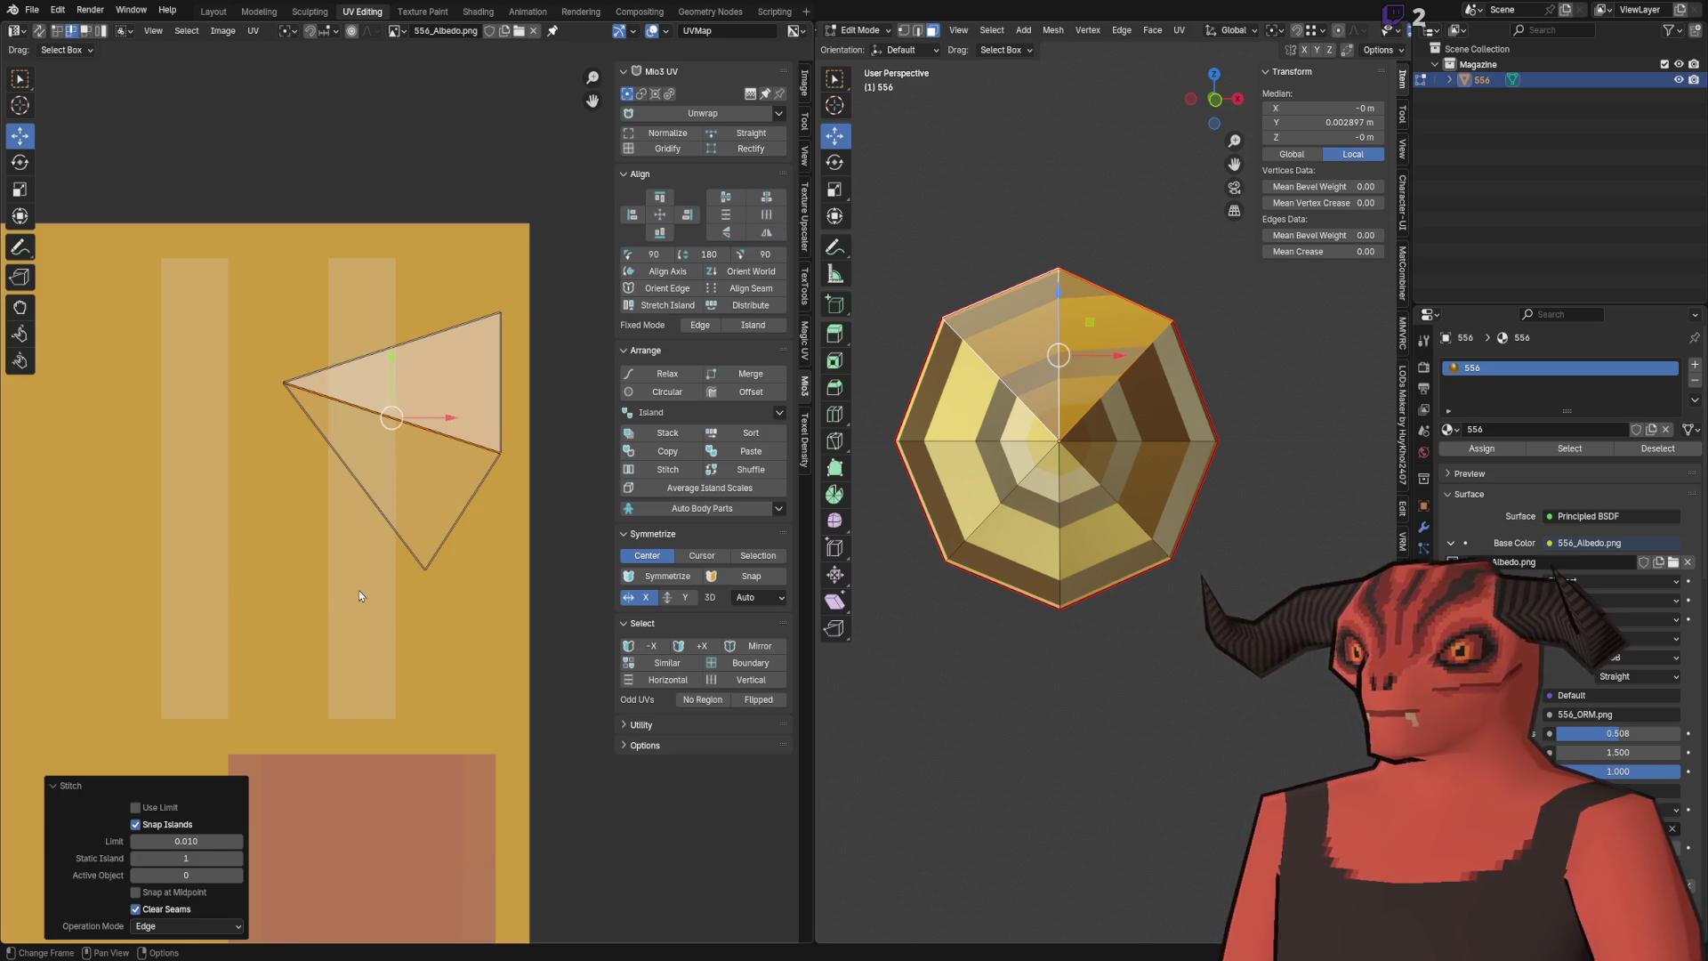
key("ctrl+z")
key("ctrl+shift+z")
key("ctrl+z")
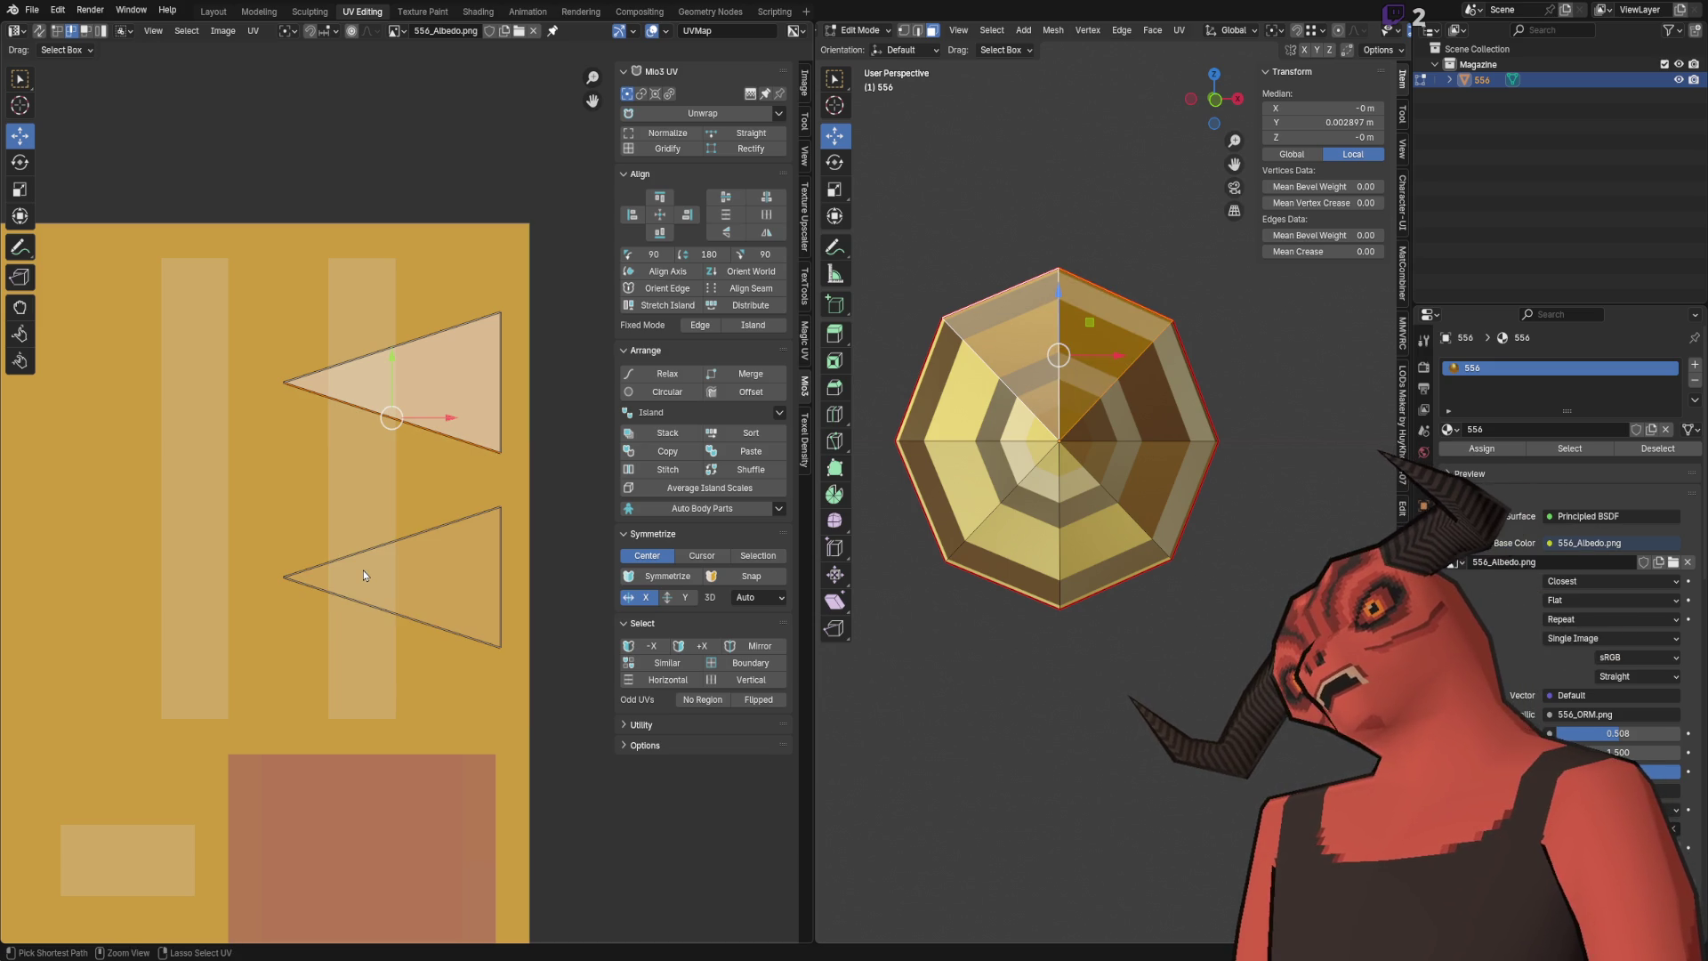
key("ctrl+shift+z")
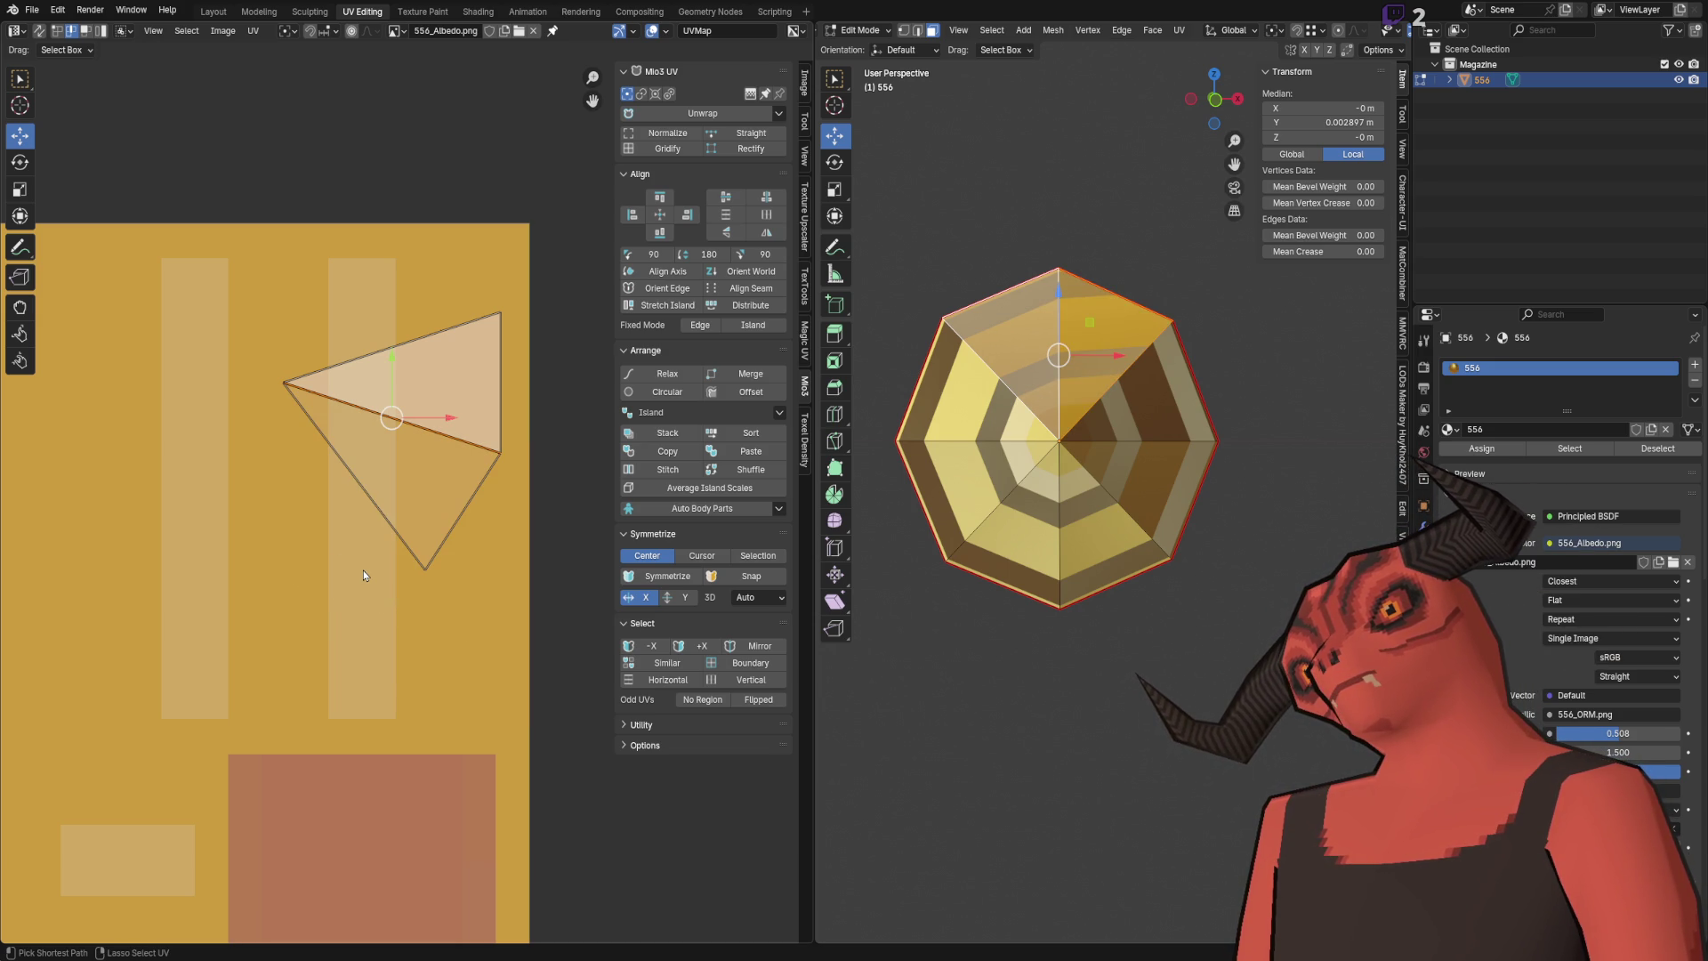
Step: Mirror the lower UV triangle on X, then undo the mirror
left_click(400, 418)
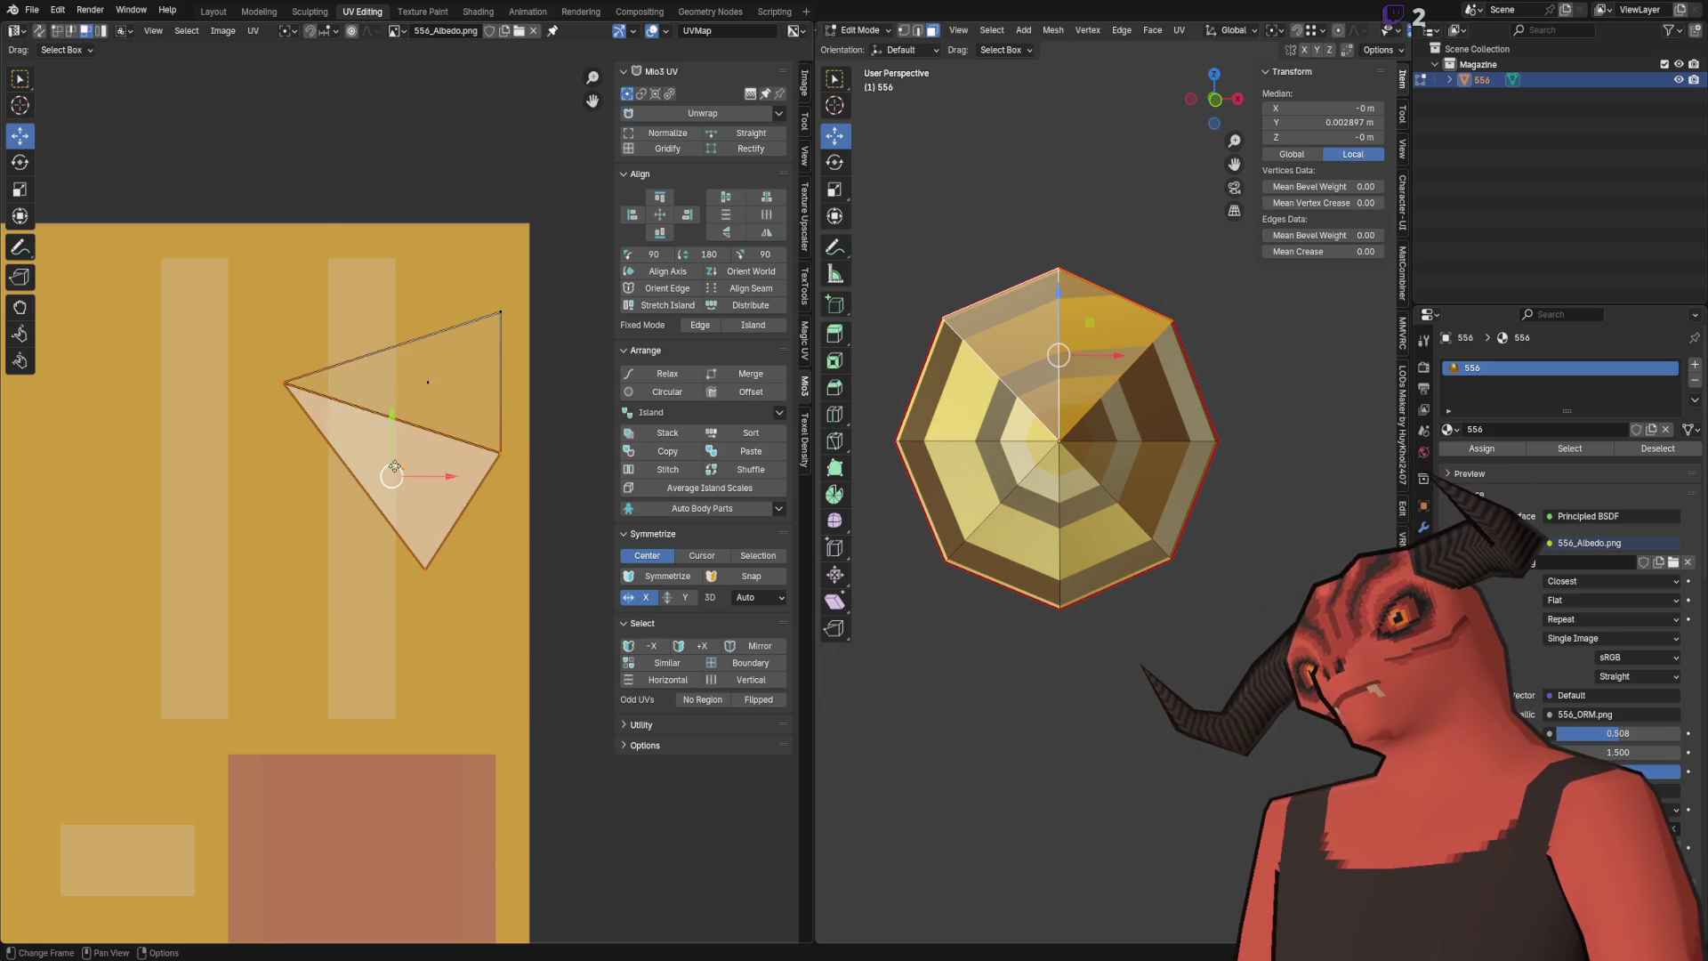
key("u")
left_click(394, 313)
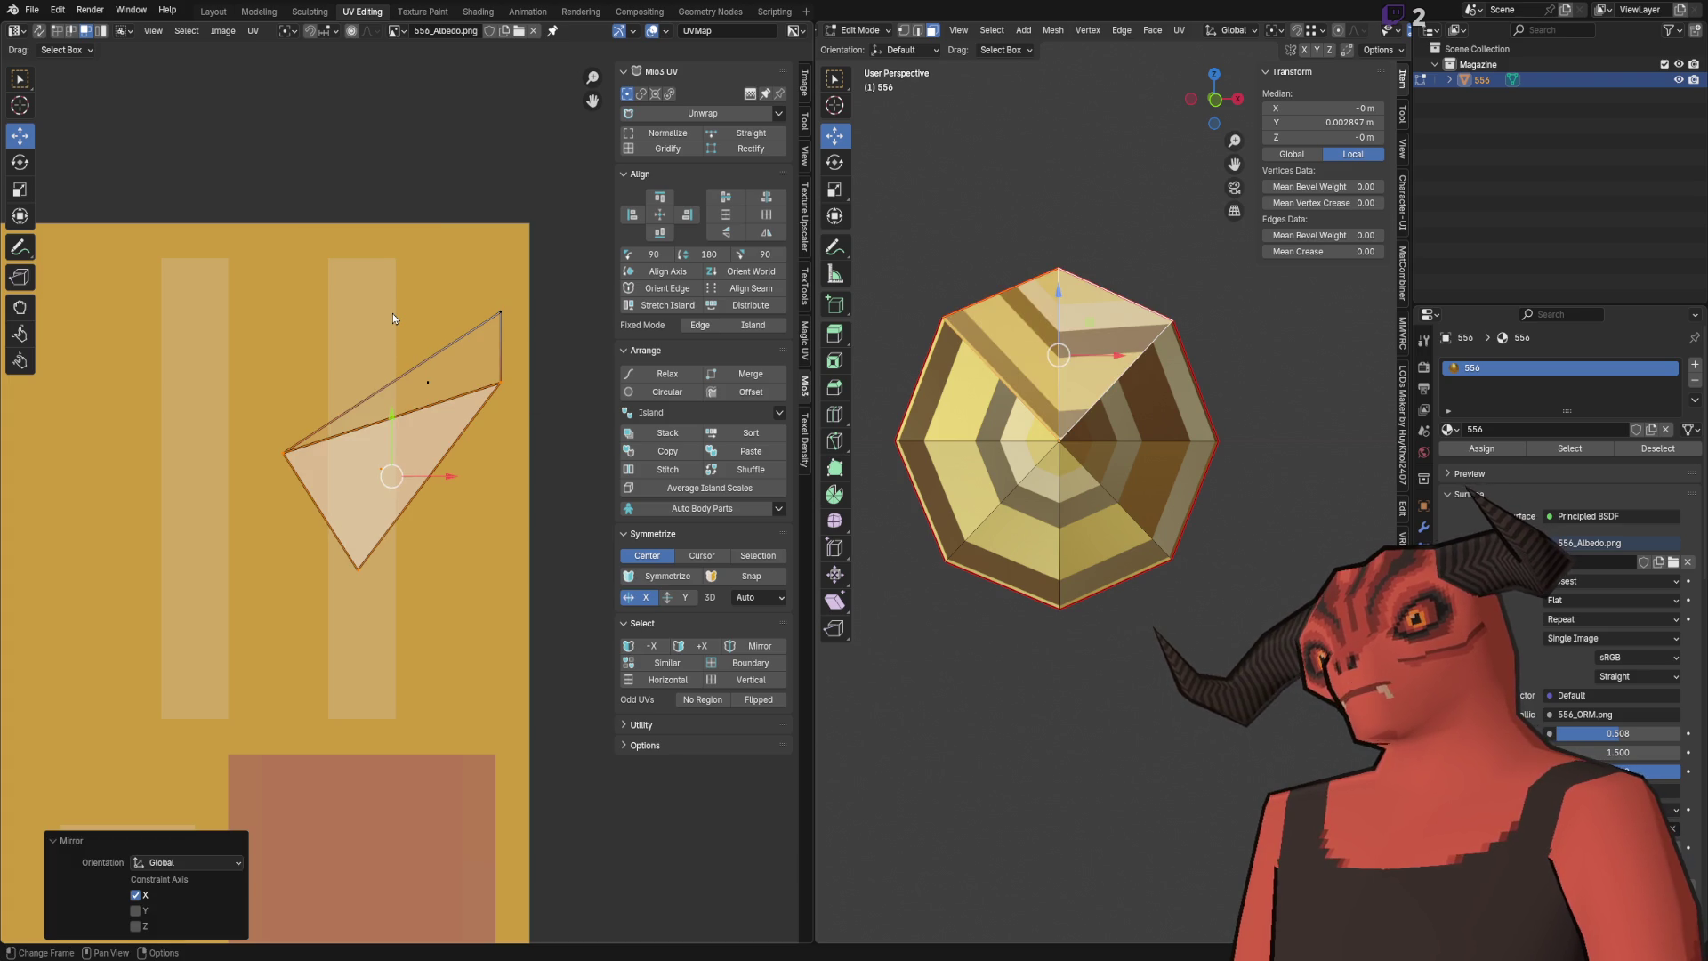
key("ctrl+z")
key("ctrl+z")
key("ctrl+z")
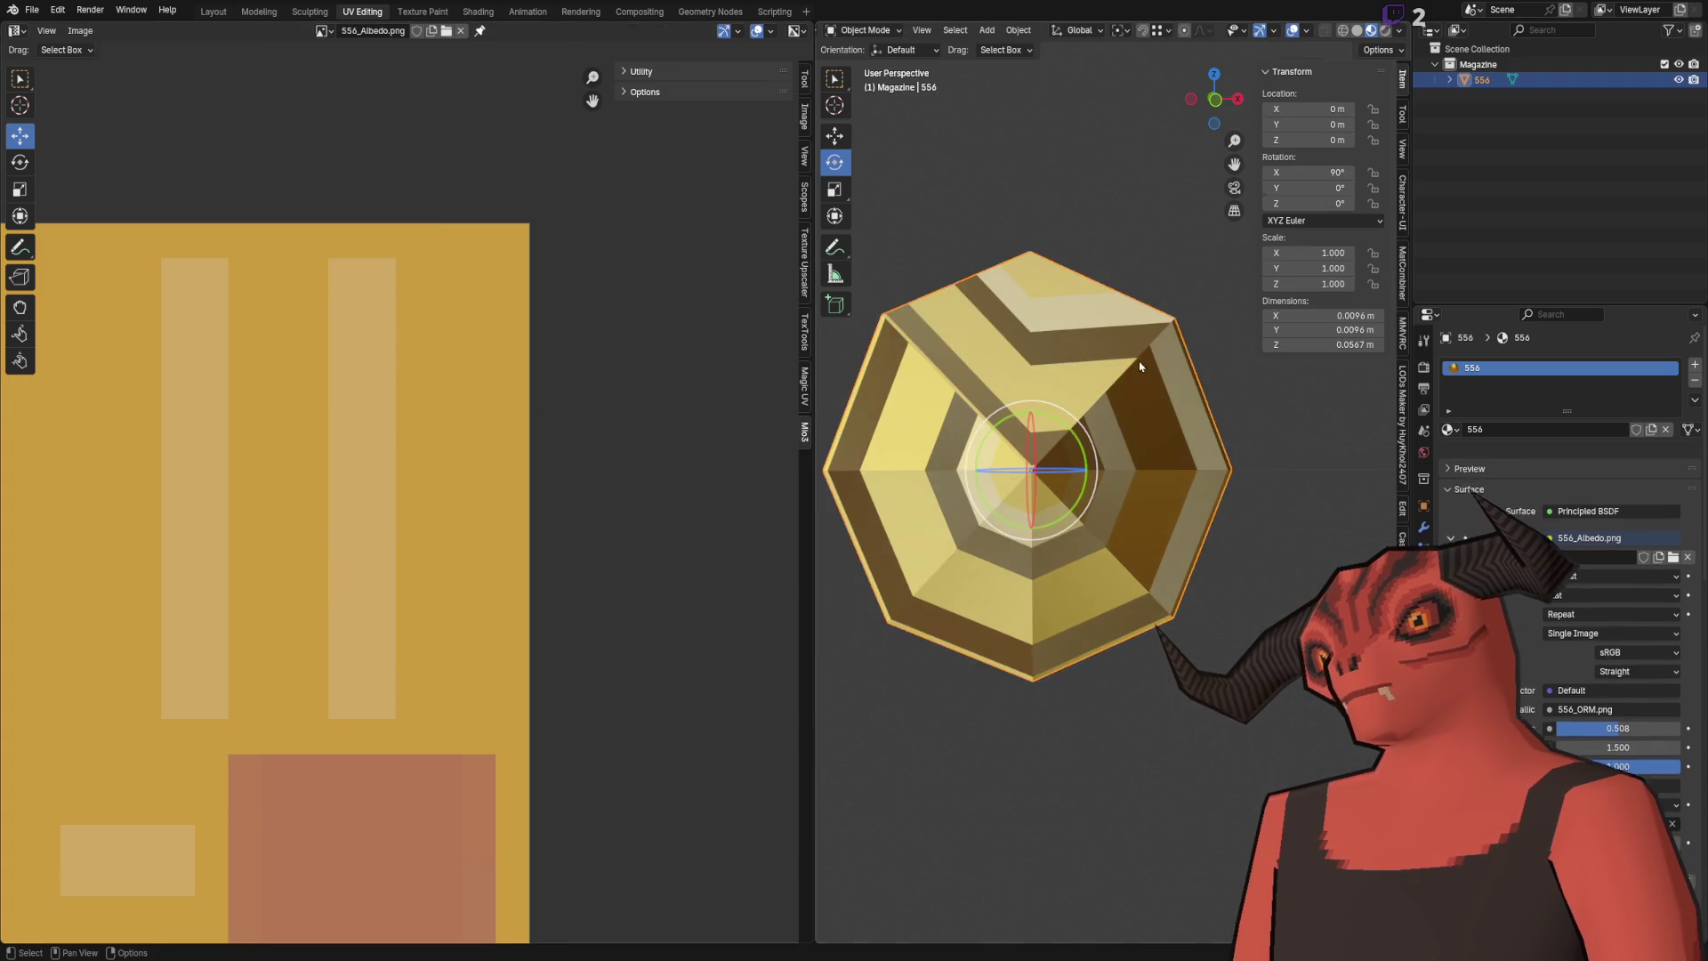
Step: Step the selection back to the upper triangle, try moving the lower UV triangle onto it, then undo
key("ctrl+shift+z")
key("ctrl+shift+z")
key("ctrl+shift+z")
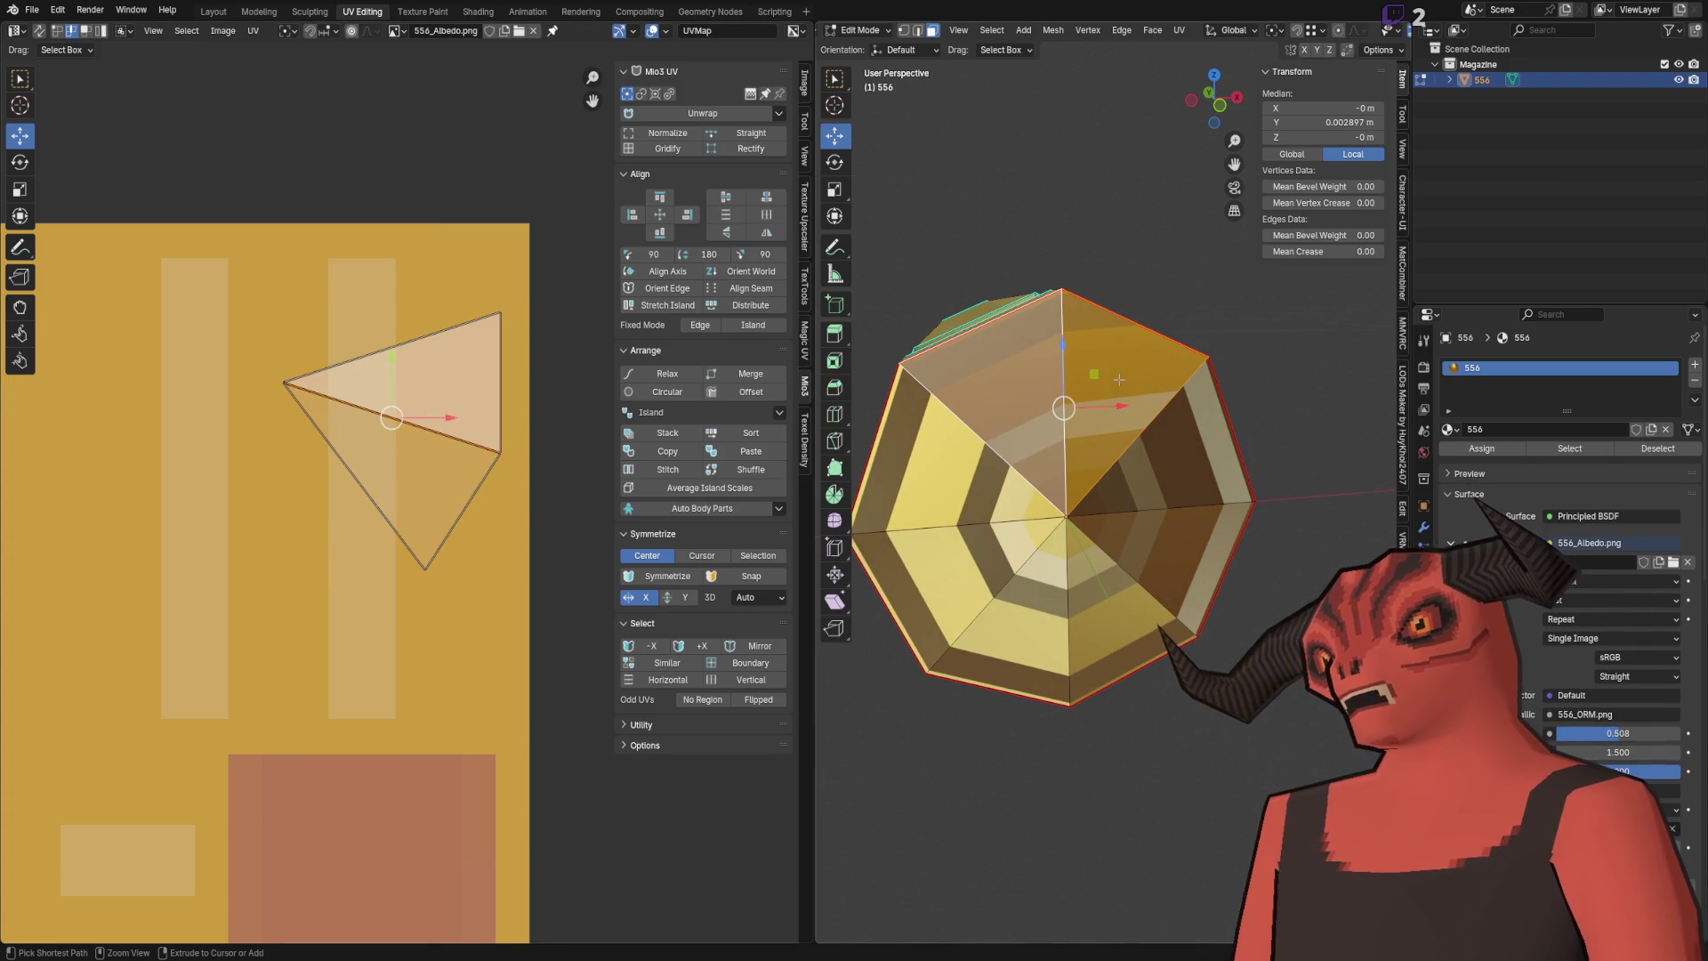
key("ctrl+shift+z")
key("ctrl+shift+z")
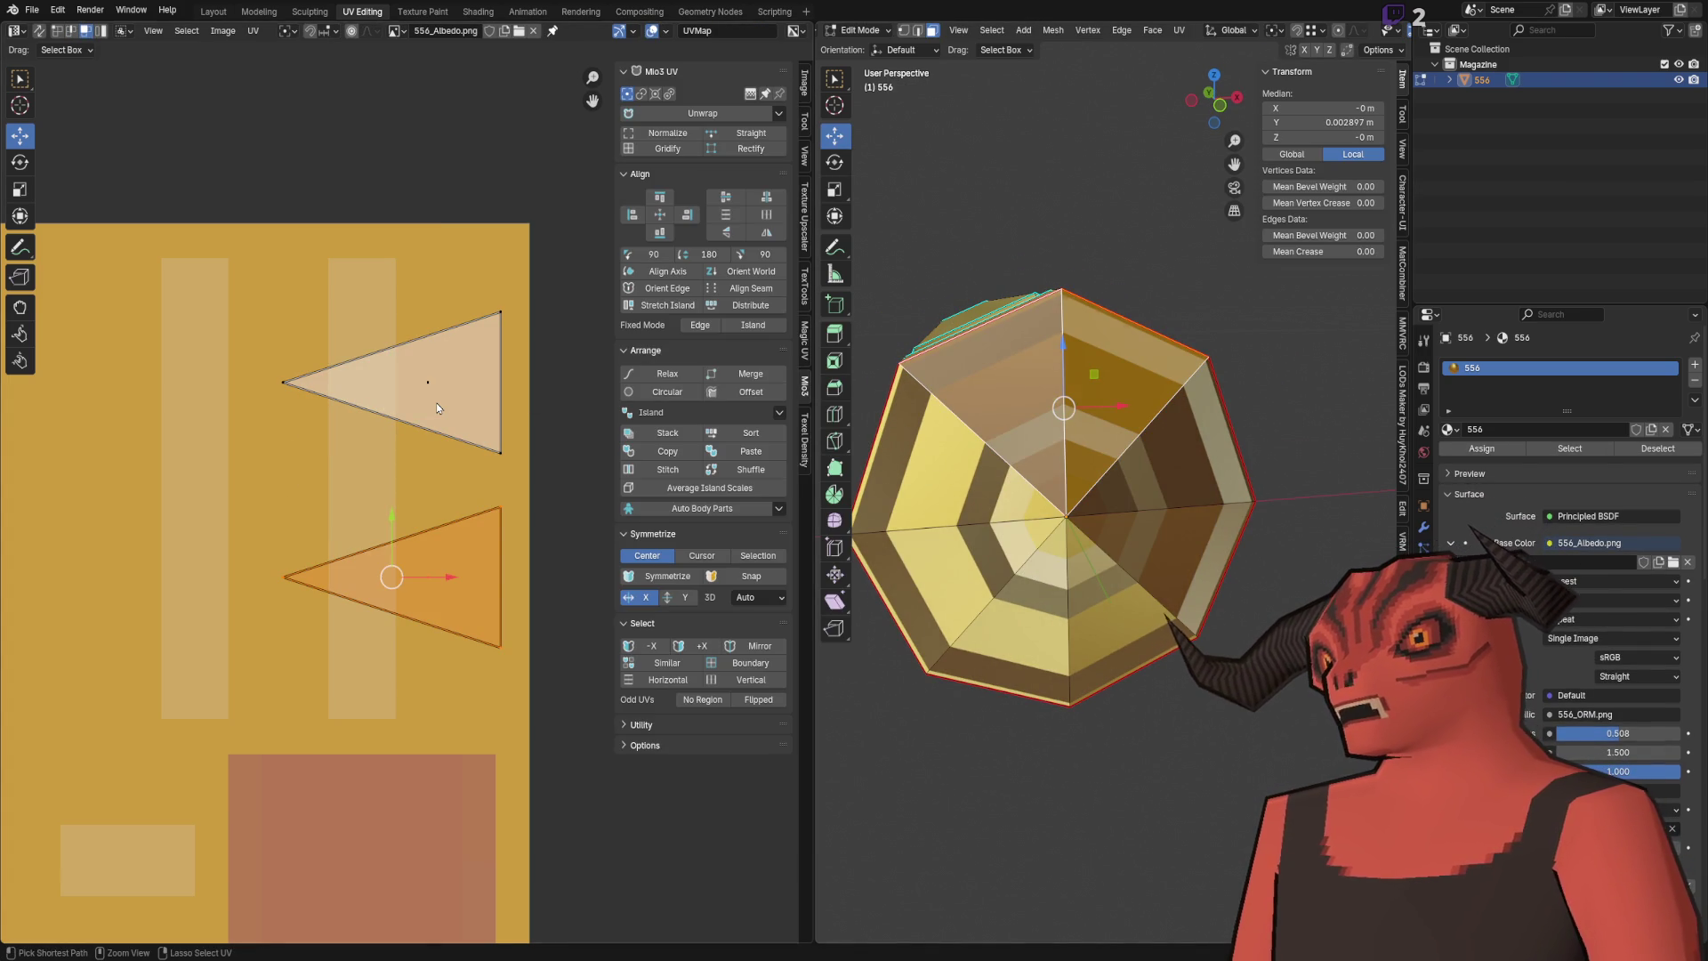
key("ctrl+z")
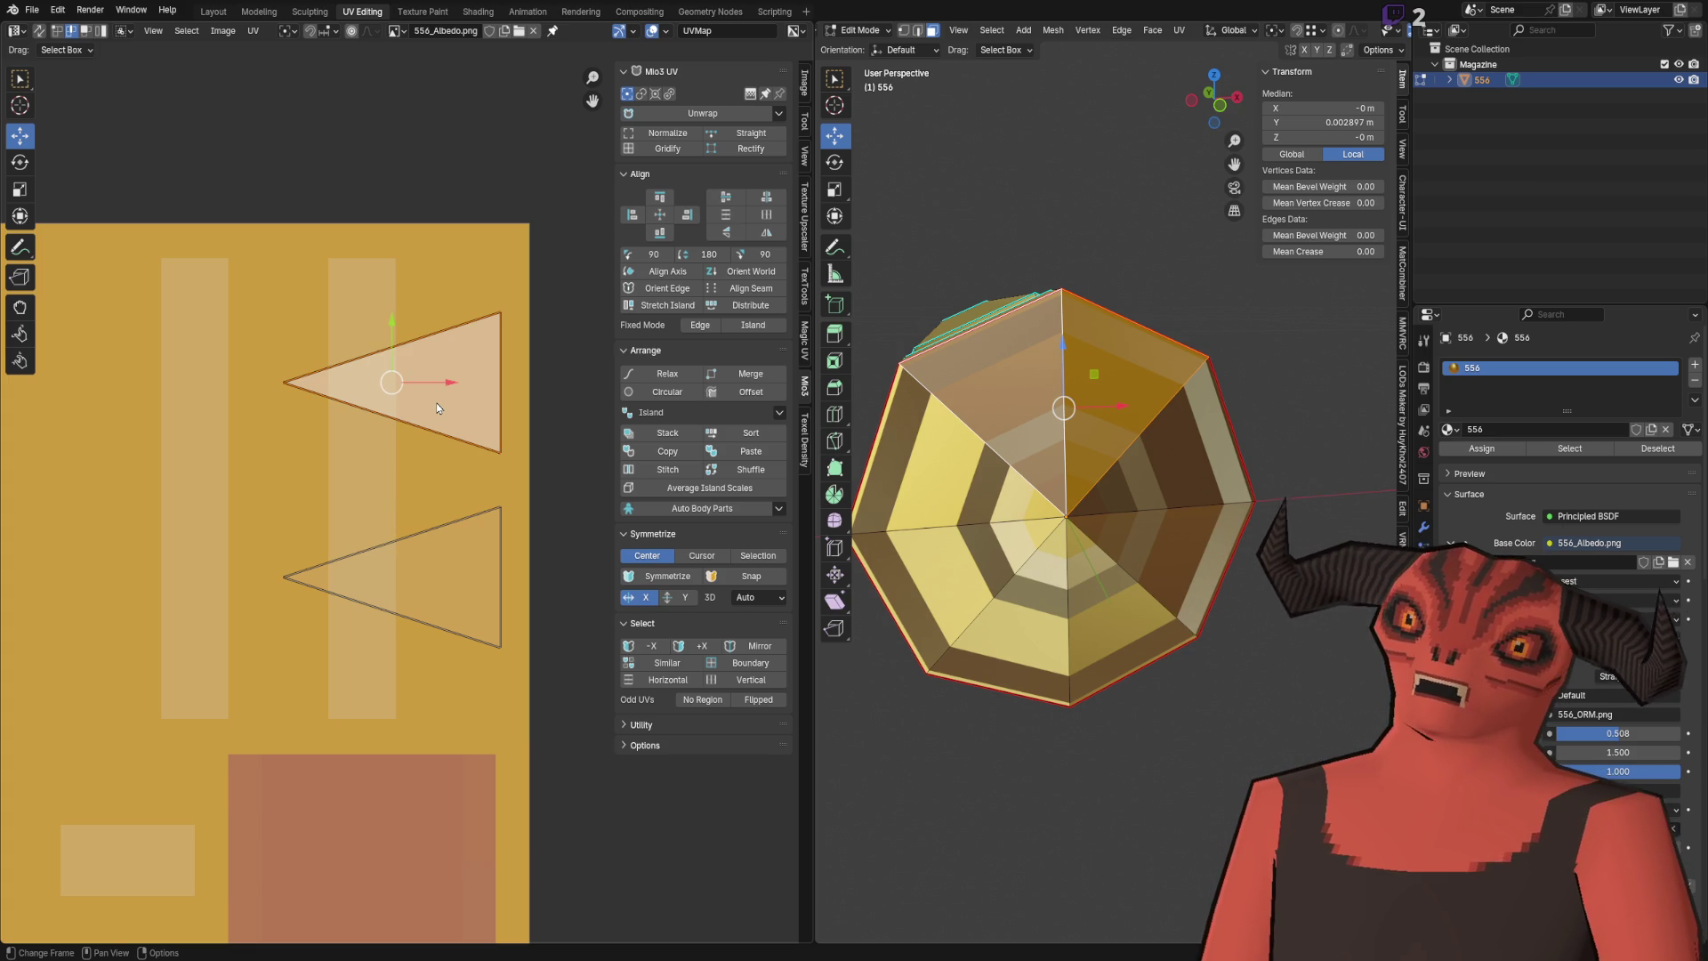
left_click(412, 456)
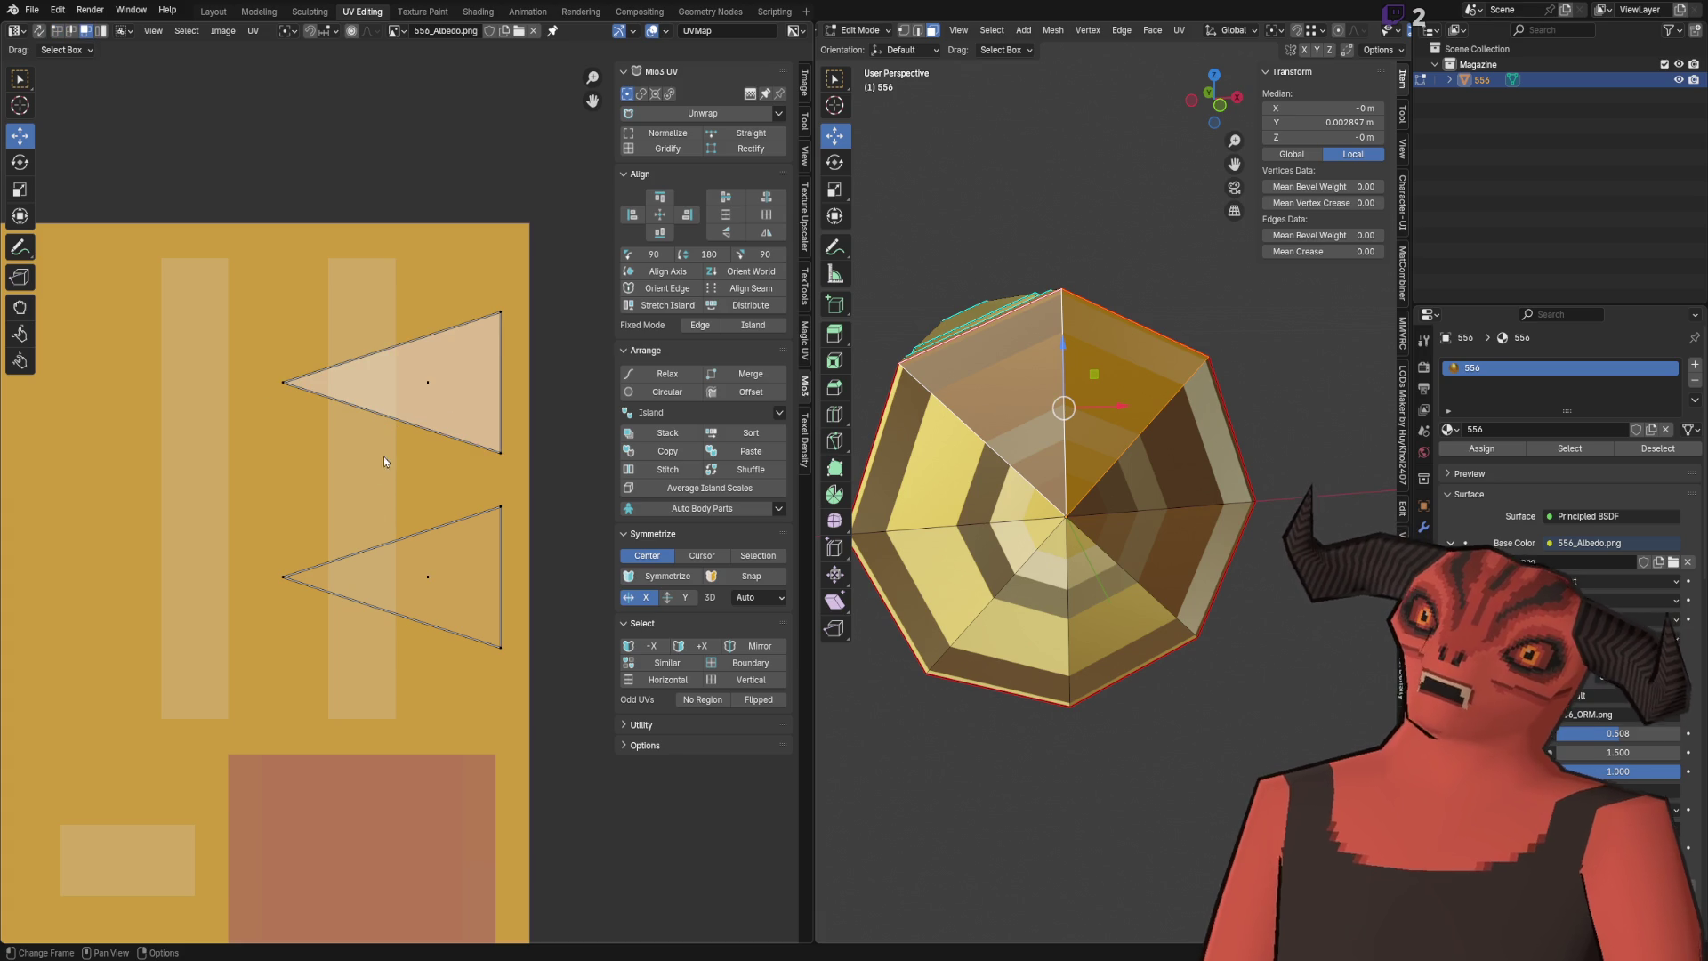
mouse_move(399, 527)
left_mouse_down()
mouse_move(399, 243)
mouse_move(397, 332)
mouse_move(393, 317)
left_mouse_up()
left_click(411, 491)
key("ctrl+z")
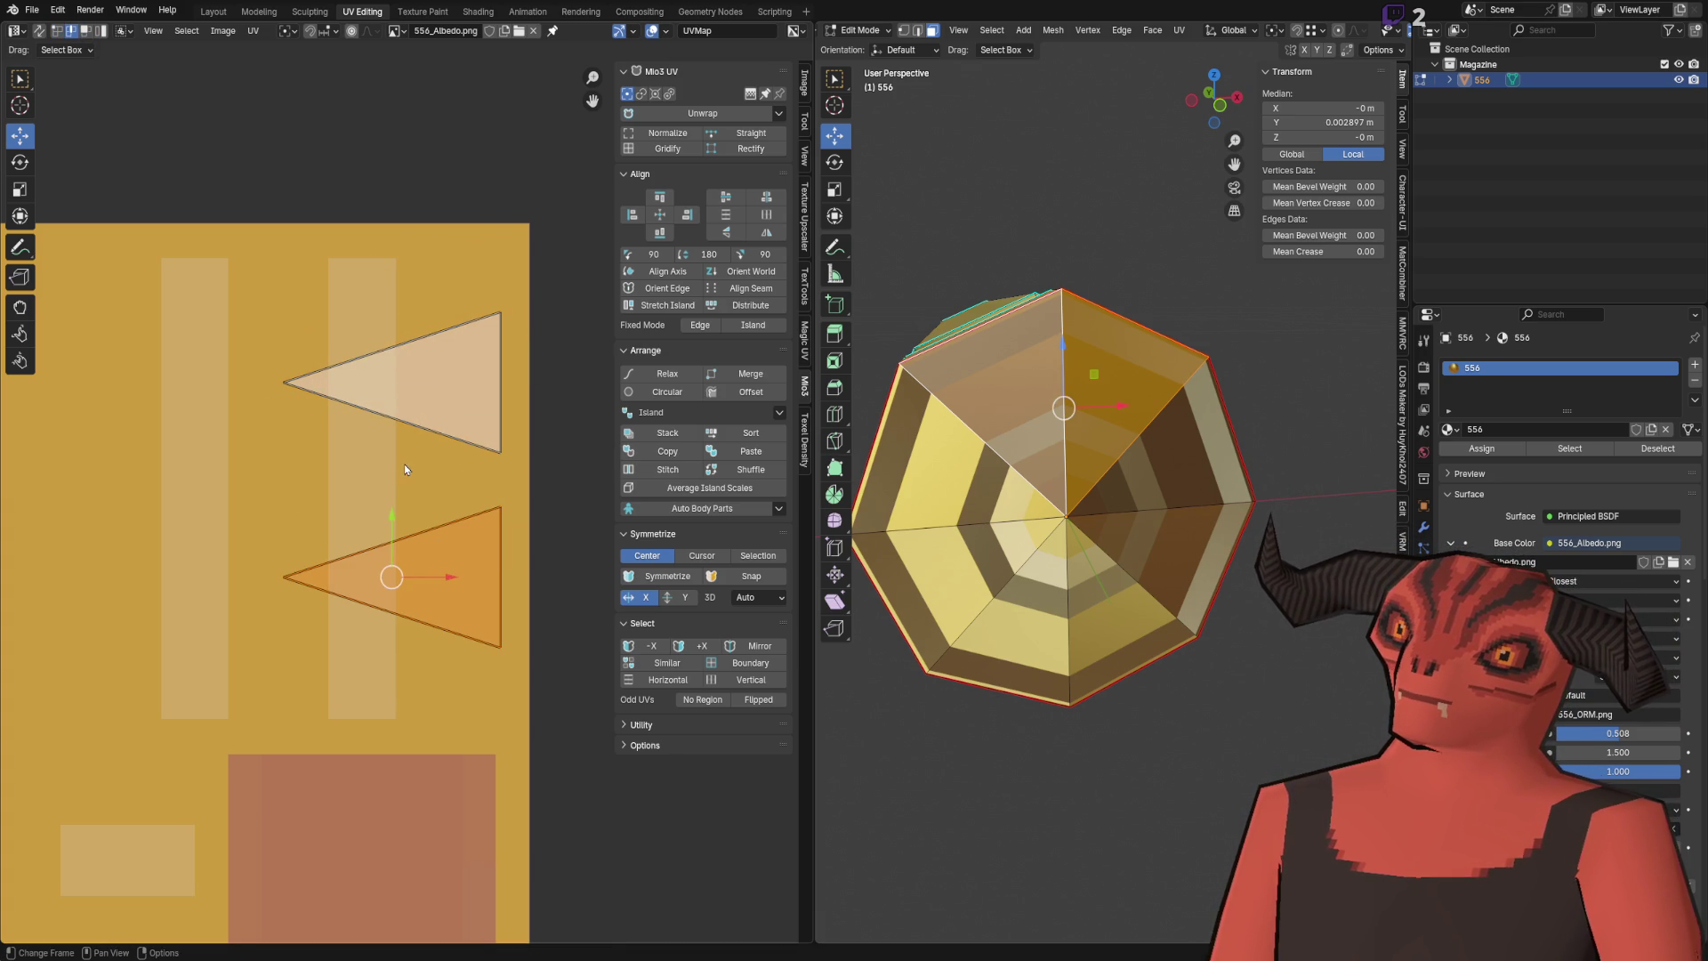
Step: Move the lower UV triangle upward in face mode, then select all UVs in vertex mode
key("3")
left_click_drag(401, 532, 401, 449)
scroll(295, 492, "down", 10)
key("u")
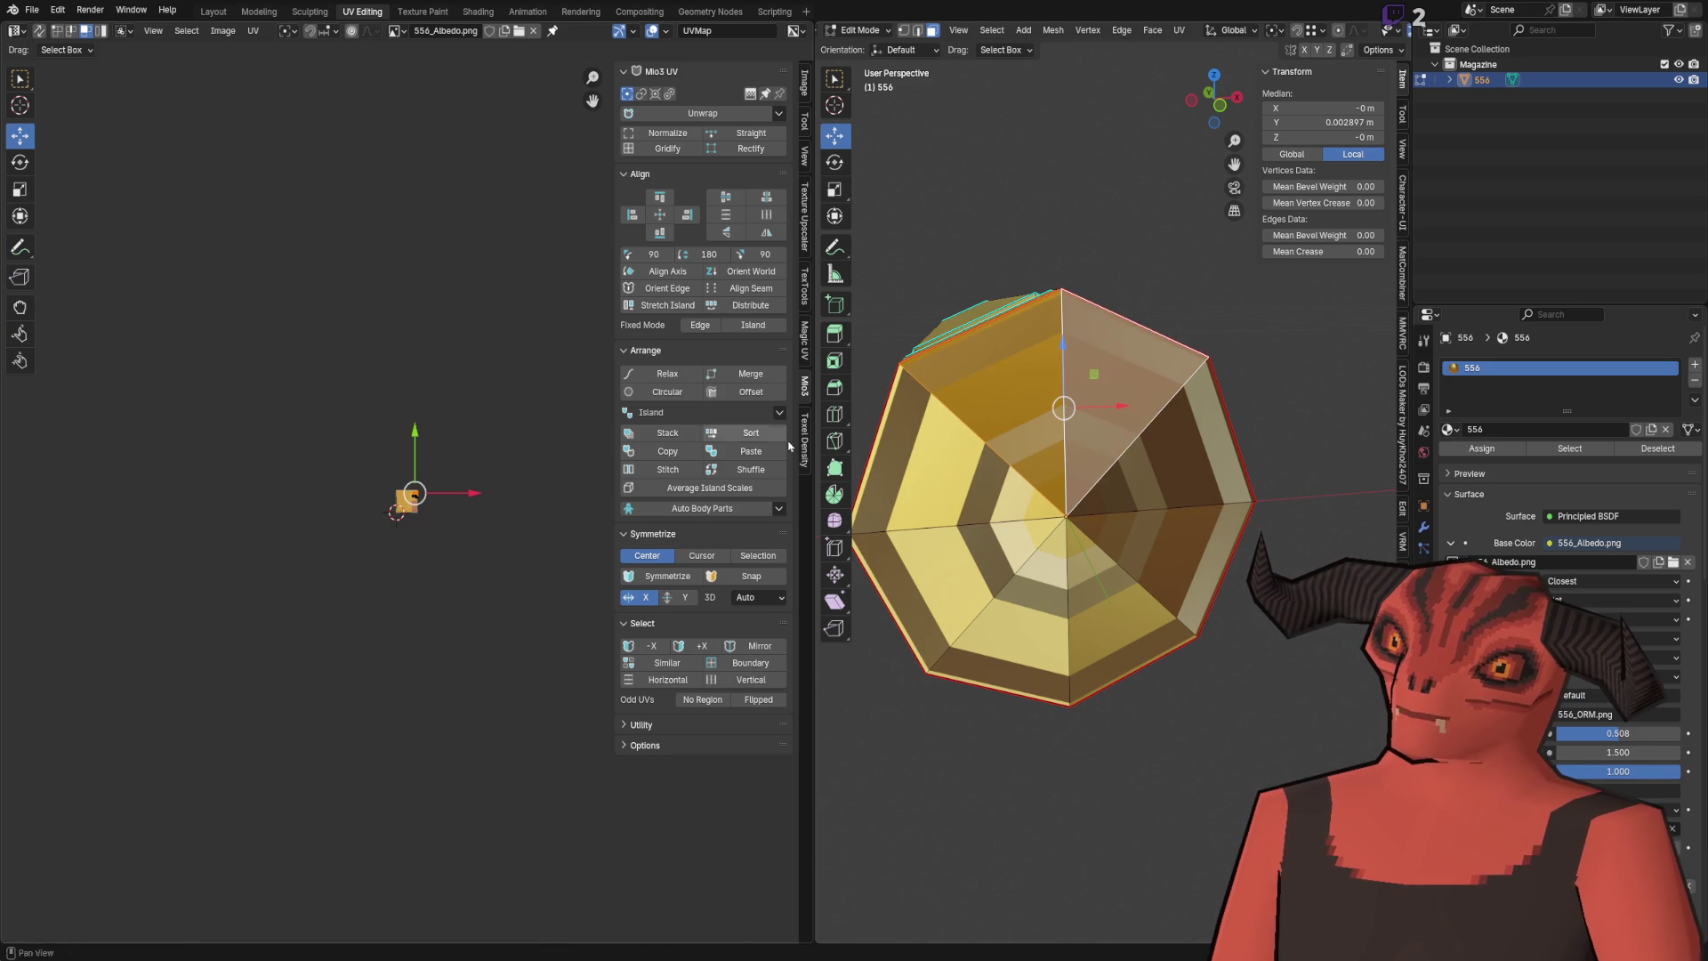
key("1")
left_click(1066, 516)
key("Home")
scroll(462, 521, "up", 2)
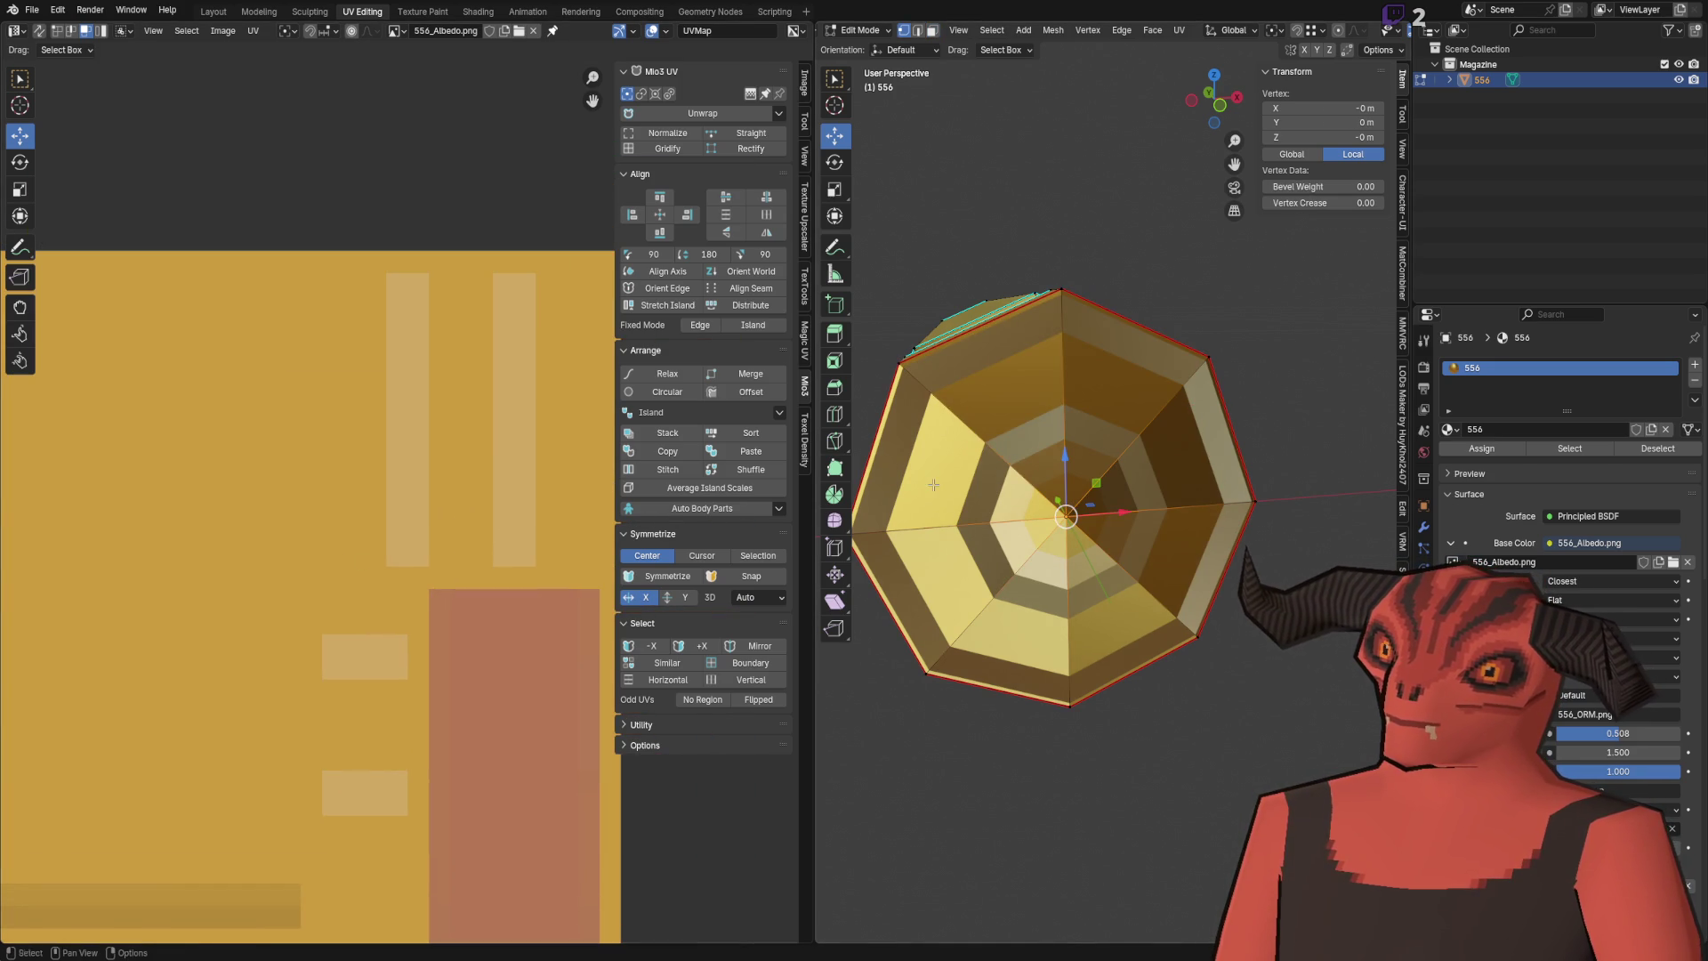
key("a")
scroll(322, 434, "up", 3)
Step: Merge the middle and bottom triangles' left corners At Center, save Cartridge_556.blend and check Godot
left_click_drag(227, 391, 281, 665)
key("m")
left_click(377, 385)
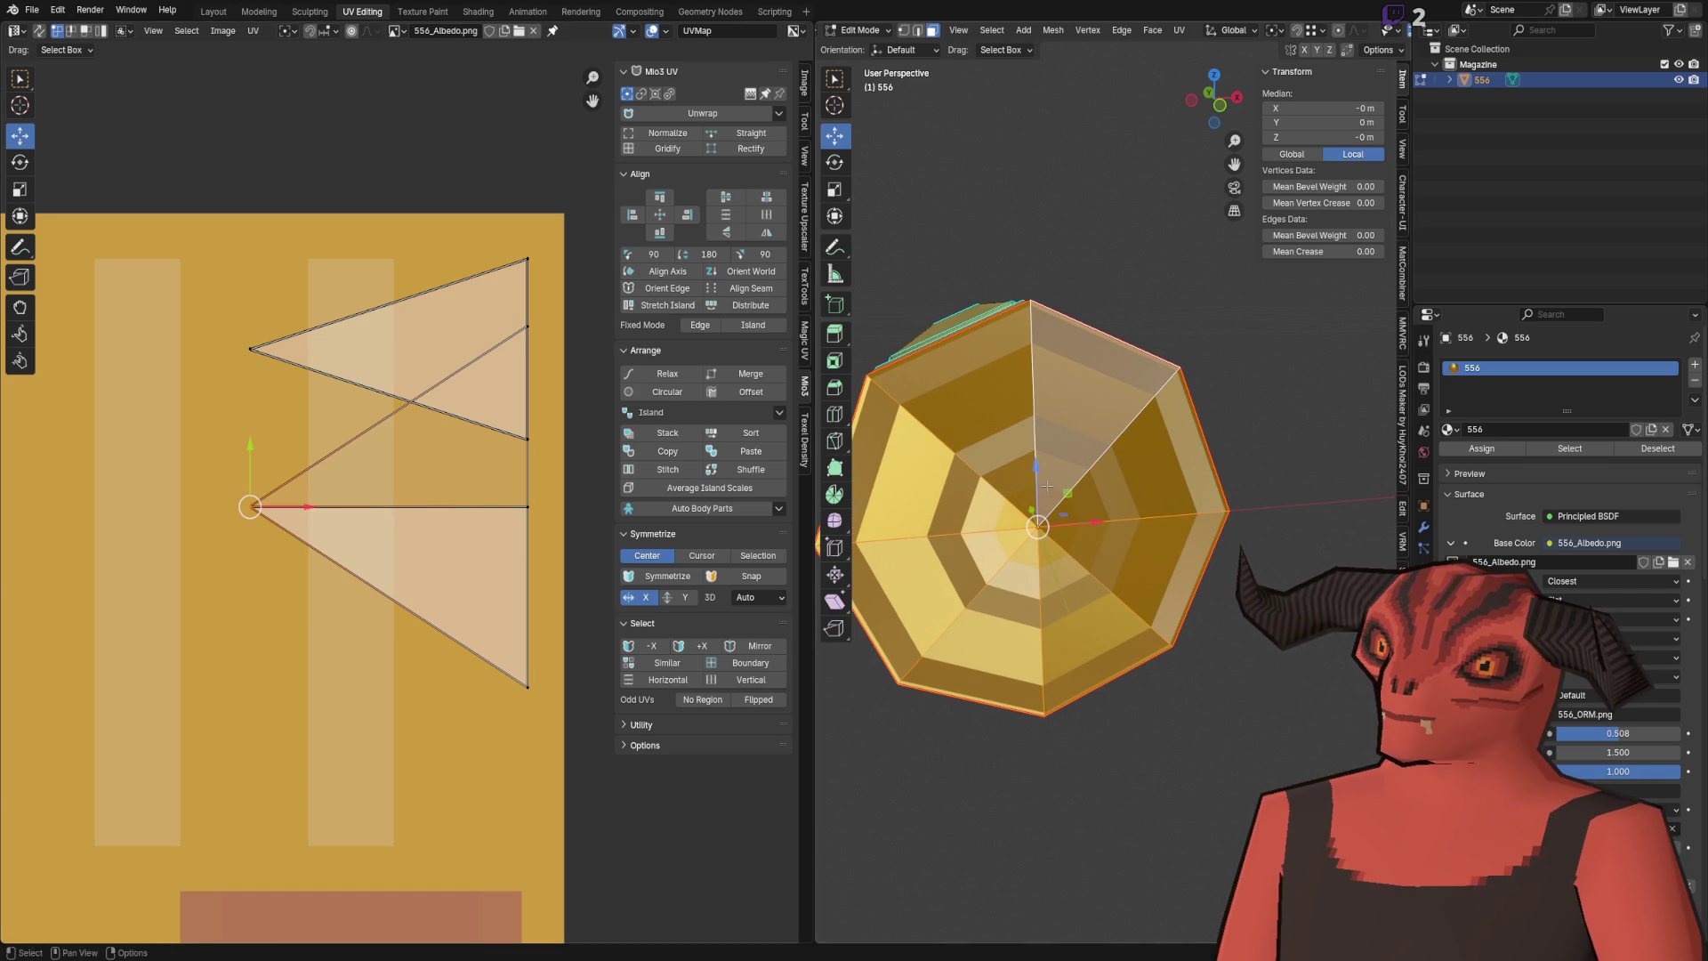
key("ctrl+s")
key("alt+Tab")
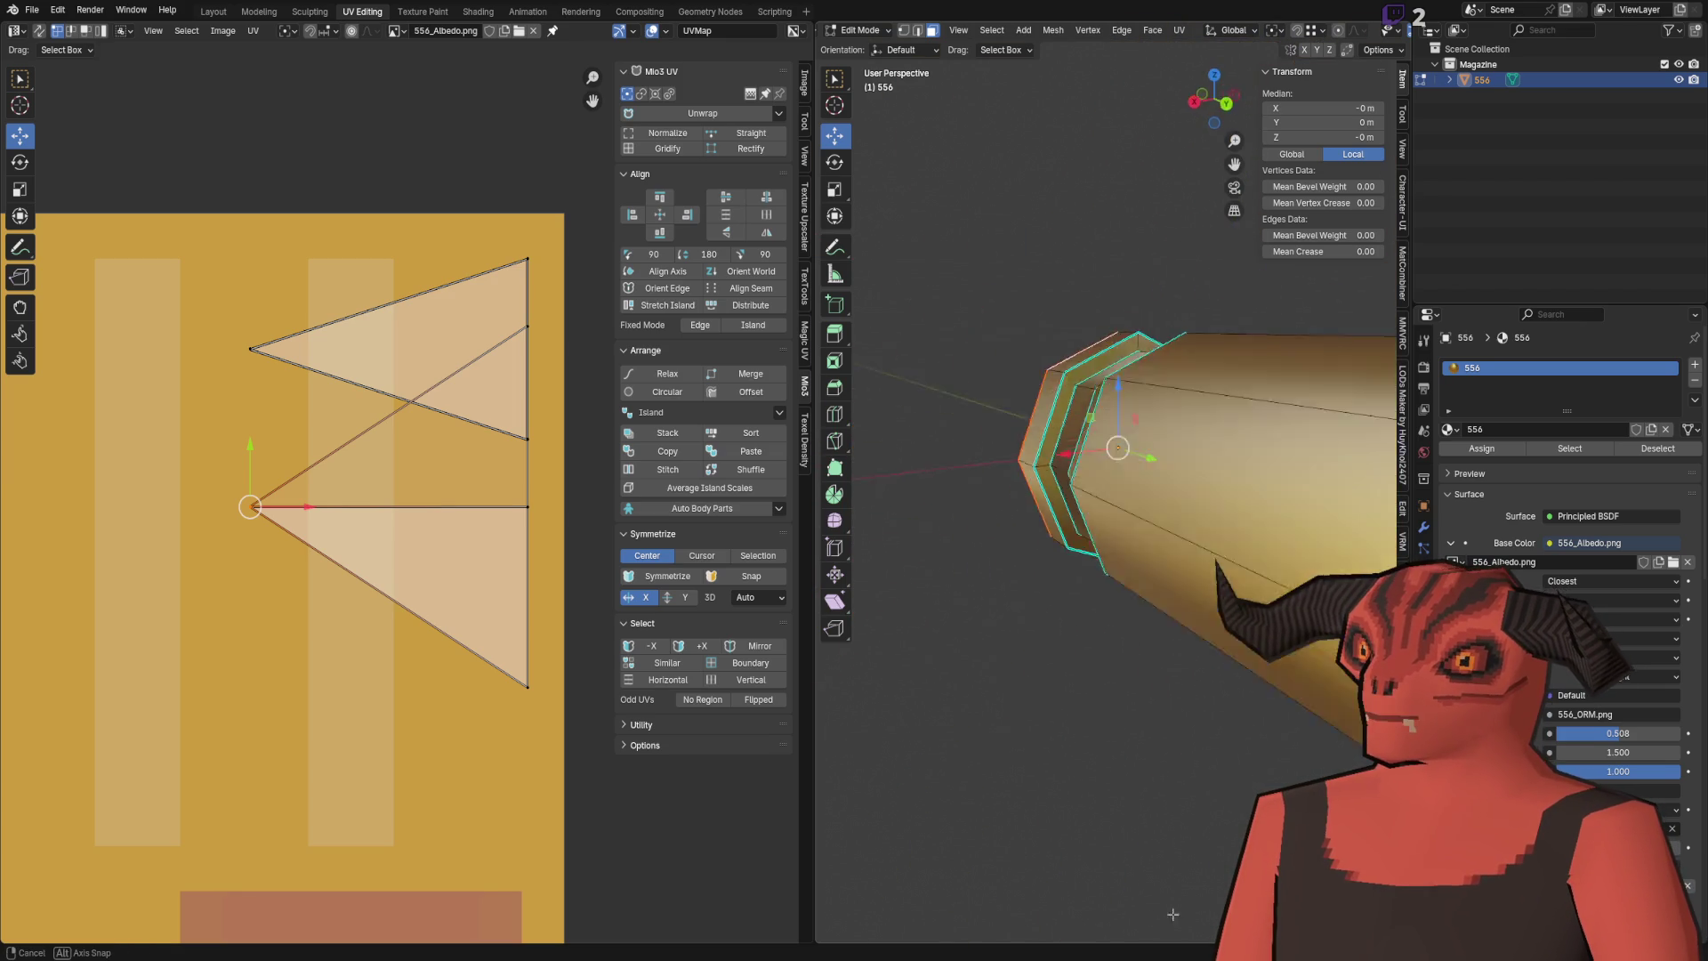
Step: Select the cap's upper-right triangular face instead of the upper-left one
left_click(1099, 283)
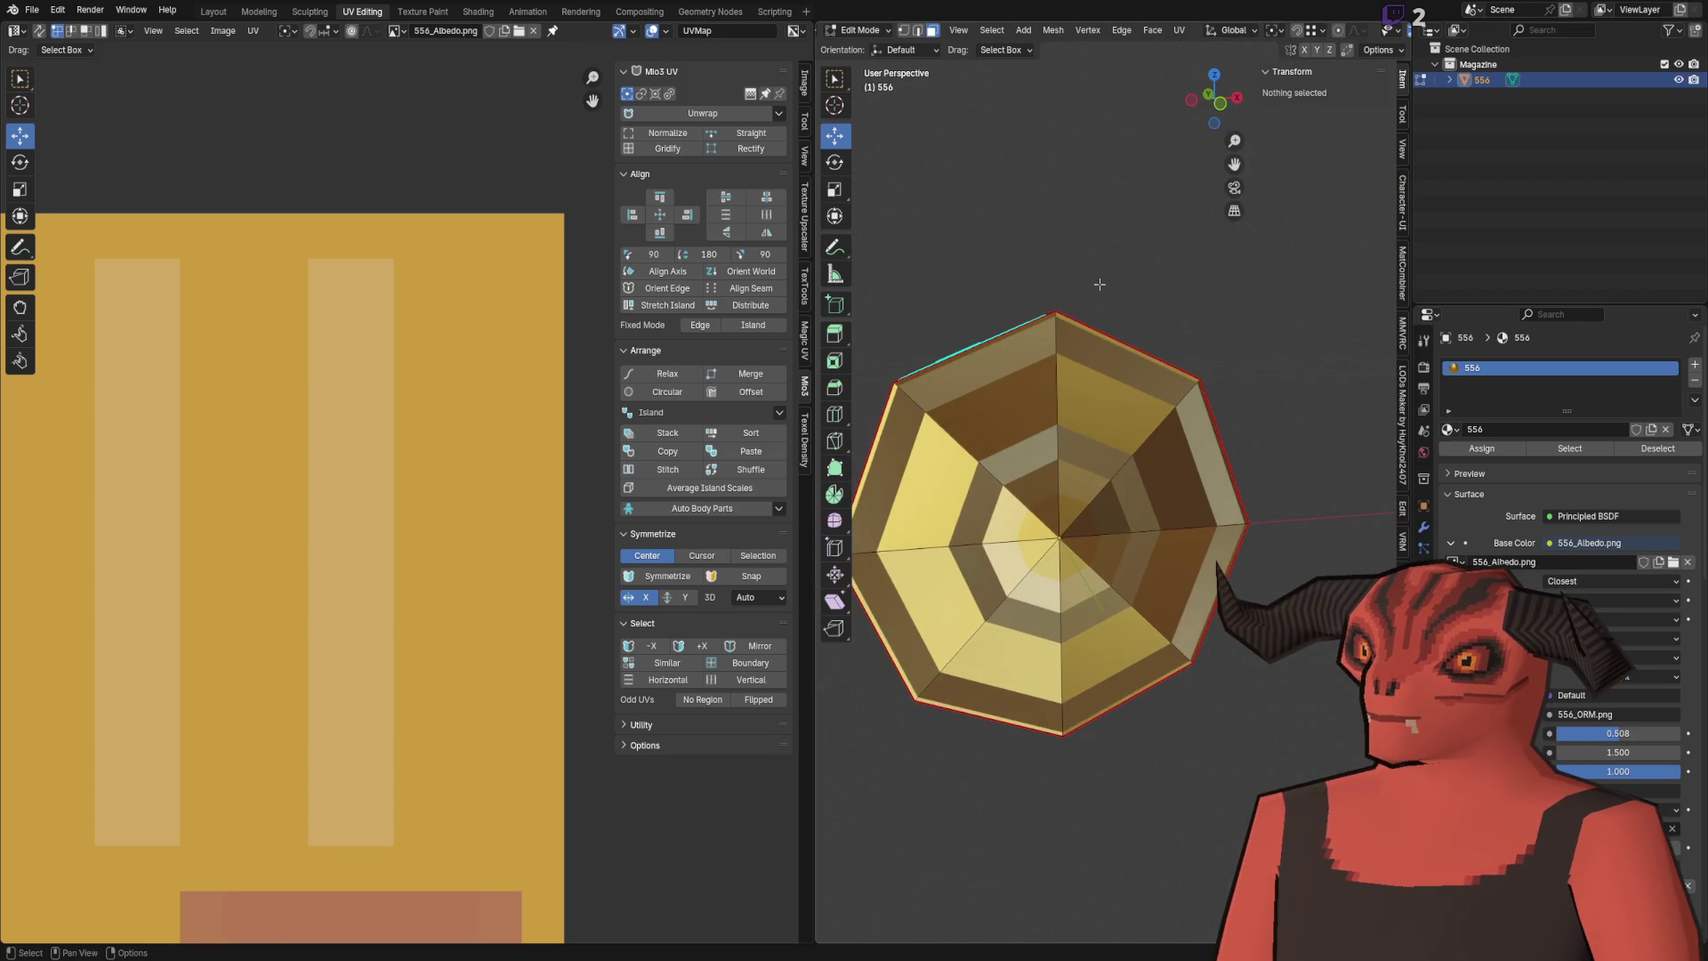
left_click(1010, 411)
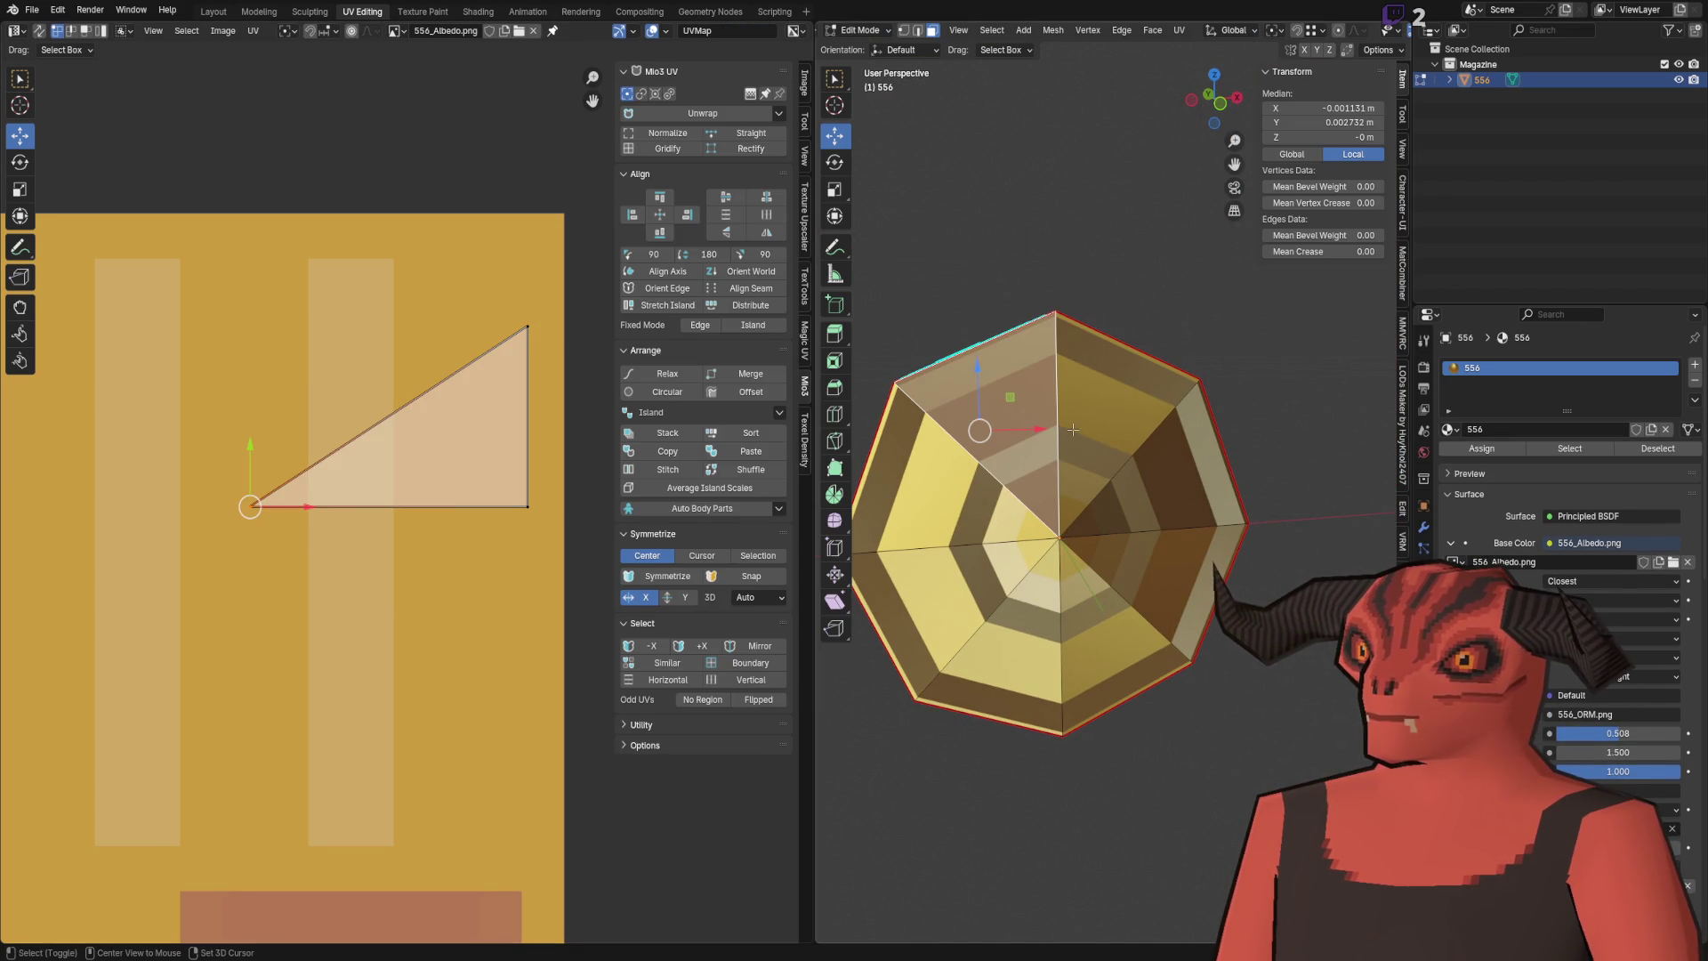
left_click(1090, 298)
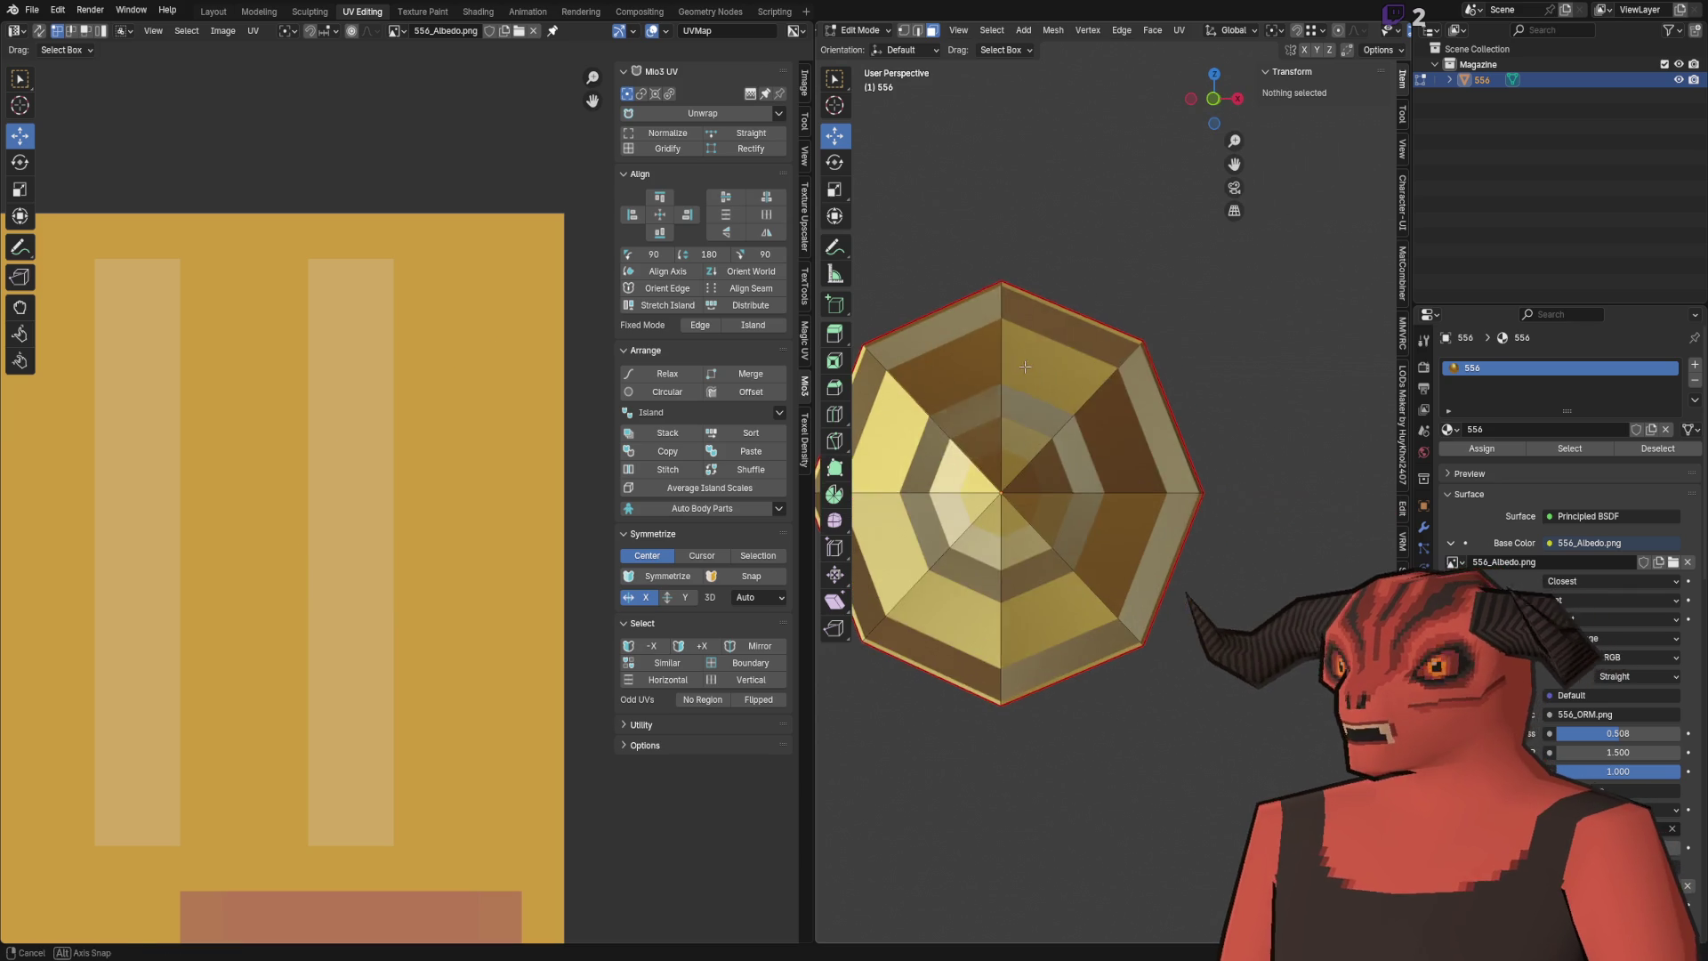
left_click(1026, 384)
Step: In face mode, flip the middle and lower UV triangles vertically and inspect the model
key("a")
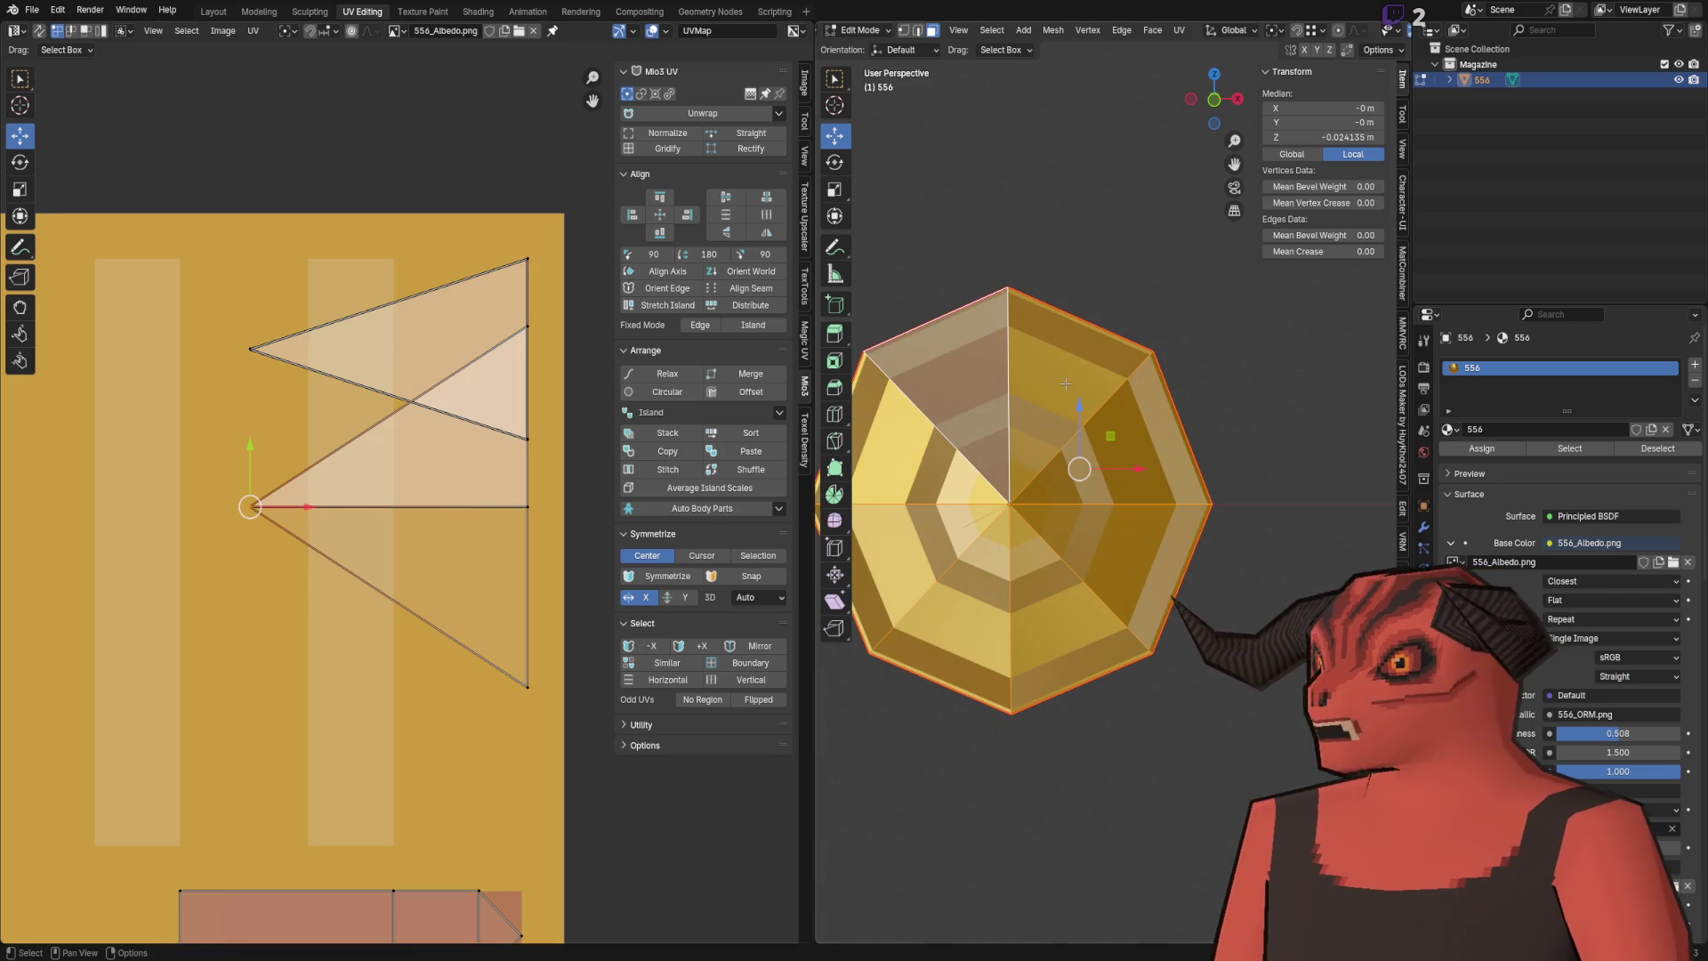
scroll(365, 428, "up", 1)
key("a")
key("ctrl+Tab")
left_click(344, 462)
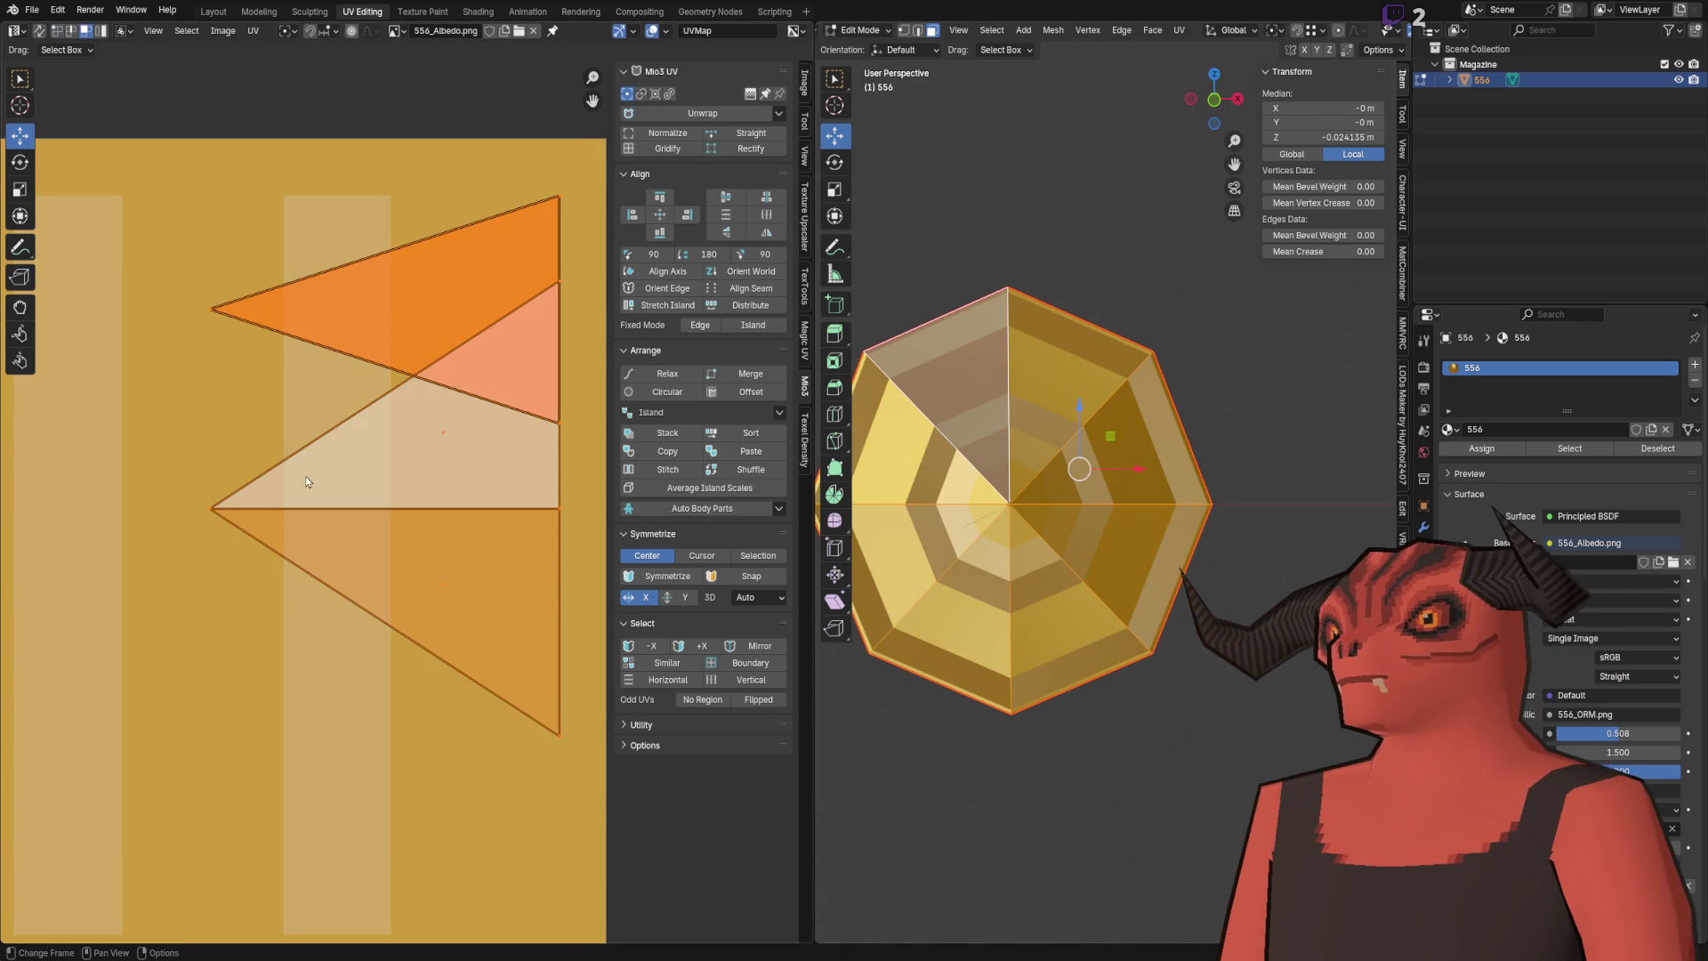
key("alt+a")
left_click_drag(411, 430, 412, 431)
key("u")
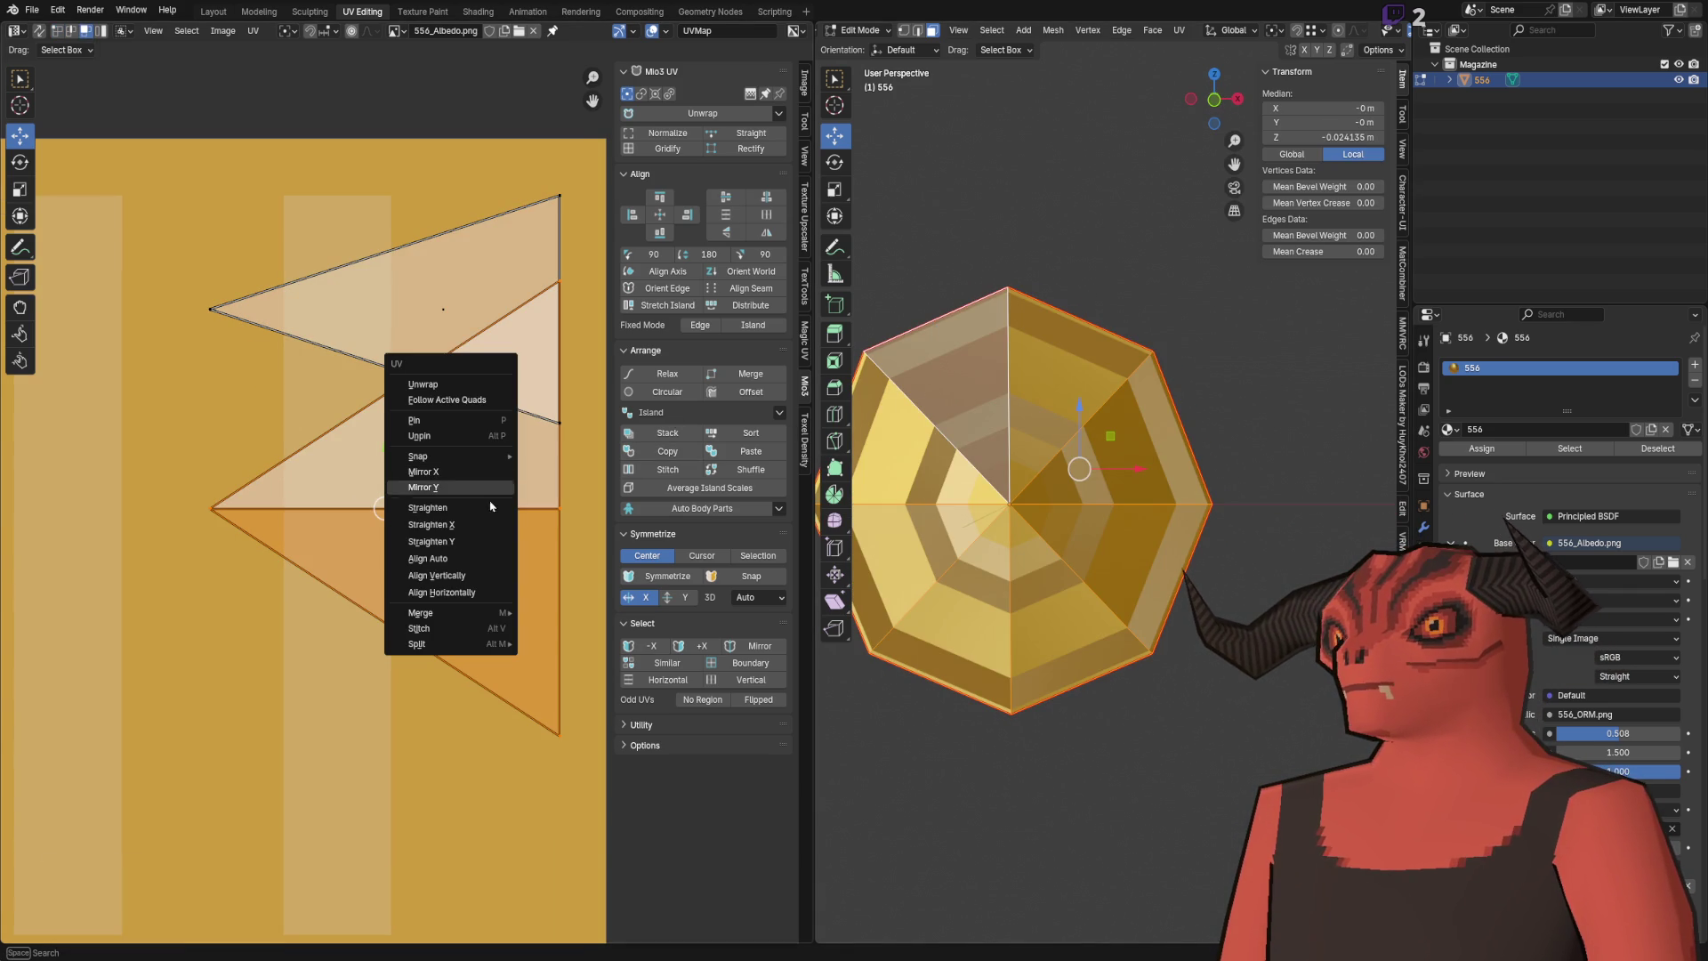
left_click(485, 495)
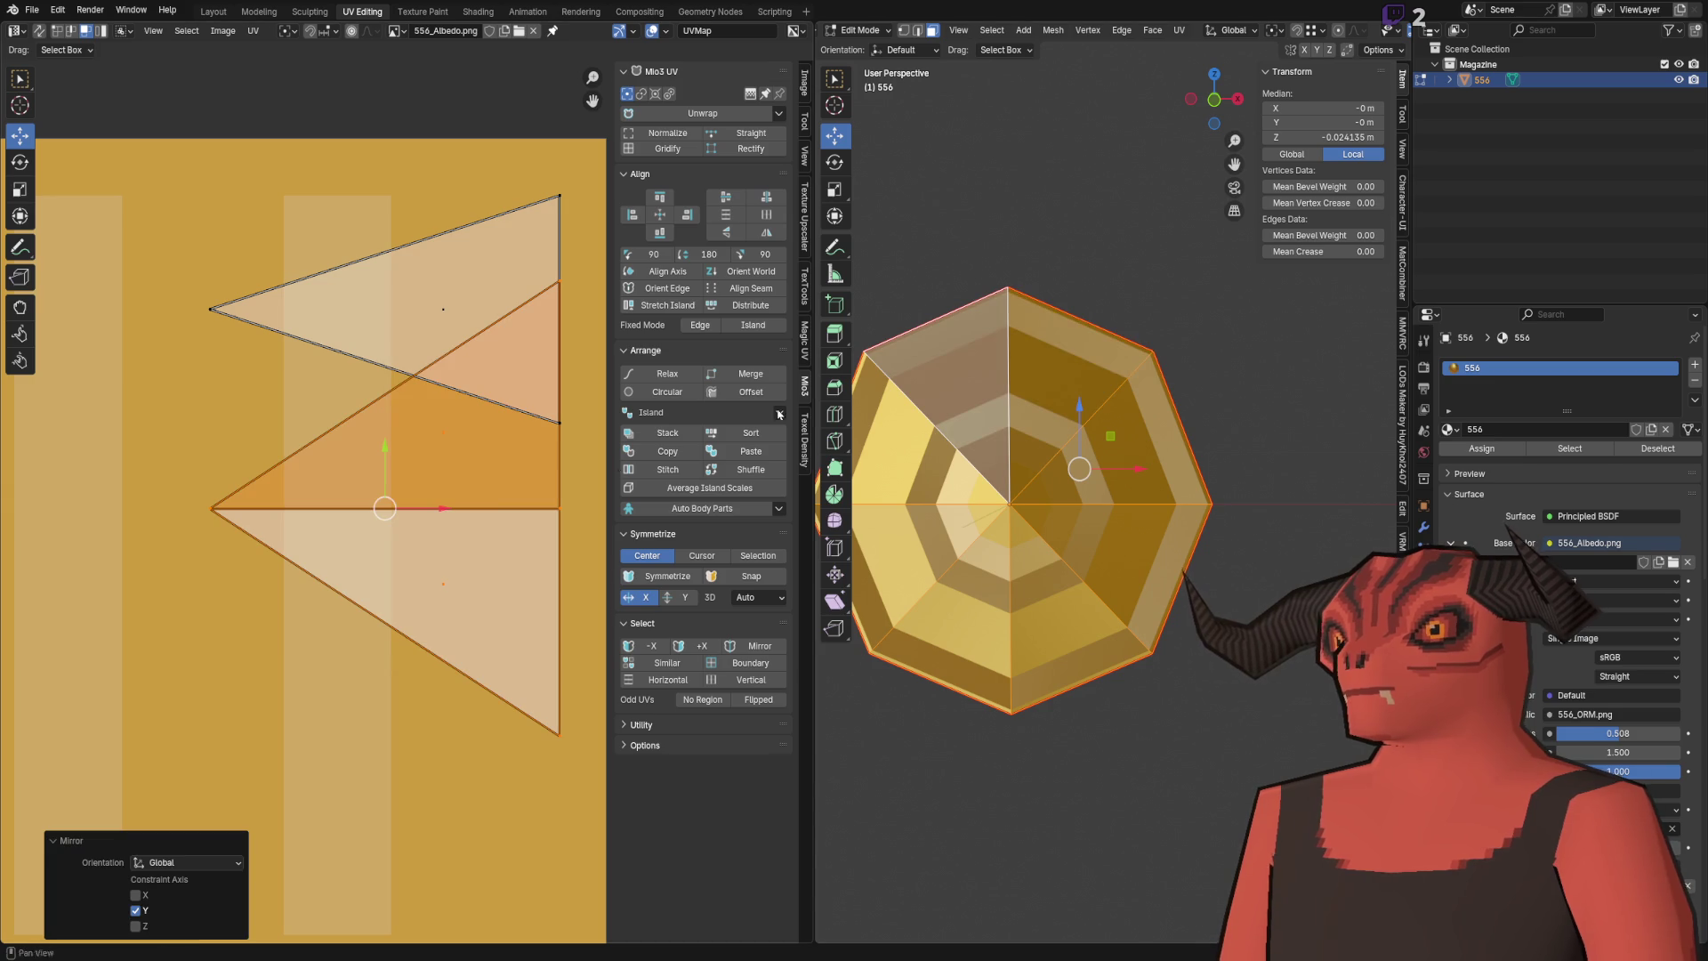
key("Tab")
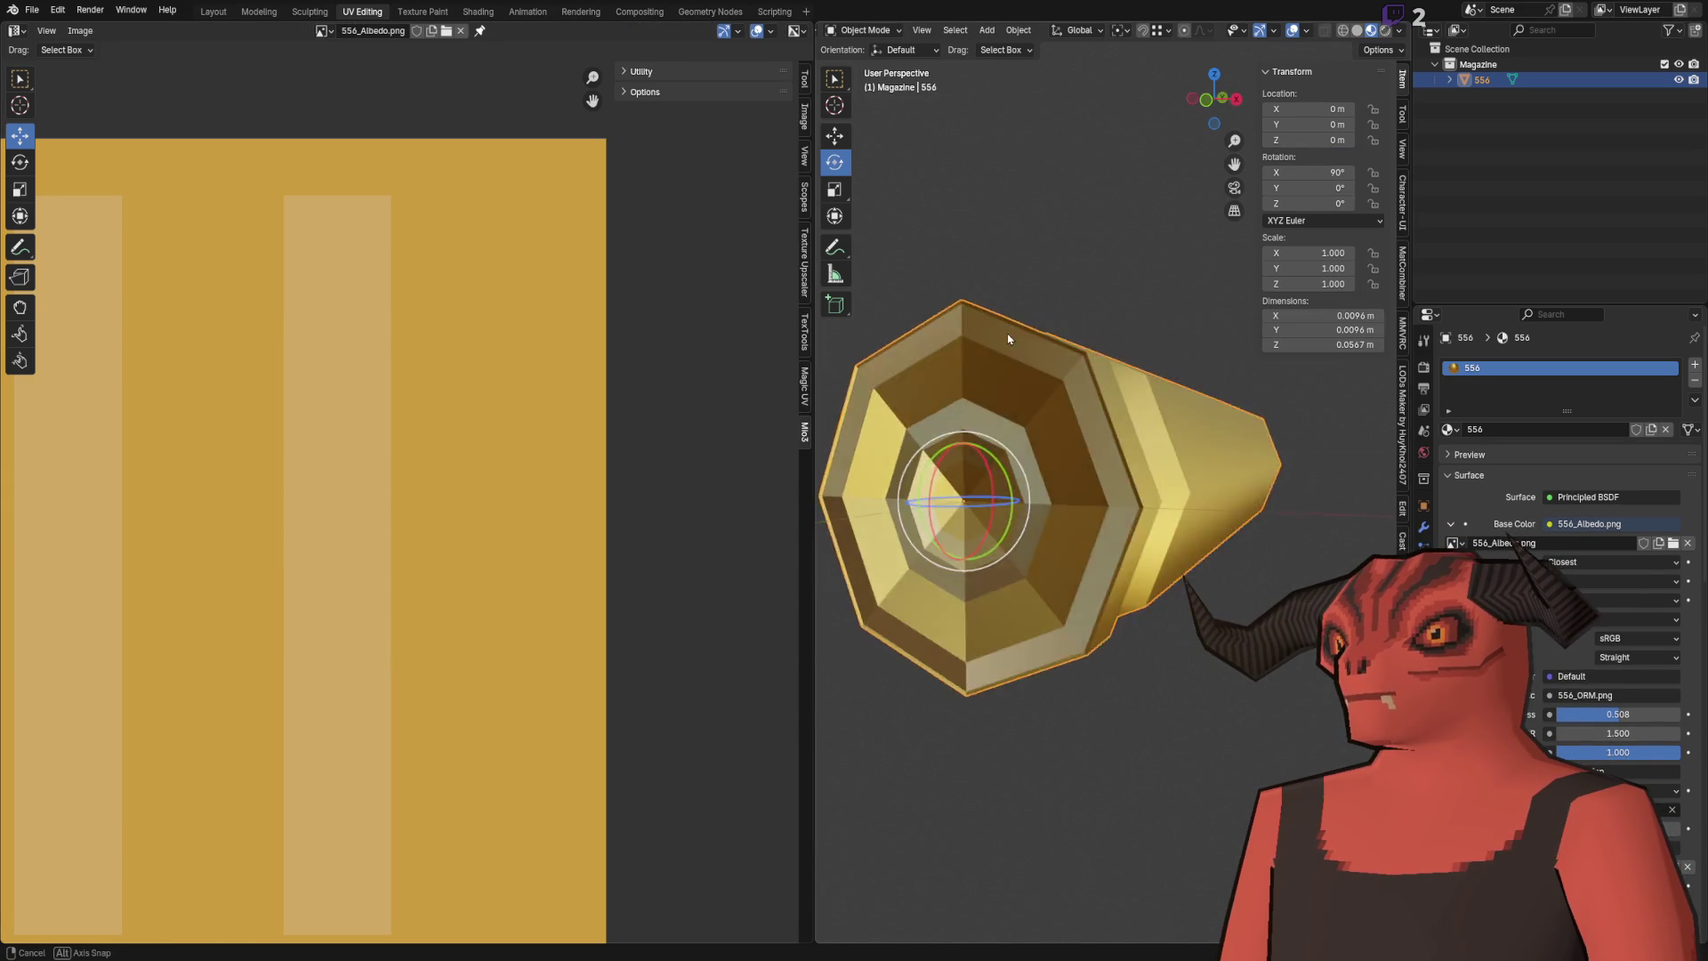
key("Tab")
Step: Move the middle triangle's bottom edge upward, then try and undo a stitch and linked selection
left_click(381, 483)
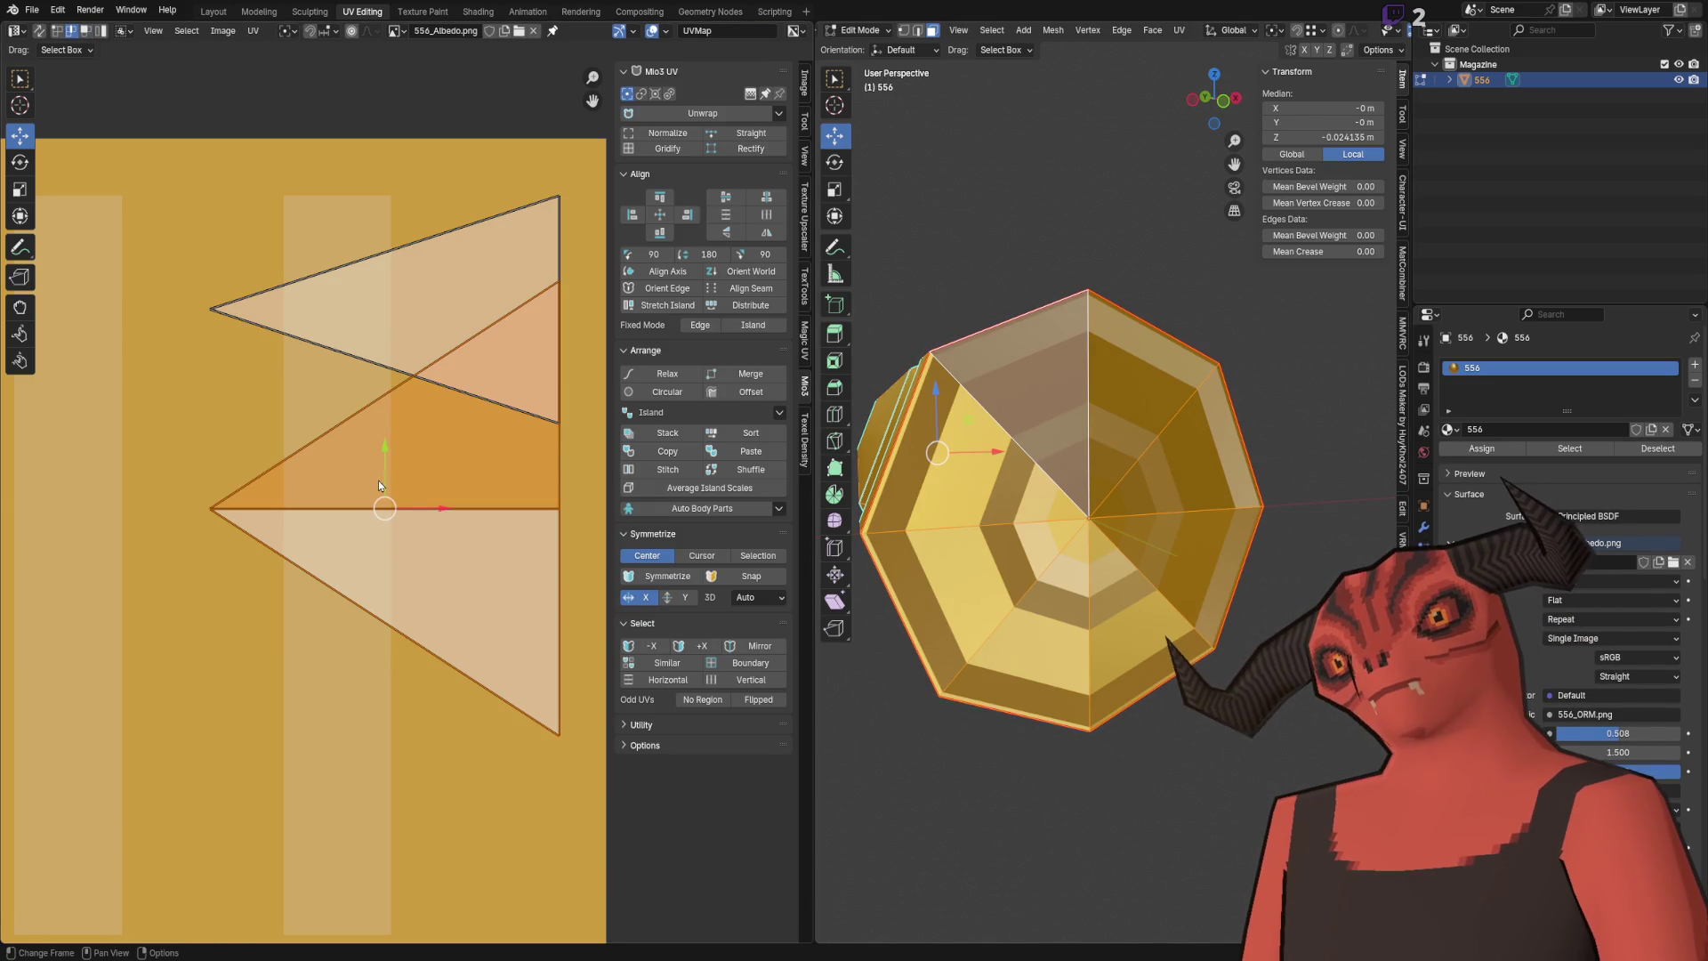
left_click_drag(382, 482, 391, 404)
left_click(391, 404)
right_click(393, 427)
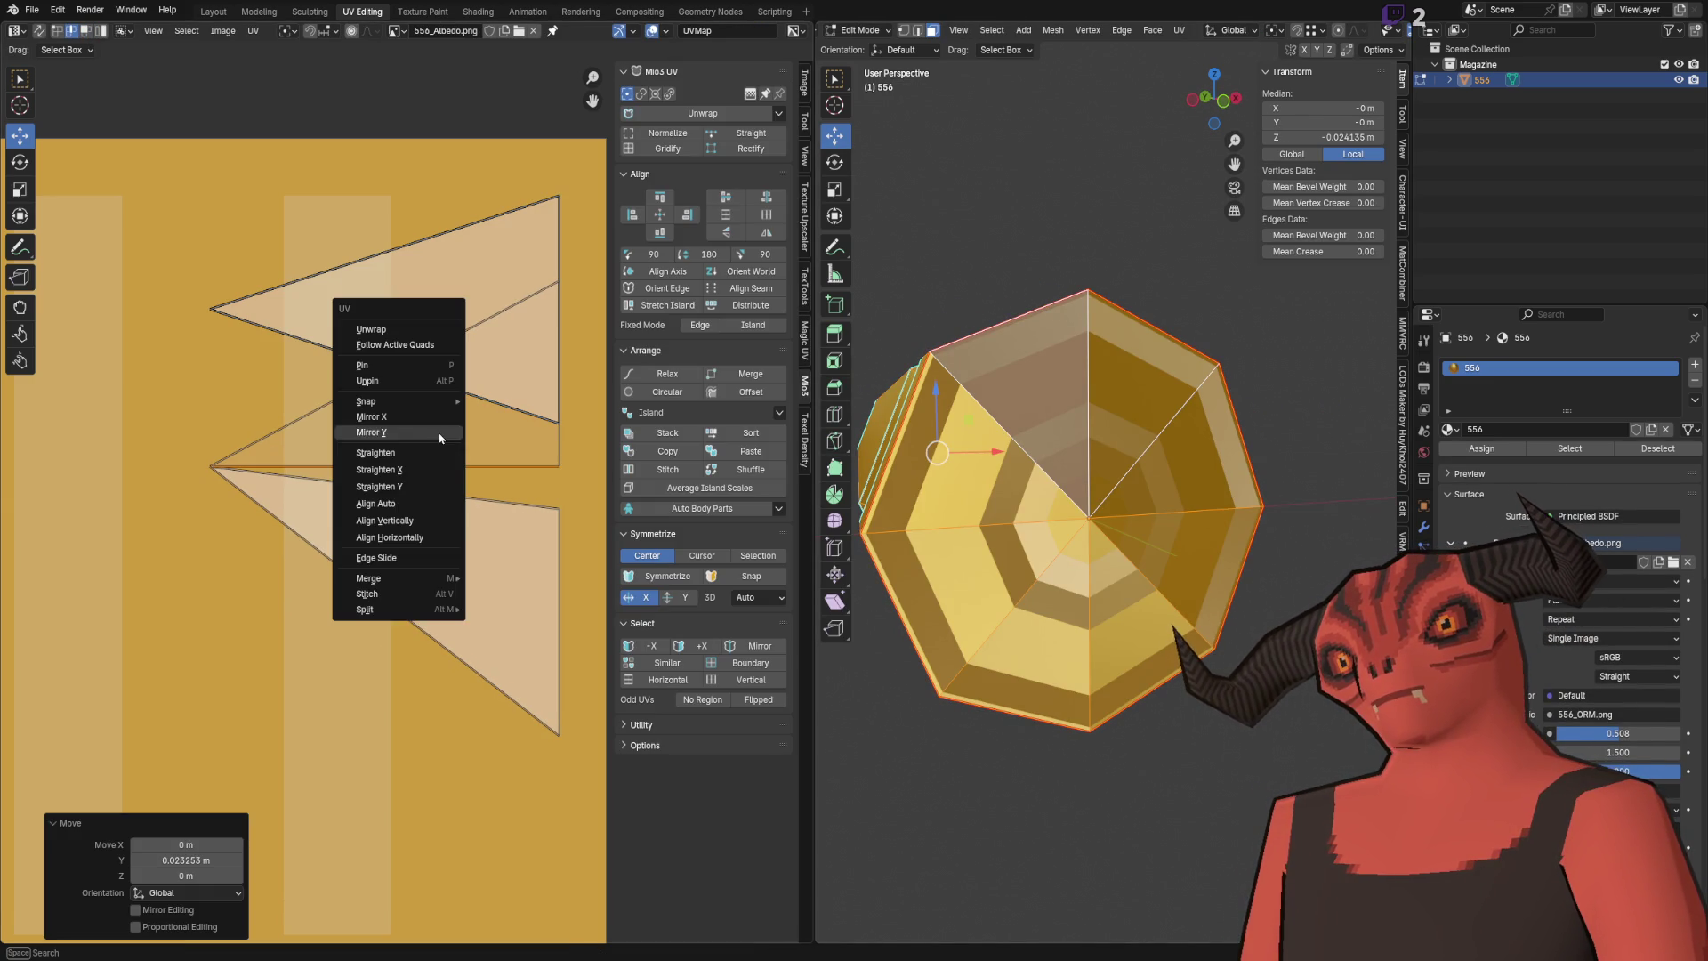
mouse_move(401, 613)
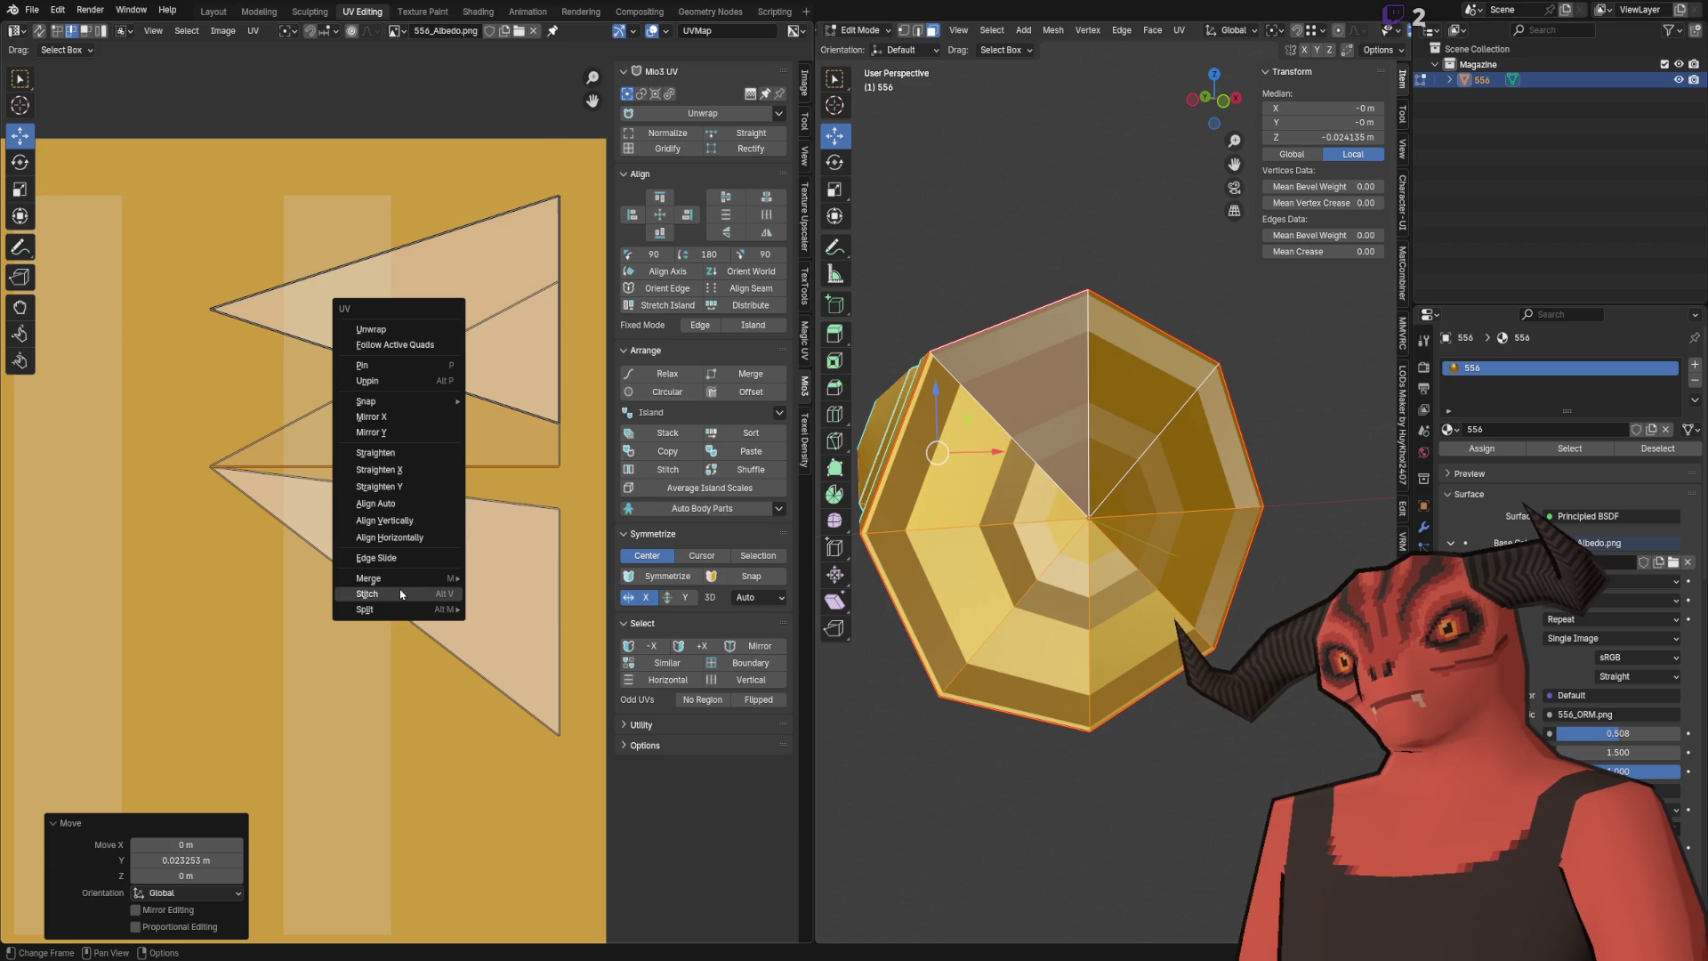
left_click(398, 590)
key("ctrl+z")
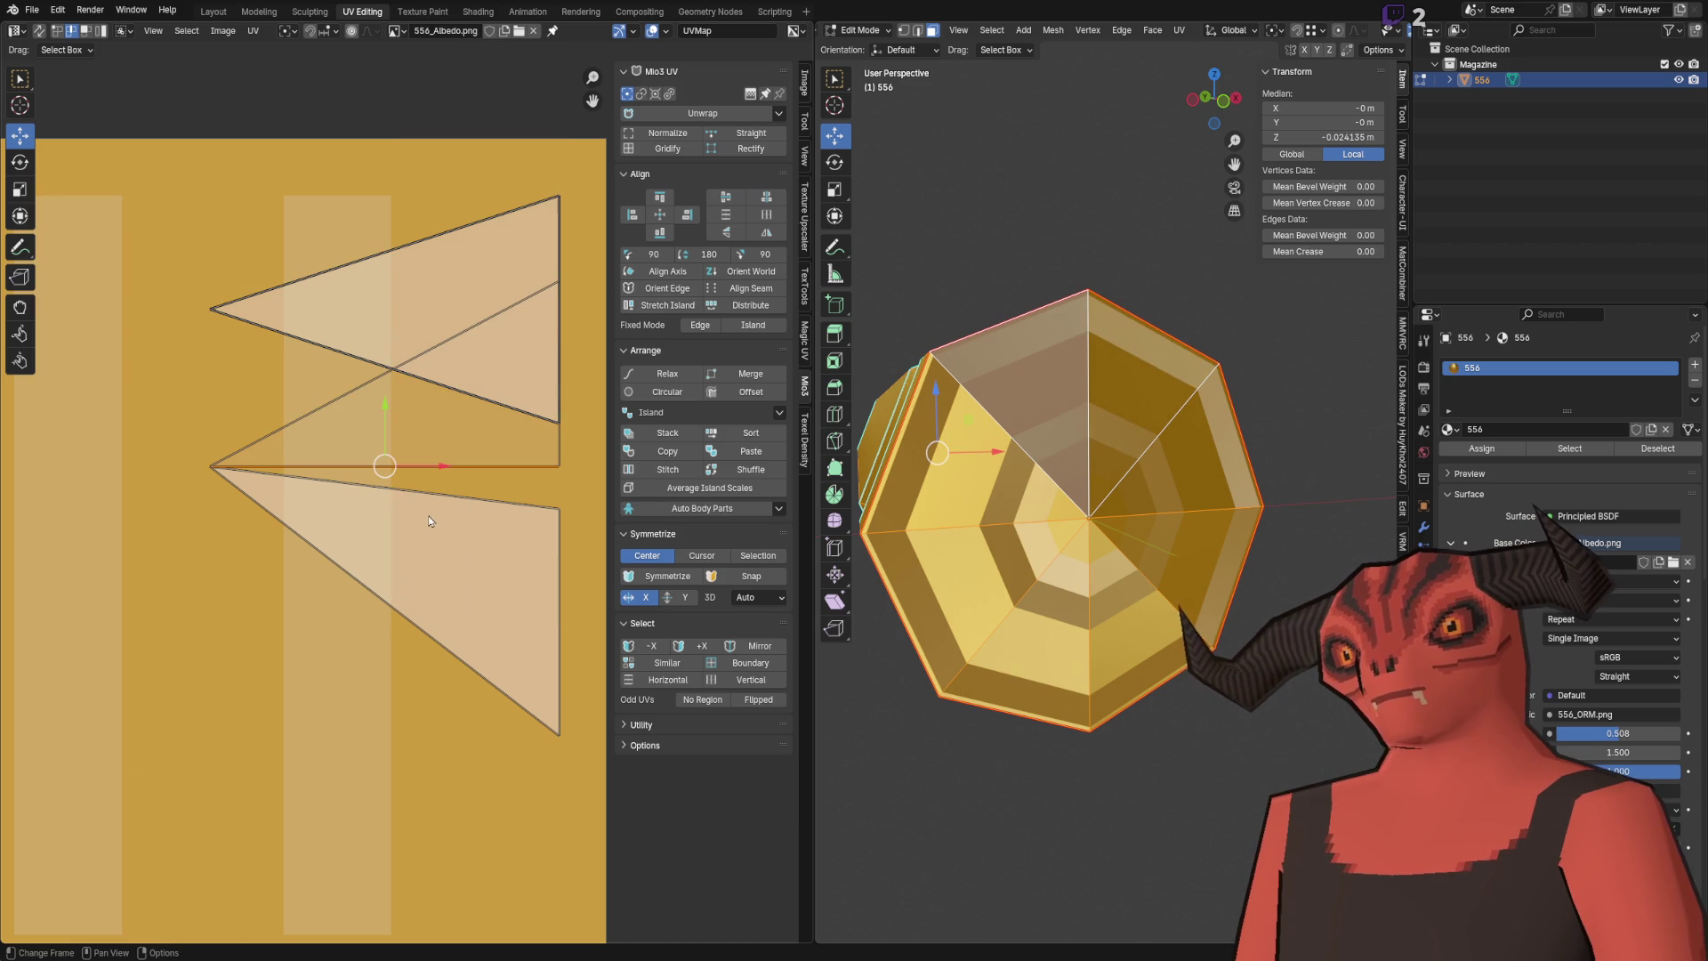
left_click(433, 518)
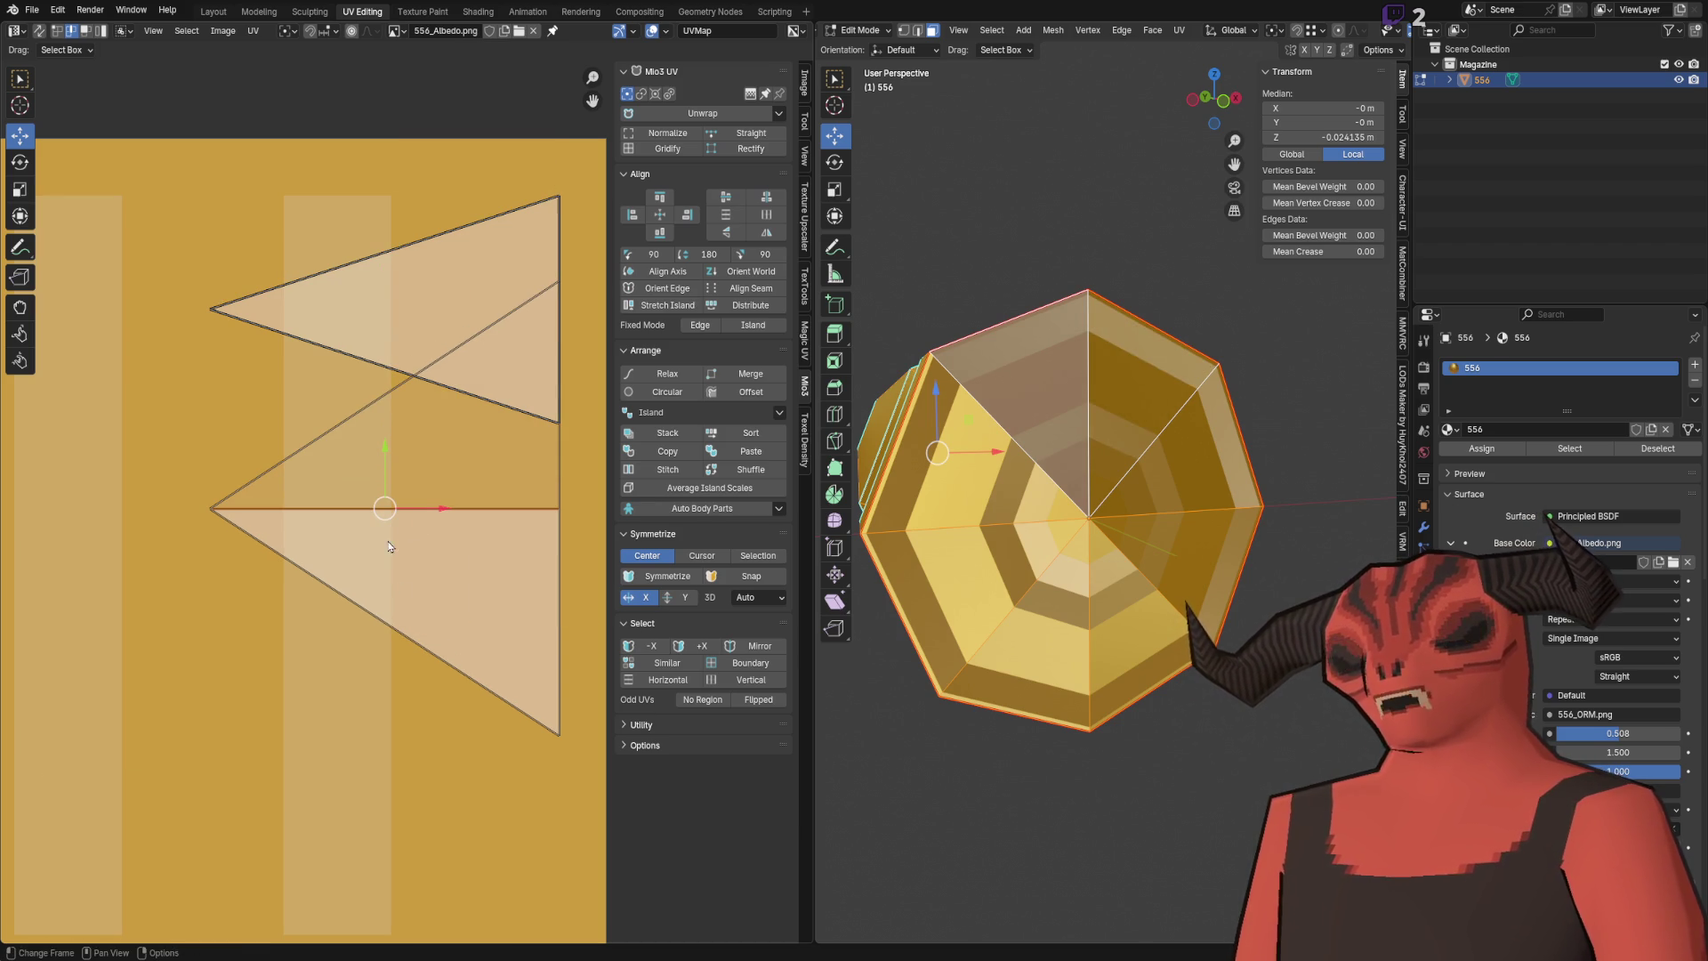
key("ctrl+l")
key("ctrl+z")
key("ctrl+z")
key("ctrl+z")
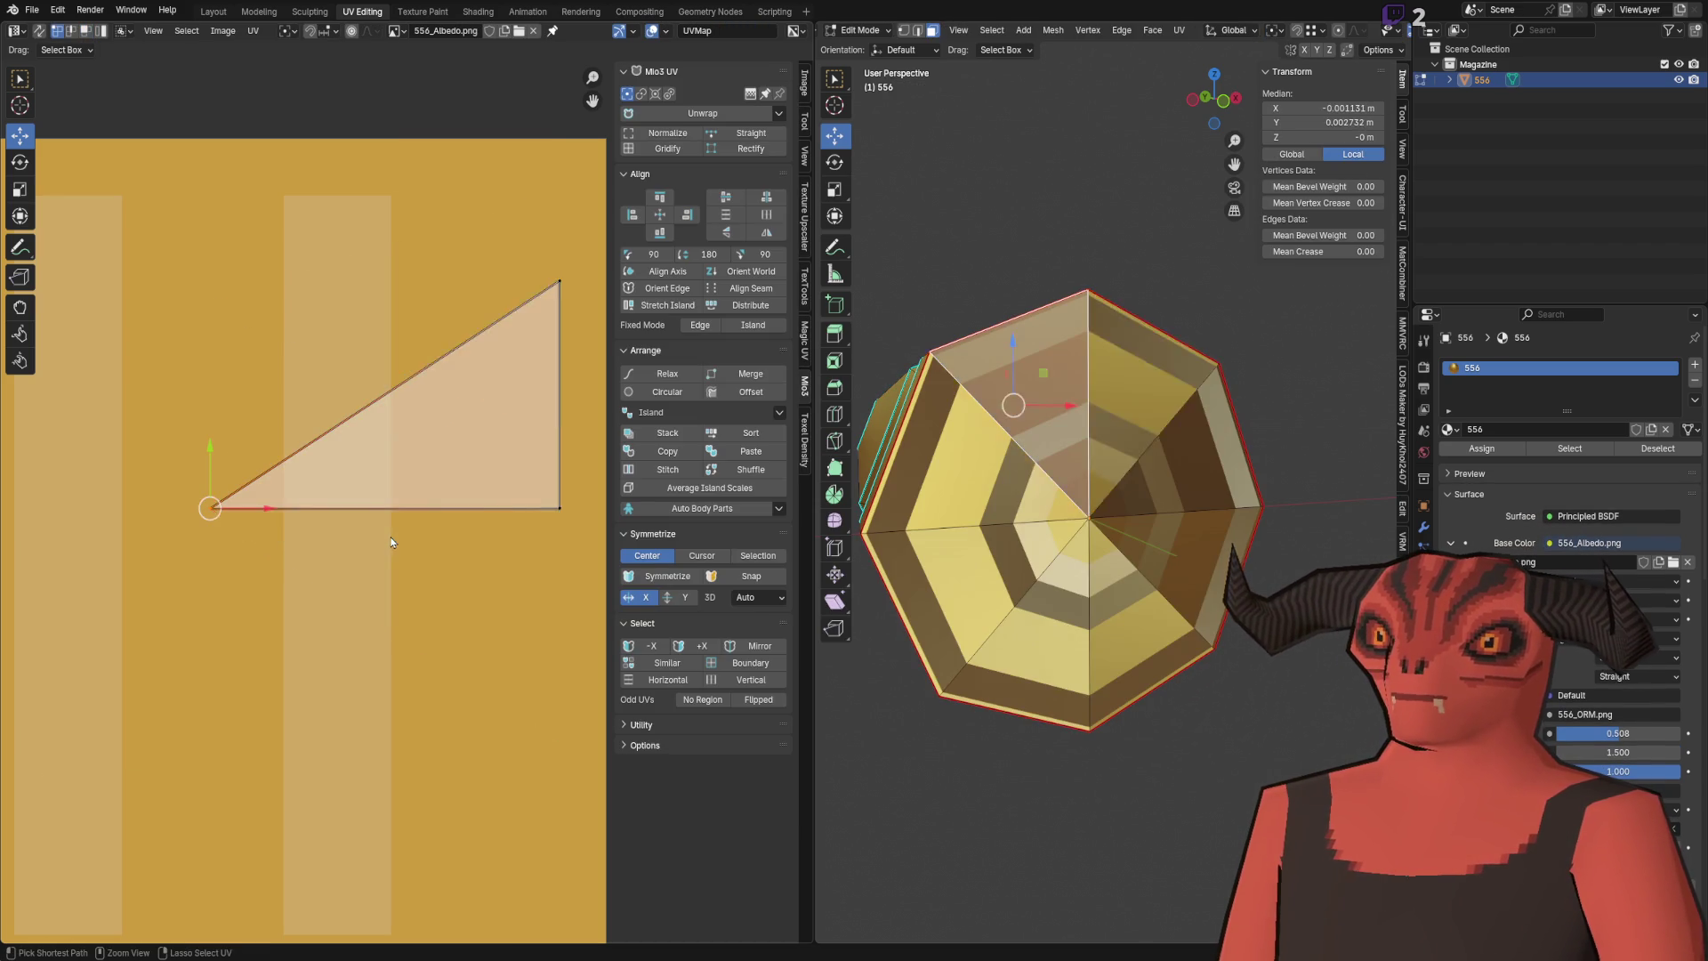
key("ctrl+z")
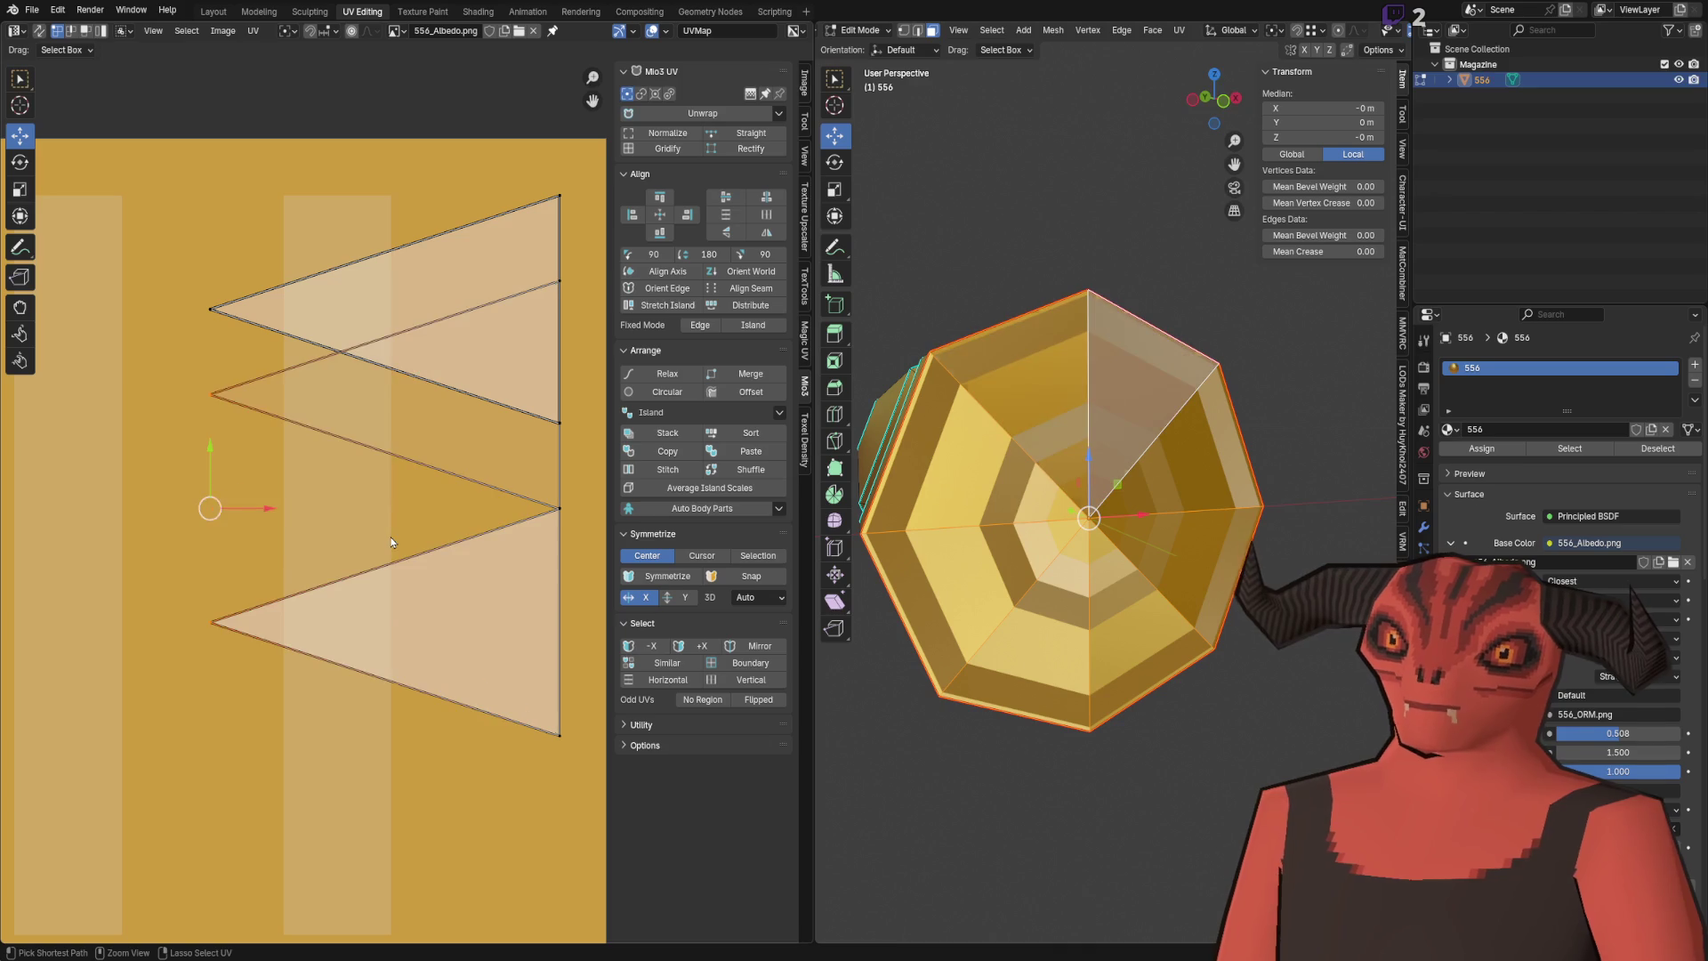
Step: Select the cap's upper face and try a UV operation on its triangles, then undo it
left_click(1075, 371)
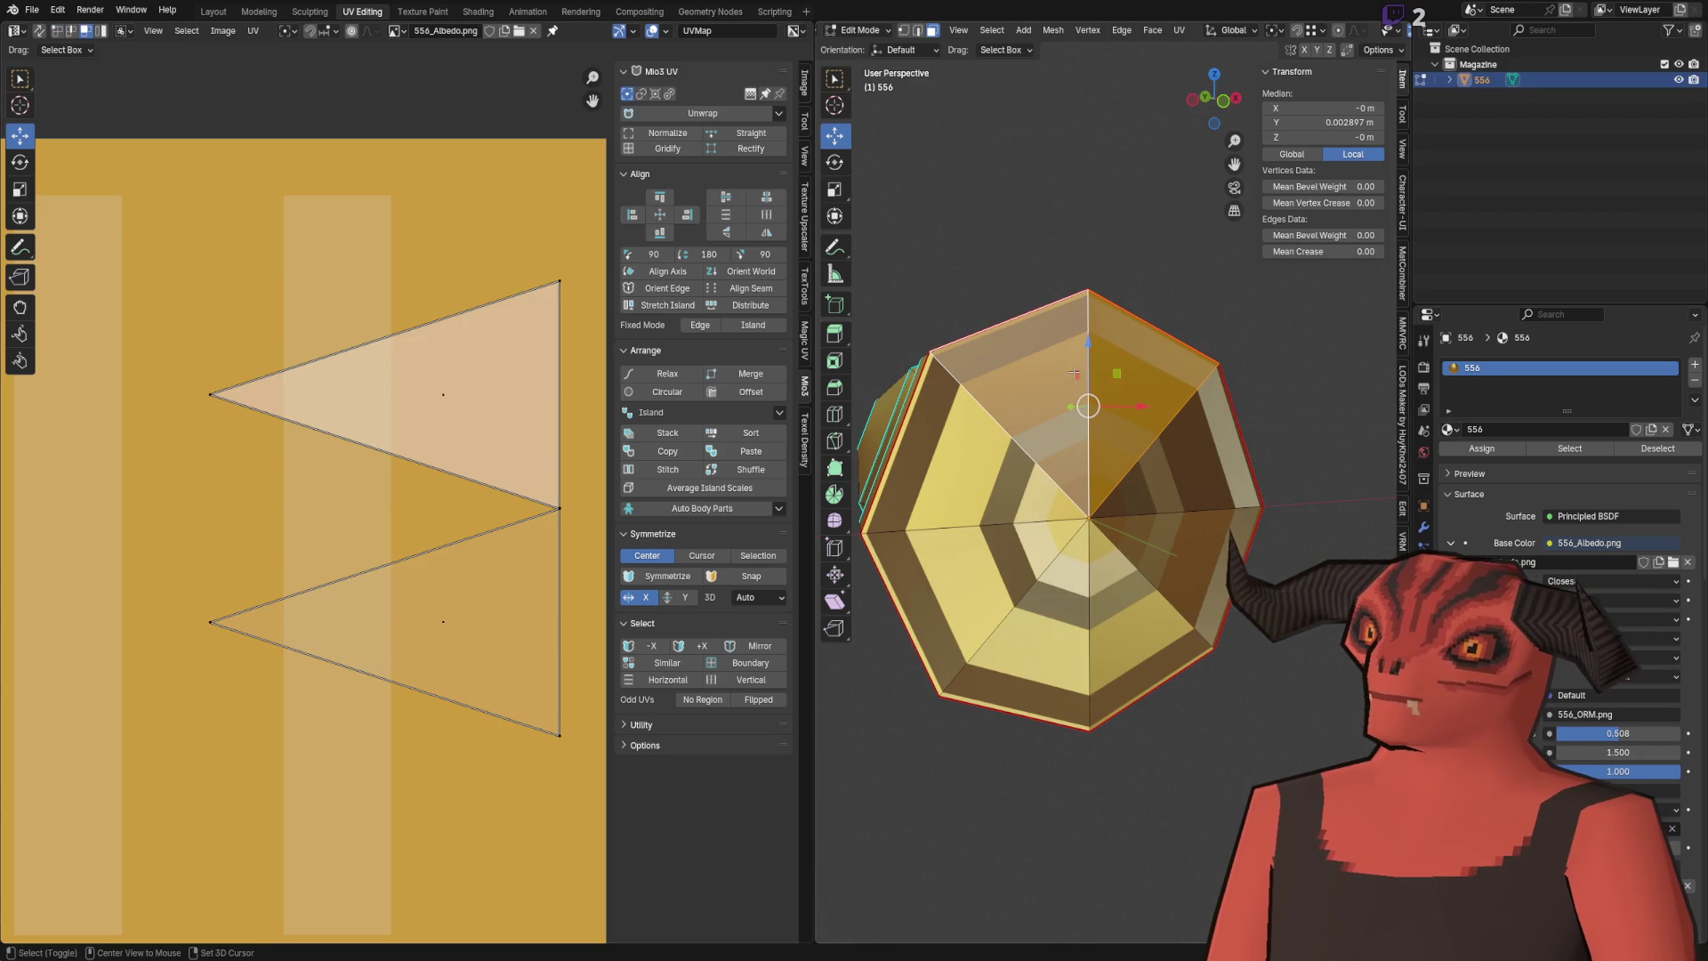
right_click(397, 468)
left_click(397, 462)
key("ctrl+z")
key("ctrl+shift+z")
key("ctrl+z")
Step: Try mirroring, vertically flipping and stitching the lower UV island, undoing each attempt
left_click(416, 590)
right_click(561, 539)
left_click(516, 379)
key("ctrl+z")
right_click(461, 386)
left_click(462, 400)
key("ctrl+z")
right_click(398, 452)
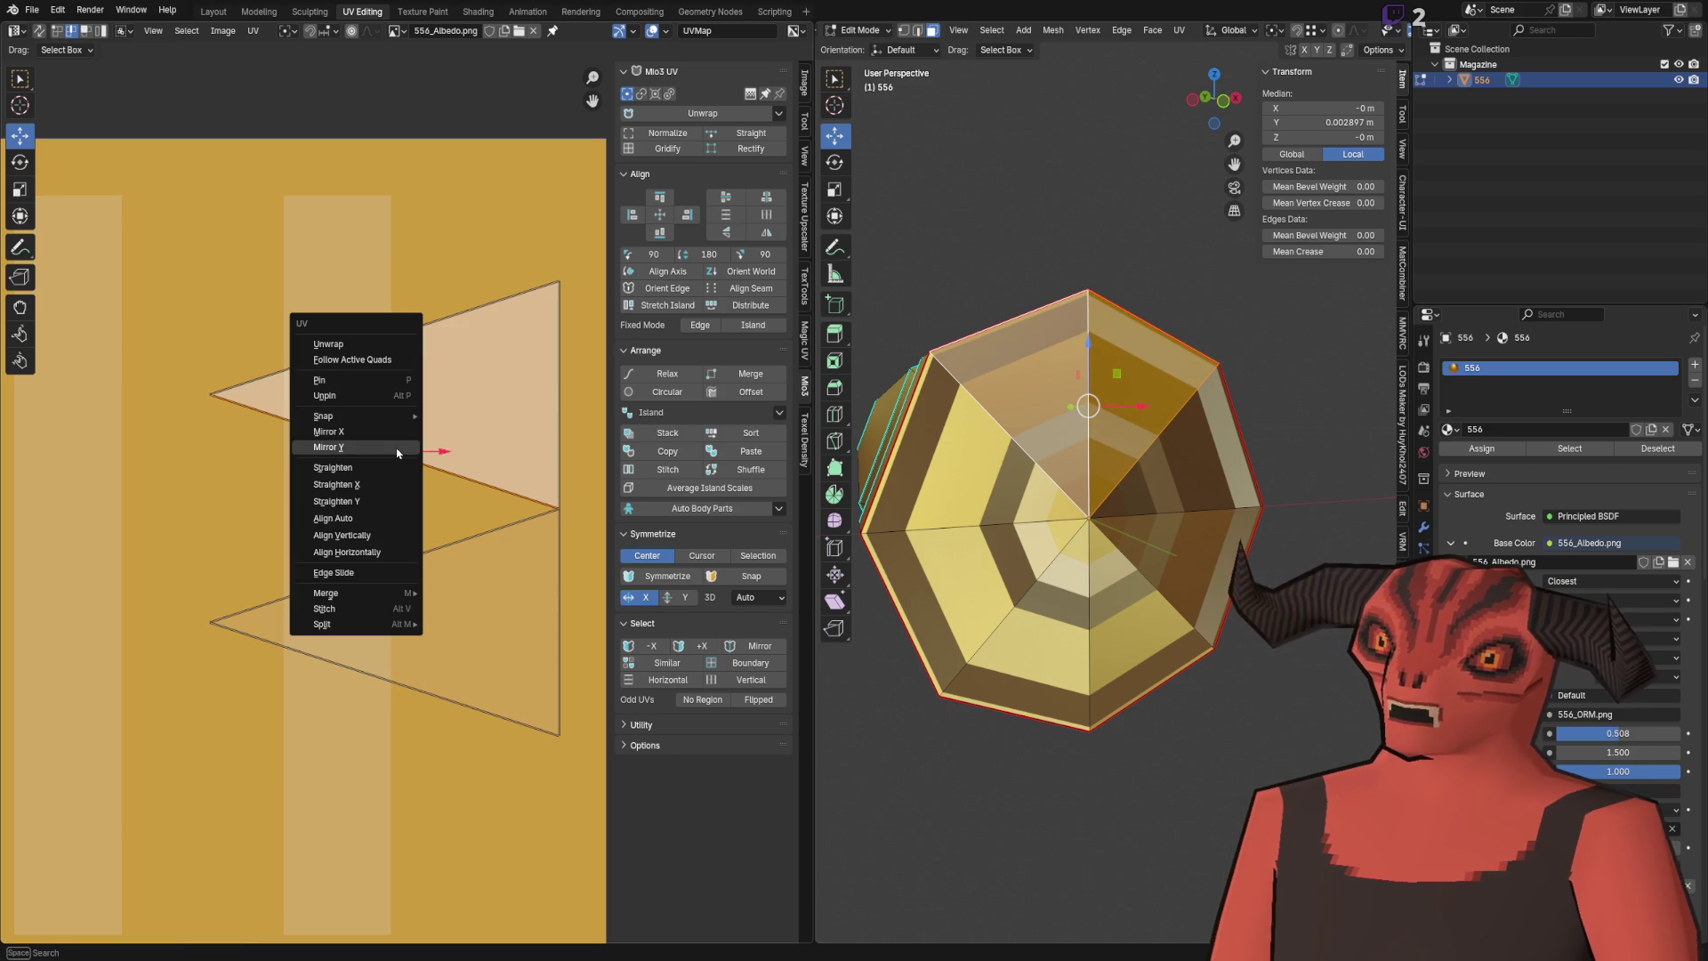
left_click(338, 609)
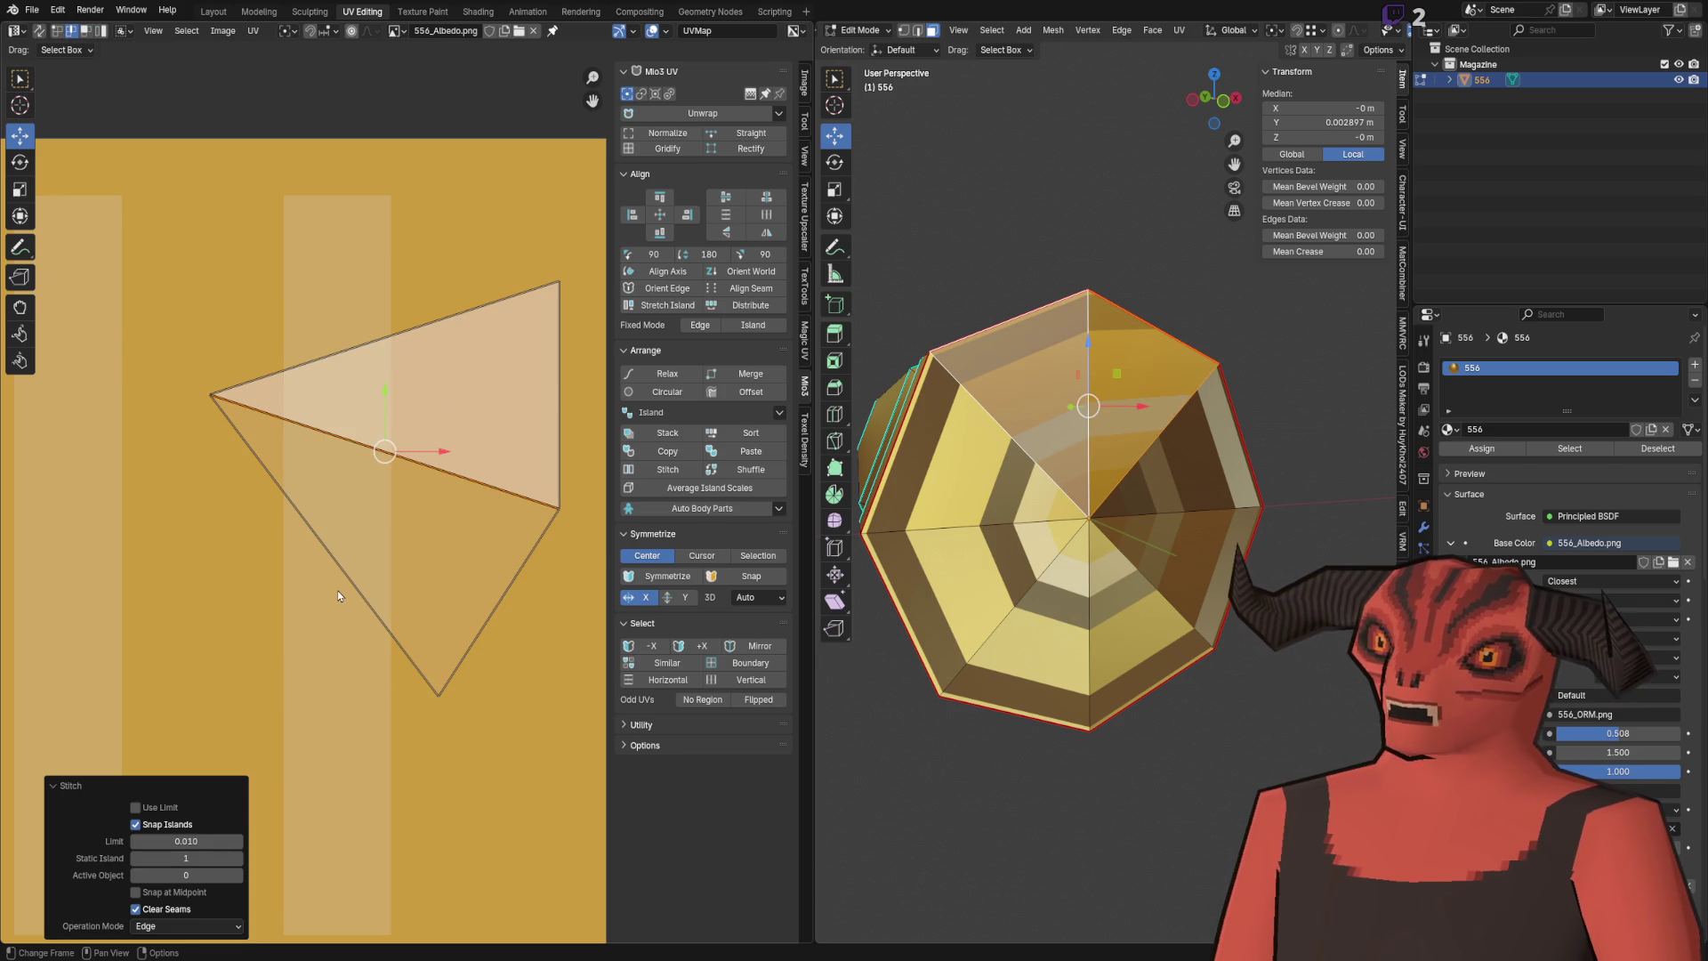
key("ctrl+z")
Step: Merge the two triangles' left corners At Center and view the reimported cartridge in Godot
left_click_drag(155, 336, 284, 659)
key("m")
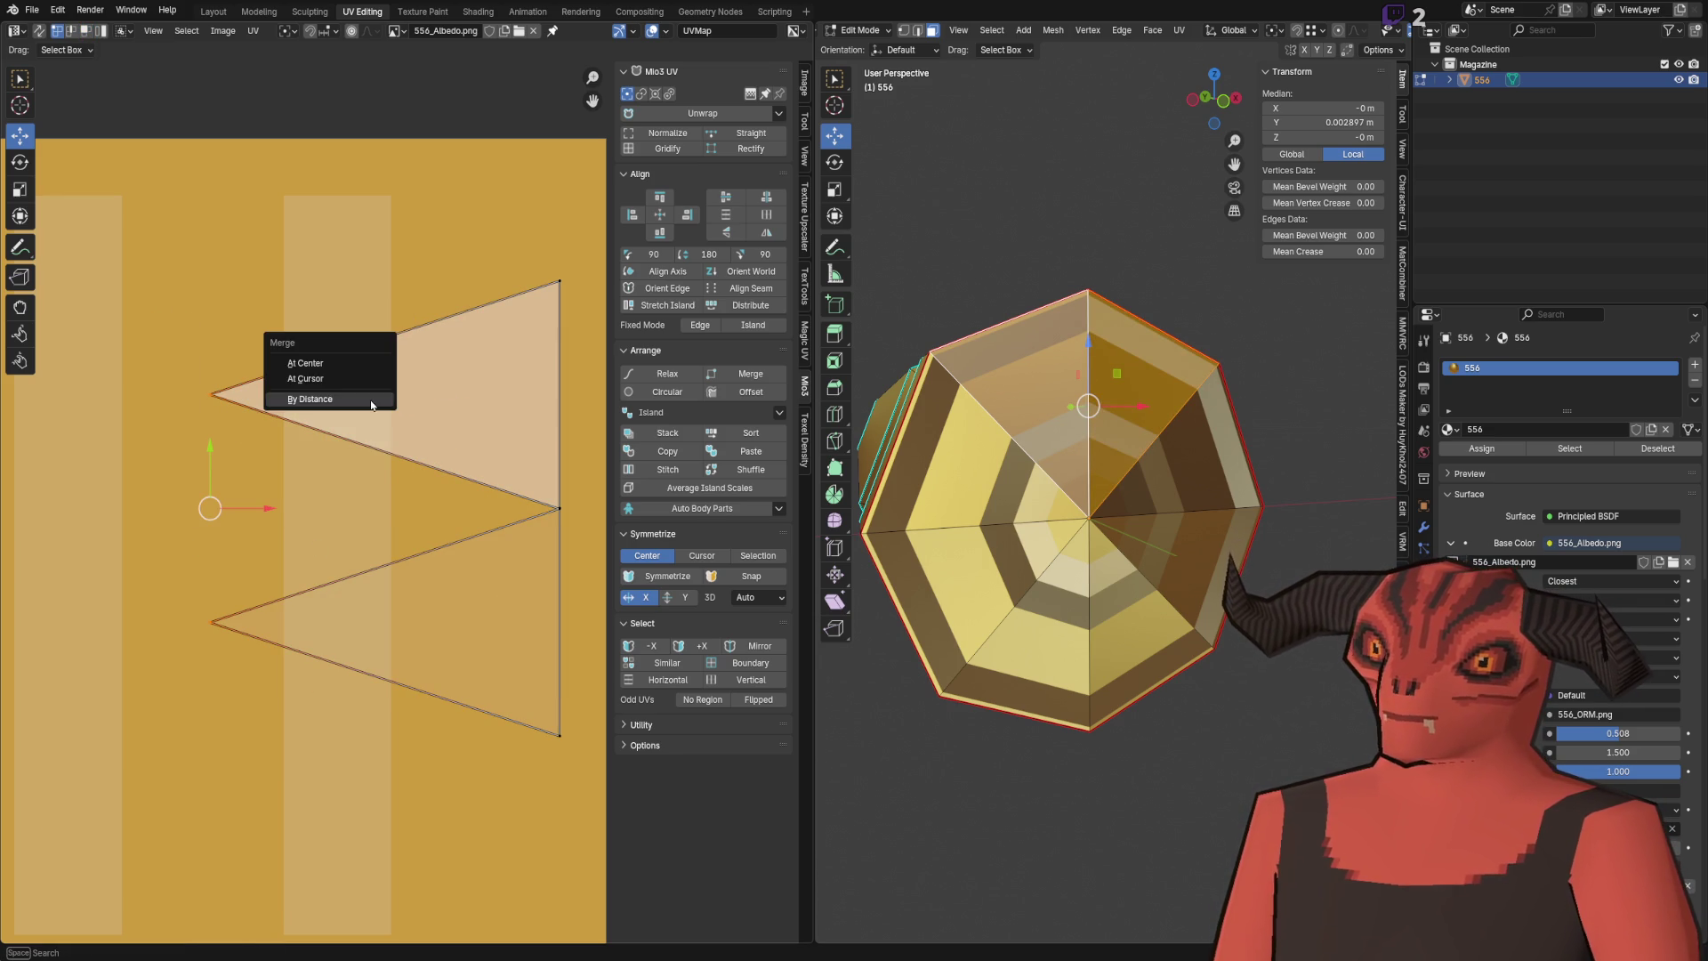
left_click(306, 363)
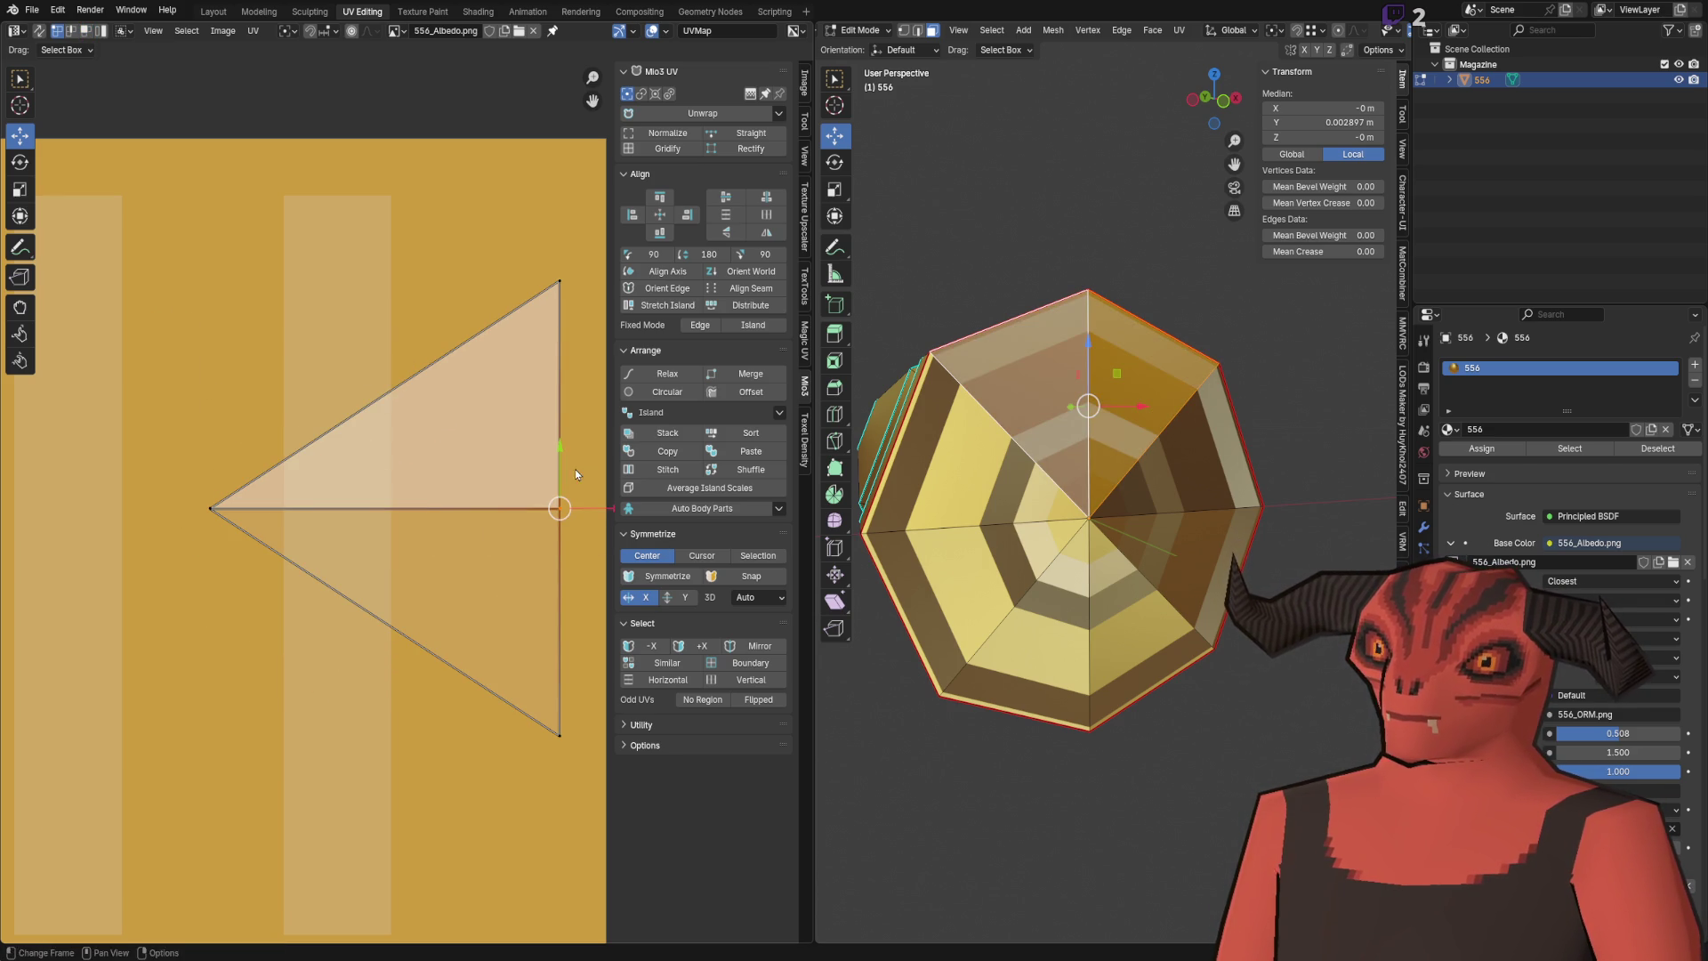
key("Tab")
key("Tab")
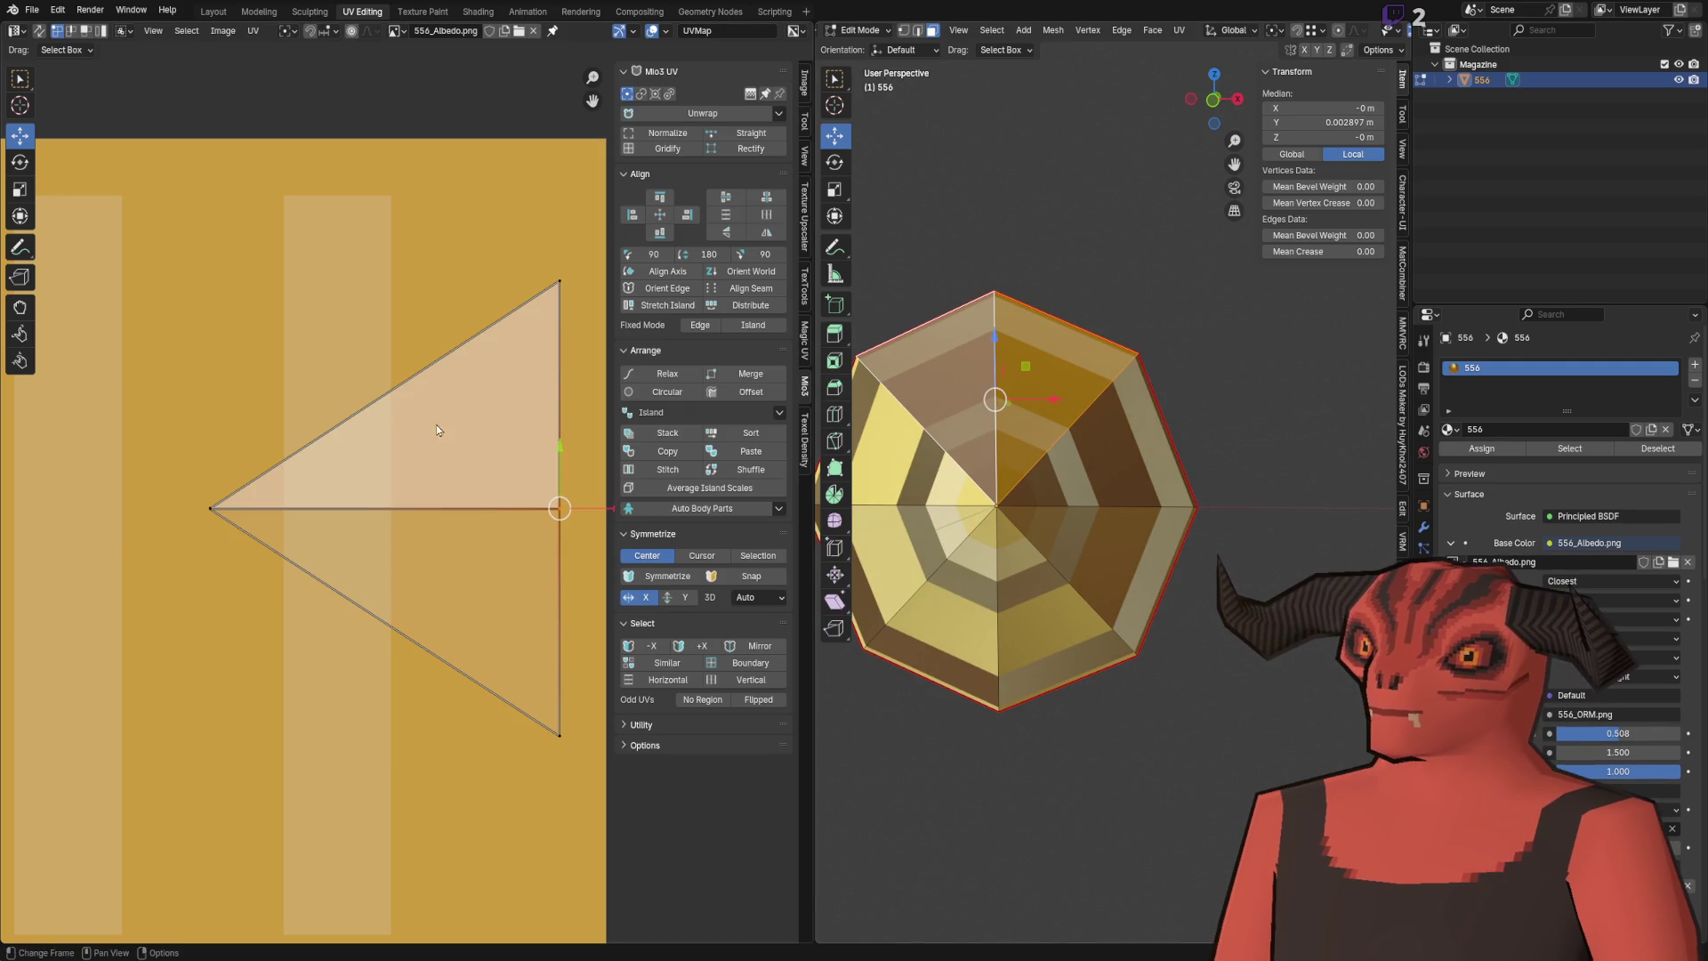
key("alt+Tab")
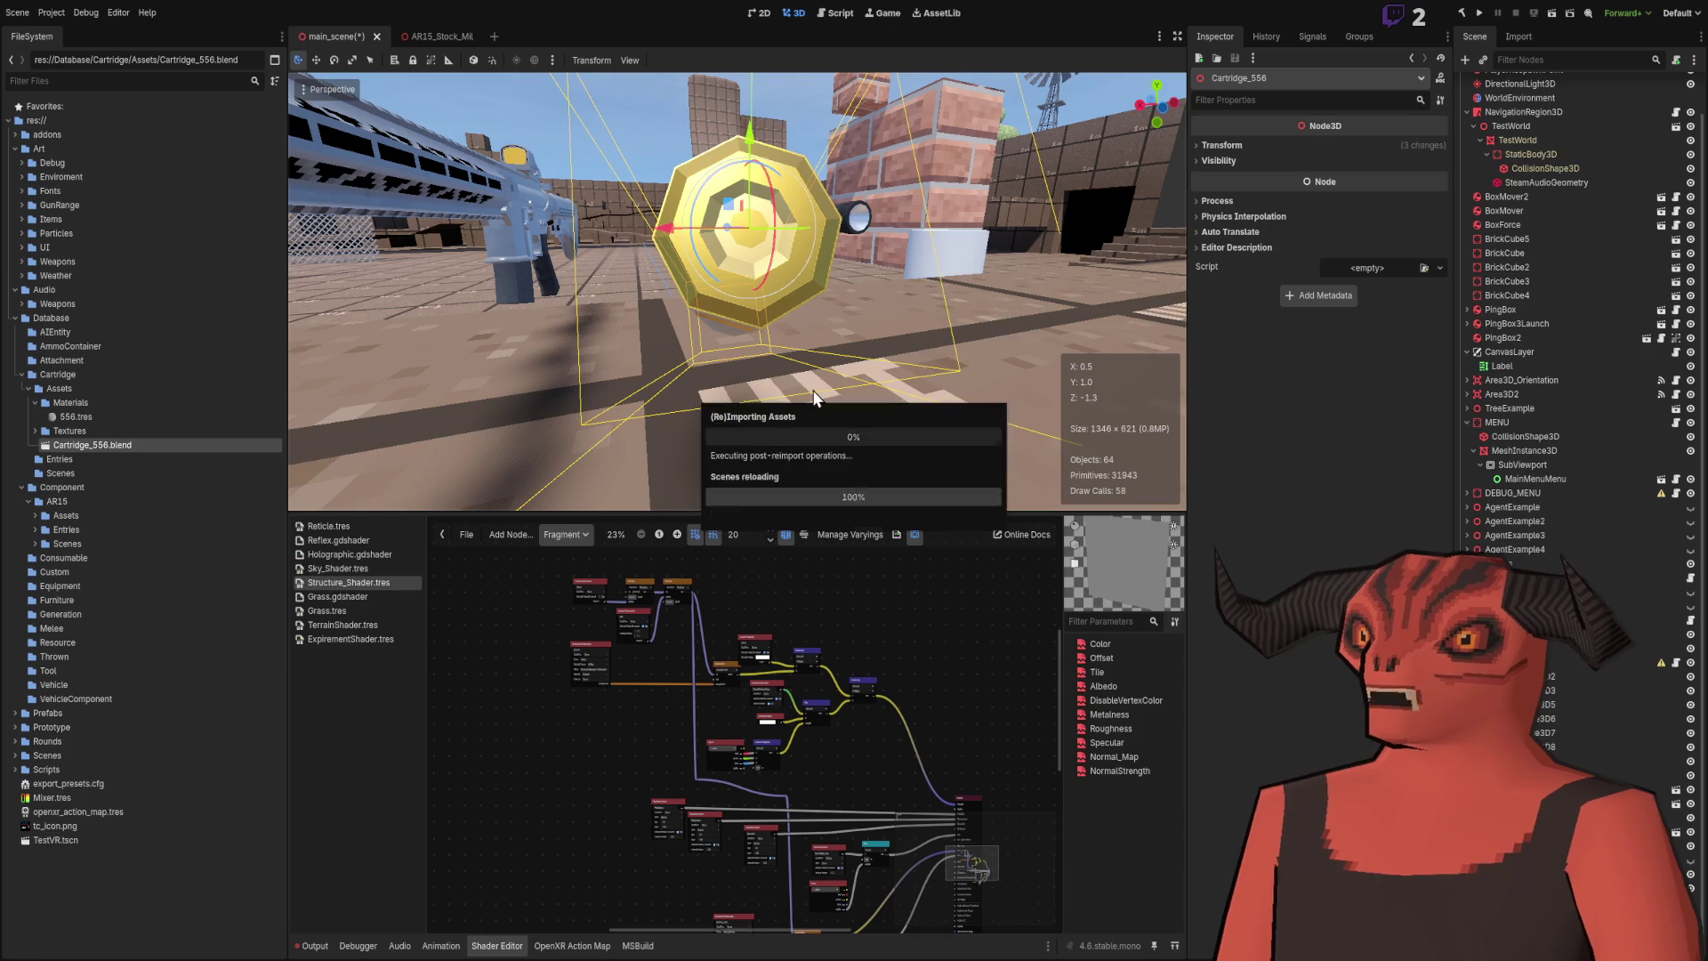
Step: Deselect and orbit around the cartridge in Godot, then select a different wedge face in Blender
left_click(812, 141)
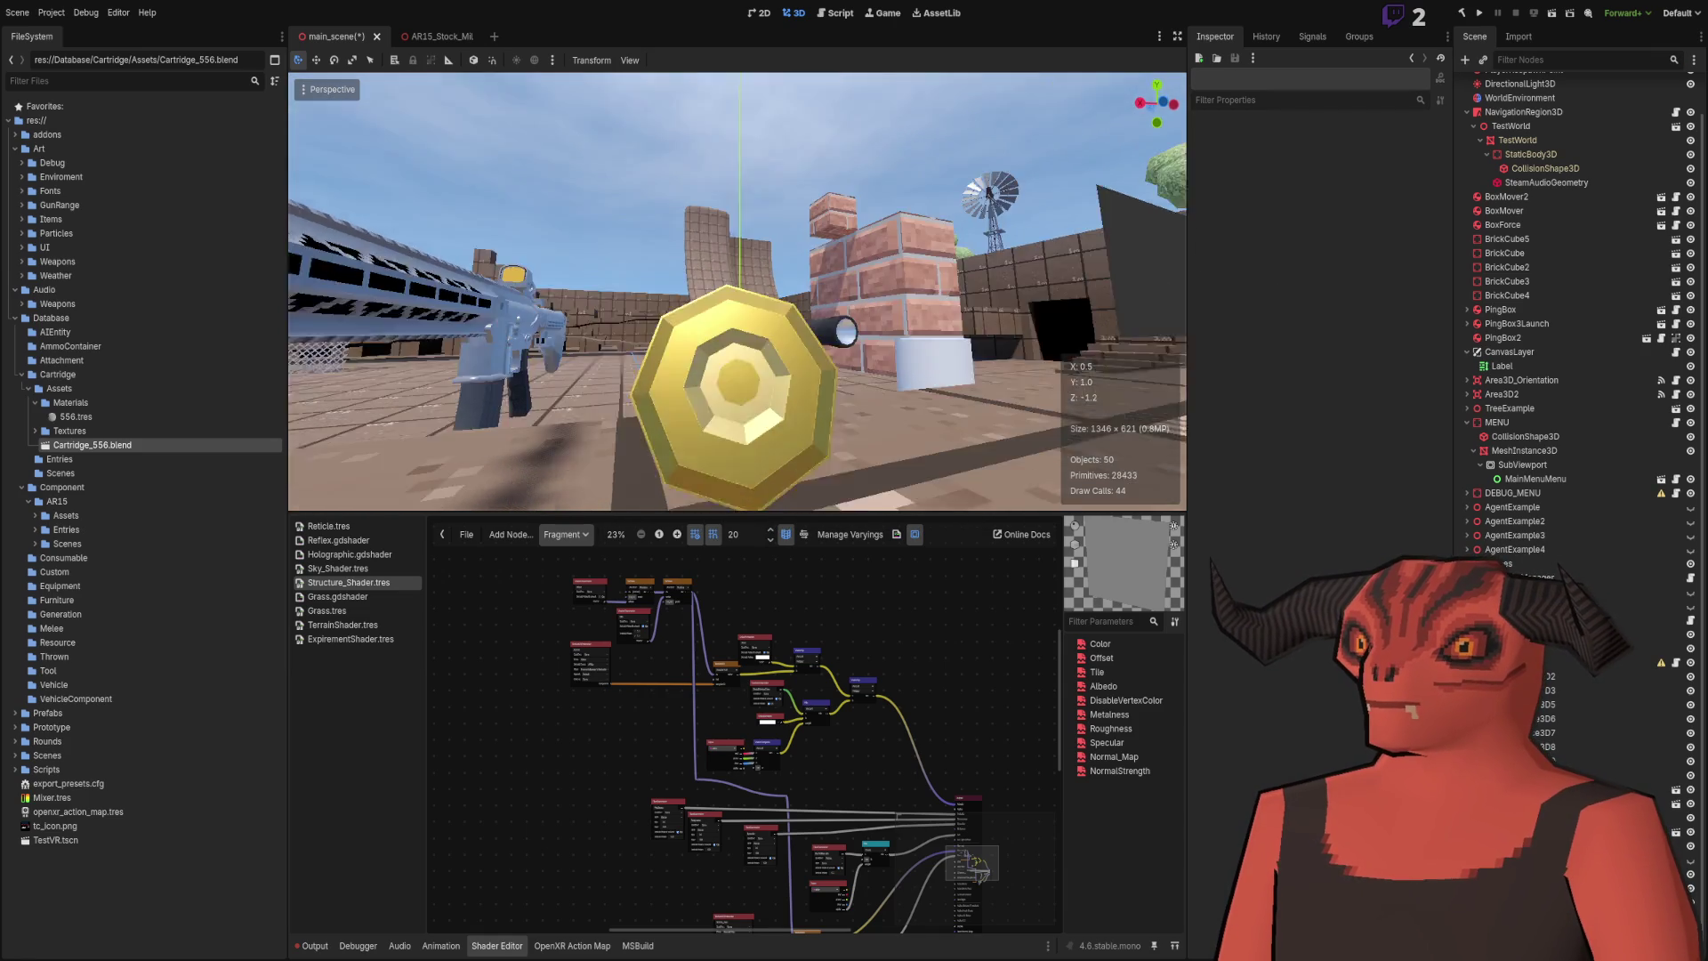
mouse_move(766, 264)
left_mouse_down()
mouse_move(622, 276)
mouse_move(641, 293)
mouse_move(614, 284)
mouse_move(632, 320)
mouse_move(641, 293)
mouse_move(614, 303)
mouse_move(622, 276)
mouse_move(605, 258)
mouse_move(640, 276)
mouse_move(623, 275)
mouse_move(694, 273)
mouse_move(677, 276)
mouse_move(547, 706)
left_mouse_up()
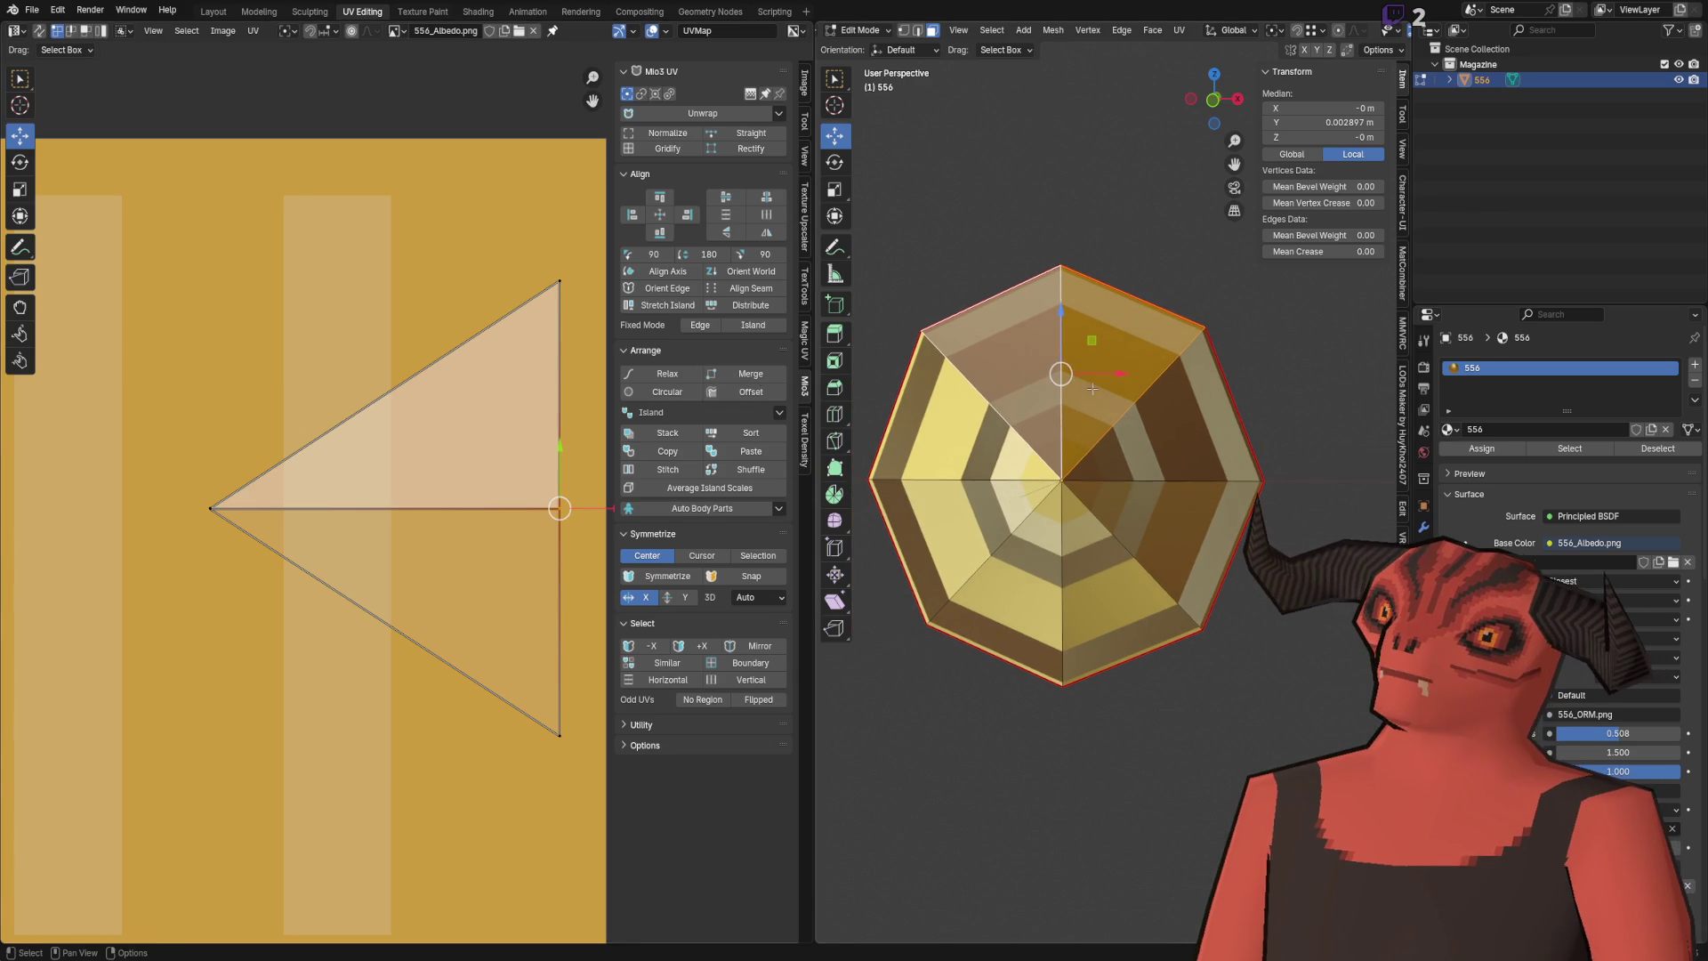
left_click(1155, 392)
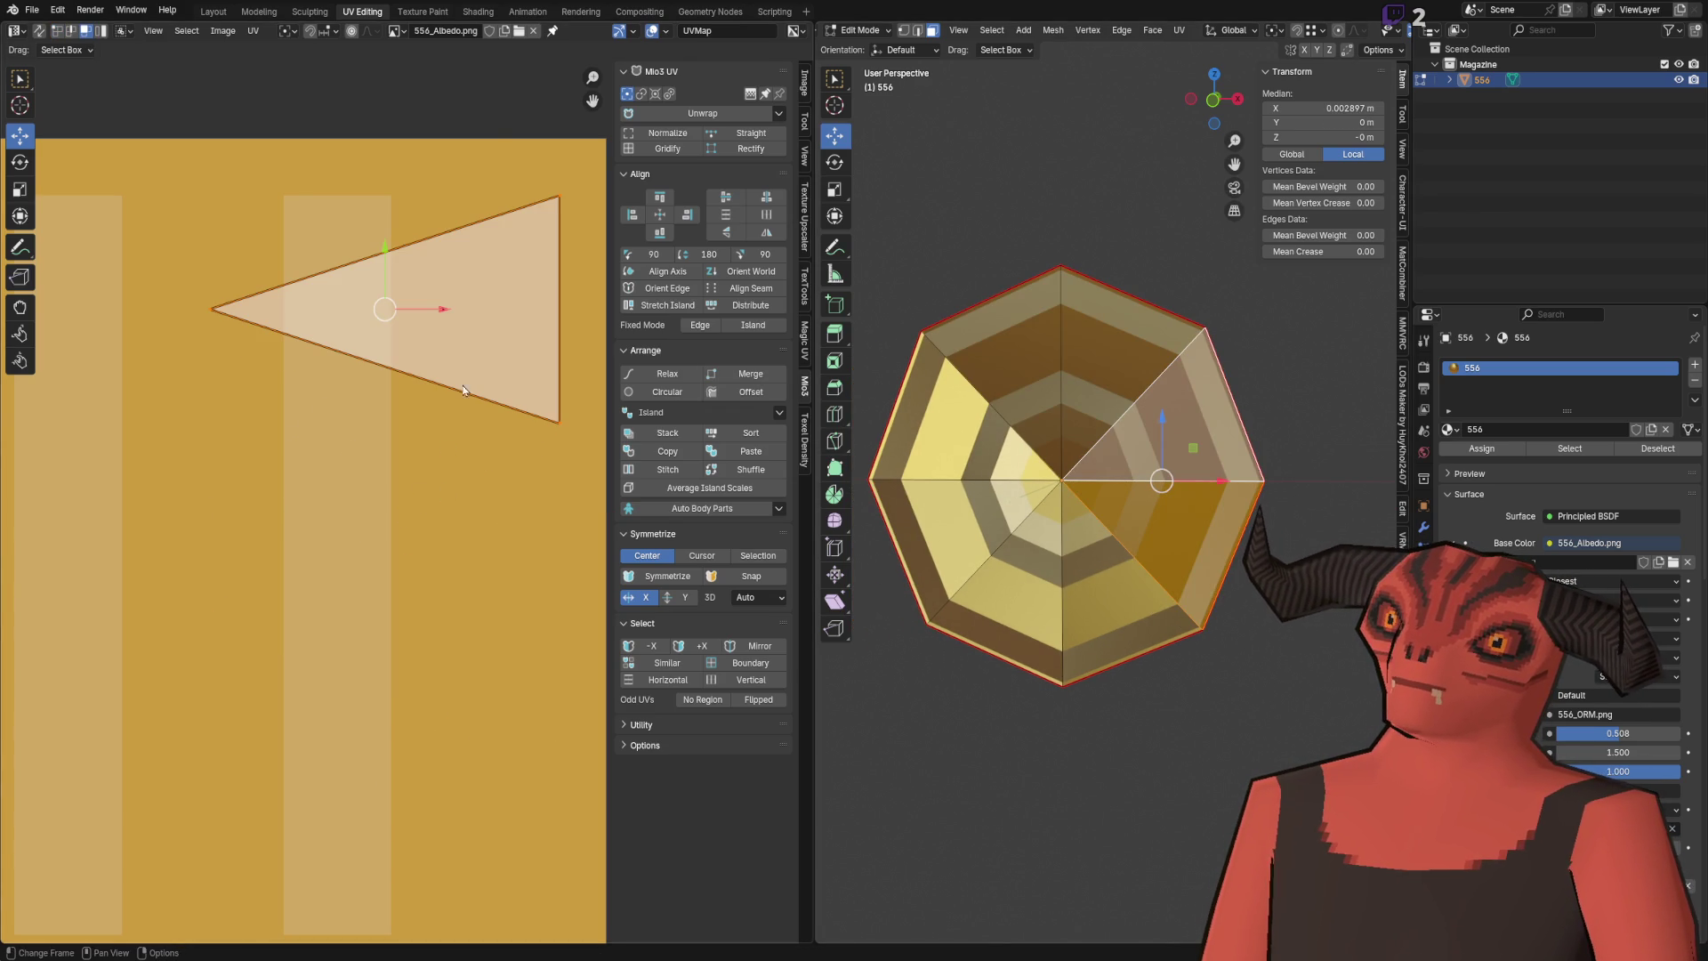
Step: Try stitching the wedge UV triangle to its neighbour, then undo the stitch
right_click(463, 388)
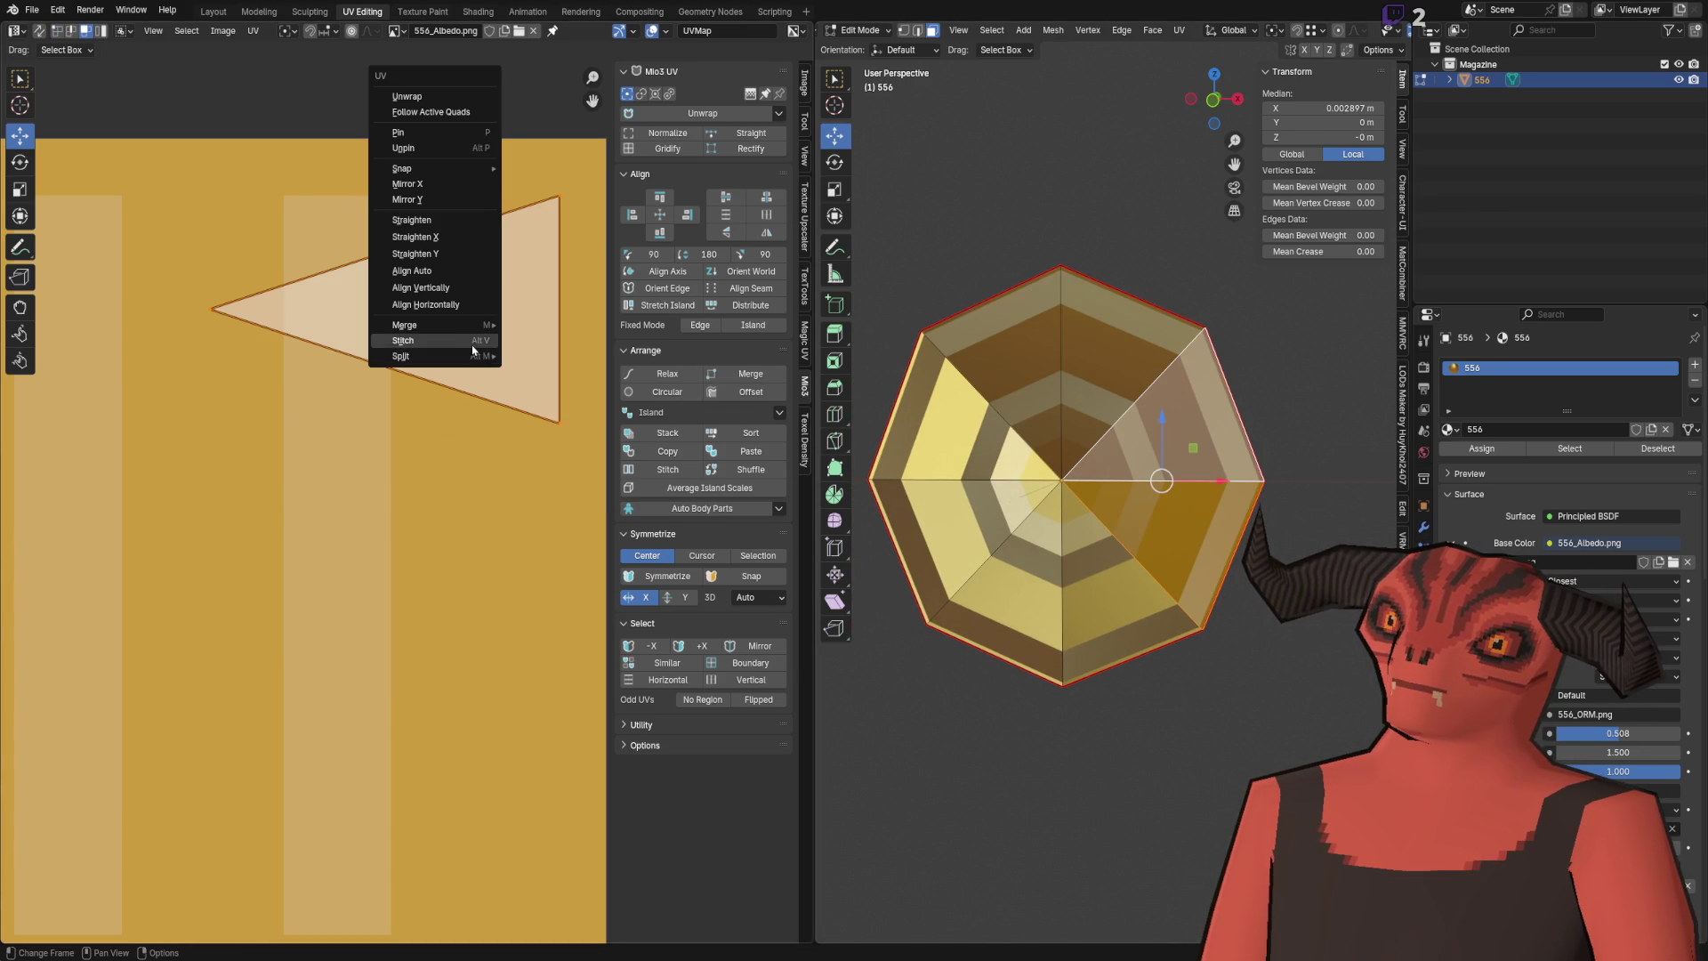
left_click(536, 355)
key("v")
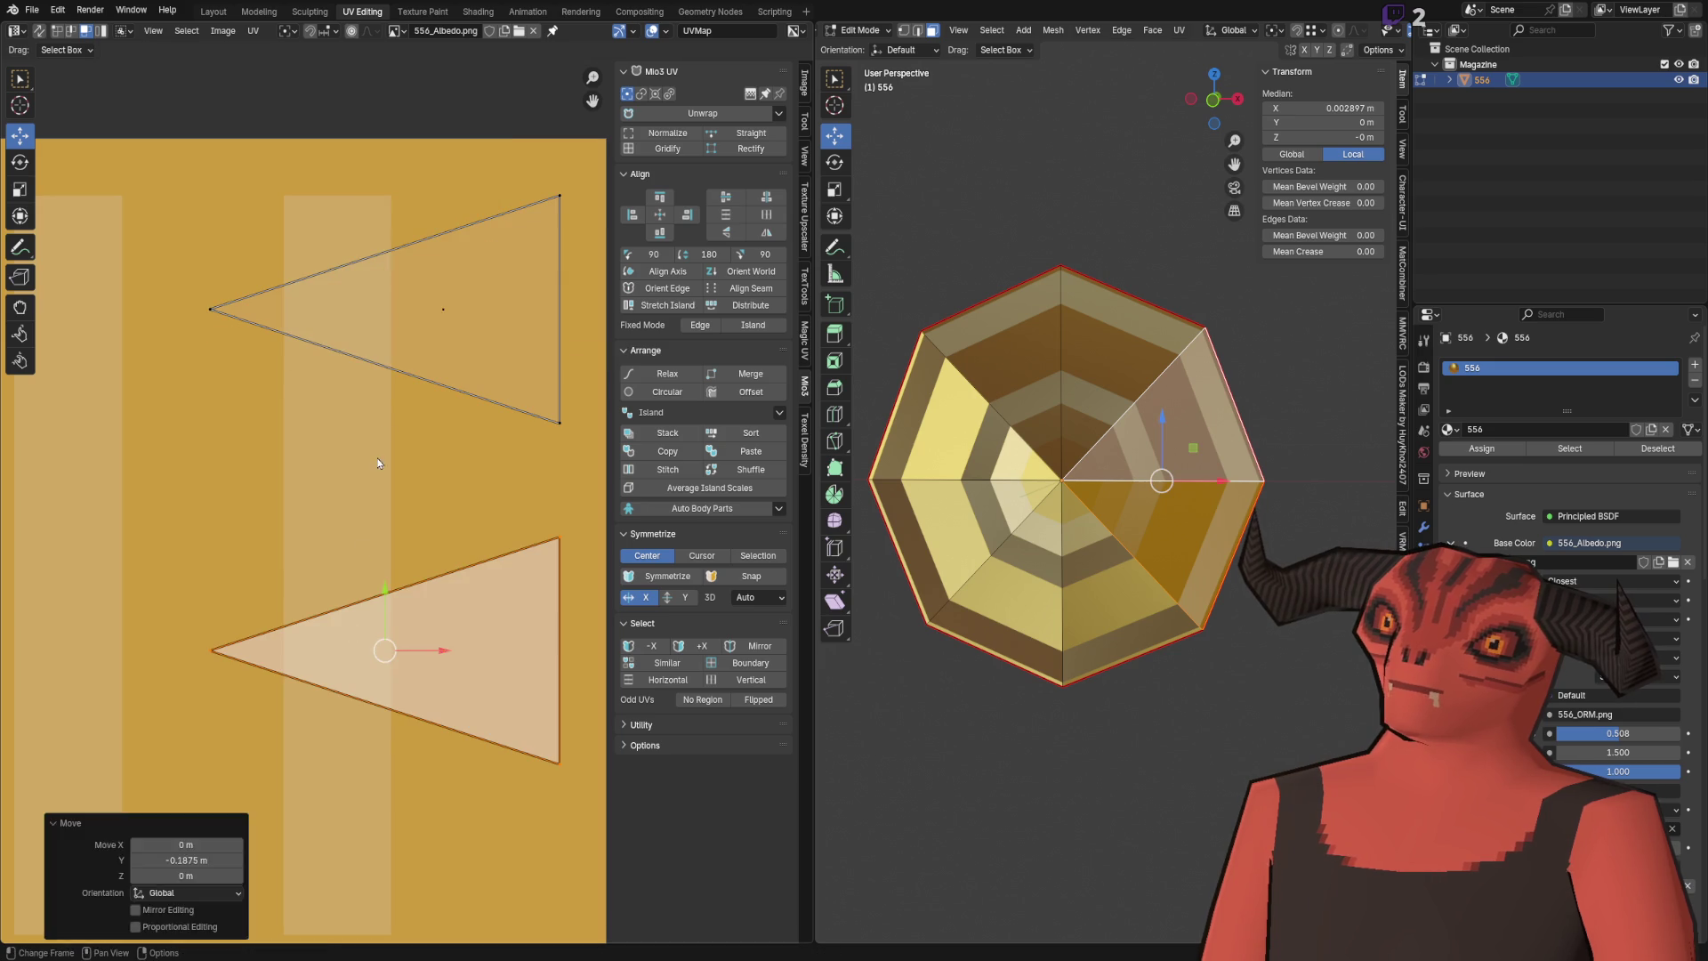
right_click(401, 382)
key("Escape")
right_click(384, 585)
key("Escape")
right_click(383, 689)
left_click(384, 689)
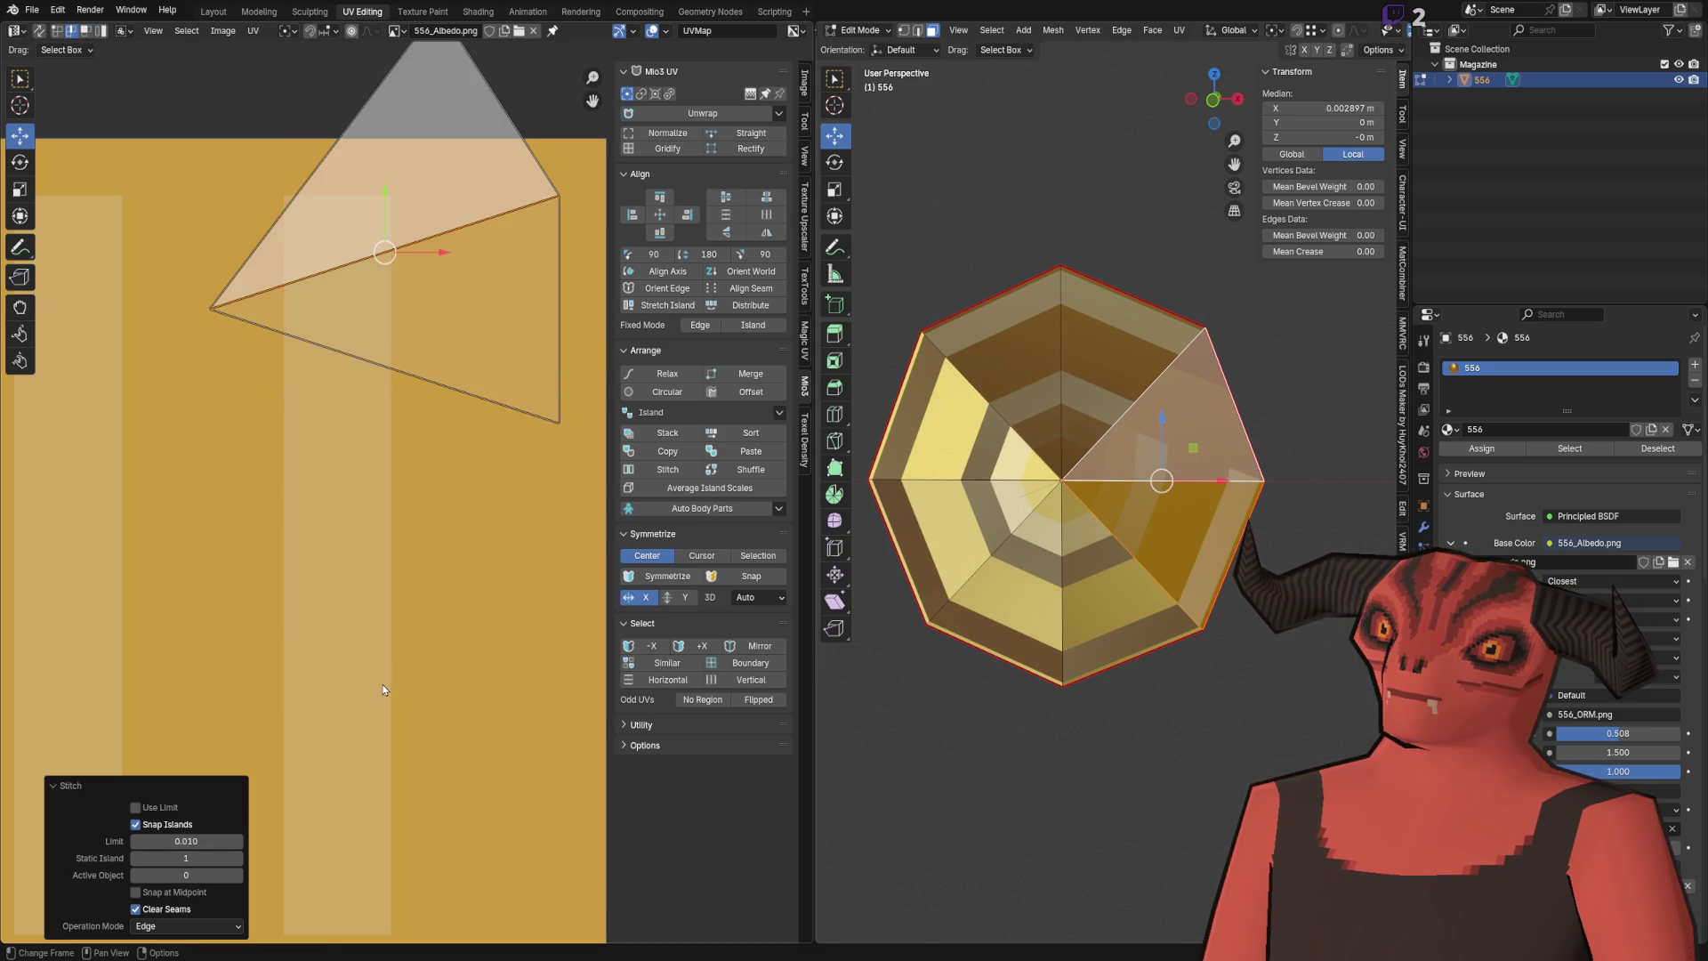
key("ctrl+z")
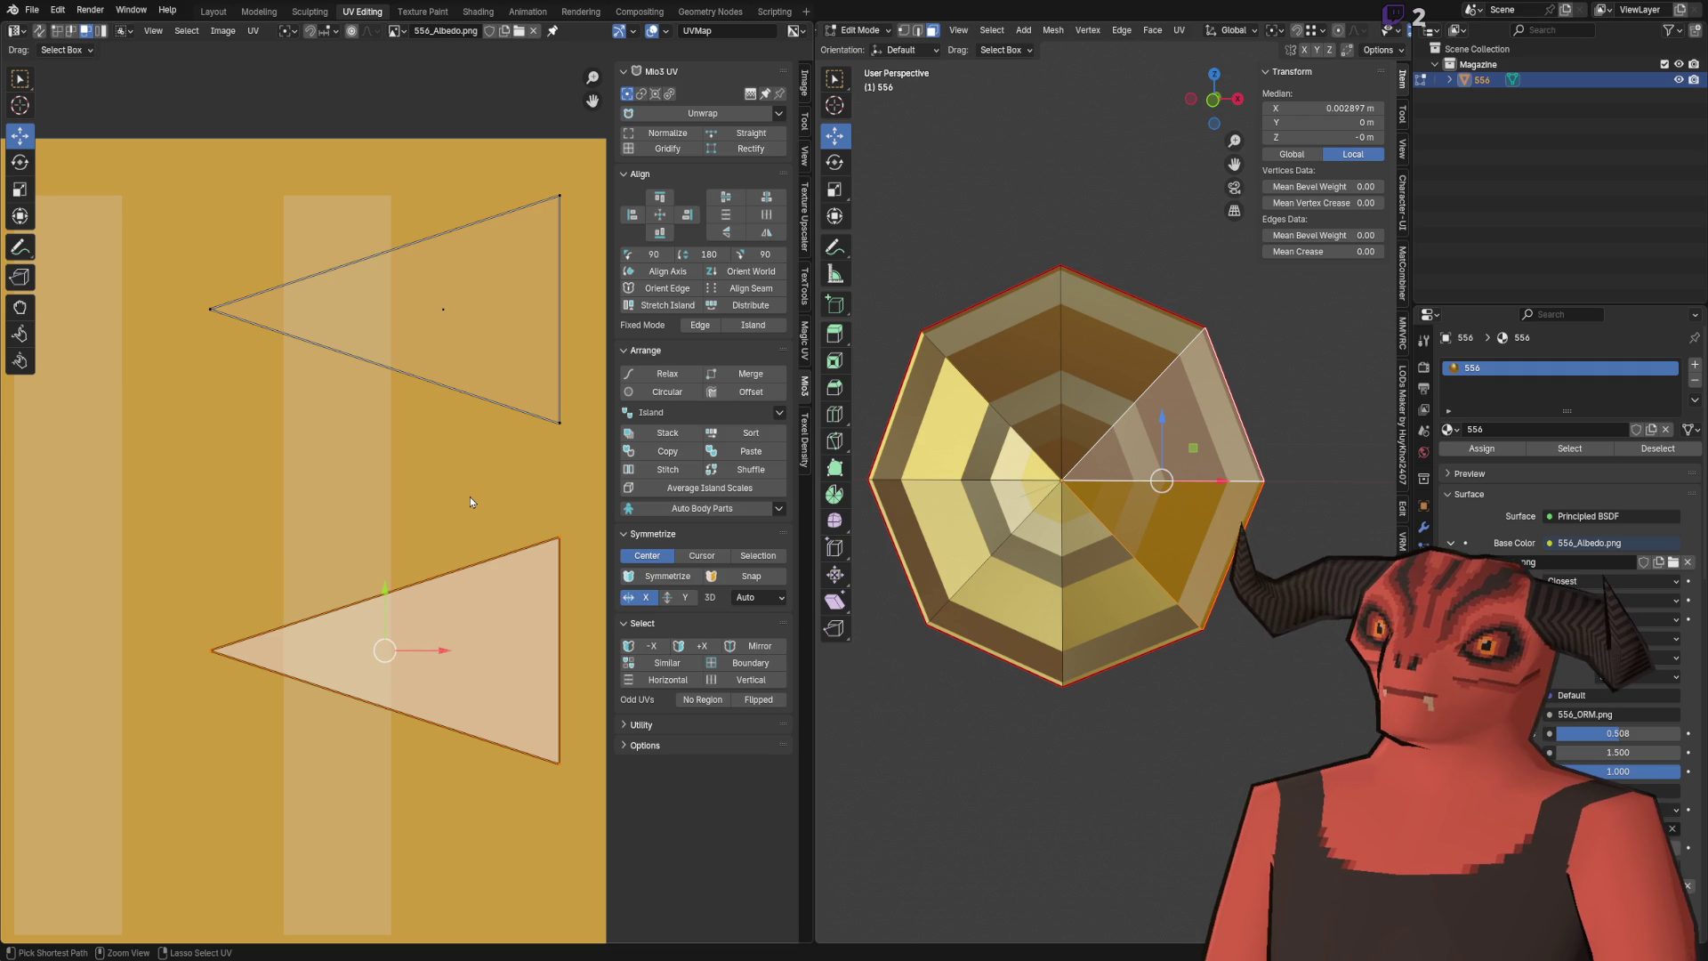
Step: Try moving the upper UV triangle onto the lower one, undo, and merge the UV points At Center
left_click(427, 266)
key("g")
left_click(418, 610)
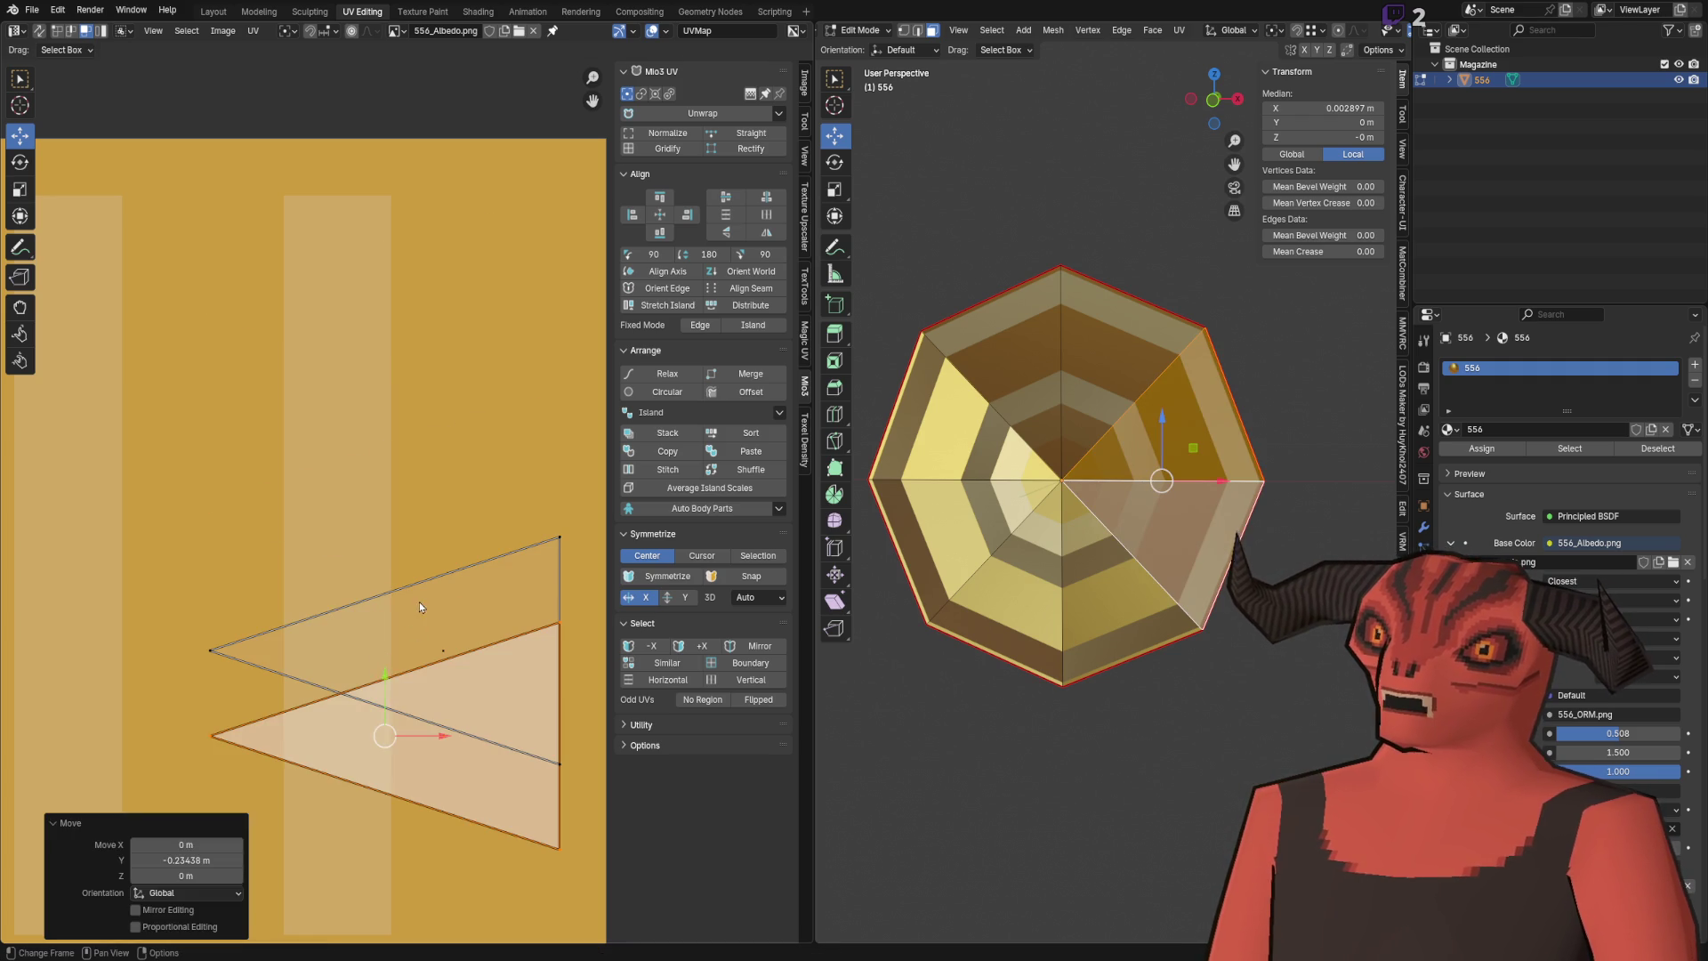
key("ctrl+z")
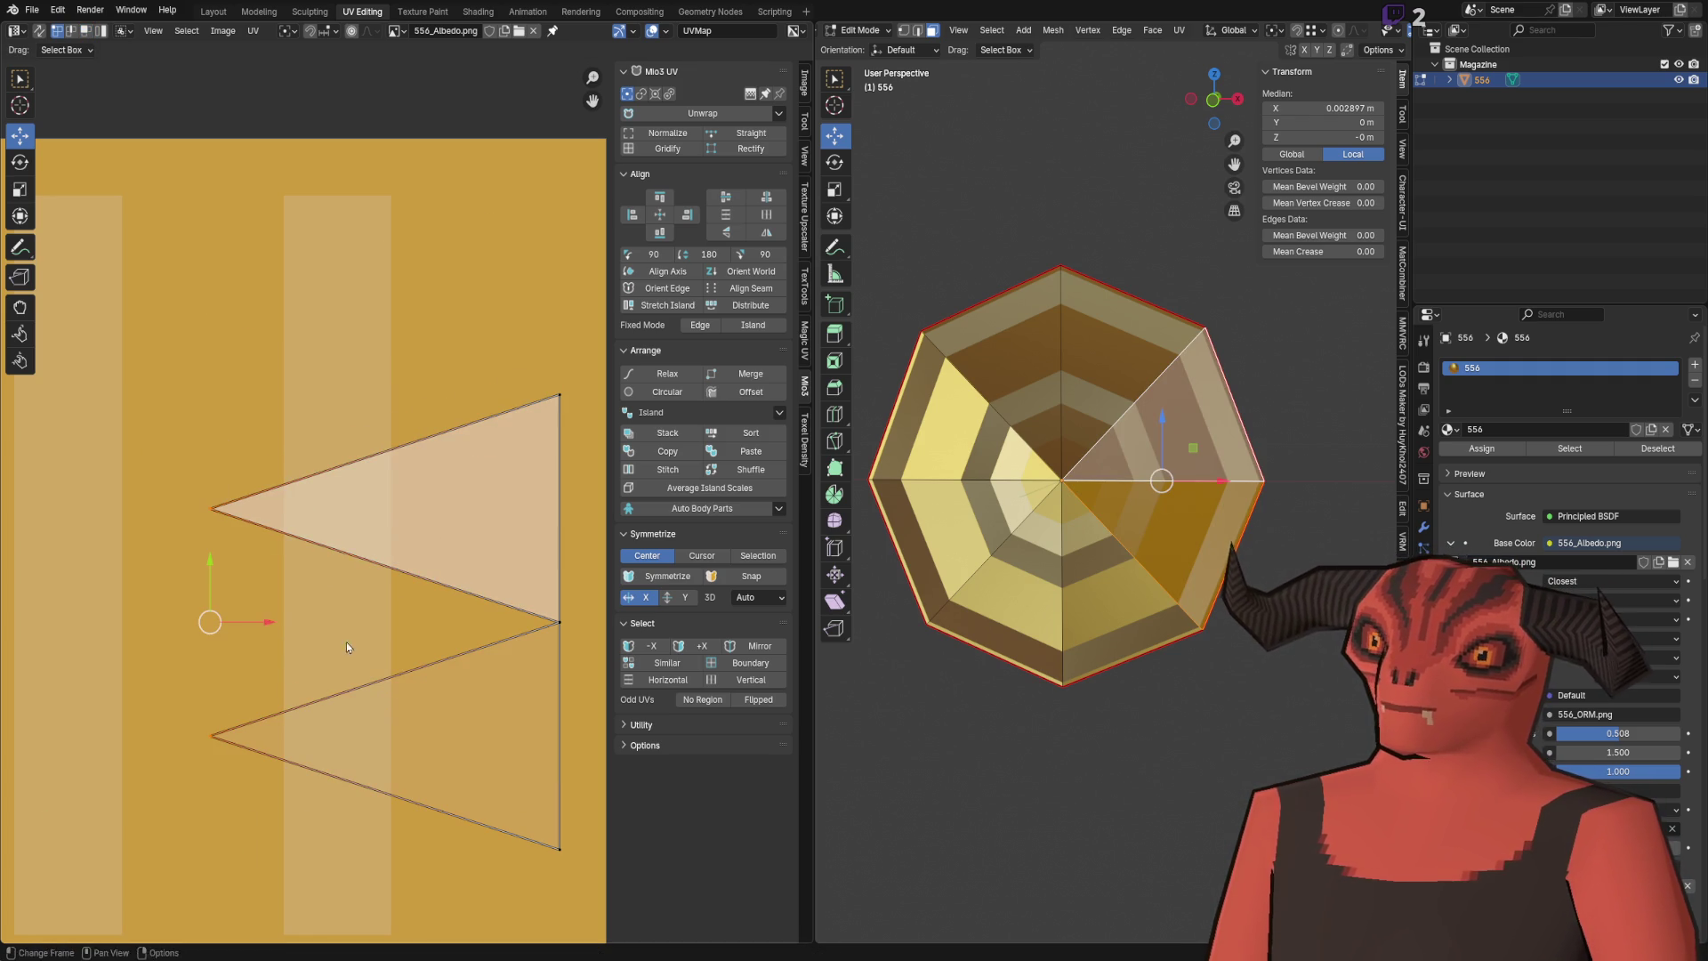
key("m")
left_click(338, 594)
Step: Return to Object Mode, save Cartridge_556.blend and view the coin's side in Godot
key("Tab")
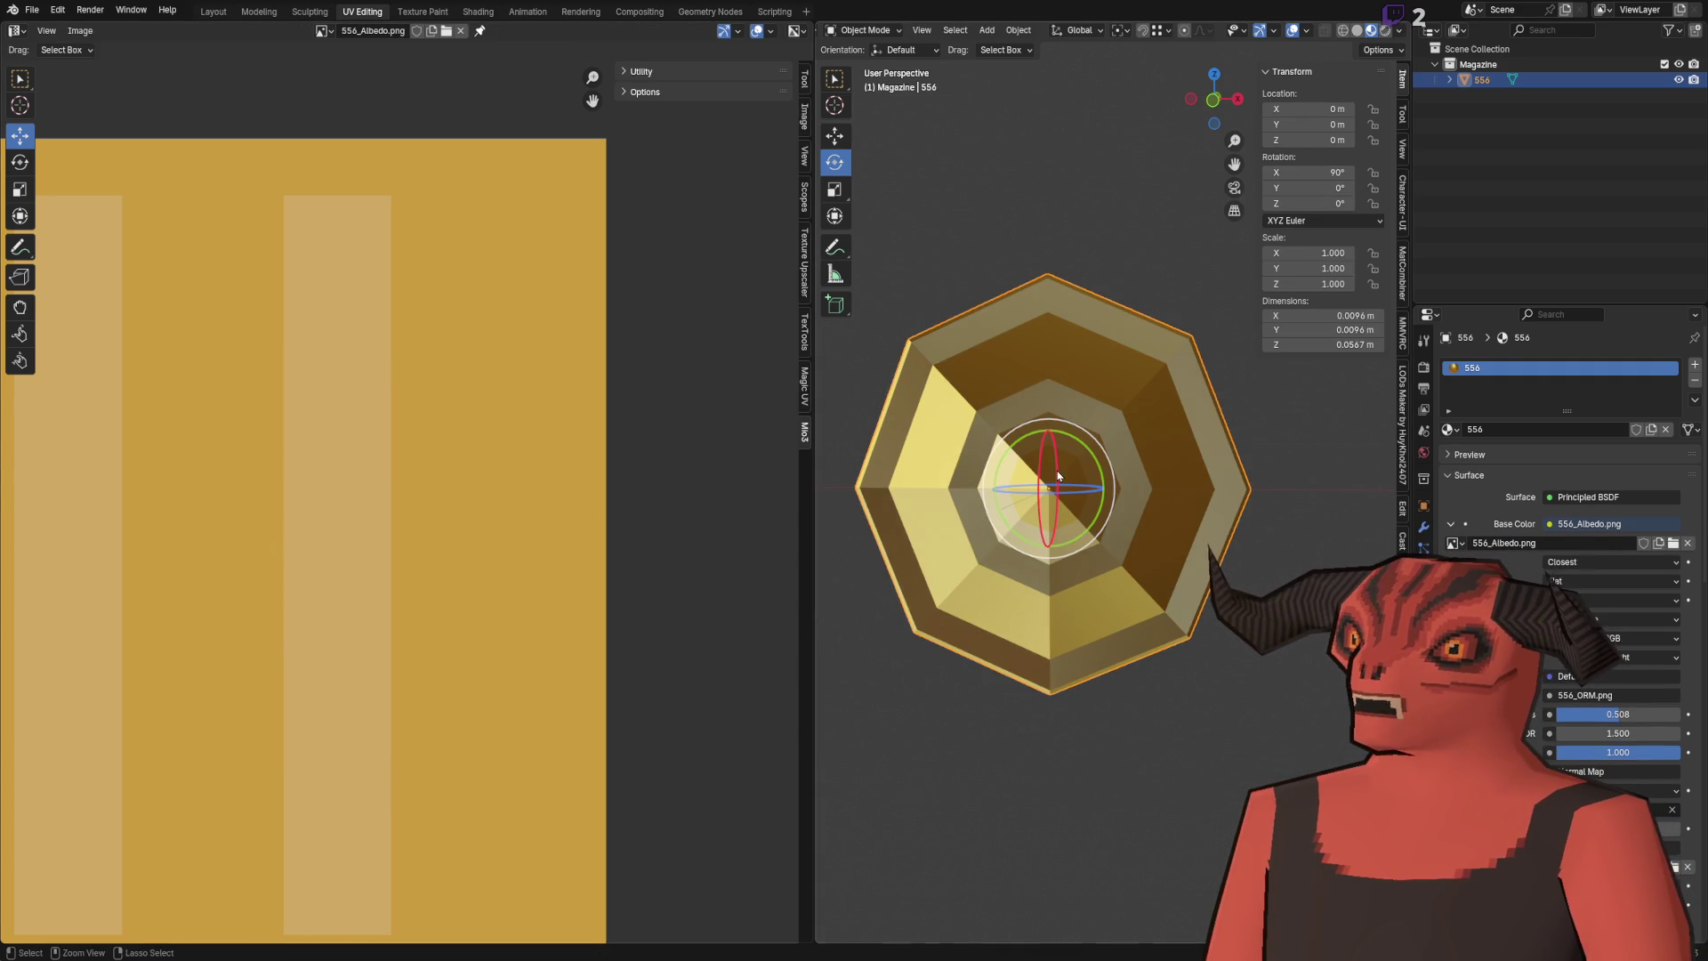
key("ctrl+s")
key("alt+Tab")
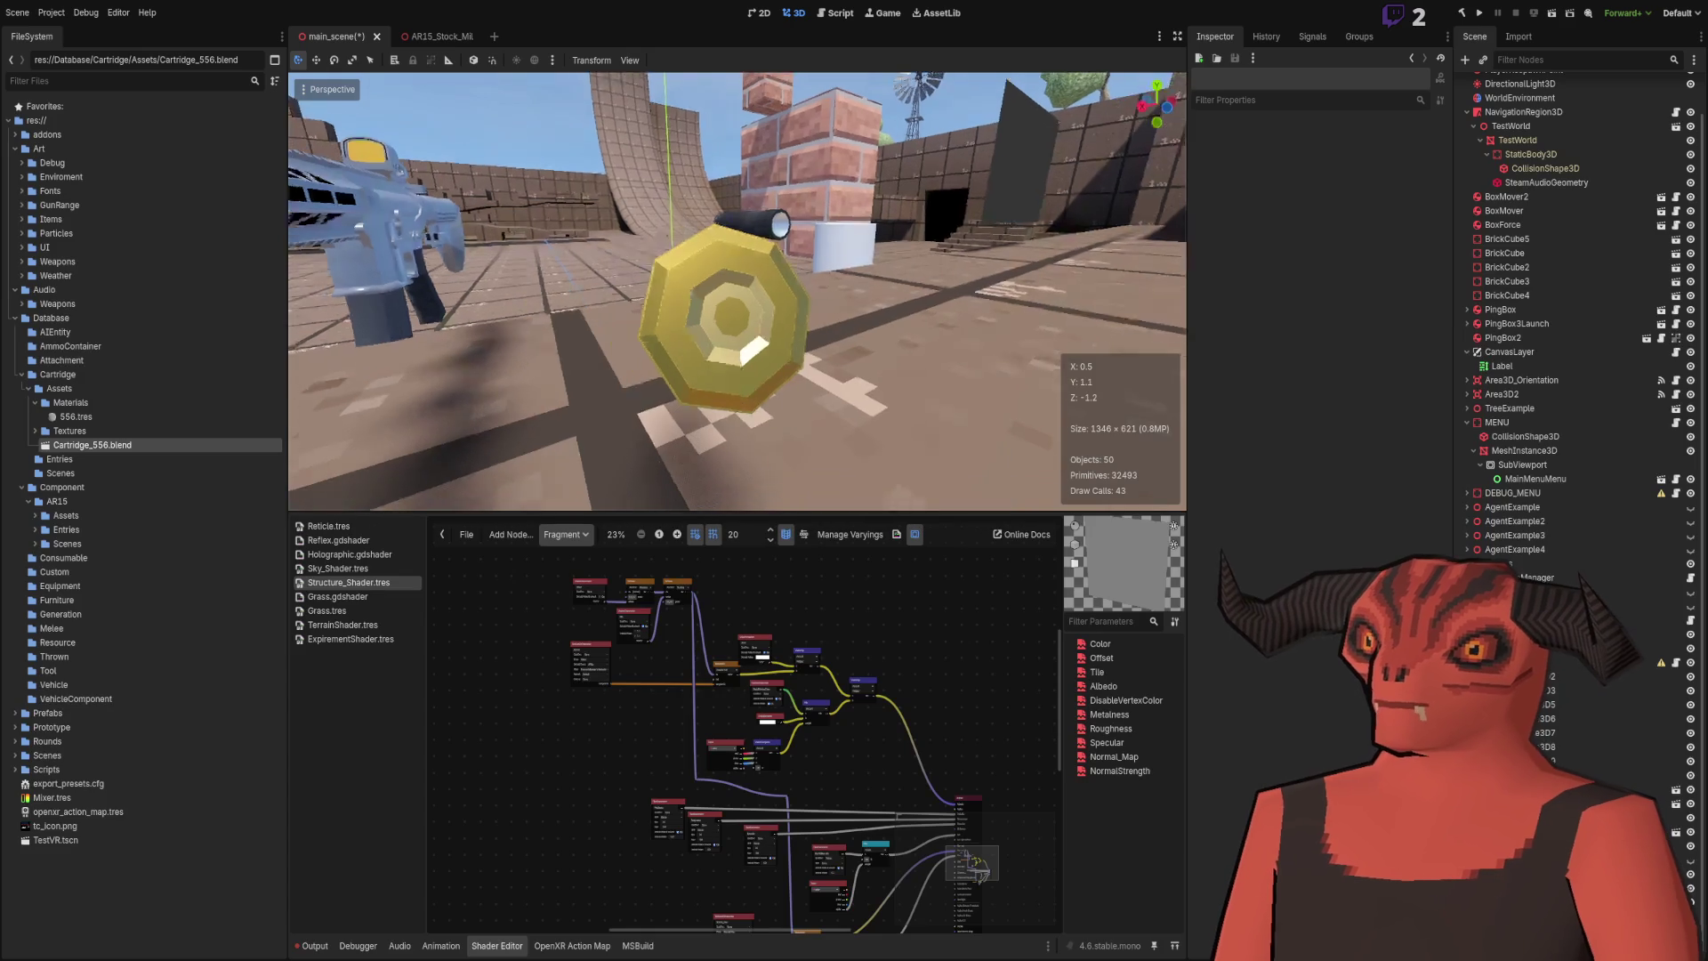
mouse_move(702, 239)
left_mouse_down()
mouse_move(659, 223)
mouse_move(641, 240)
mouse_move(735, 276)
left_mouse_up()
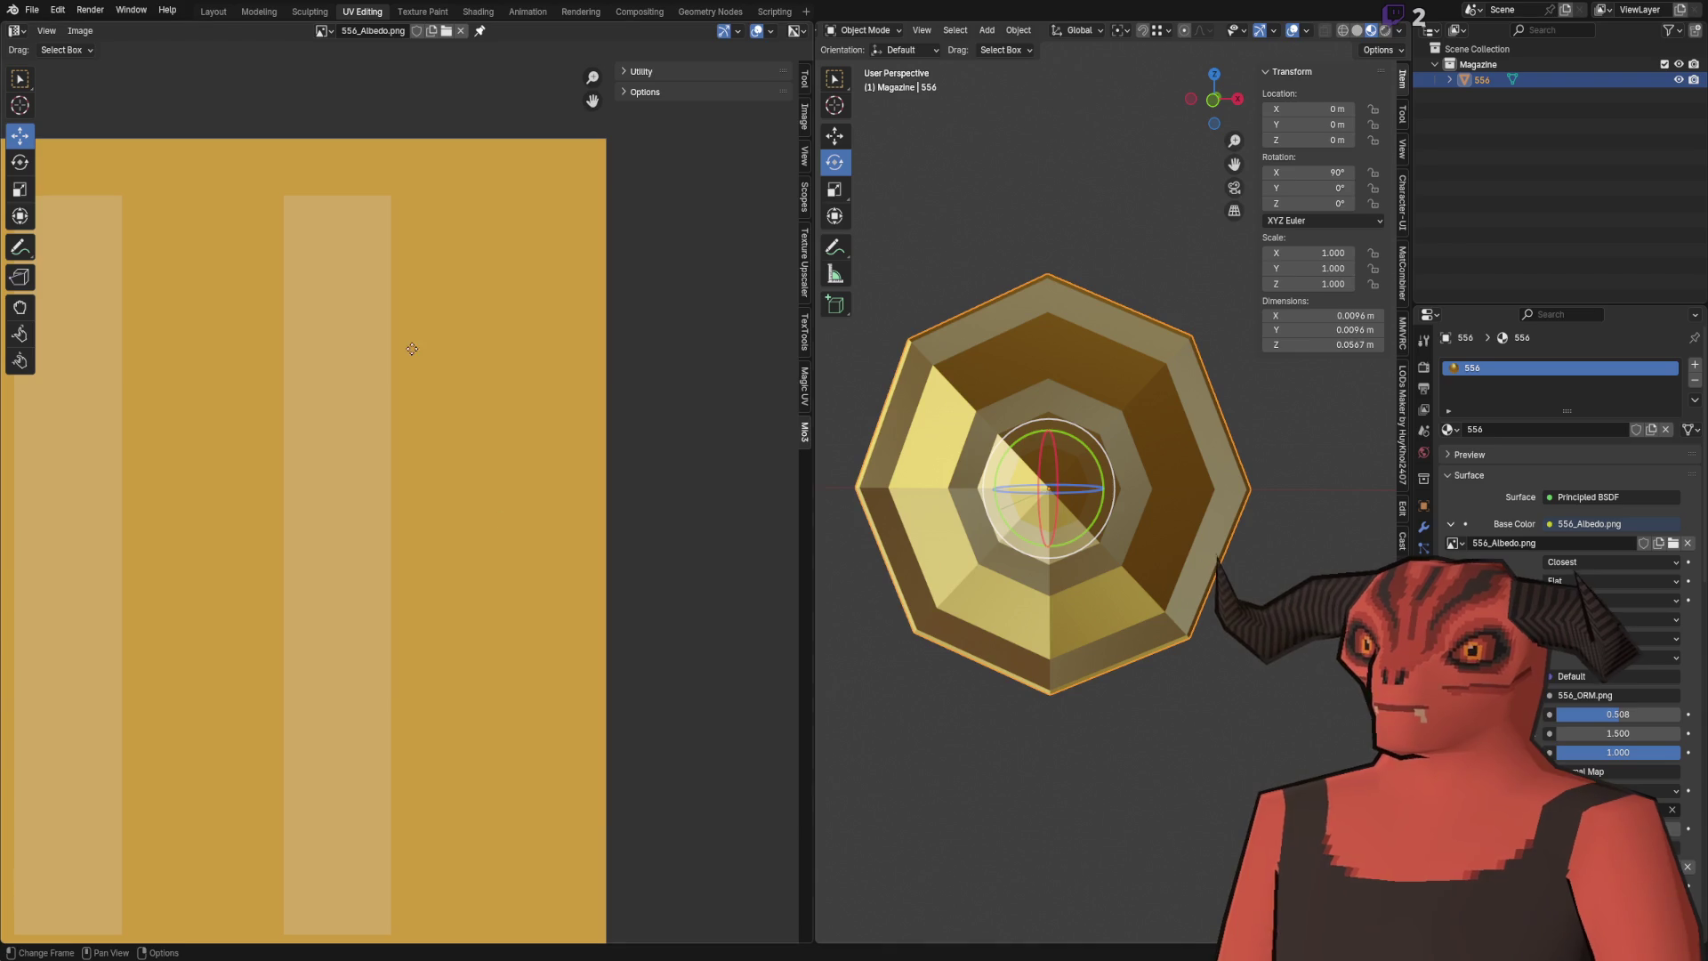
Step: Select the upper-right wedge face and stitch its top UV triangle onto its neighbour
left_click(1069, 350)
left_click(1069, 350)
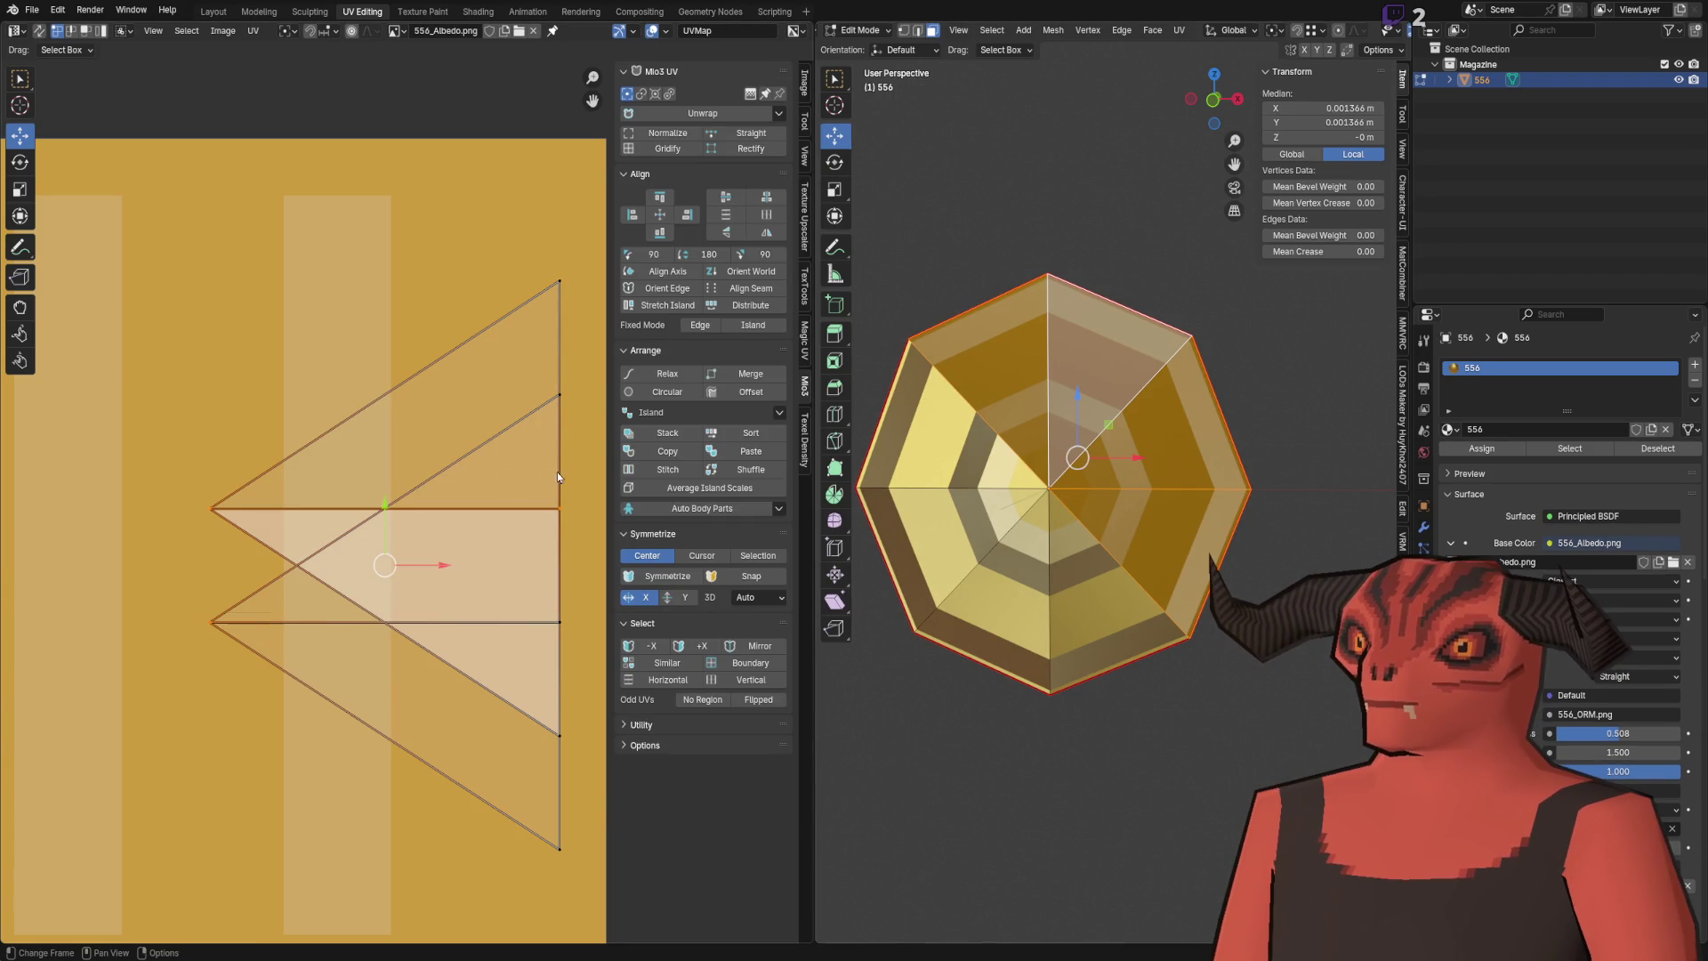
left_click_drag(417, 404, 476, 582)
mouse_move(432, 459)
left_mouse_down()
mouse_move(450, 464)
mouse_move(386, 506)
mouse_move(389, 581)
mouse_move(389, 200)
left_mouse_up()
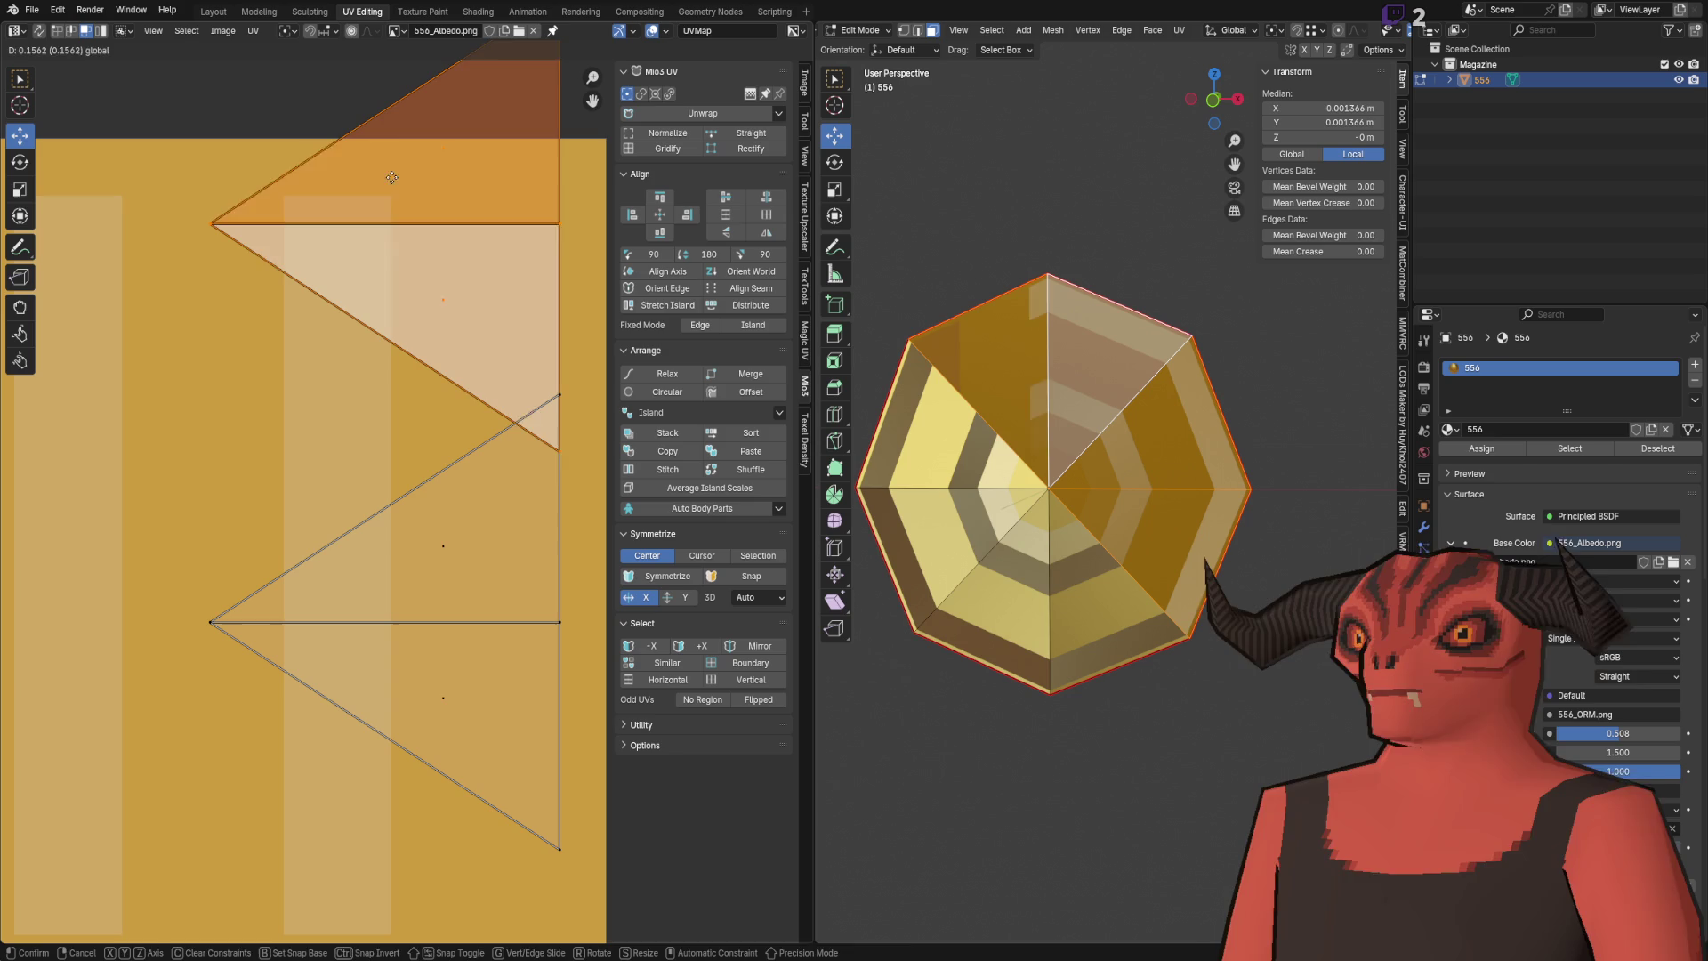
right_click(436, 461)
left_click(436, 465)
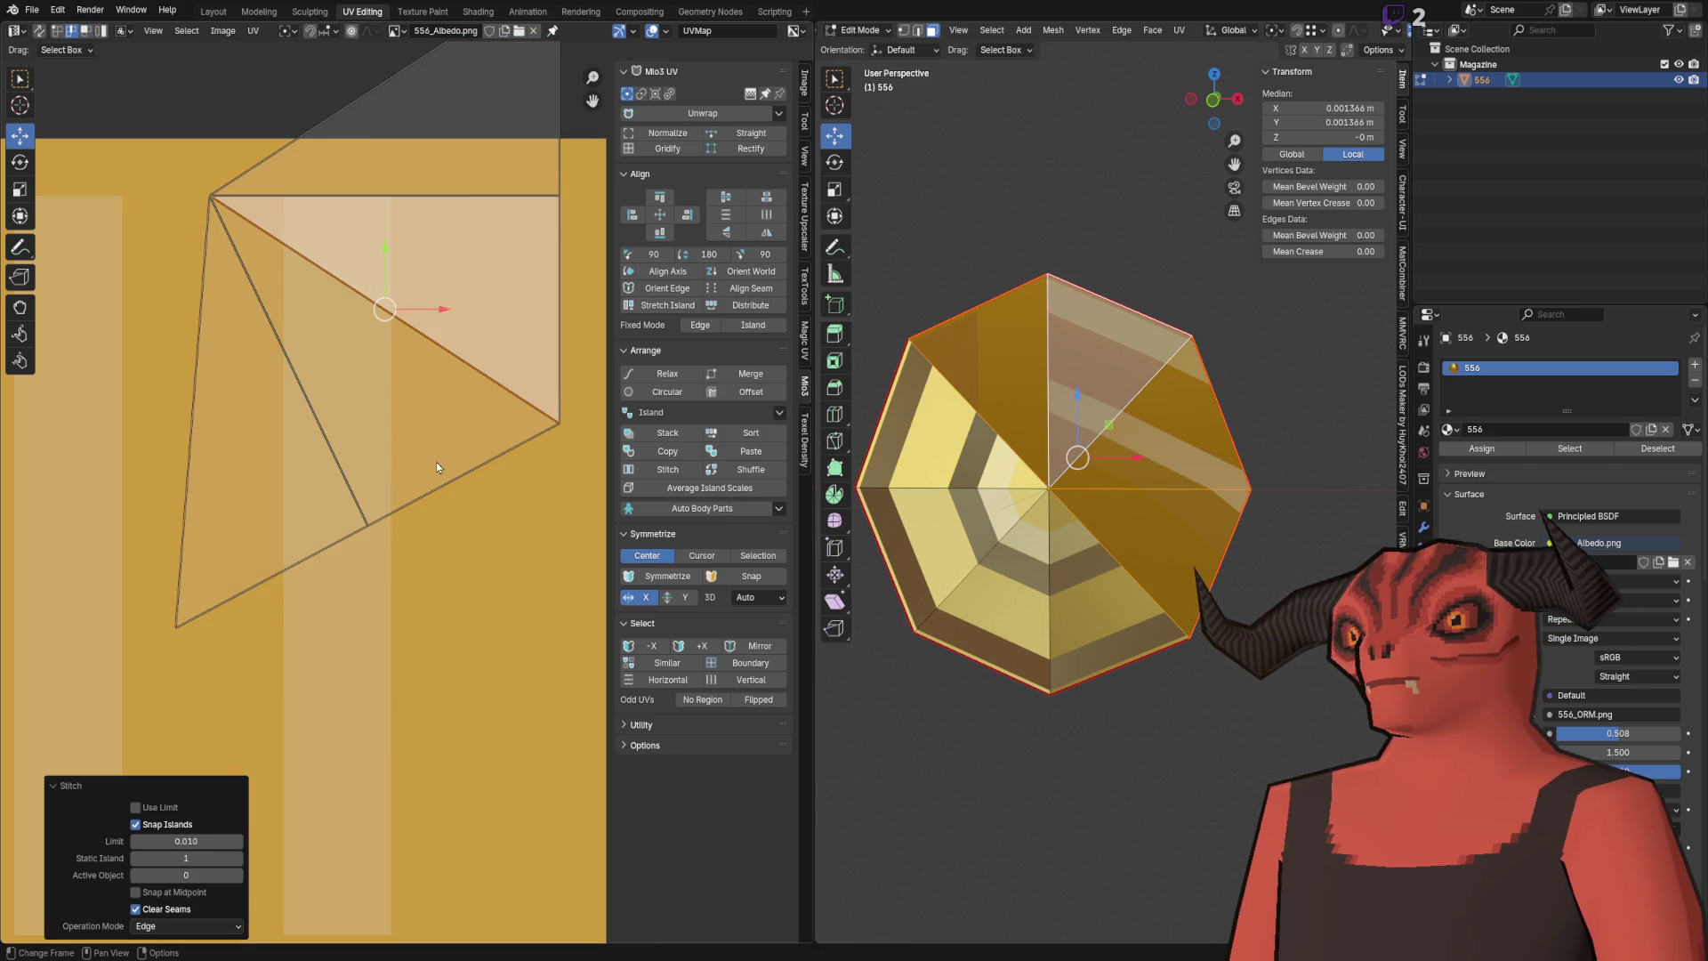
scroll(447, 509, "down", 4)
Step: Rotate the top two UV triangles by -90°, move them beside the fan and stitch them on
left_click_drag(325, 271, 462, 458)
type("r")
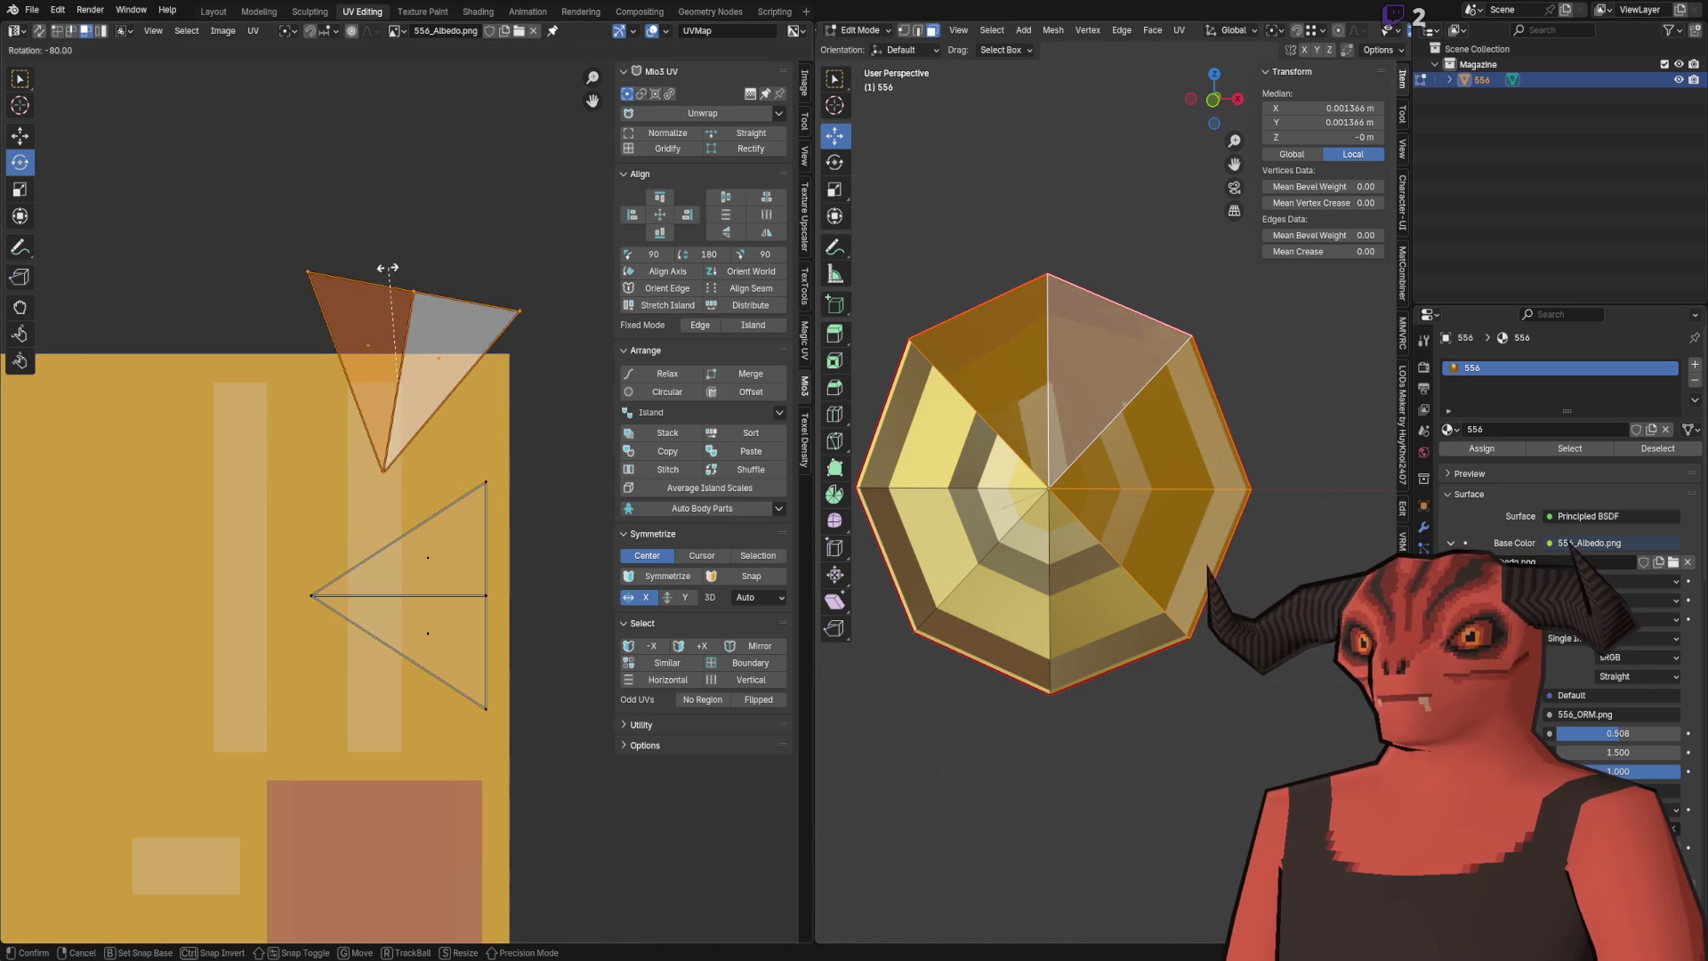
type("-90")
key("Return")
left_click(42, 135)
mouse_move(402, 382)
left_mouse_down()
mouse_move(298, 513)
mouse_move(320, 499)
left_mouse_up()
right_click(418, 553)
left_click(415, 548)
scroll(398, 569, "up", 4)
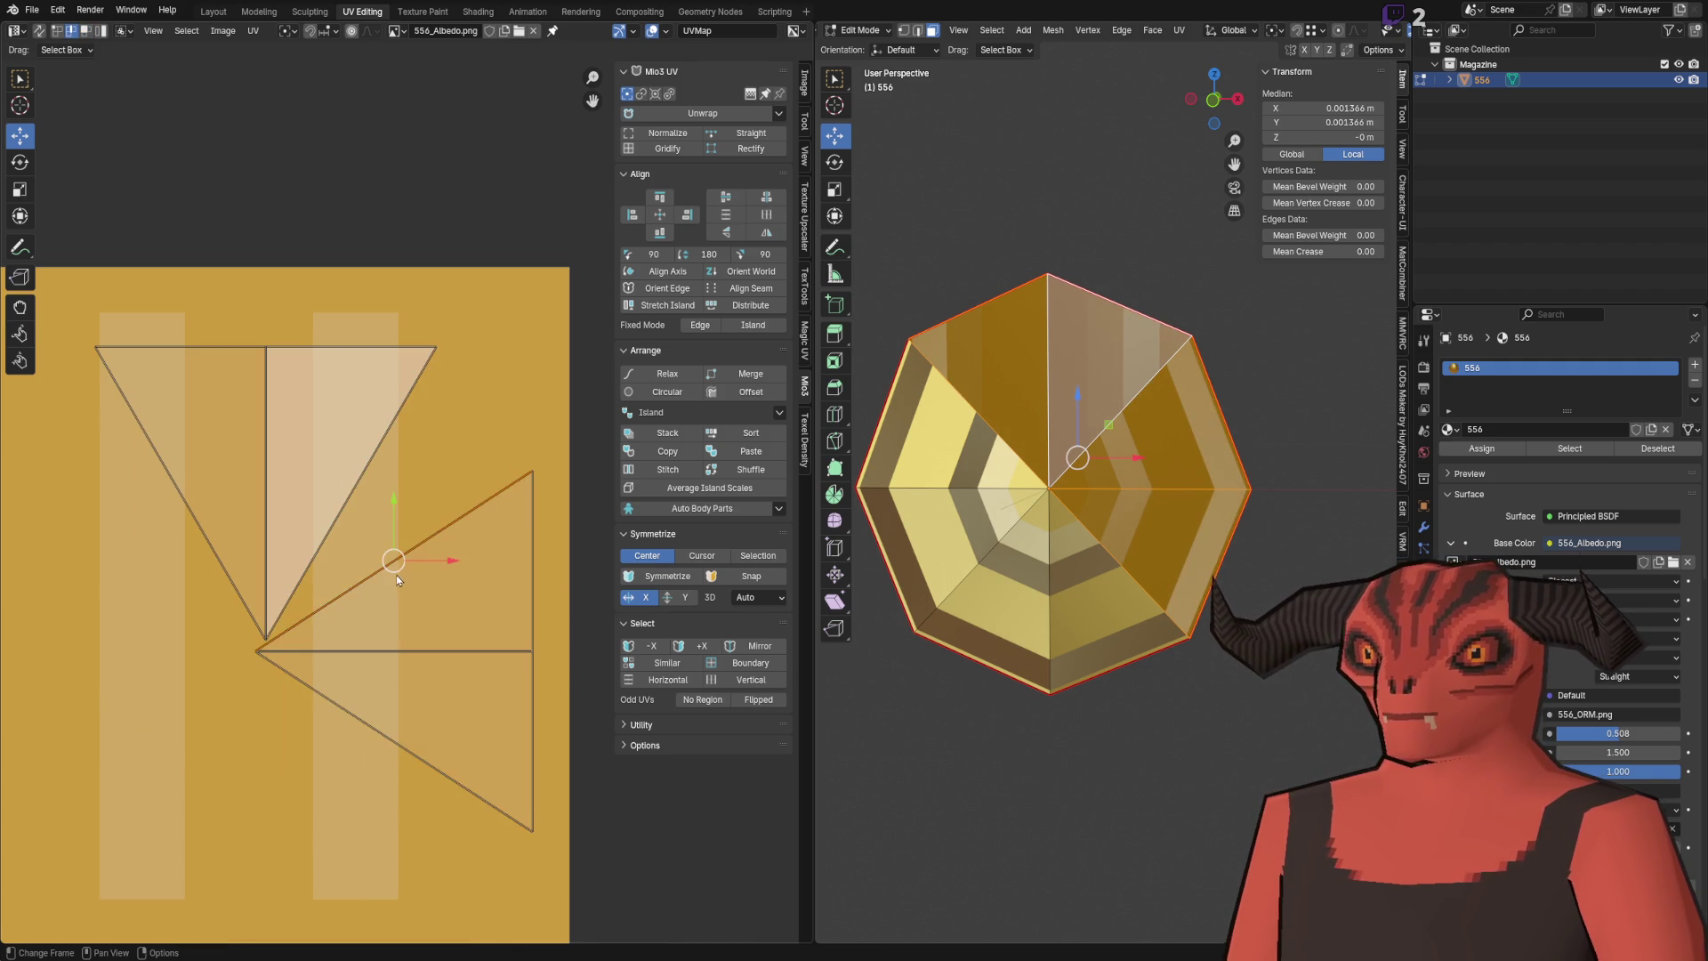
Step: Nudge the selected UV faces up-right and merge the two joining vertices At Center
left_click_drag(412, 513, 514, 846)
scroll(331, 653, "up", 3)
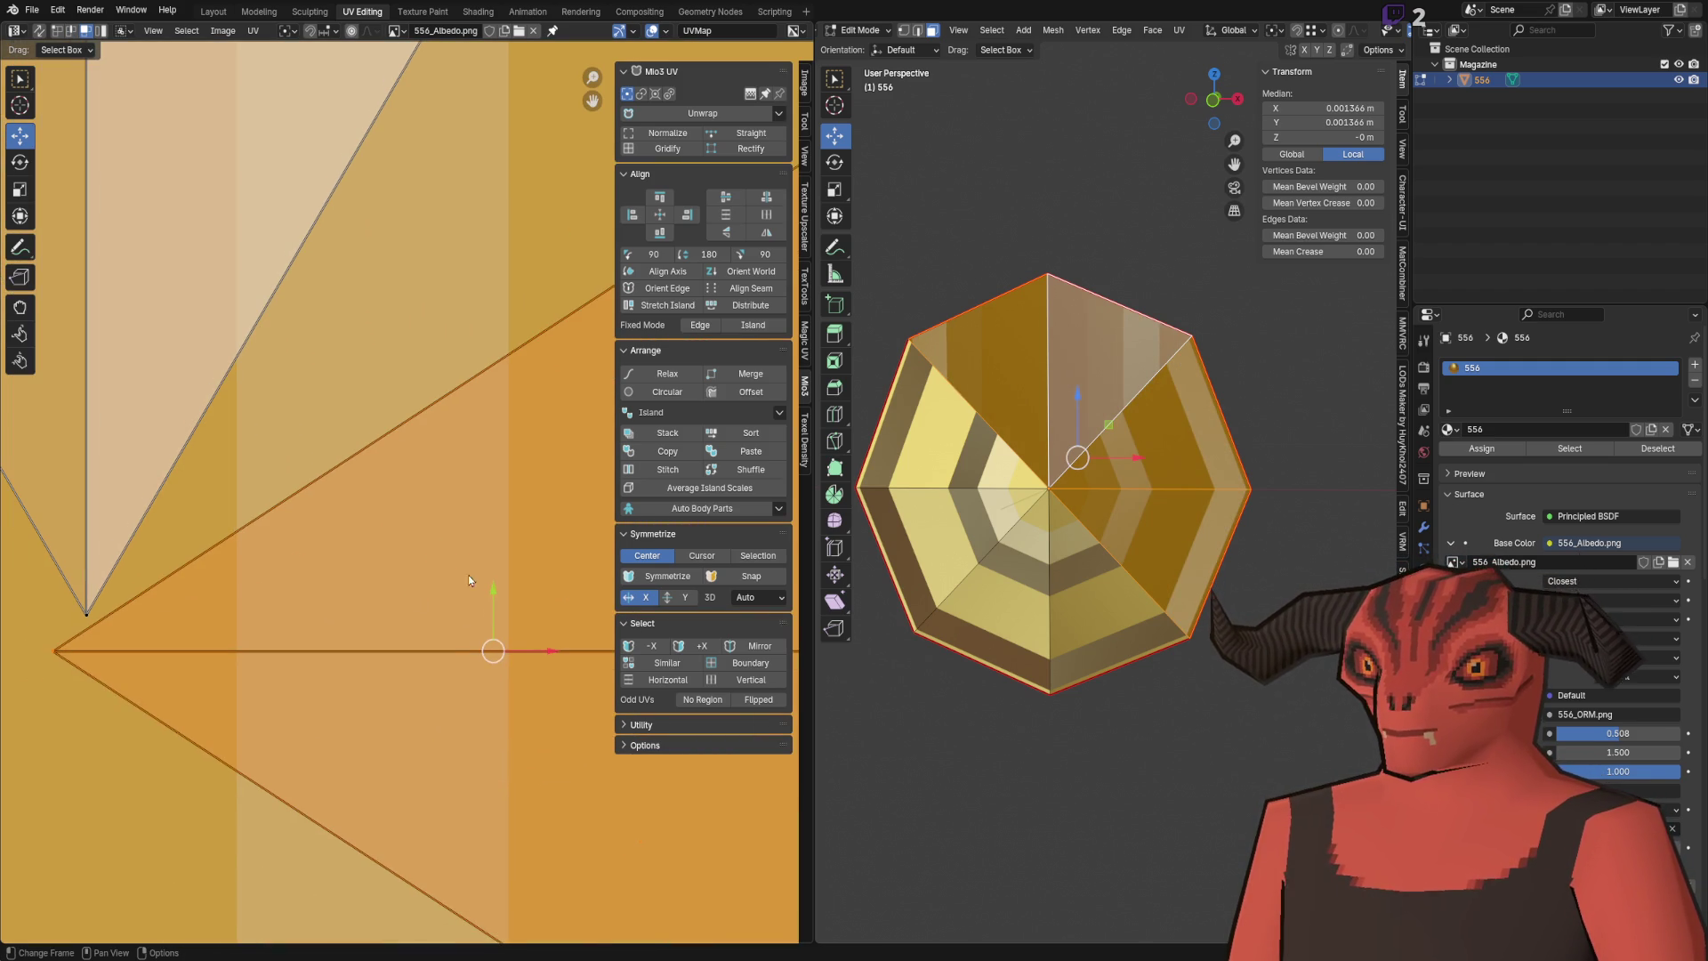
left_click_drag(492, 653, 522, 604)
scroll(360, 545, "down", 5)
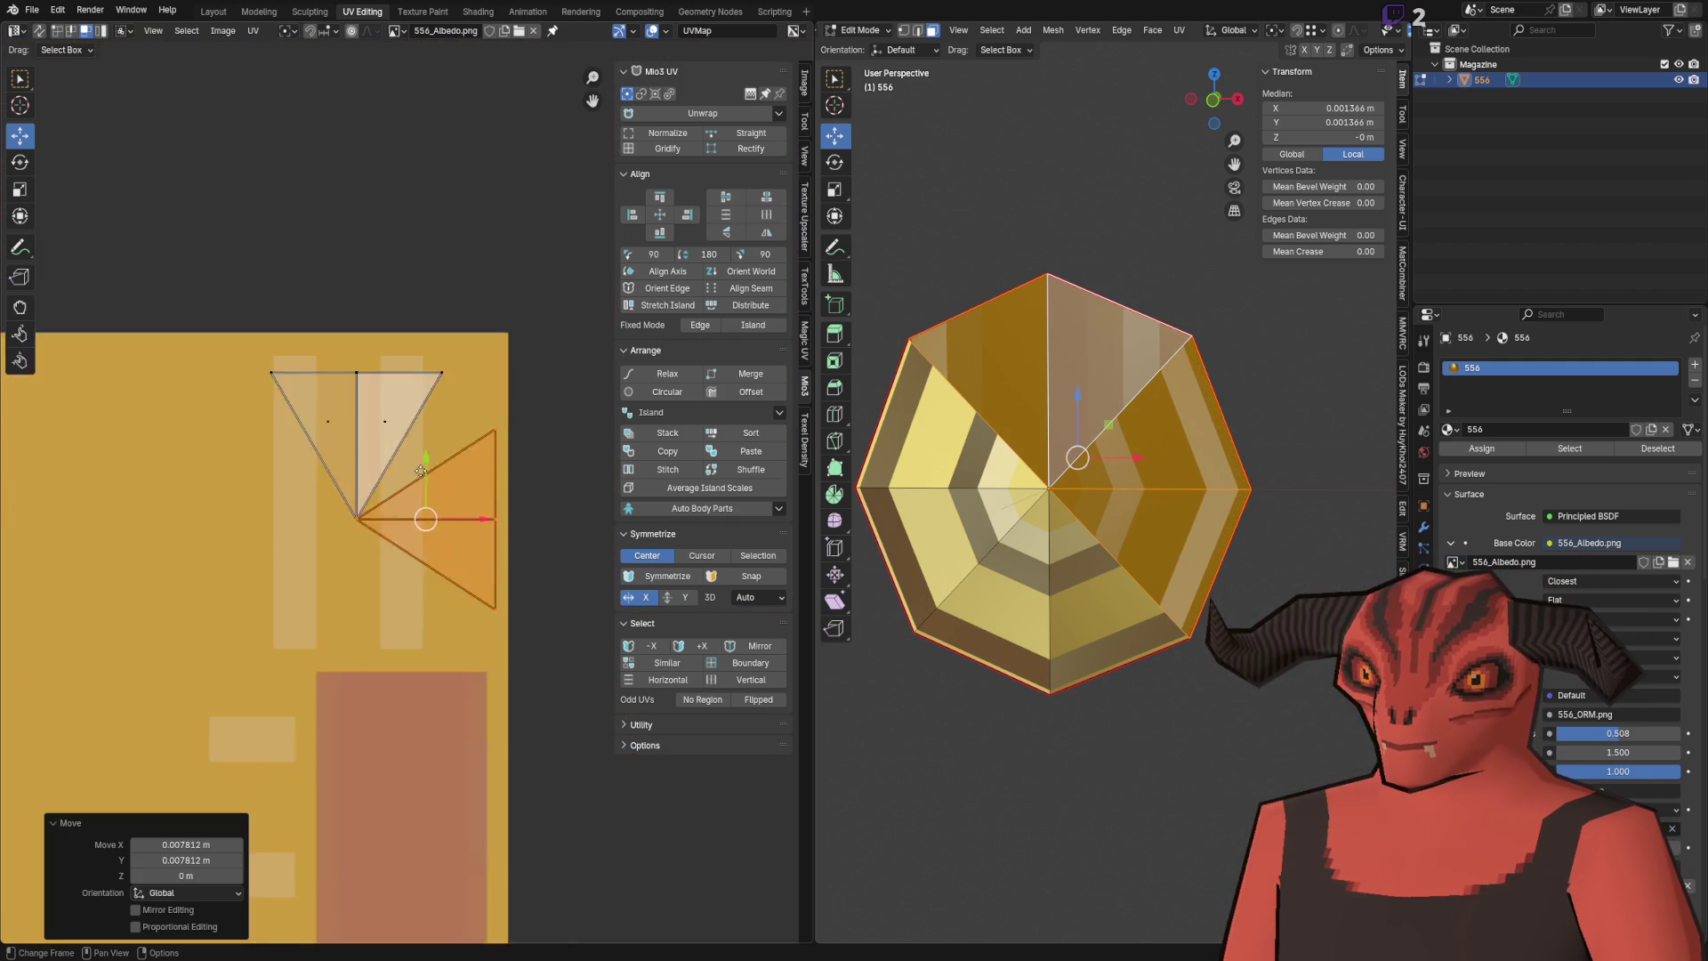
left_click_drag(351, 512, 504, 684)
key("m")
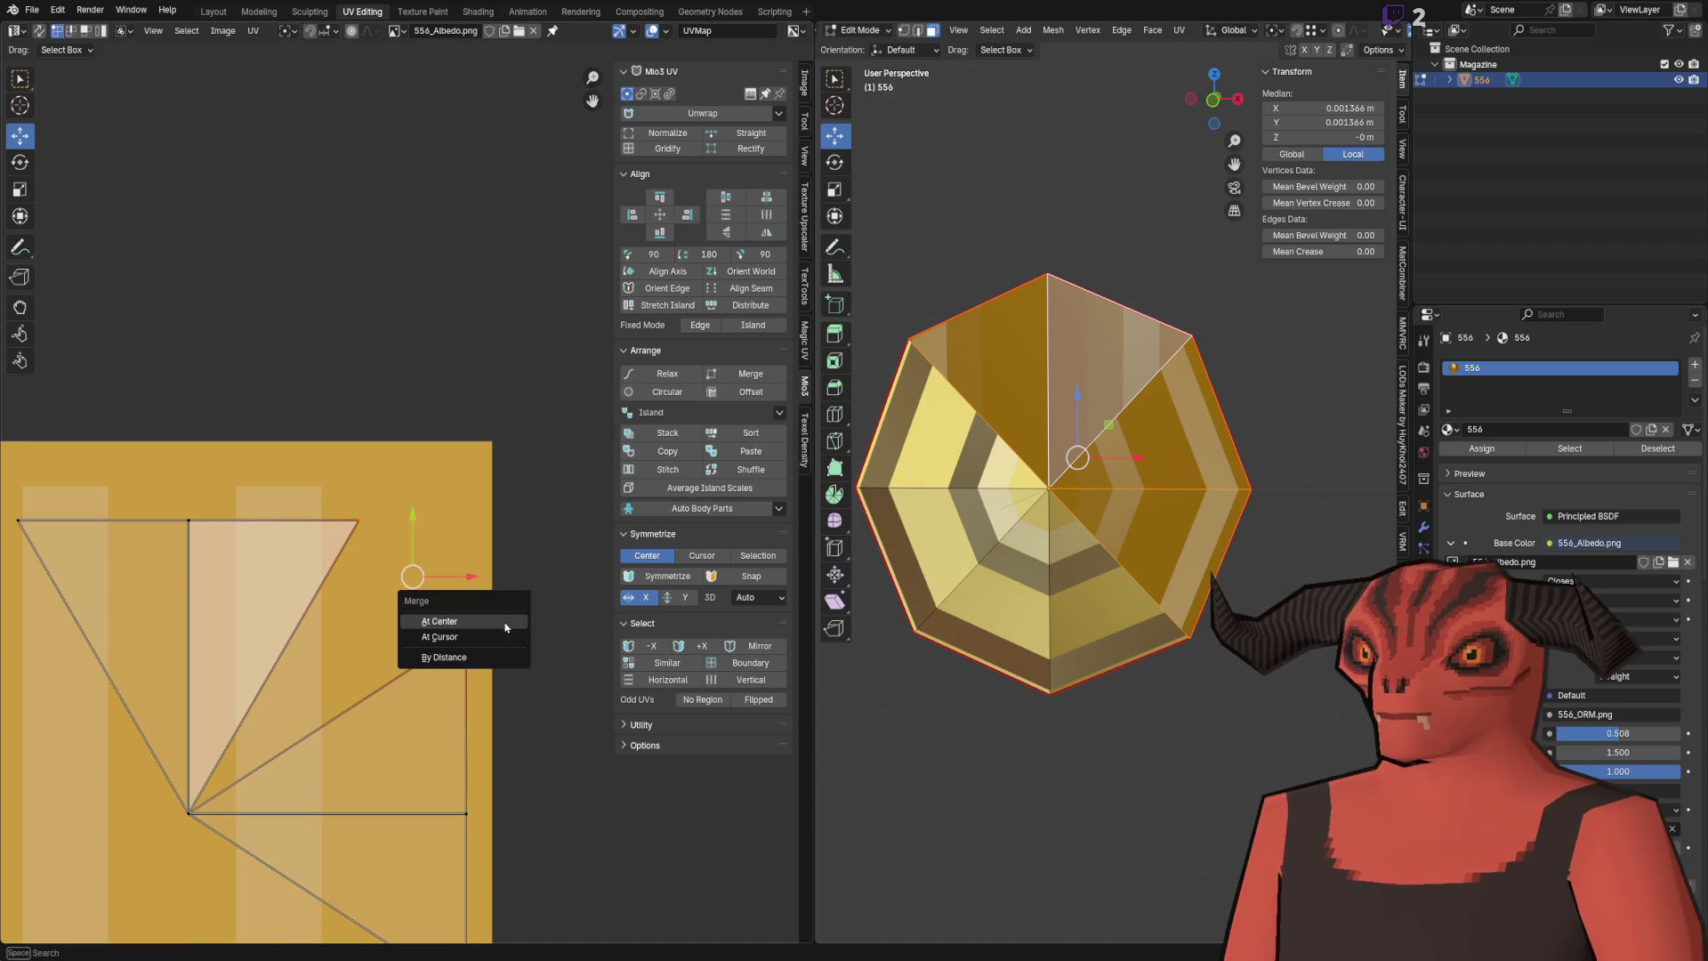
left_click(481, 620)
Step: Move the merged vertex, snap it to pixels, save Cartridge_556.blend and check it in Godot
scroll(463, 457, "down", 3)
key("g")
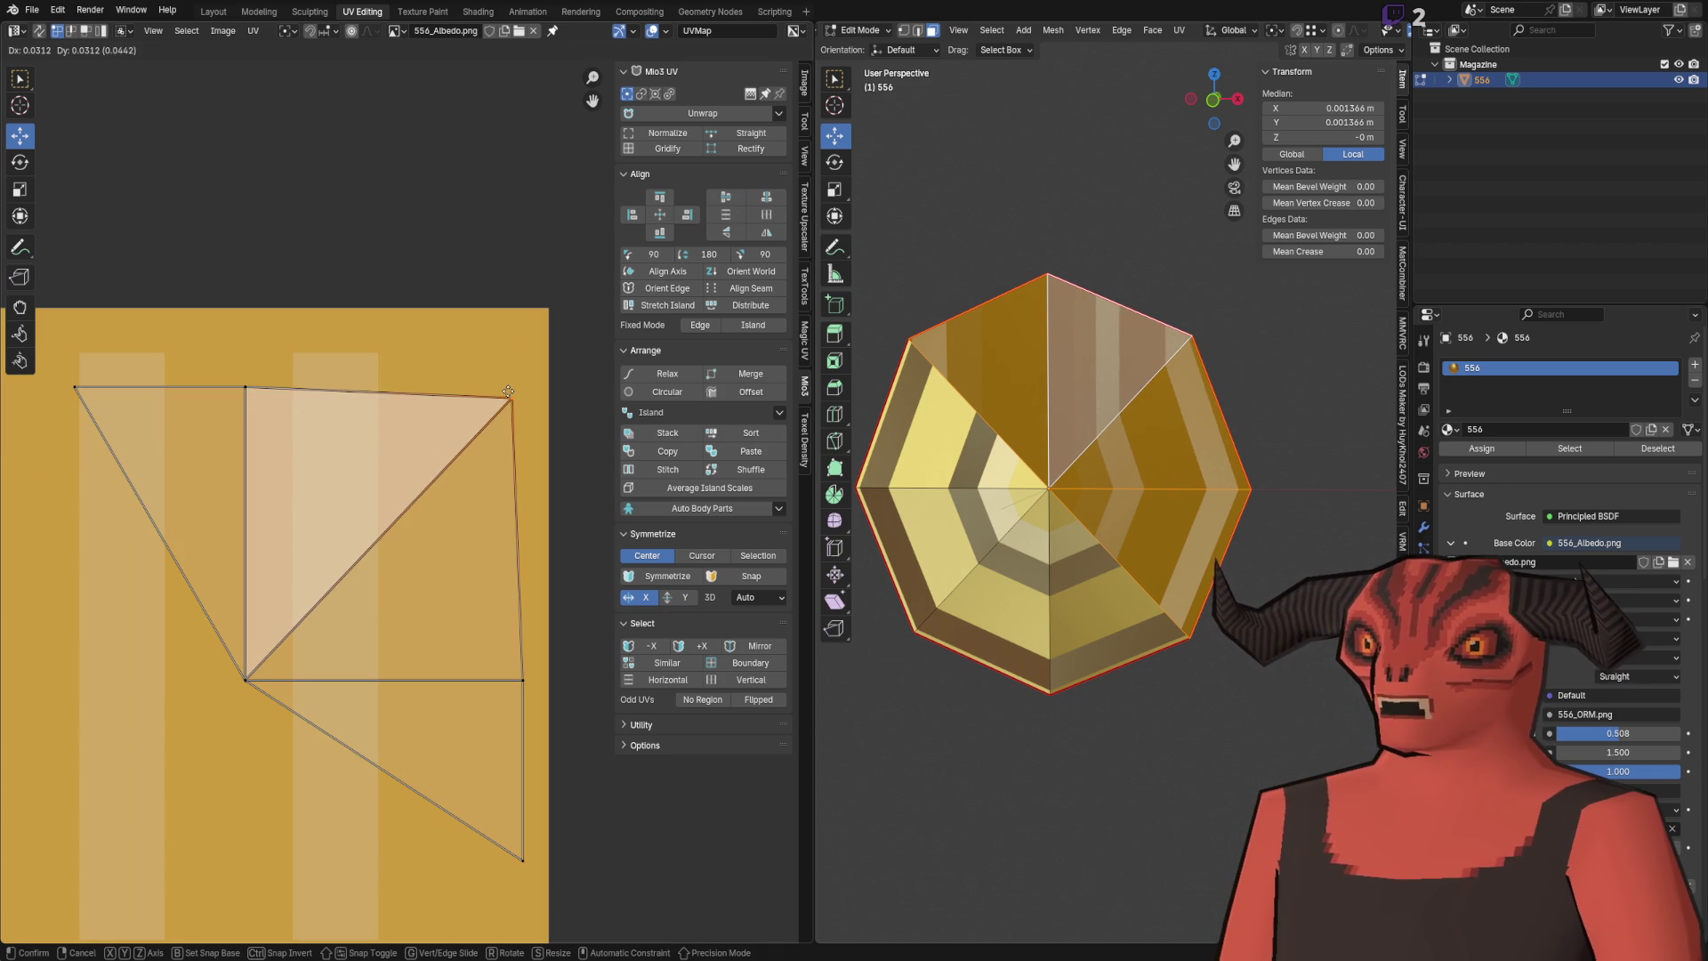
left_click(523, 390)
key("q")
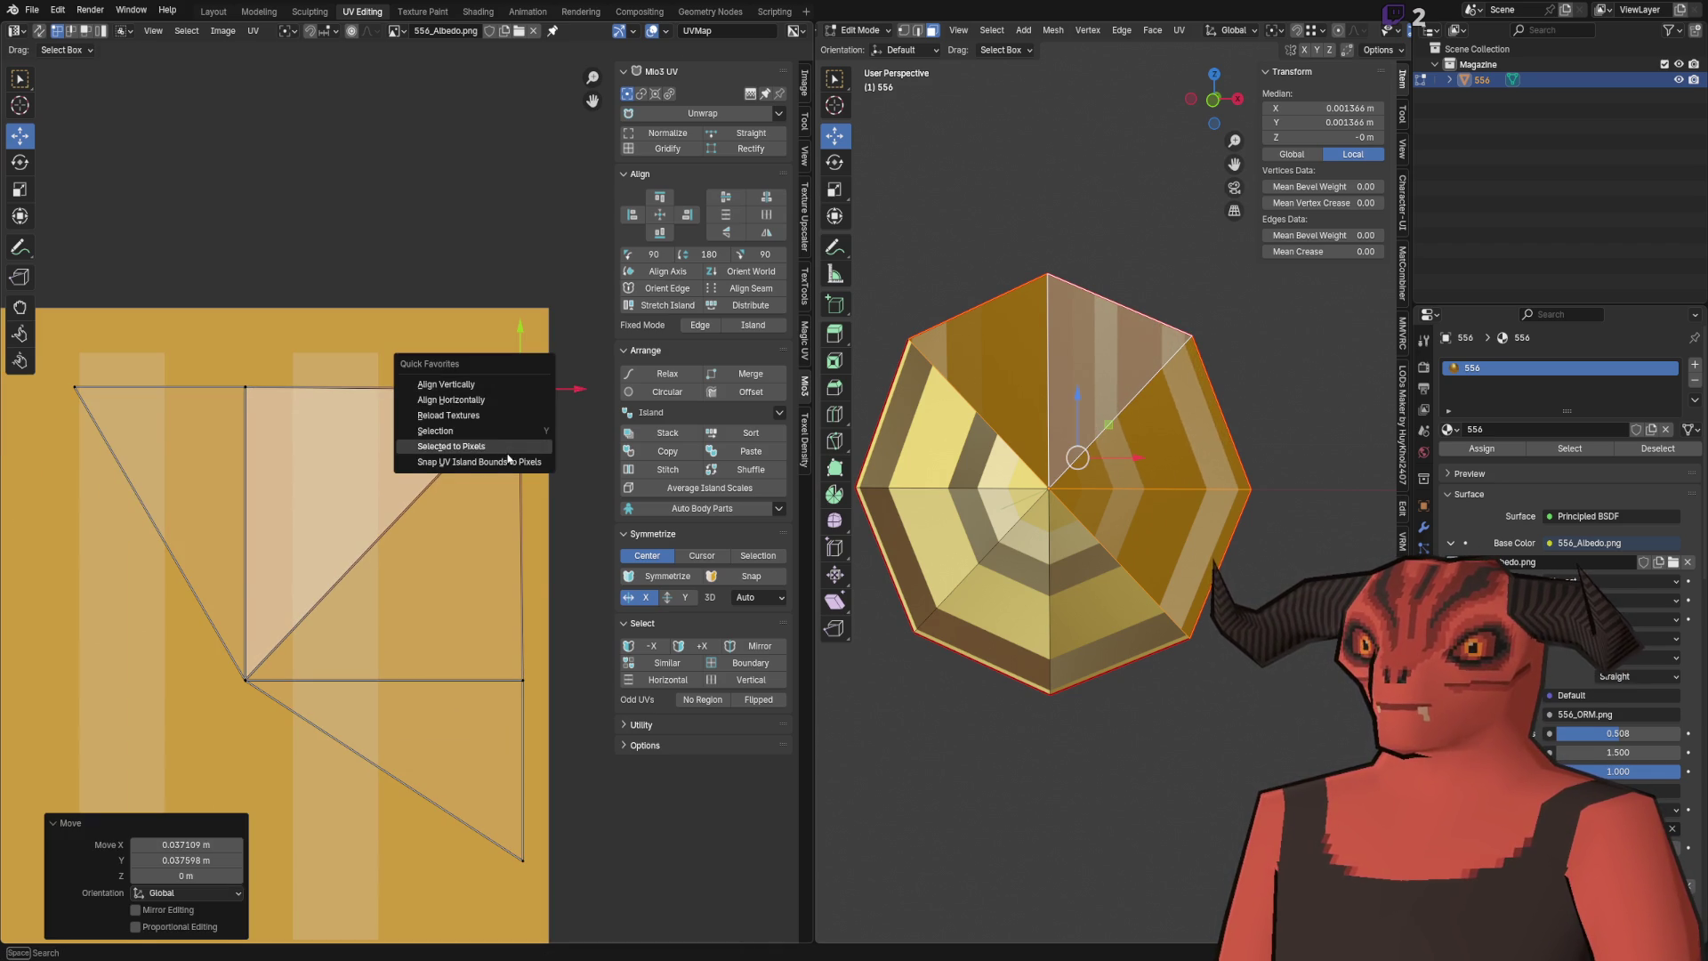
left_click(510, 447)
key("ctrl+s")
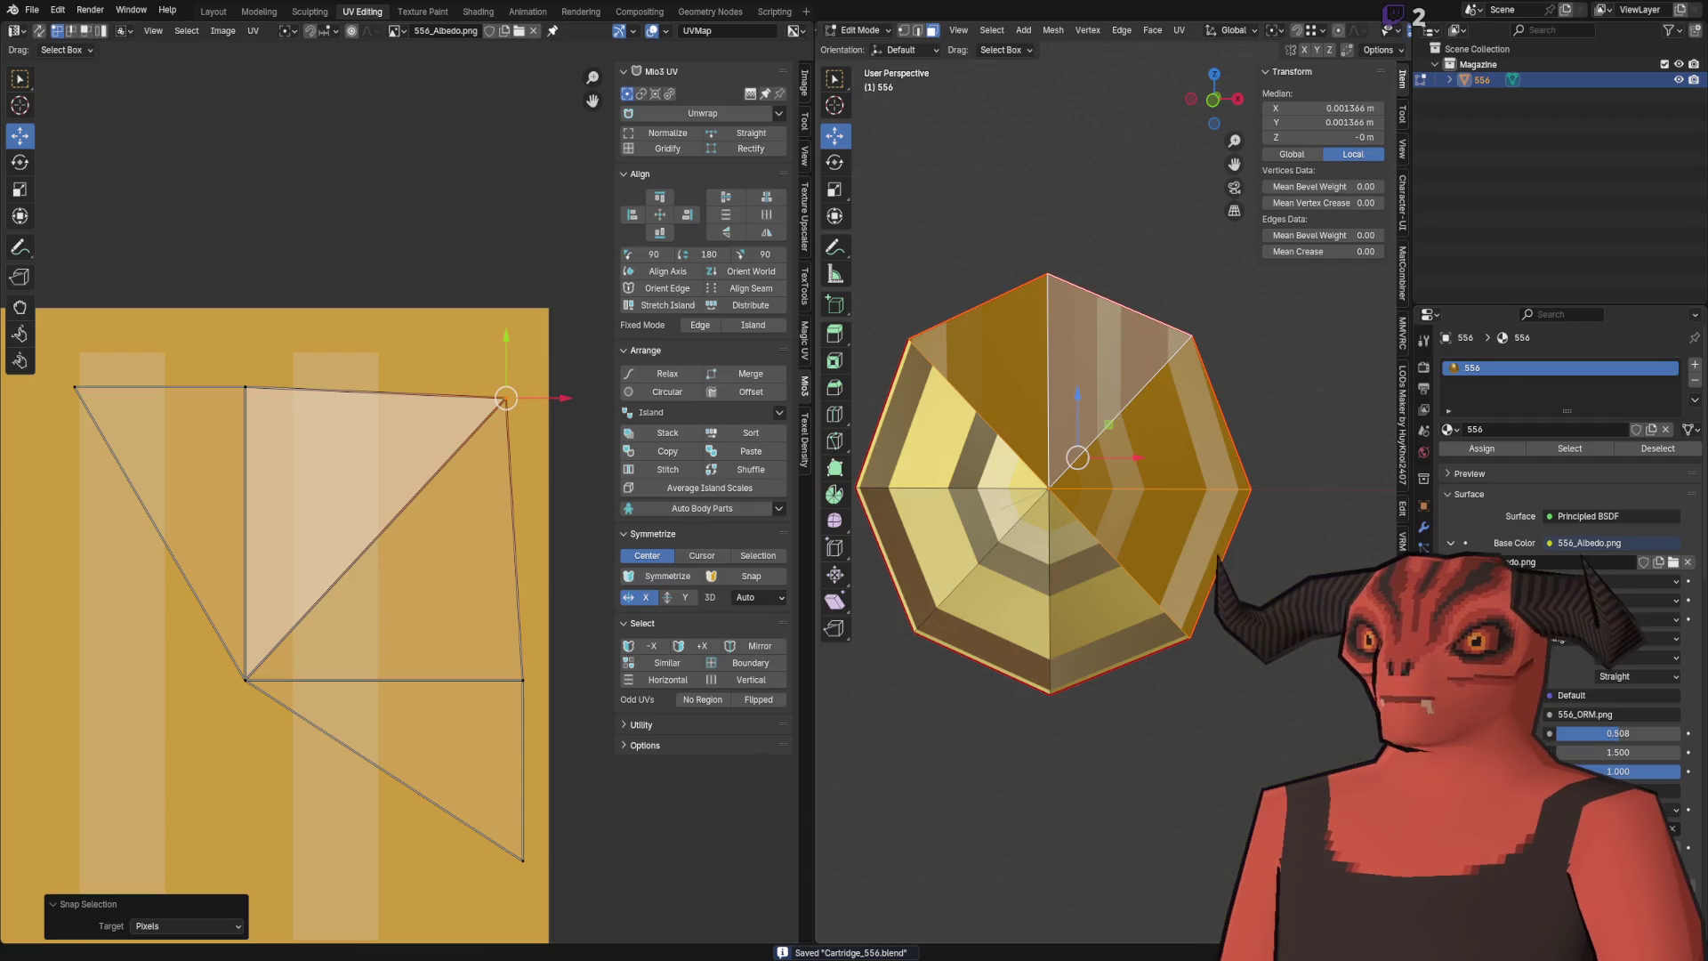
key("alt+Tab")
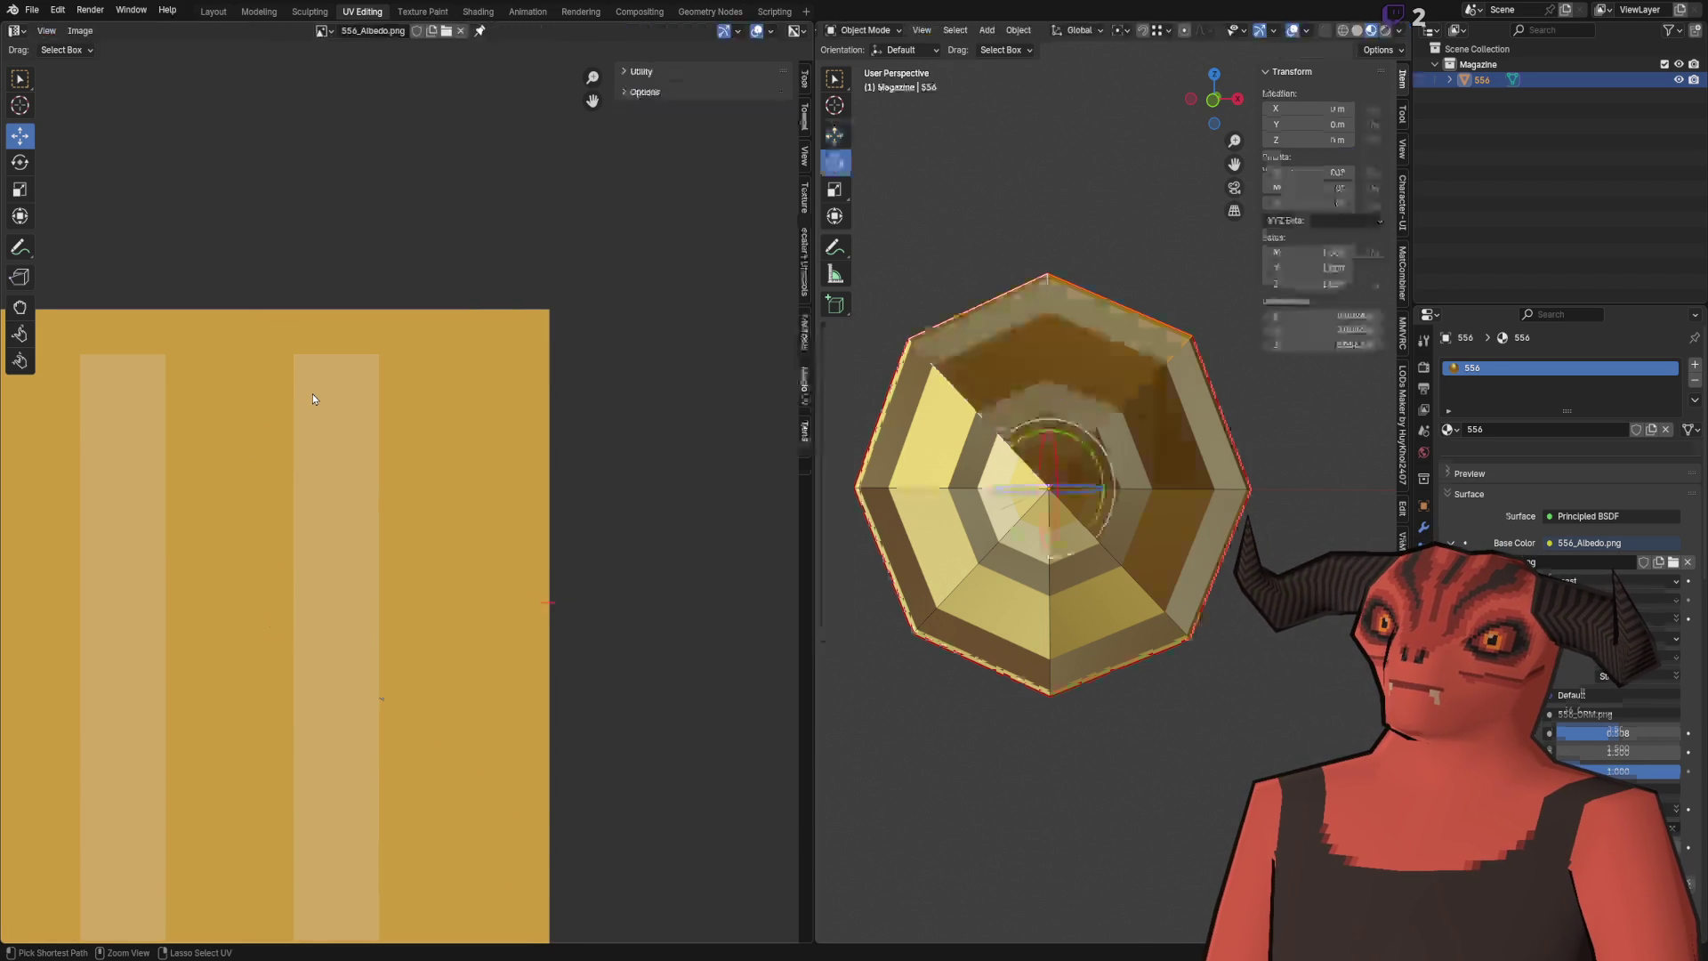
Step: Select all to show every cartridge UV, save Cartridge_556.blend, check Godot, then zoom the UV editor
scroll(313, 401, "down", 6)
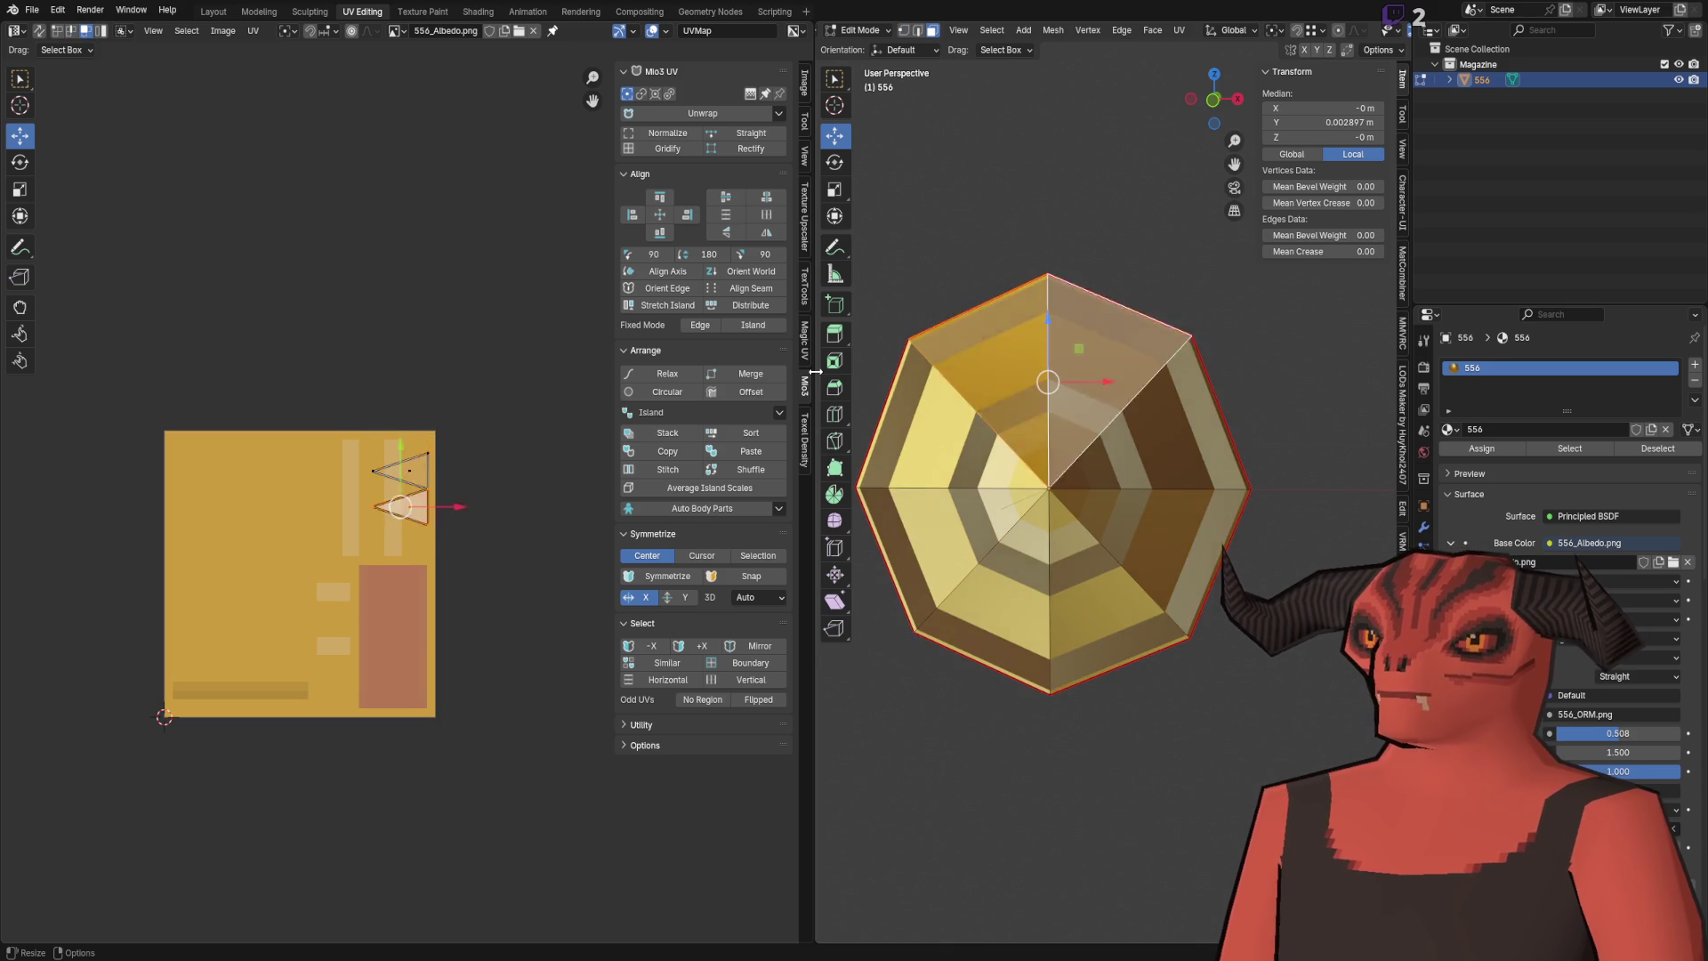
key("a")
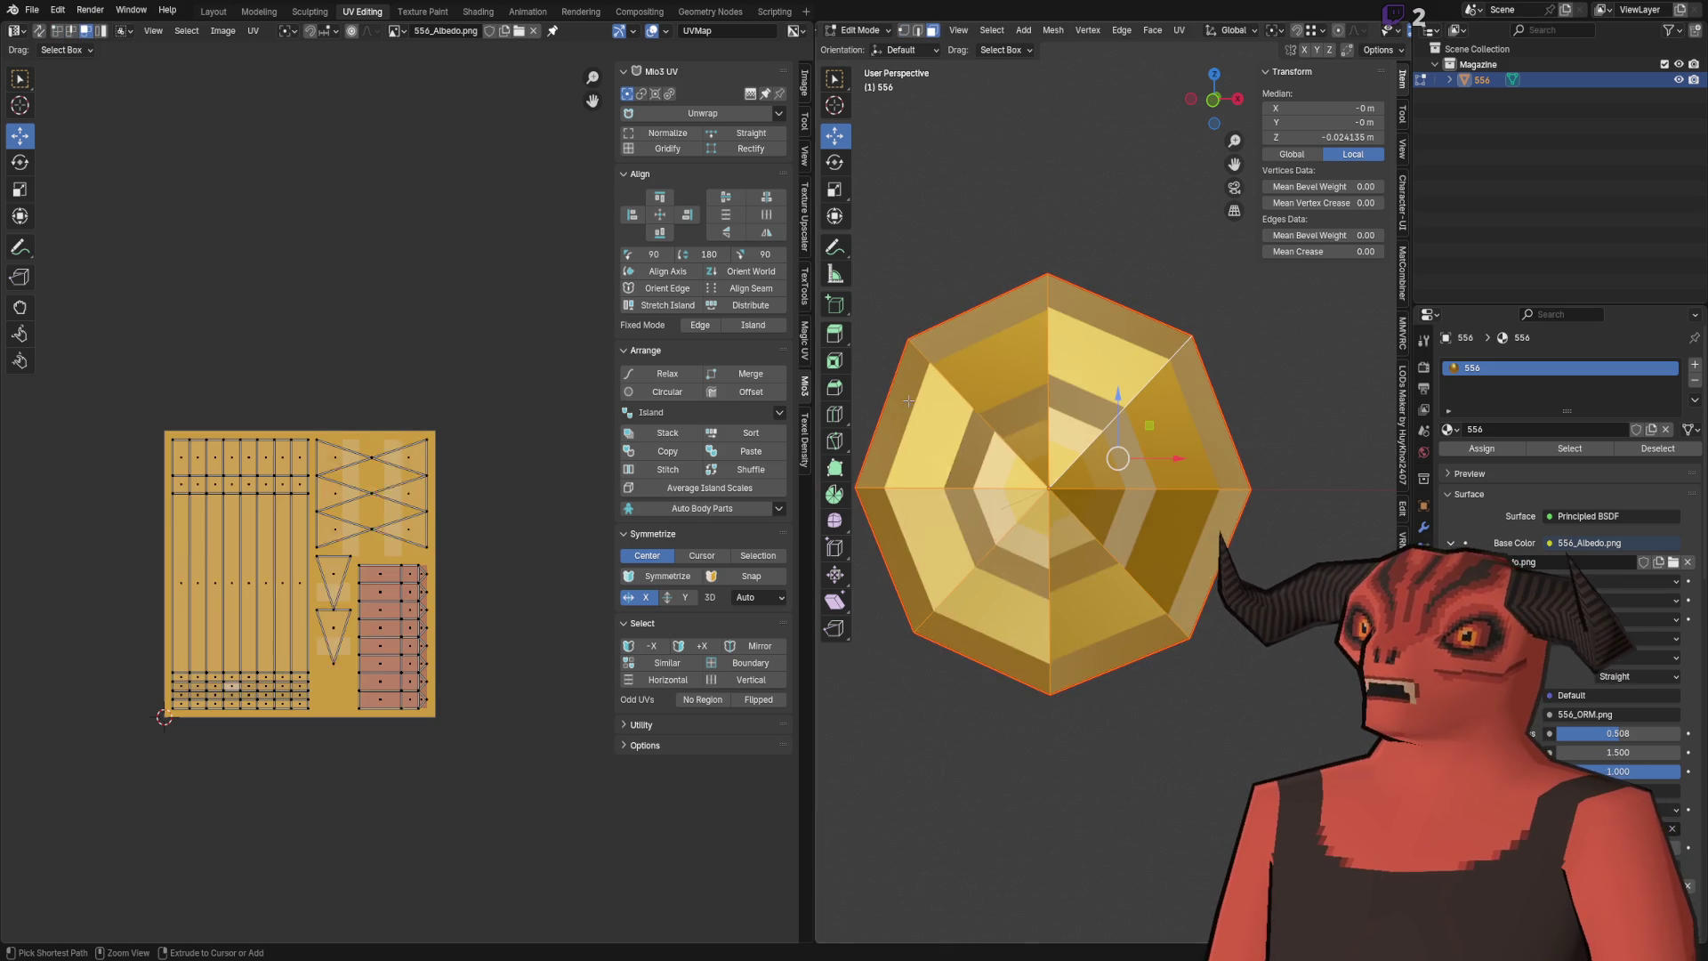
key("ctrl+s")
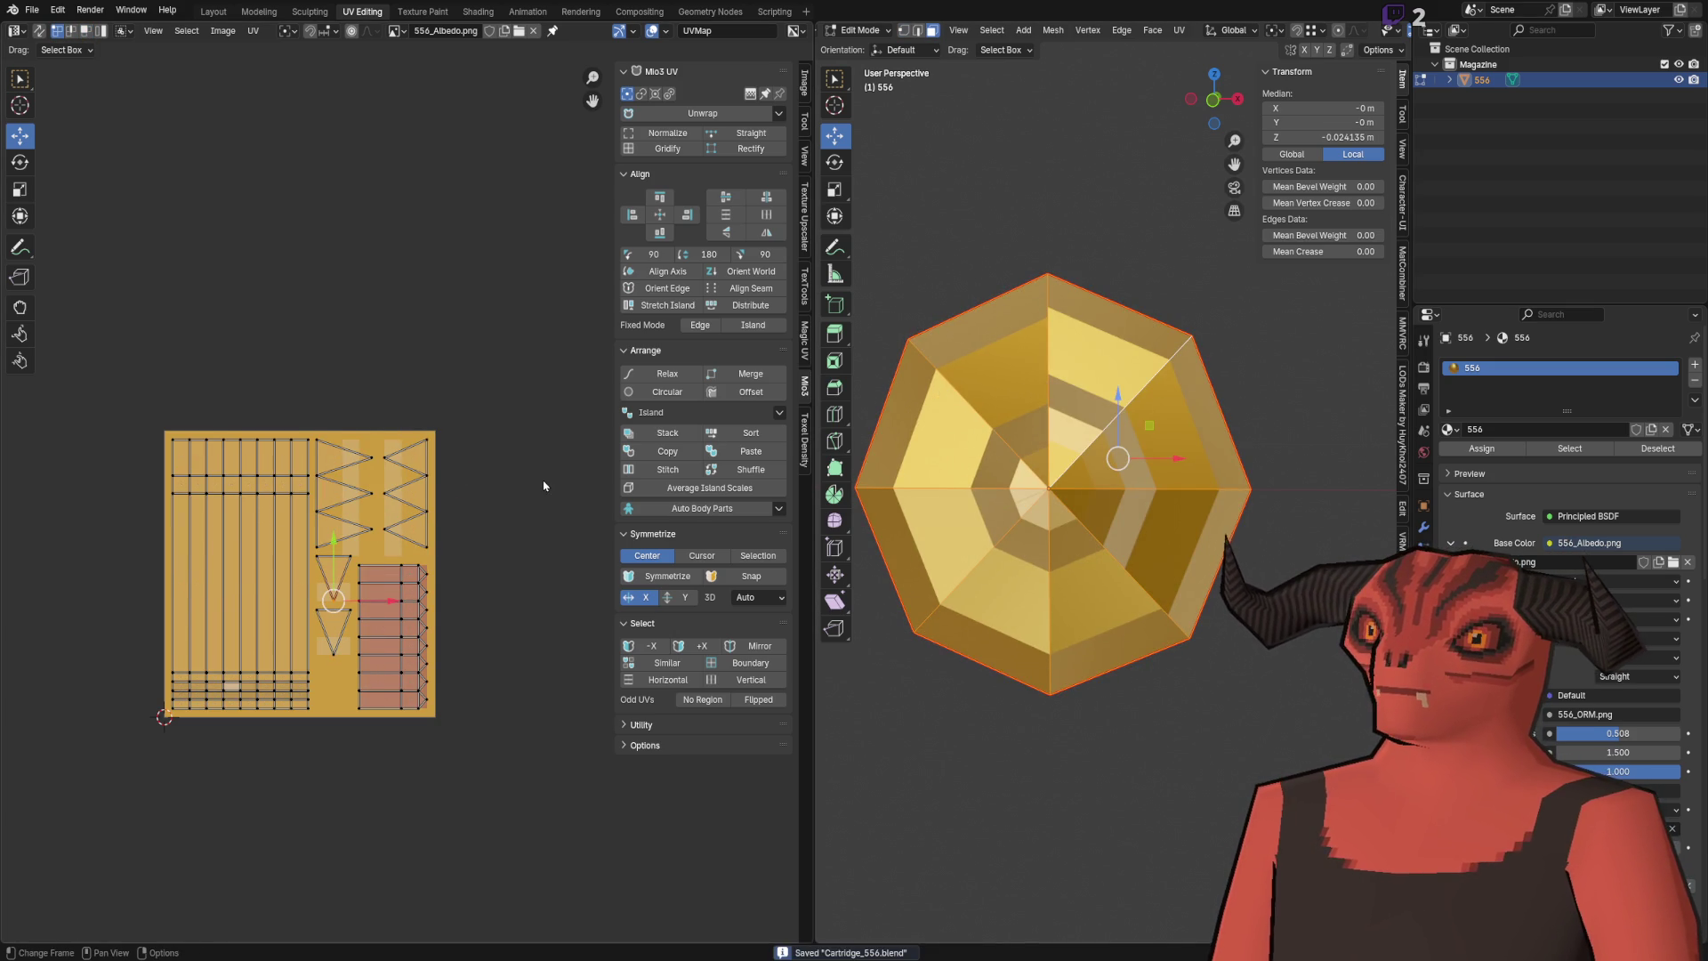
key("alt+Tab")
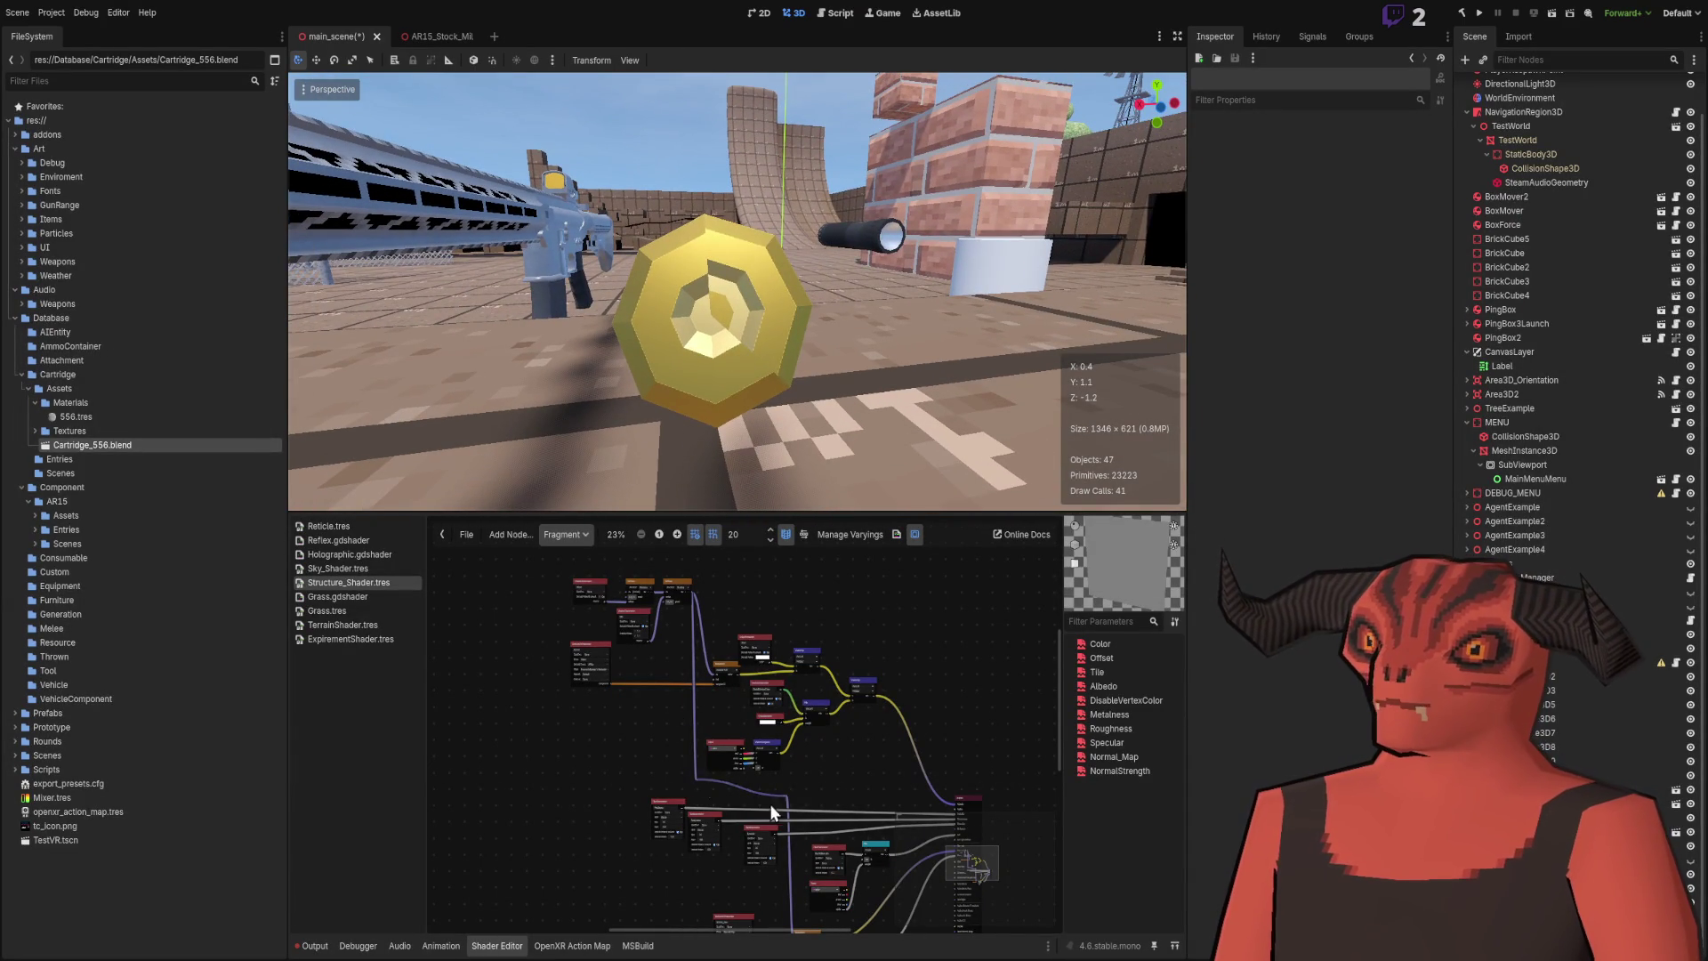
key("alt+Tab")
scroll(318, 111, "up", 6)
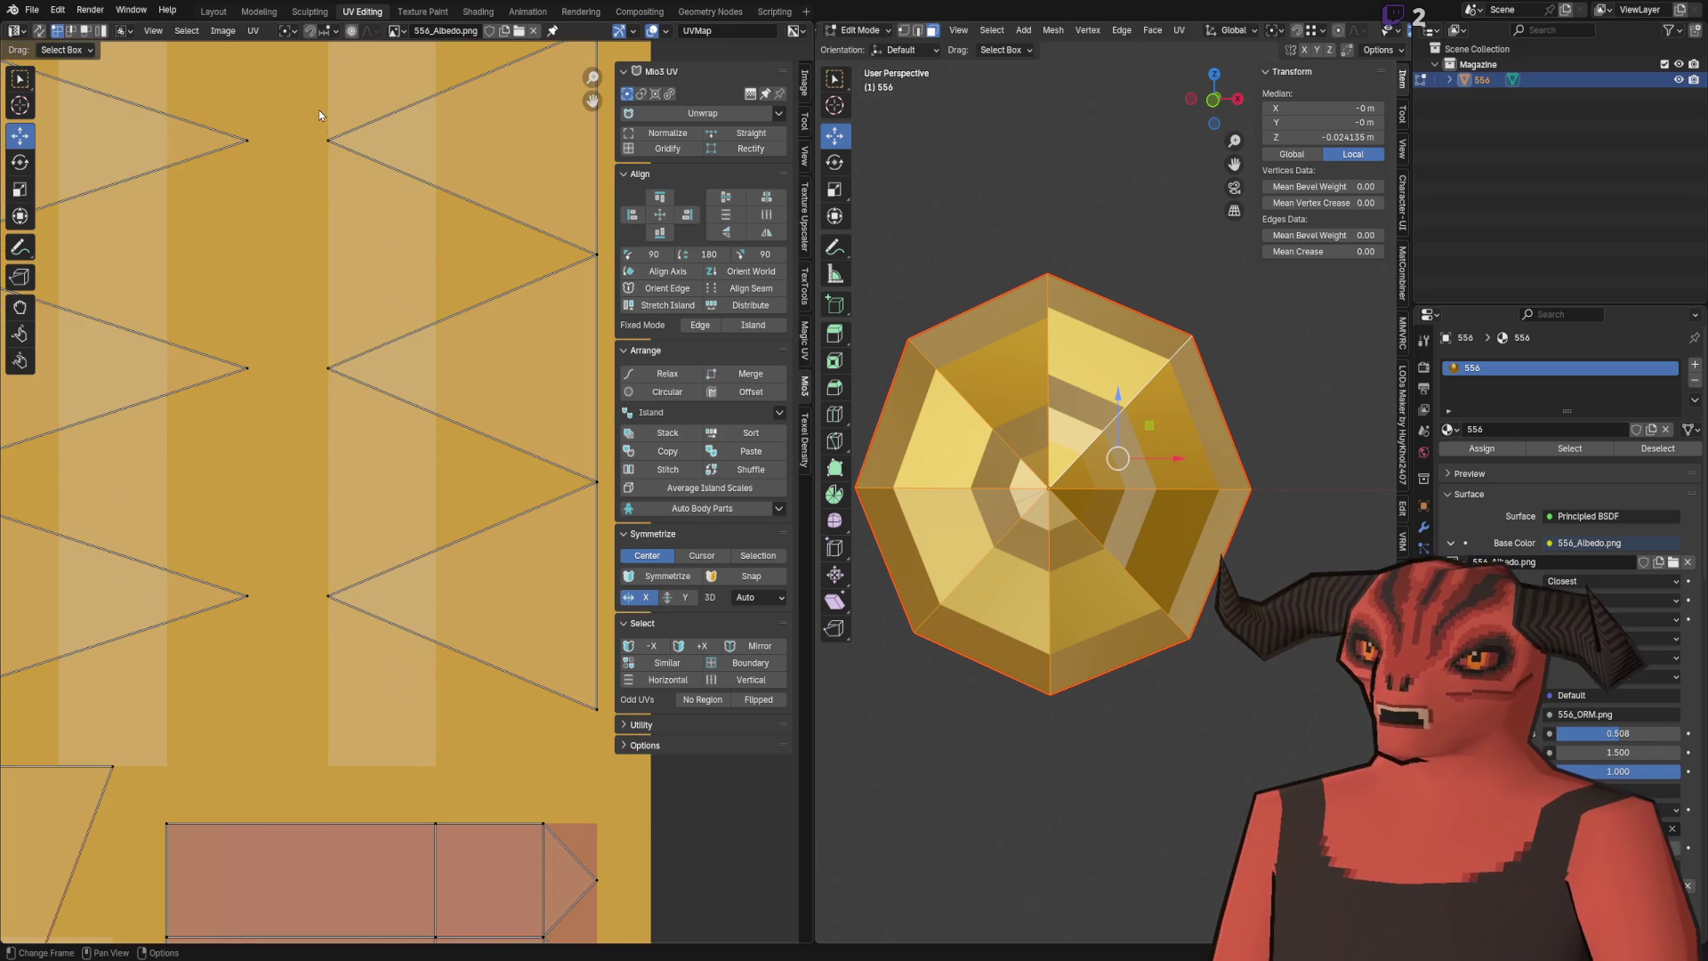
Step: Shift a triangle UV vertex left and move the upper triangle down onto the lower one
left_click(329, 367)
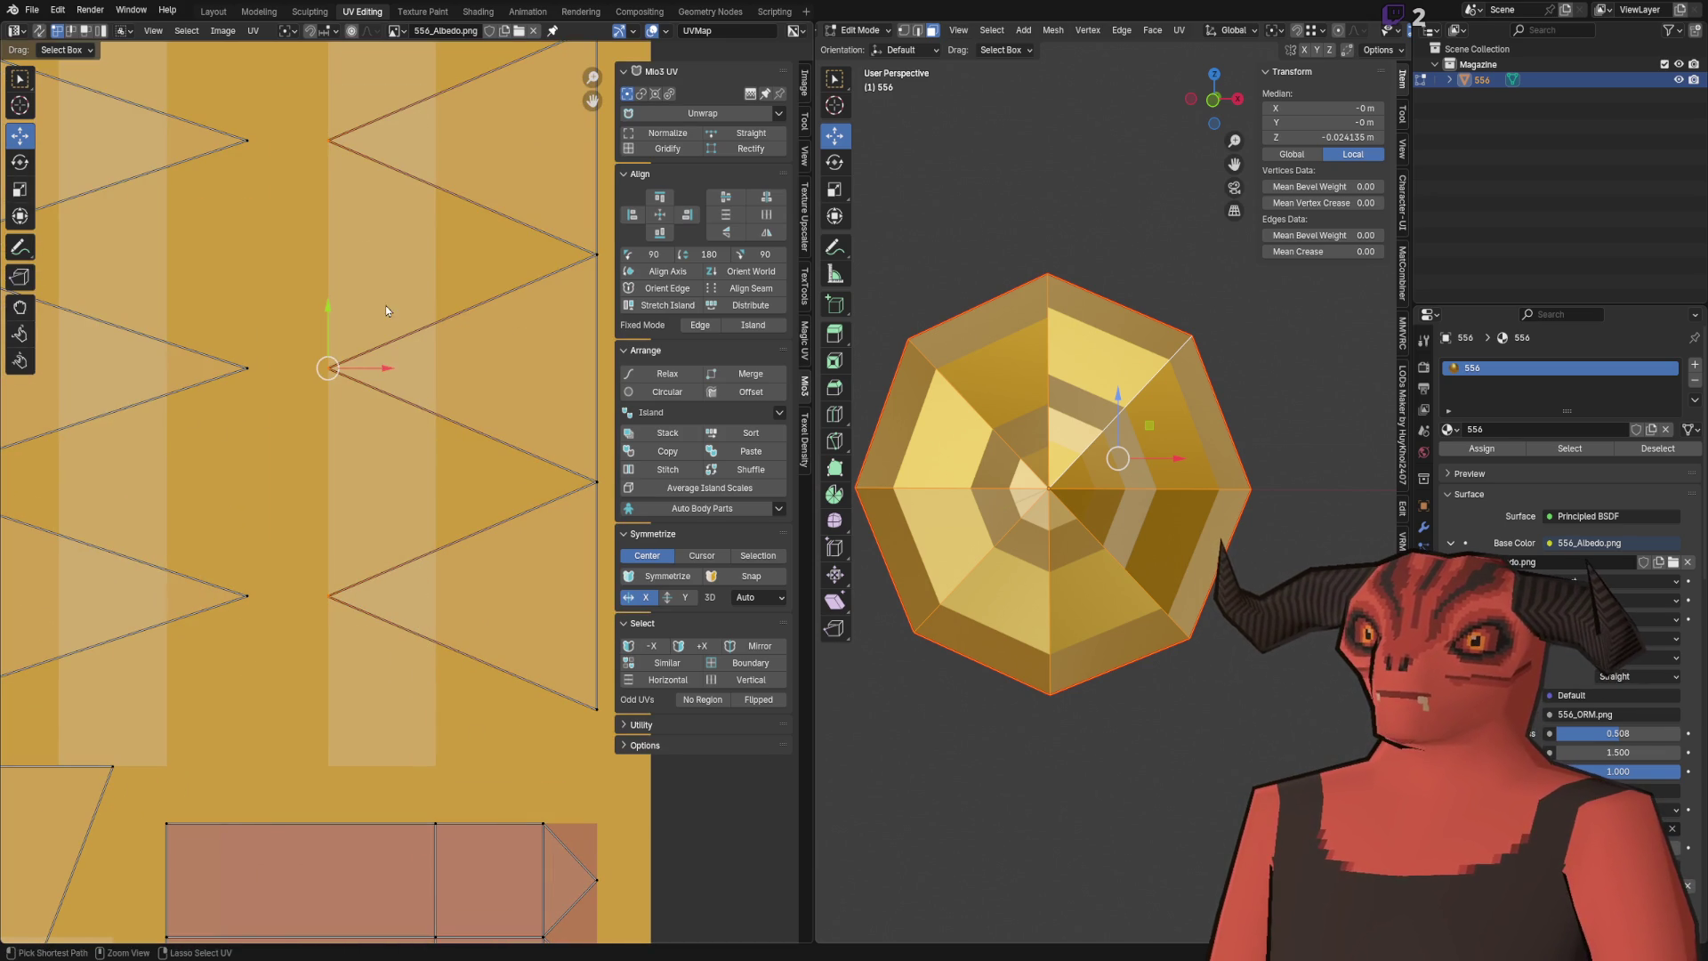
left_click_drag(379, 370, 294, 370)
scroll(294, 356, "down", 2)
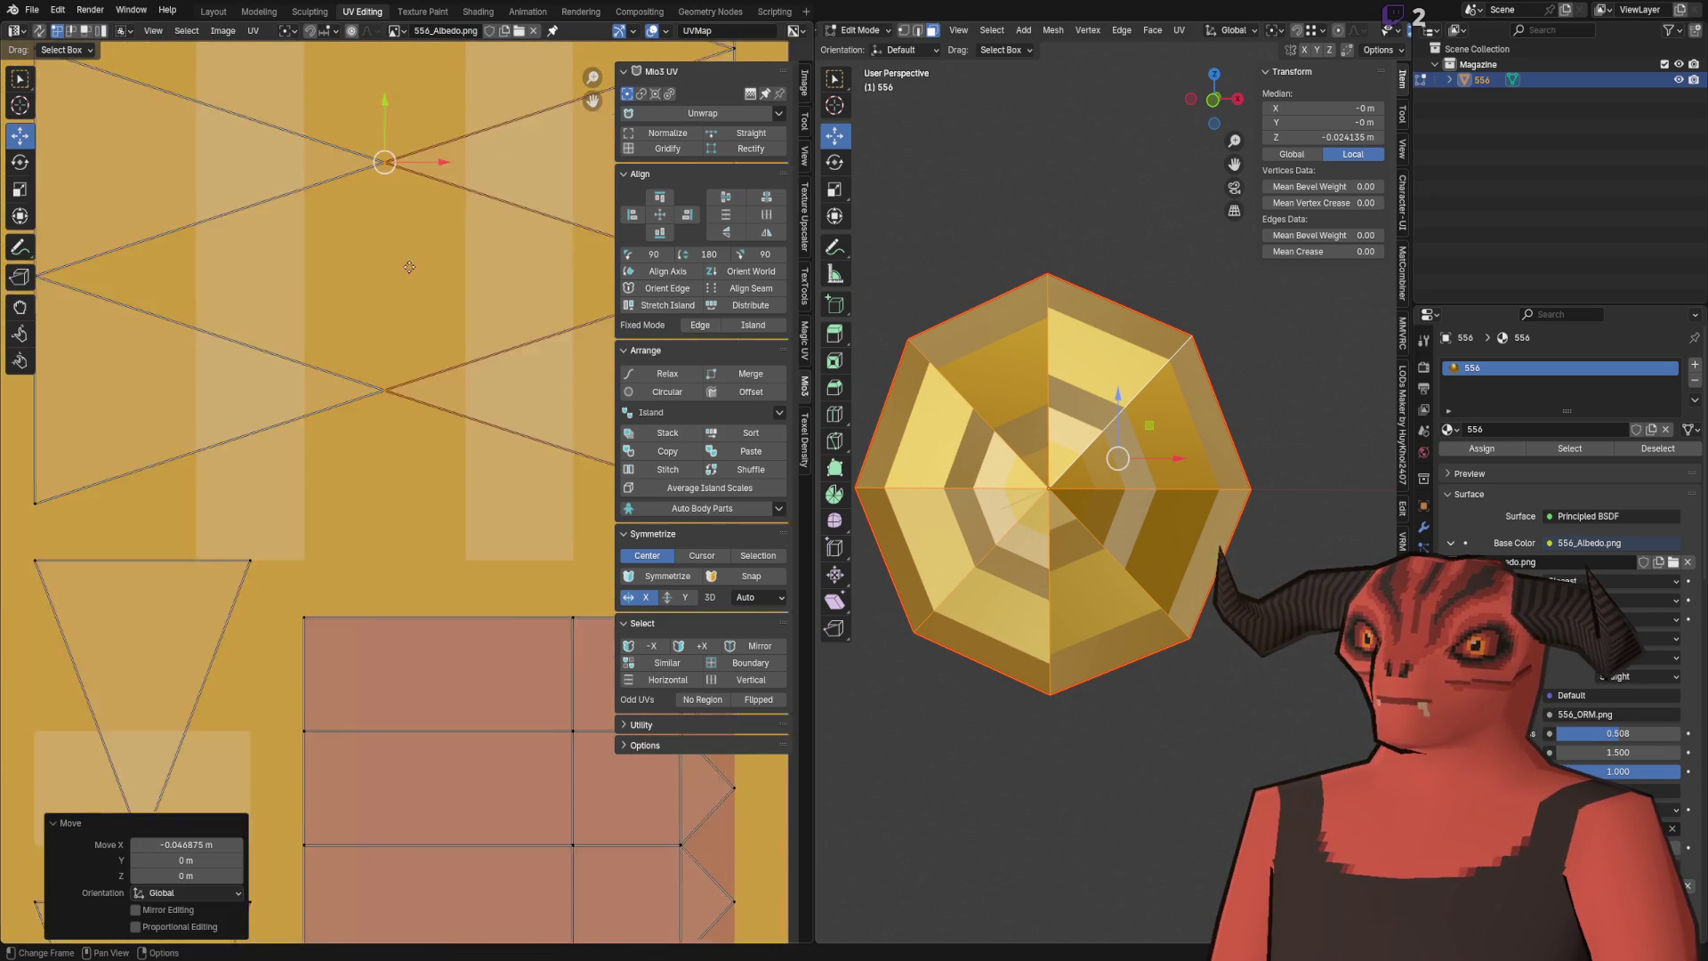
scroll(354, 294, "down", 4)
left_click(373, 342)
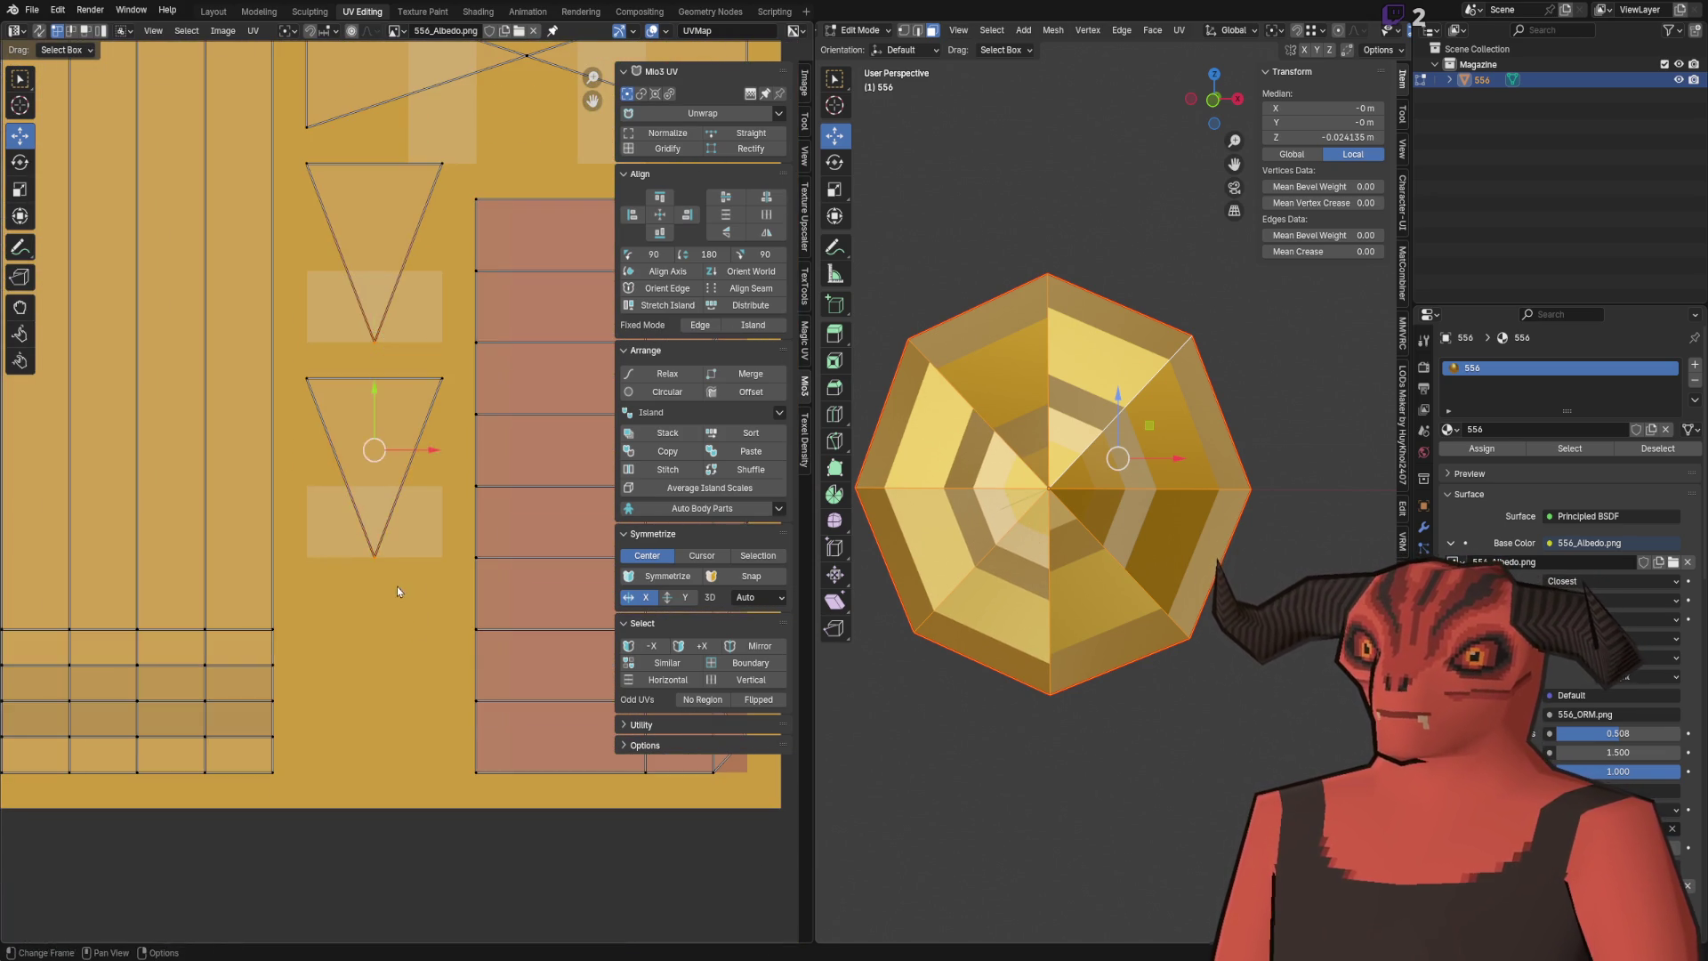
scroll(402, 607, "up", 4)
key("g")
key("y")
left_click(398, 525)
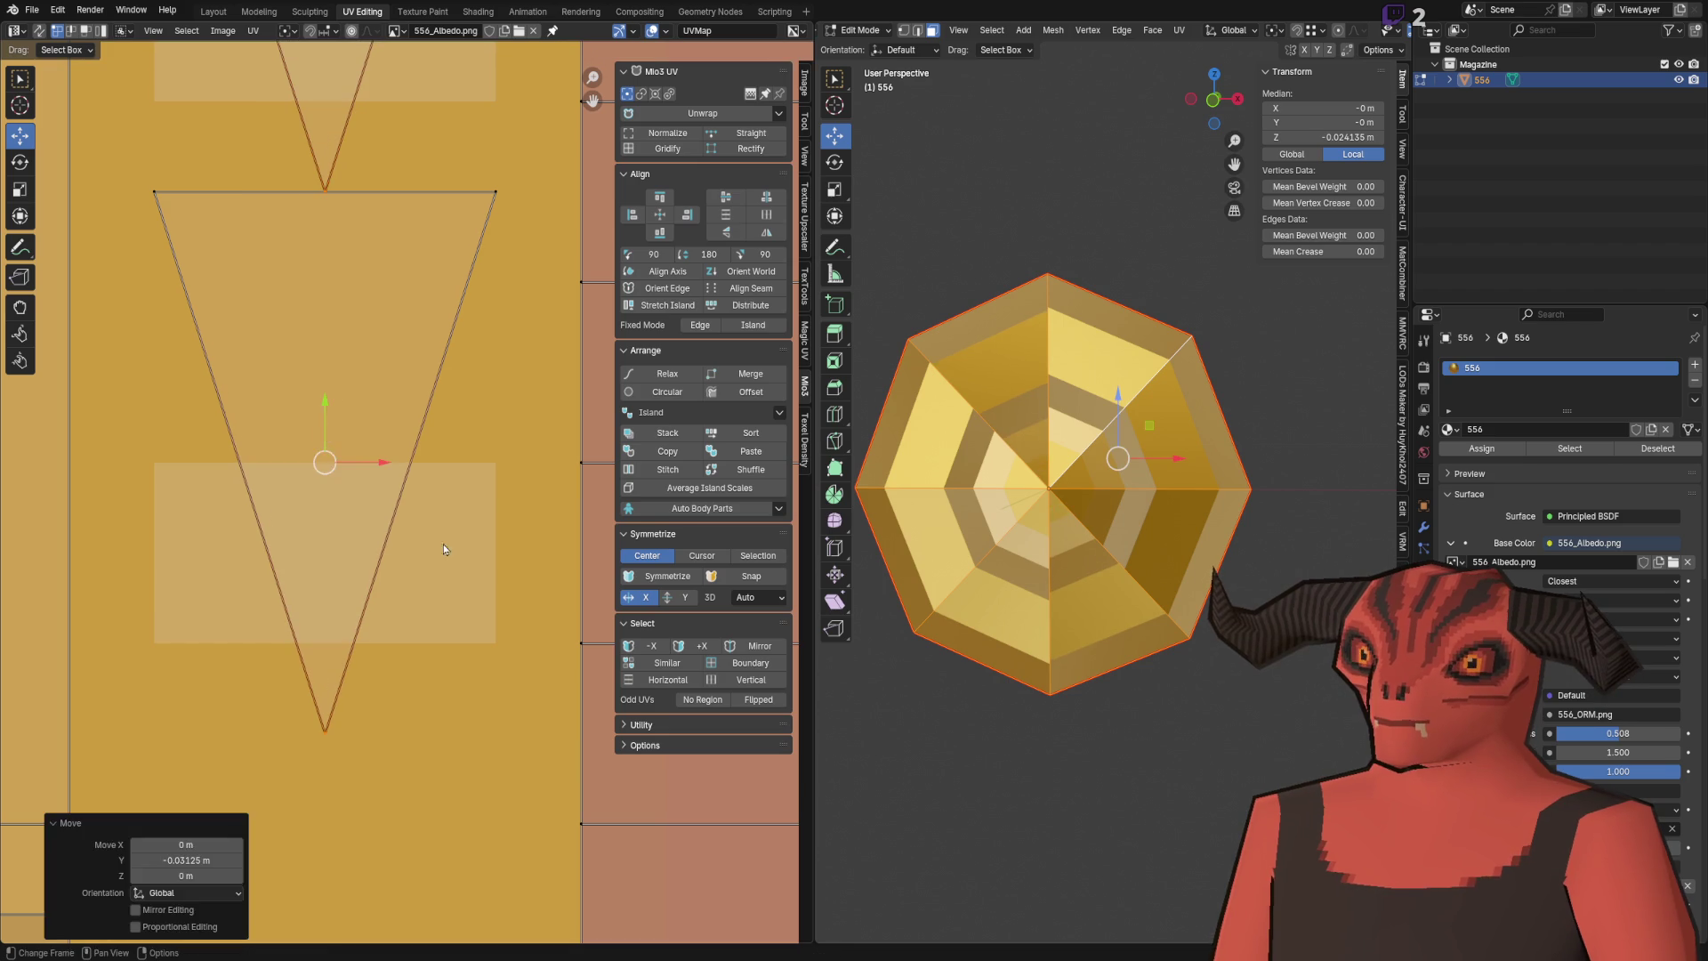
left_click(397, 526)
scroll(472, 425, "down", 4)
scroll(393, 550, "up", 3)
scroll(331, 349, "down", 3)
Step: Stack the triangle islands with Mio3 UV Sort, slide it left and snap to whole pixels
left_click_drag(324, 332, 553, 565)
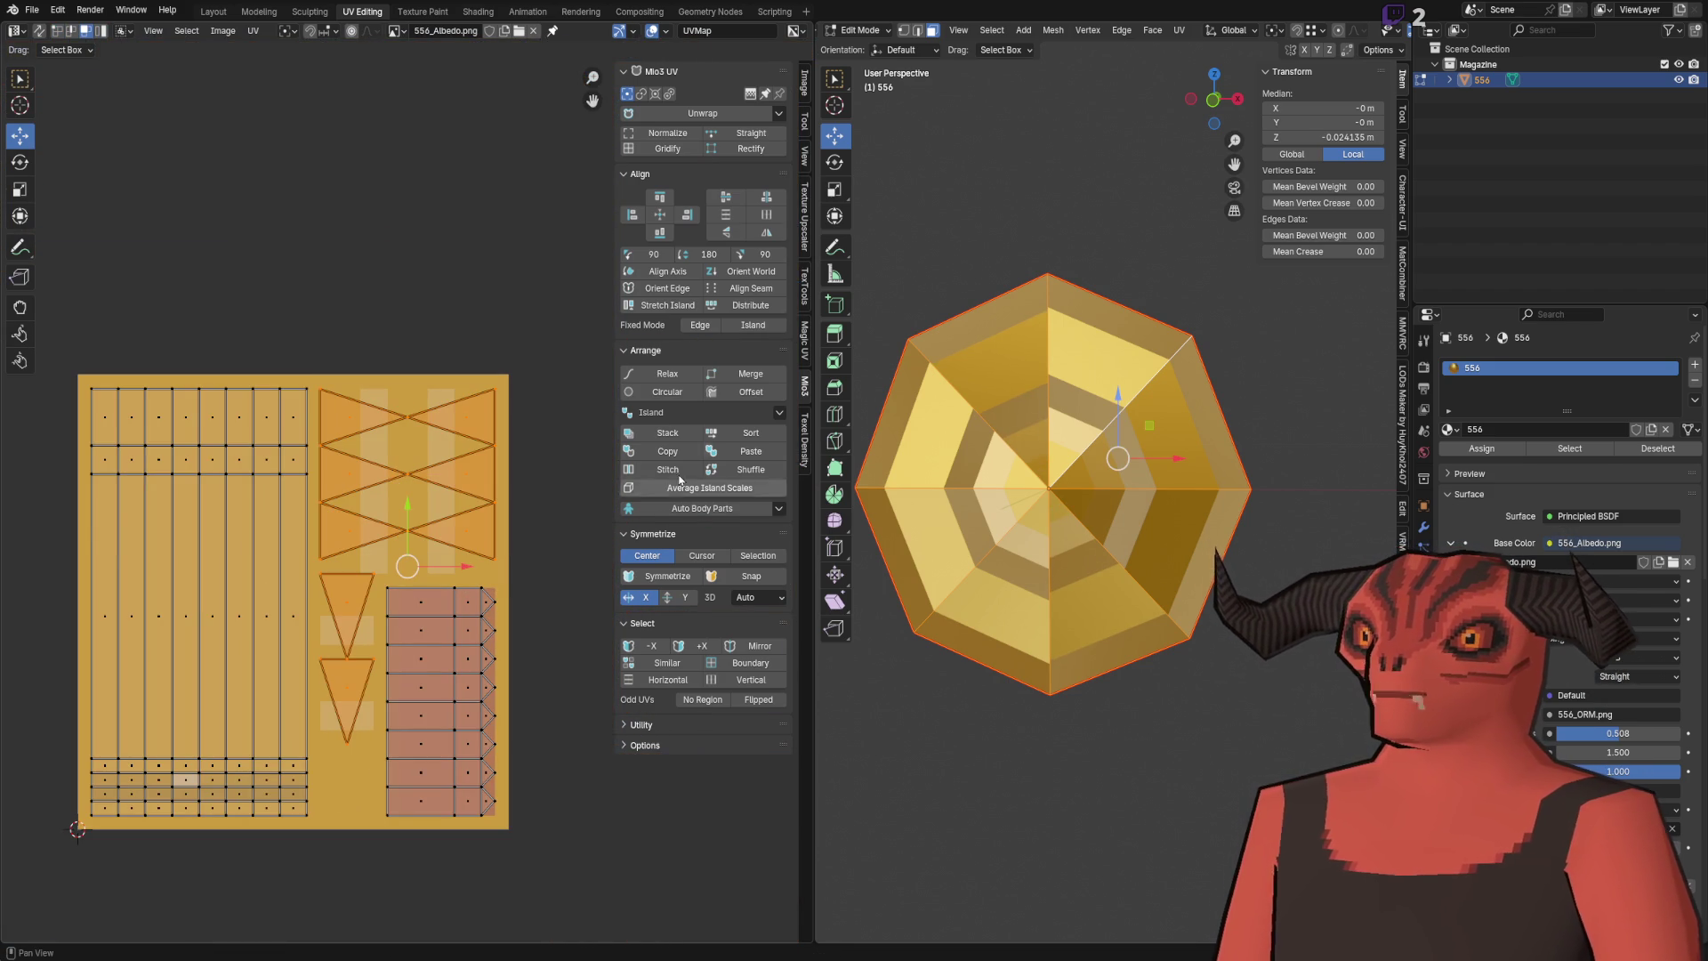
left_click(752, 431)
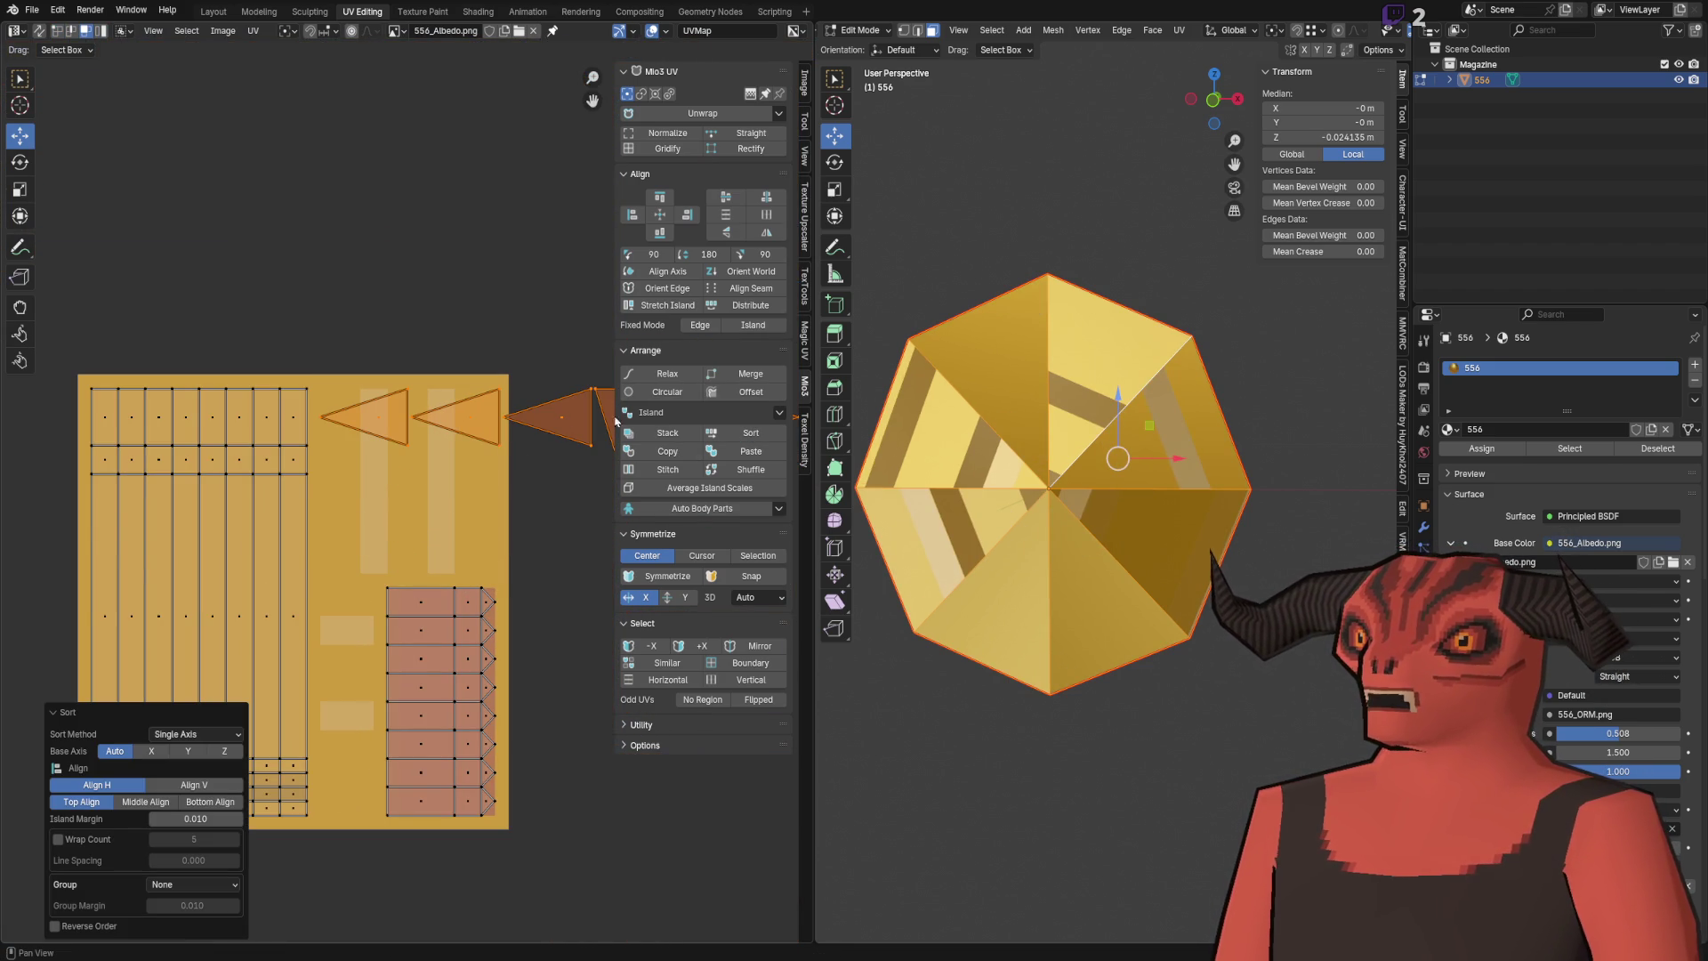
left_click(682, 433)
scroll(551, 454, "up", 3)
mouse_move(568, 451)
left_mouse_down()
mouse_move(313, 460)
mouse_move(384, 462)
left_mouse_up()
key("q")
left_click(483, 468)
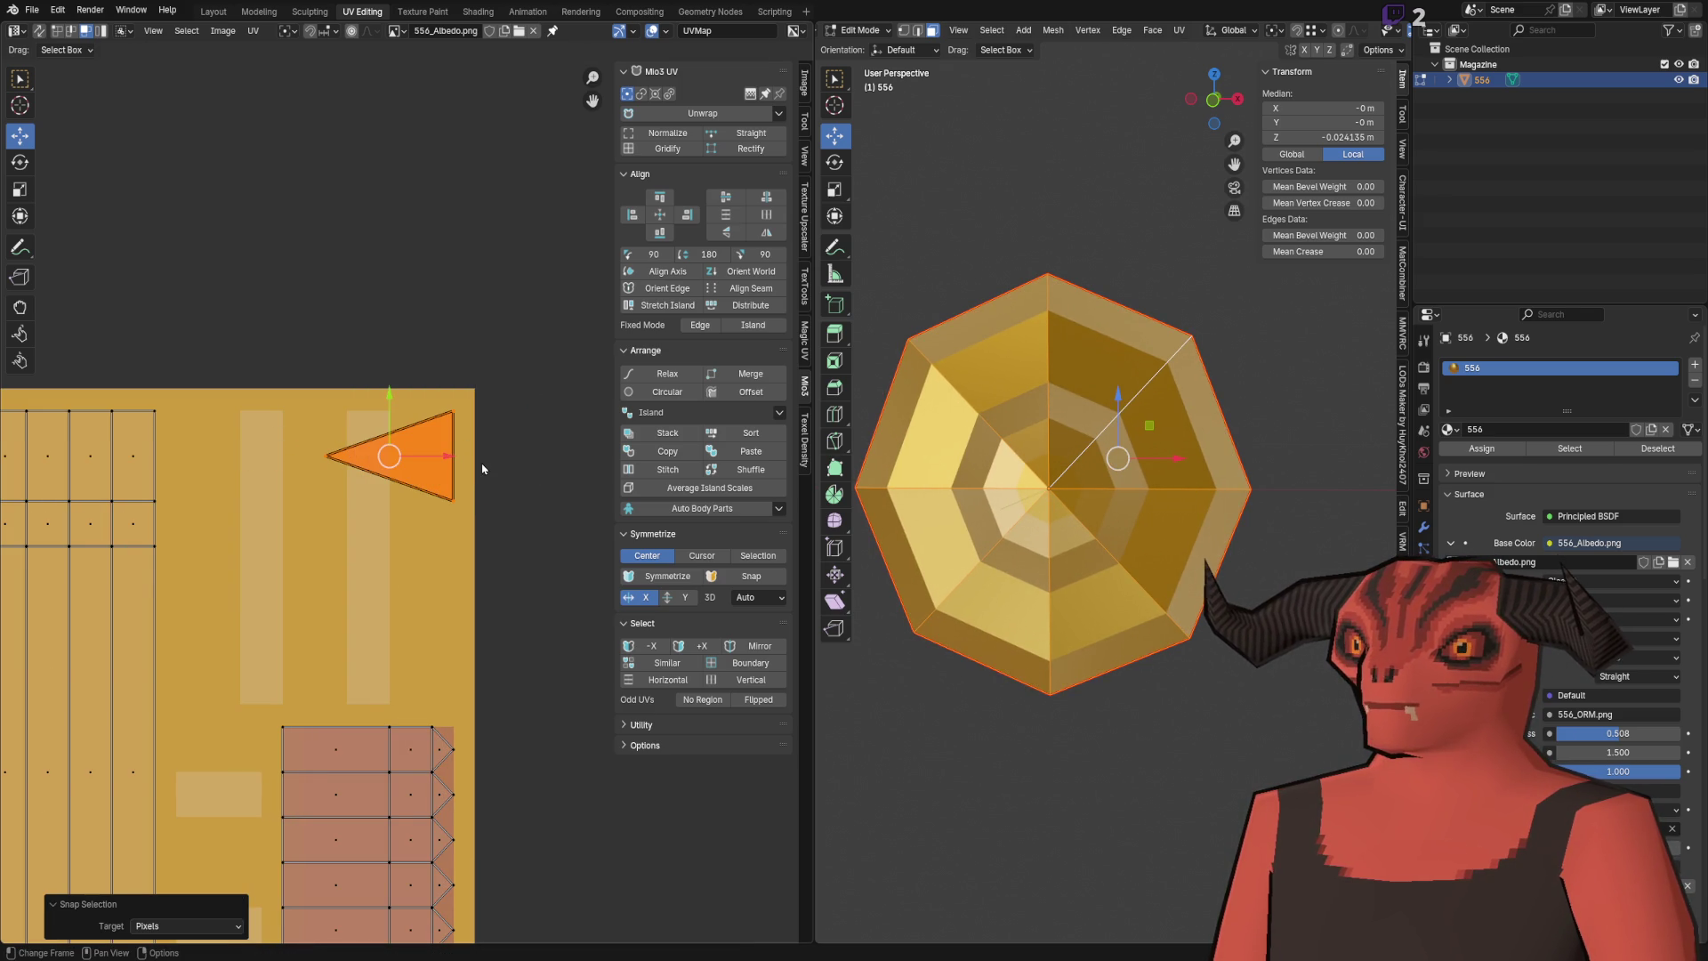
Step: Save the cartridge file and check it in Godot
scroll(419, 450, "up", 4)
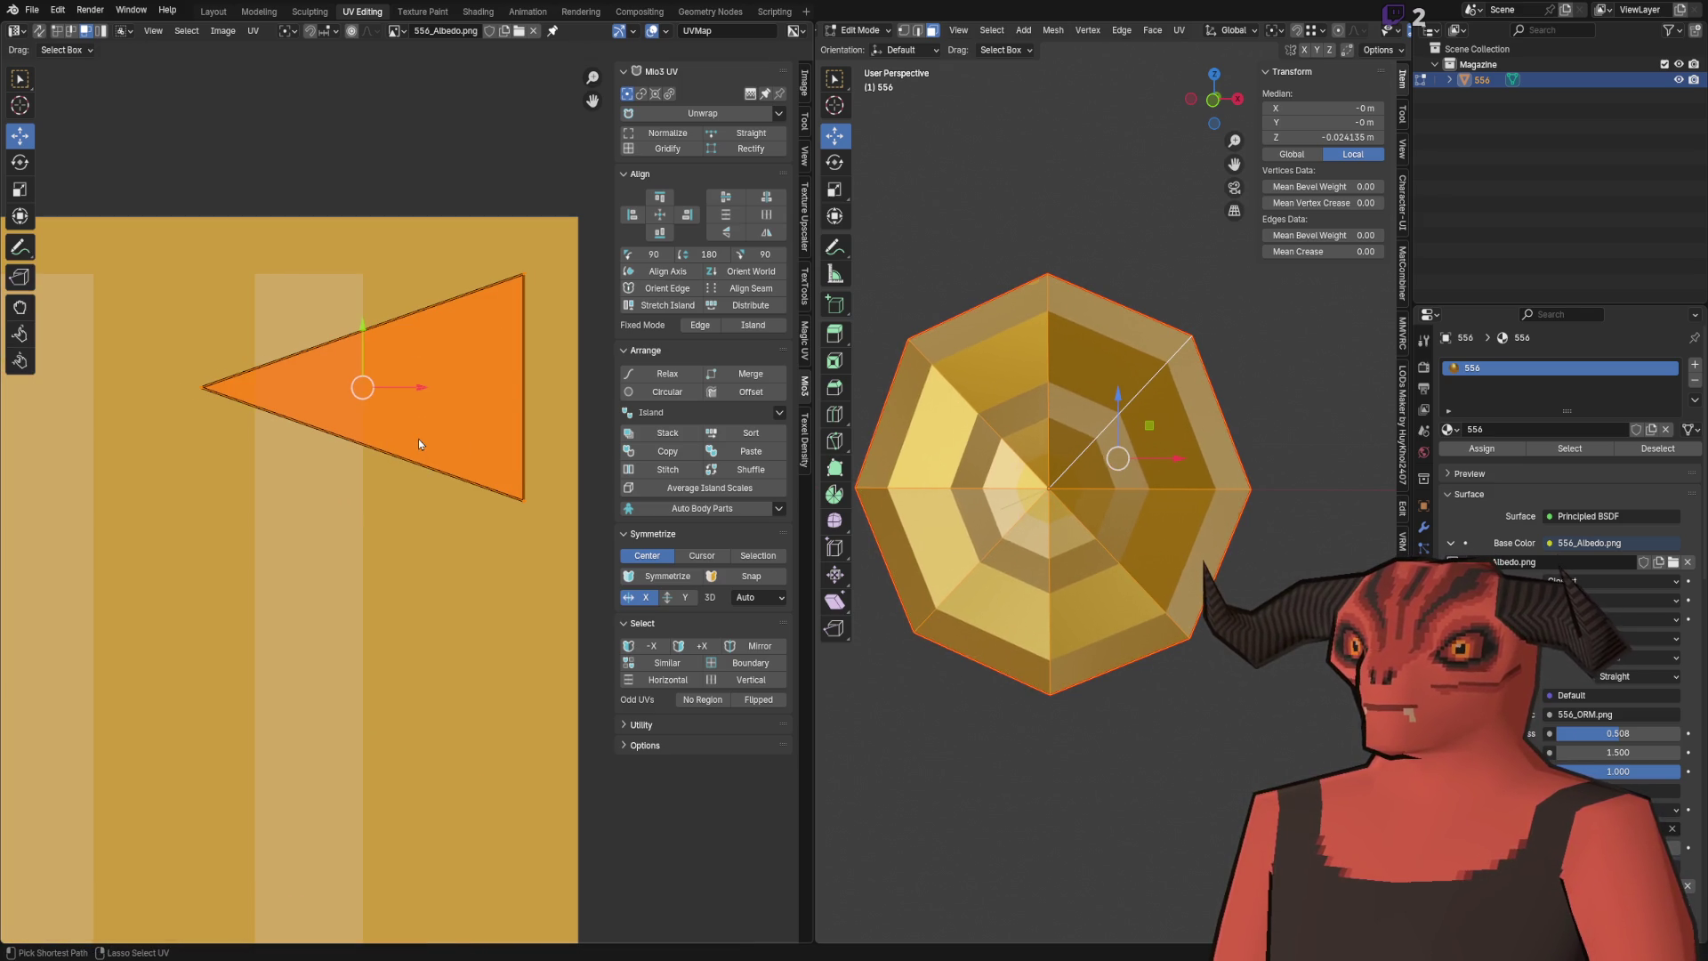
key("ctrl+s")
key("alt+Tab")
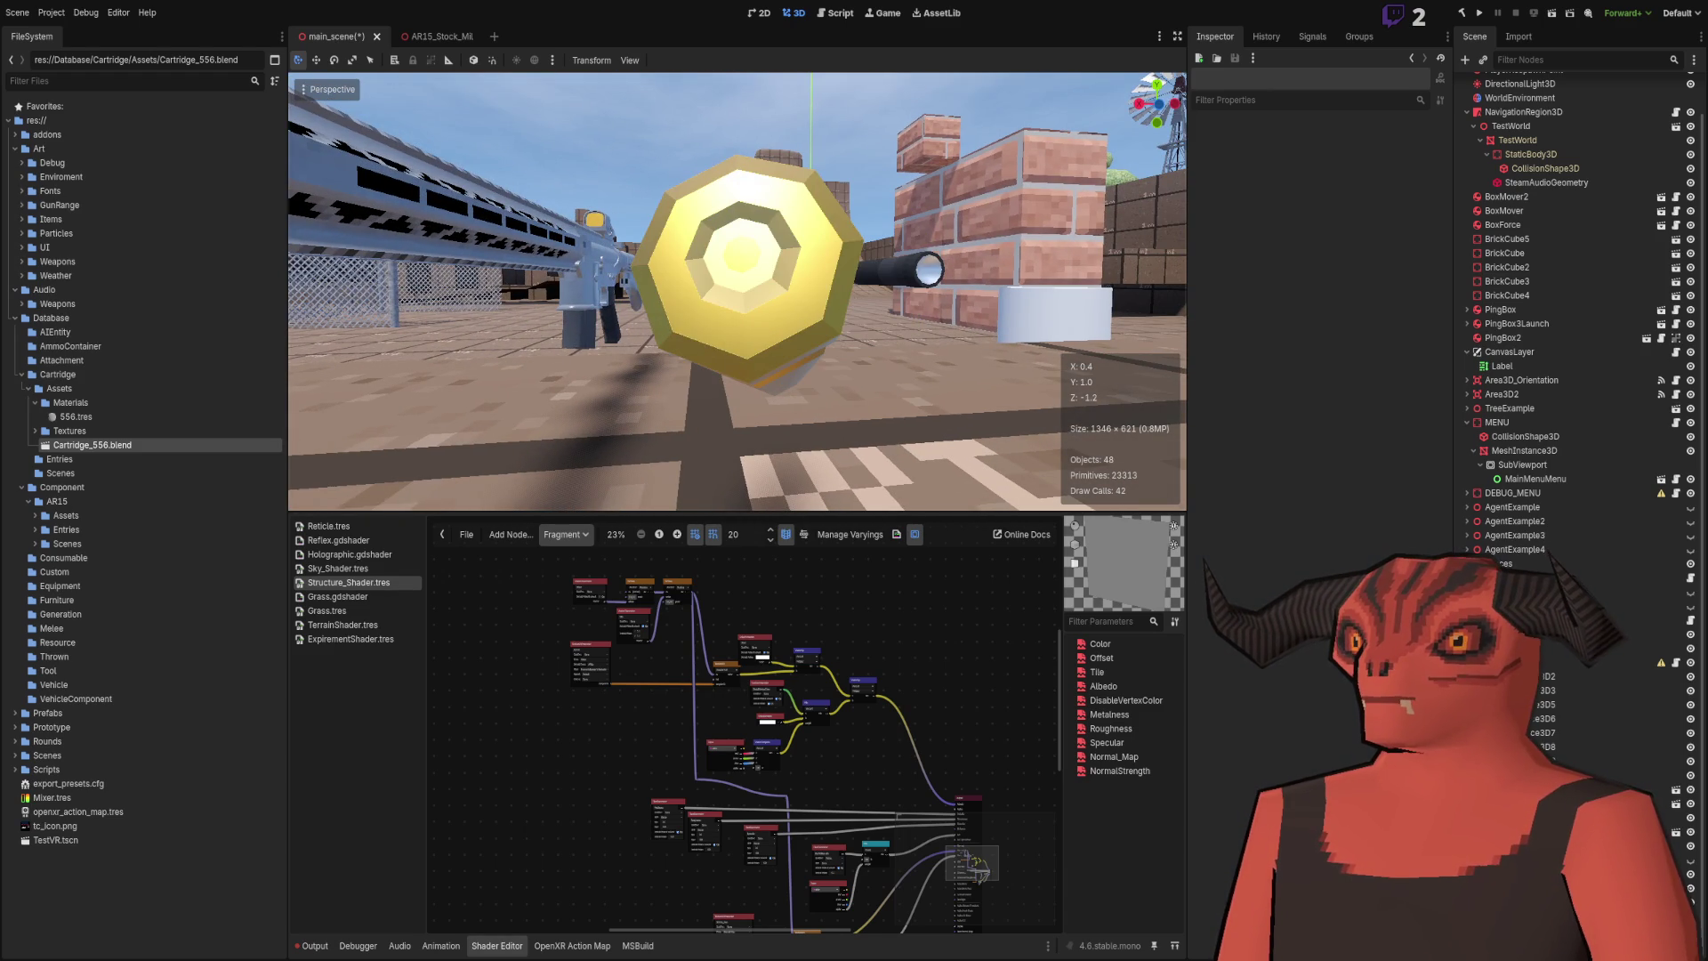
key("alt+Tab")
Step: Paint a pink column beside the blue one in the Photoshop normal map
key("alt+Tab")
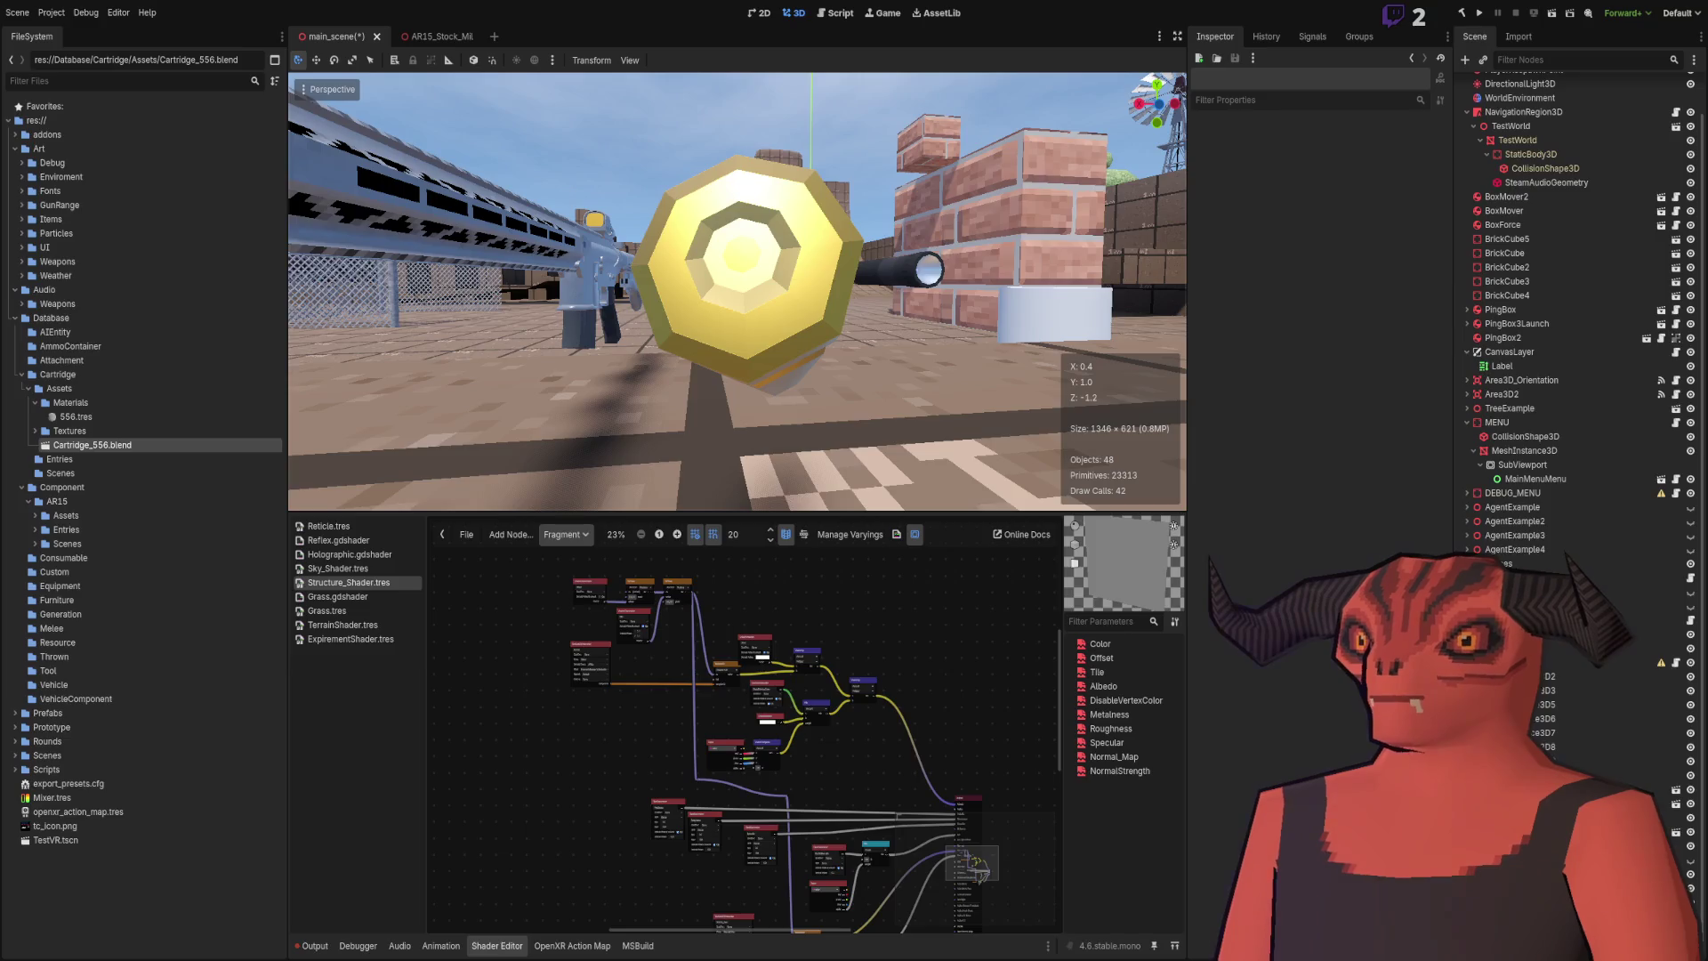
key("alt+Tab")
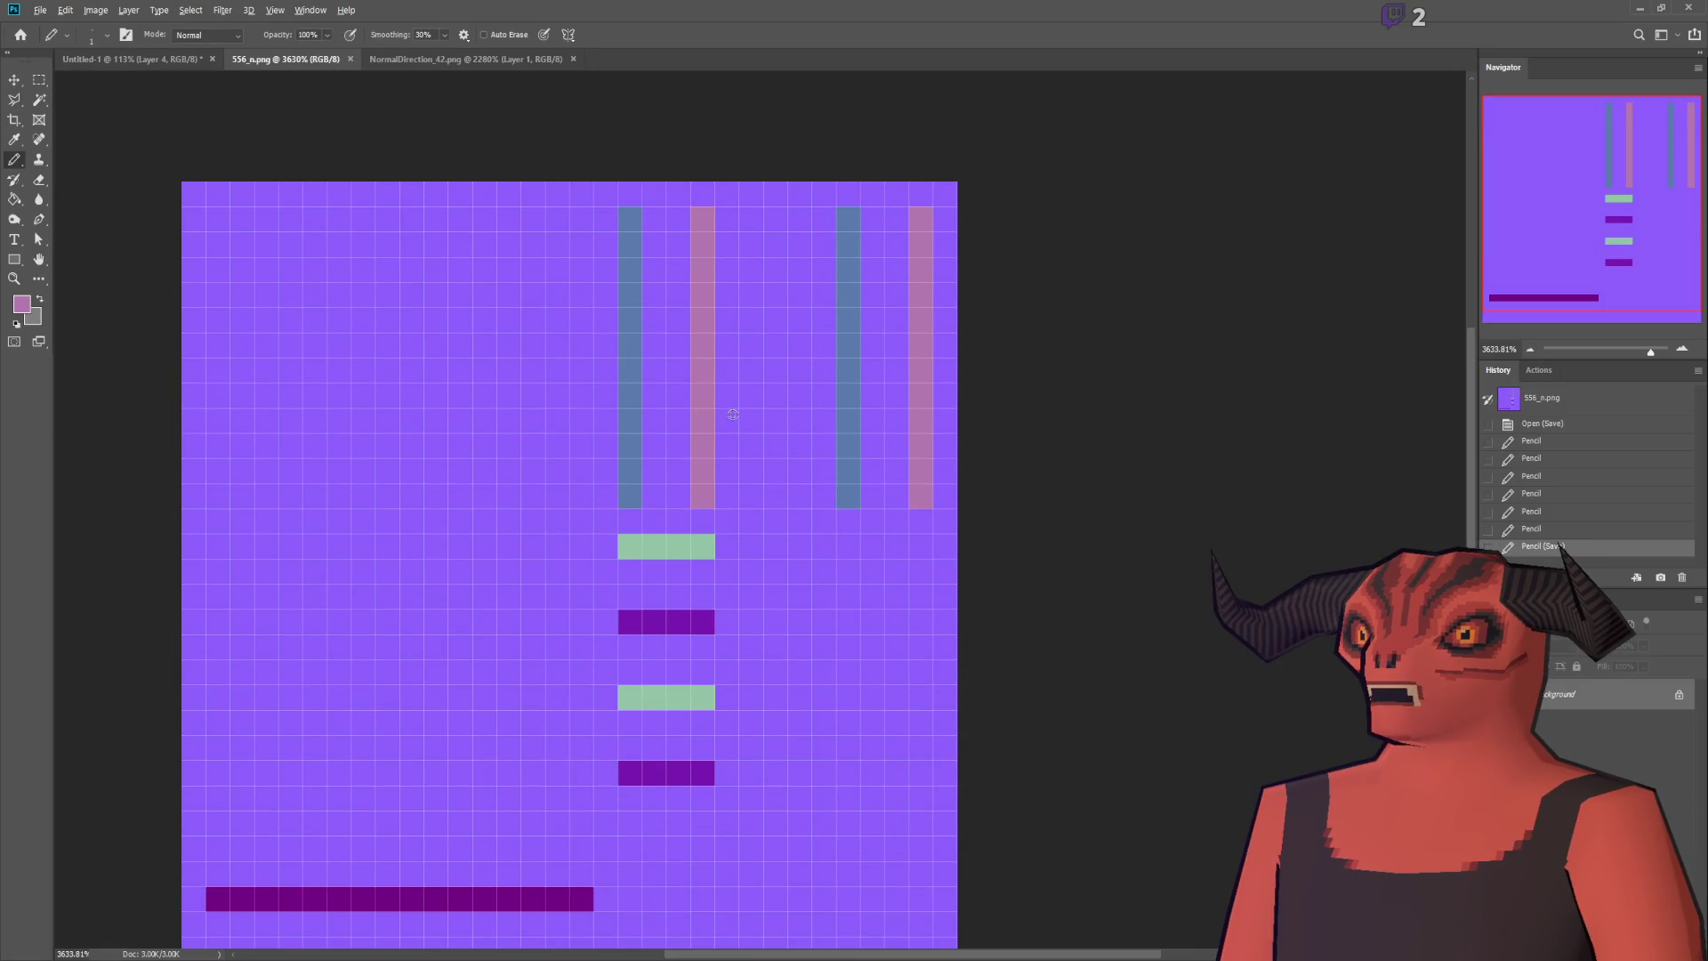
left_click(921, 356, "alt")
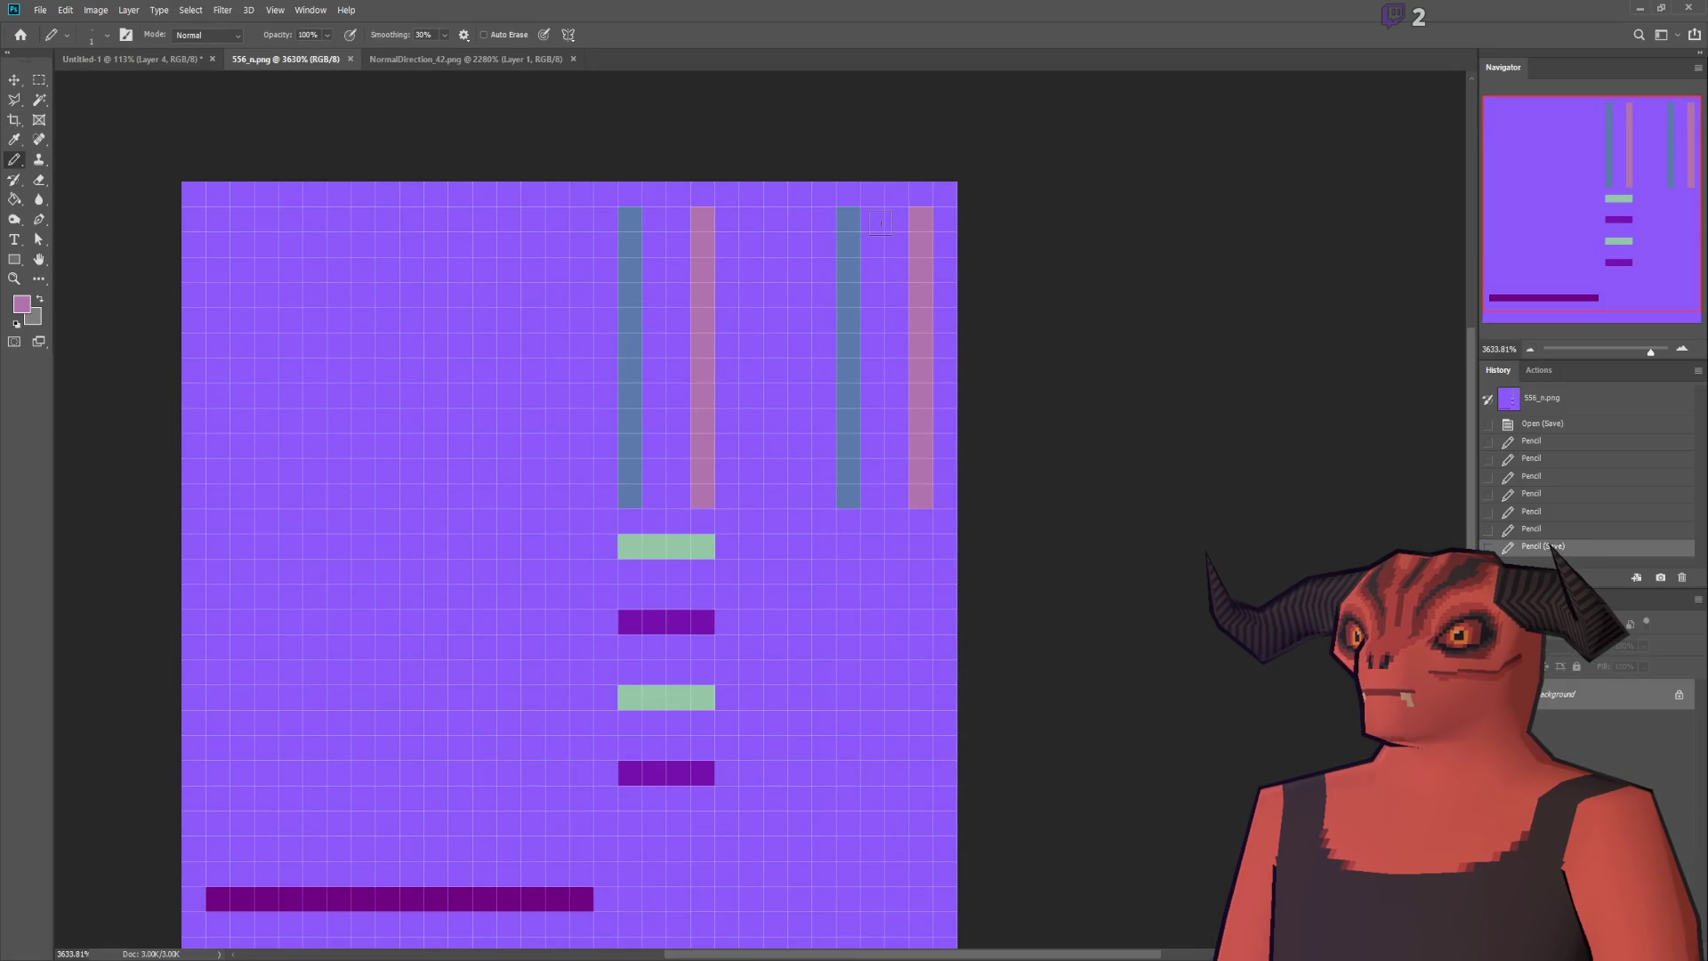
left_click(871, 219)
left_click(871, 495, "shift")
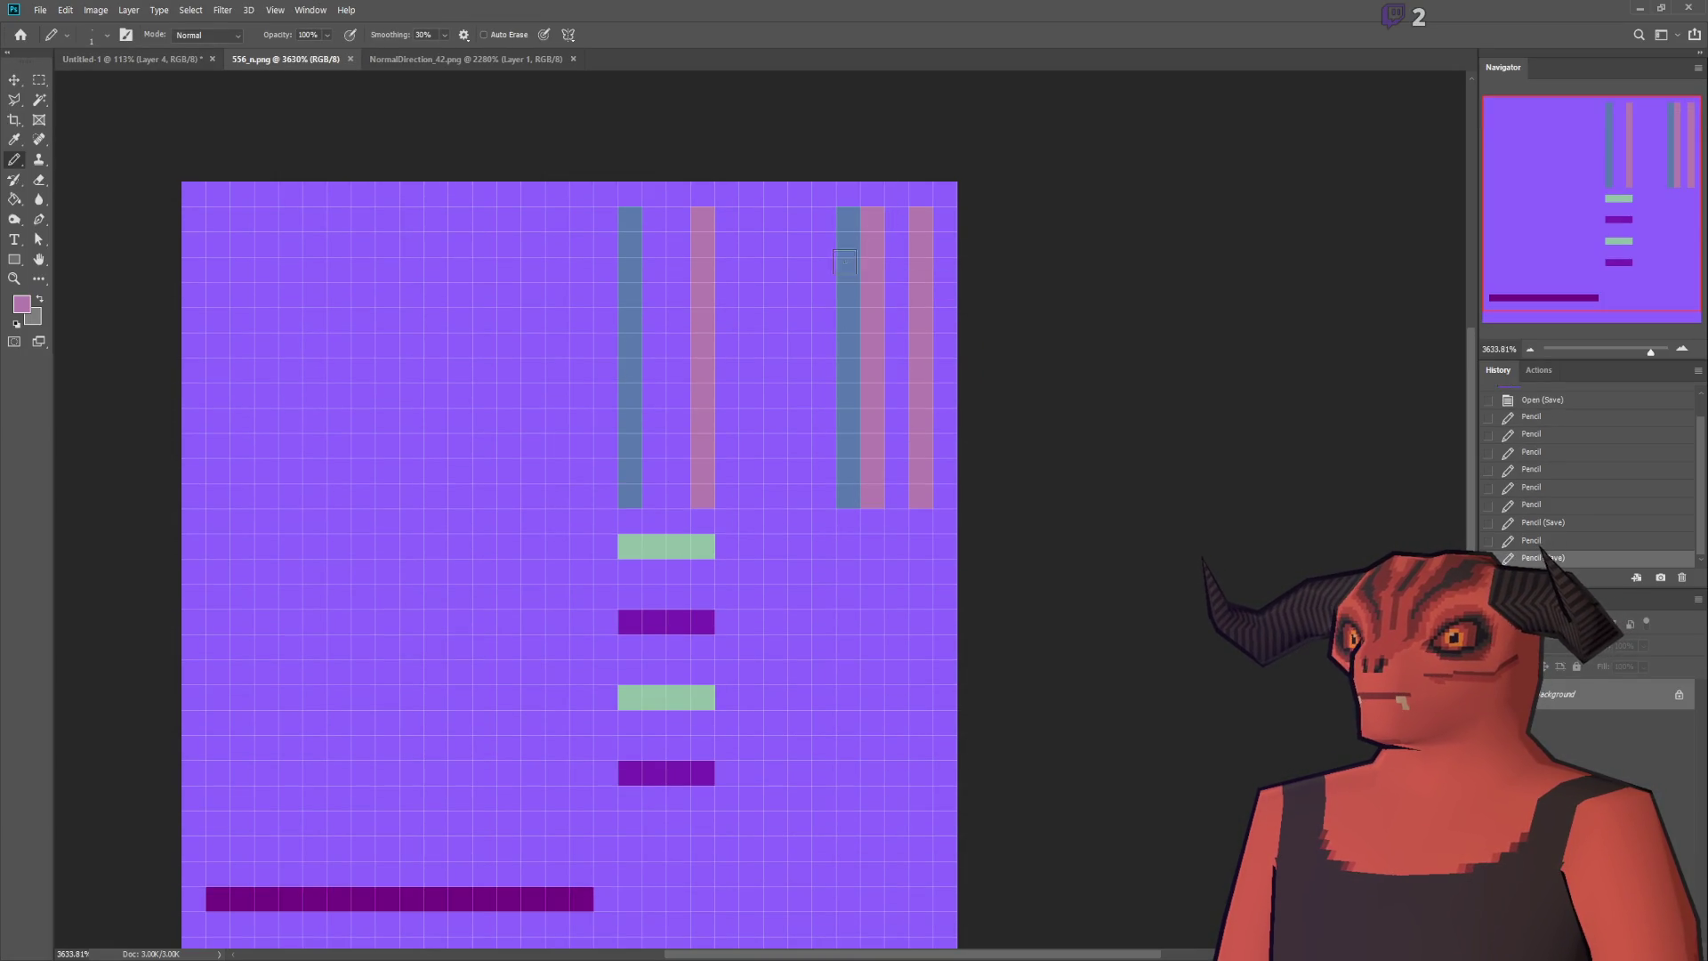
key("alt+Tab")
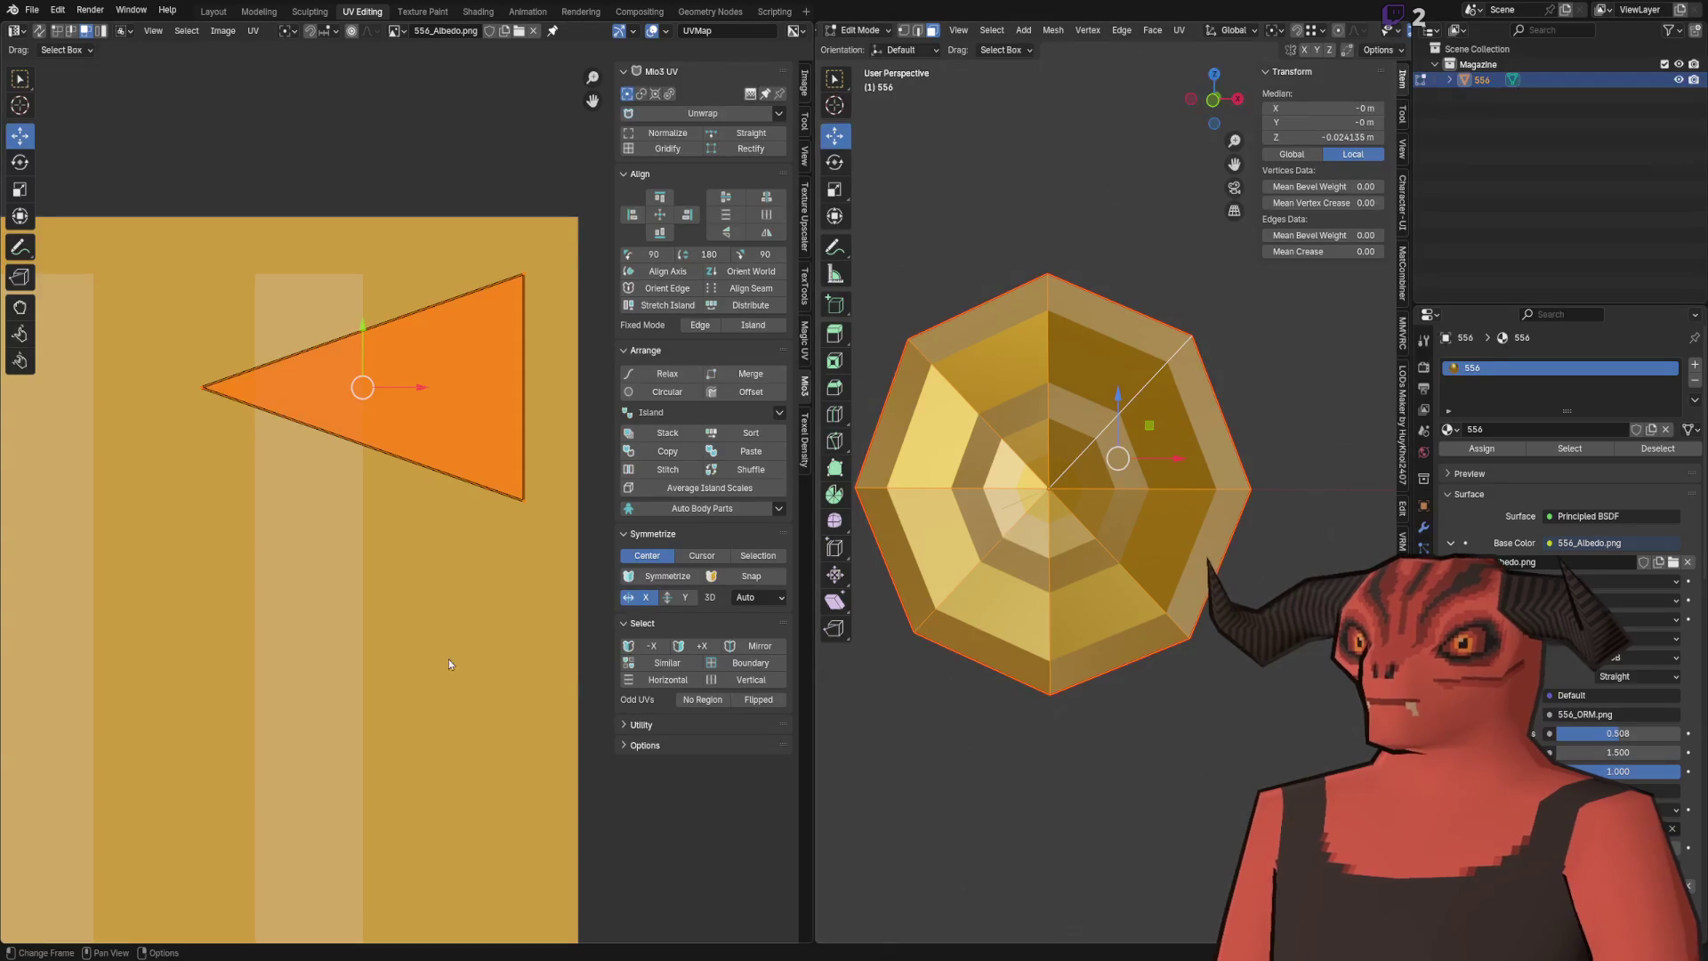
Step: Run Selected to Pixels and Reload Textures from Quick Favorites, save Cartridge_556.blend, then open Godot
key("q")
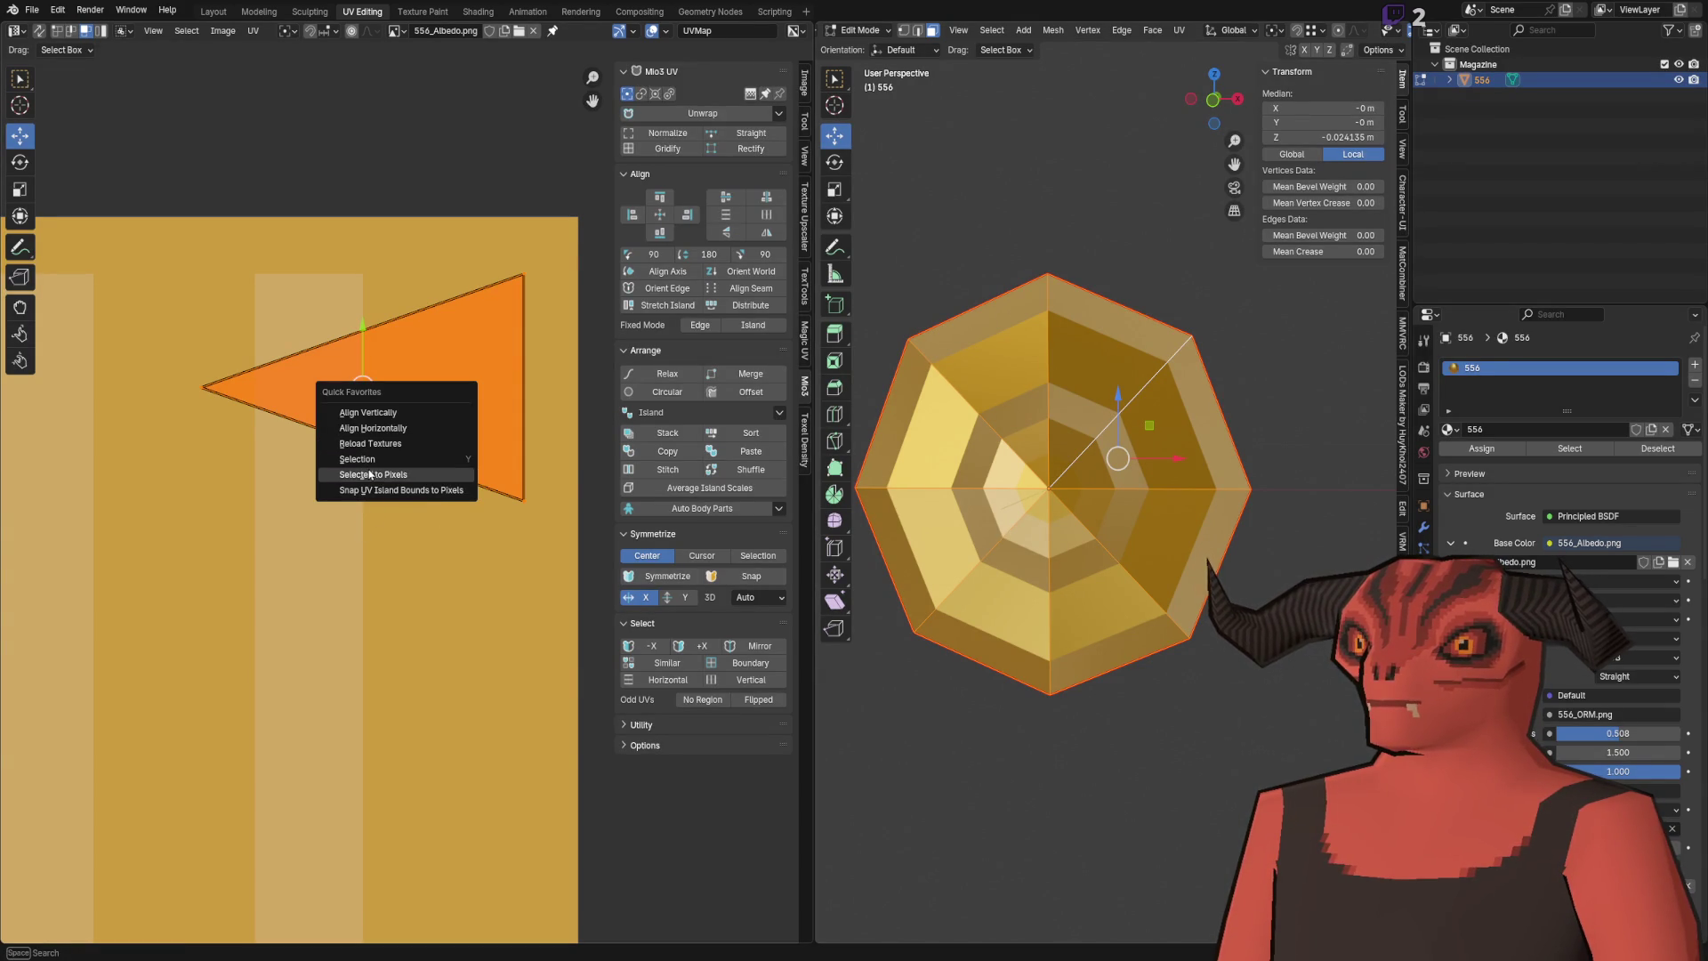
left_click(369, 474)
key("q")
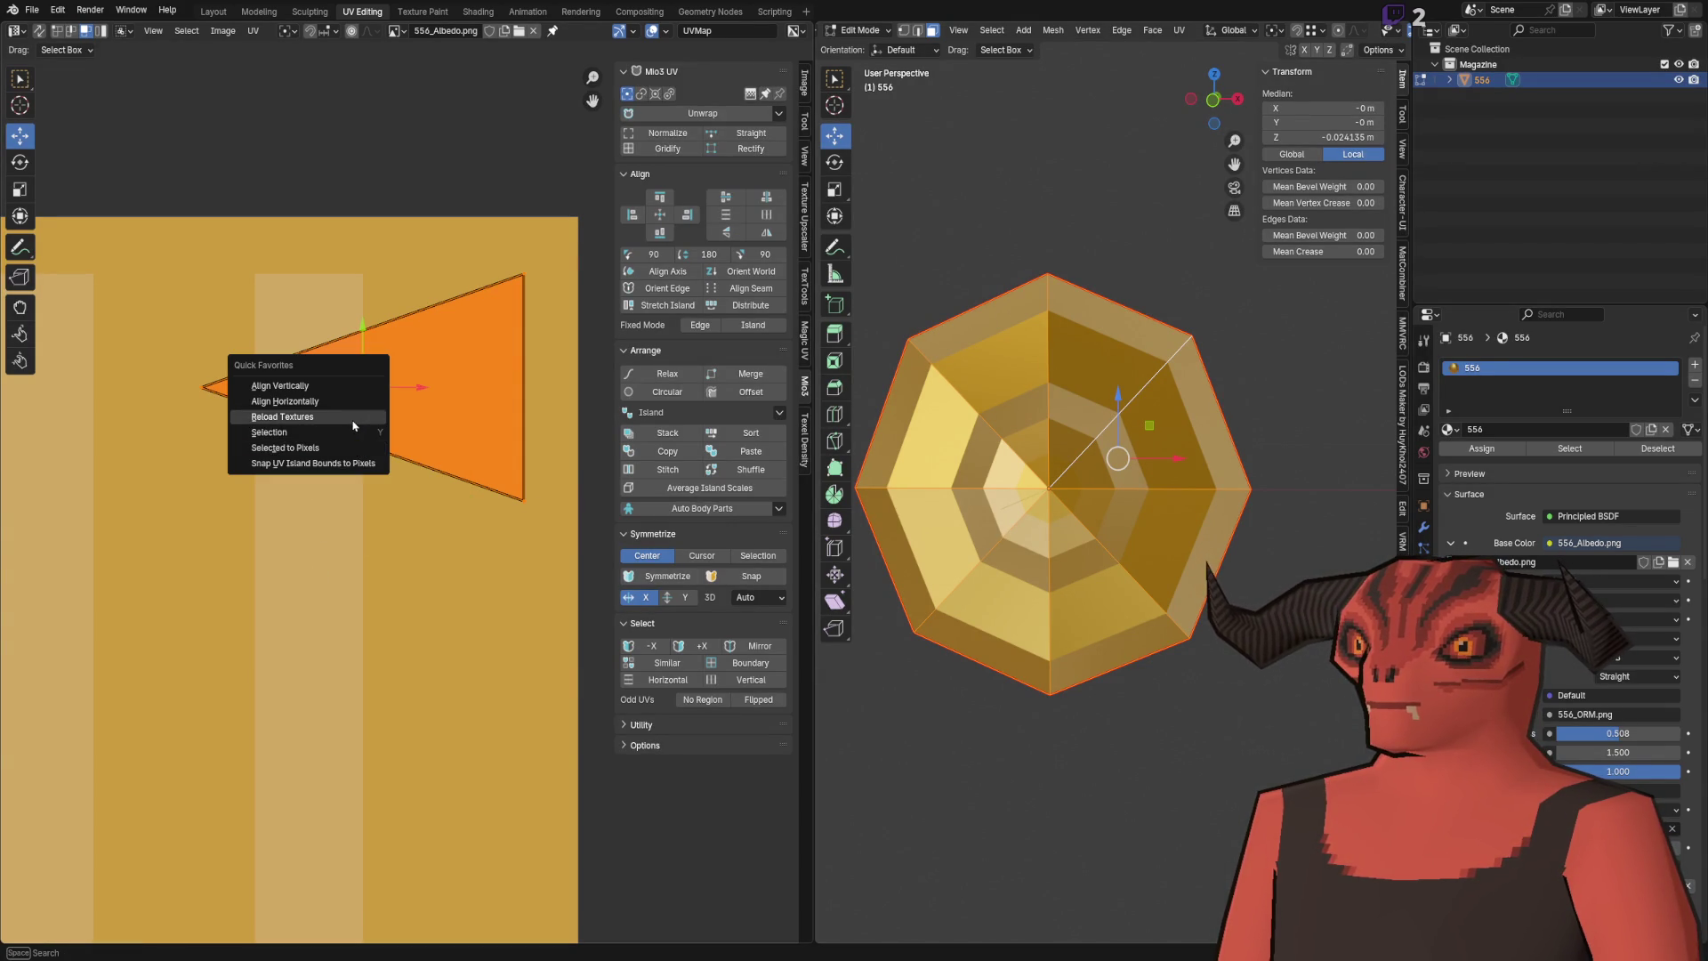
left_click(354, 416)
key("ctrl+s")
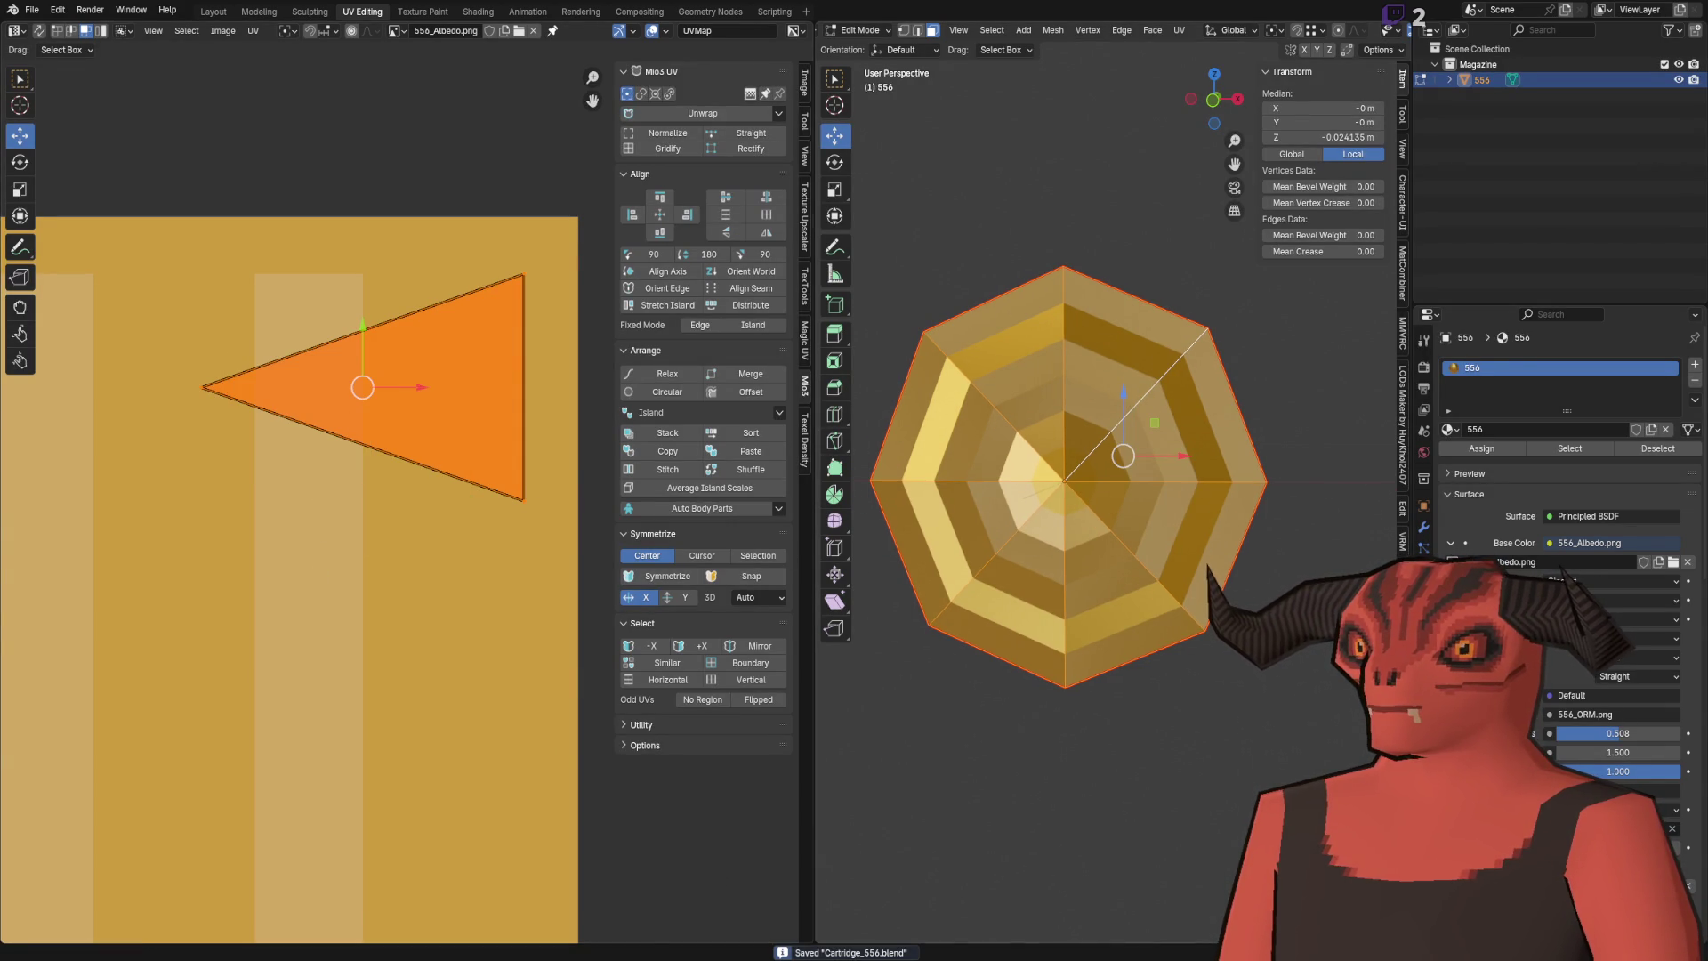
key("alt+Tab")
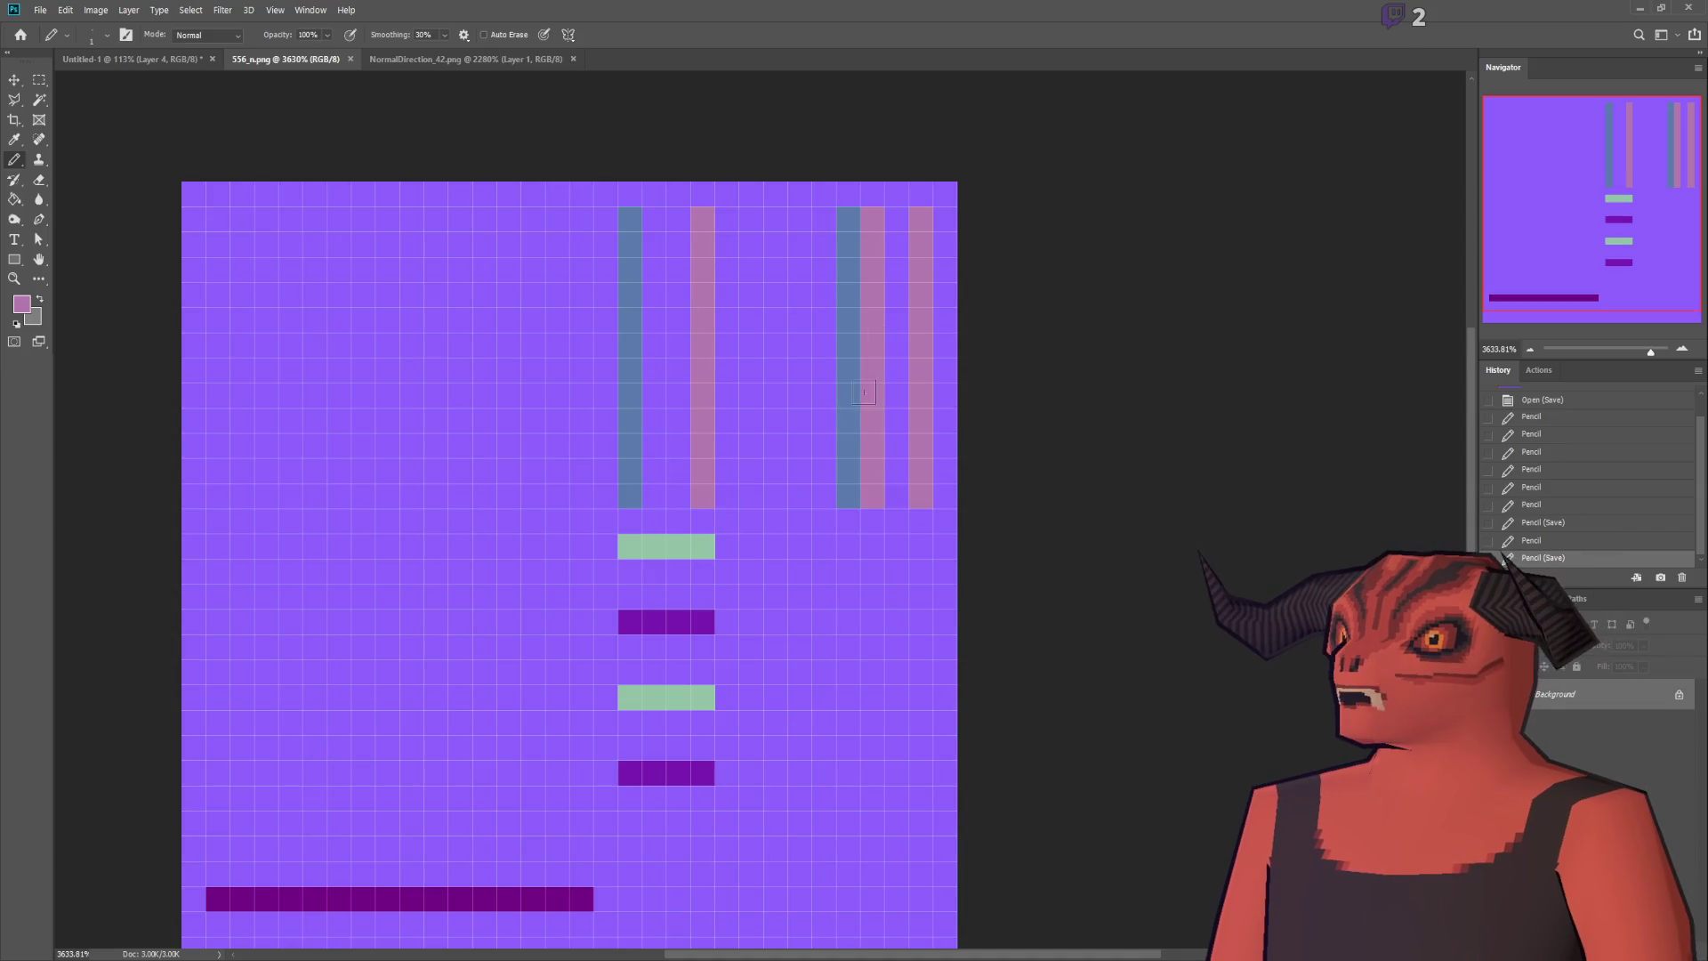
Step: Pencil the light column neutral grey in 556_n.png's Red channel, then return to RGB and Godot
left_click(1546, 599)
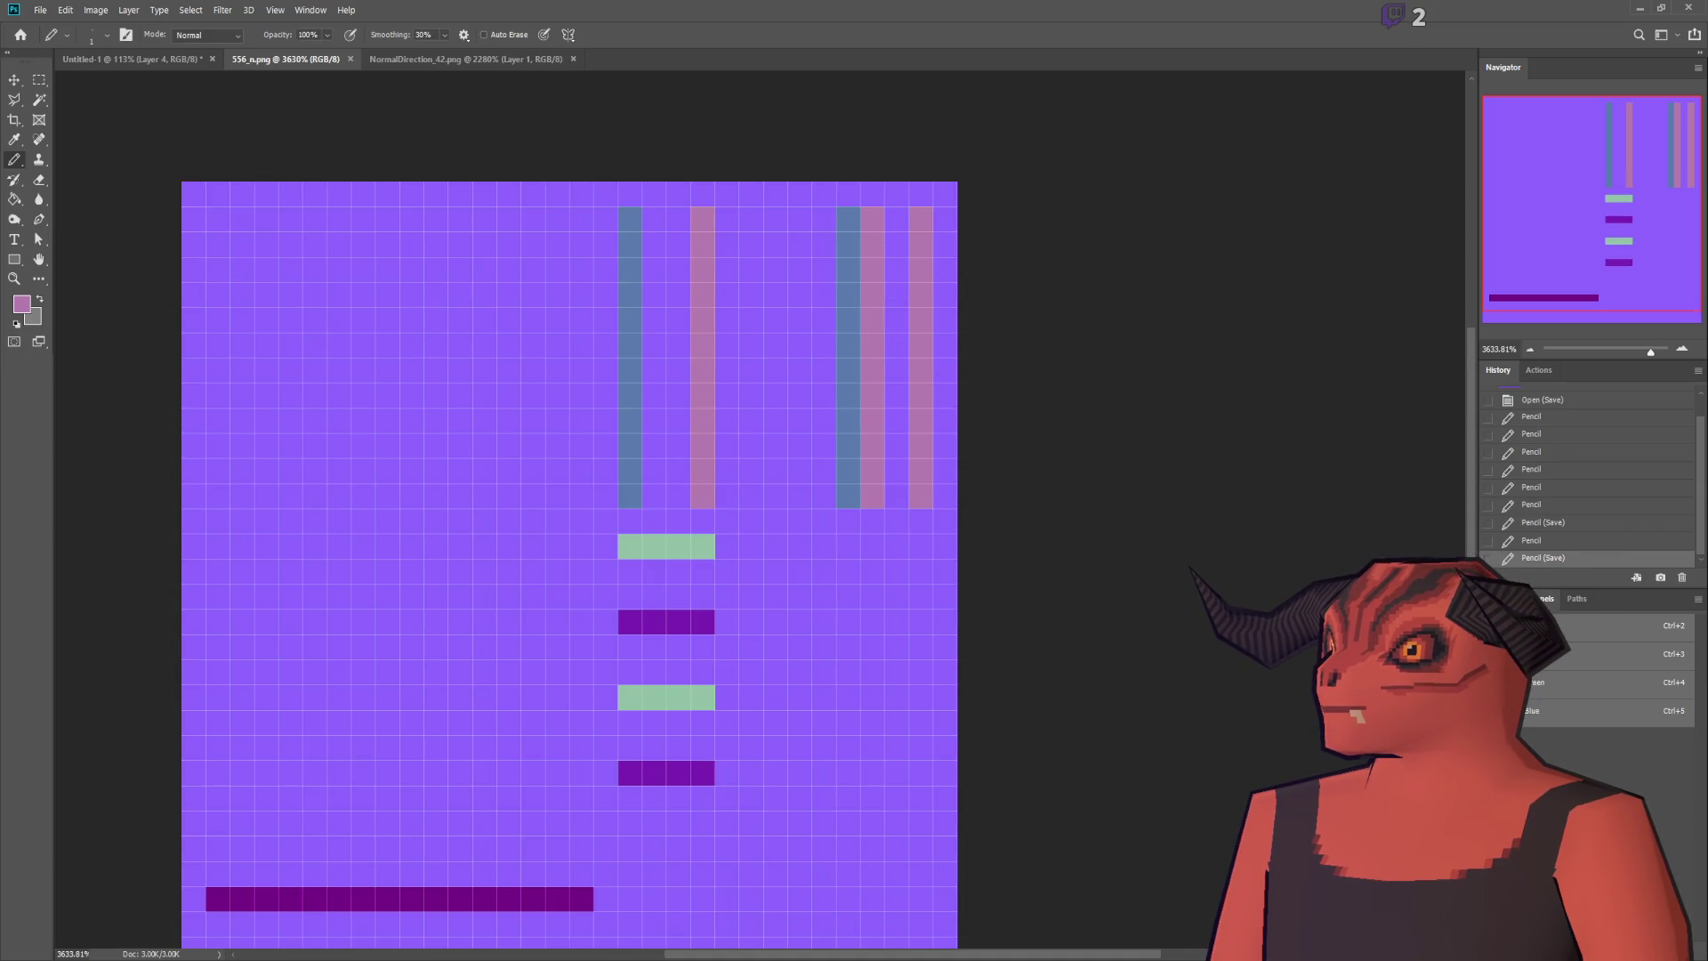
left_click(1531, 694)
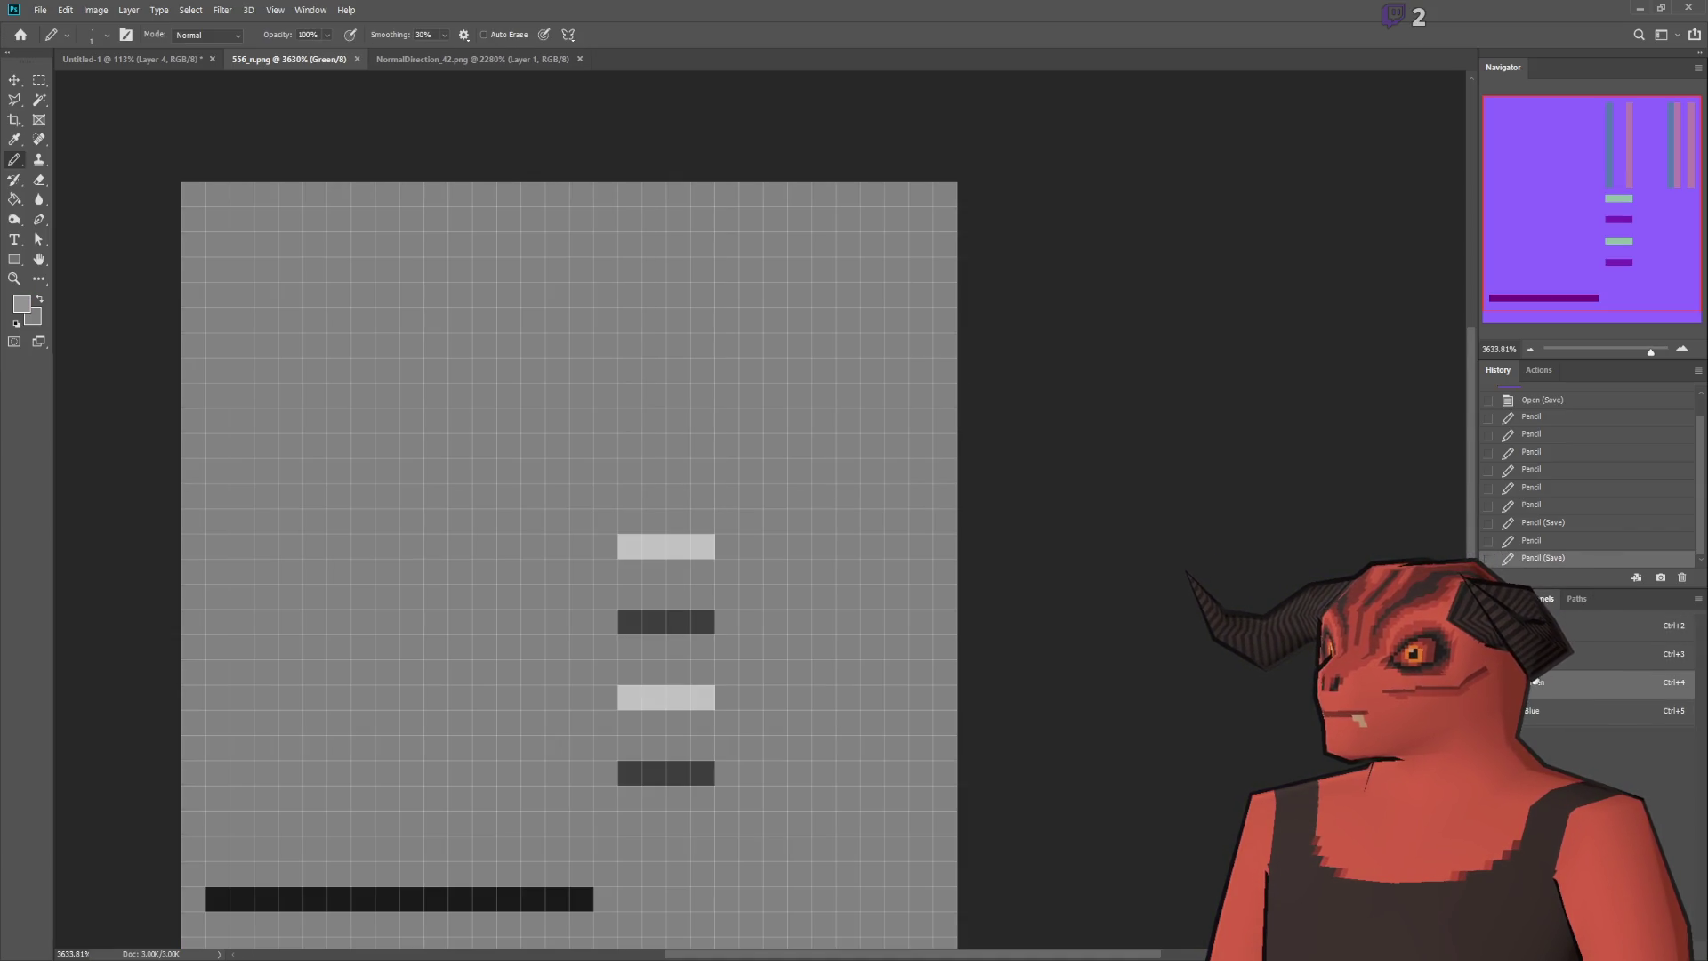
left_click(1535, 655)
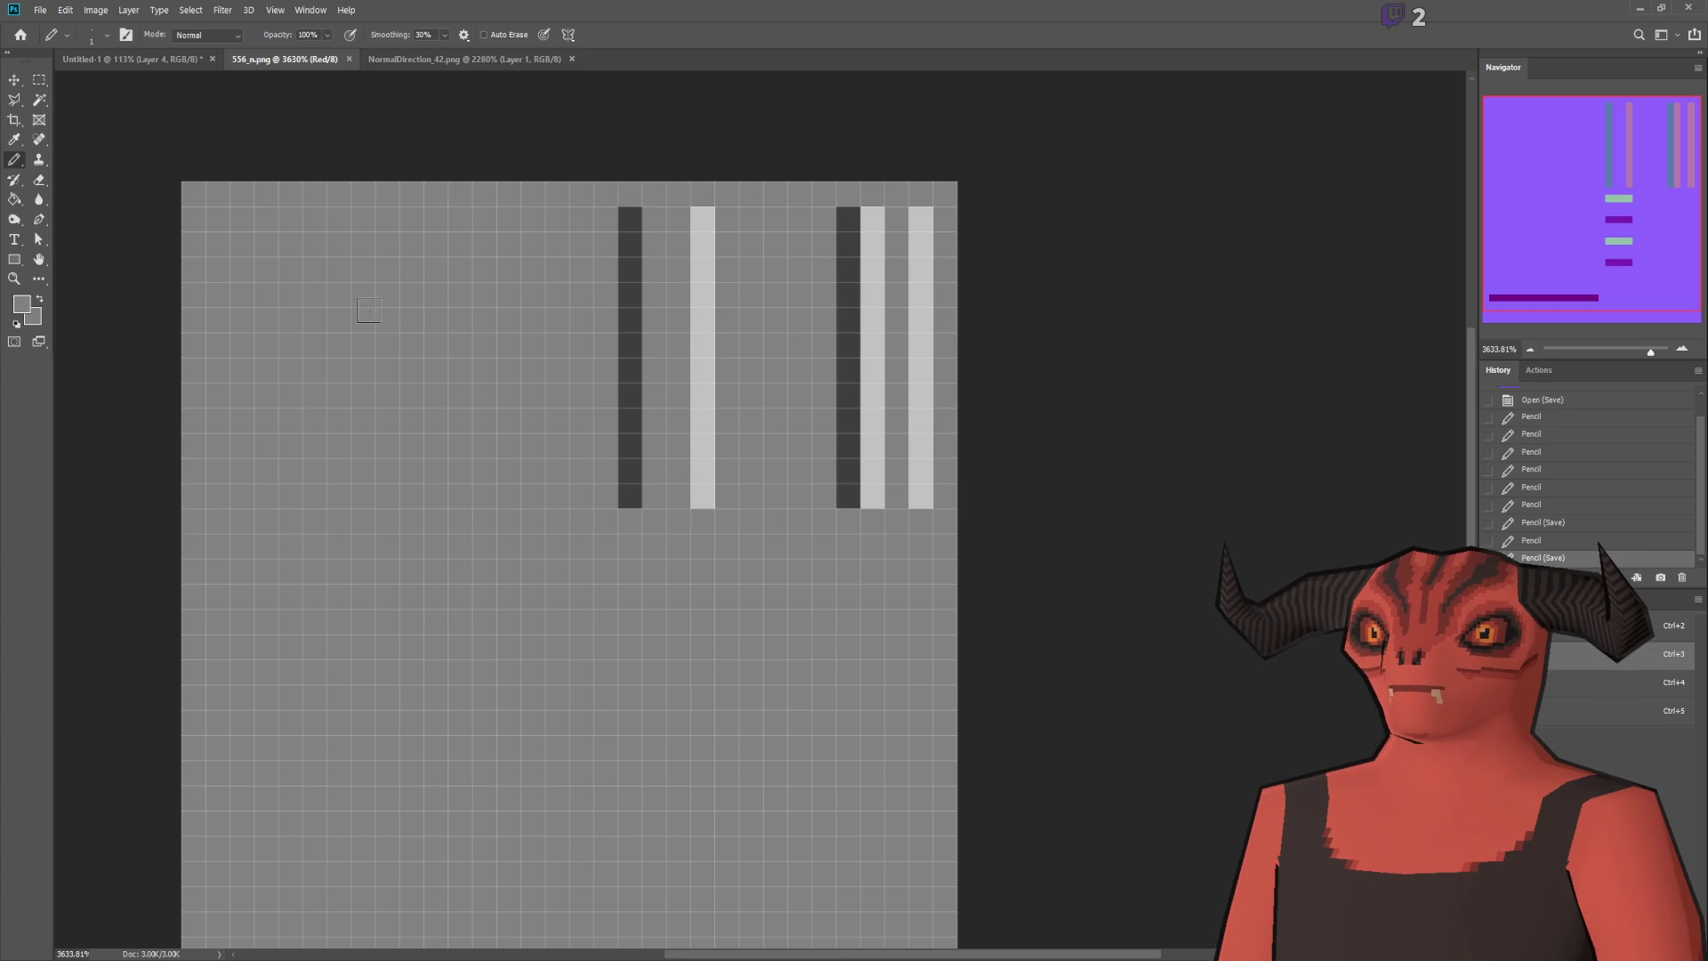
key("i")
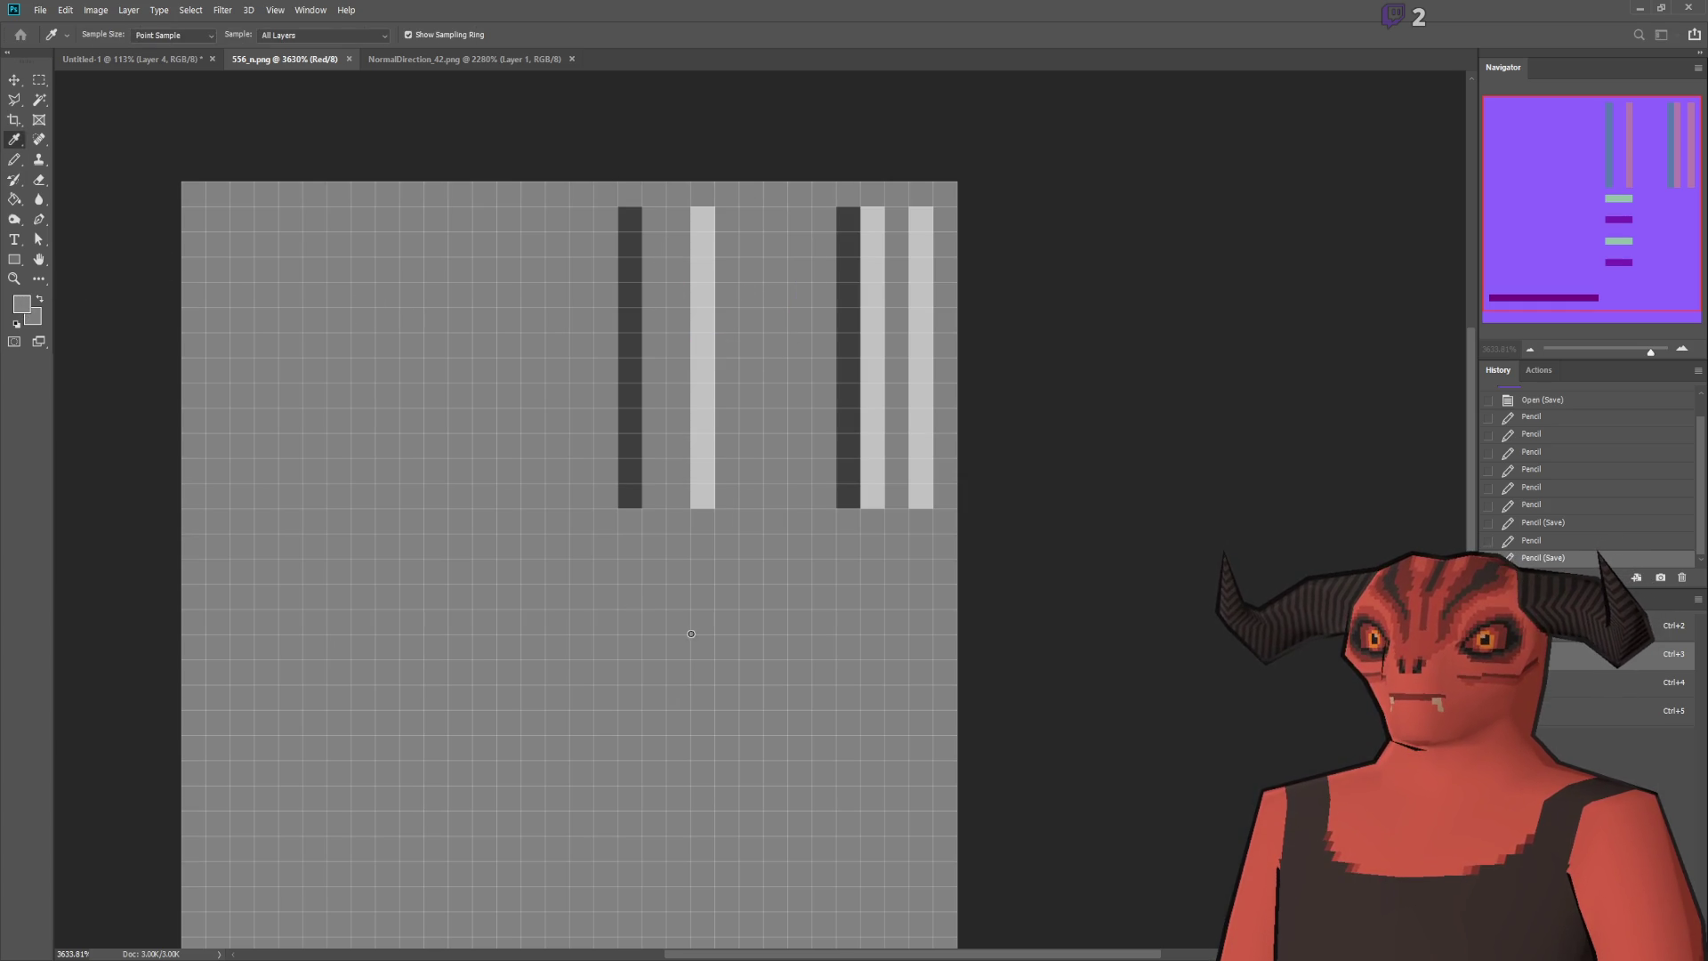
key("b")
left_click(871, 219)
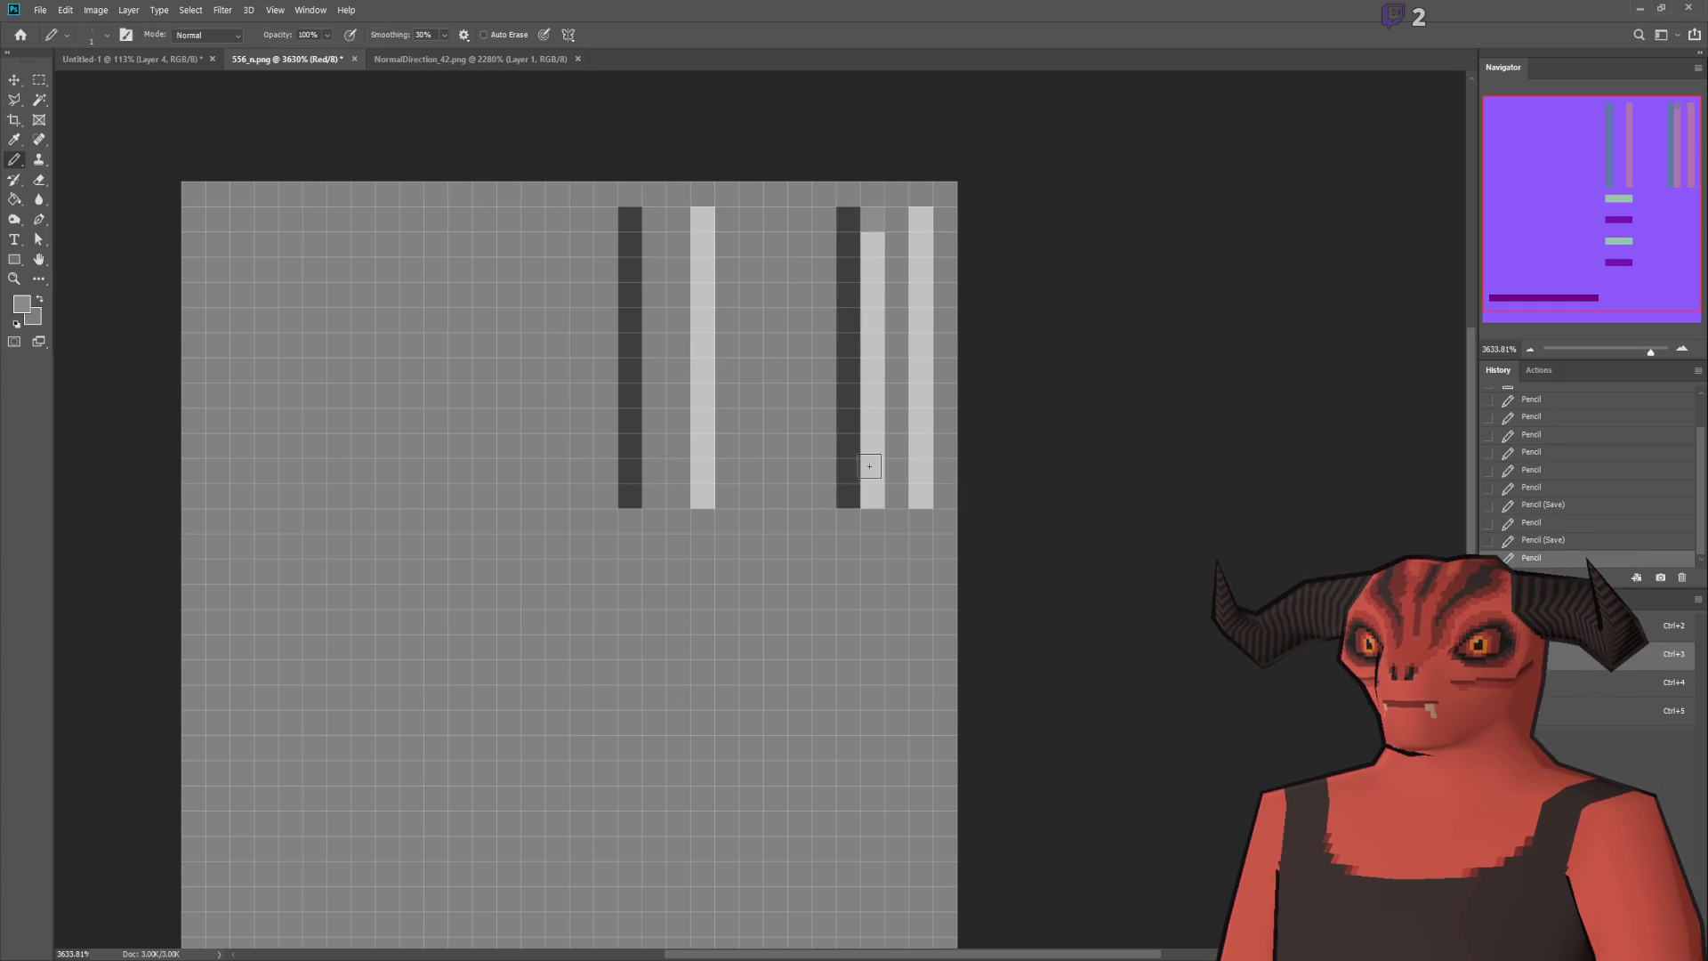
left_click(871, 494, "shift")
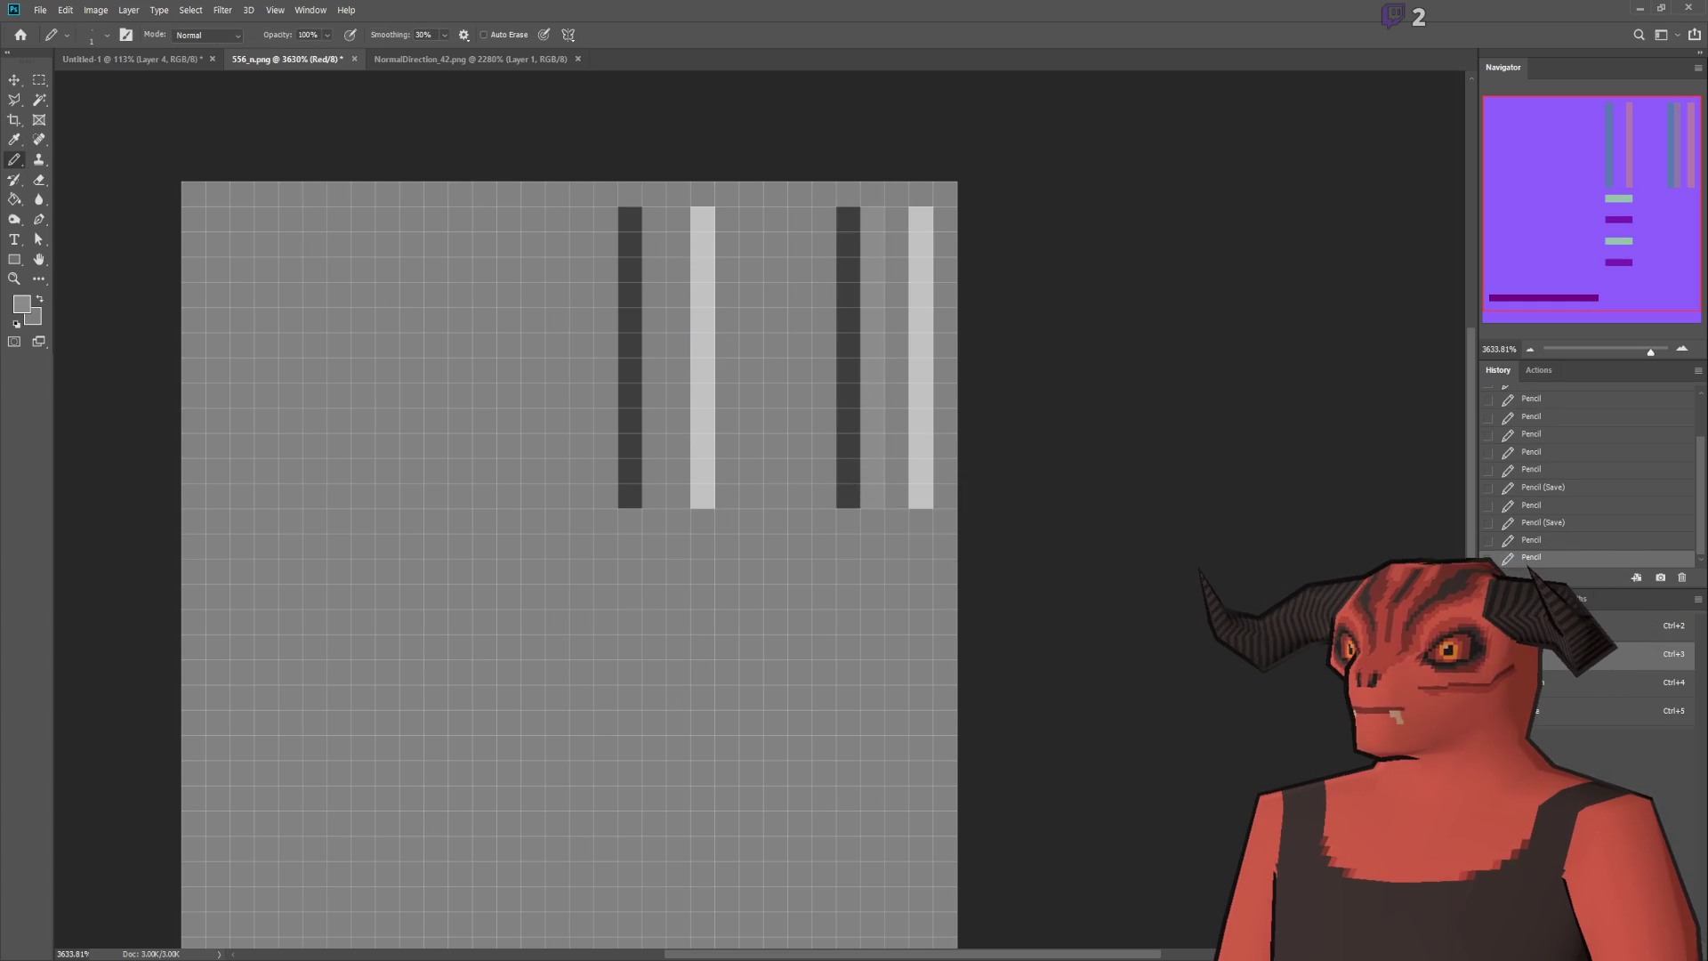
key("grave")
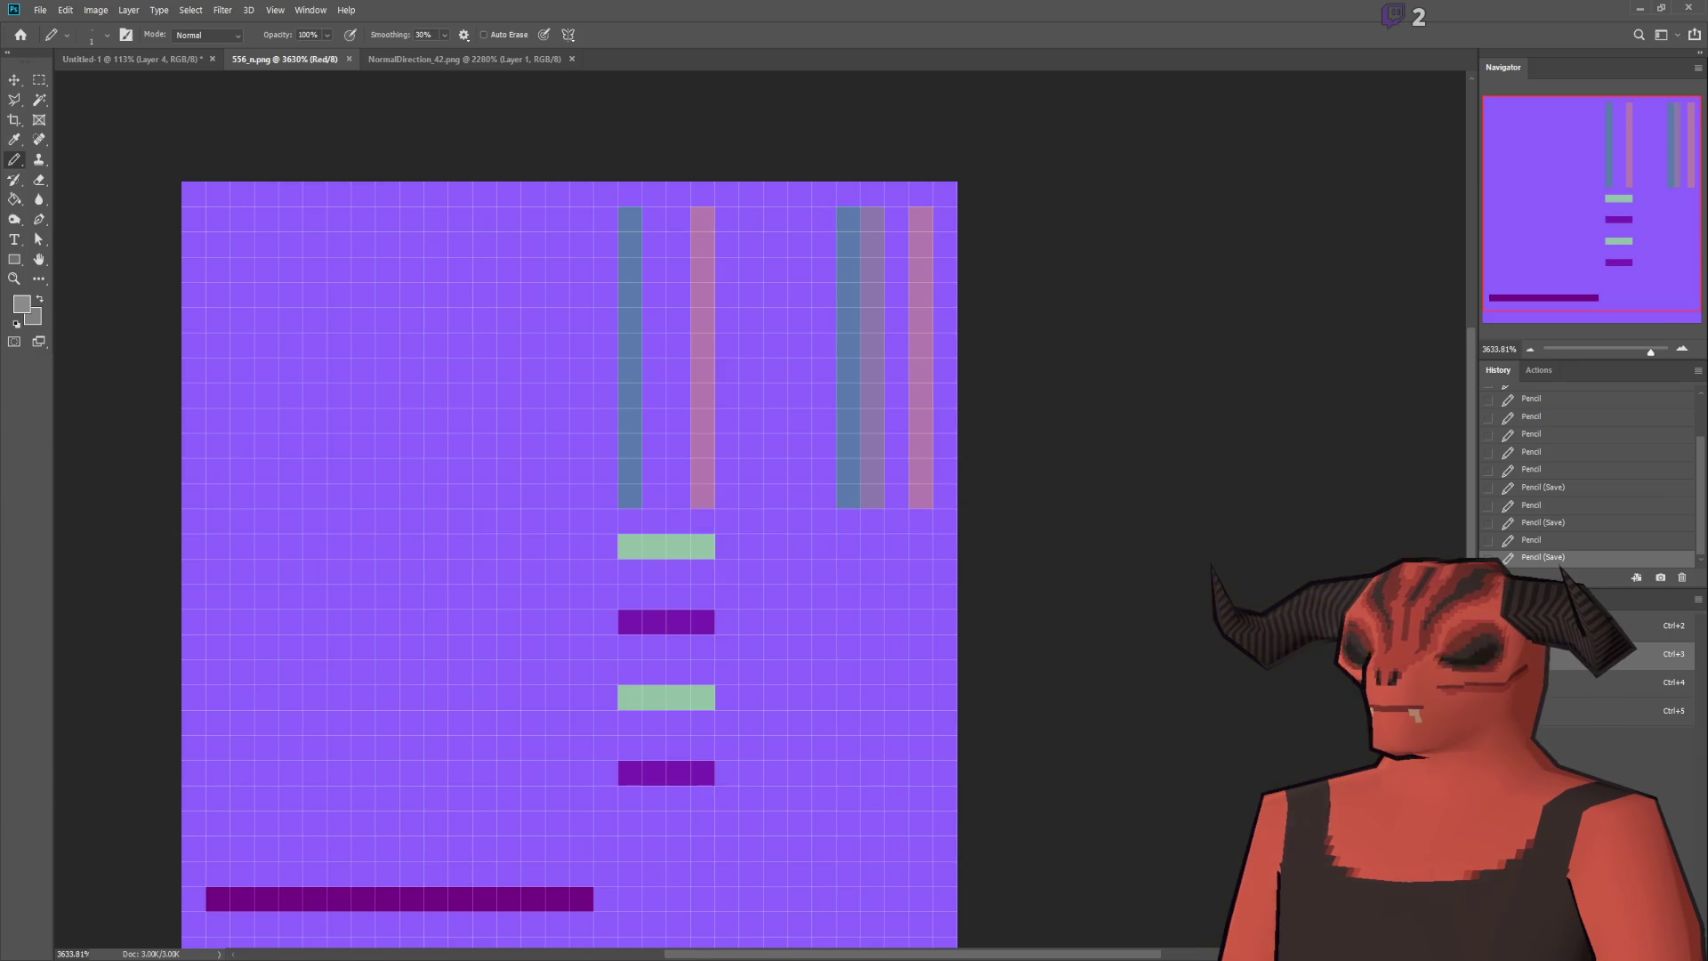
key("alt+Tab")
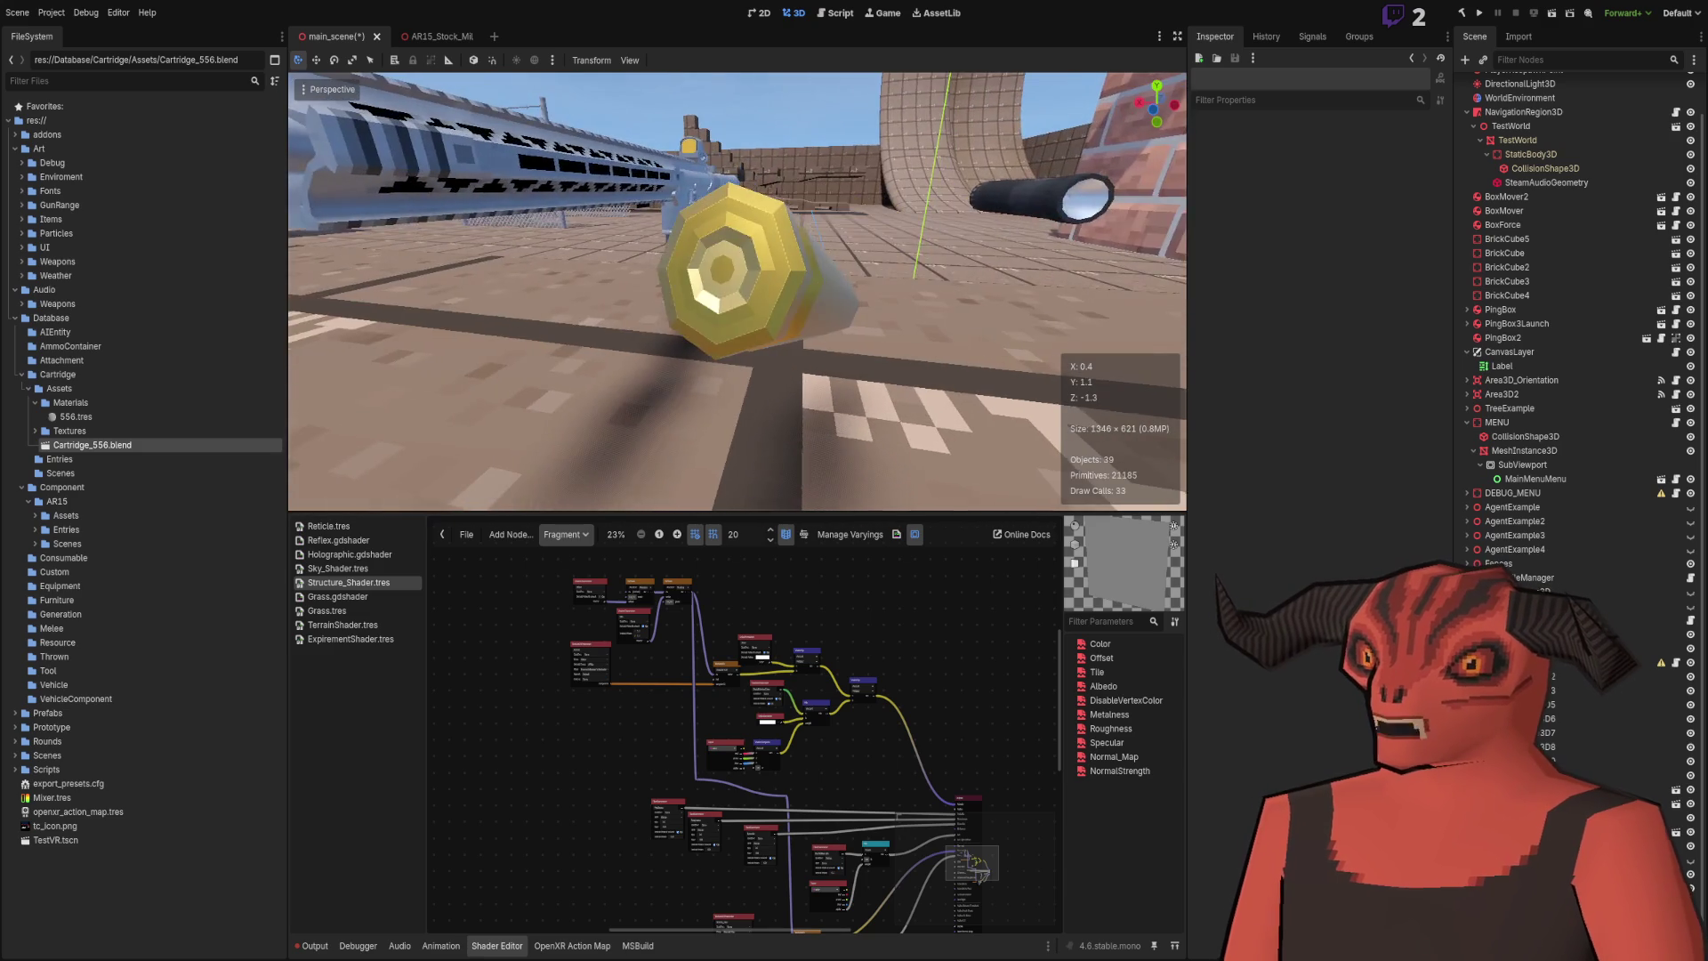
Step: Rotate the triangle UV island 180 degrees, save, and compare the result in Photoshop and Godot
key("alt+Tab")
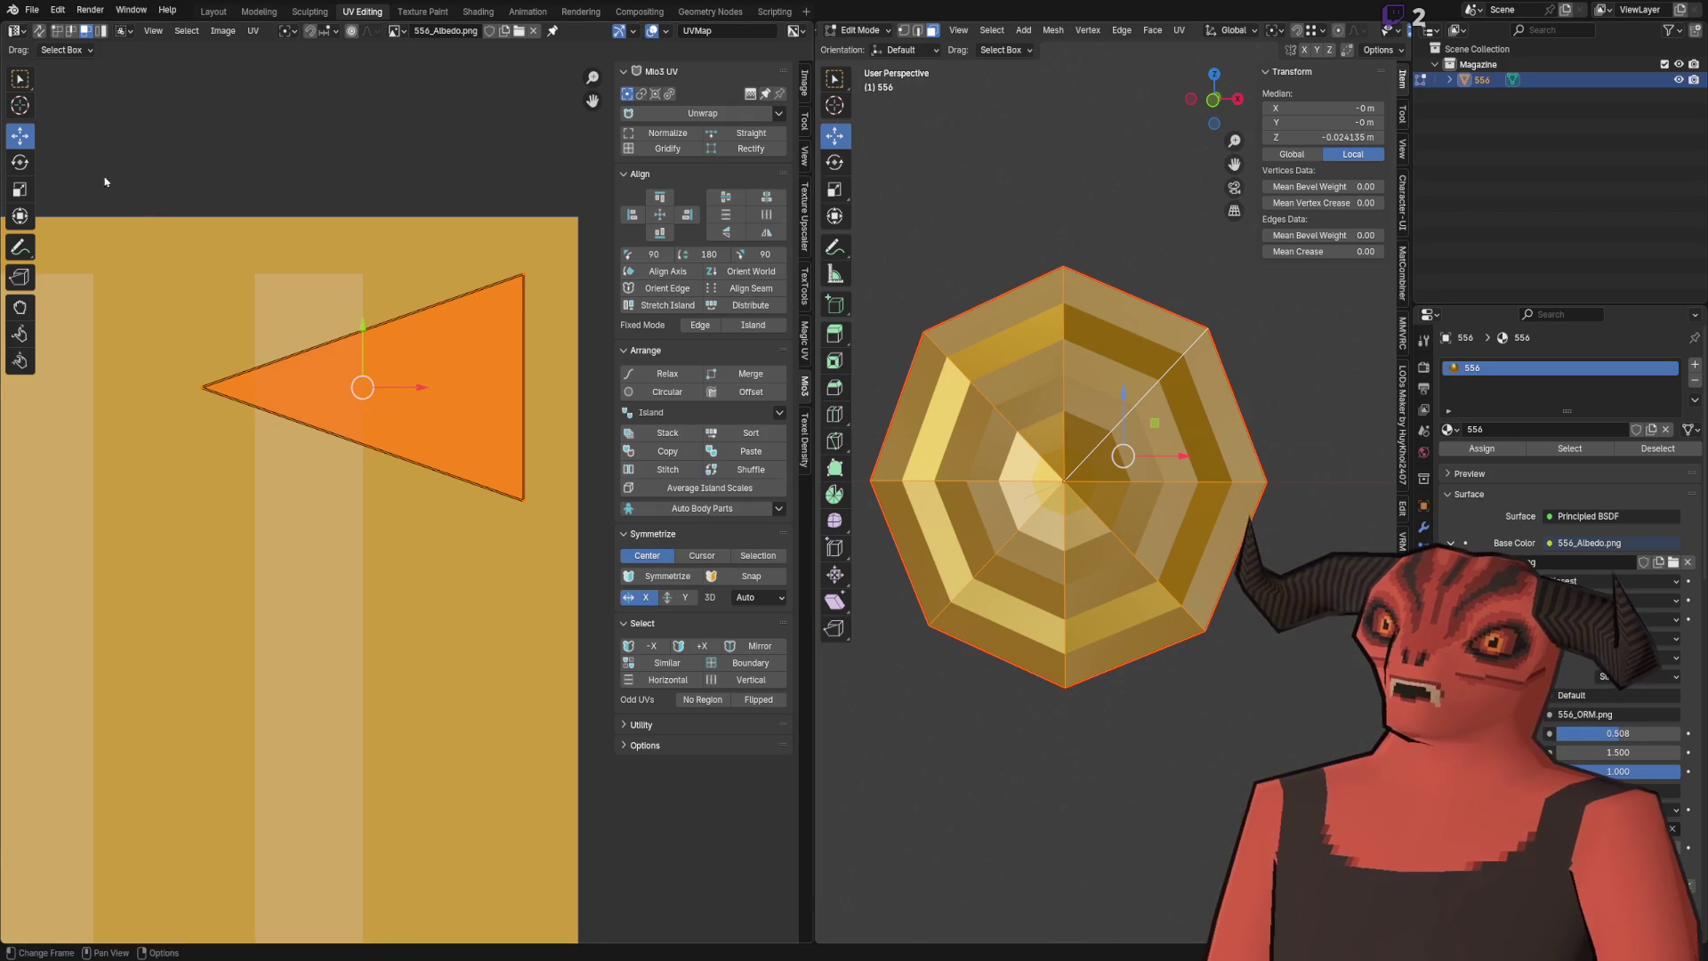
left_click(19, 162)
mouse_move(423, 359)
left_mouse_down()
mouse_move(298, 392)
mouse_move(263, 455)
left_mouse_up()
key("ctrl+z")
key("ctrl+shift+z")
key("ctrl+s")
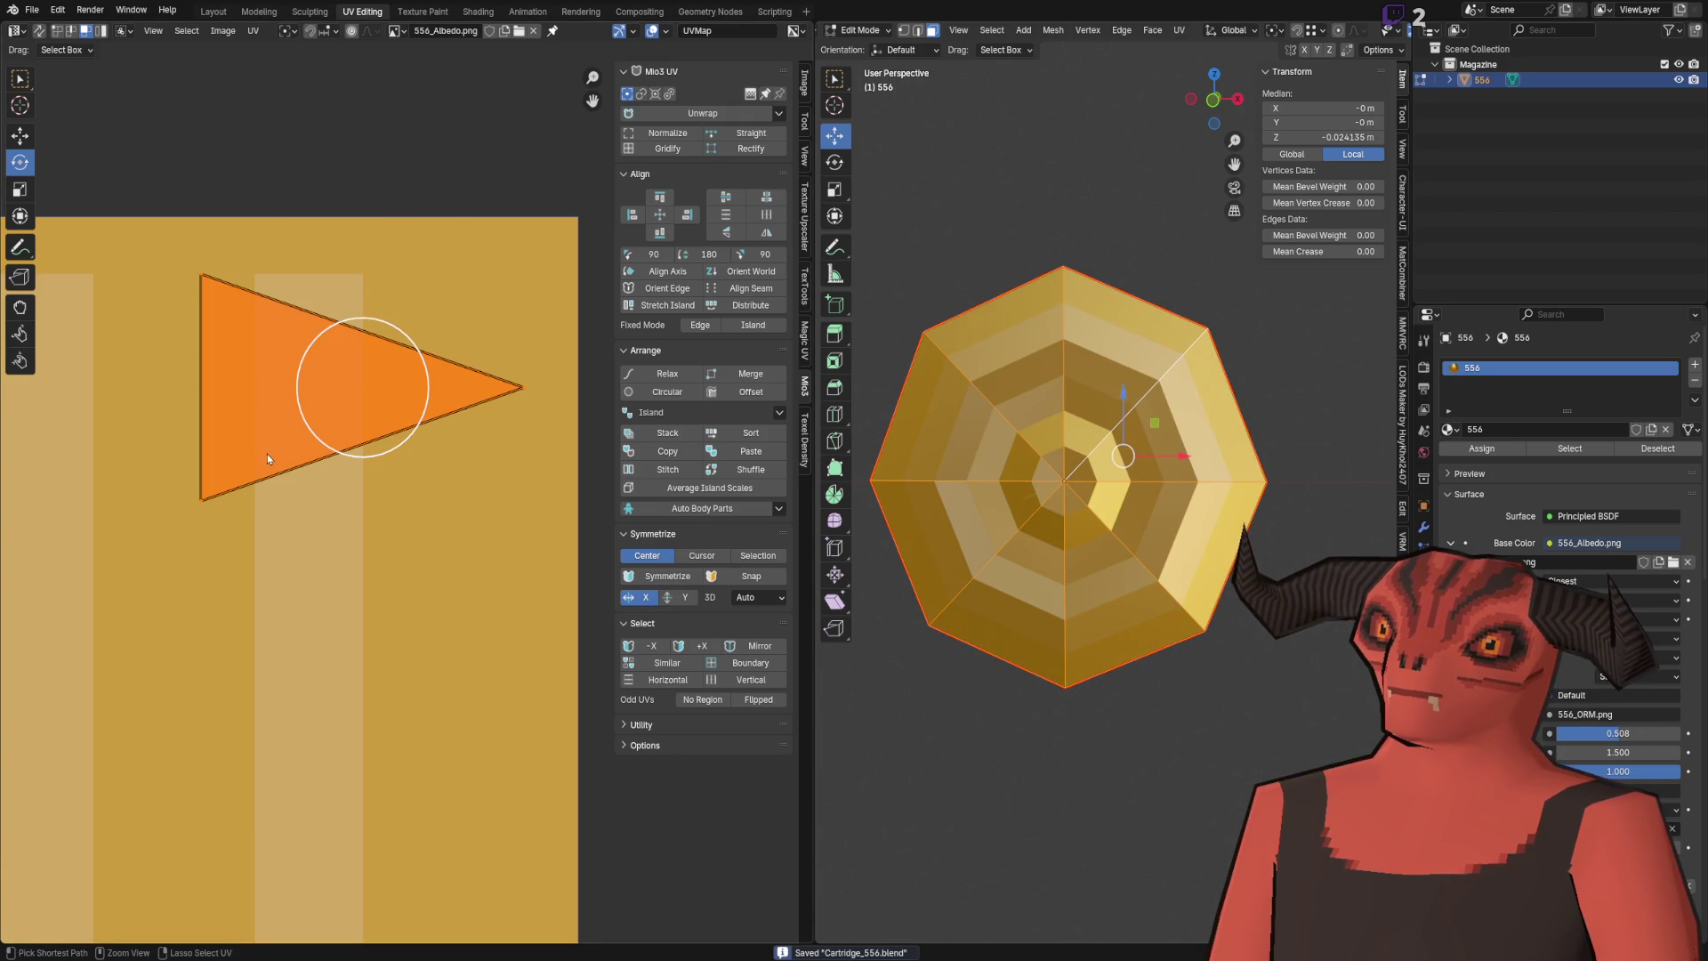
key("alt+Tab")
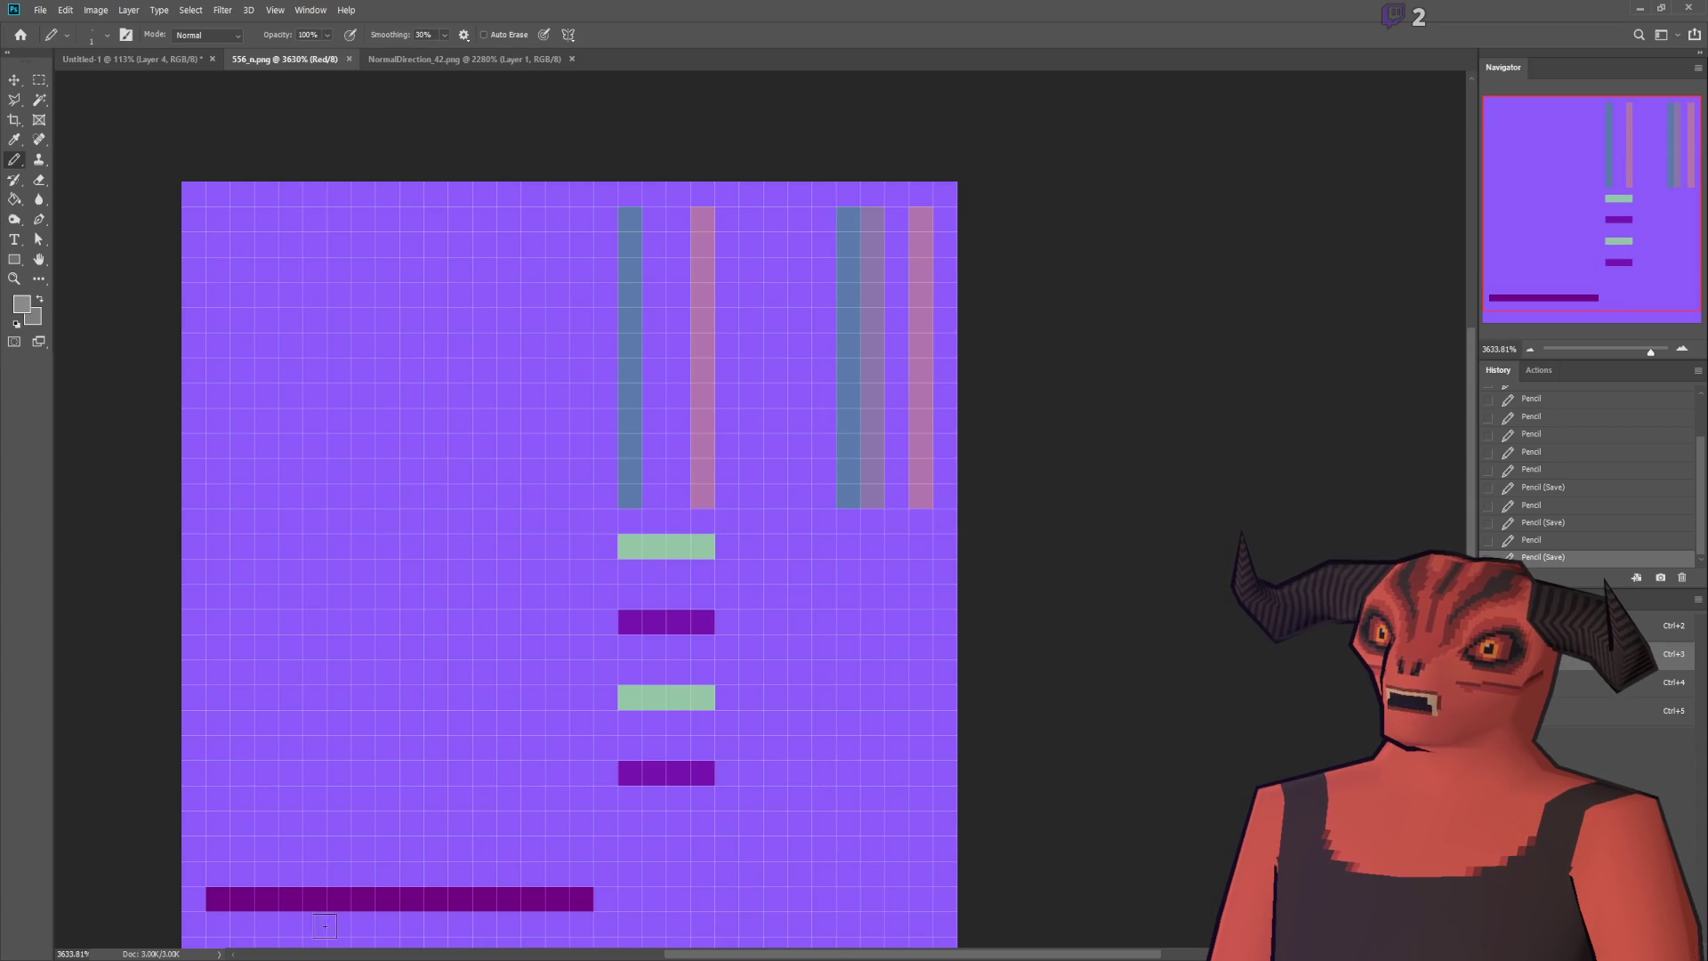
key("alt+Tab")
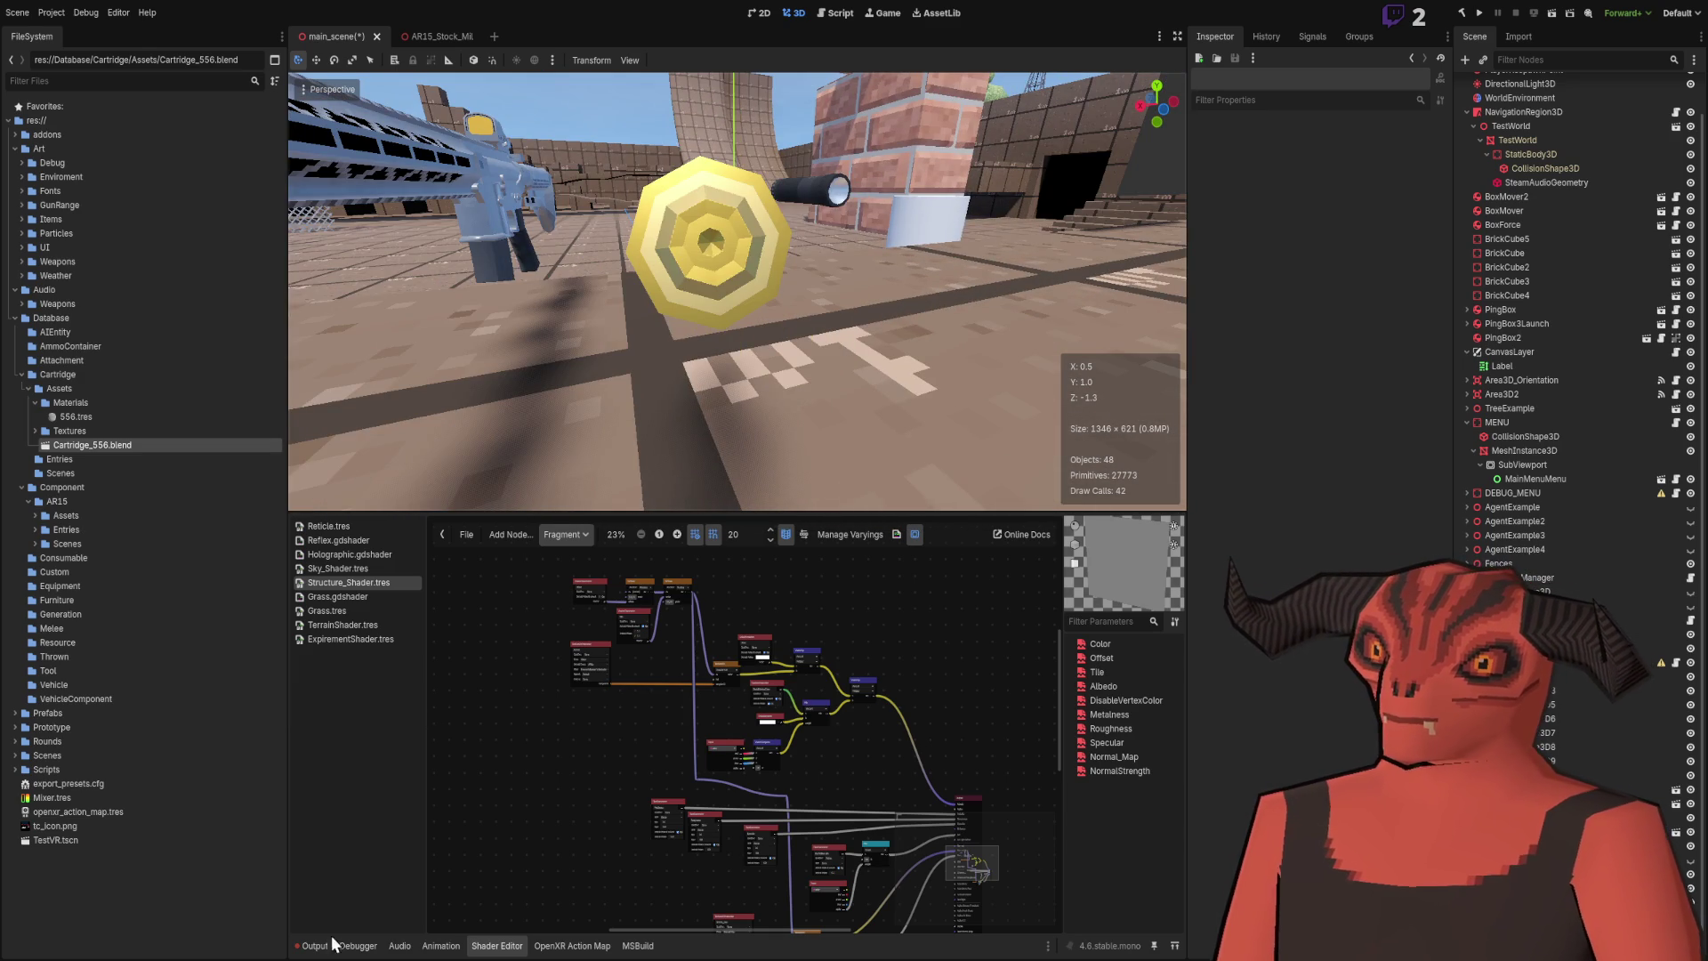
key("alt+Tab")
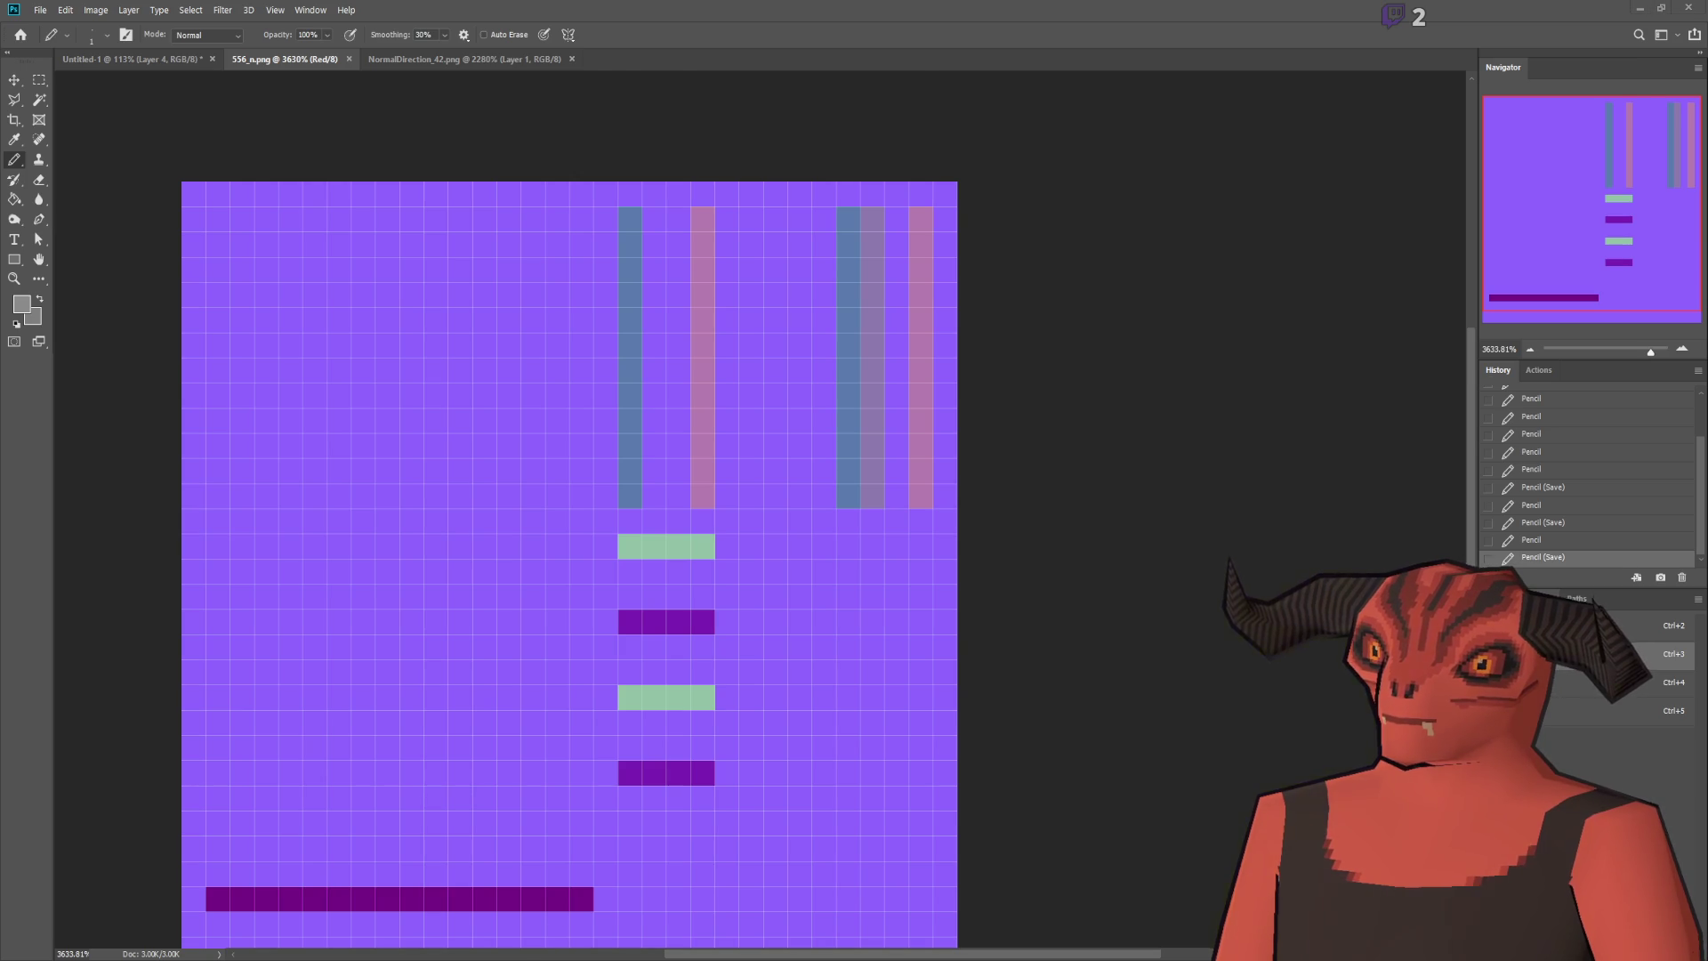
key("alt+Tab")
Step: Mirror the triangle island horizontally, save, and view the cartridge side-on in Godot
key("ctrl+m")
key("x")
key("ctrl+s")
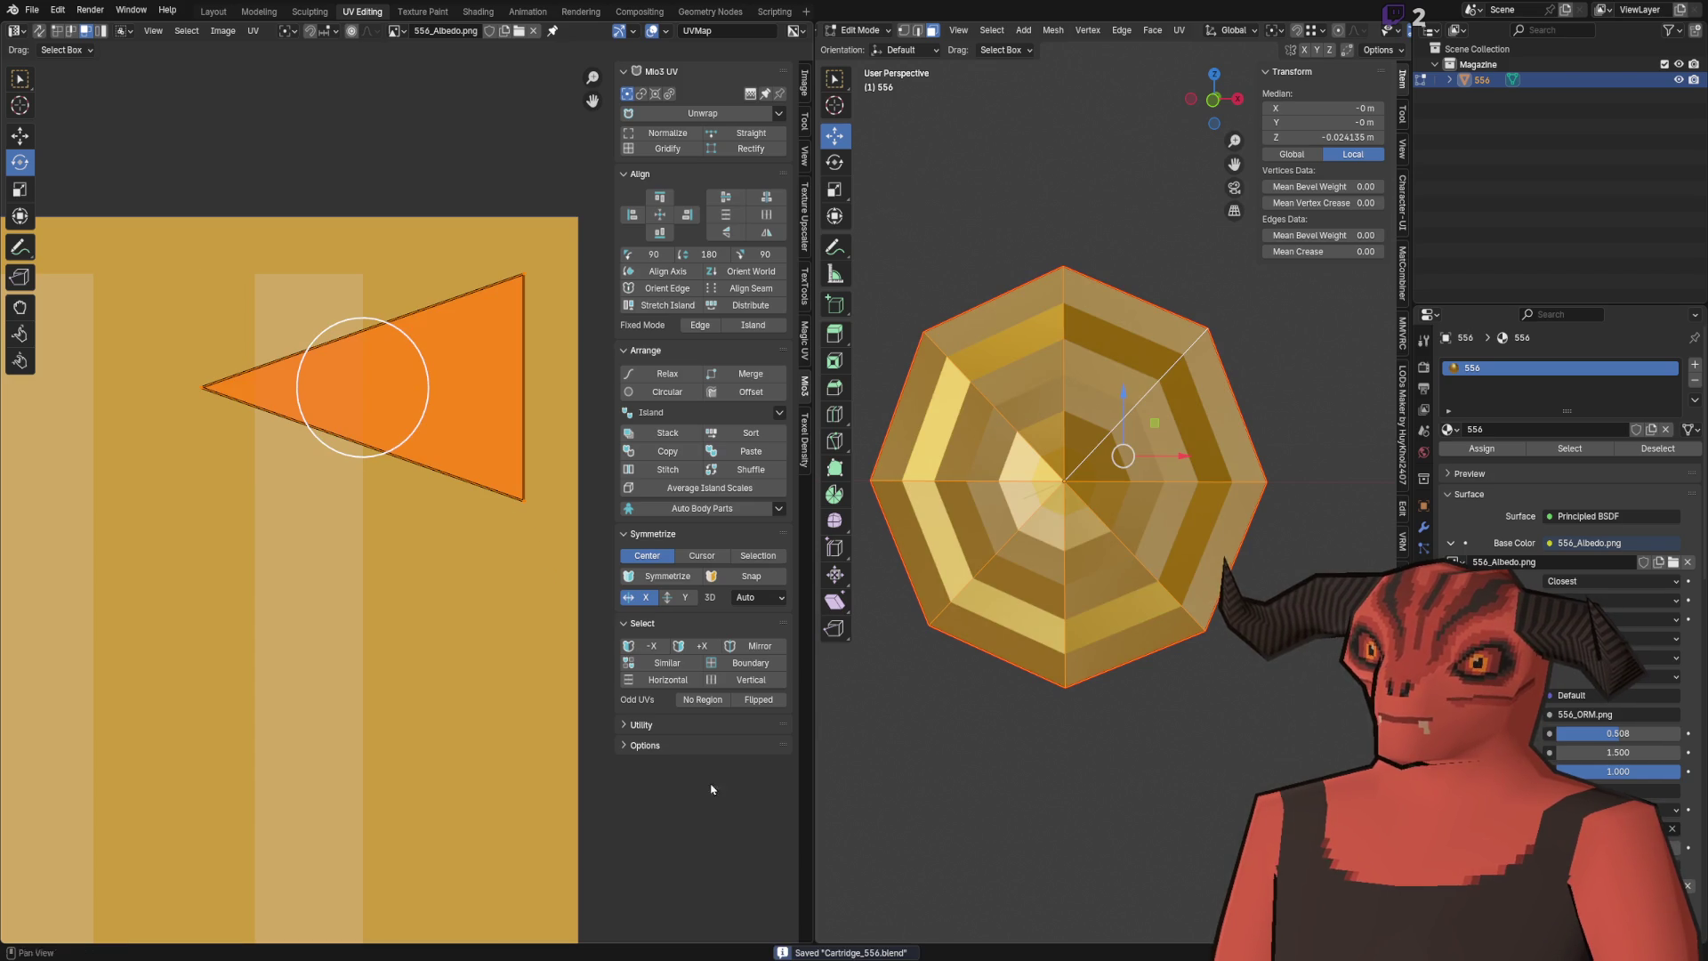
key("alt+Tab")
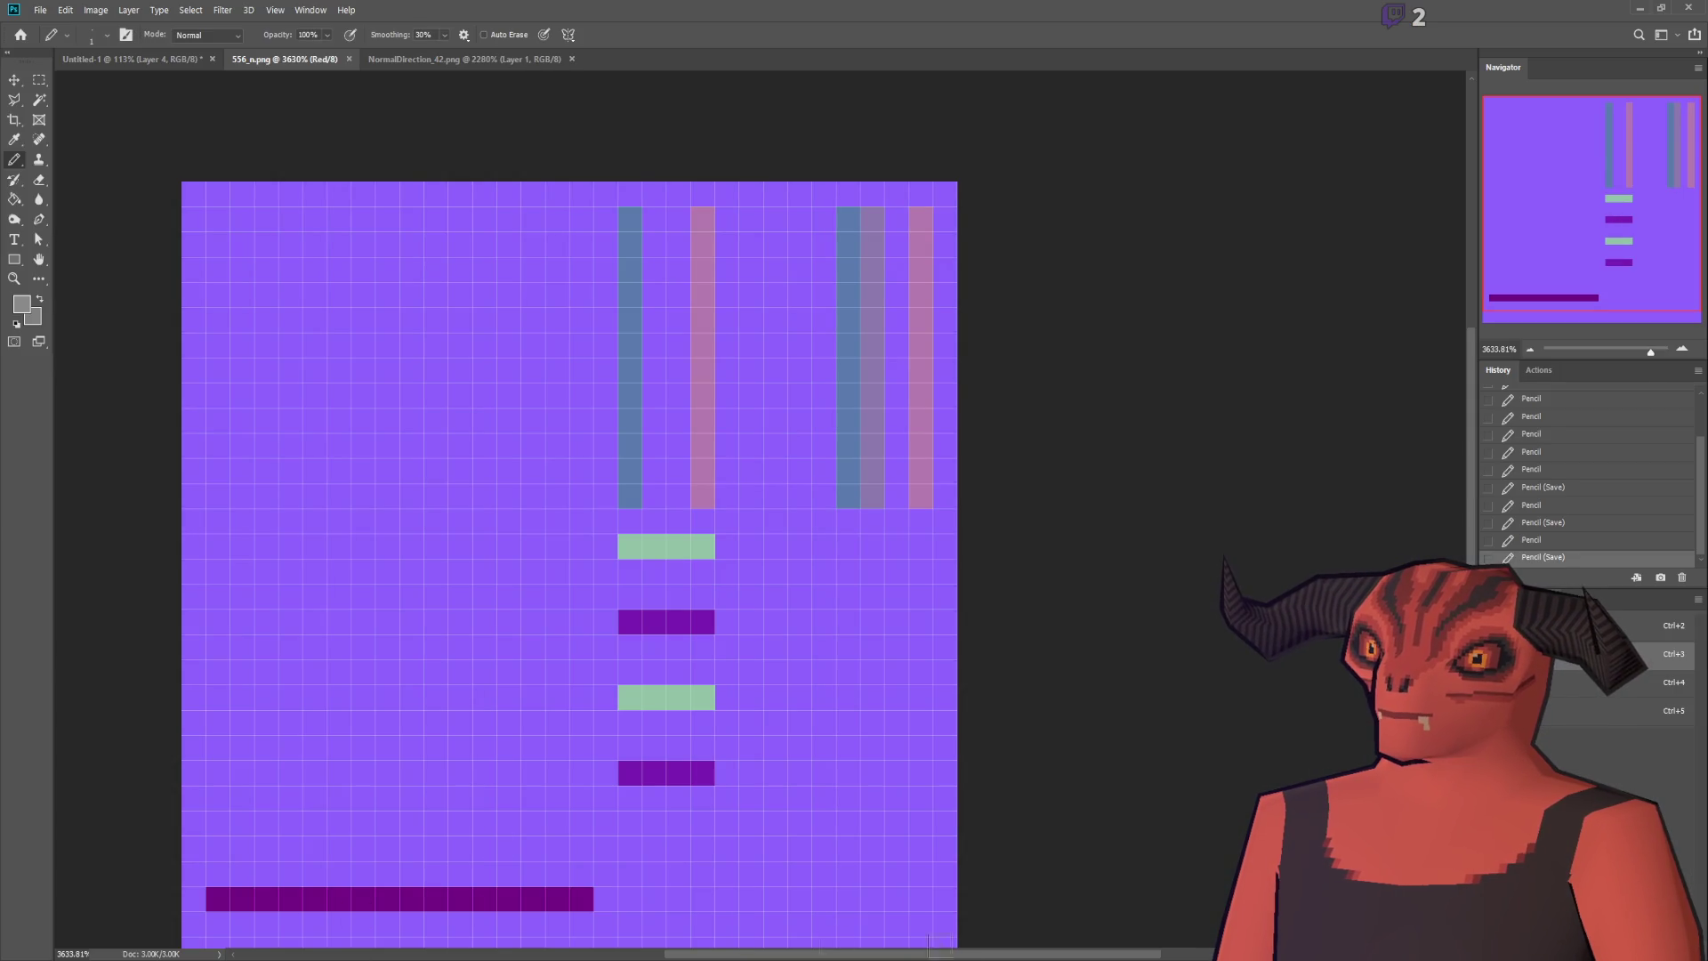
key("alt+Tab")
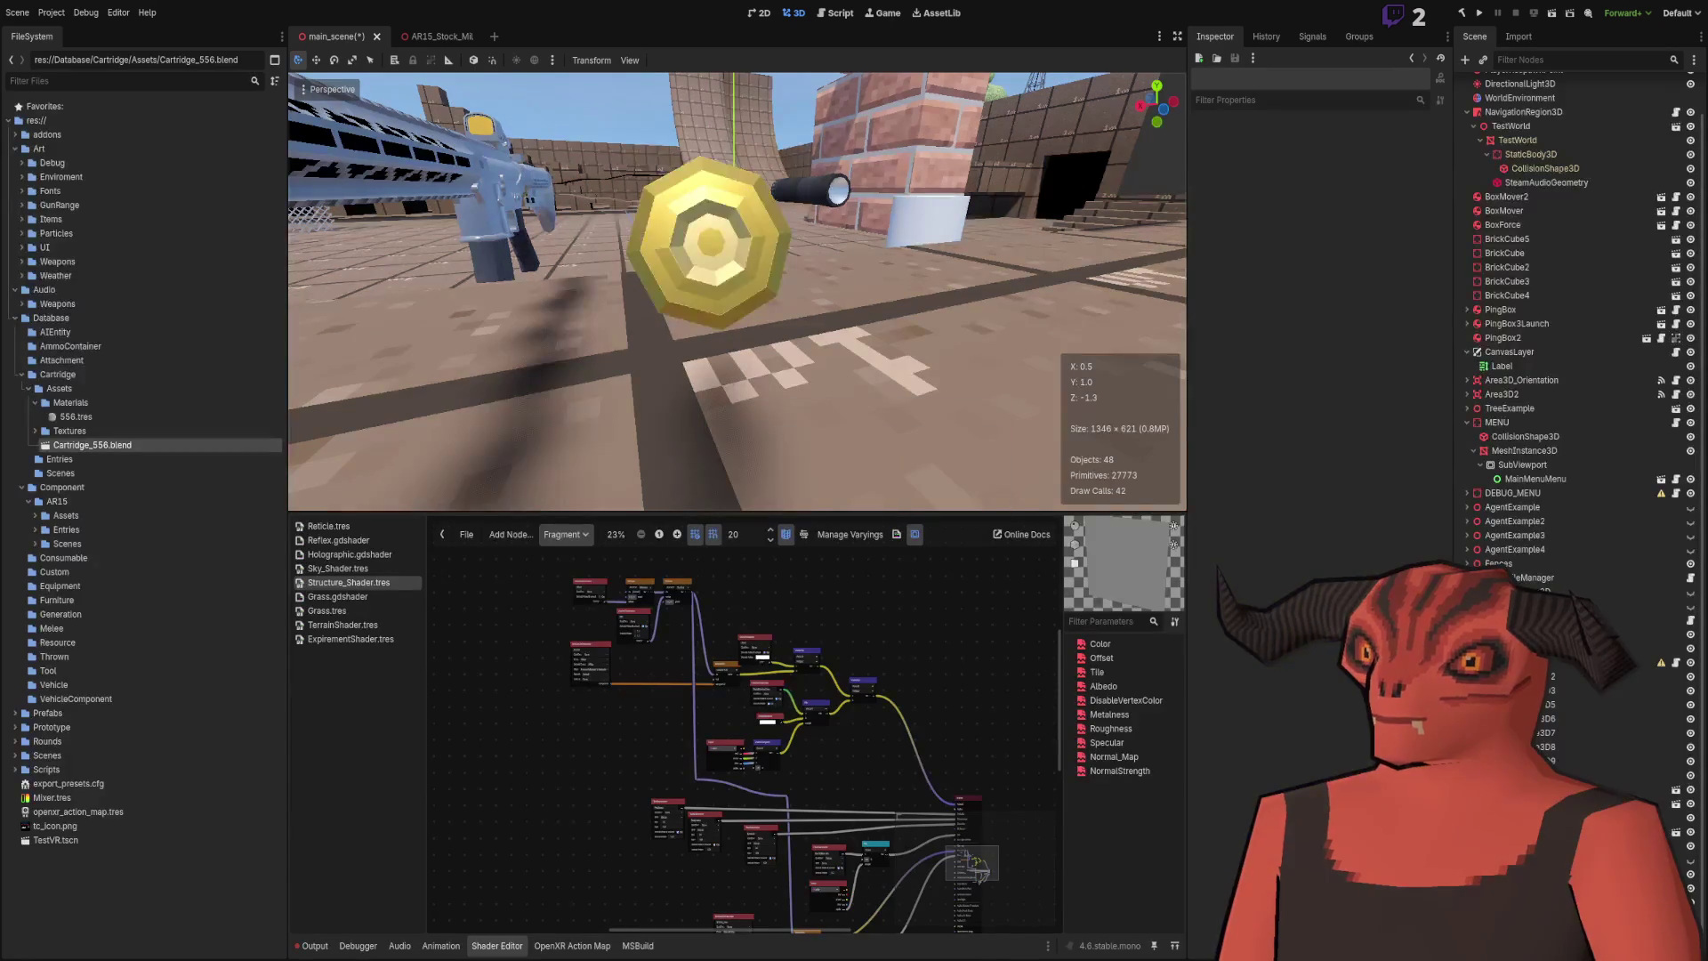
mouse_move(739, 294)
left_mouse_down()
mouse_move(312, 294)
mouse_move(676, 293)
mouse_move(578, 293)
mouse_move(521, 258)
mouse_move(392, 285)
left_mouse_up()
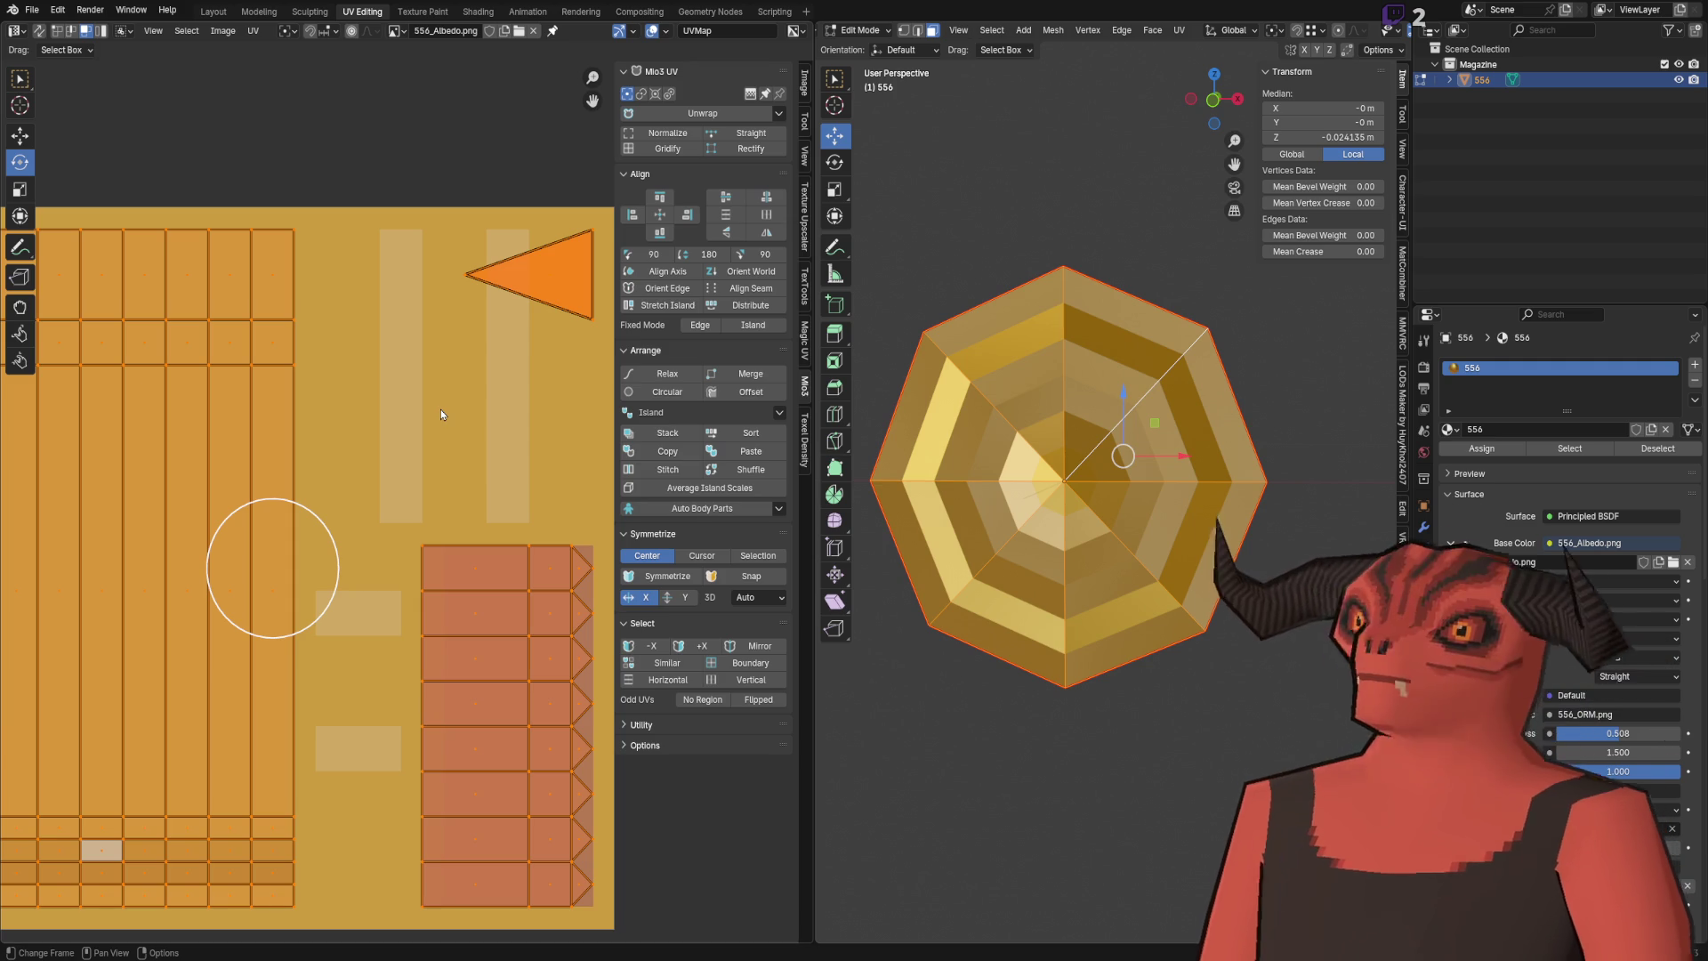
Step: Select the right-side case-row UV islands and frame that part of the cartridge in 3D
scroll(440, 409, "down", 2)
left_click(472, 434)
left_click_drag(400, 462, 610, 855)
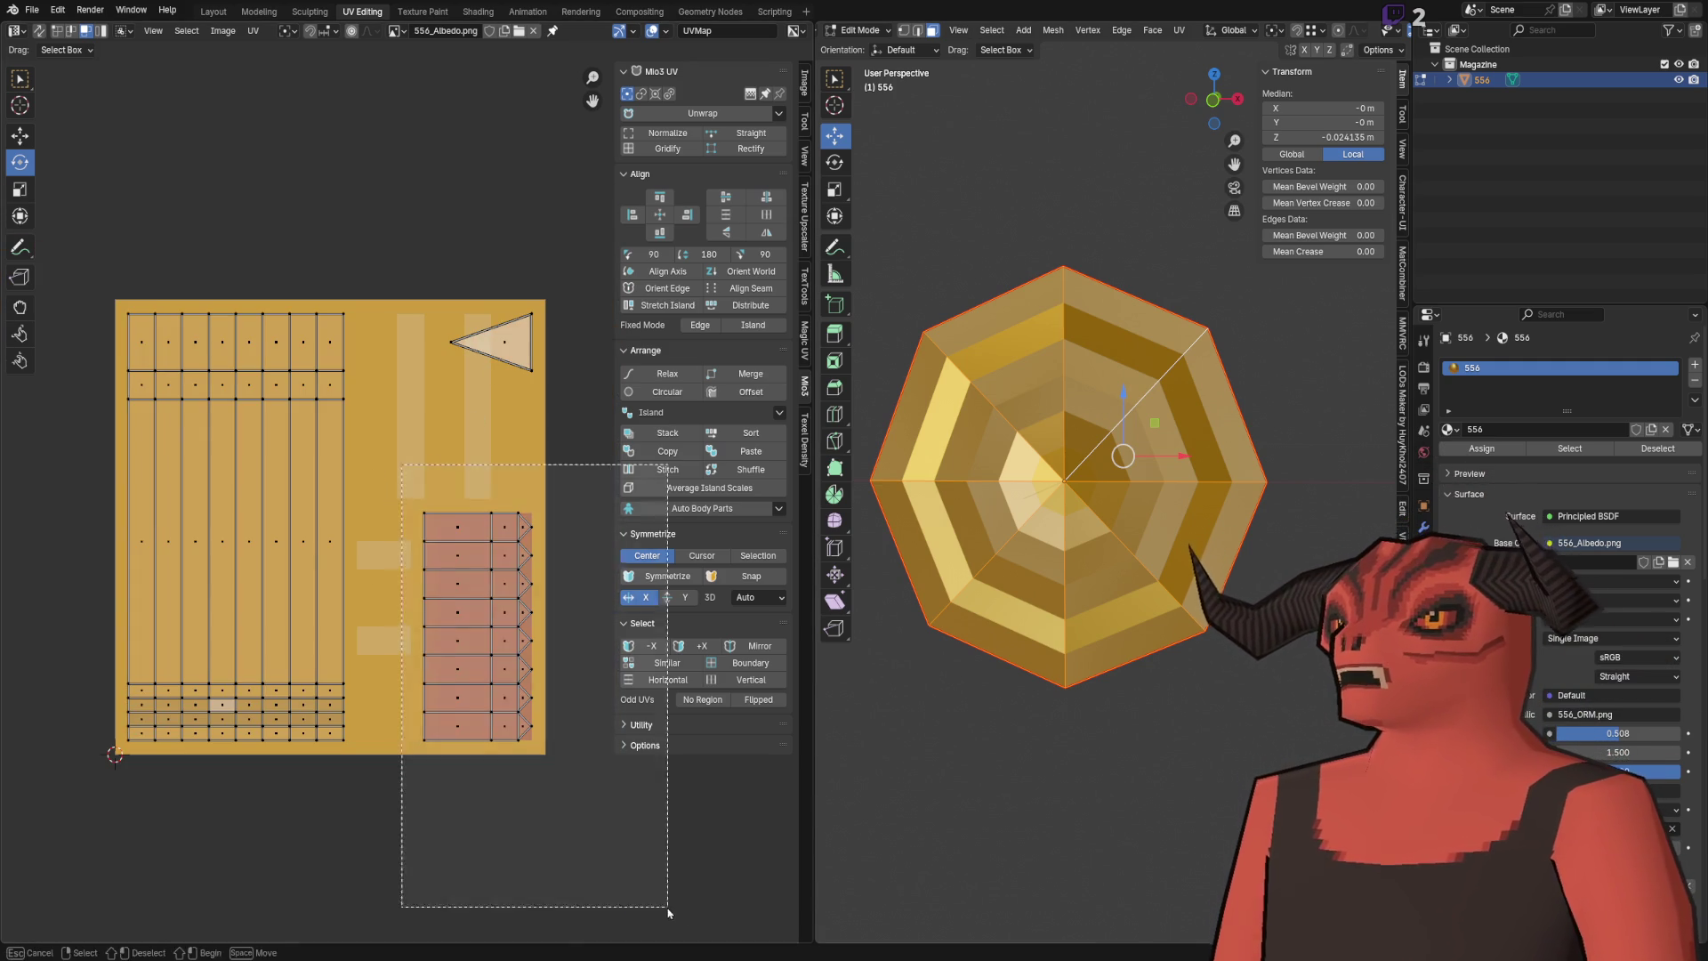
scroll(1167, 505, "down", 3)
scroll(1213, 485, "up", 3)
left_click_drag(1212, 484, 1179, 492)
scroll(1179, 492, "up", 4)
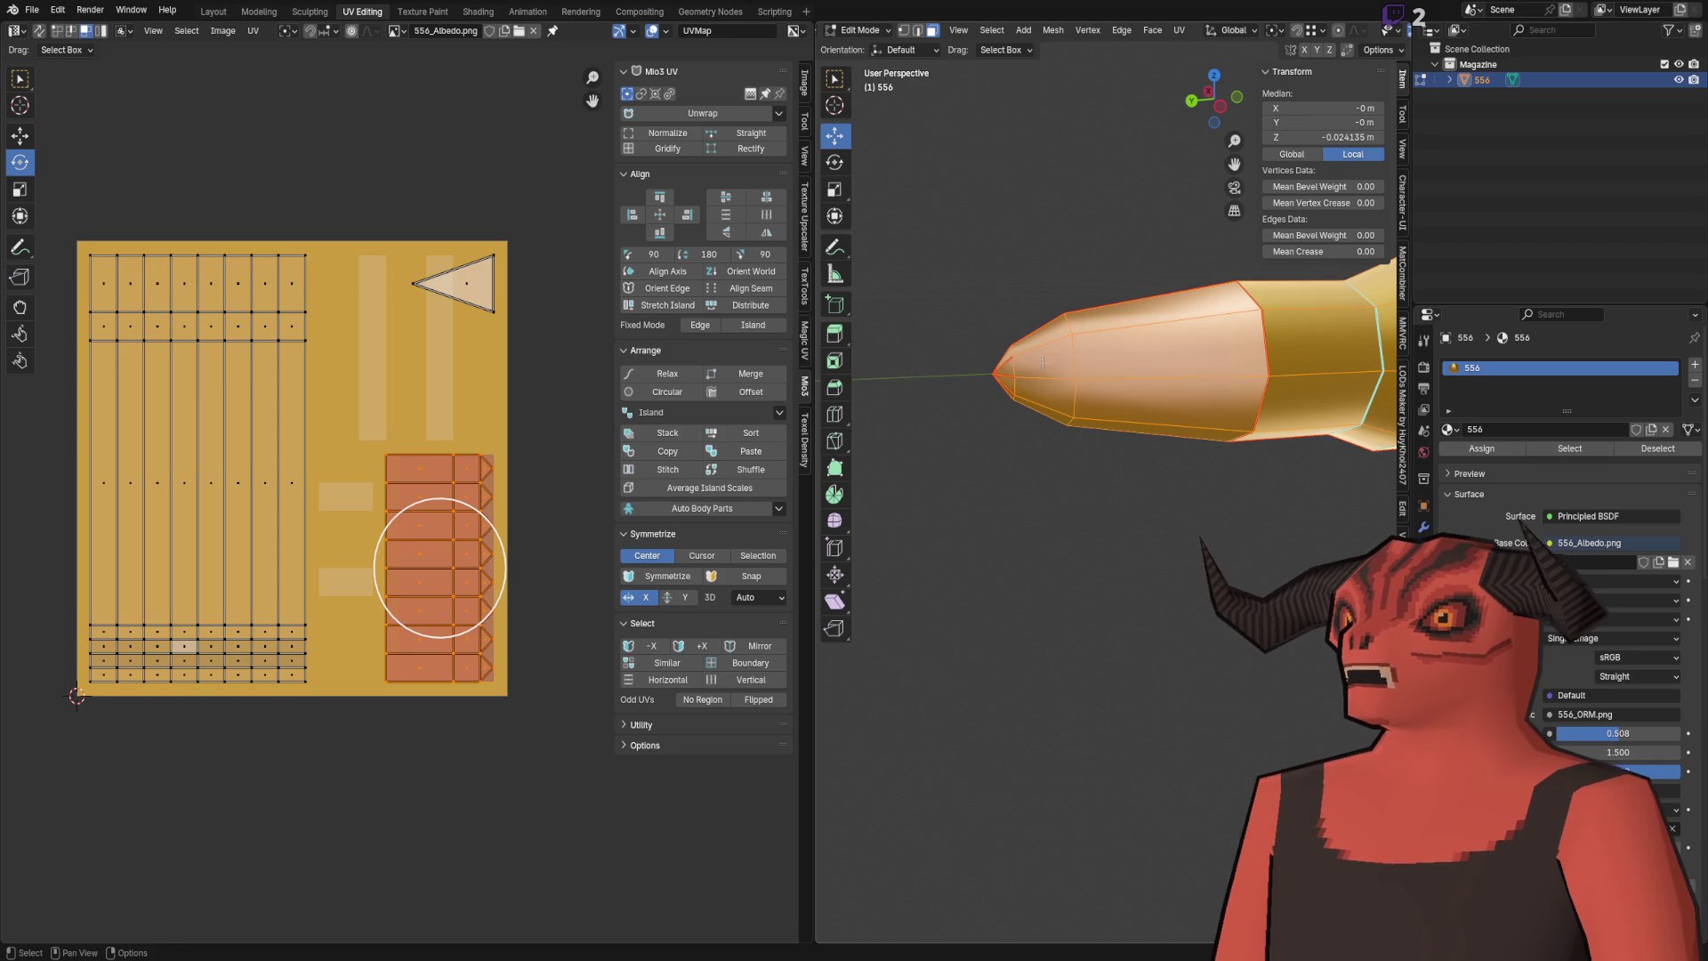
scroll(452, 538, "up", 2)
scroll(1022, 497, "down", 3)
left_click_drag(1022, 497, 1022, 496)
key("KP_Decimal")
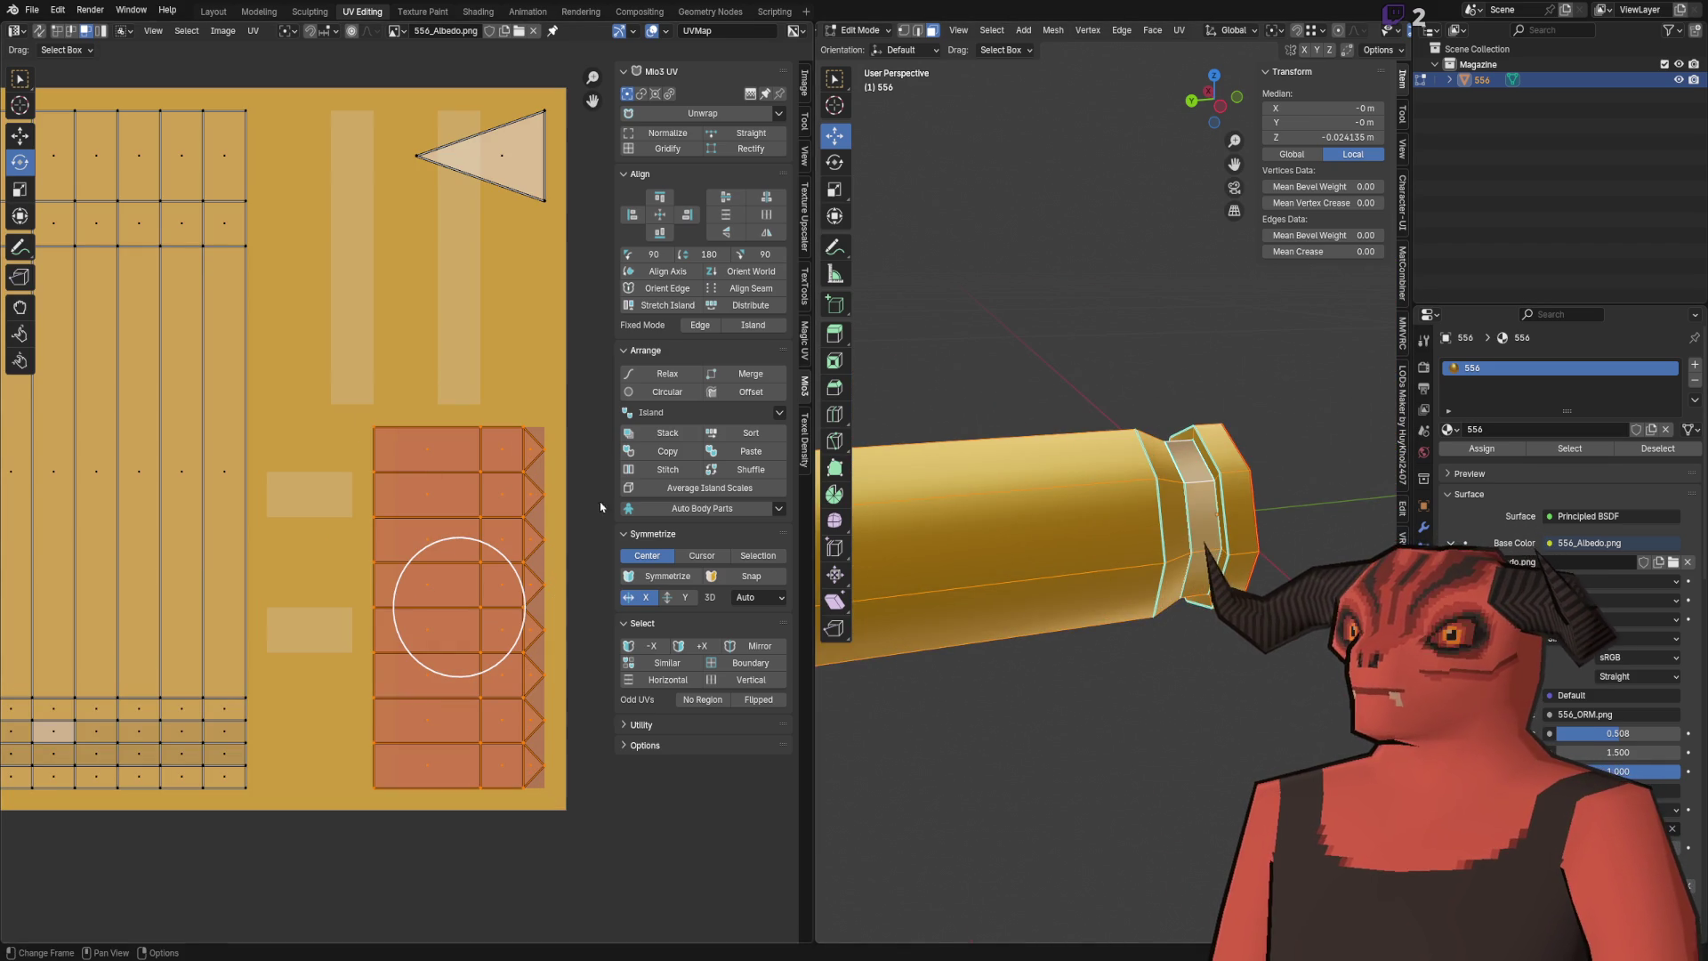
scroll(374, 401, "right", 2)
Step: Select the top row island's pointed corner vertex and move it down by -0.0156
left_click(356, 393)
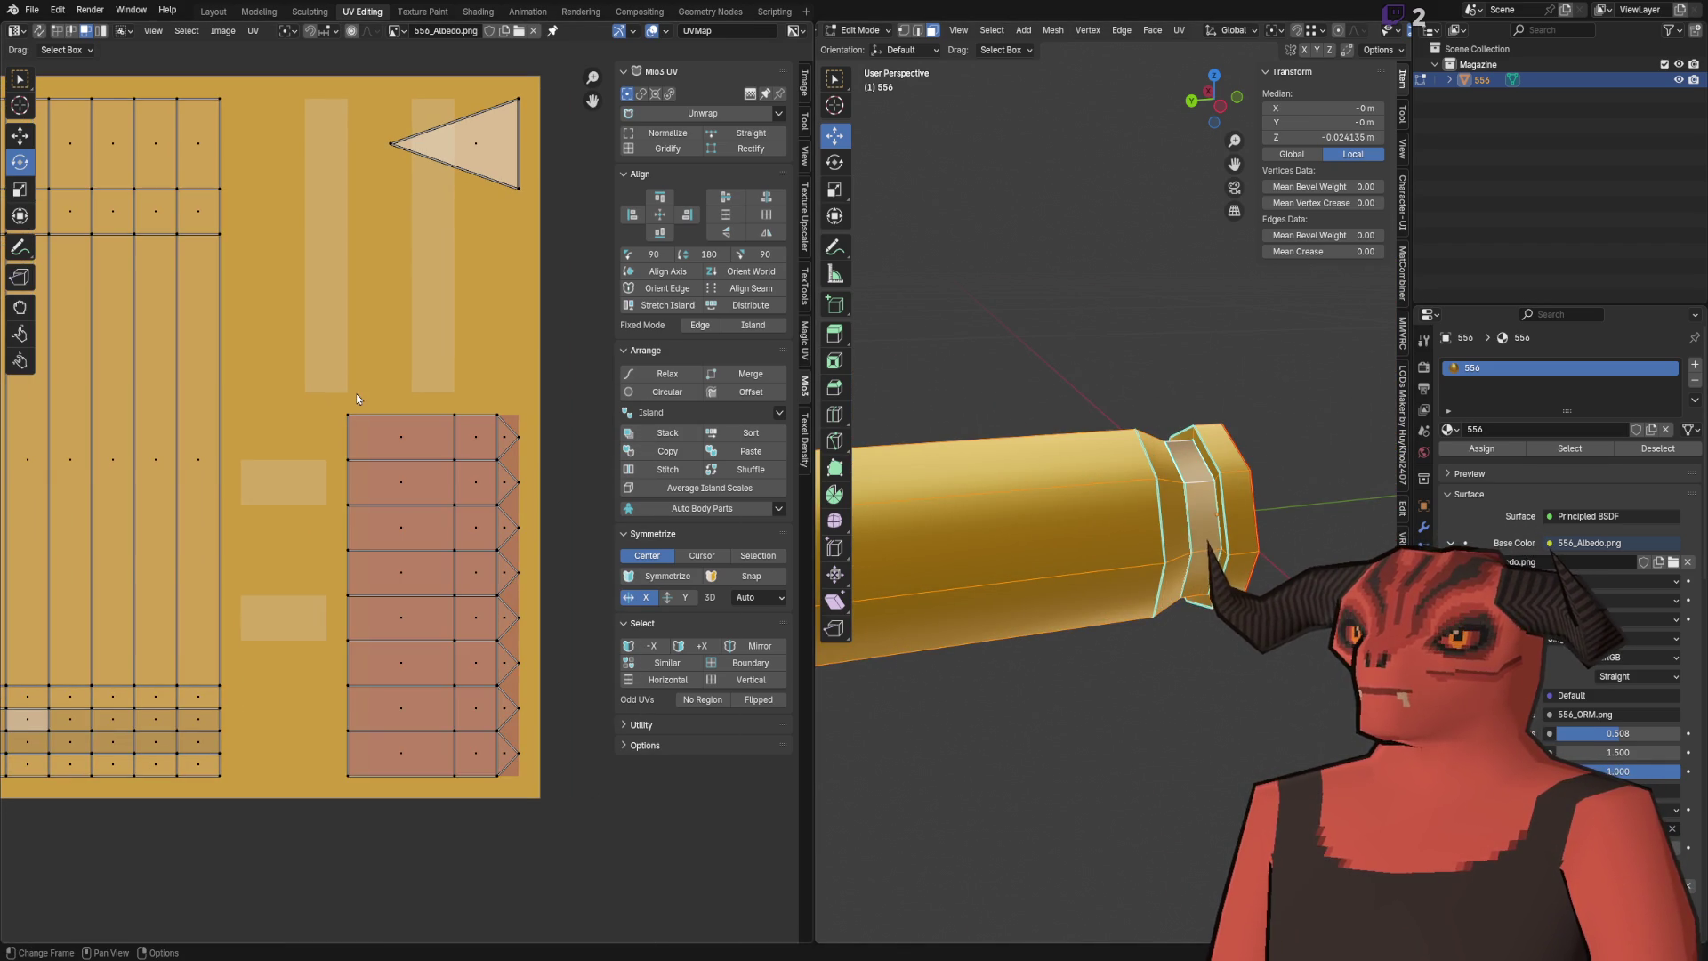
scroll(381, 402, "up", 2)
left_click(514, 355)
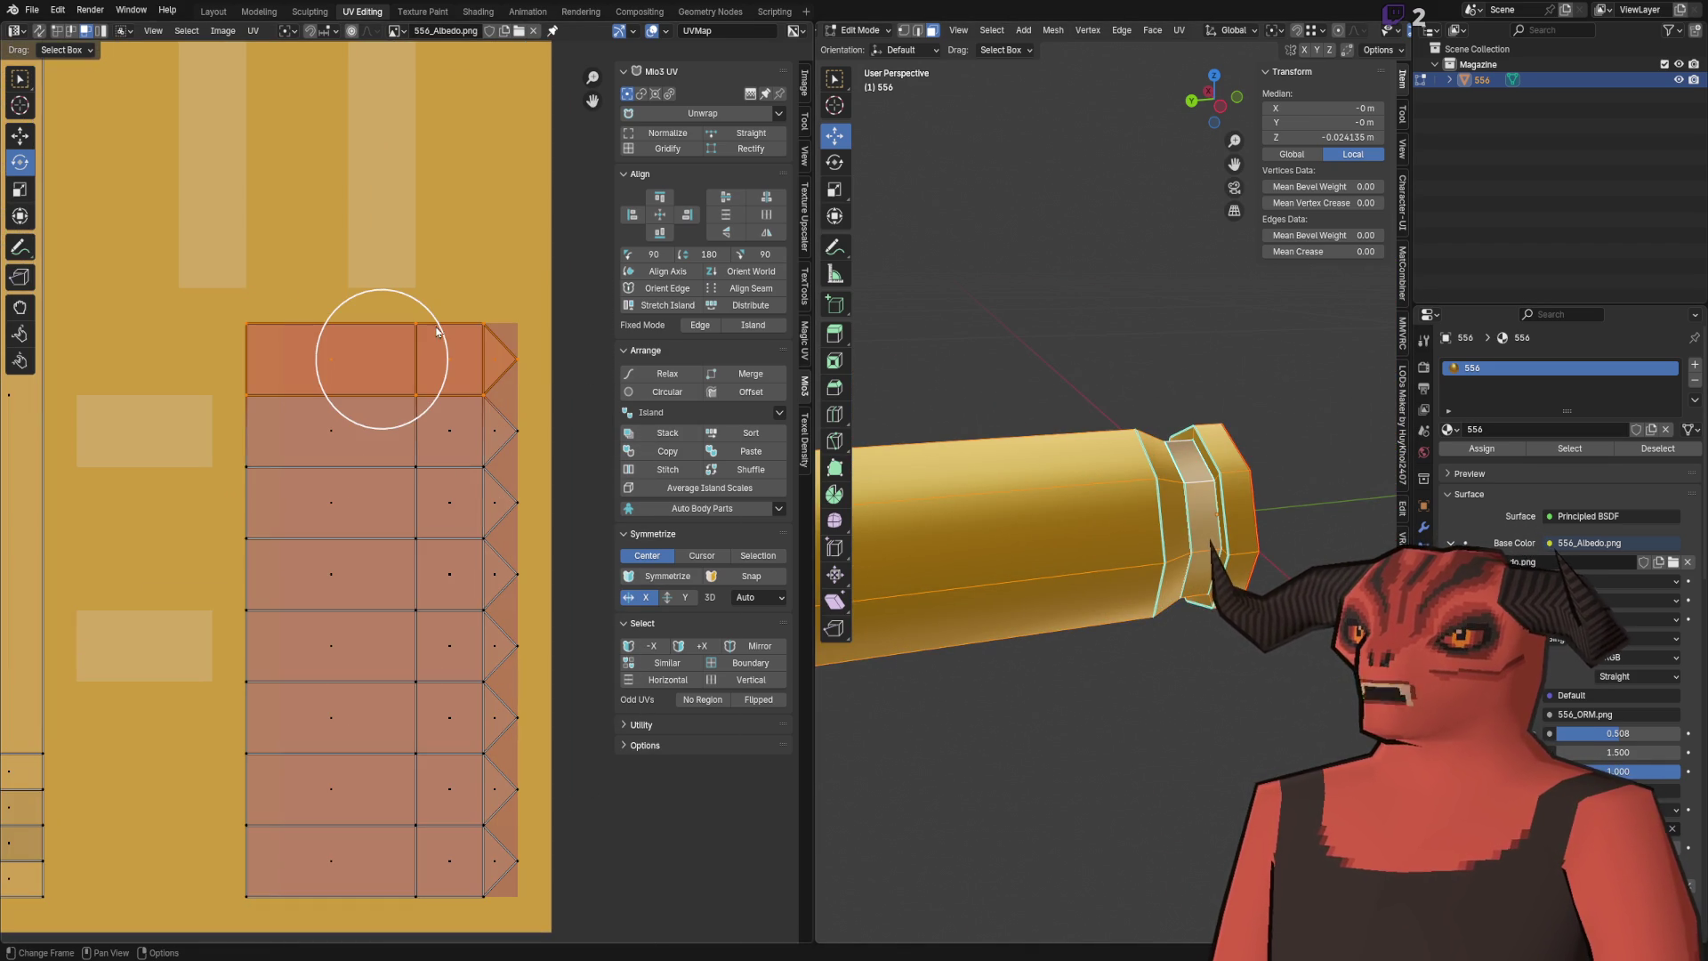
scroll(449, 338, "up", 5)
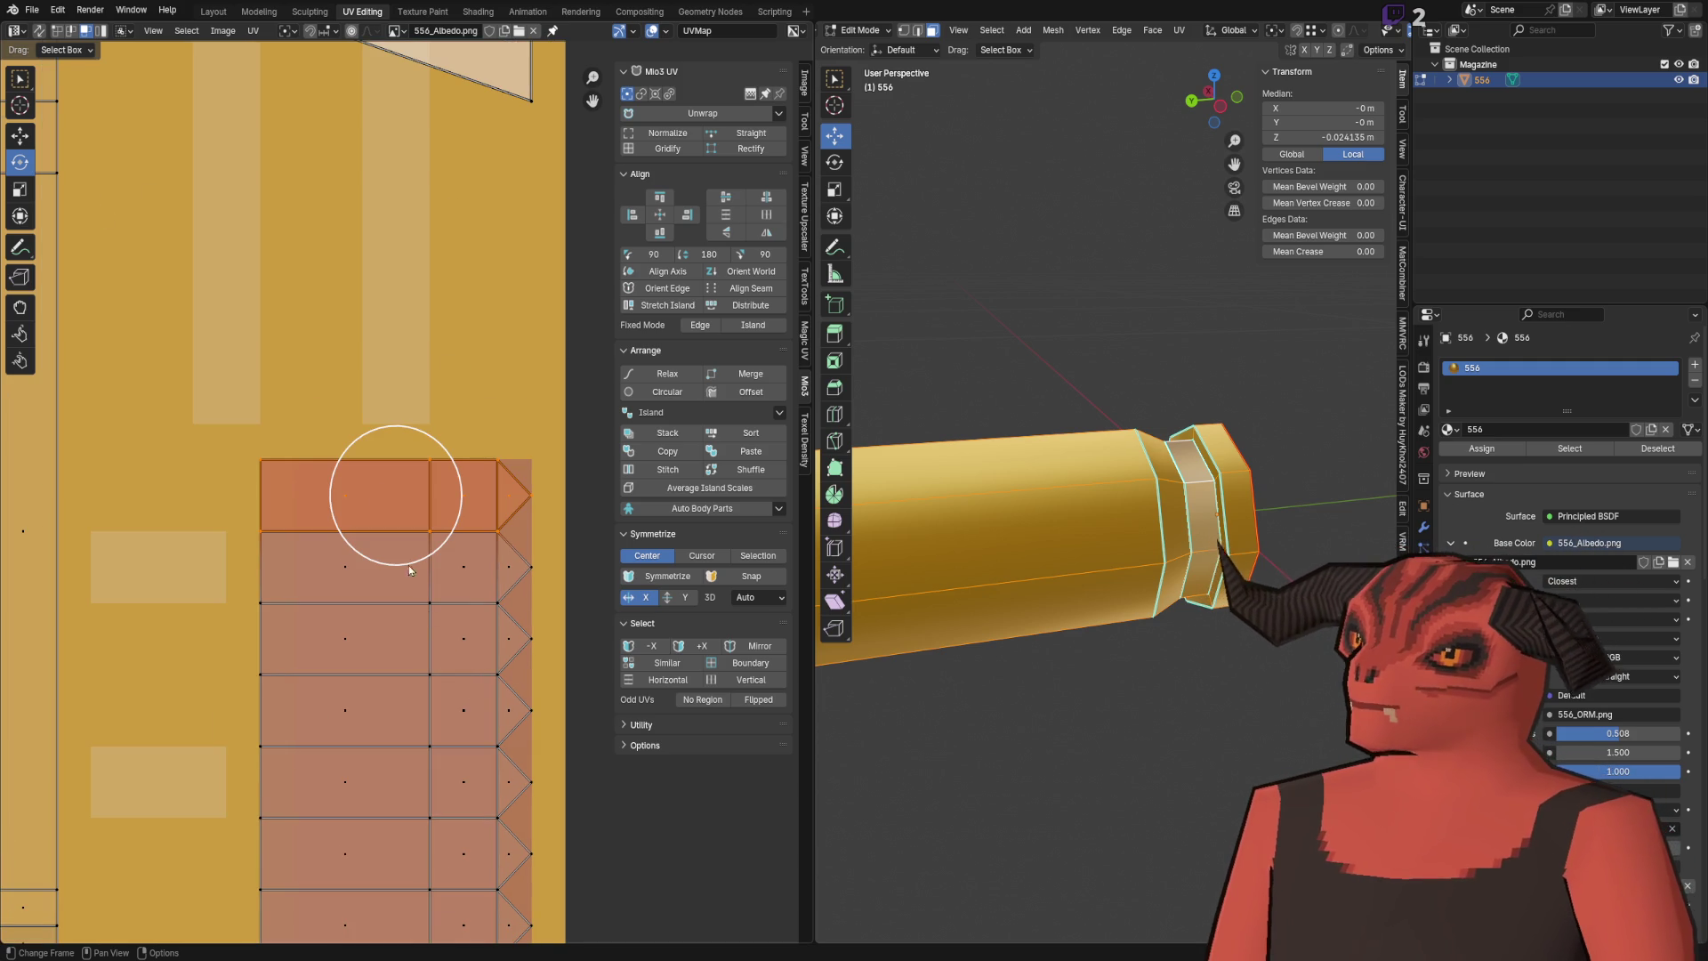
left_click(546, 492)
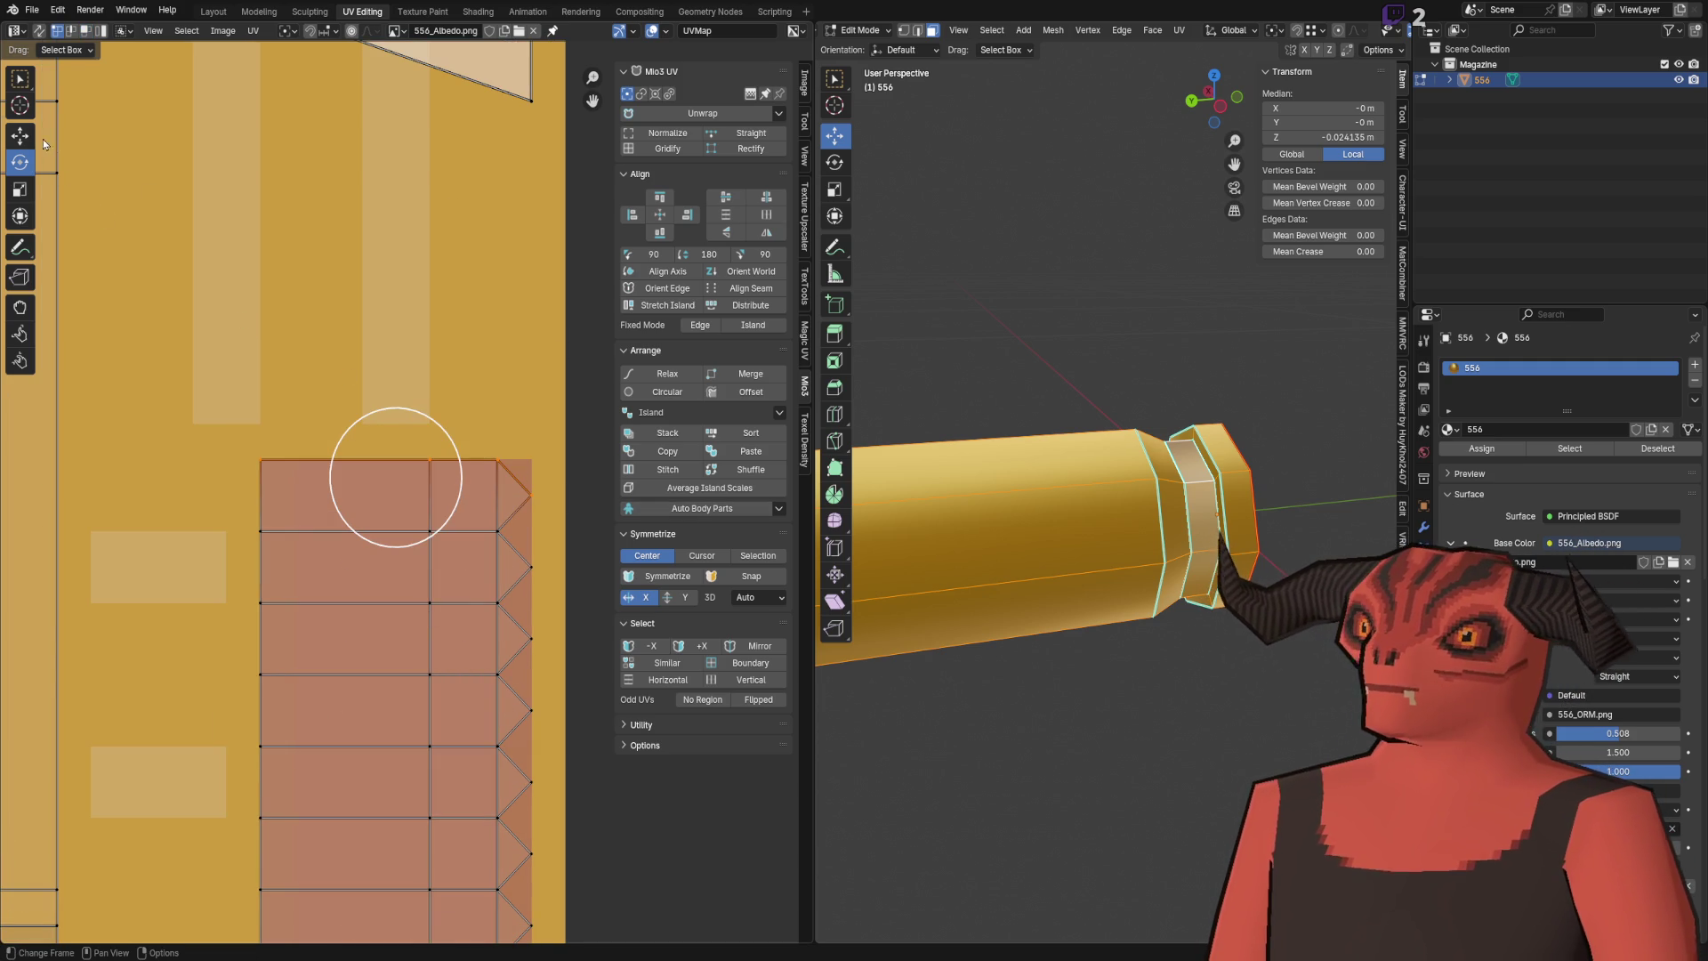
left_click(19, 135)
mouse_move(375, 420)
left_mouse_down()
mouse_move(379, 534)
mouse_move(379, 498)
left_mouse_up()
left_click(509, 483)
mouse_move(510, 482)
left_mouse_down()
mouse_move(514, 507)
mouse_move(537, 495)
mouse_move(537, 550)
left_mouse_up()
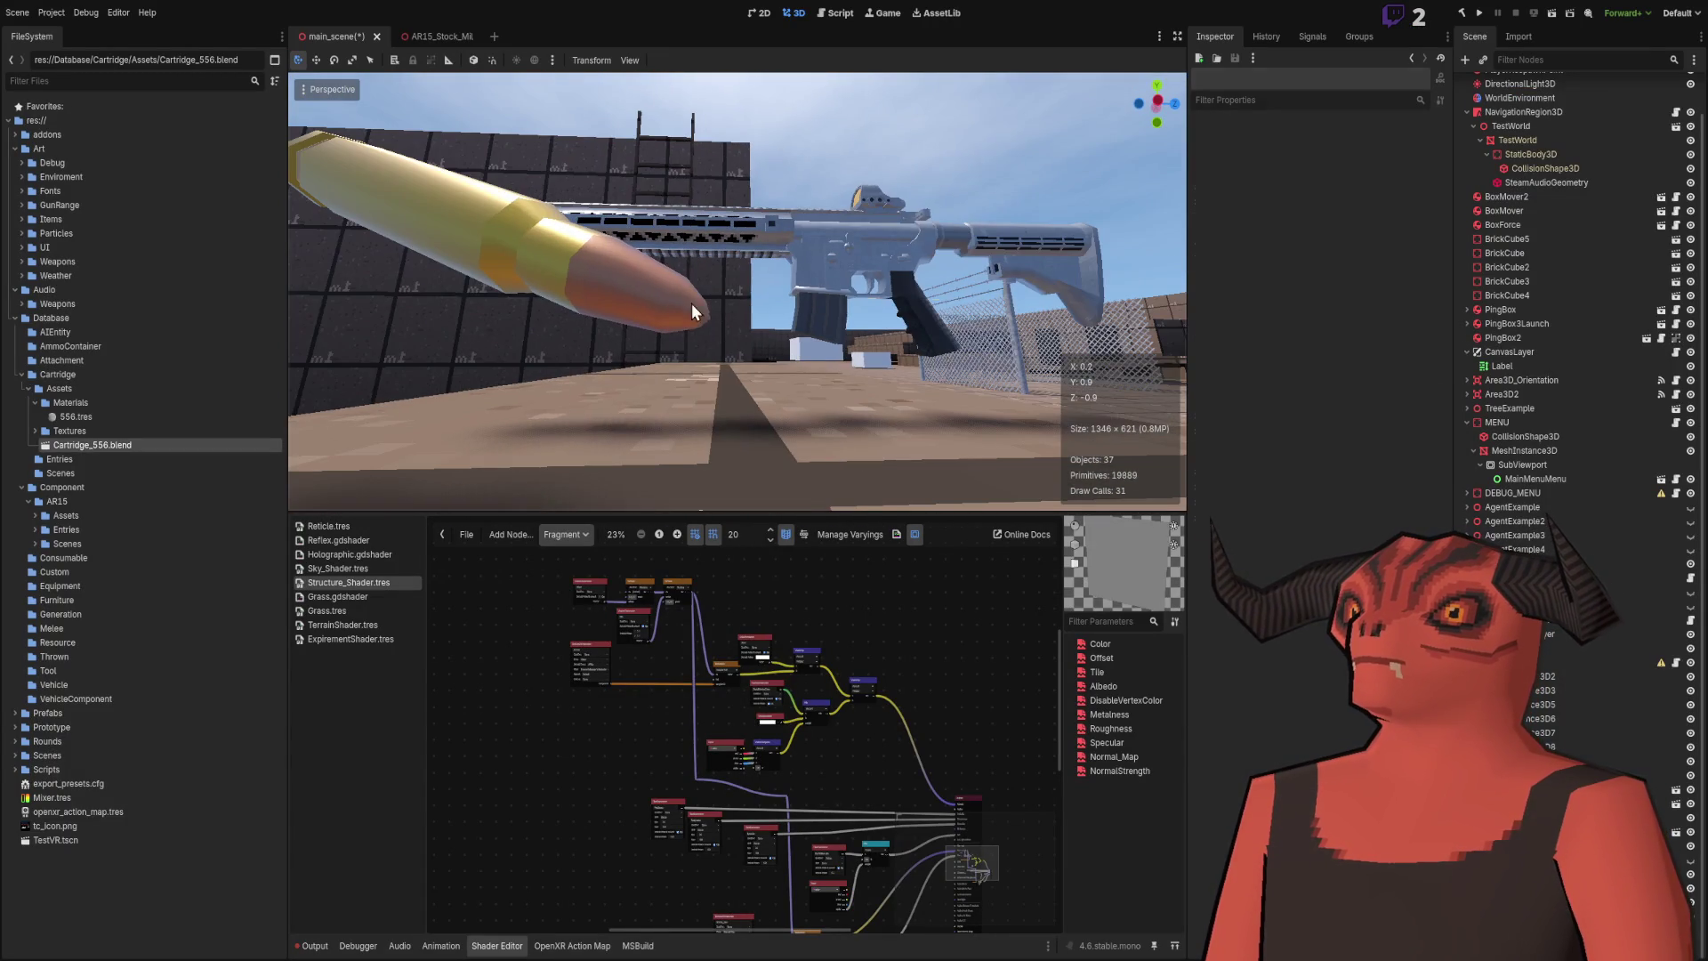
Step: Rotate Cartridge_556 upright with the gizmo (about 92°, then back 55°) and frame it close
left_click(691, 302)
left_click_drag(583, 275, 600, 202)
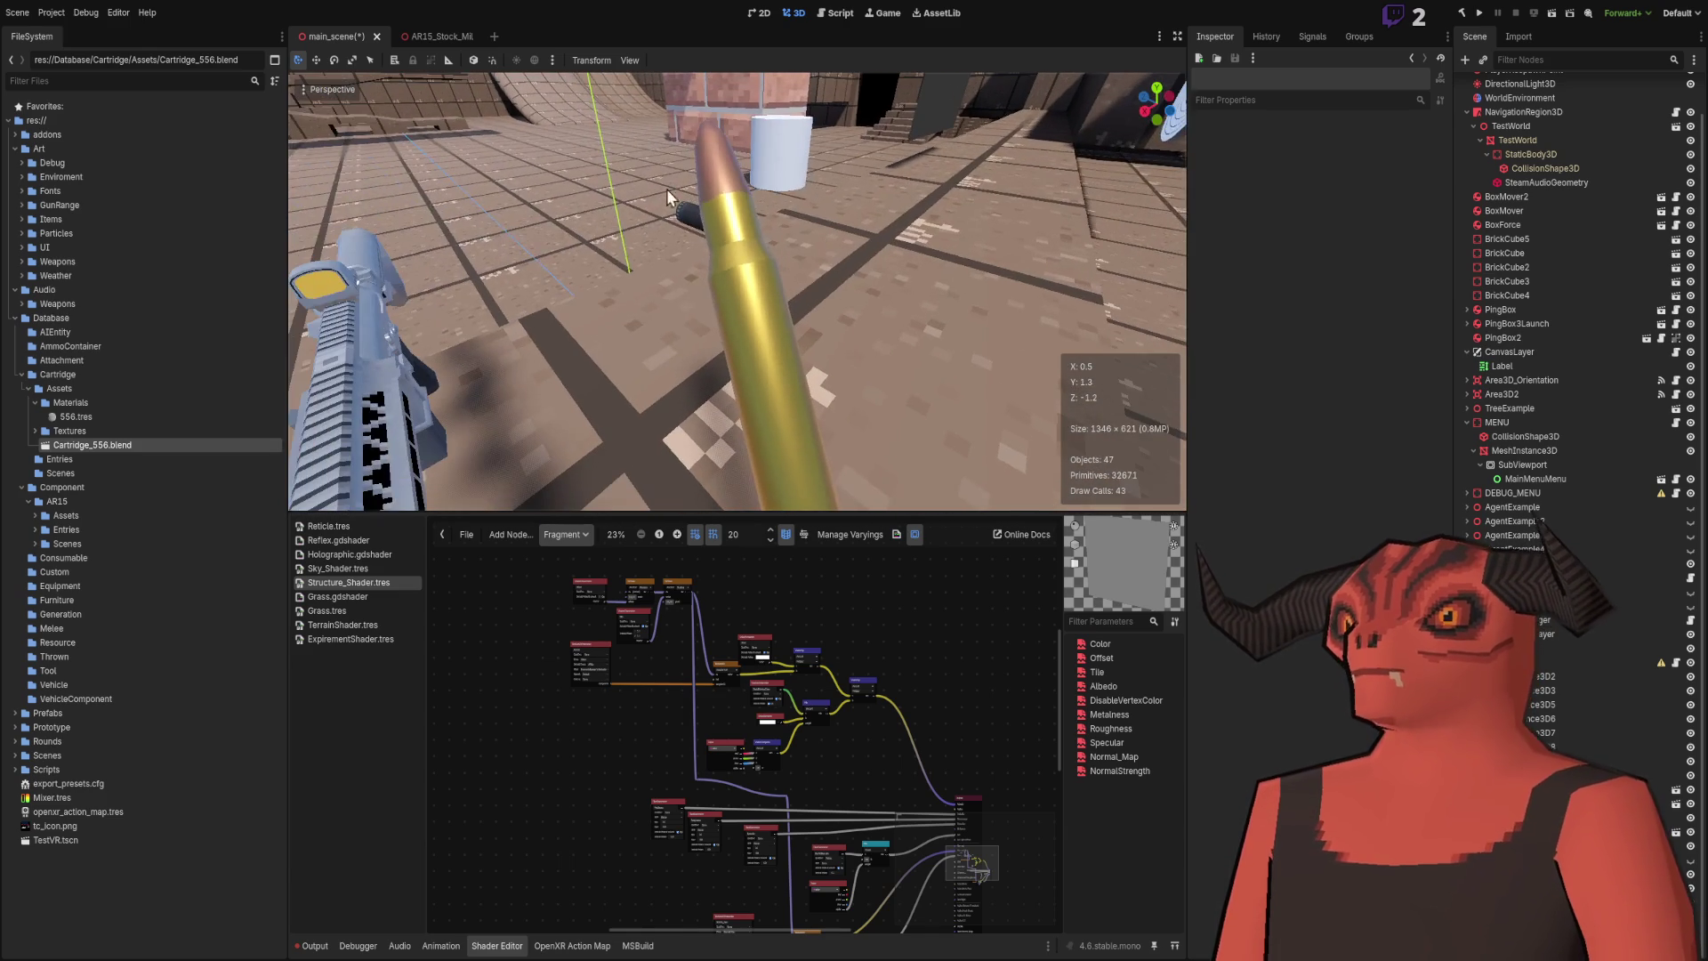
left_click(772, 268)
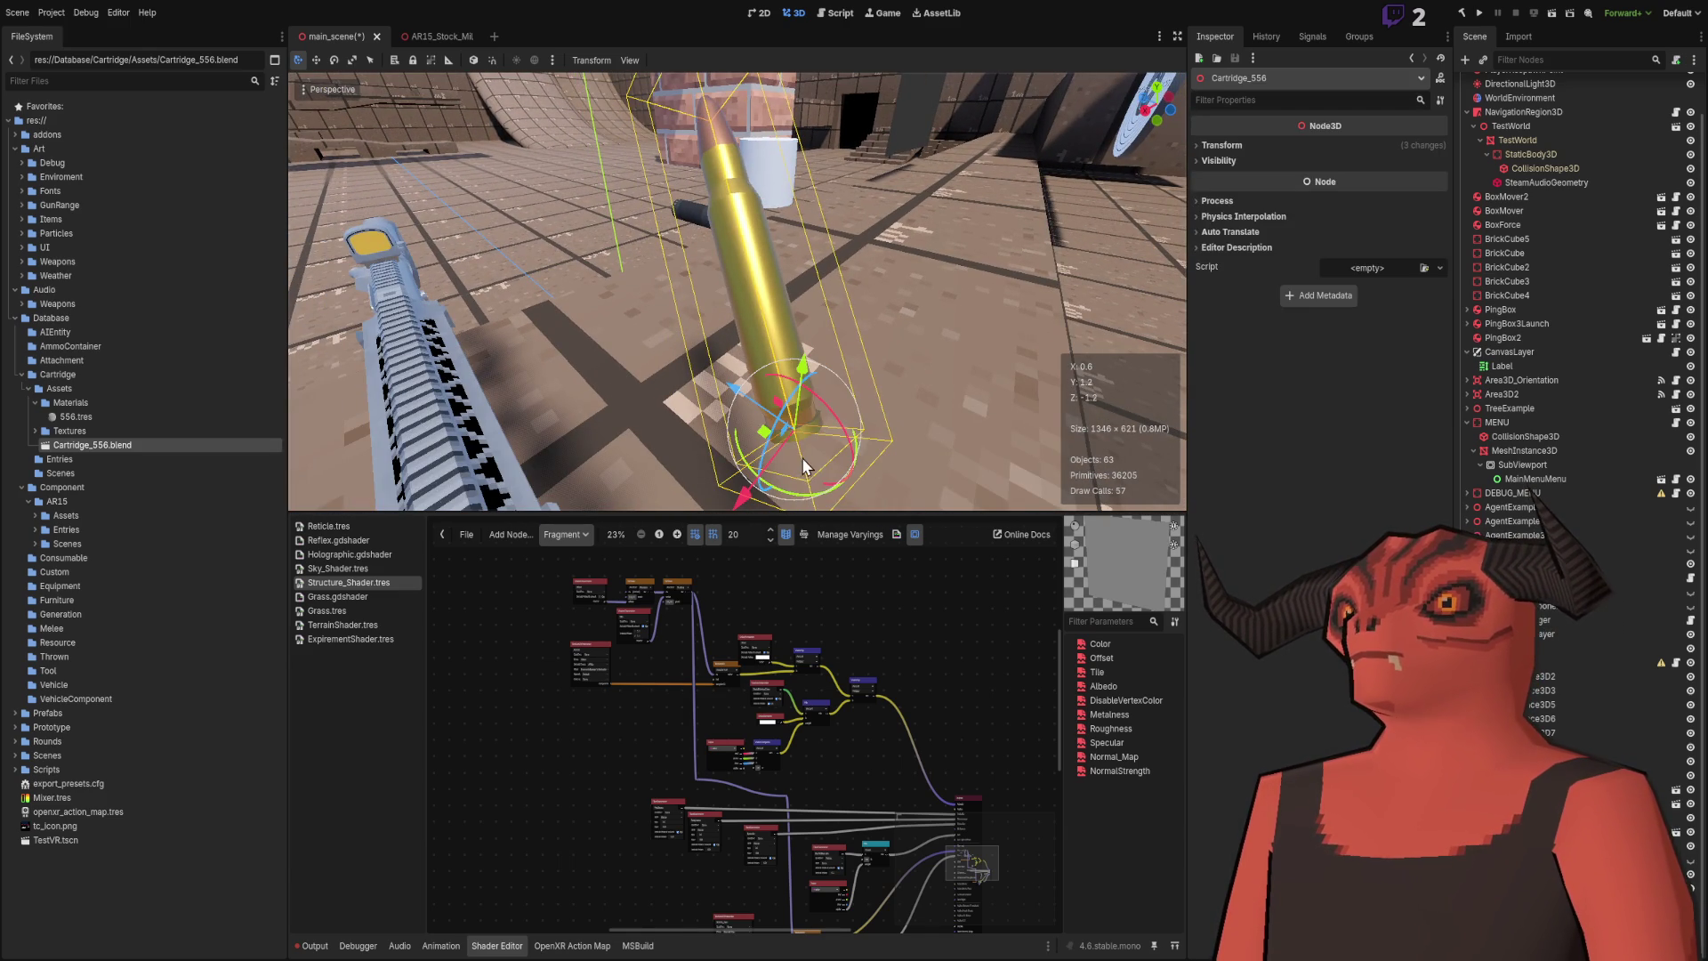
mouse_move(845, 449)
left_mouse_down()
mouse_move(910, 445)
mouse_move(959, 372)
left_mouse_up()
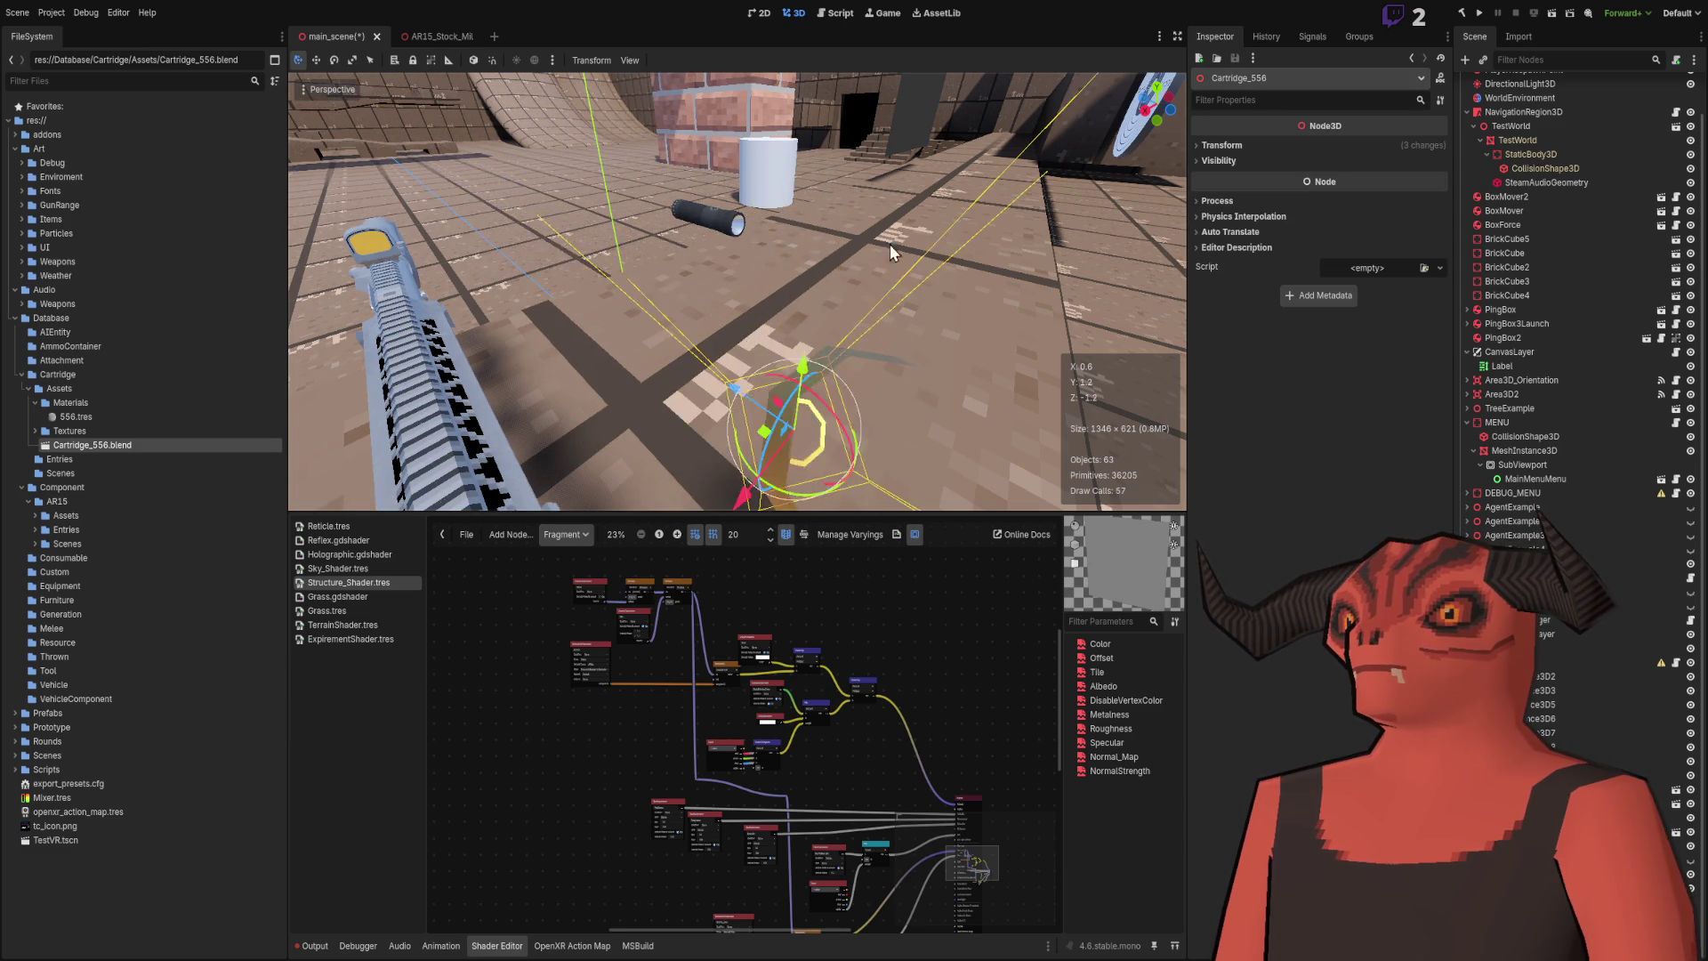
mouse_move(800, 409)
left_mouse_down()
mouse_move(831, 375)
mouse_move(752, 442)
mouse_move(673, 420)
mouse_move(639, 468)
mouse_move(605, 418)
mouse_move(466, 328)
mouse_move(626, 483)
mouse_move(659, 505)
mouse_move(689, 498)
mouse_move(641, 471)
left_mouse_up()
key("f")
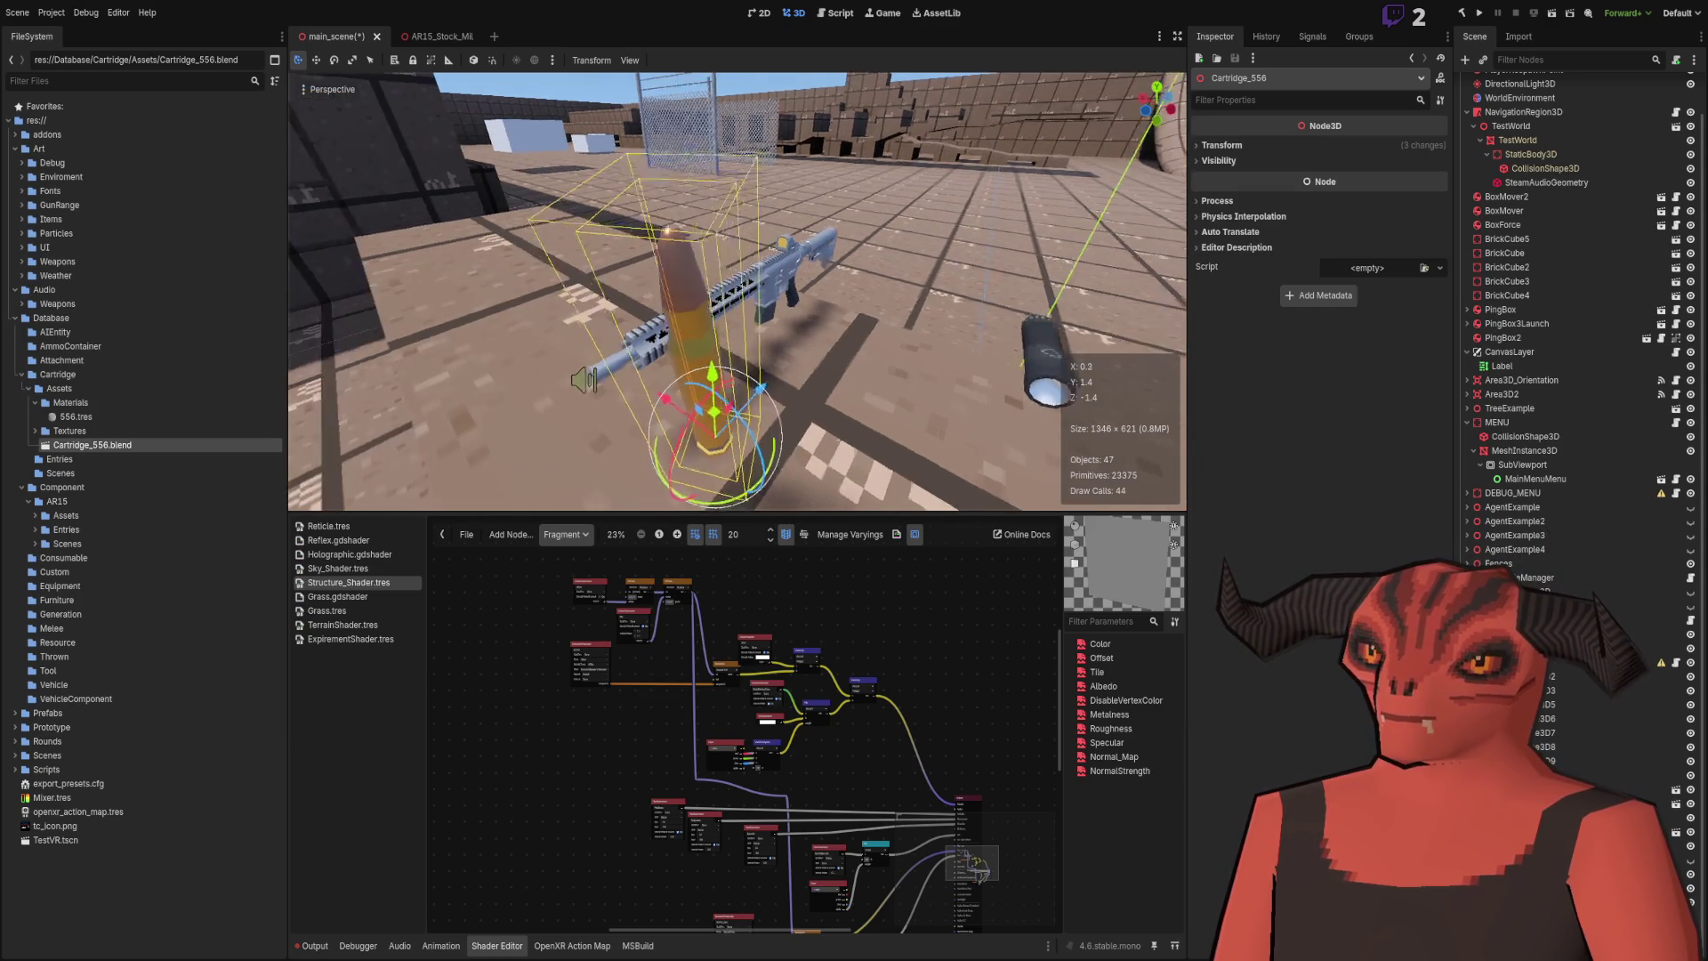
left_click_drag(670, 327, 334, 867)
key("alt+Tab")
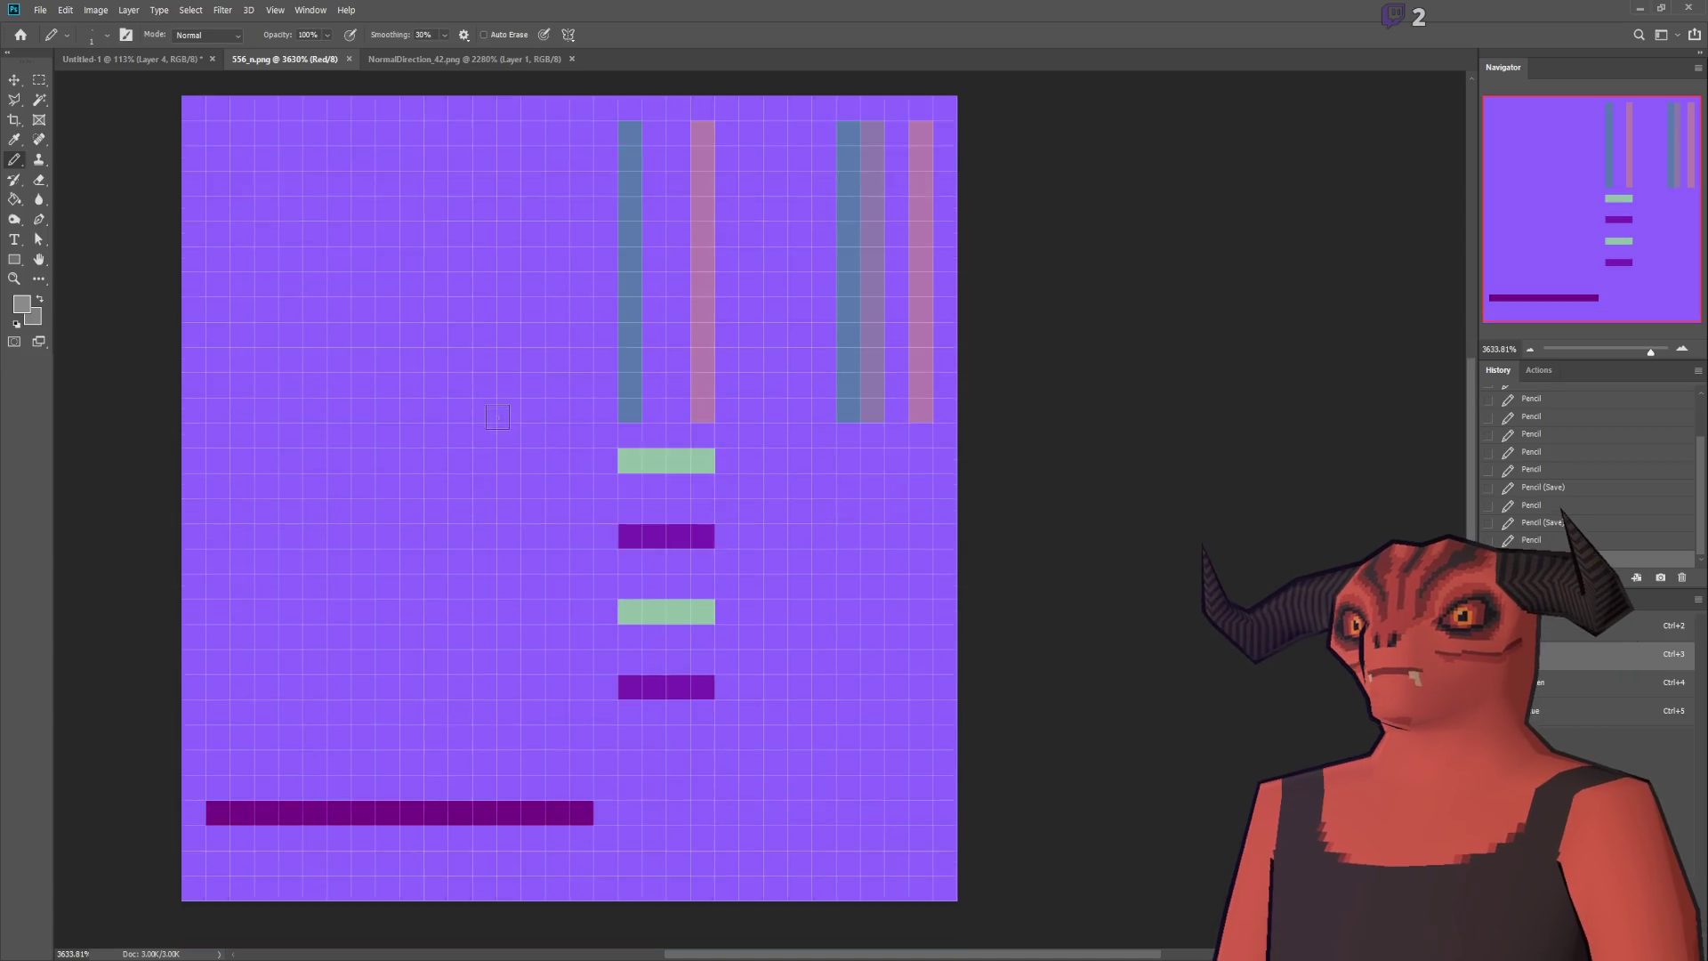
Step: Sample the dark-purple bar, pencil a short vertical strip on the right, and save
scroll(447, 713, "down", 3)
left_click(445, 752, "alt")
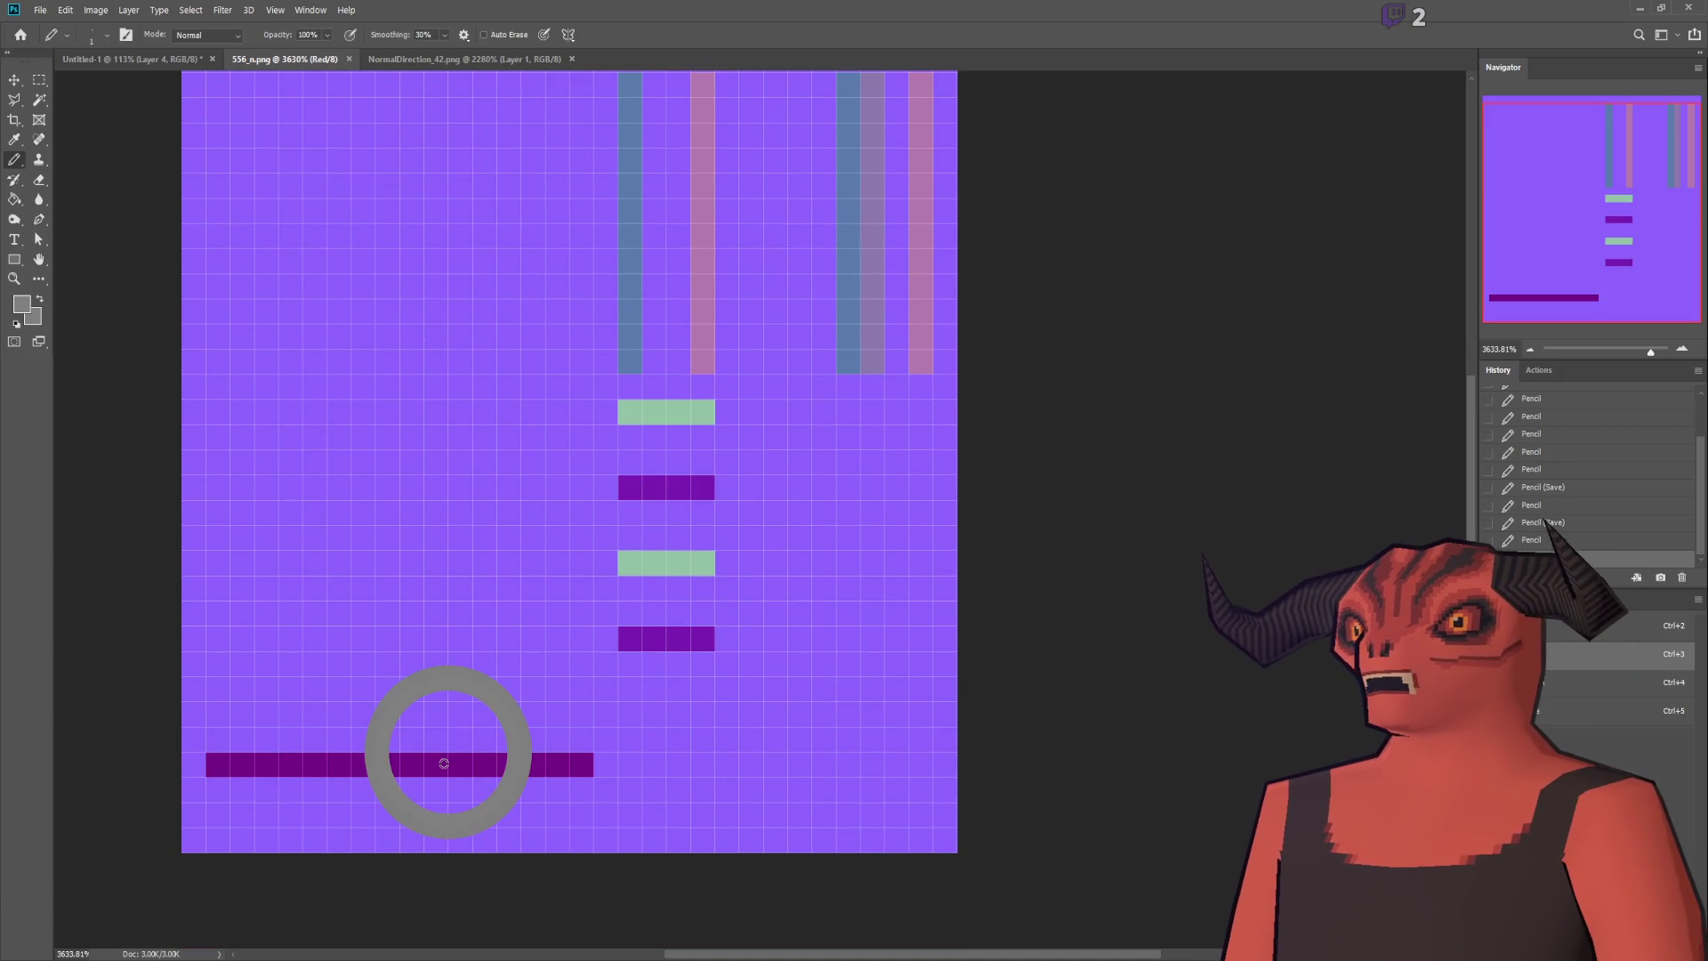
left_click(564, 763, "alt")
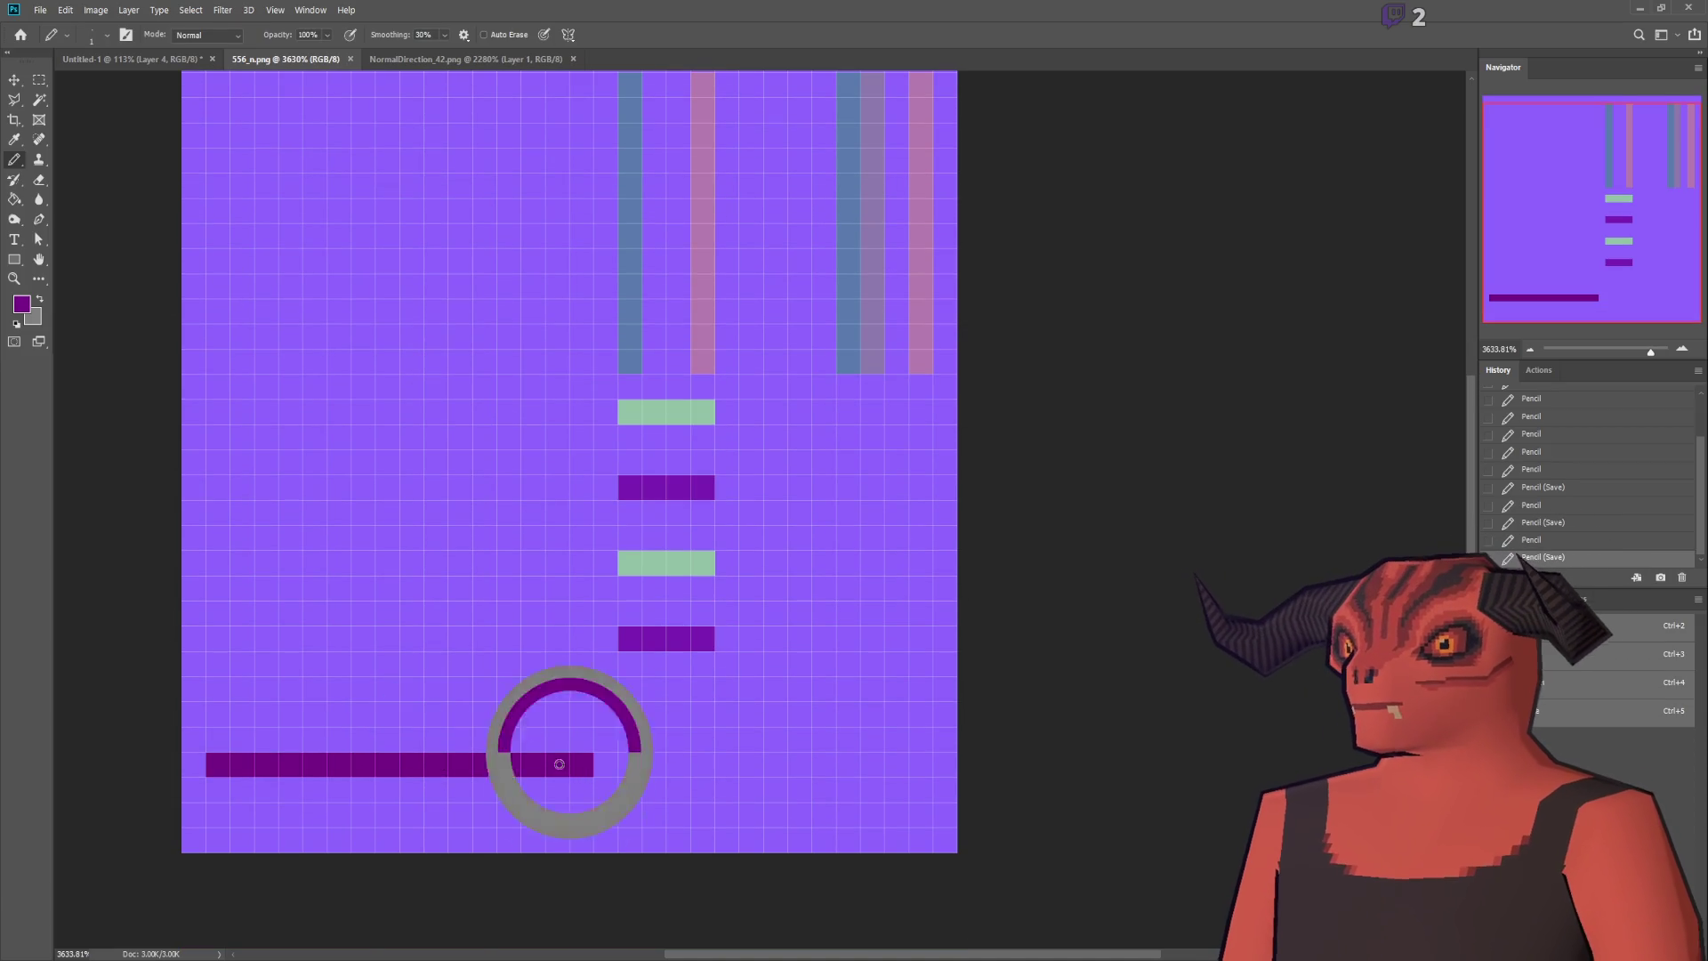
left_click_drag(896, 538, 897, 639)
key("ctrl+s")
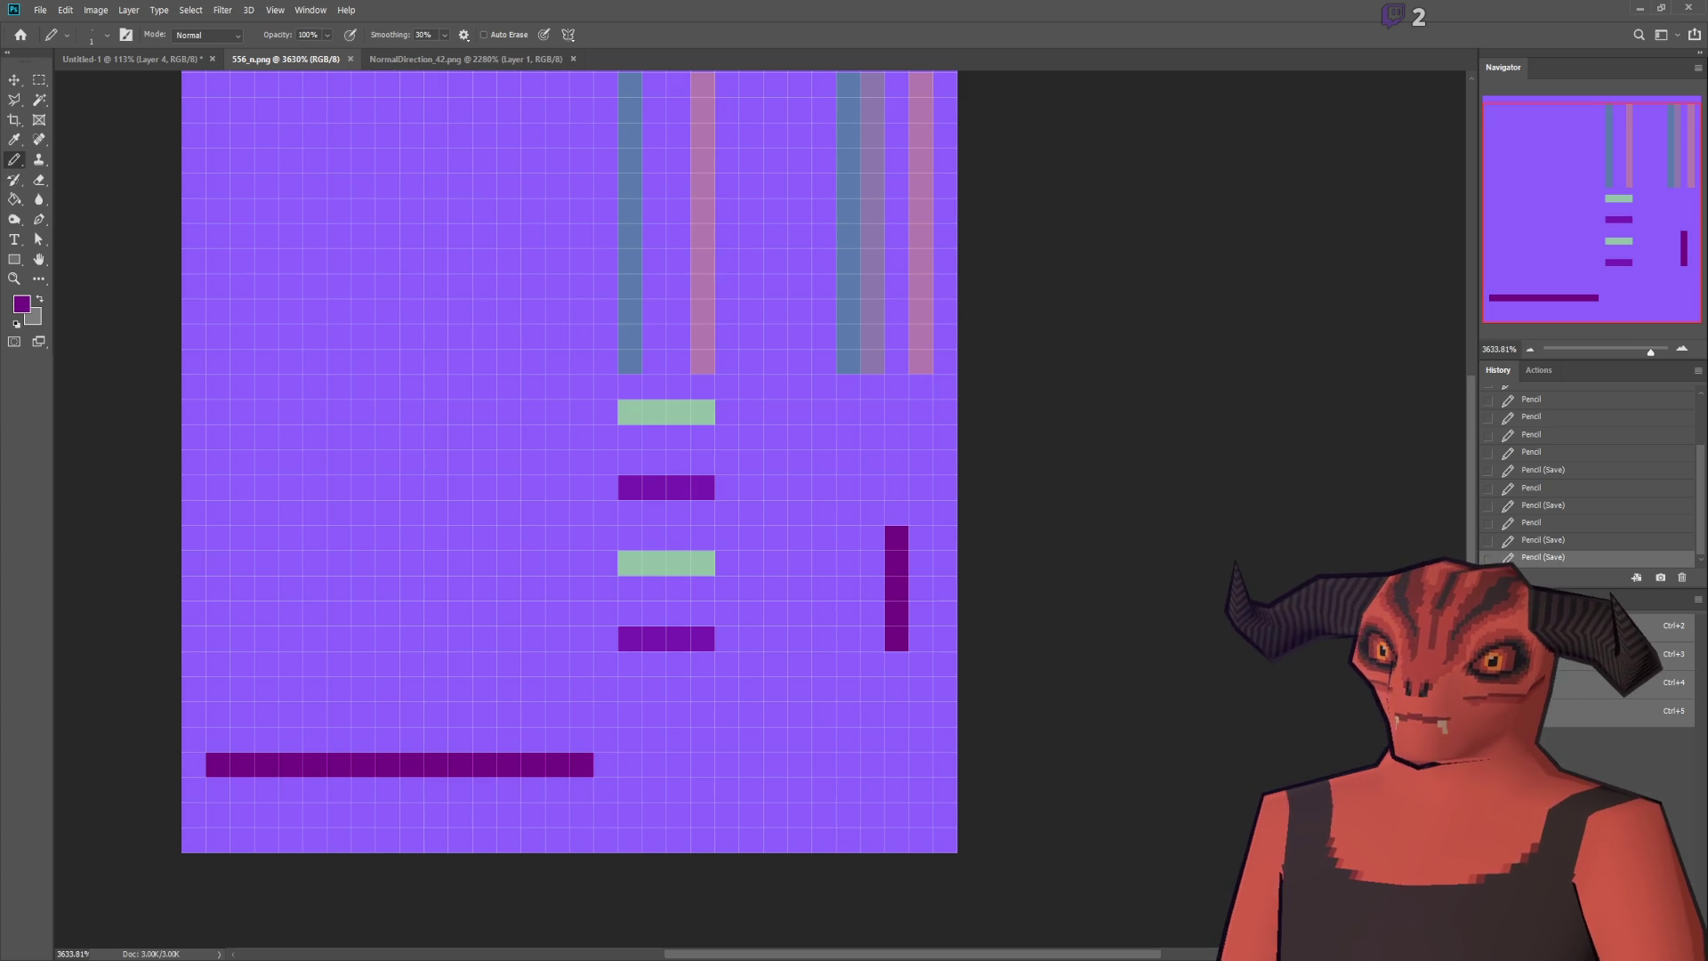
left_click(280, 939)
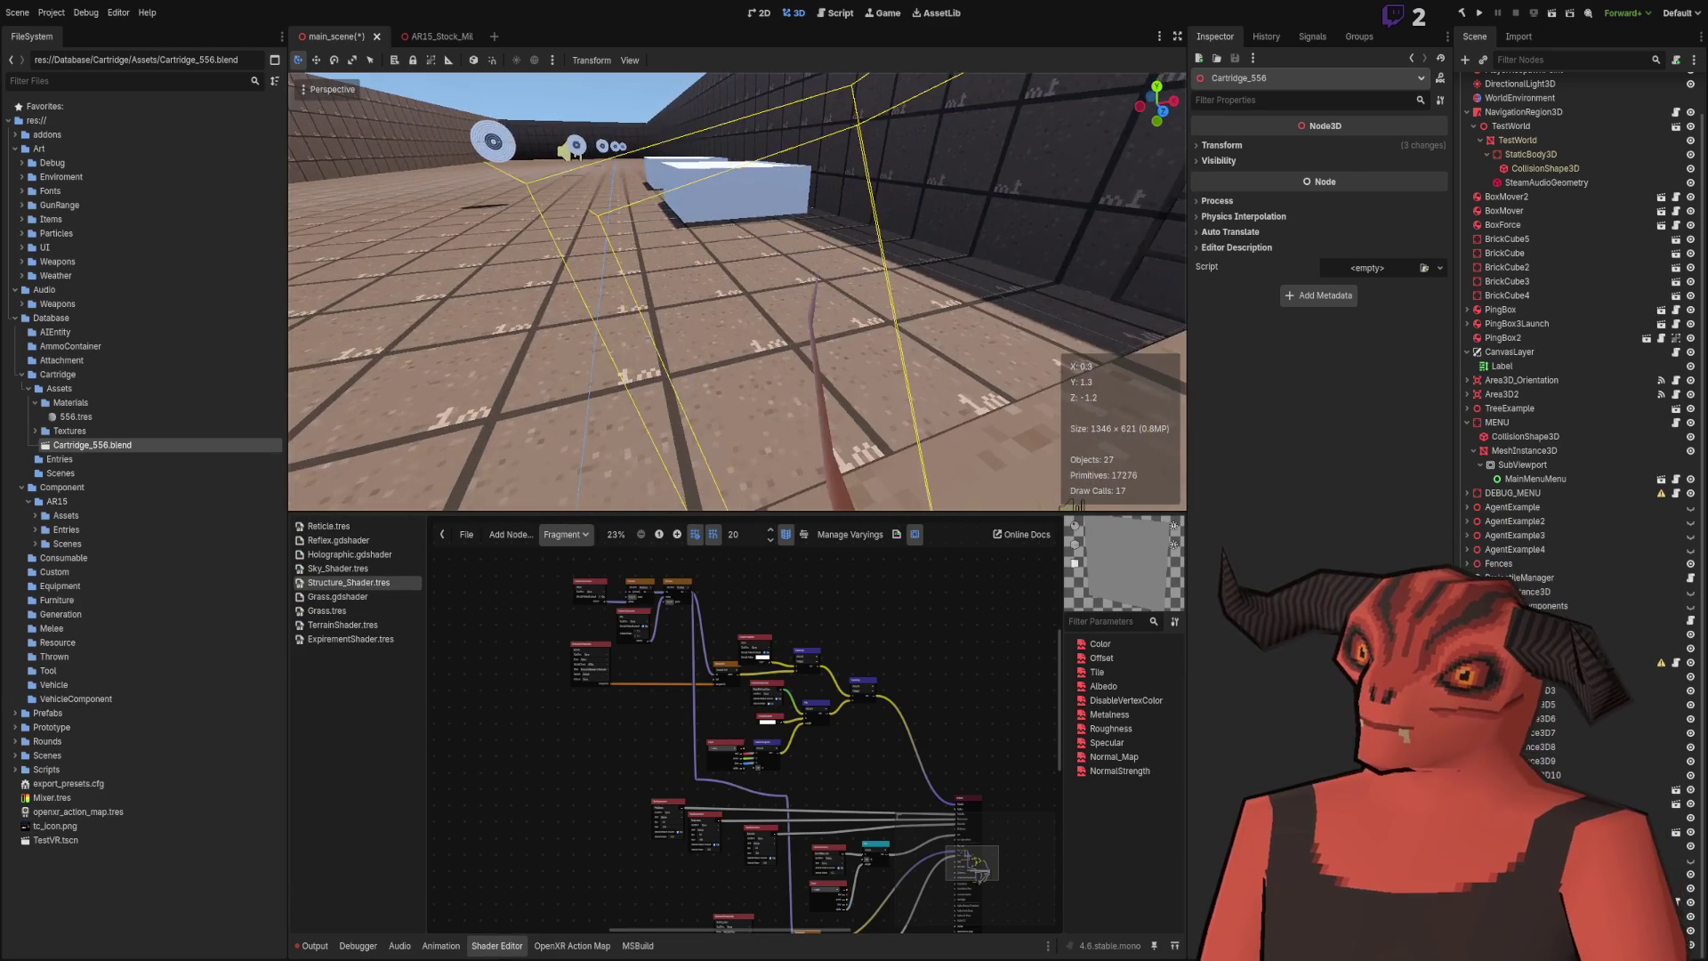
Step: Compare against the NormalDirection_42.png reference and check the bullet in Godot
key("alt+Tab")
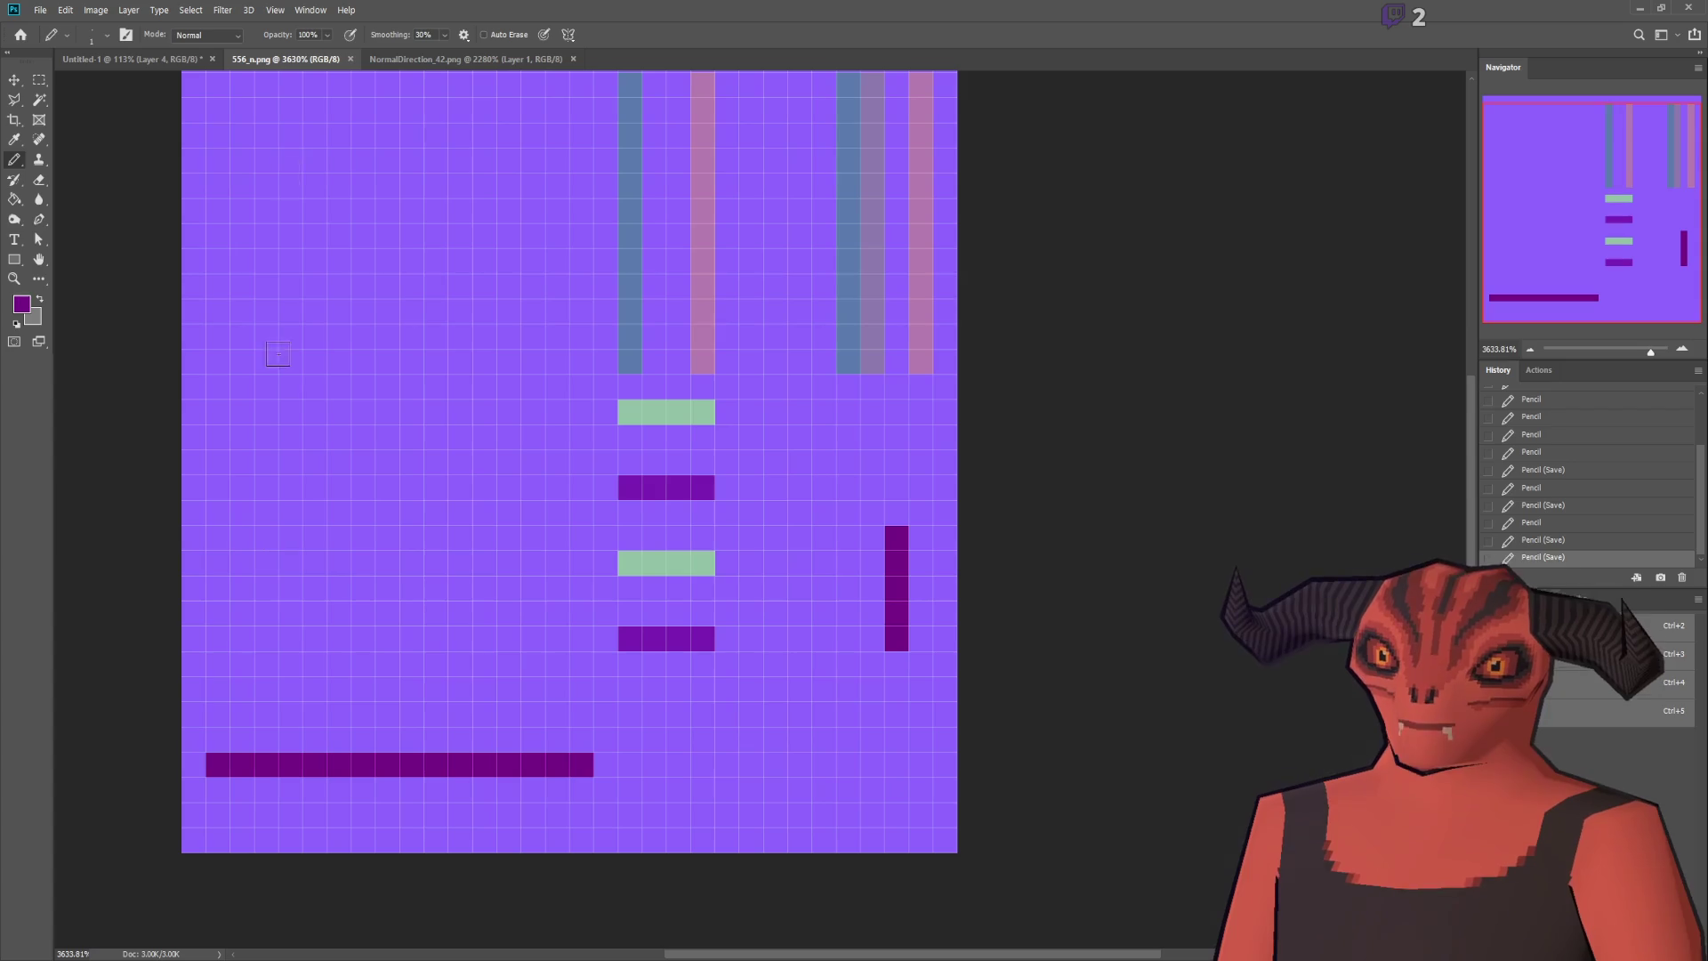
left_click(182, 66)
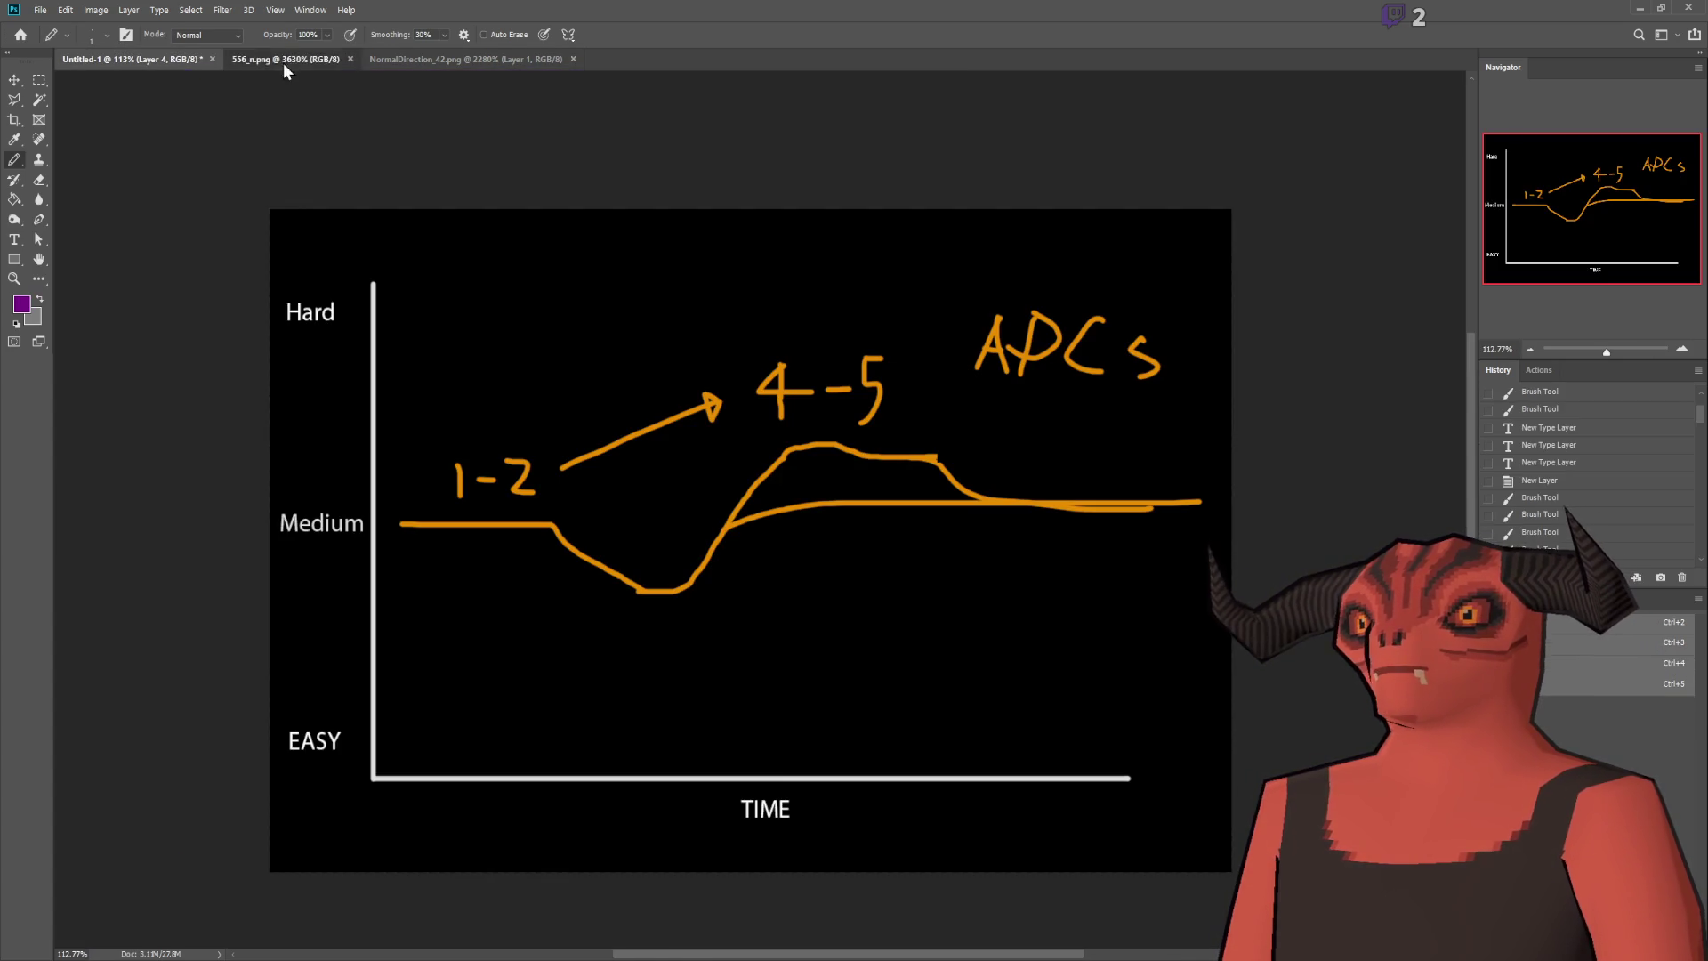
left_click(423, 59)
left_click(272, 60)
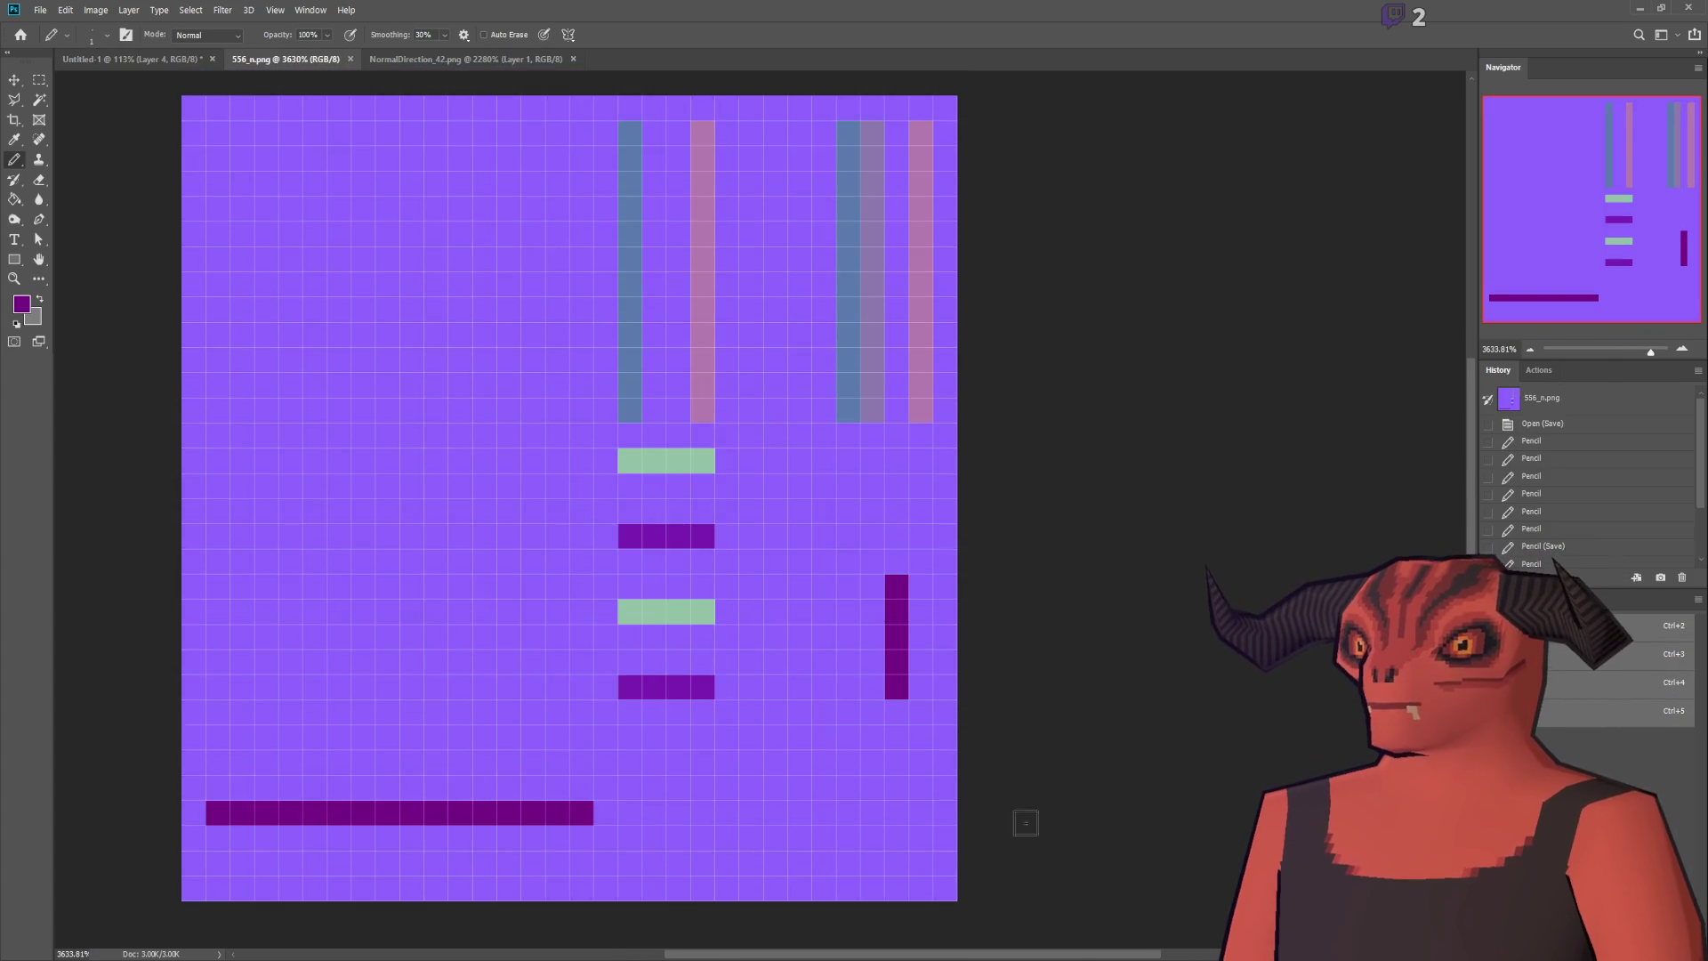
key("alt+Tab")
key("alt+Tab")
Step: Reload the textures from disk and view the model from the tip
scroll(480, 551, "down", 4)
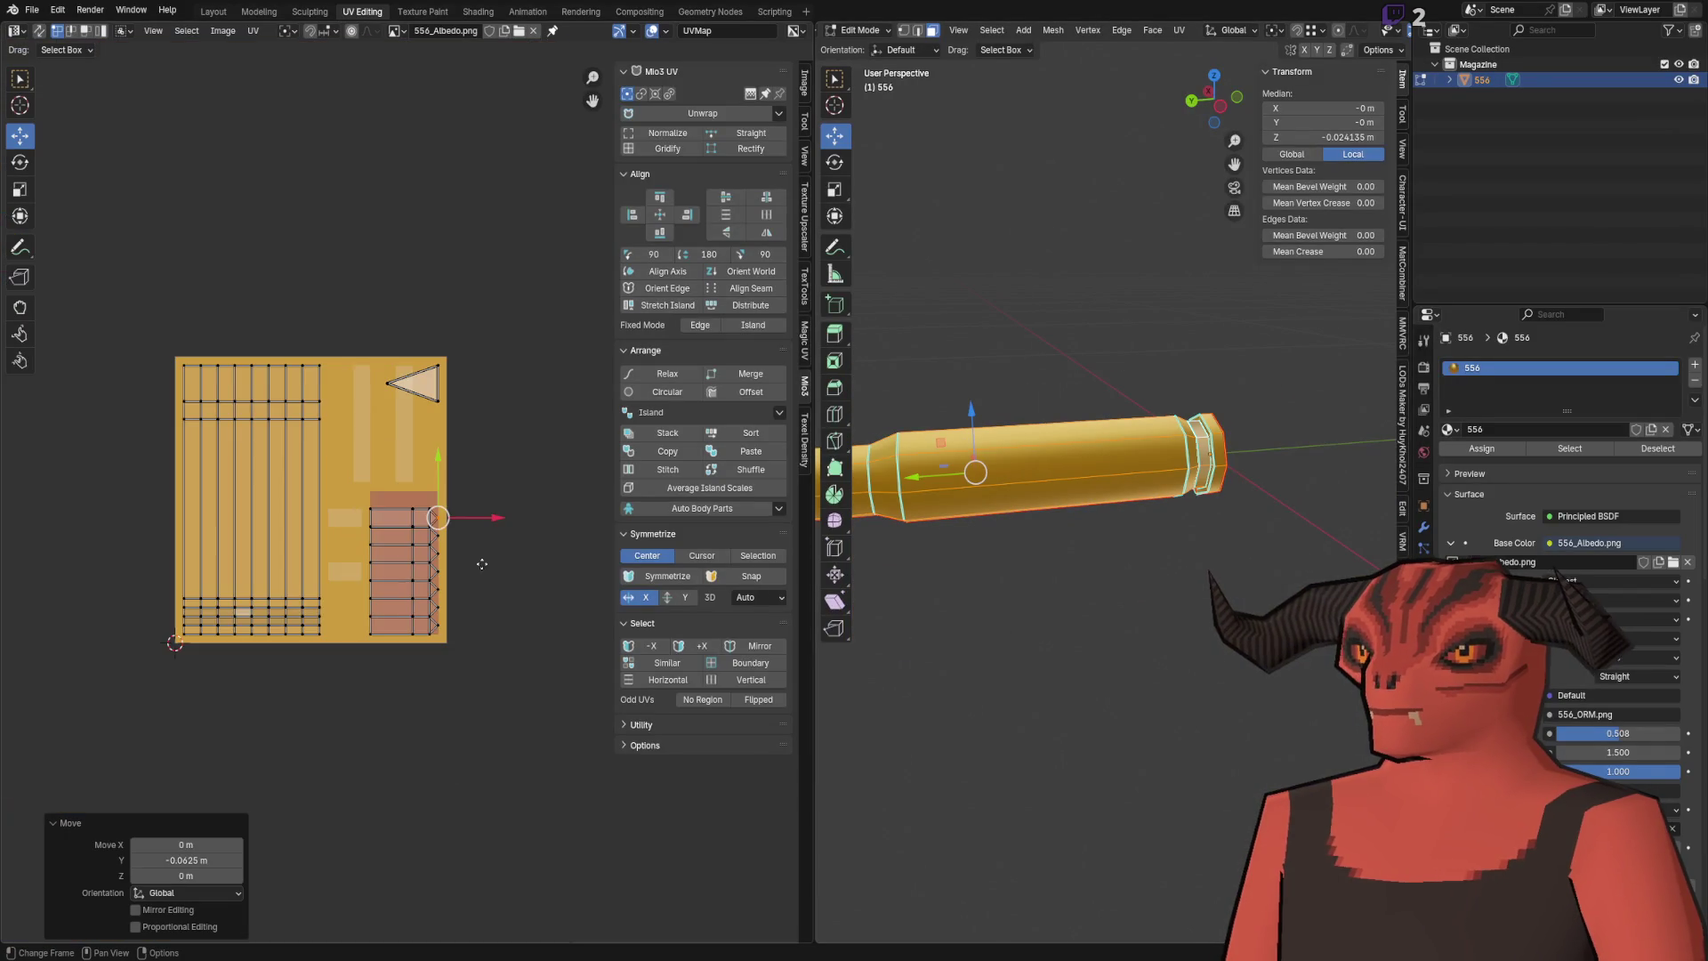
scroll(481, 537, "up", 4)
key("q")
left_click(371, 503)
left_click_drag(1076, 498, 1125, 492)
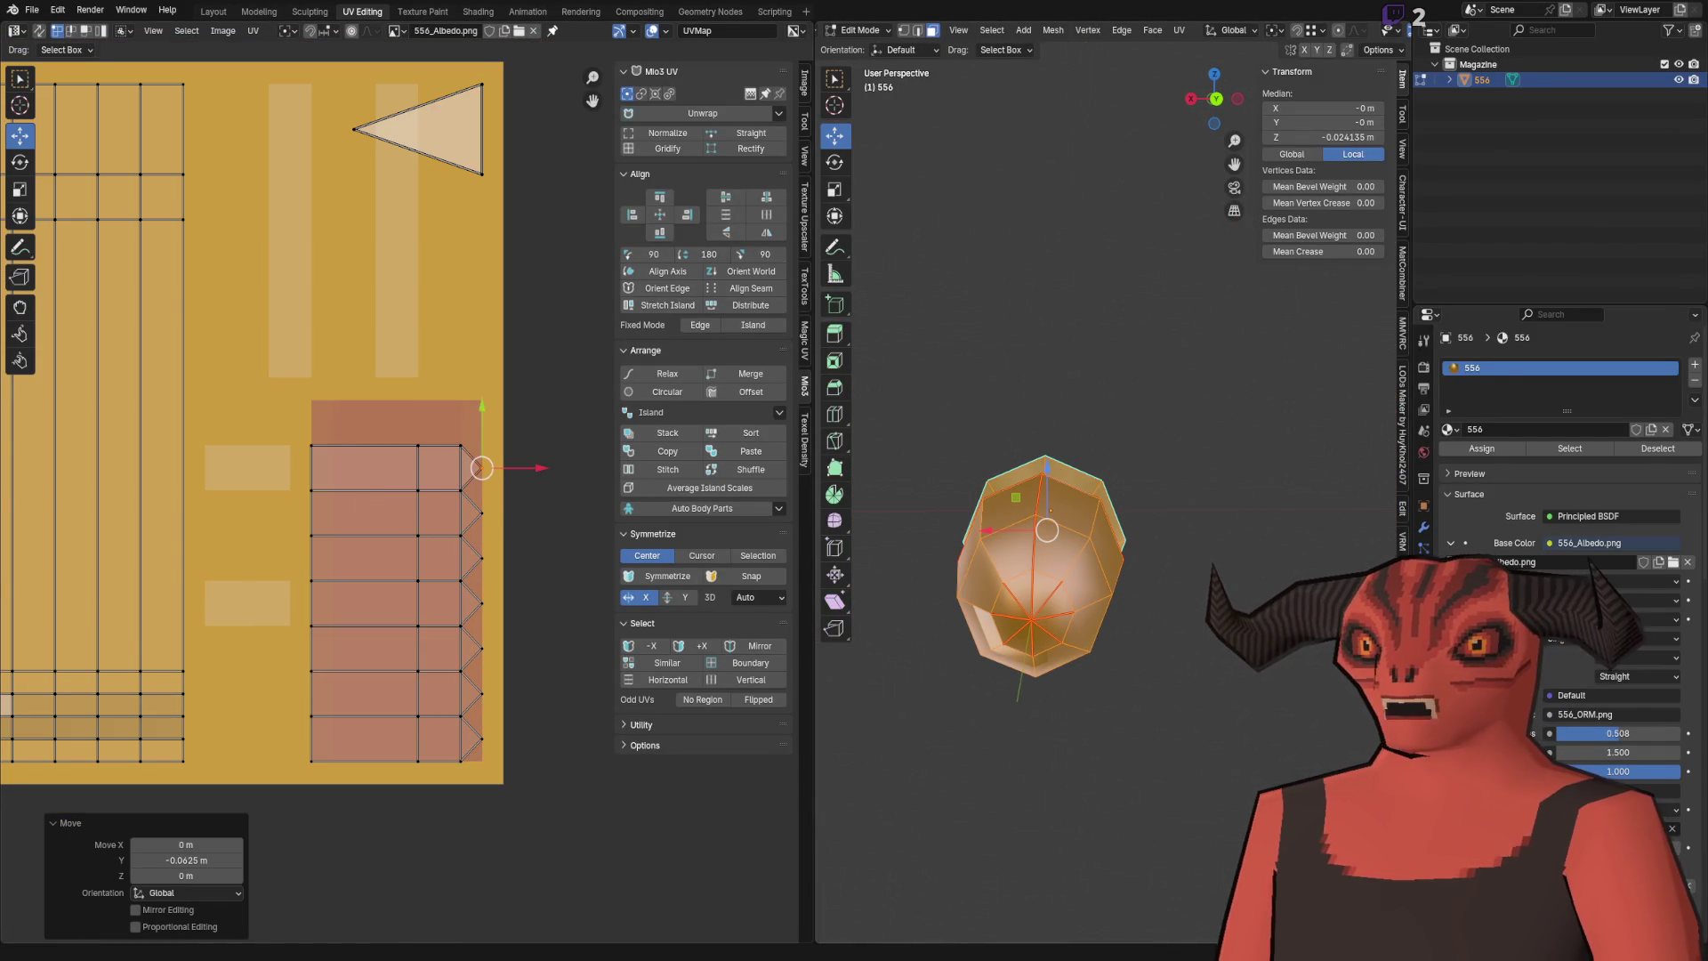
key("alt+Tab")
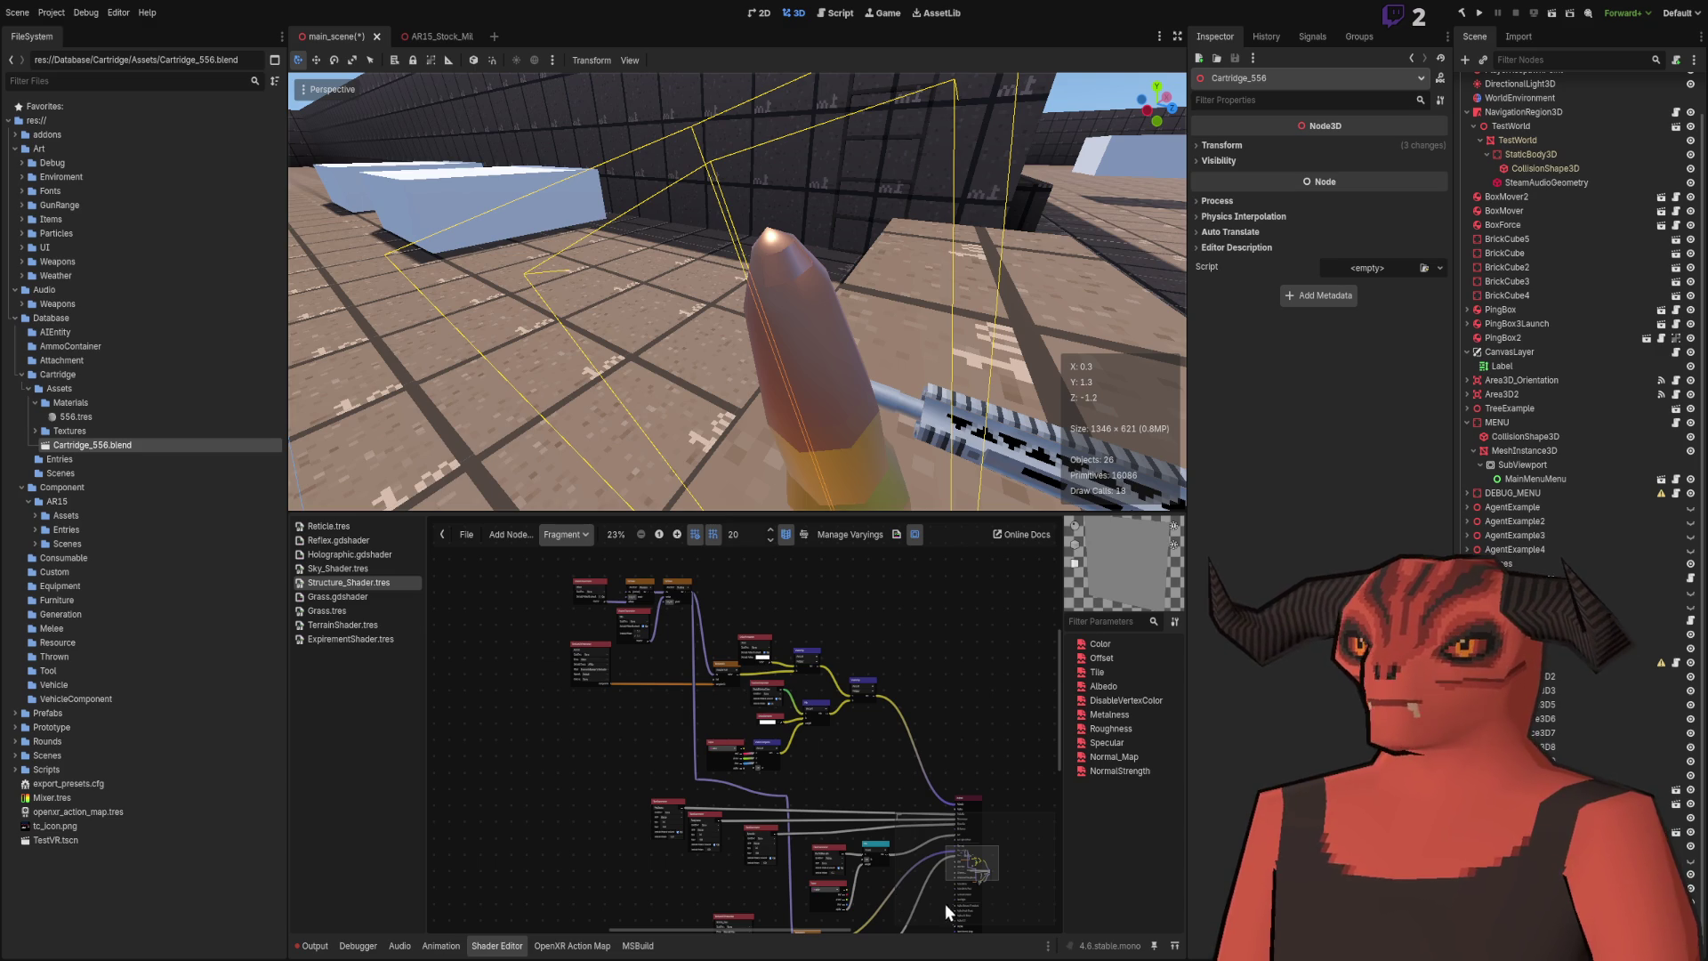
Step: Extend the dark-purple strip from above its top down toward the bottom of the map
key("alt+Tab")
left_click(896, 510)
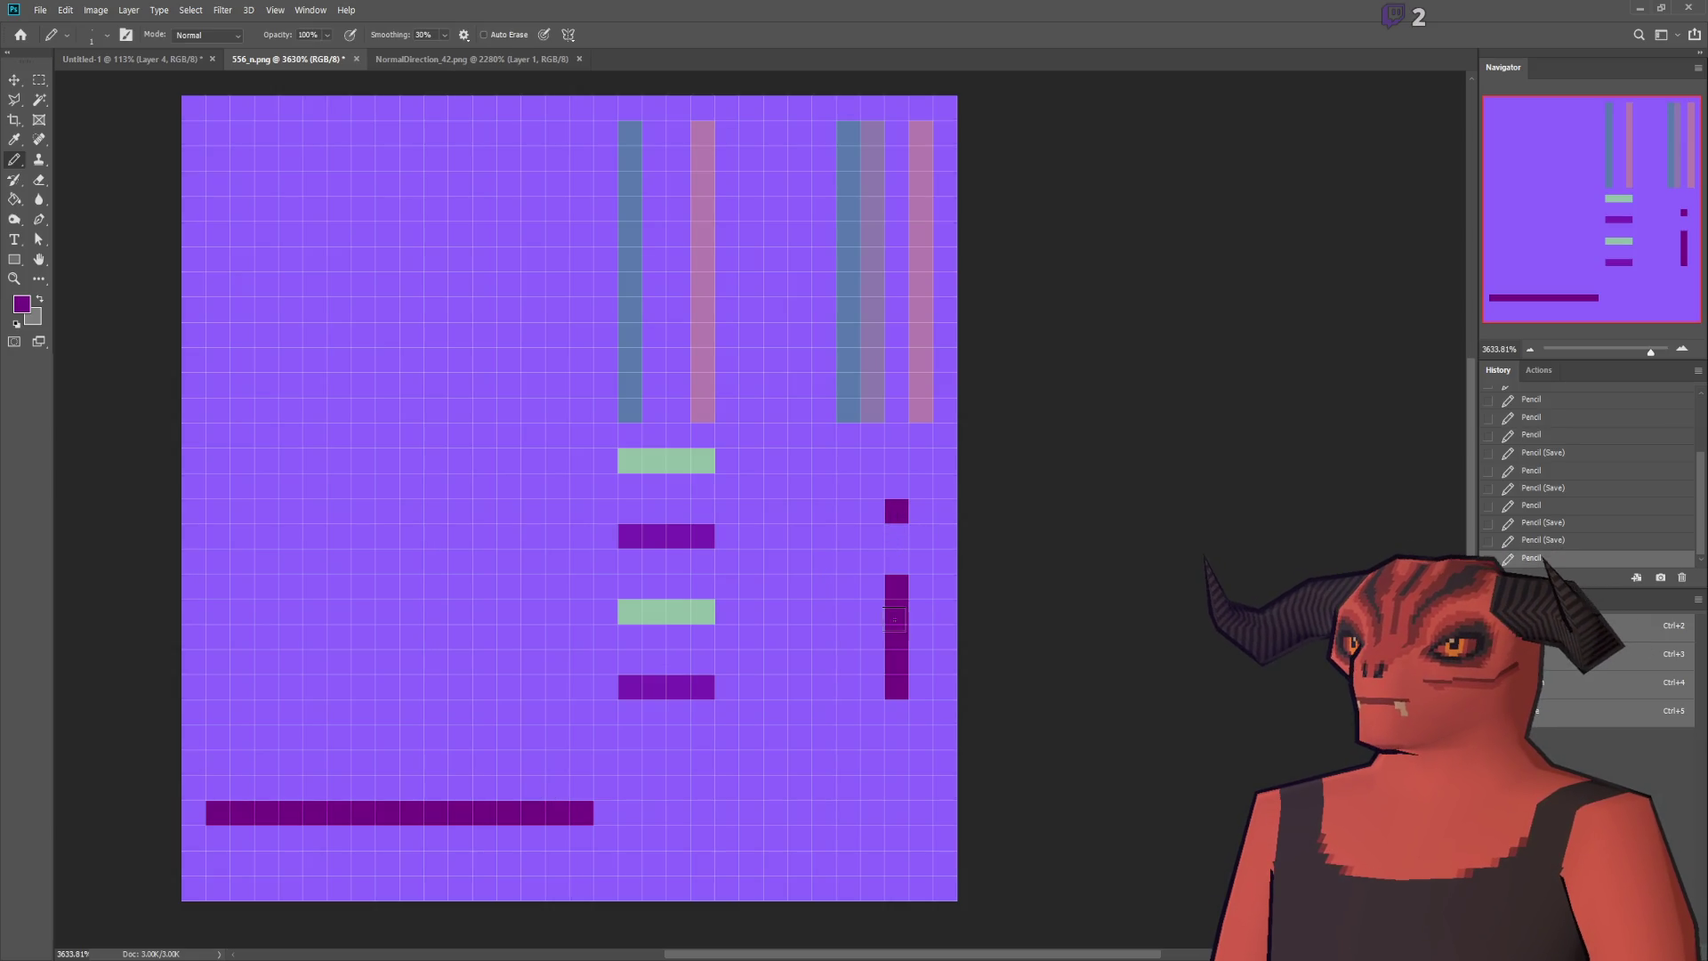
left_click(898, 874, "shift")
key("alt+Tab")
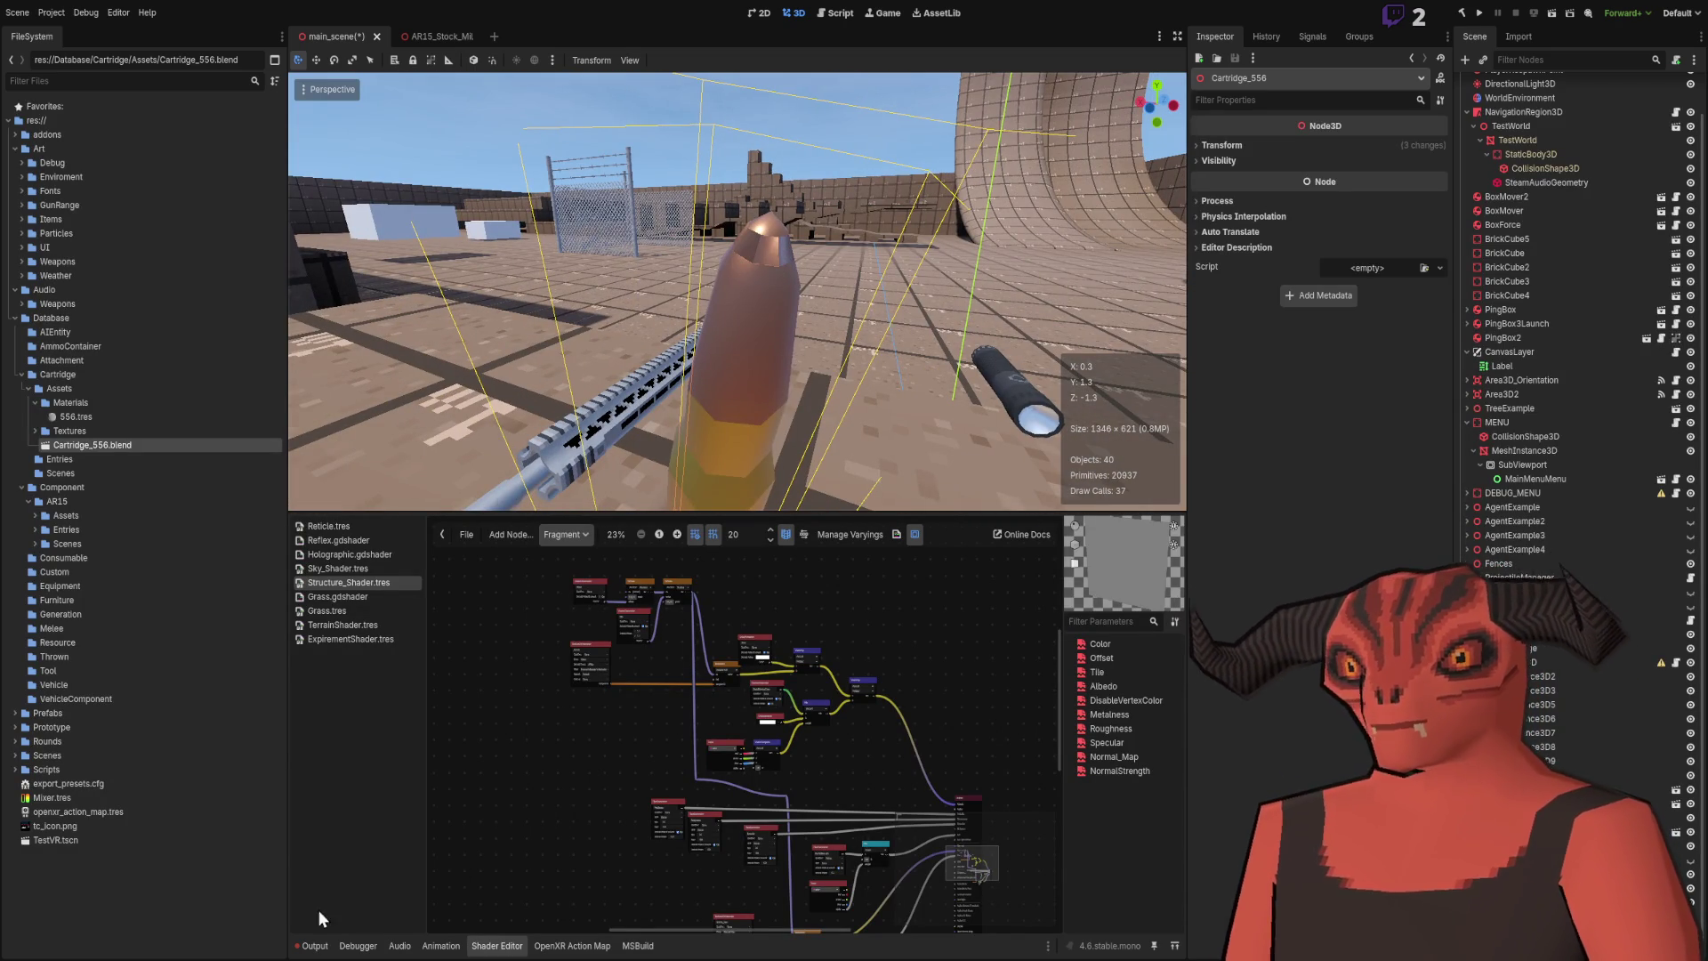
Step: Paint green over part of the dark strip, then inspect the bullet's shading in Godot
key("alt+Tab")
left_click(428, 59)
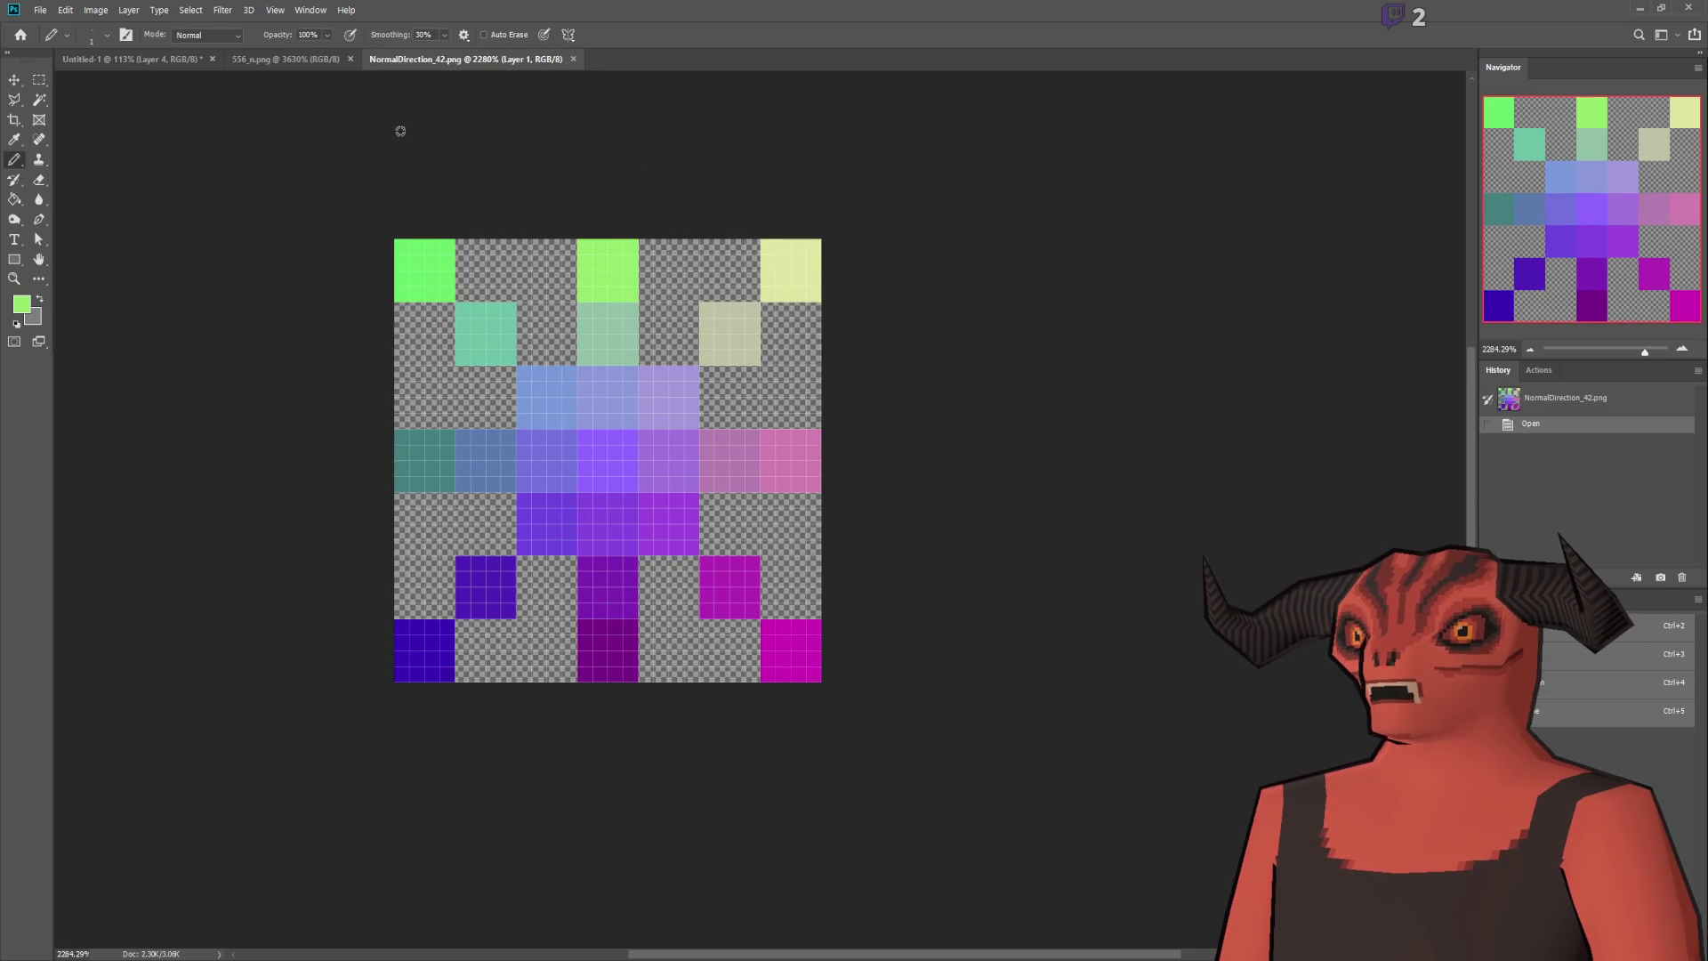
left_click(312, 59)
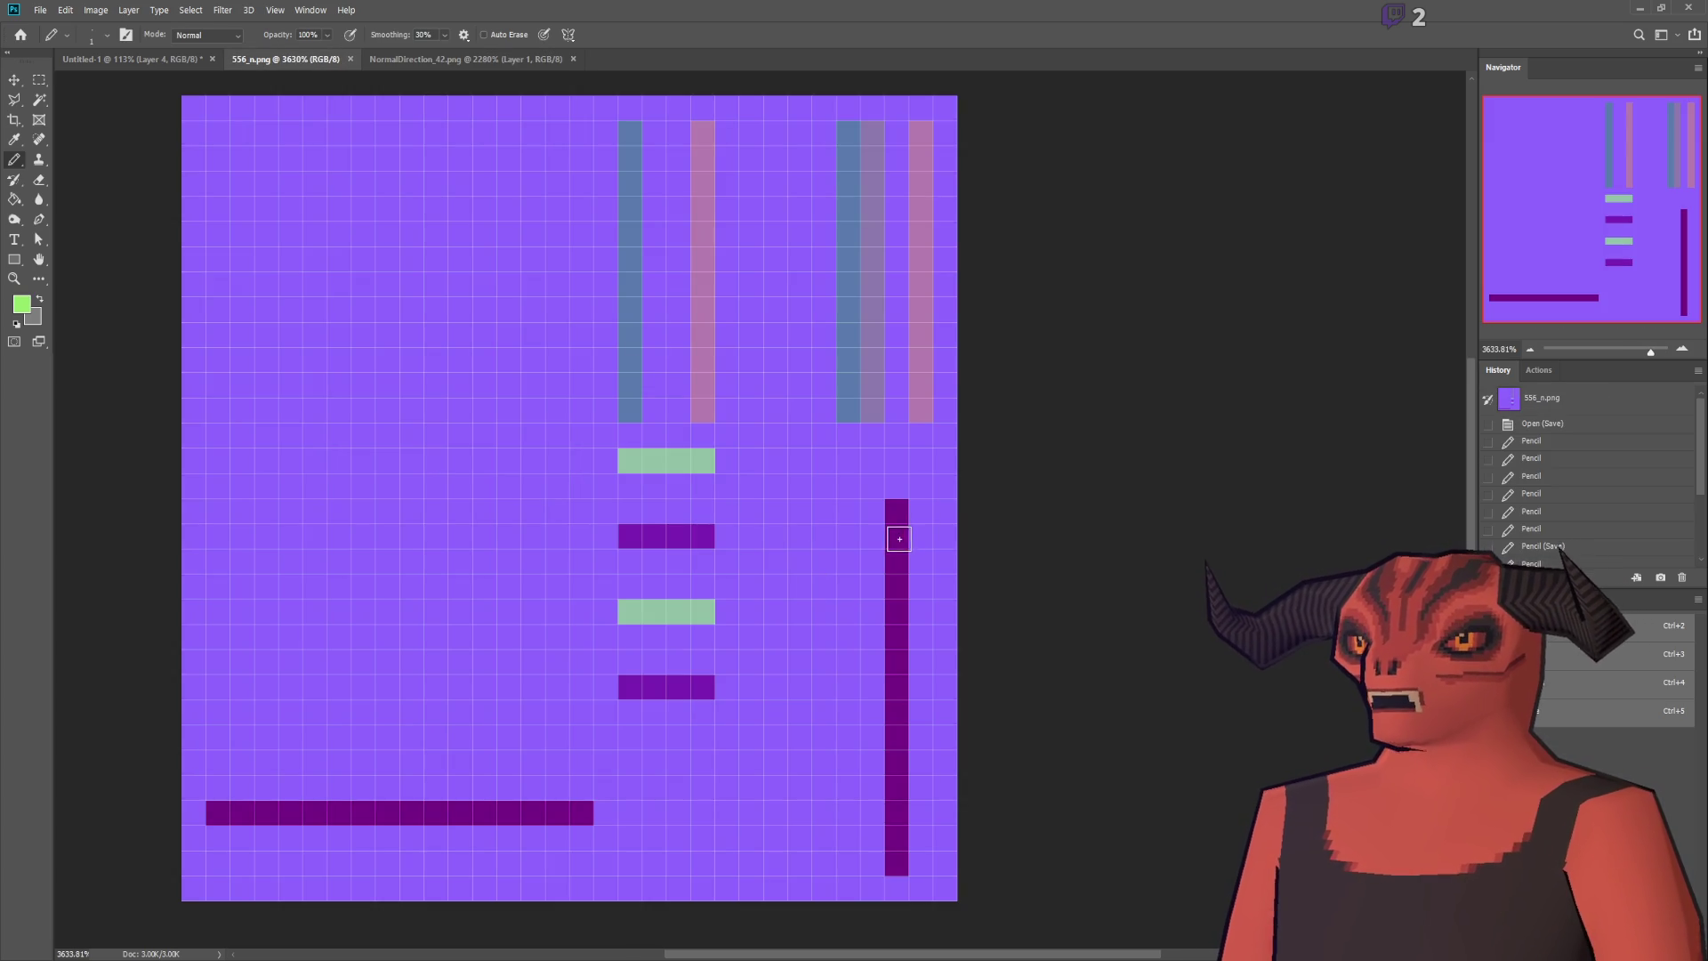
left_click_drag(900, 537, 899, 658)
key("alt+Tab")
mouse_move(754, 400)
left_mouse_down()
mouse_move(934, 391)
mouse_move(747, 400)
left_mouse_up()
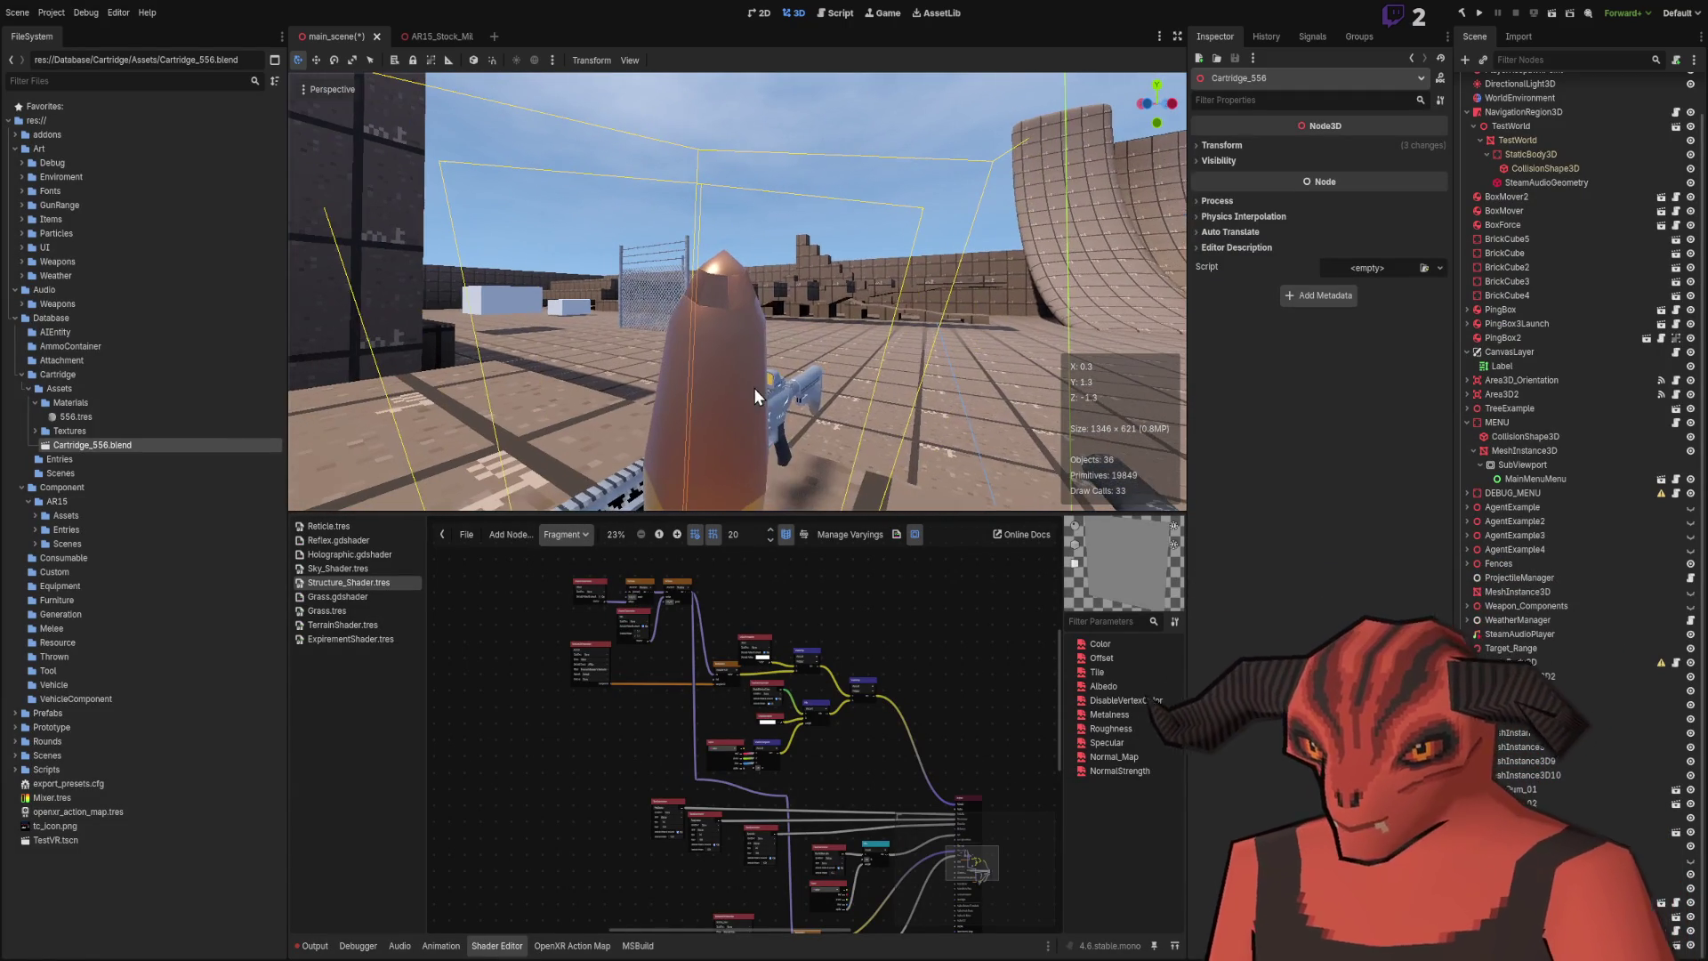
mouse_move(719, 292)
left_mouse_down()
mouse_move(694, 294)
mouse_move(721, 298)
left_mouse_up()
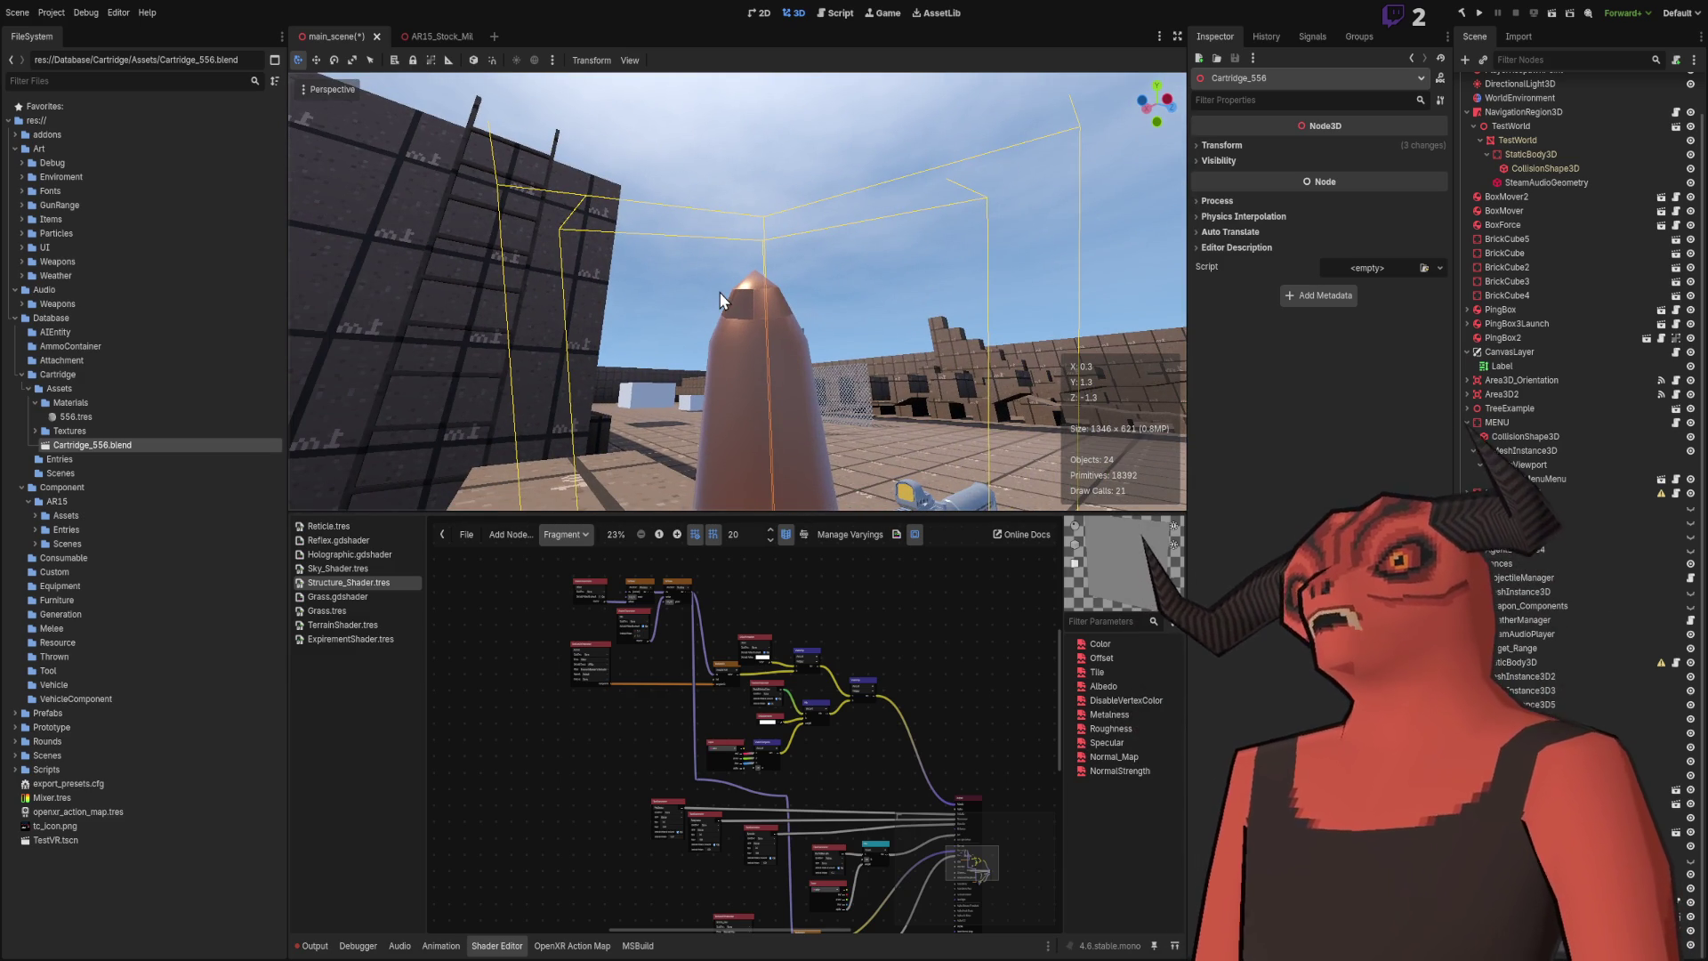